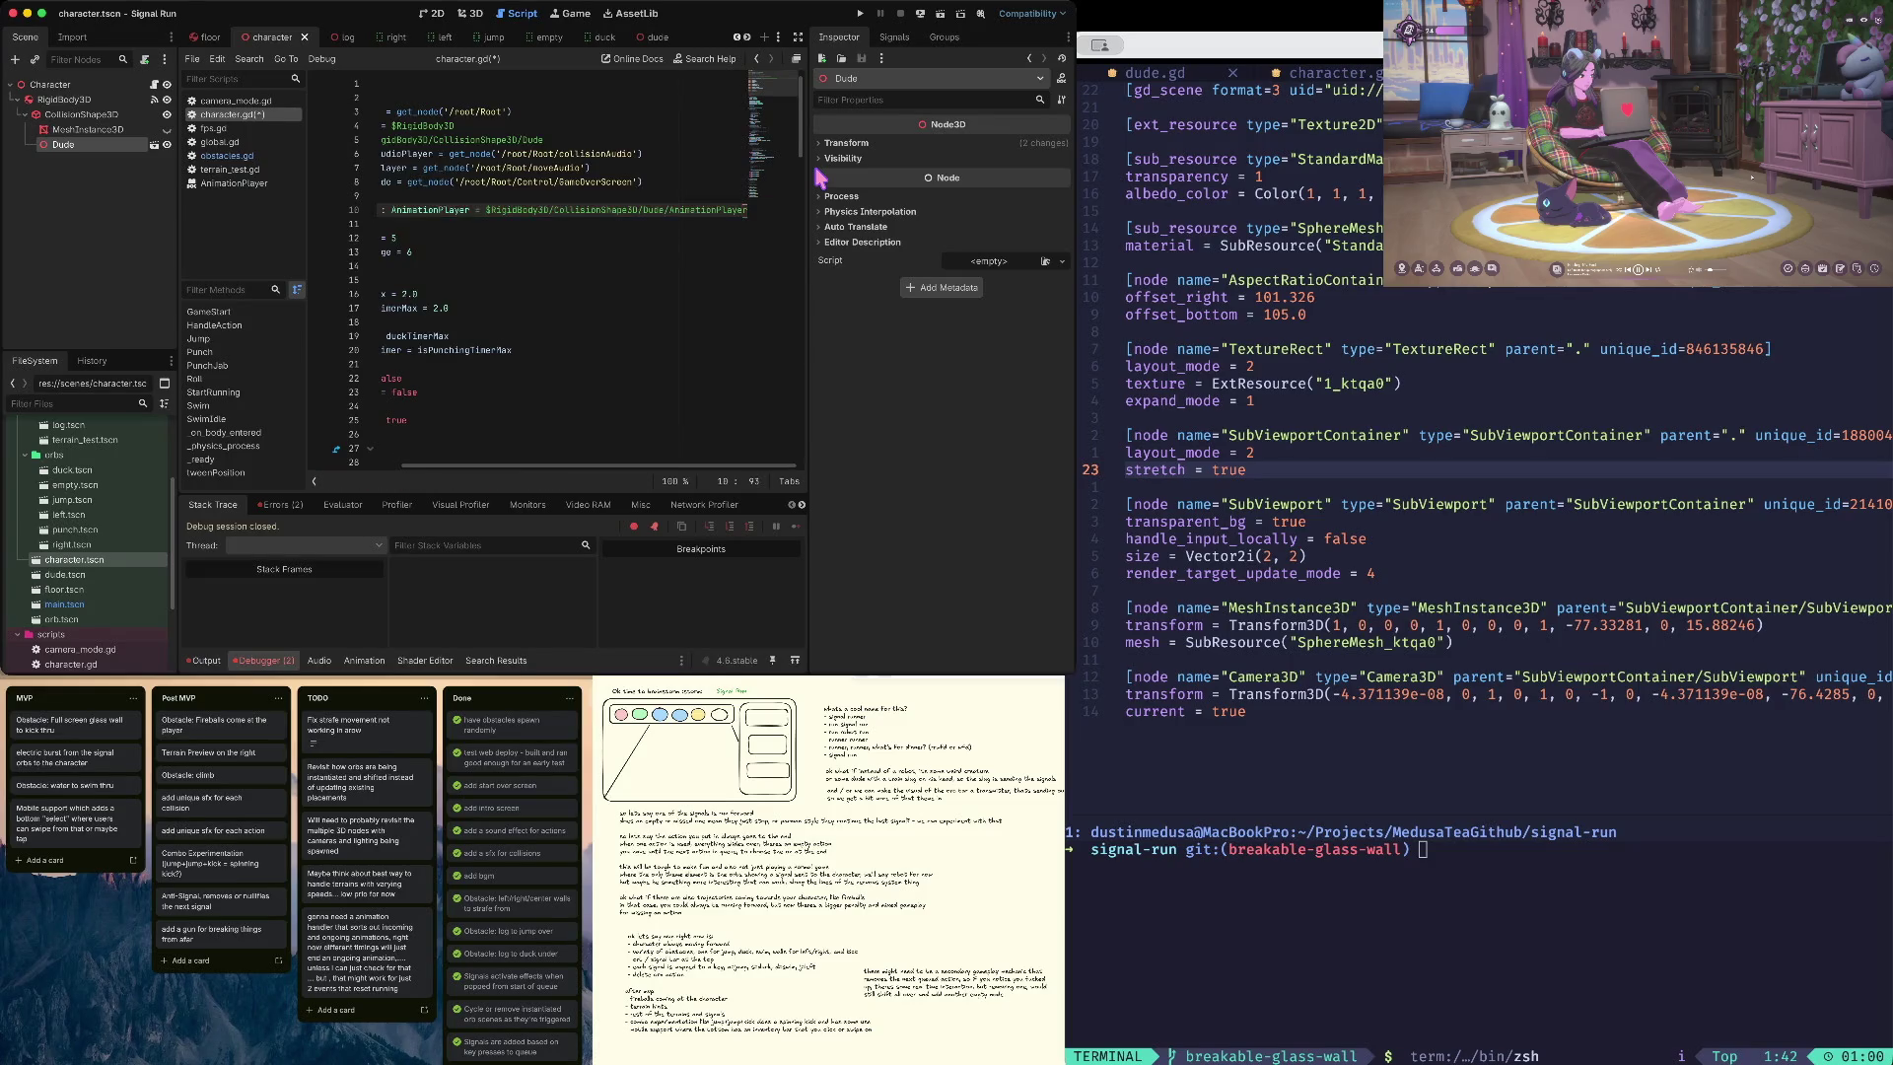
- Launch Signal Run and send duck, left and right actions to the runner
key("super+b")
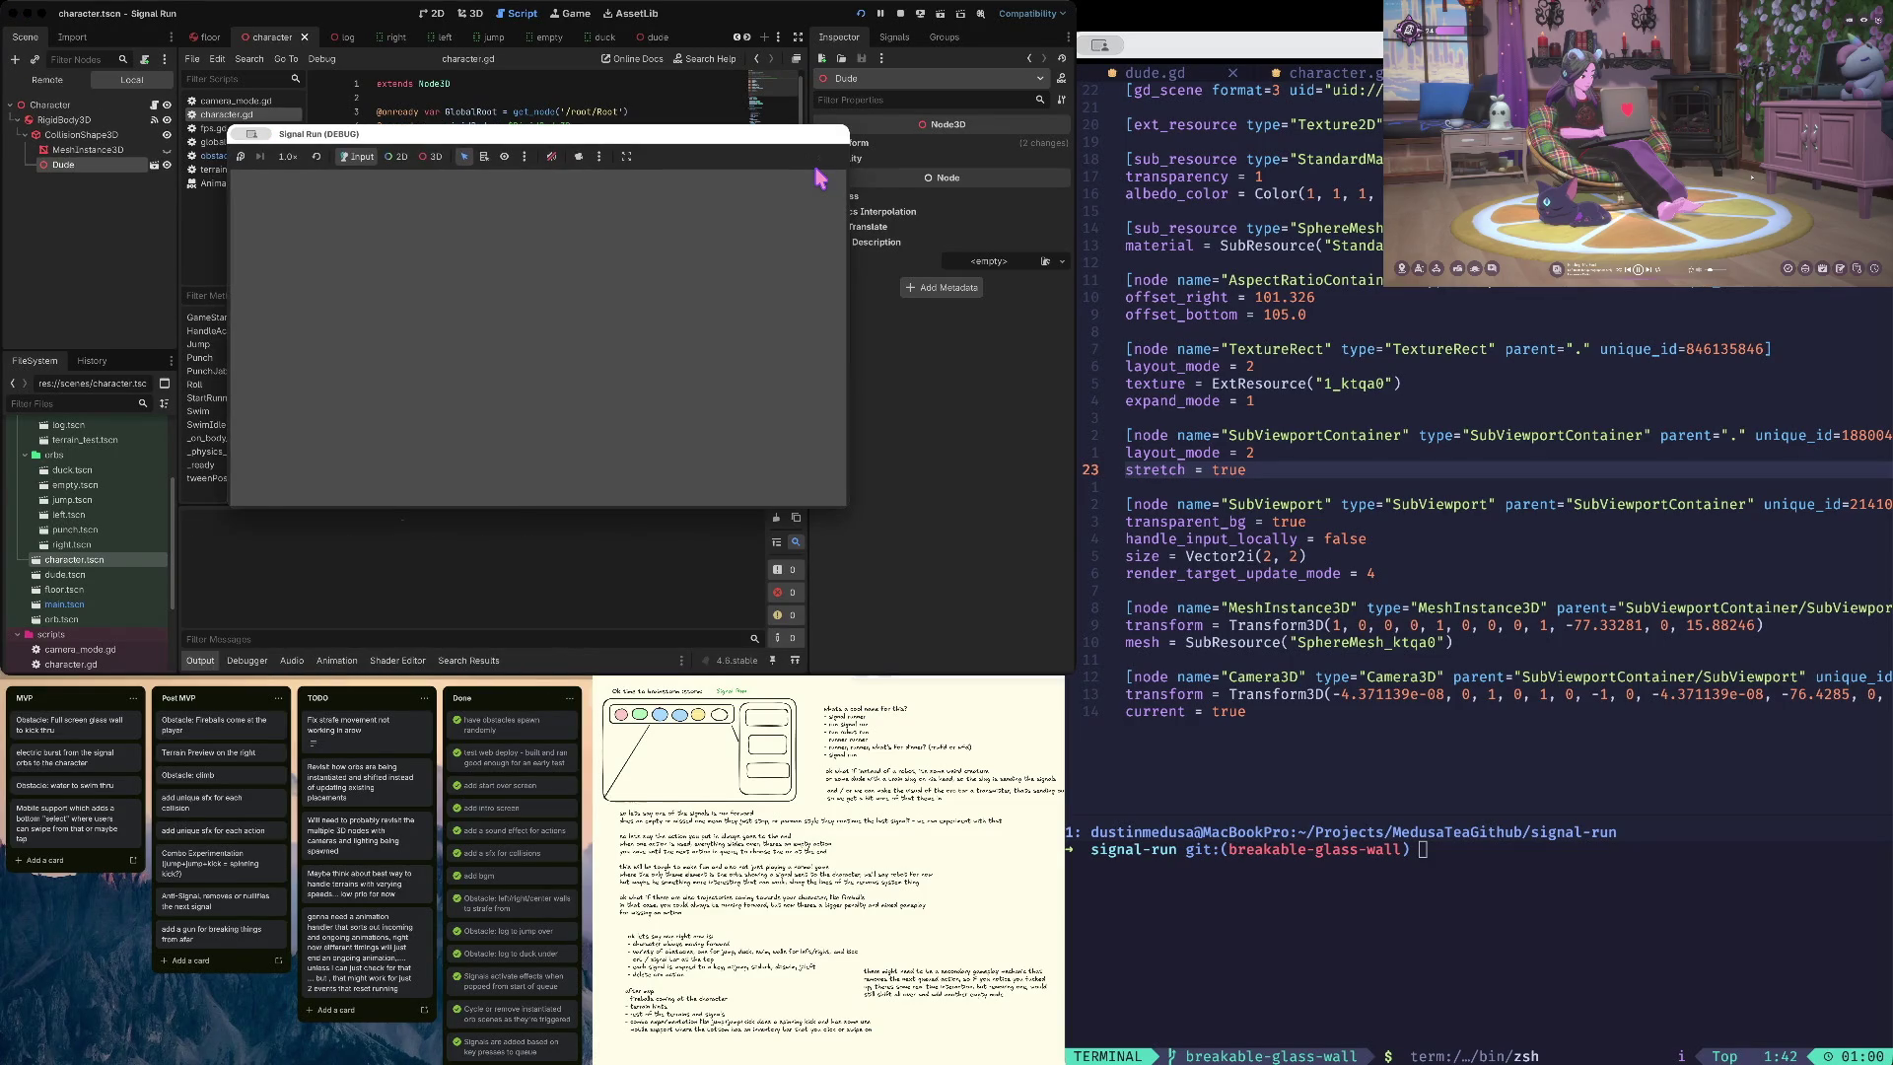
key("Down")
key("Left")
key("Down")
key("Left")
key("Right")
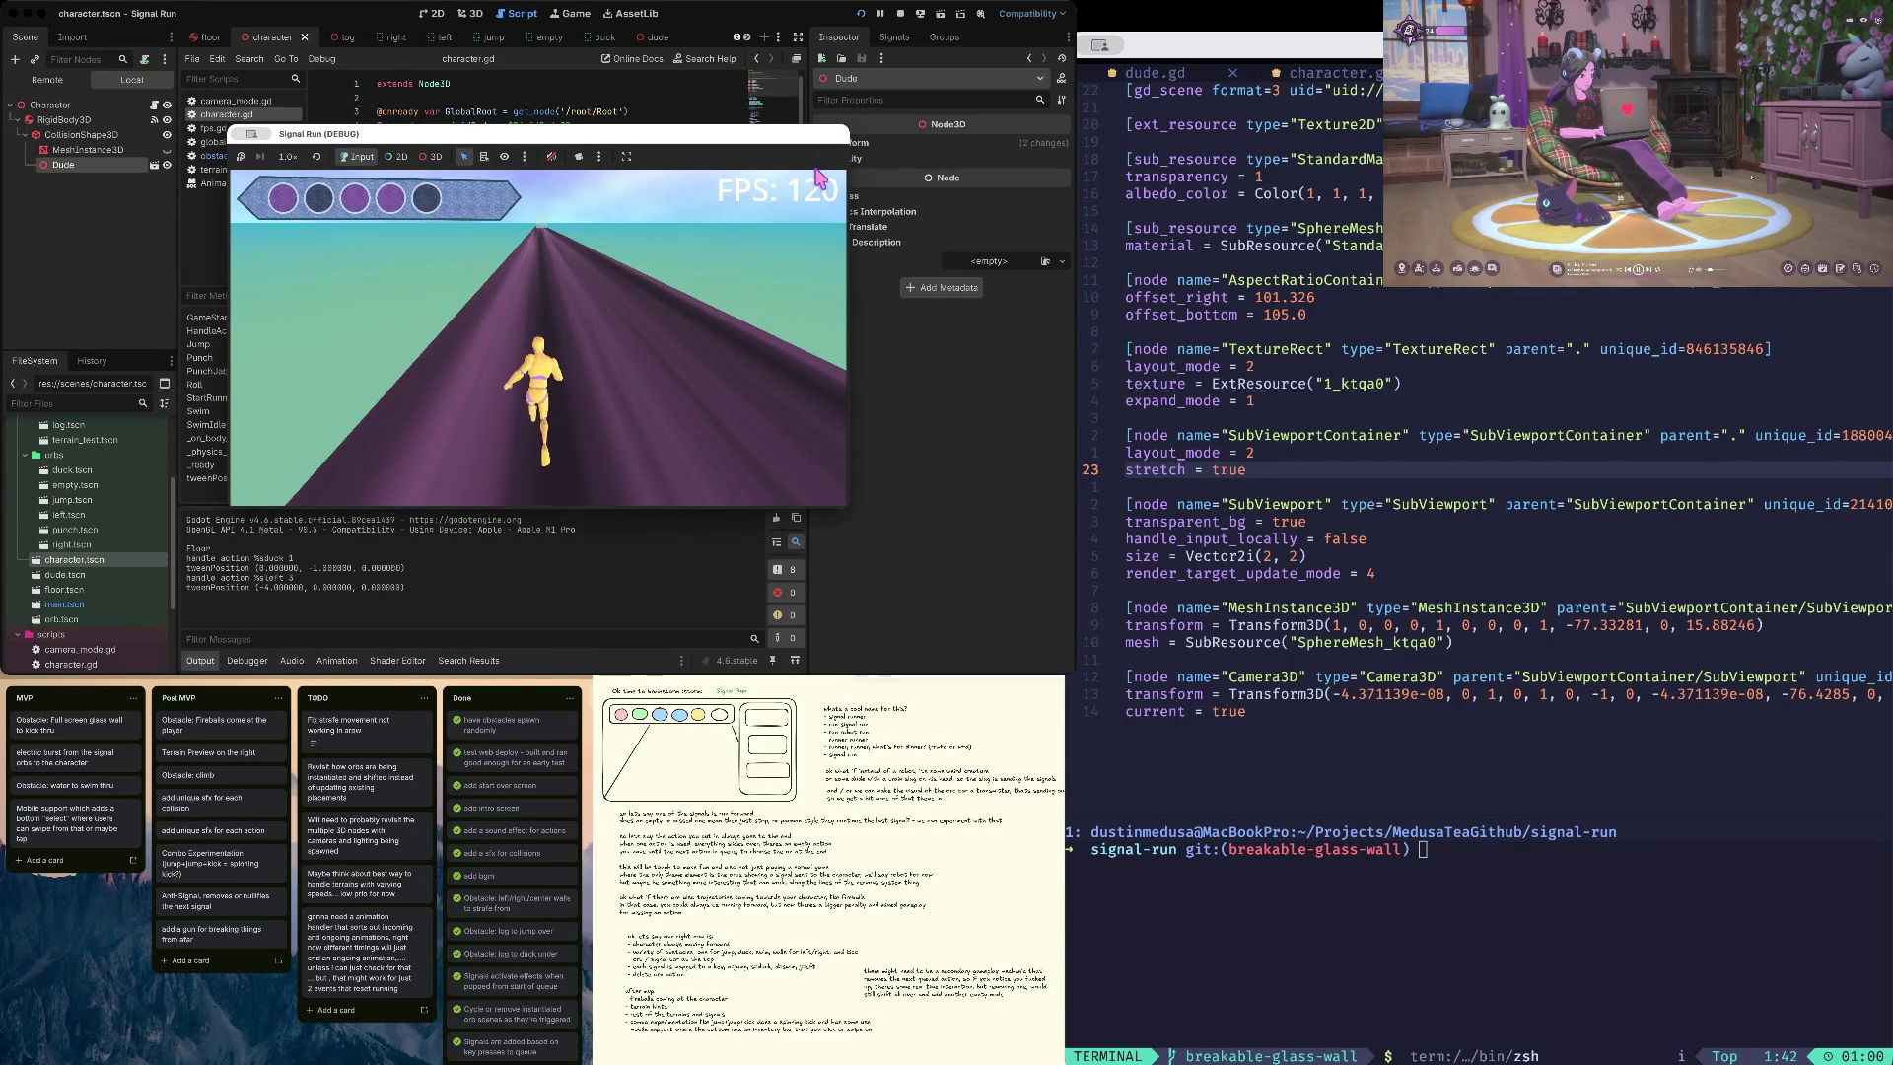
key("Right")
key("Right")
- Send jump and punch actions, then stop the game and return to character.gd
key("Up")
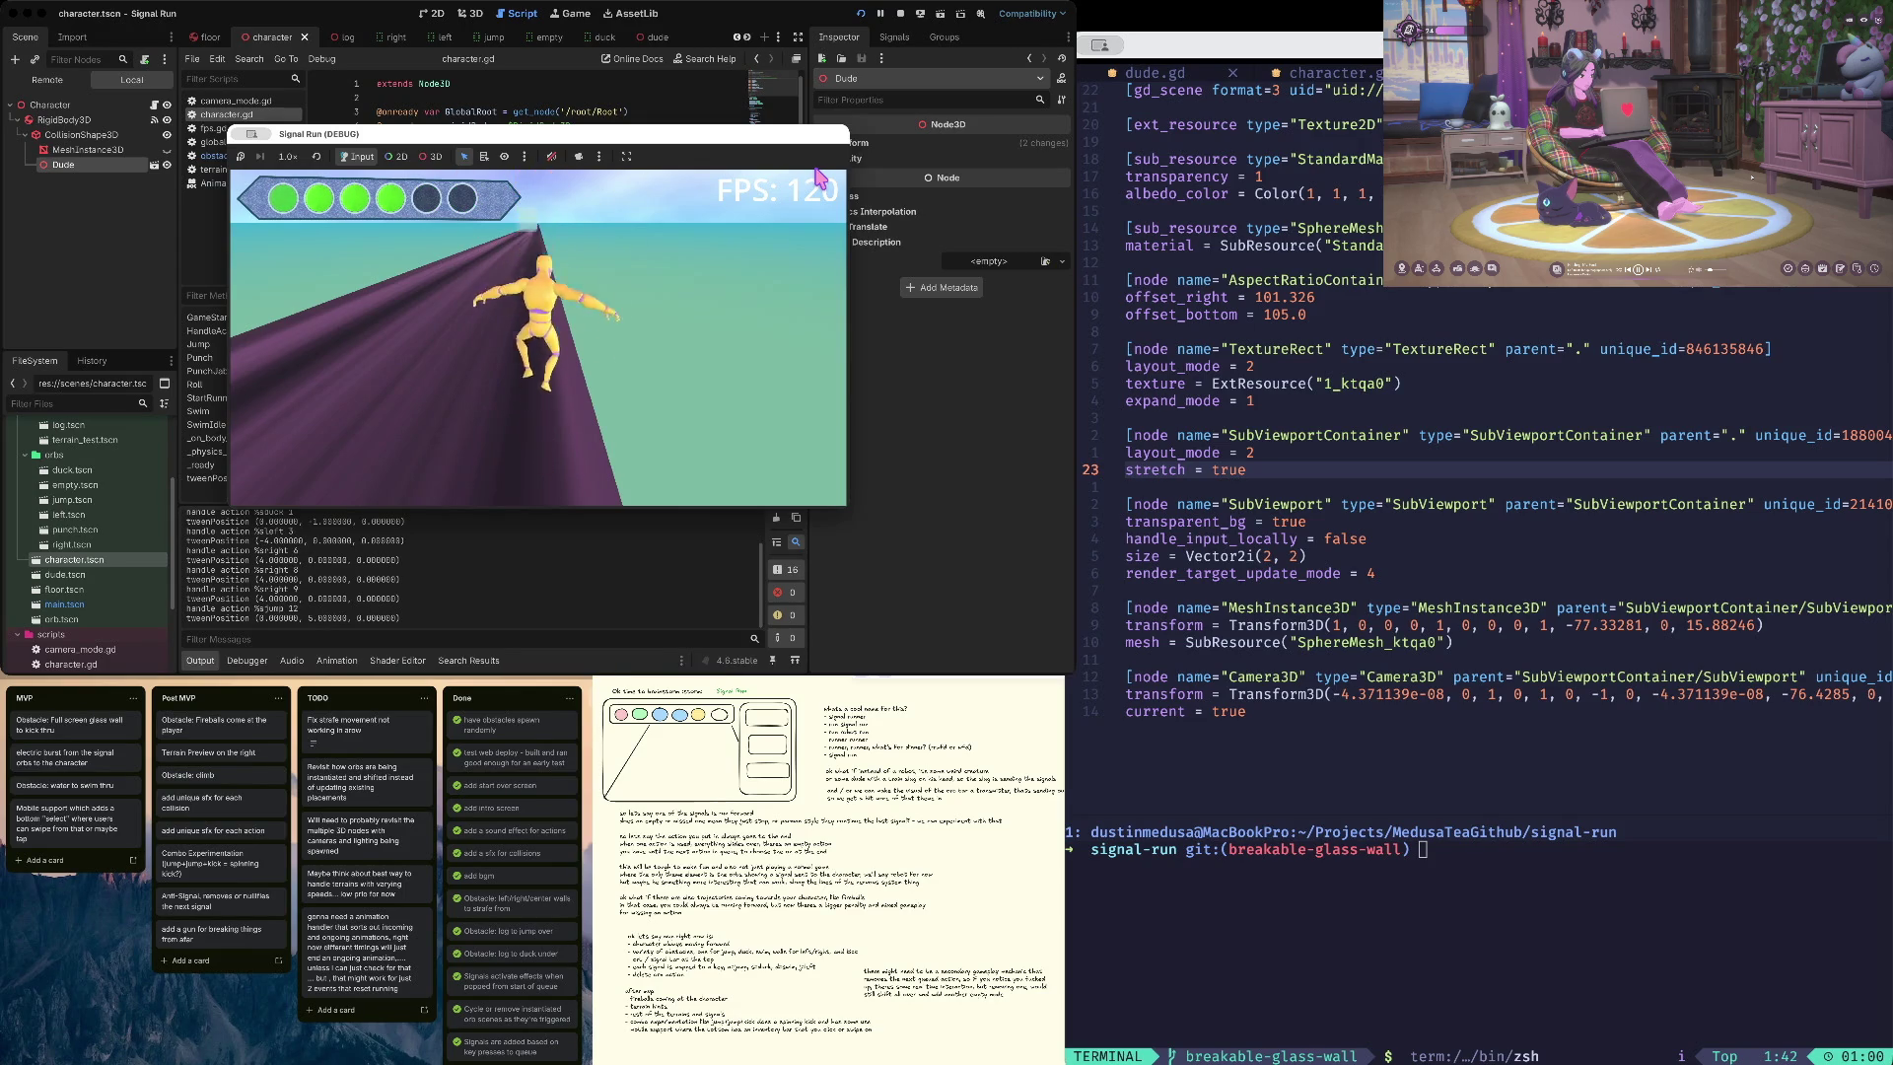
key("Up")
key("space")
key("space")
key("space")
key("space")
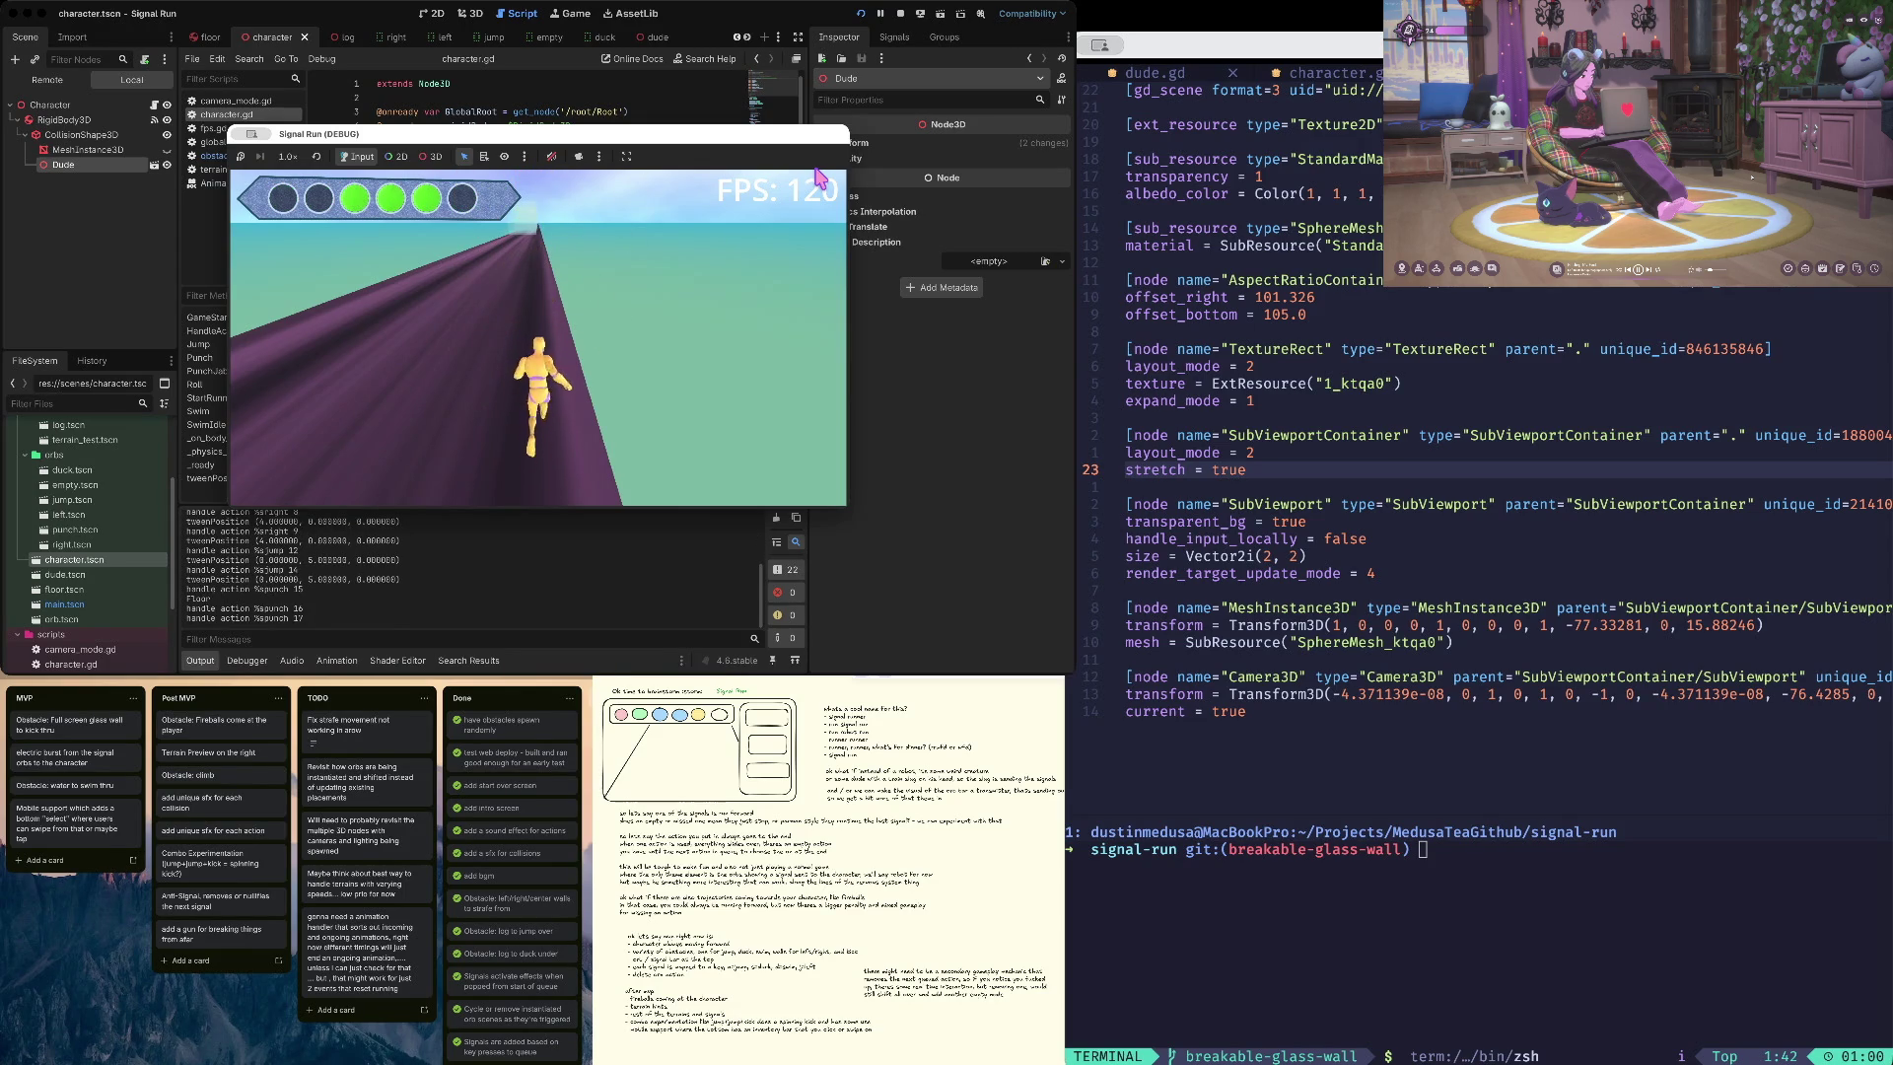
key("space")
key("space")
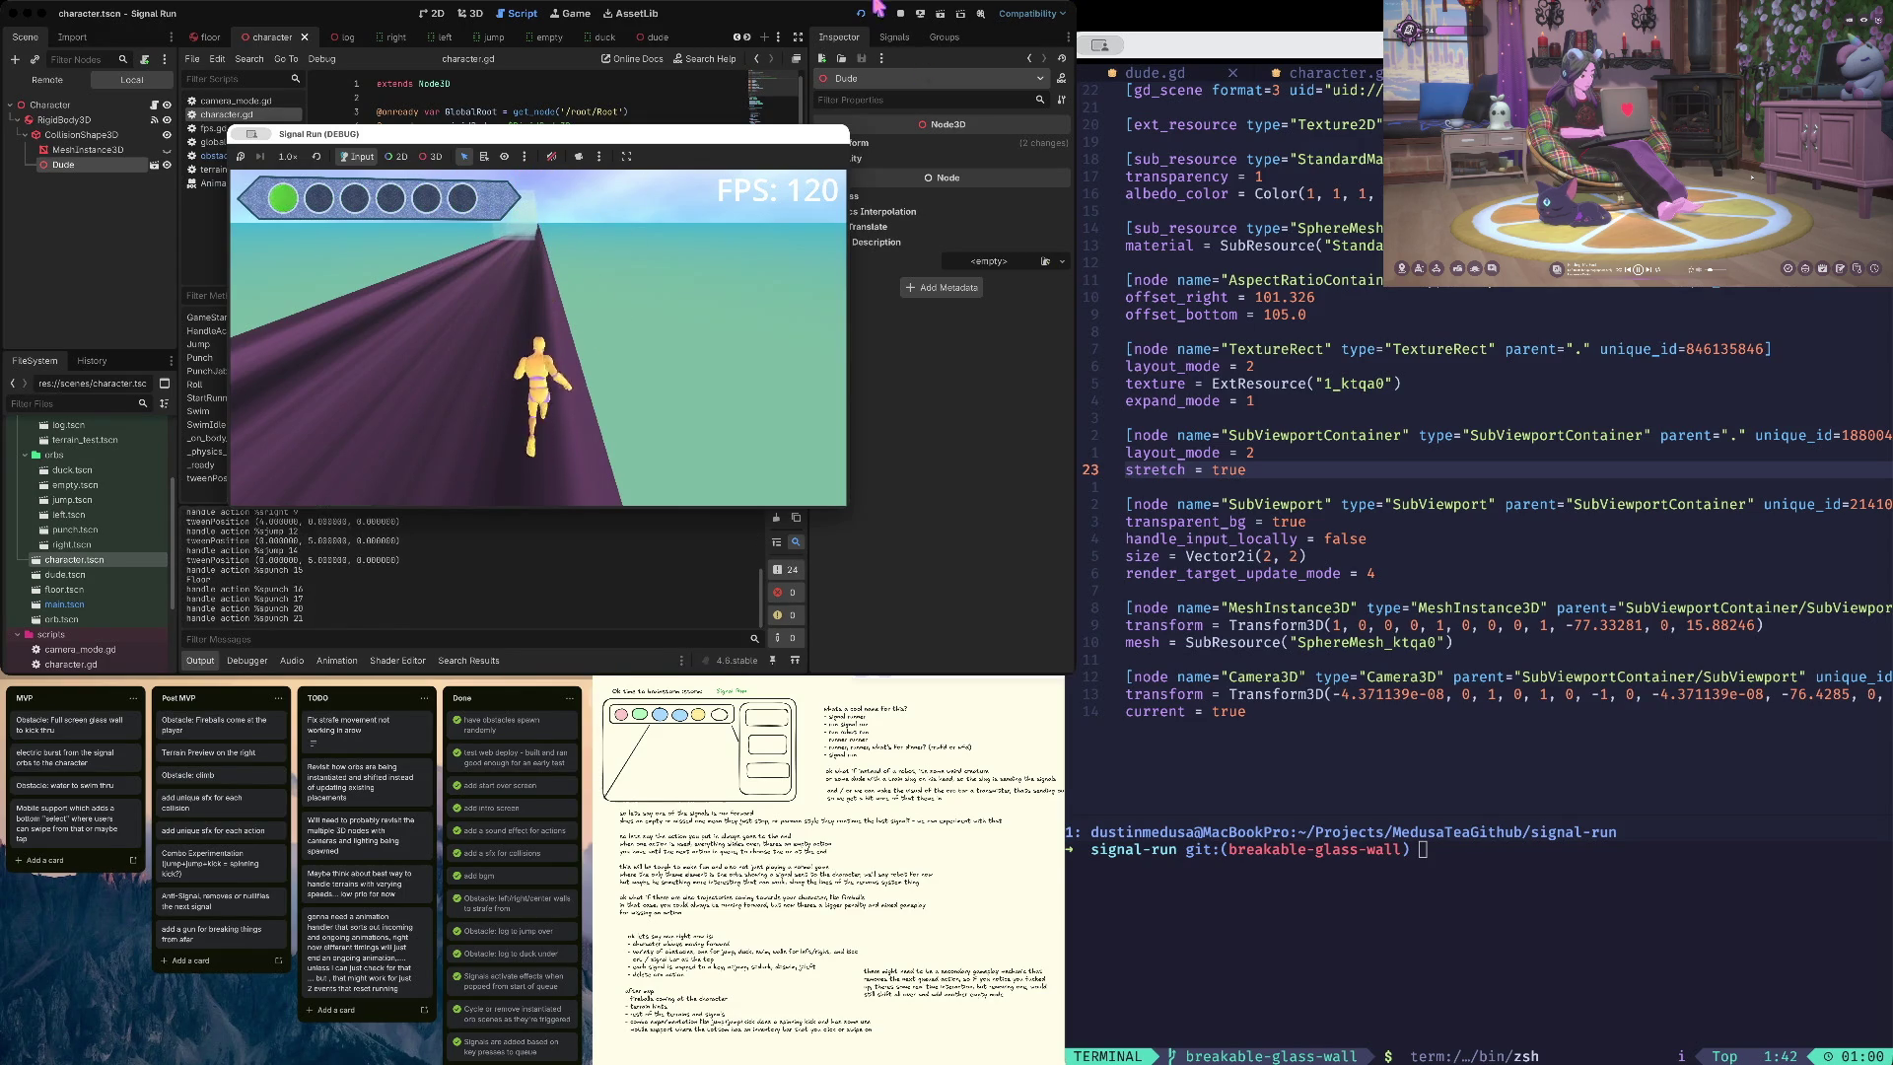
key("super+q")
left_click(501, 309)
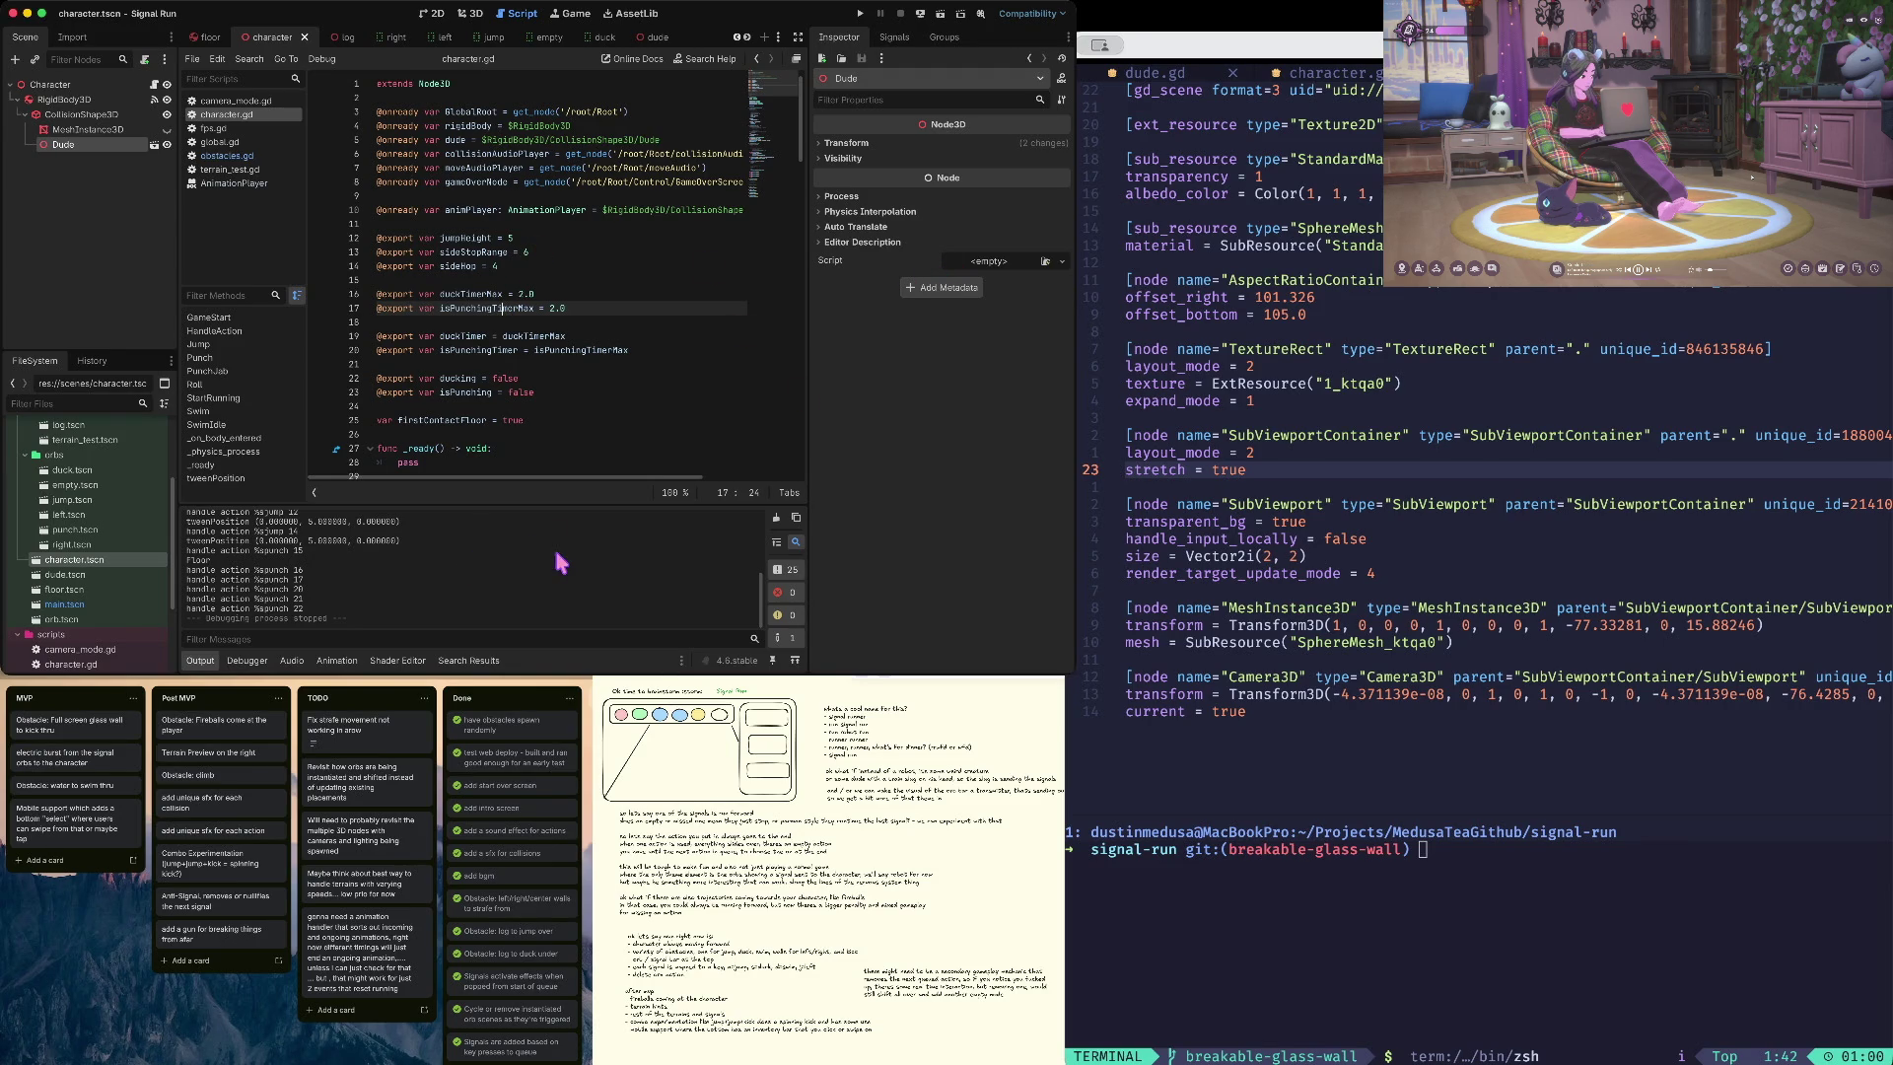
- Go to the jumpHeight line in character.gd and list the changed files with gst
left_click(561, 237)
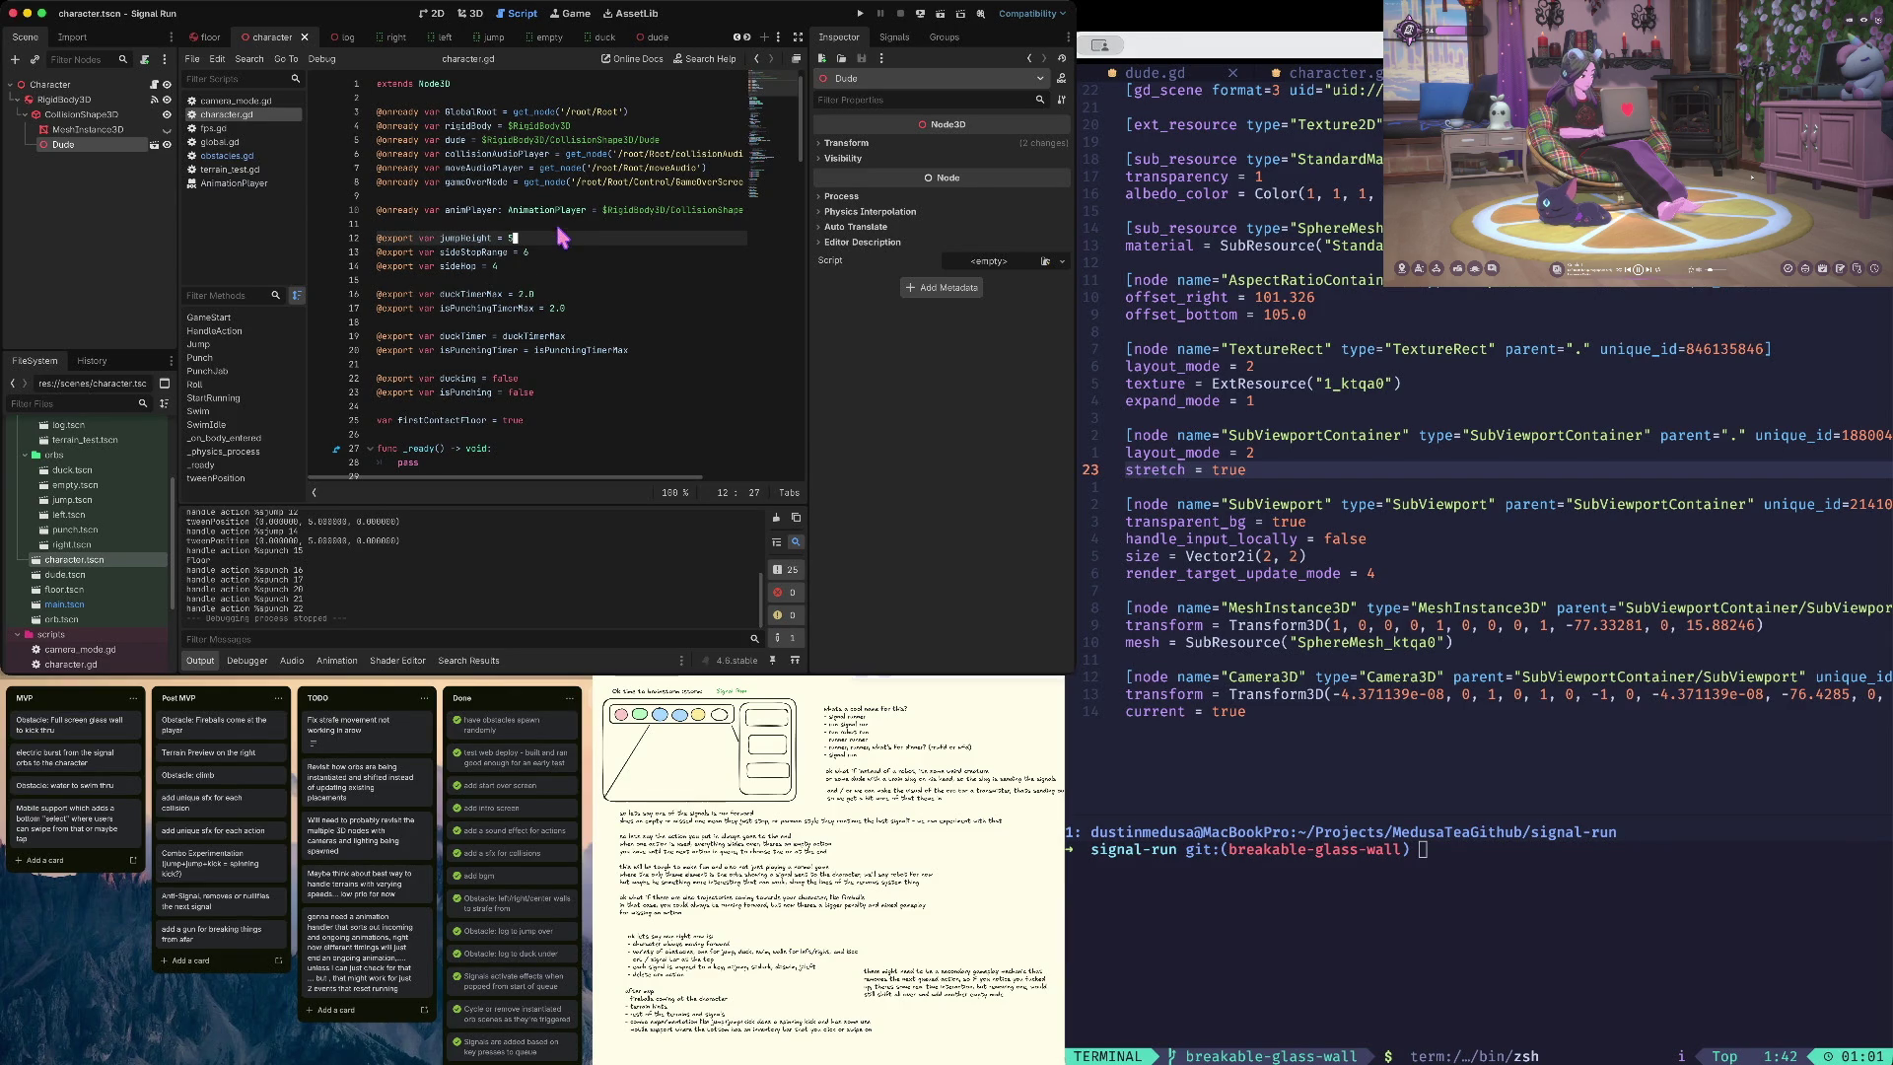
type("gst")
key("Return")
- Stage every project change with gaa and confirm the staged files with gst
type("gaa")
key("Return")
type("gst")
key("Return")
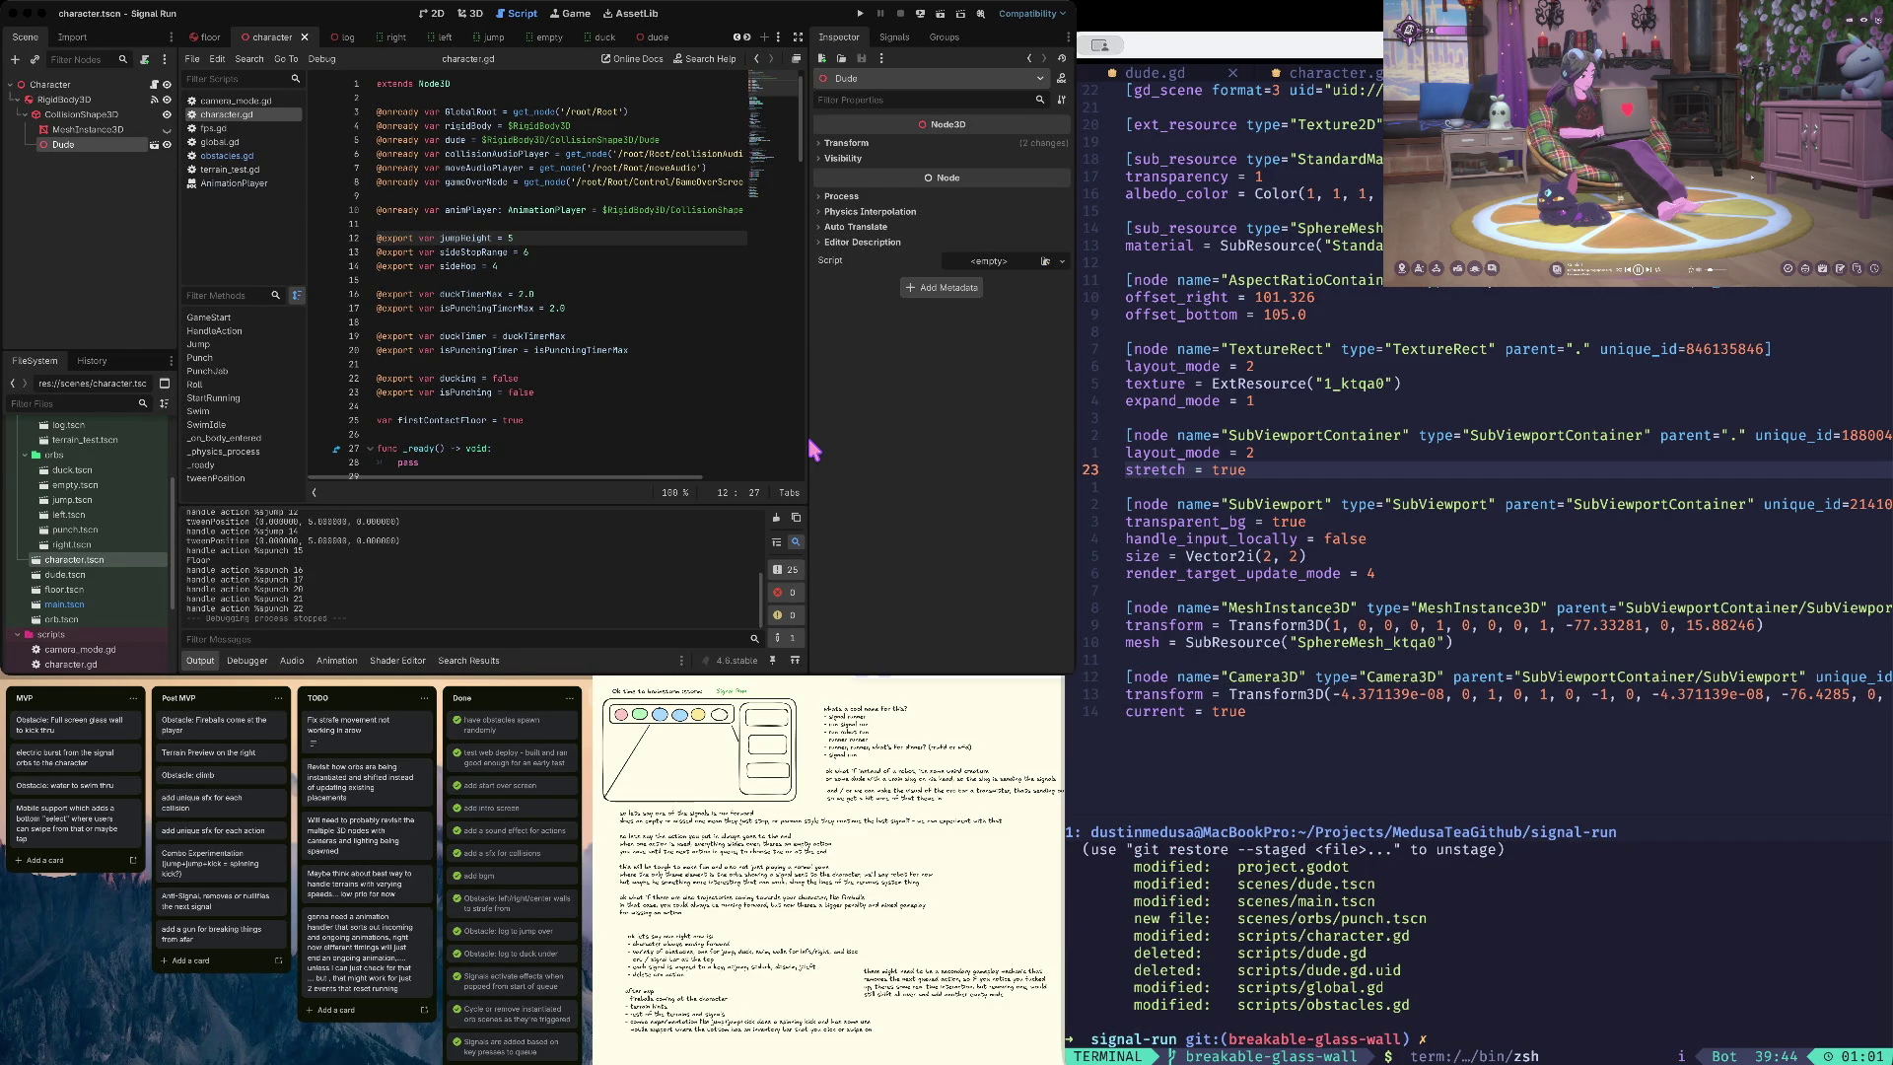
- Create the fixing-animations branch and check its status
type("co -b ")
type("fixing")
type("-animations")
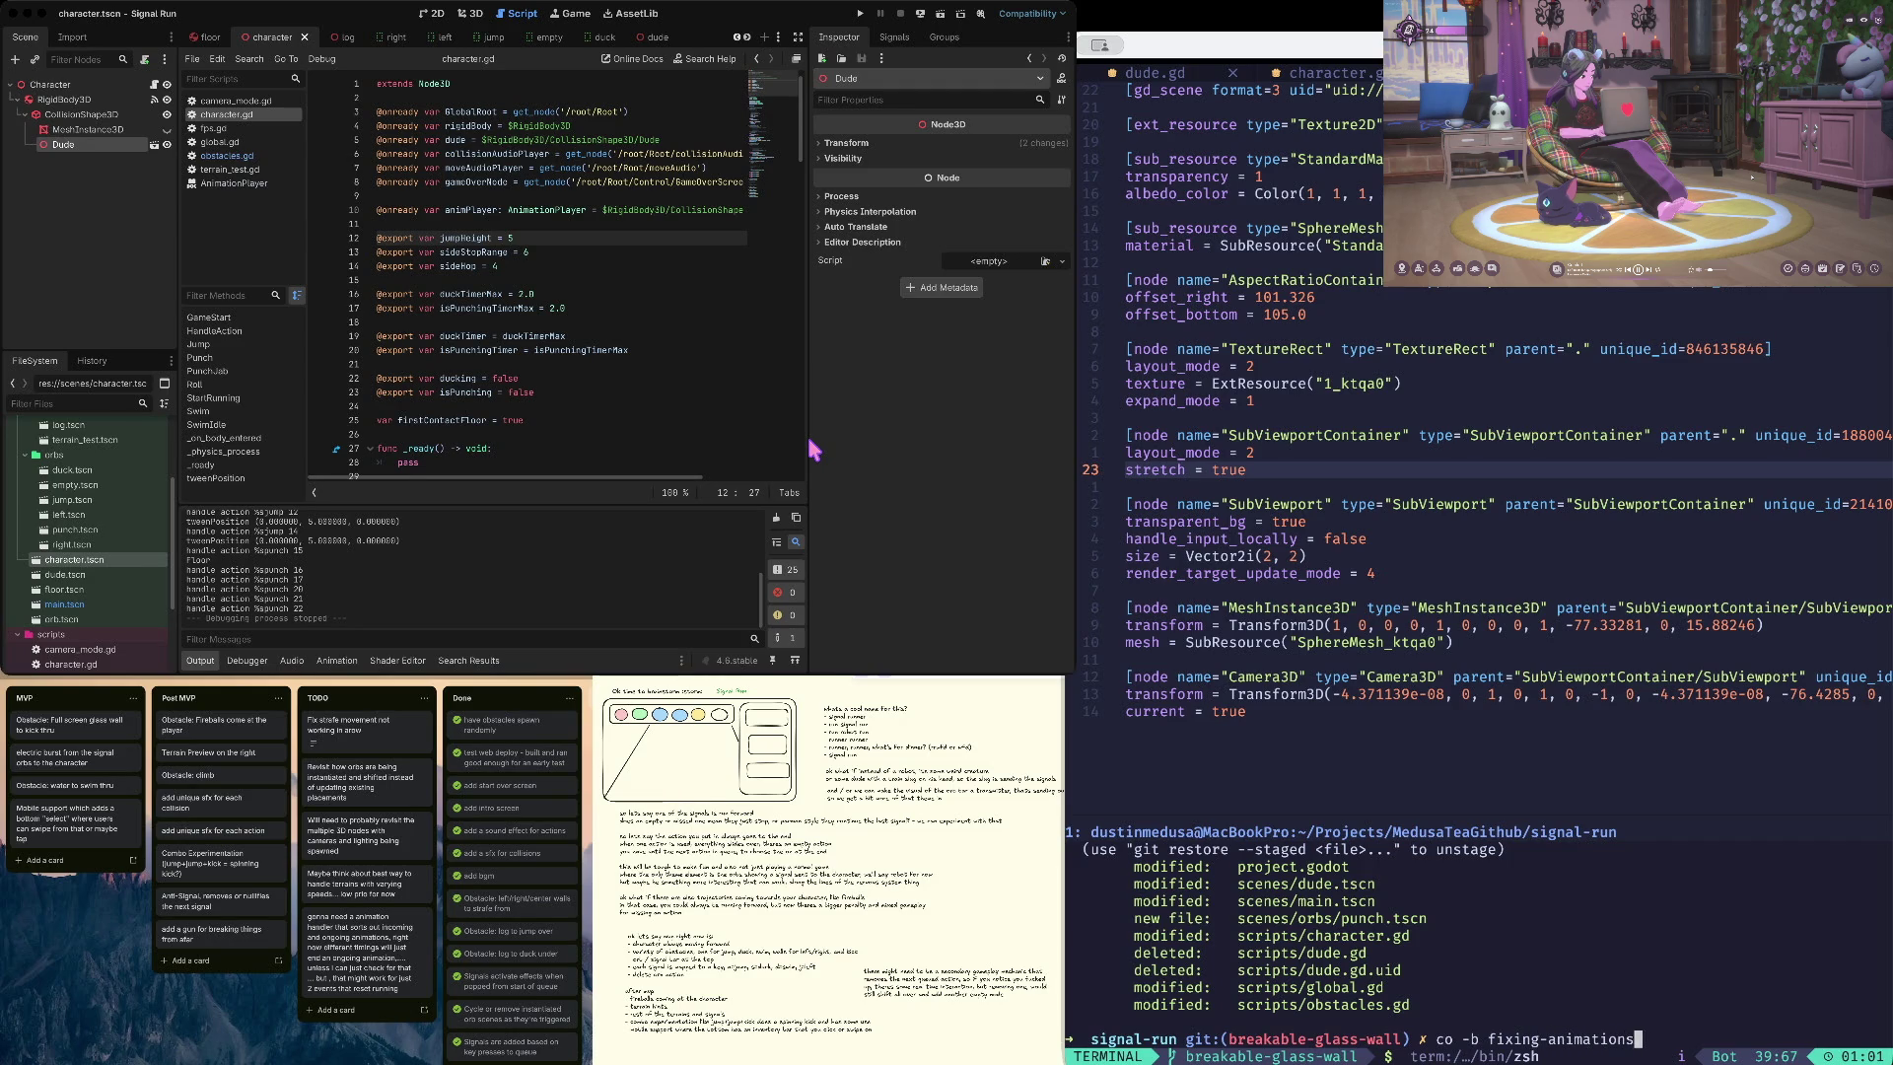
key("Return")
type("st")
key("Return")
- Commit as "fixing how animations are handled" and push with upstream origin fixing-animations
type("git c")
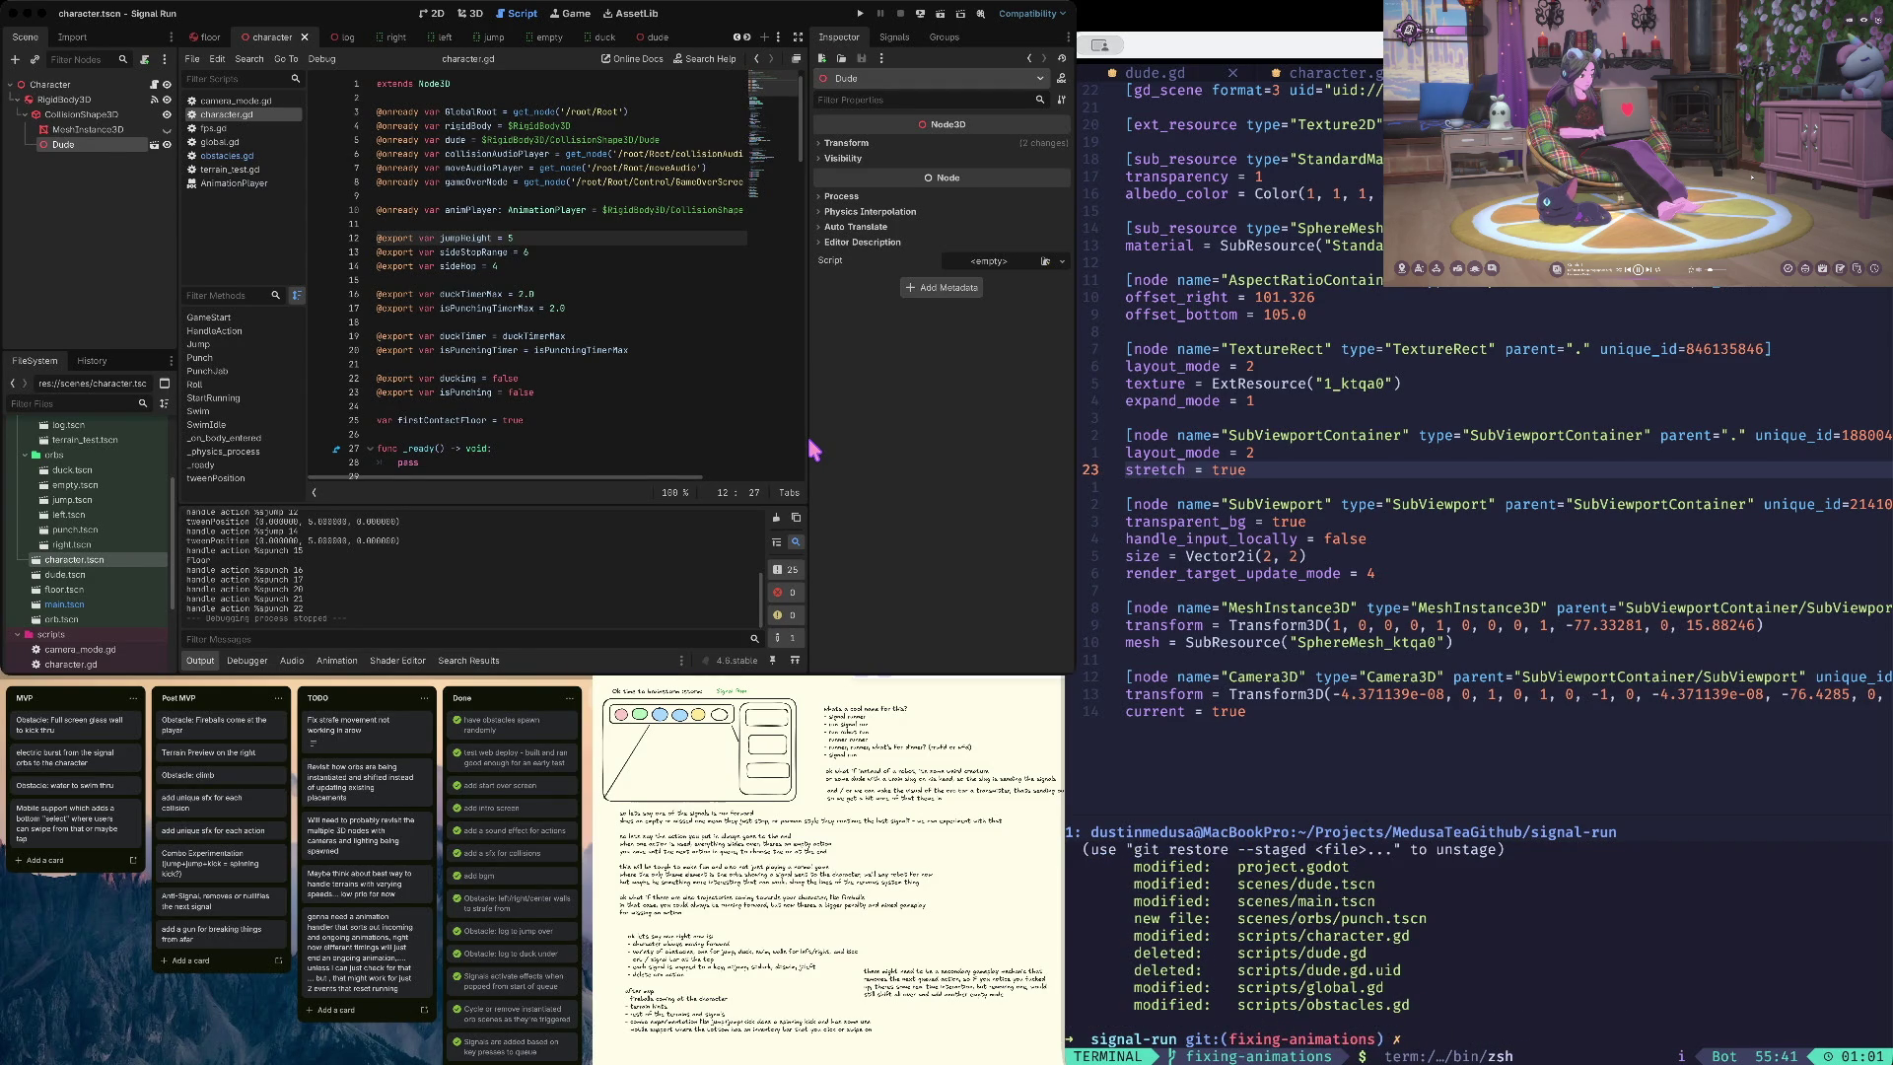
type("ommit -m \"")
type("fixing how an")
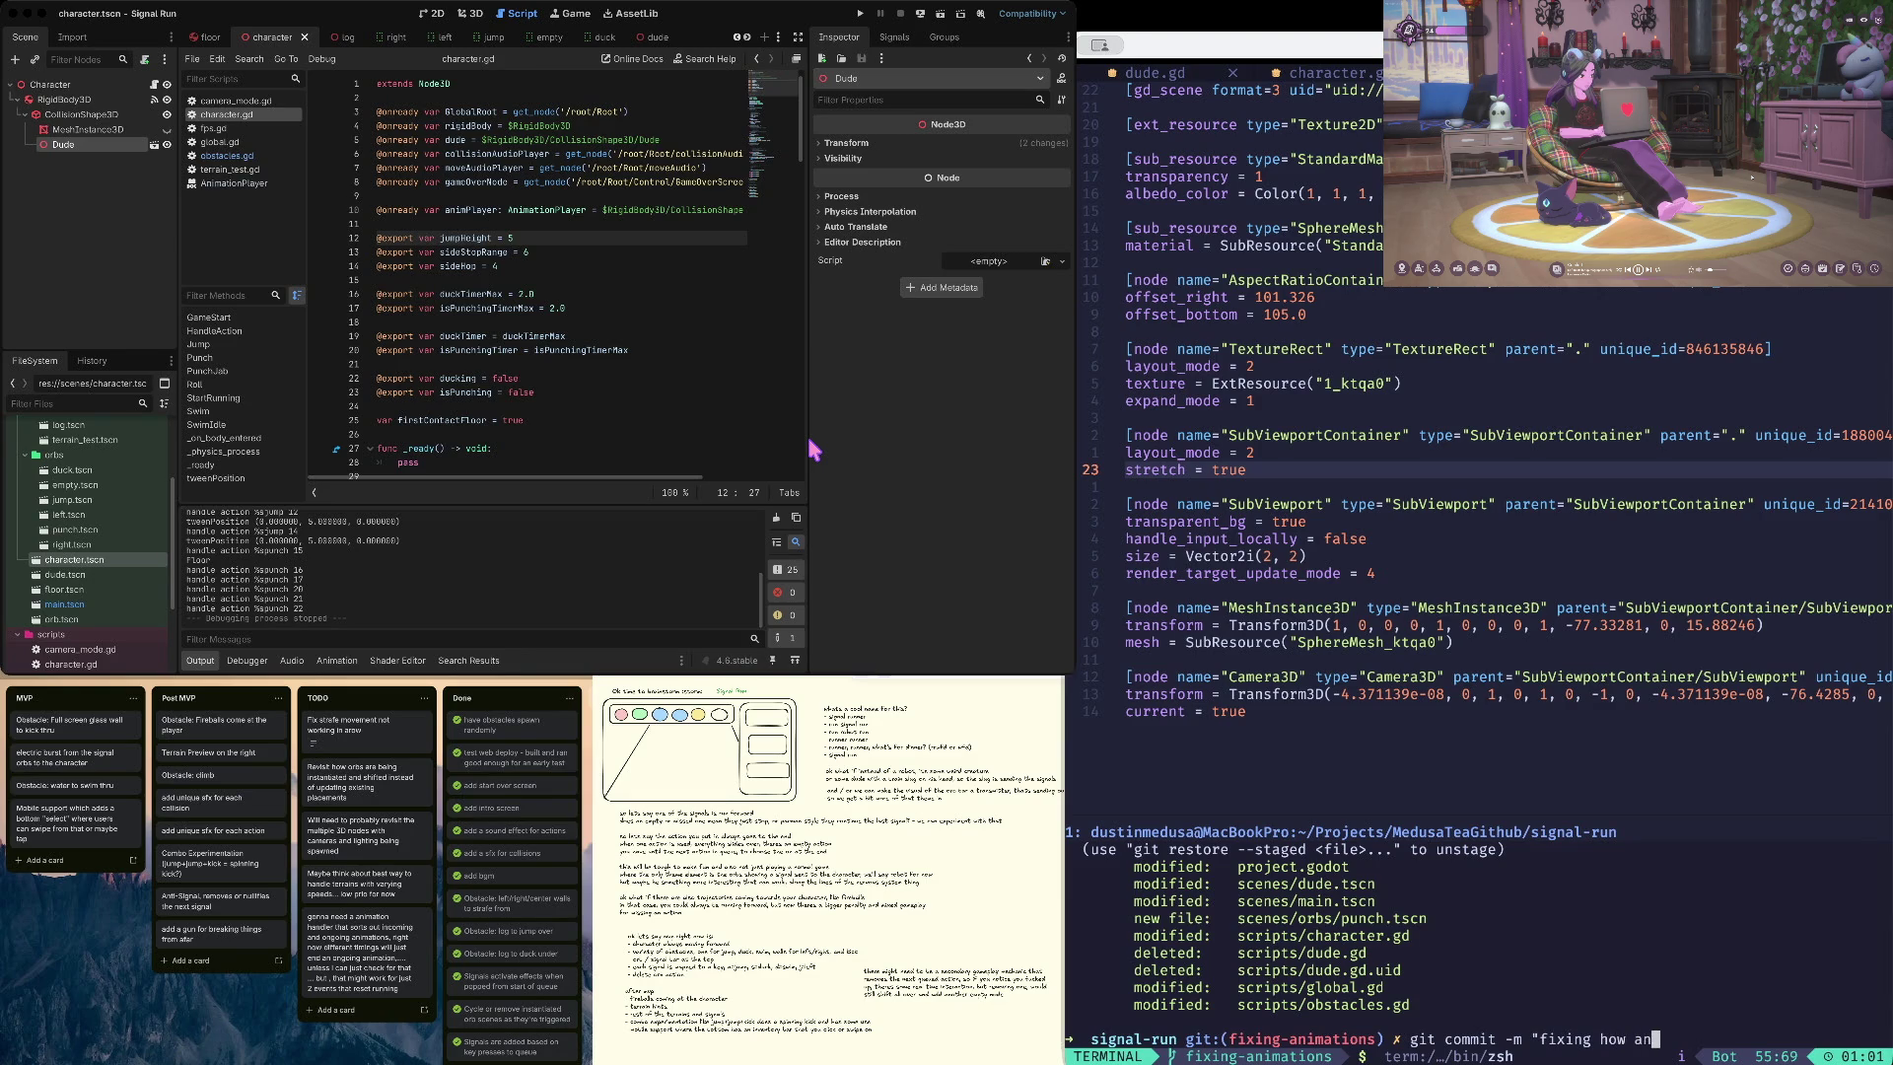
type("imations are handled\"")
key("Return")
type("git push")
key("Return")
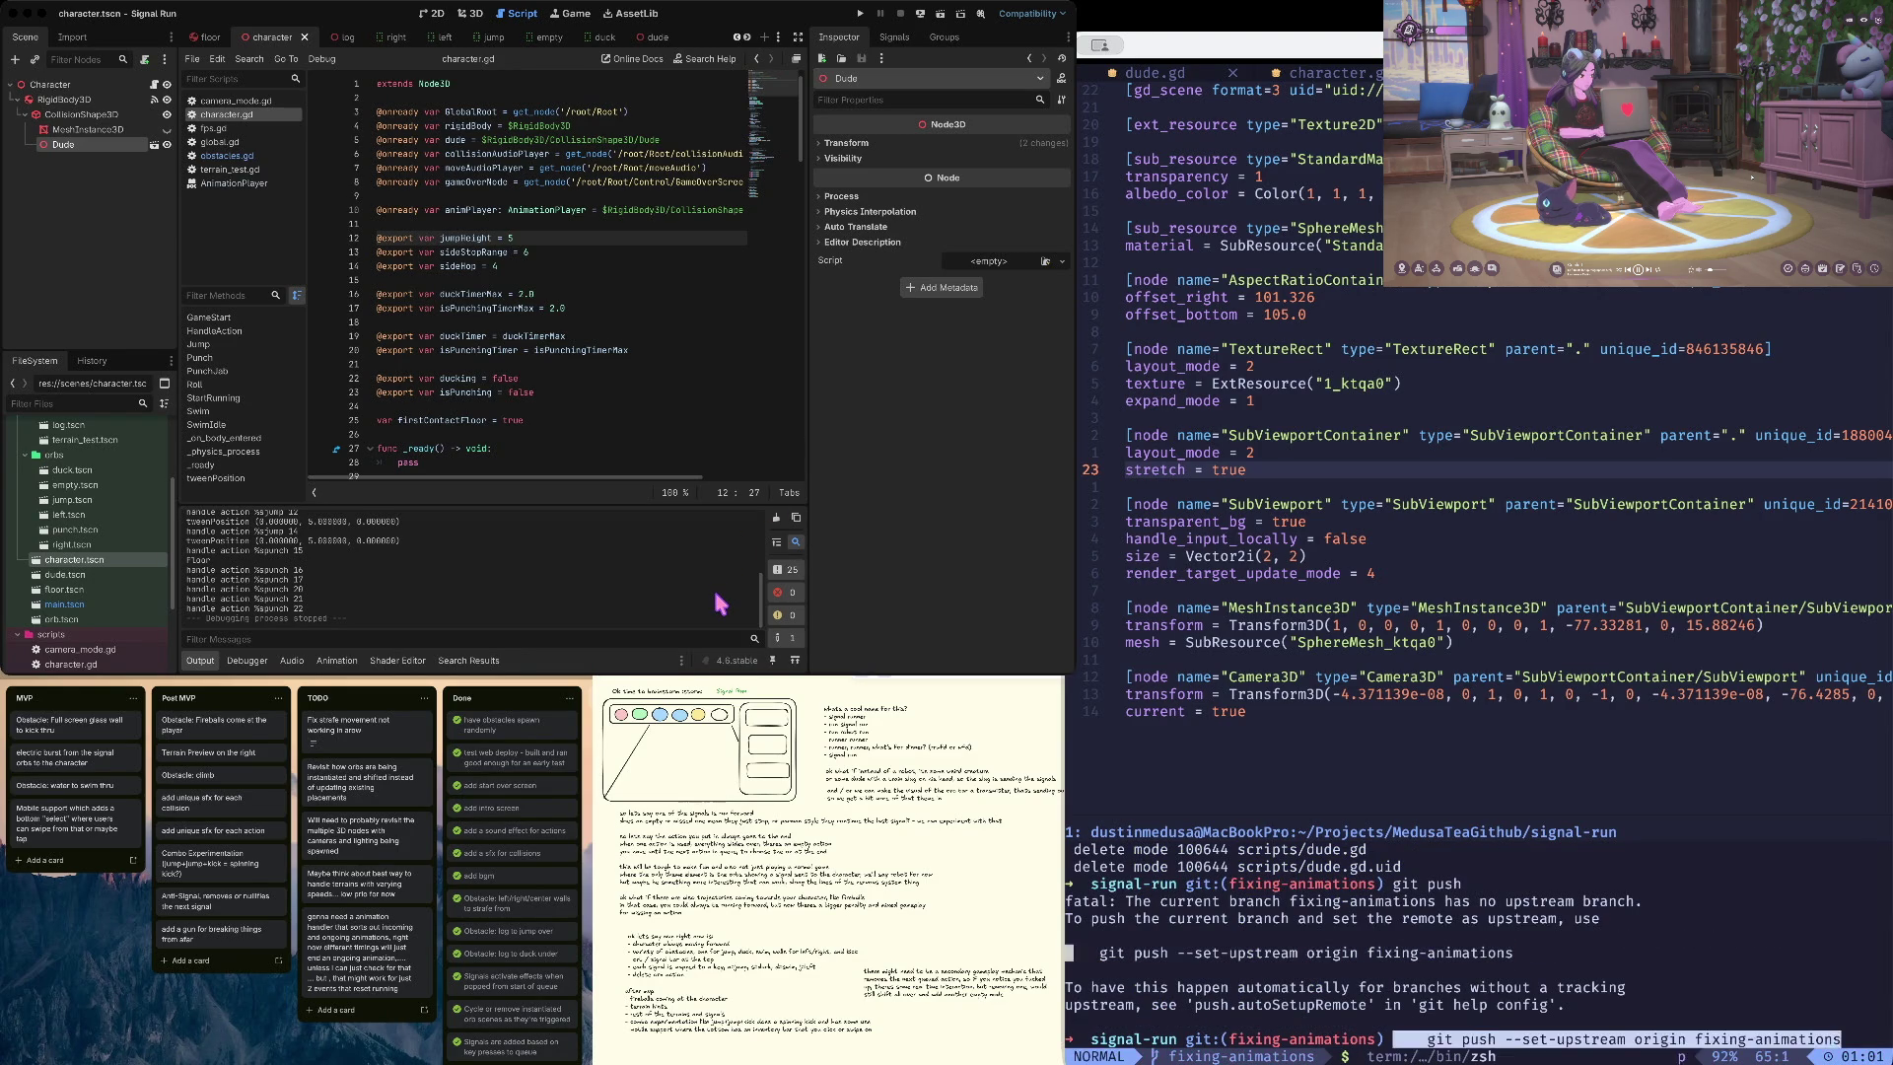
type("git push --set-upstream origin fixing-animations")
key("Return")
- Push the breakable-glass-wall branch, then return to fixing-animations
type("co -")
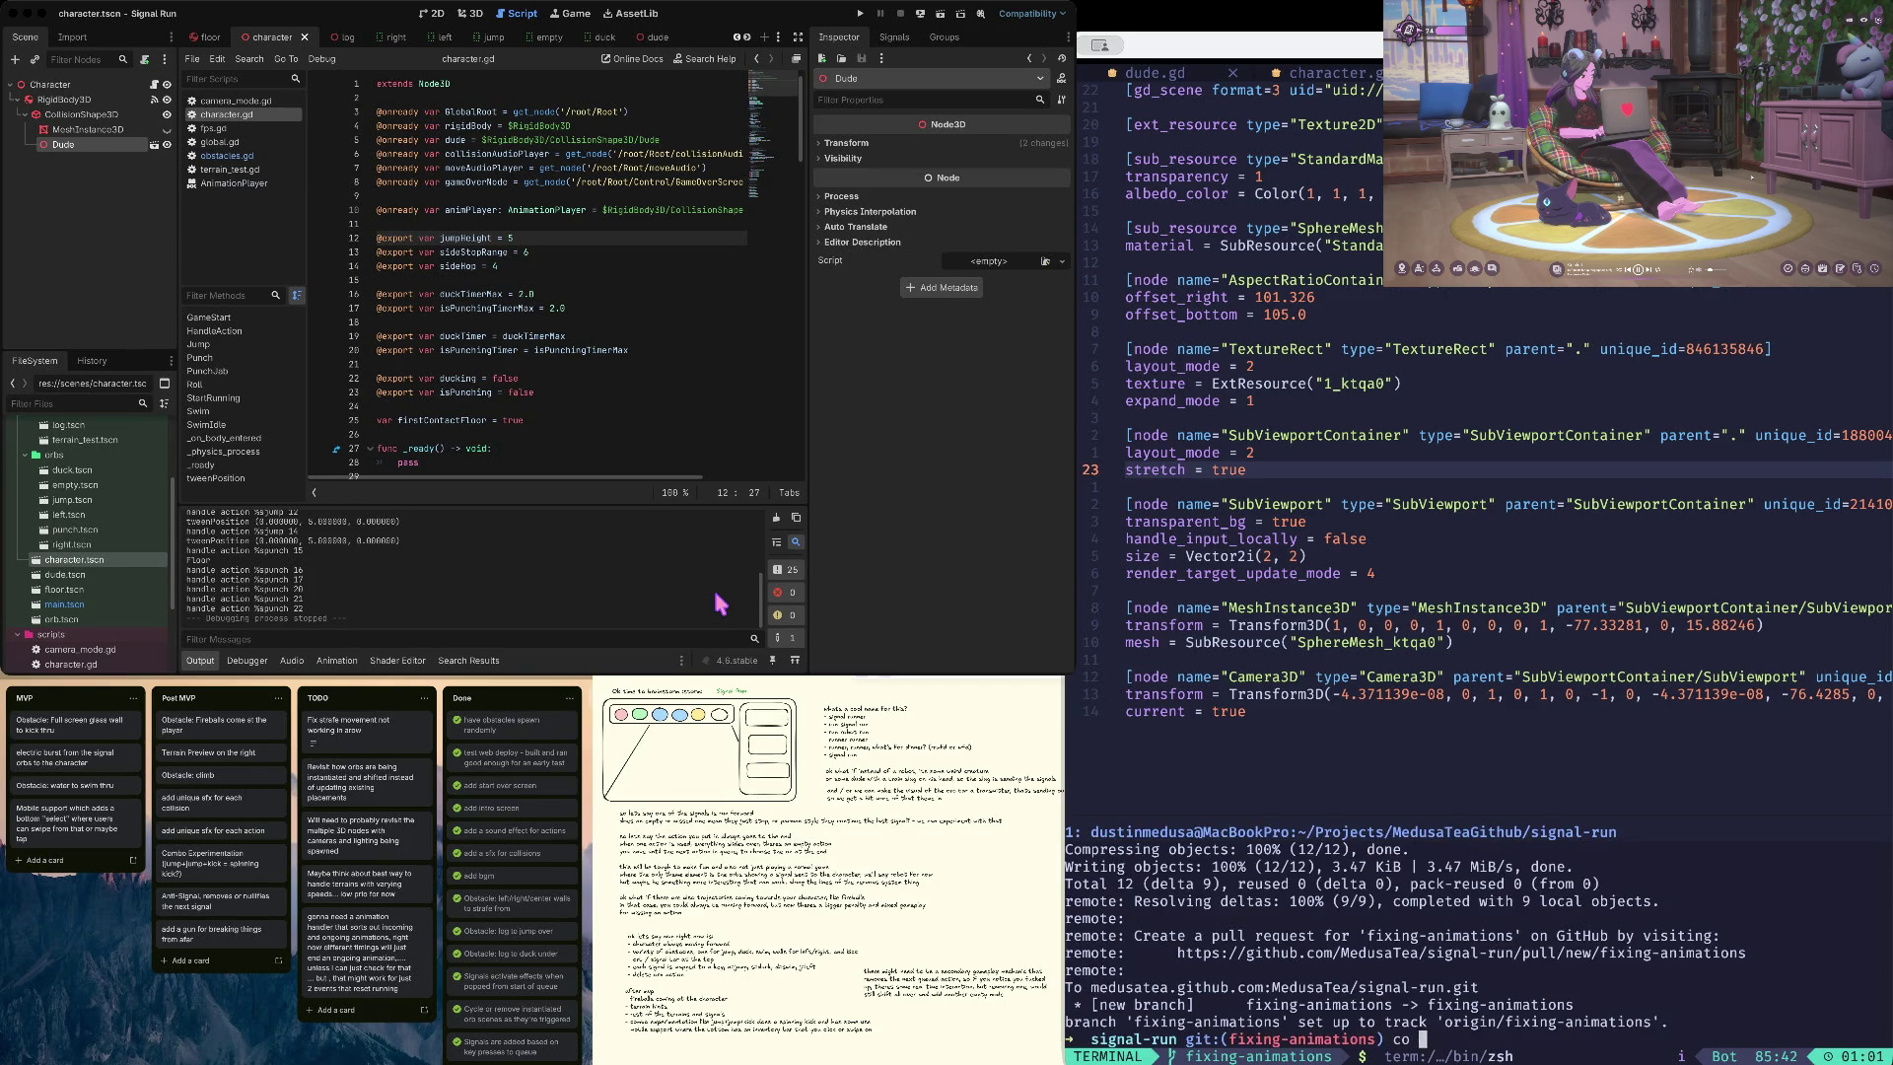
key("Return")
type("git push")
key("Return")
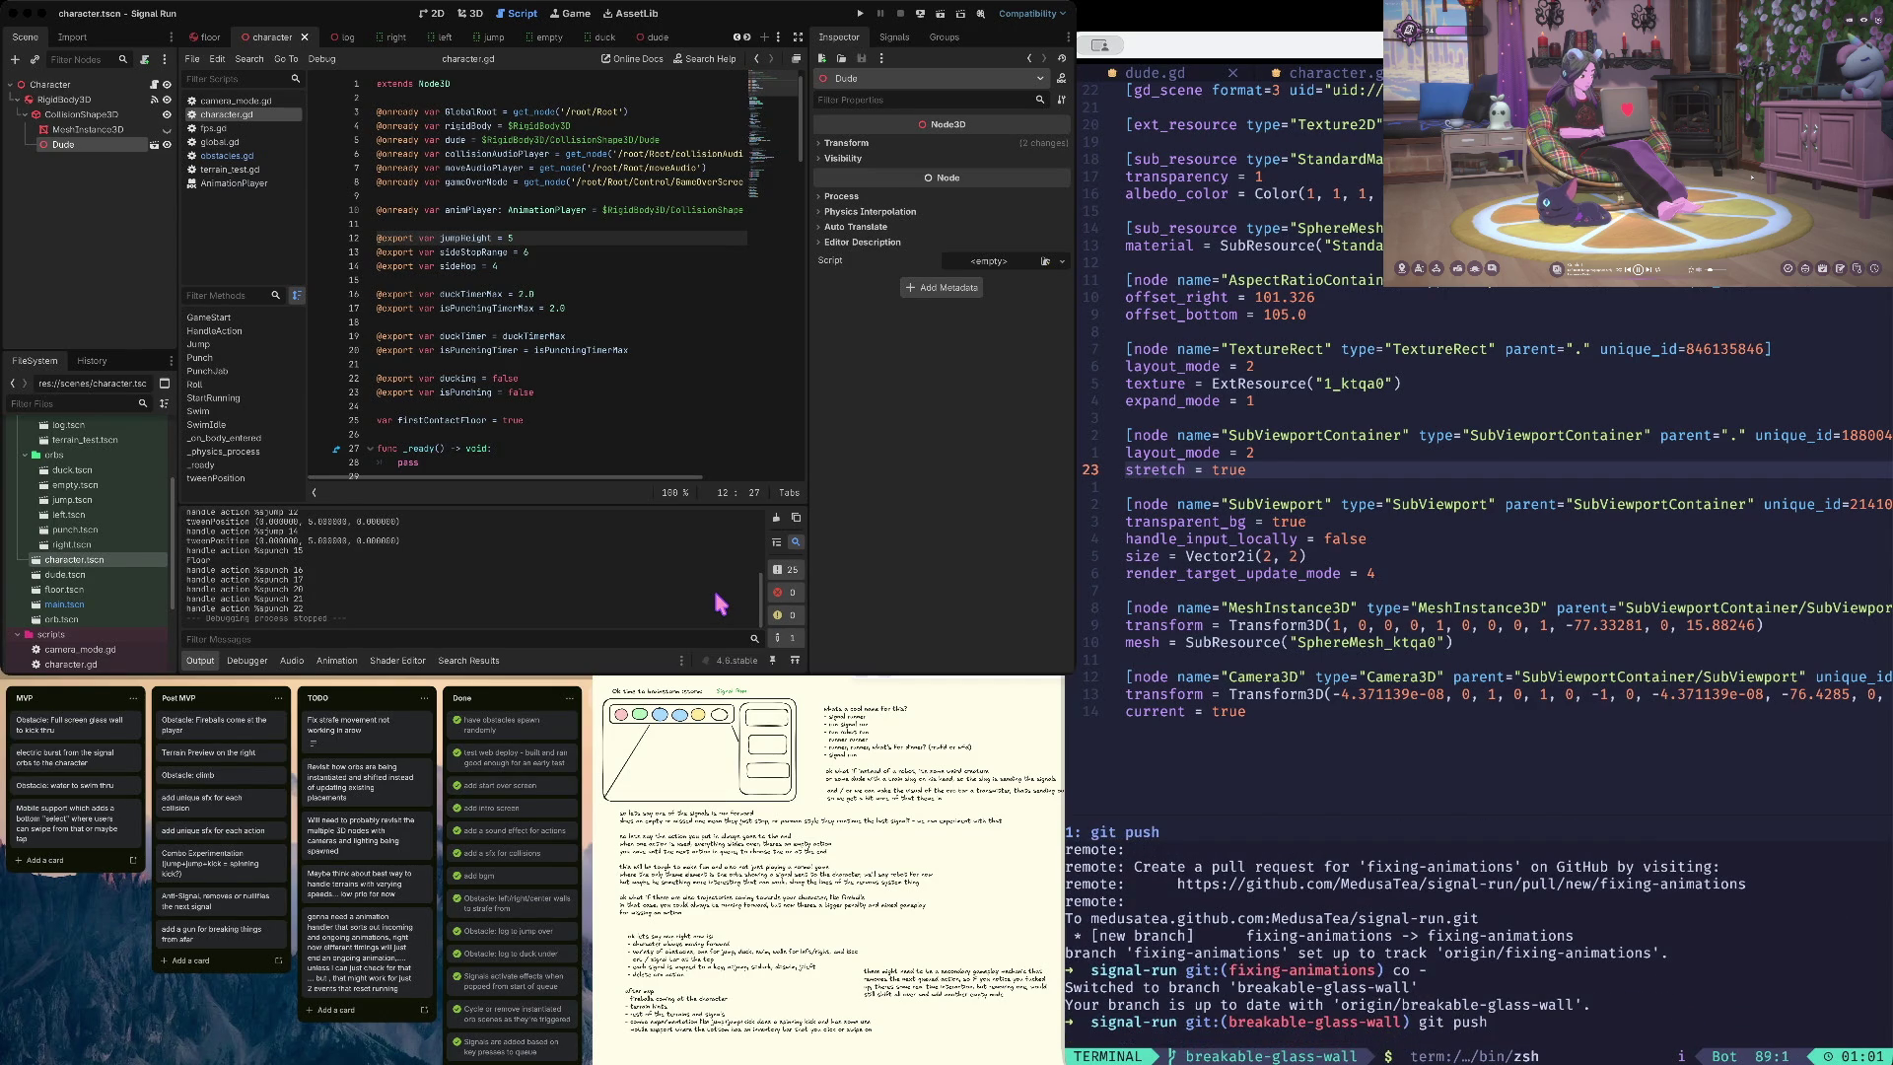
type("co -")
key("Return")
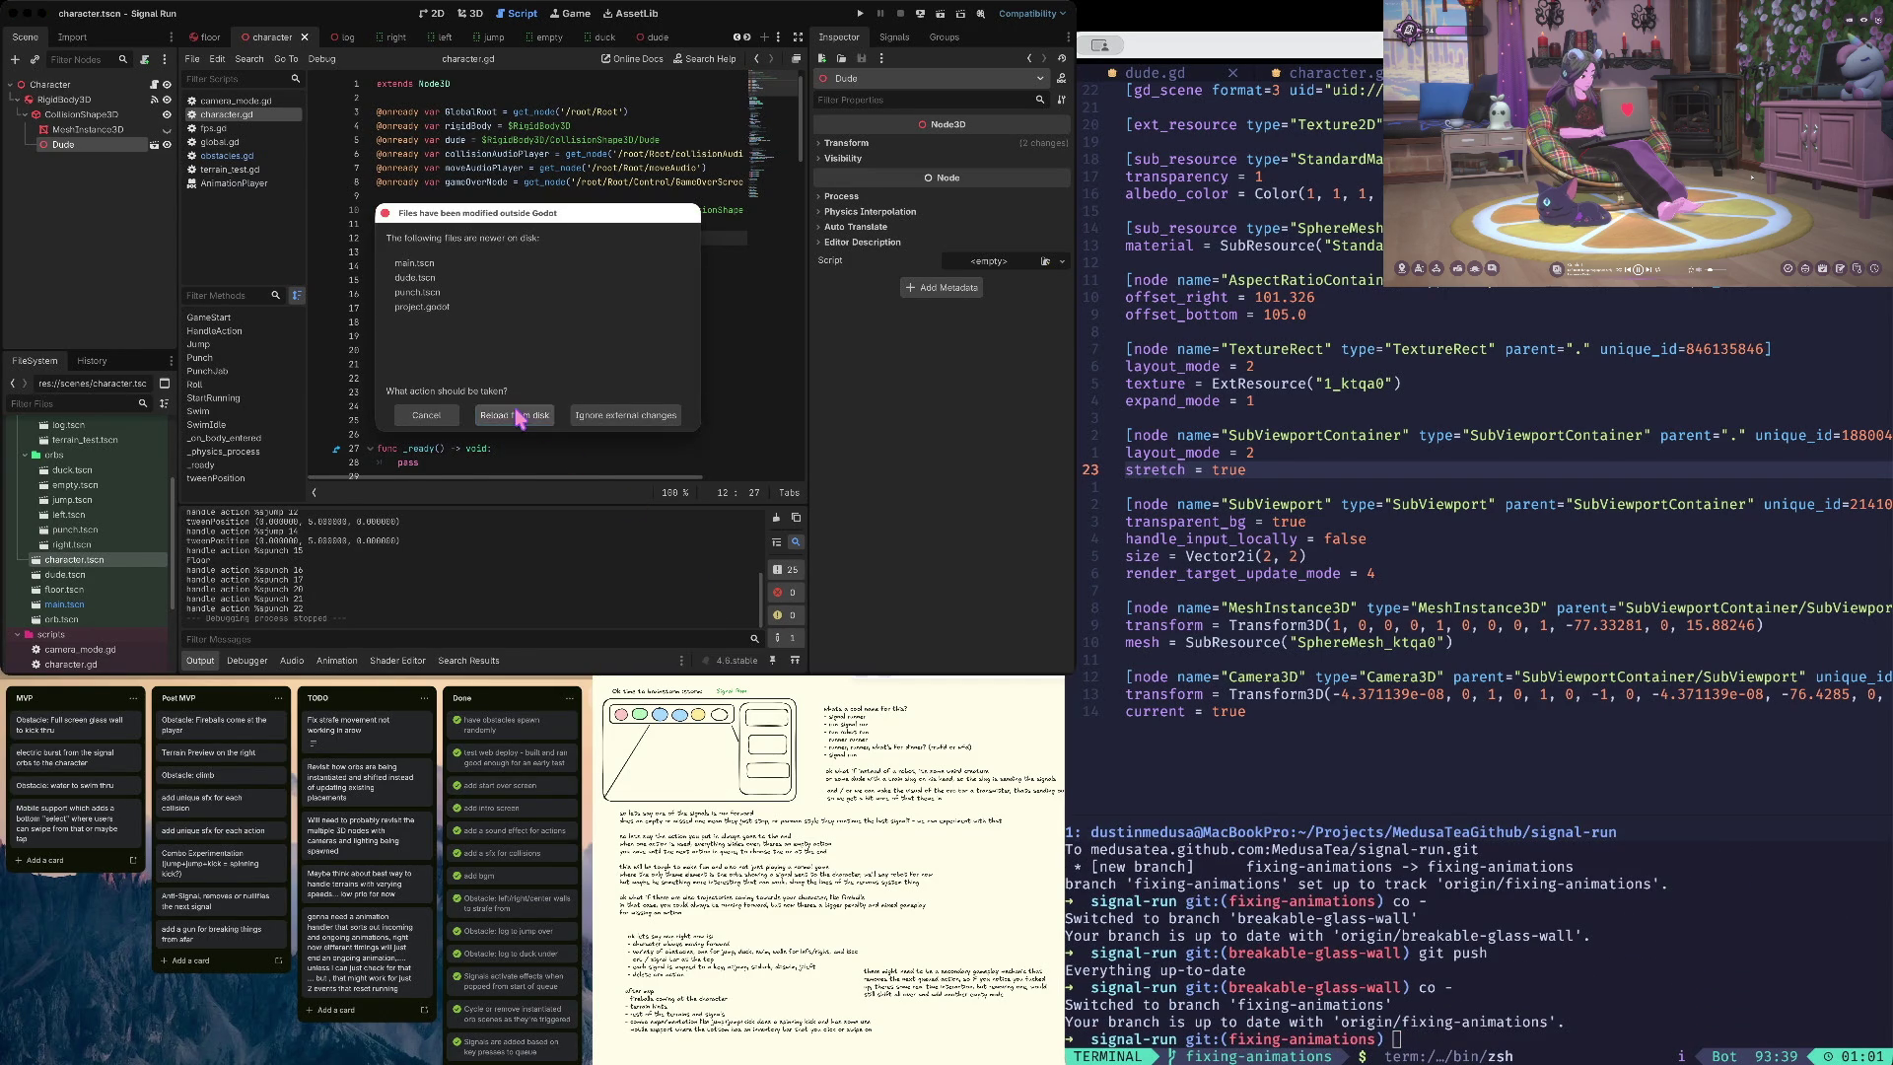
- Reload the modified files from disk, then run the game with right moves and stop it
left_click(516, 416)
key("super+b")
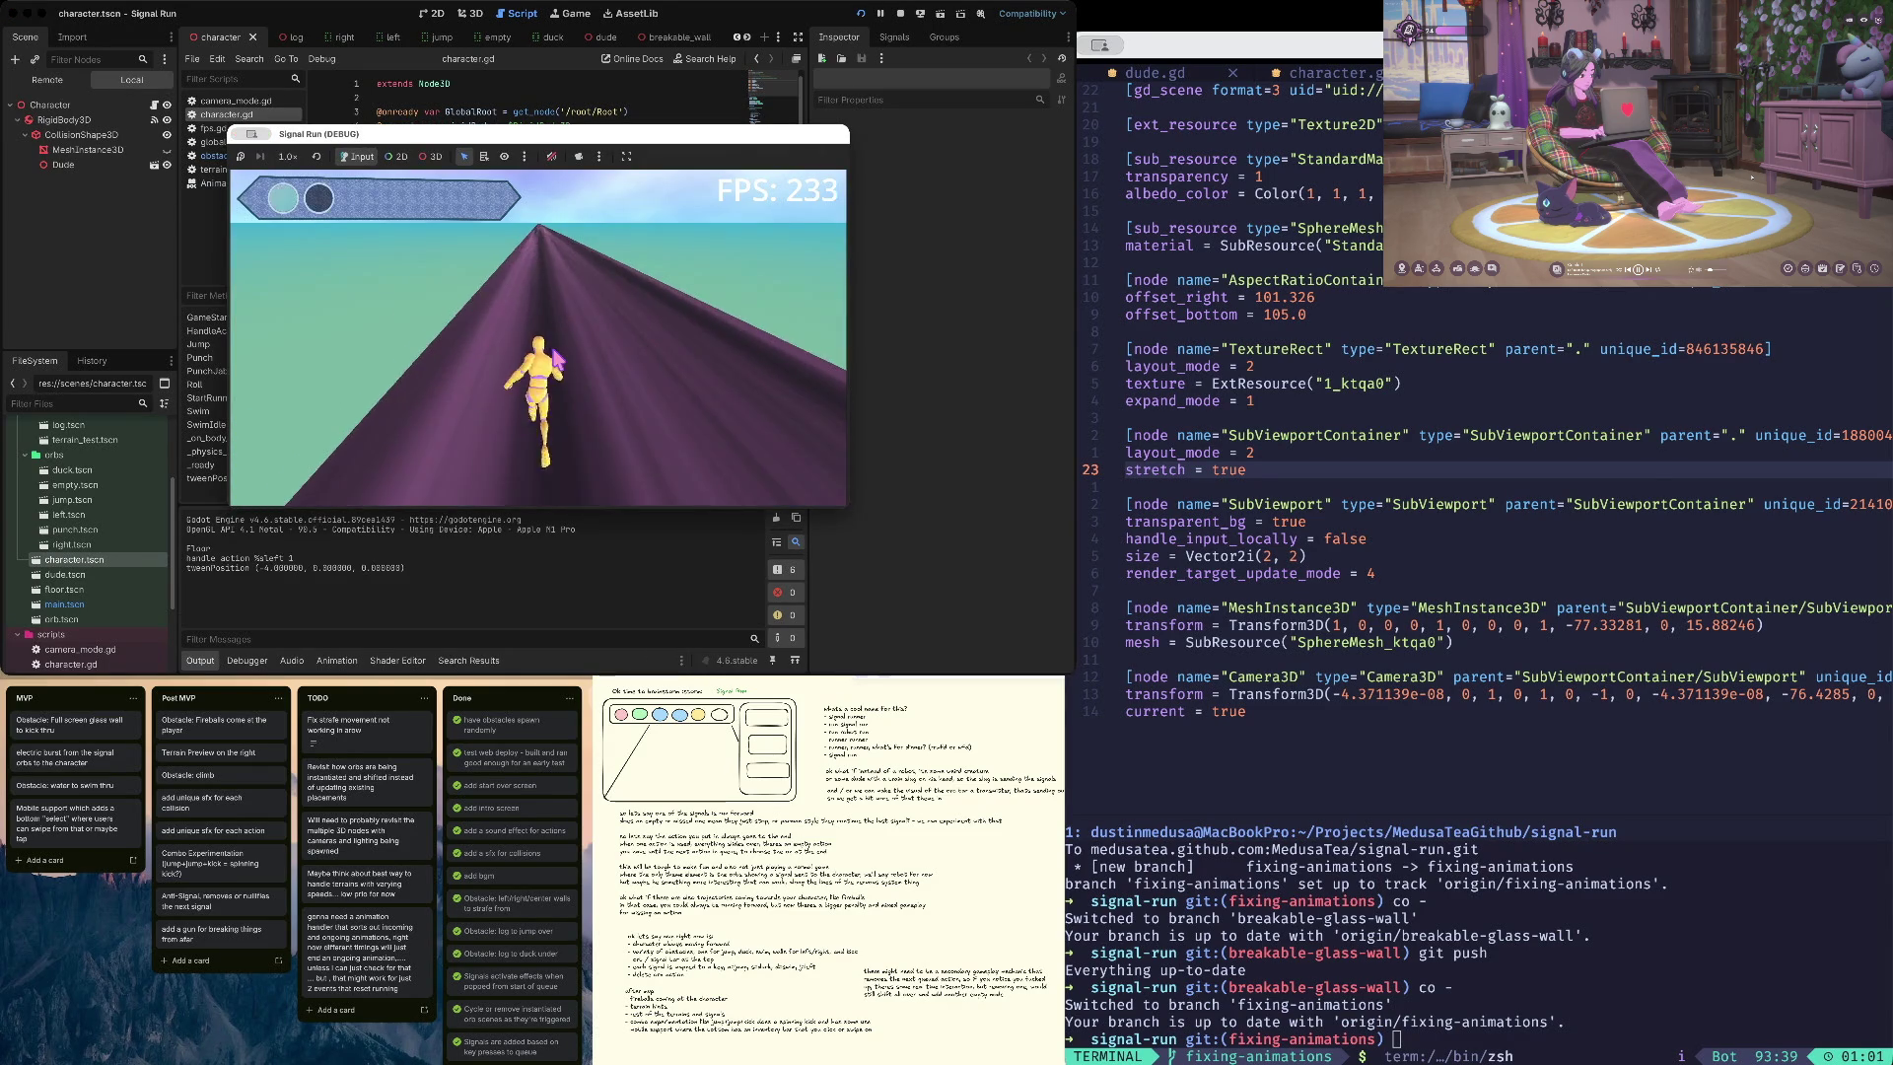
key("Right")
key("Right")
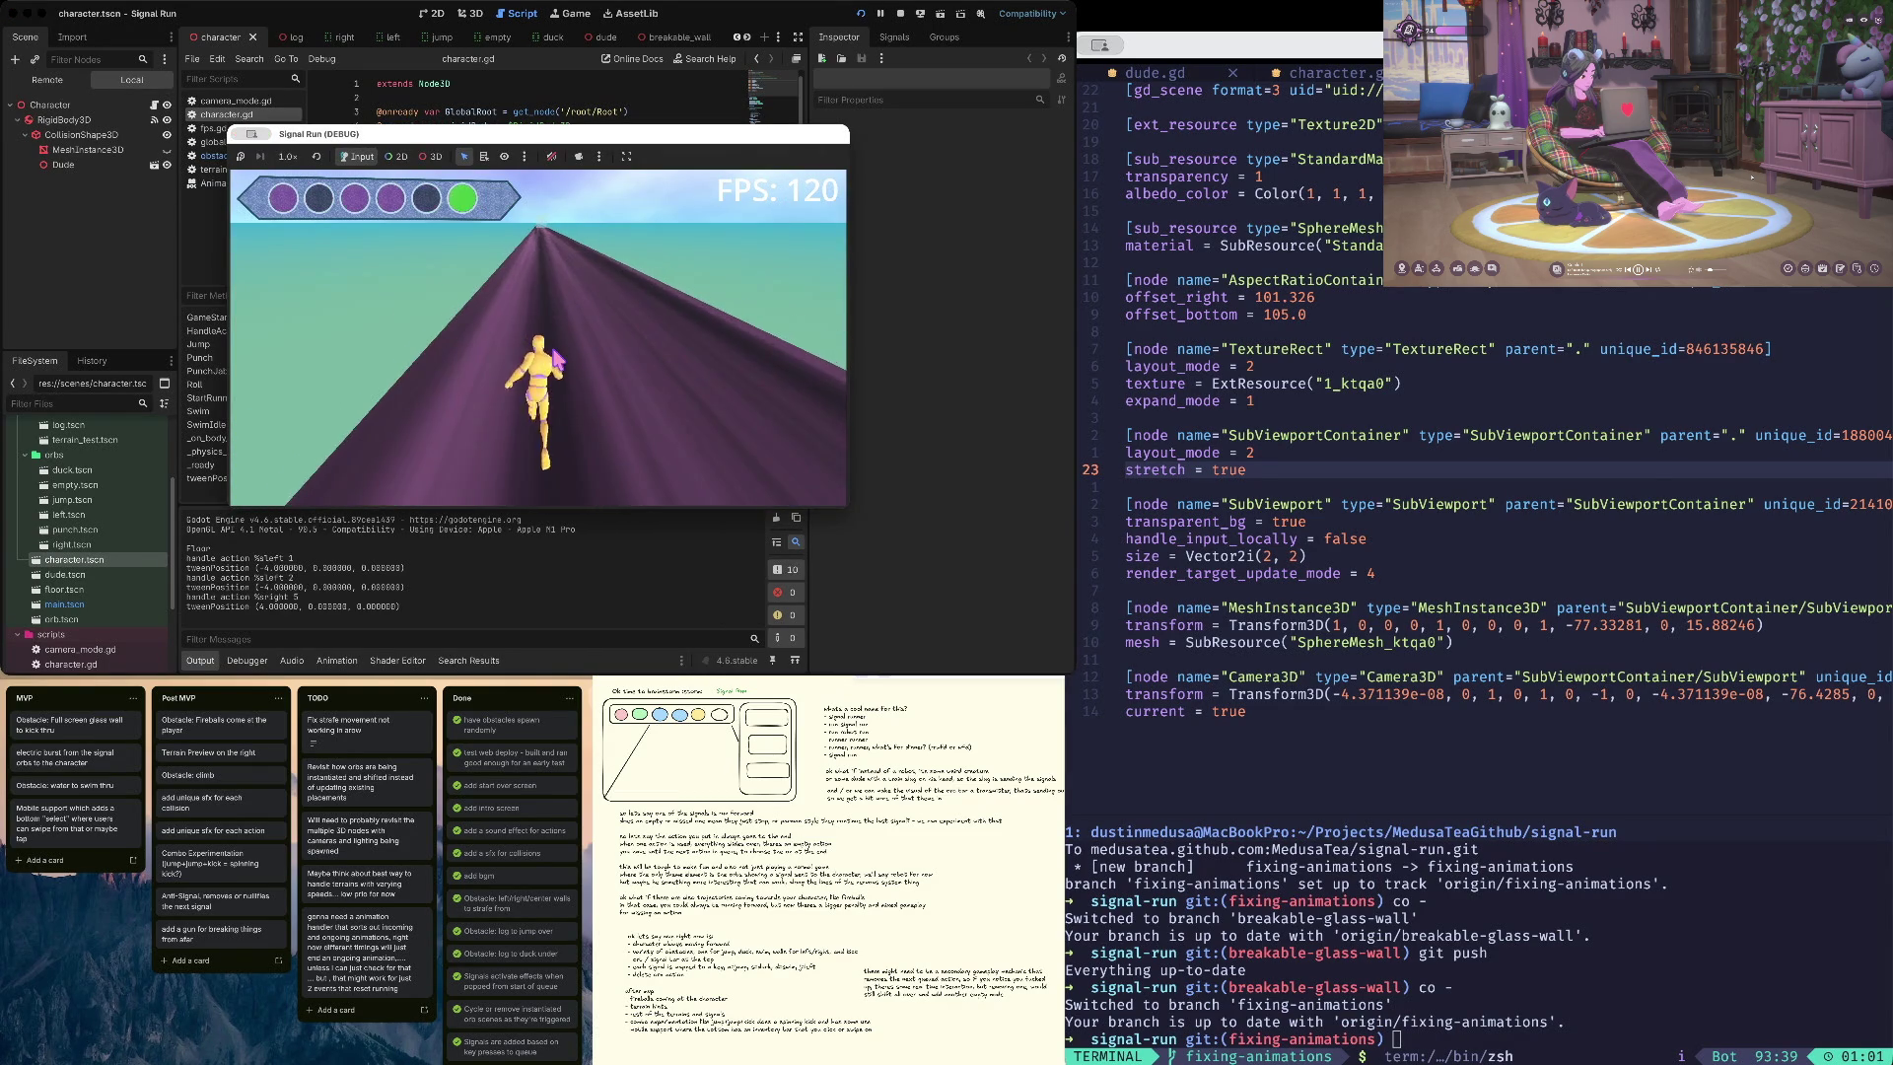
key("Right")
key("Right")
key("super+period")
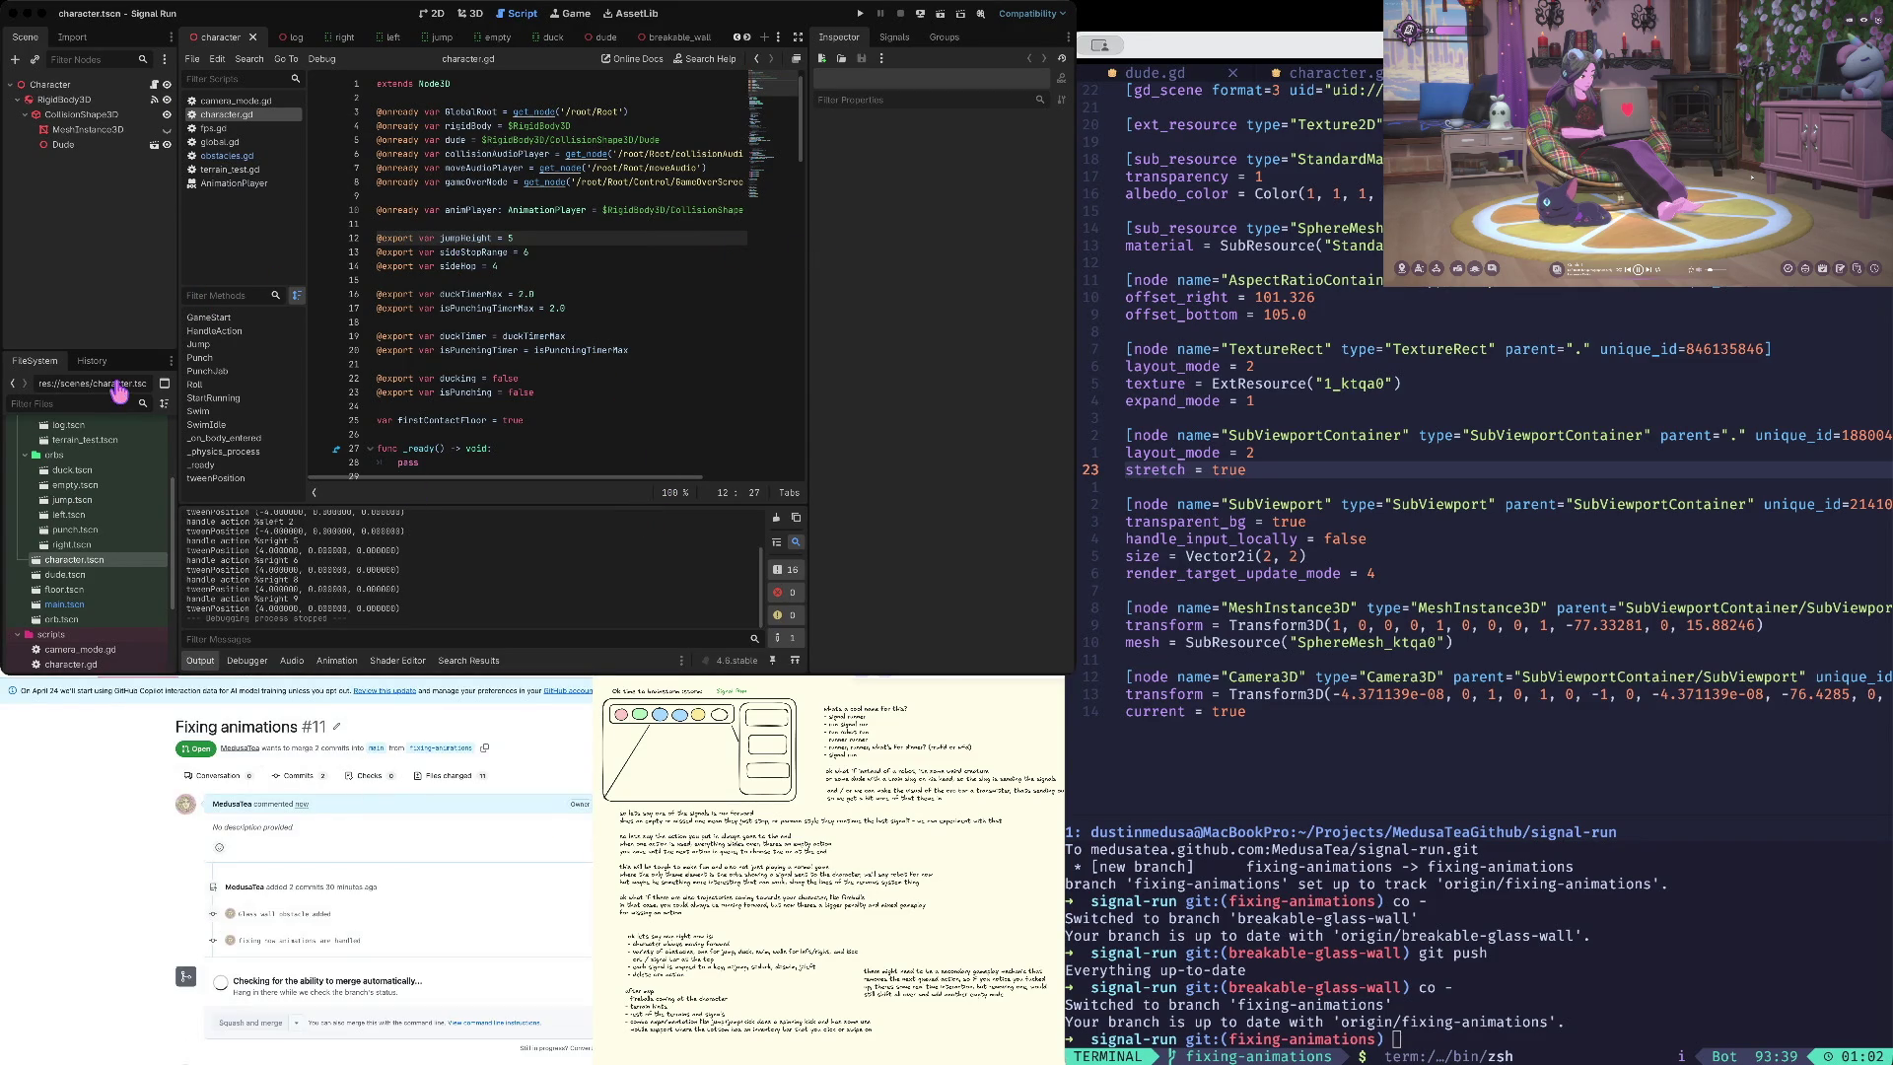
- Fetch and rebase fixing-animations, saving the rebase plan with :wq, then check status
type("f")
key("Return")
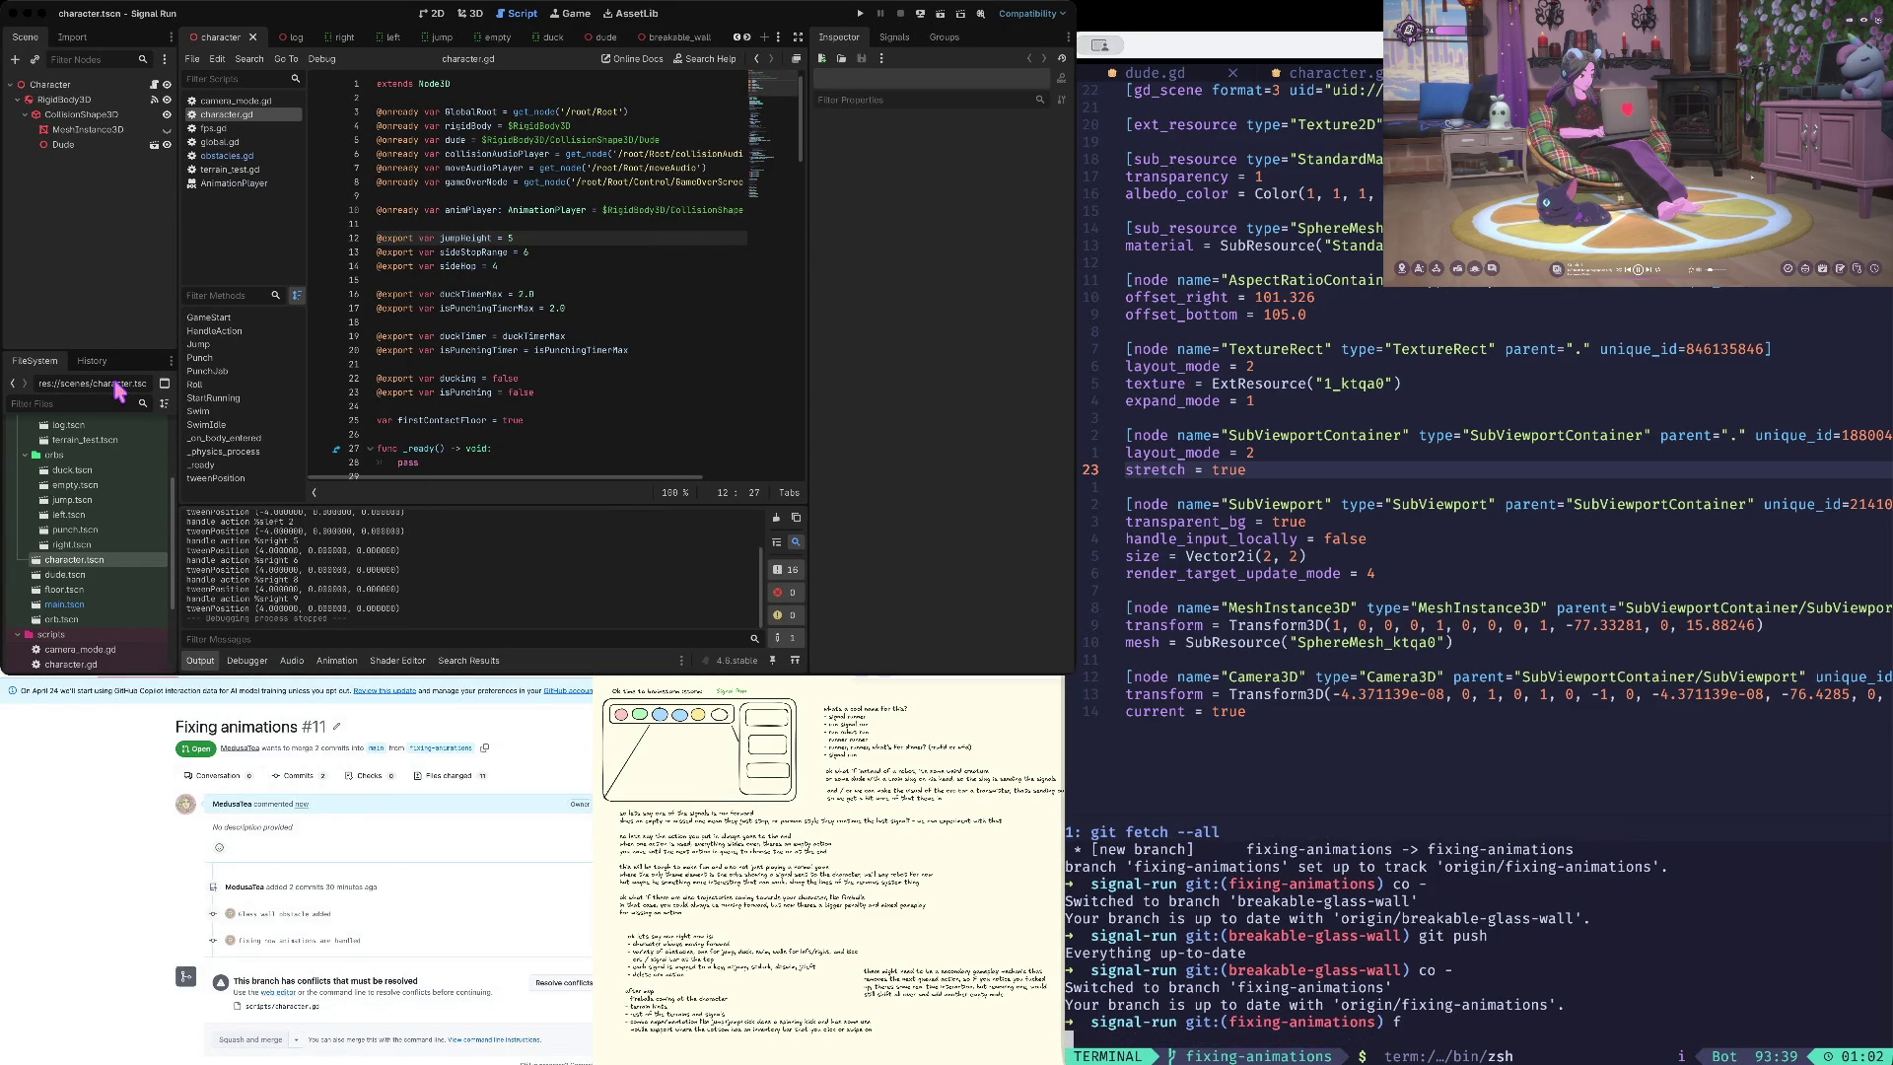
type("j:wq")
key("Return")
type("s")
key("Return")
- Diff against origin/fixing-animations and force-push the rebased branch
type("diff origin/fix")
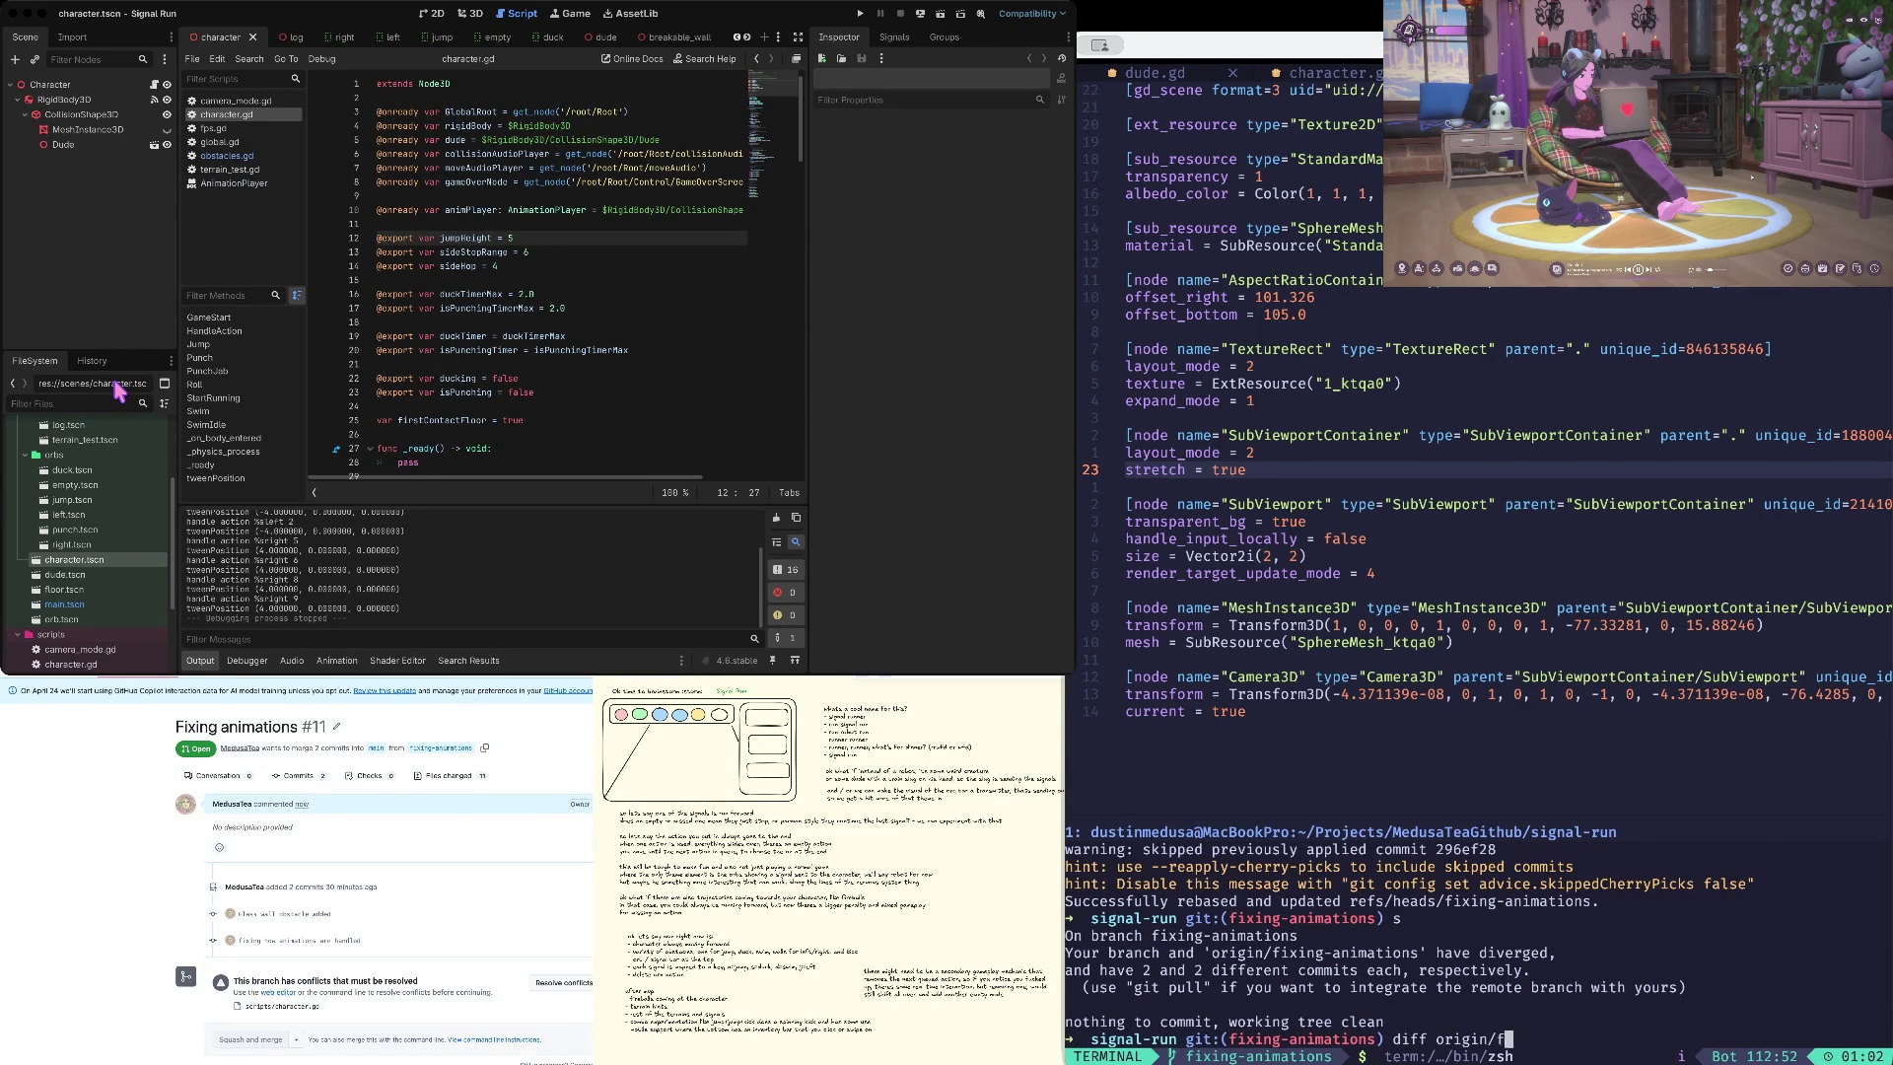
key("Tab")
key("Return")
type("git push -f")
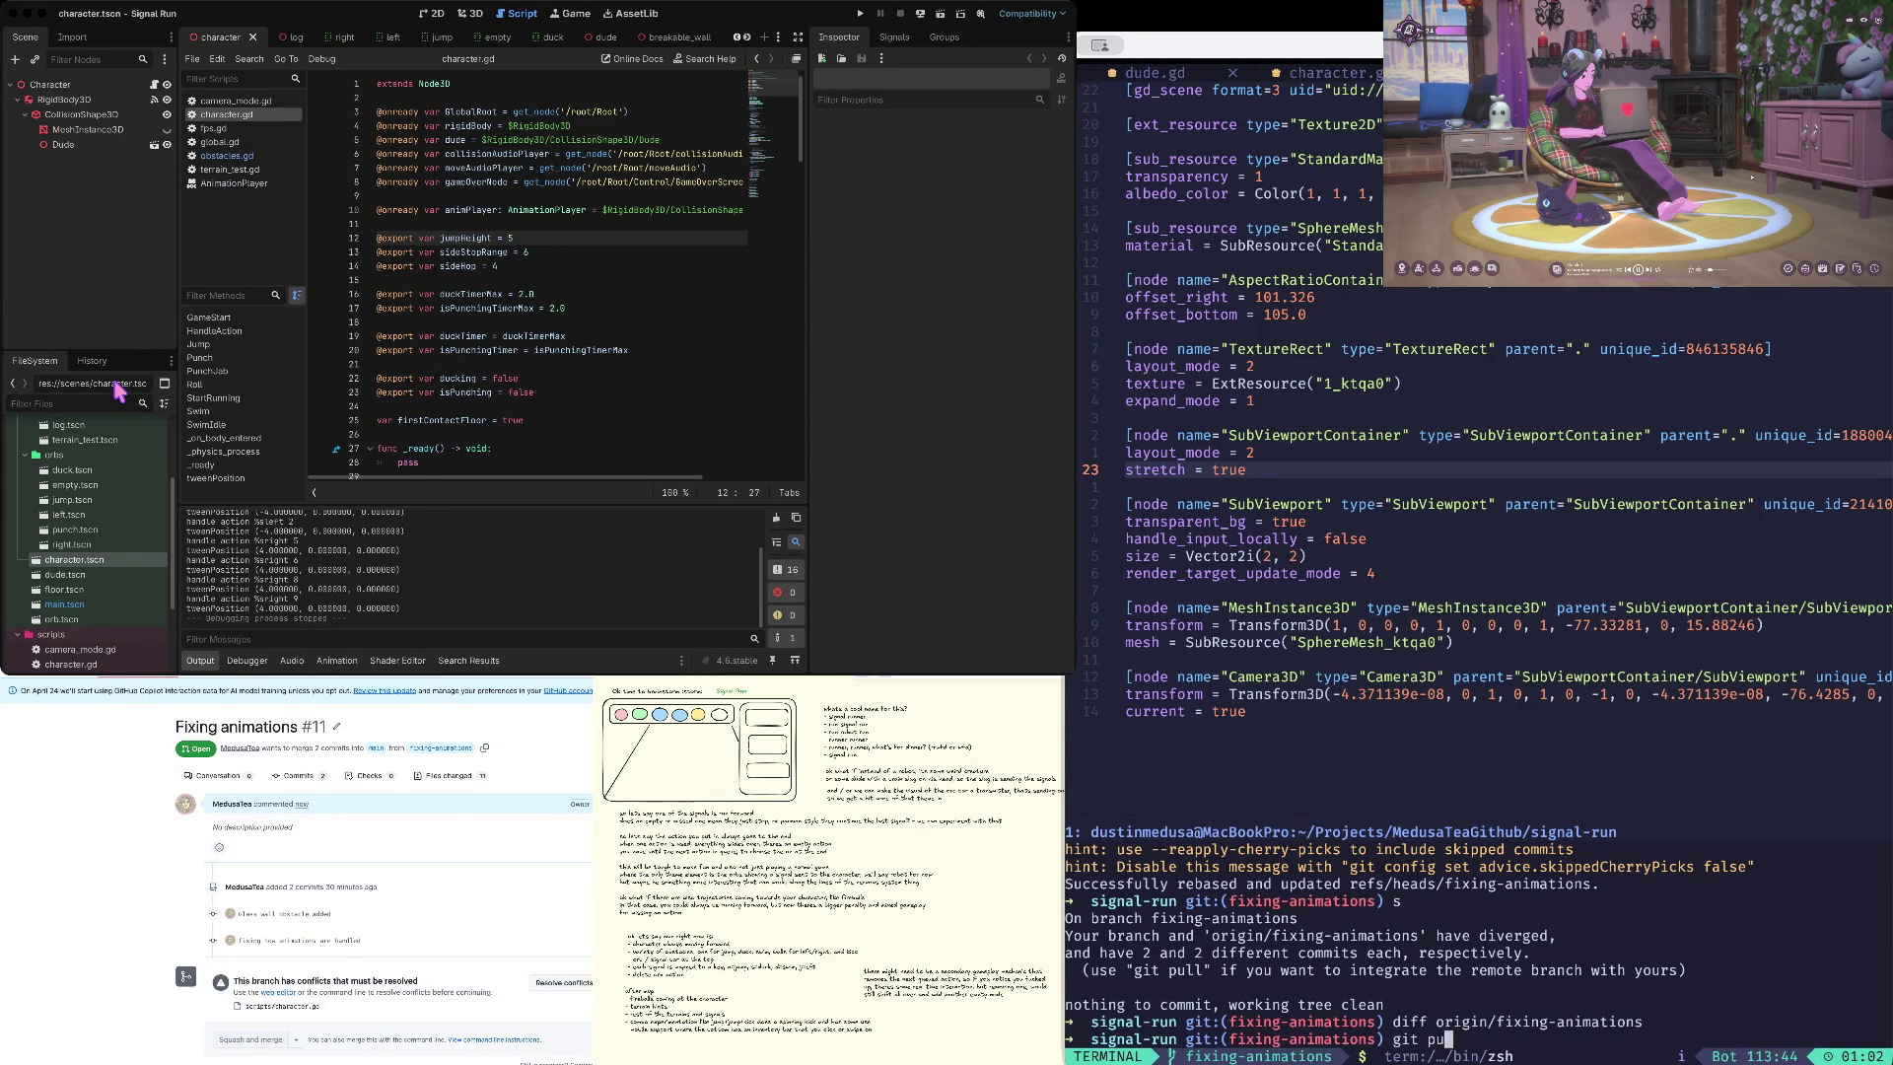
key("Return")
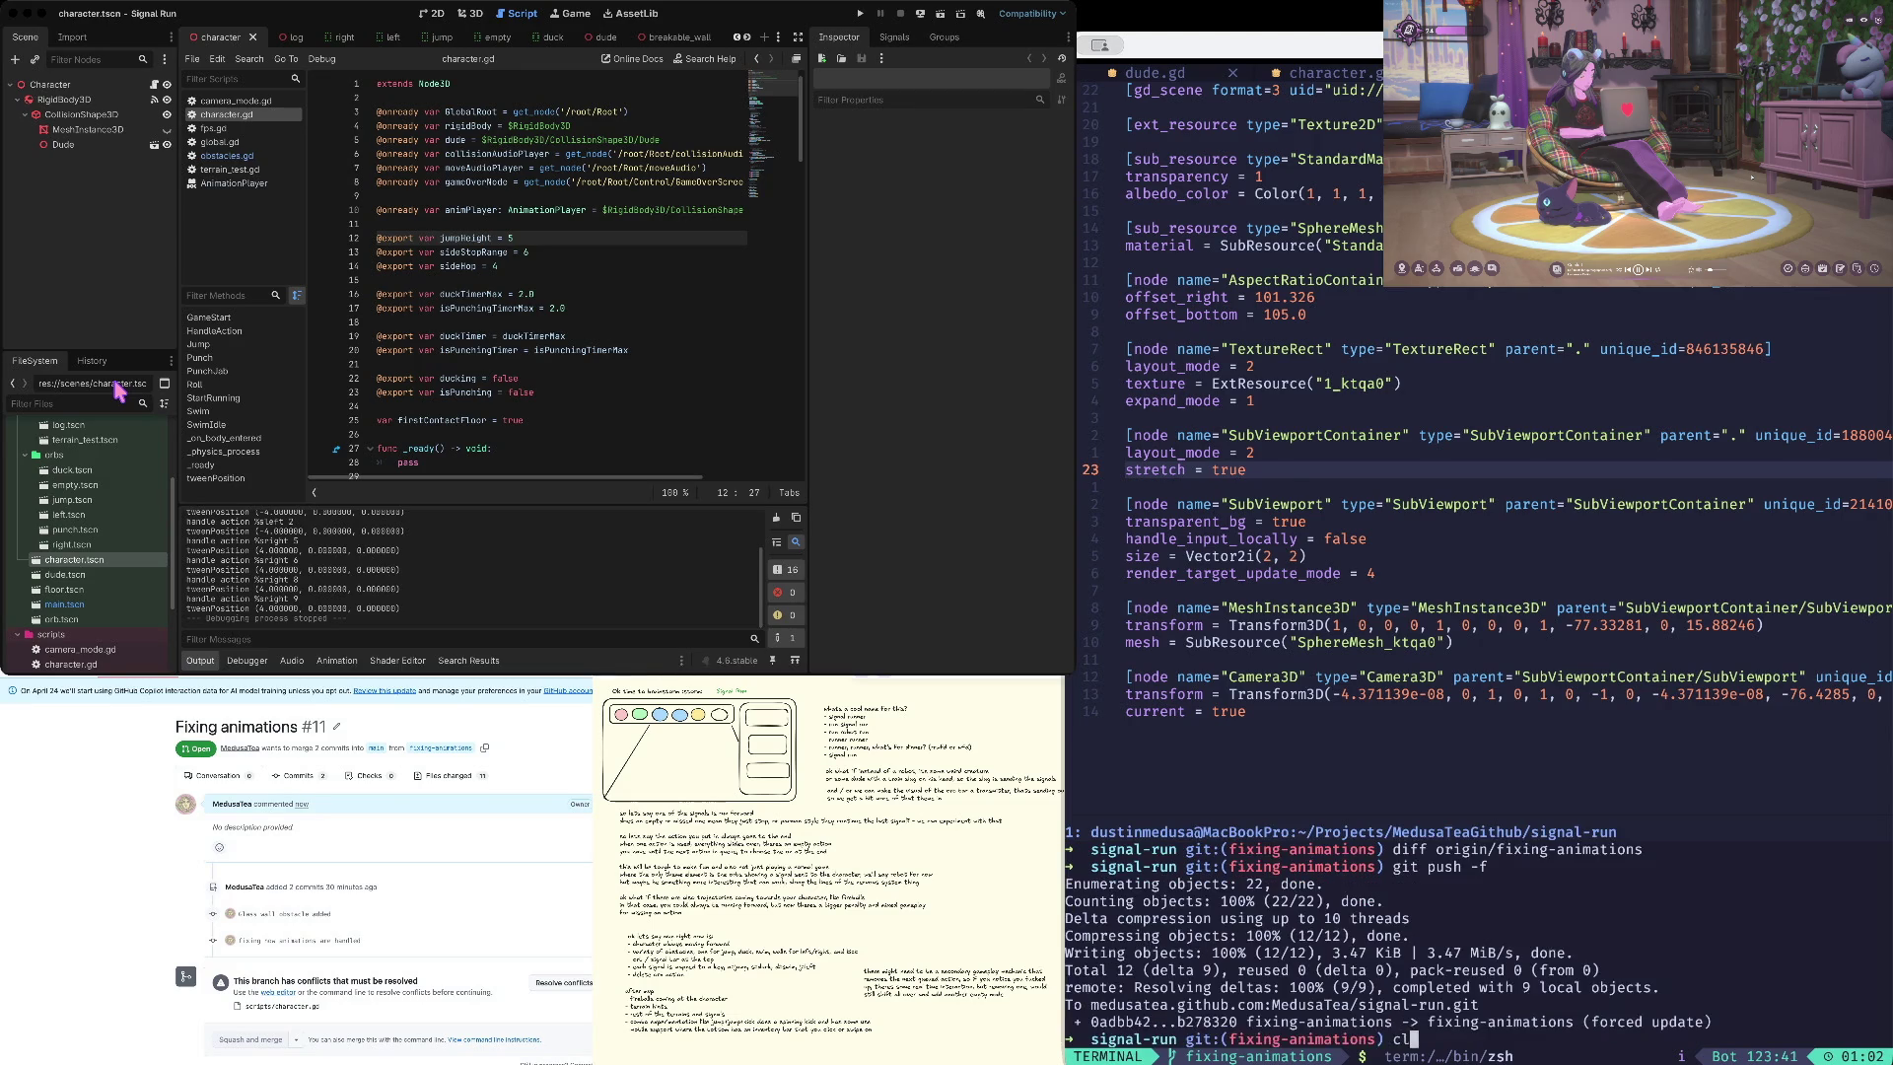
- Clear the terminal and bring up character.gd in the code editor
key("ctrl+l")
type("k")
key("BackSpace")
key("ctrl+k")
key("shift+l")
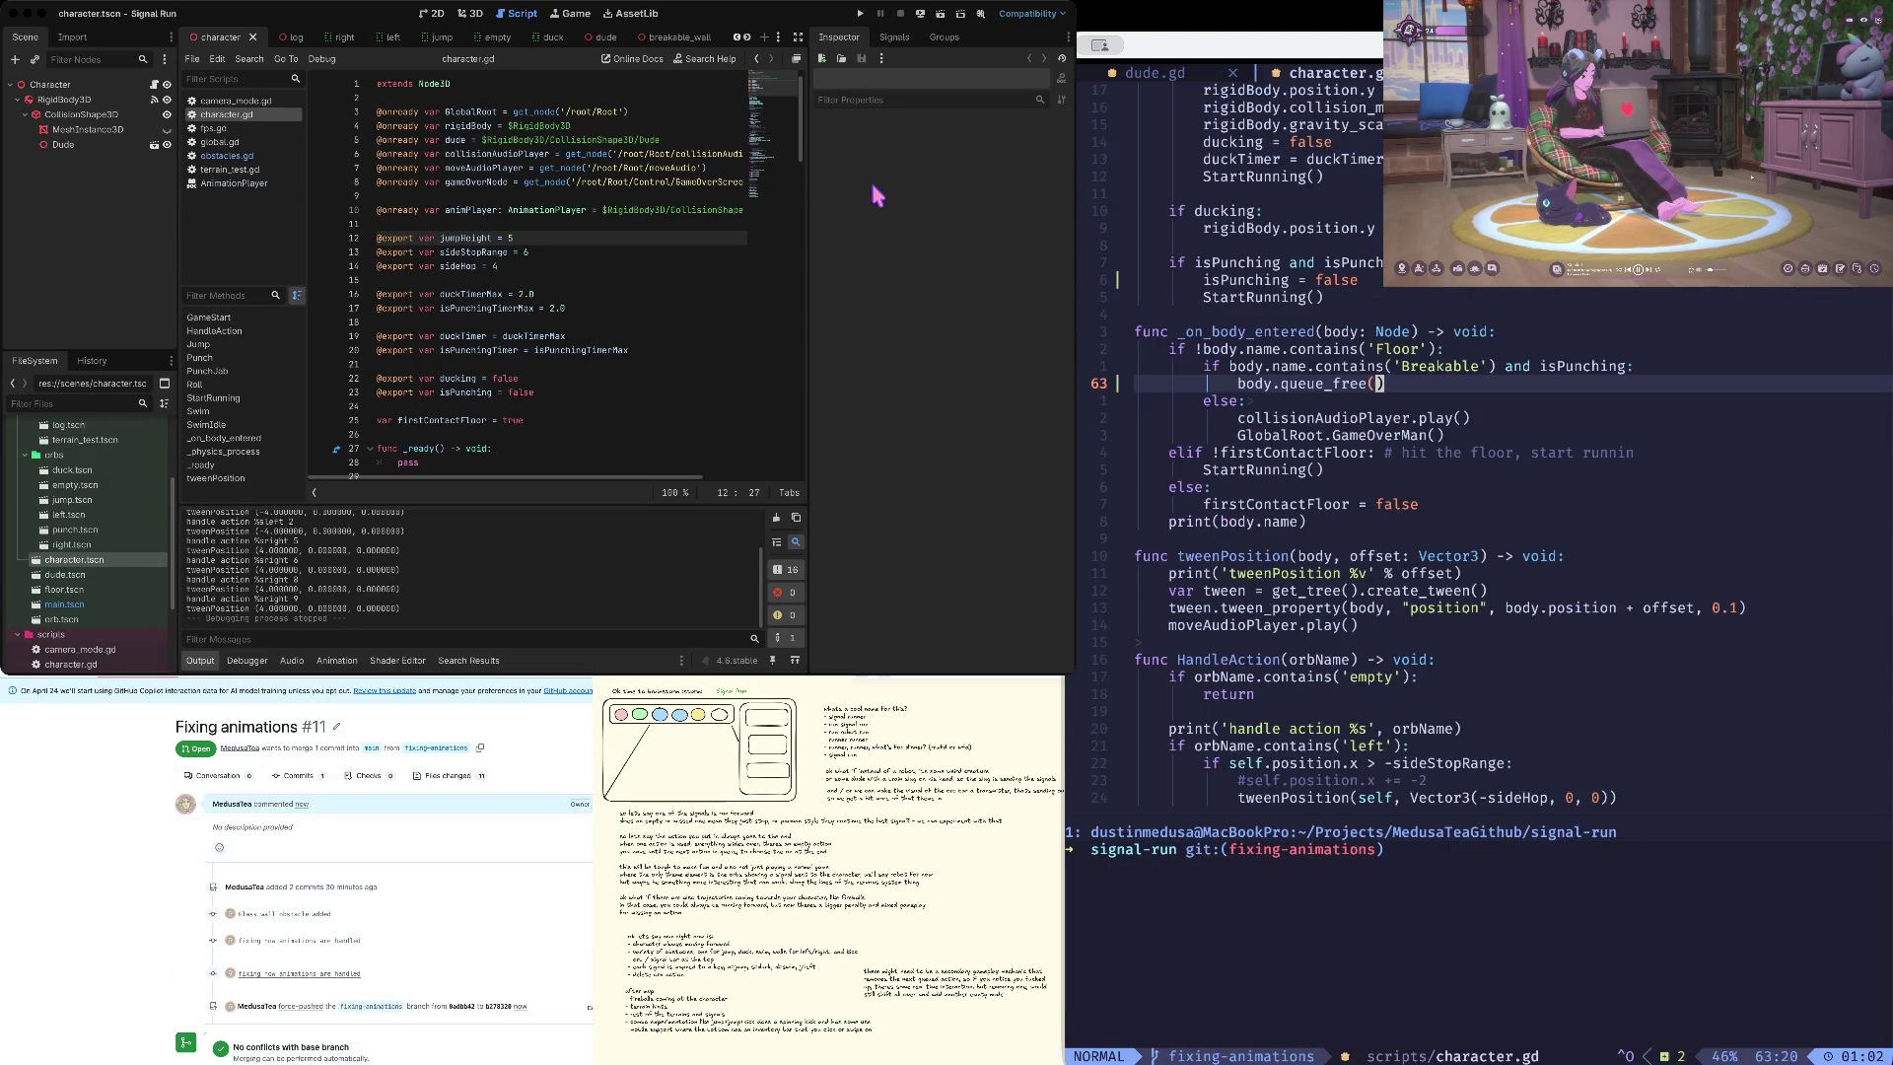
key("ctrl+d")
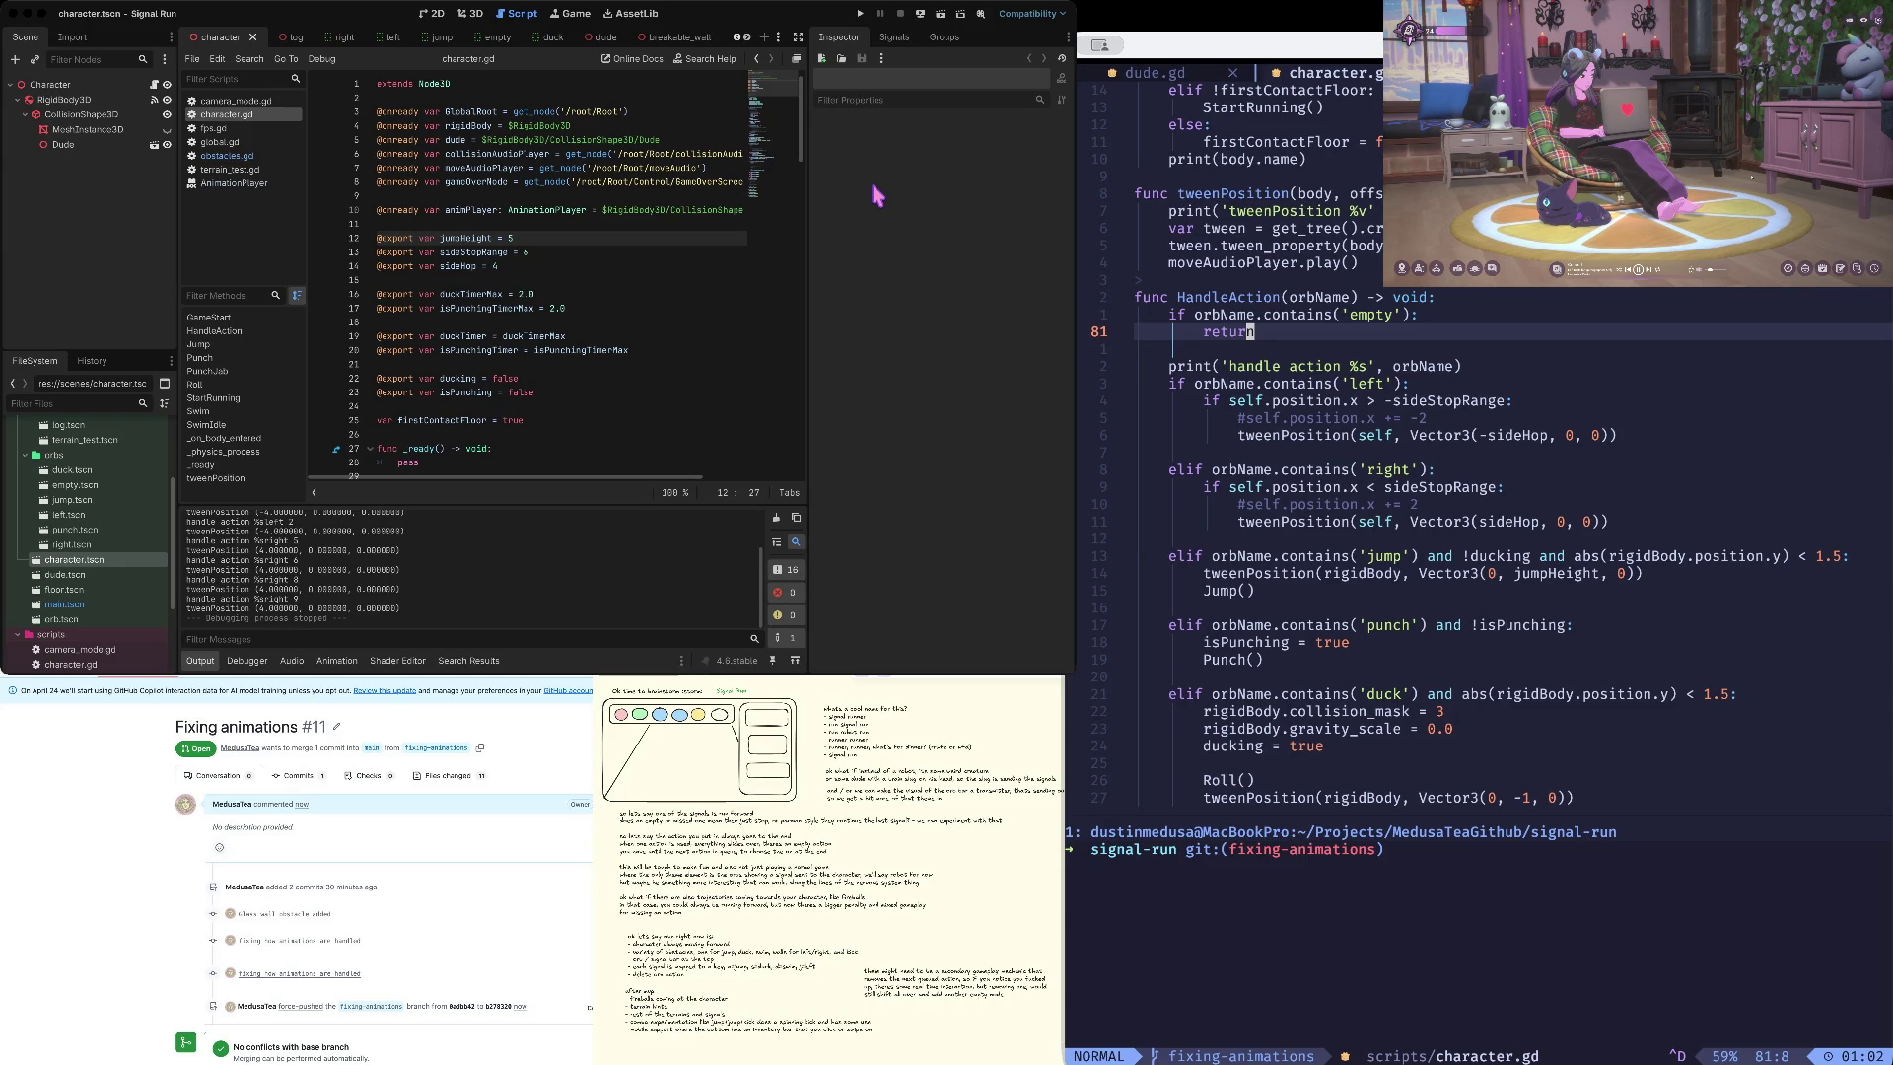
key("k")
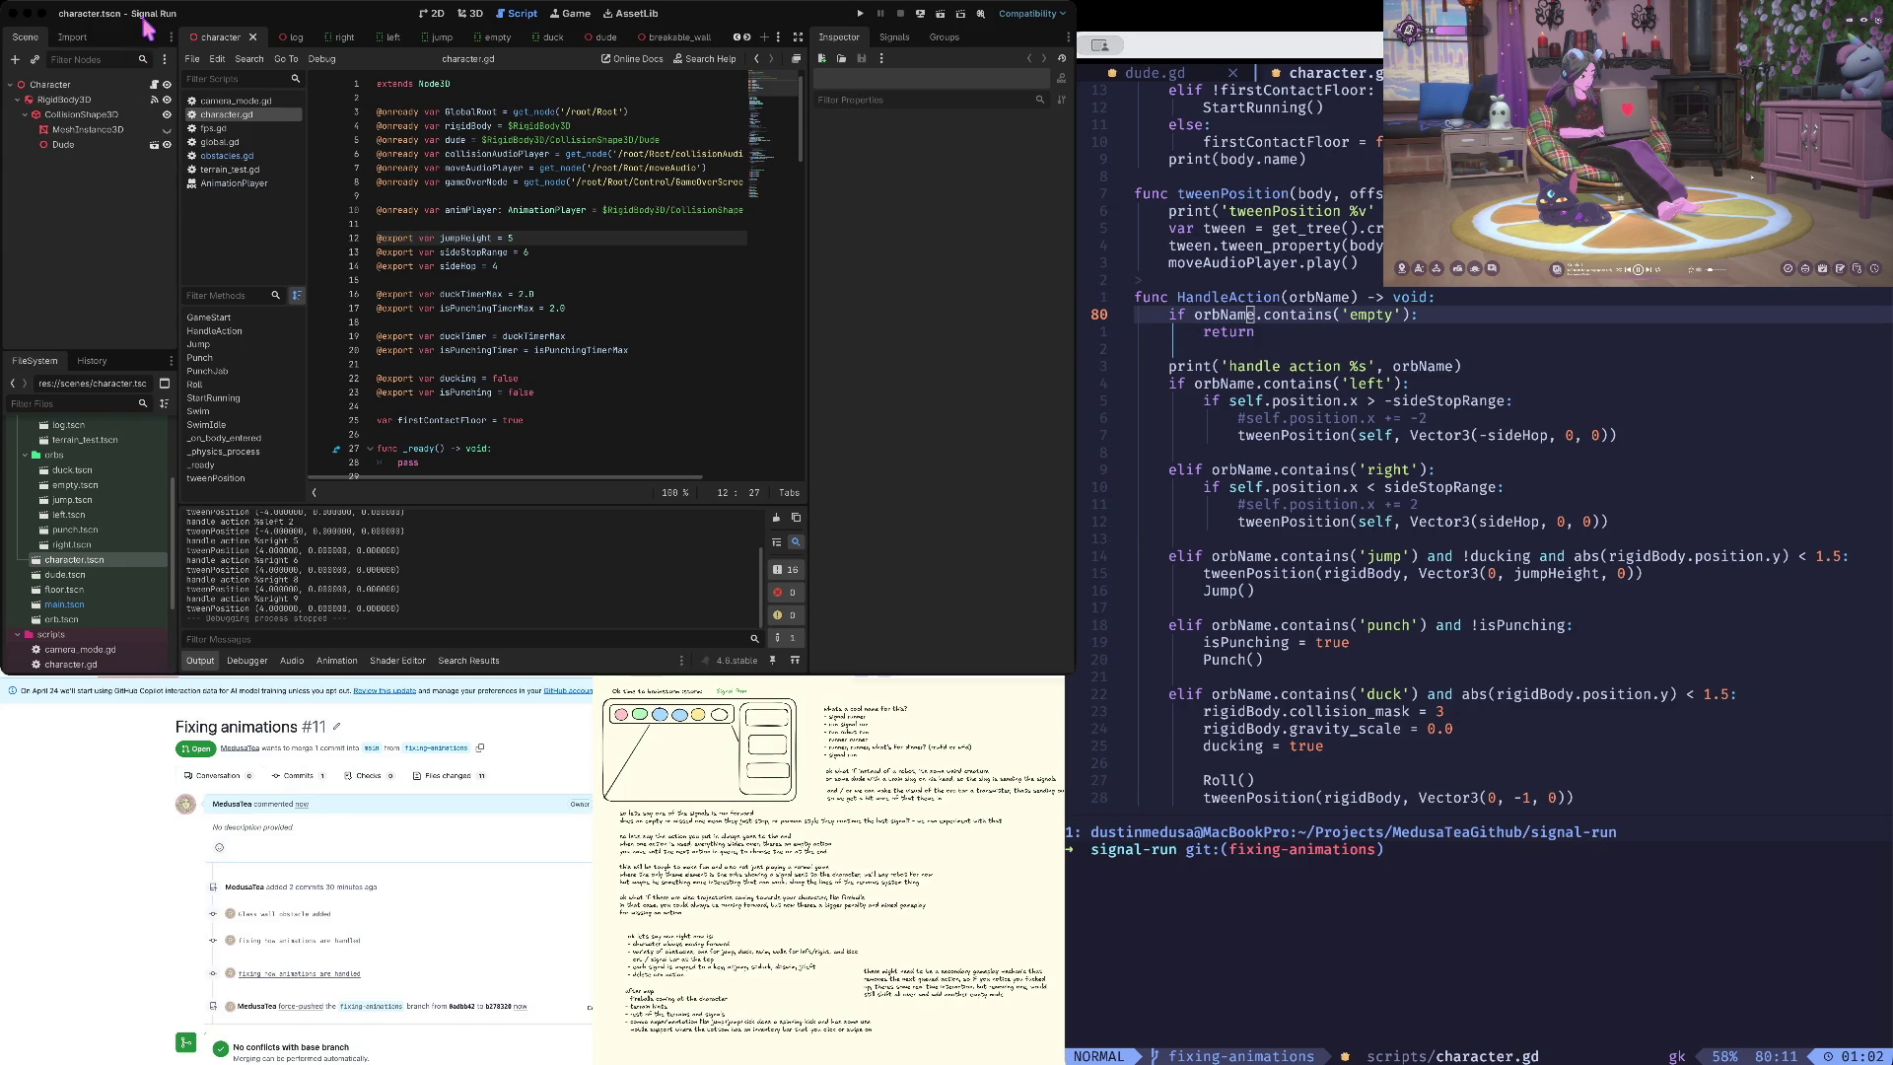
key("ctrl+Tab")
key("ctrl+Up")
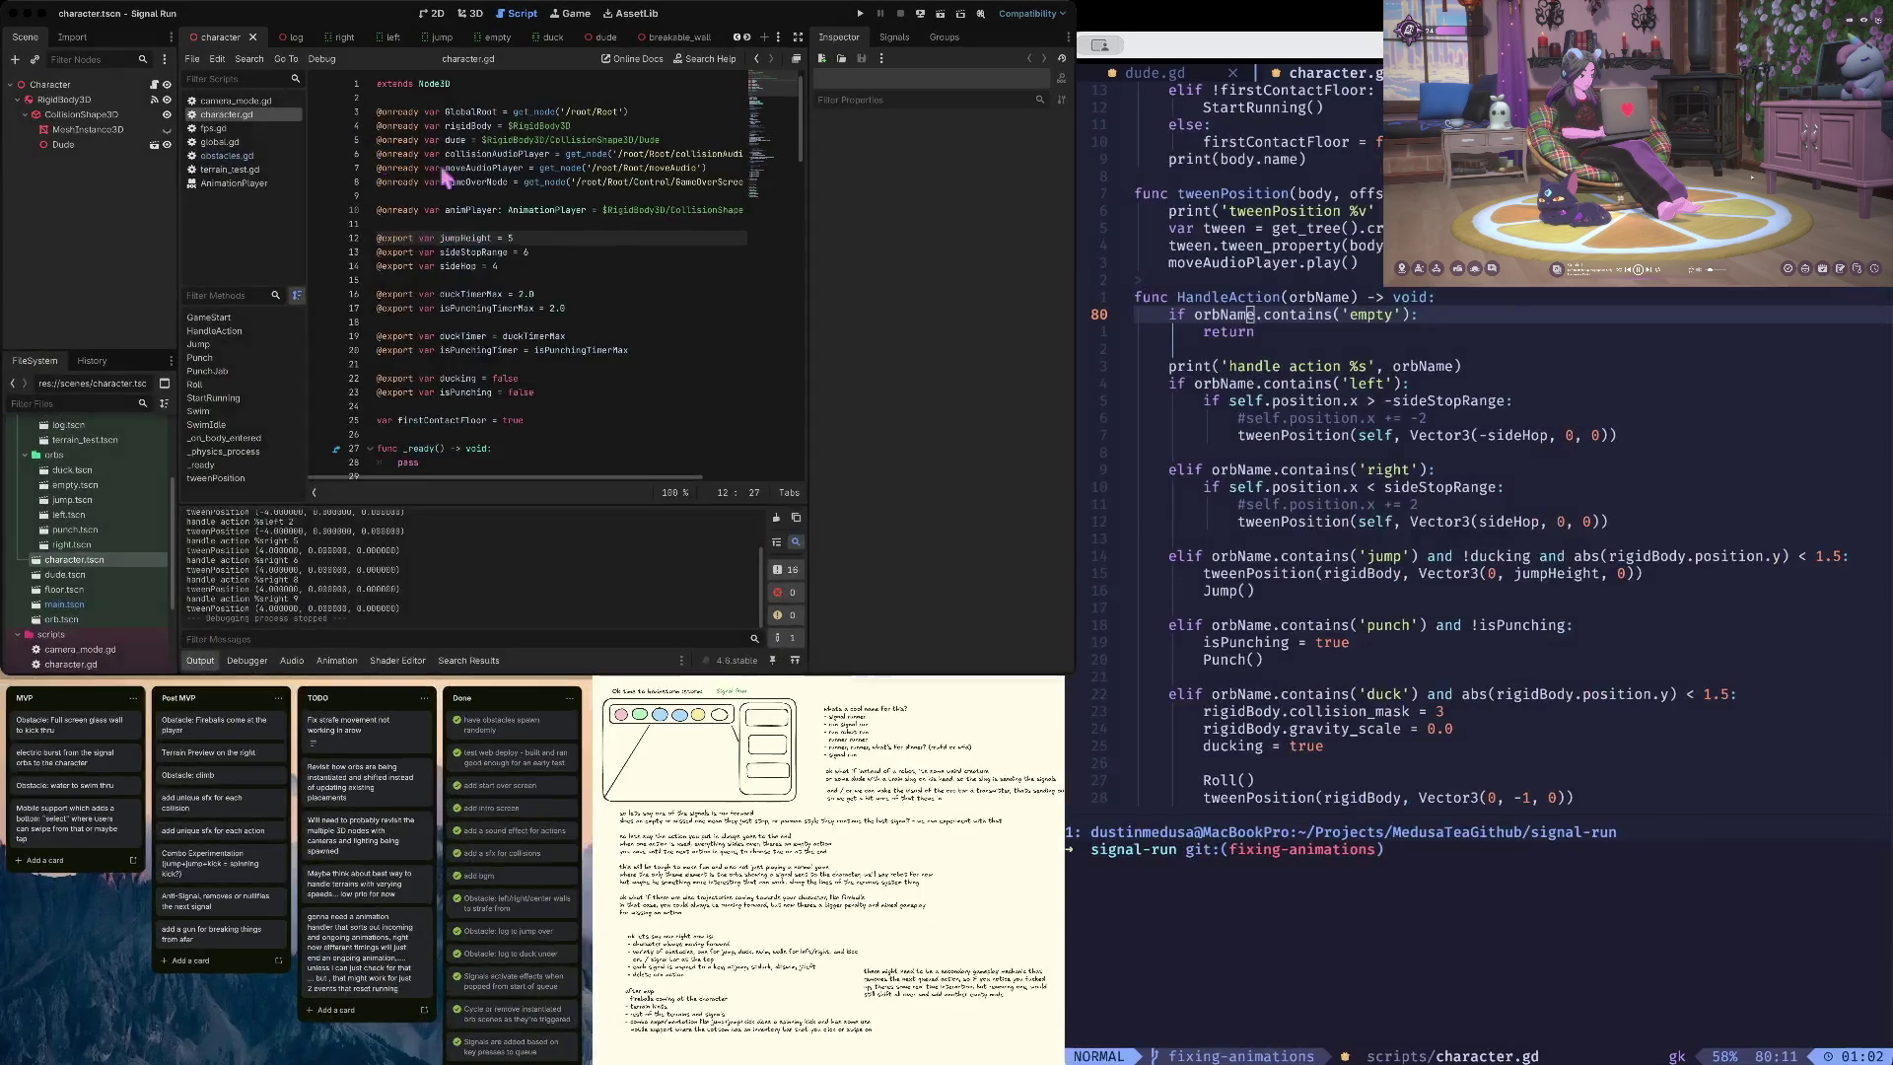
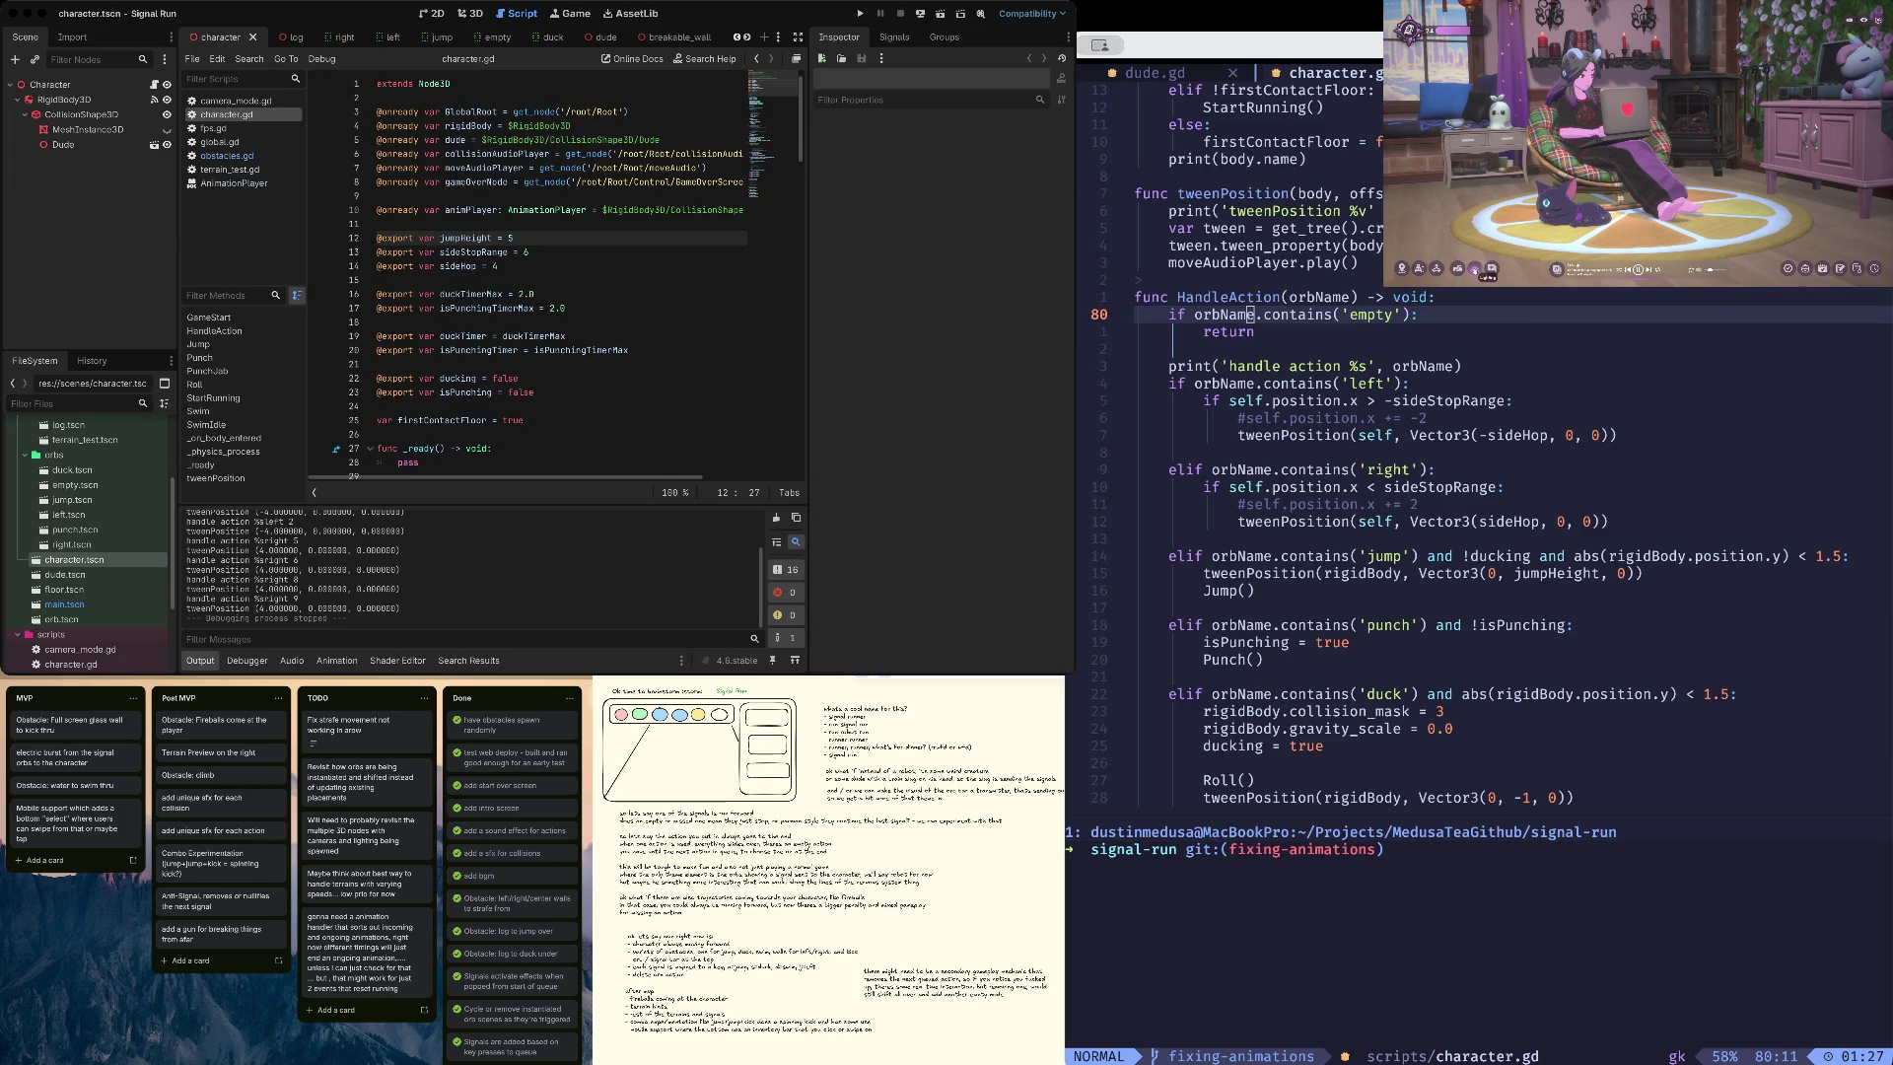
- Reload Godot's externally modified files from disk
left_click(1459, 270)
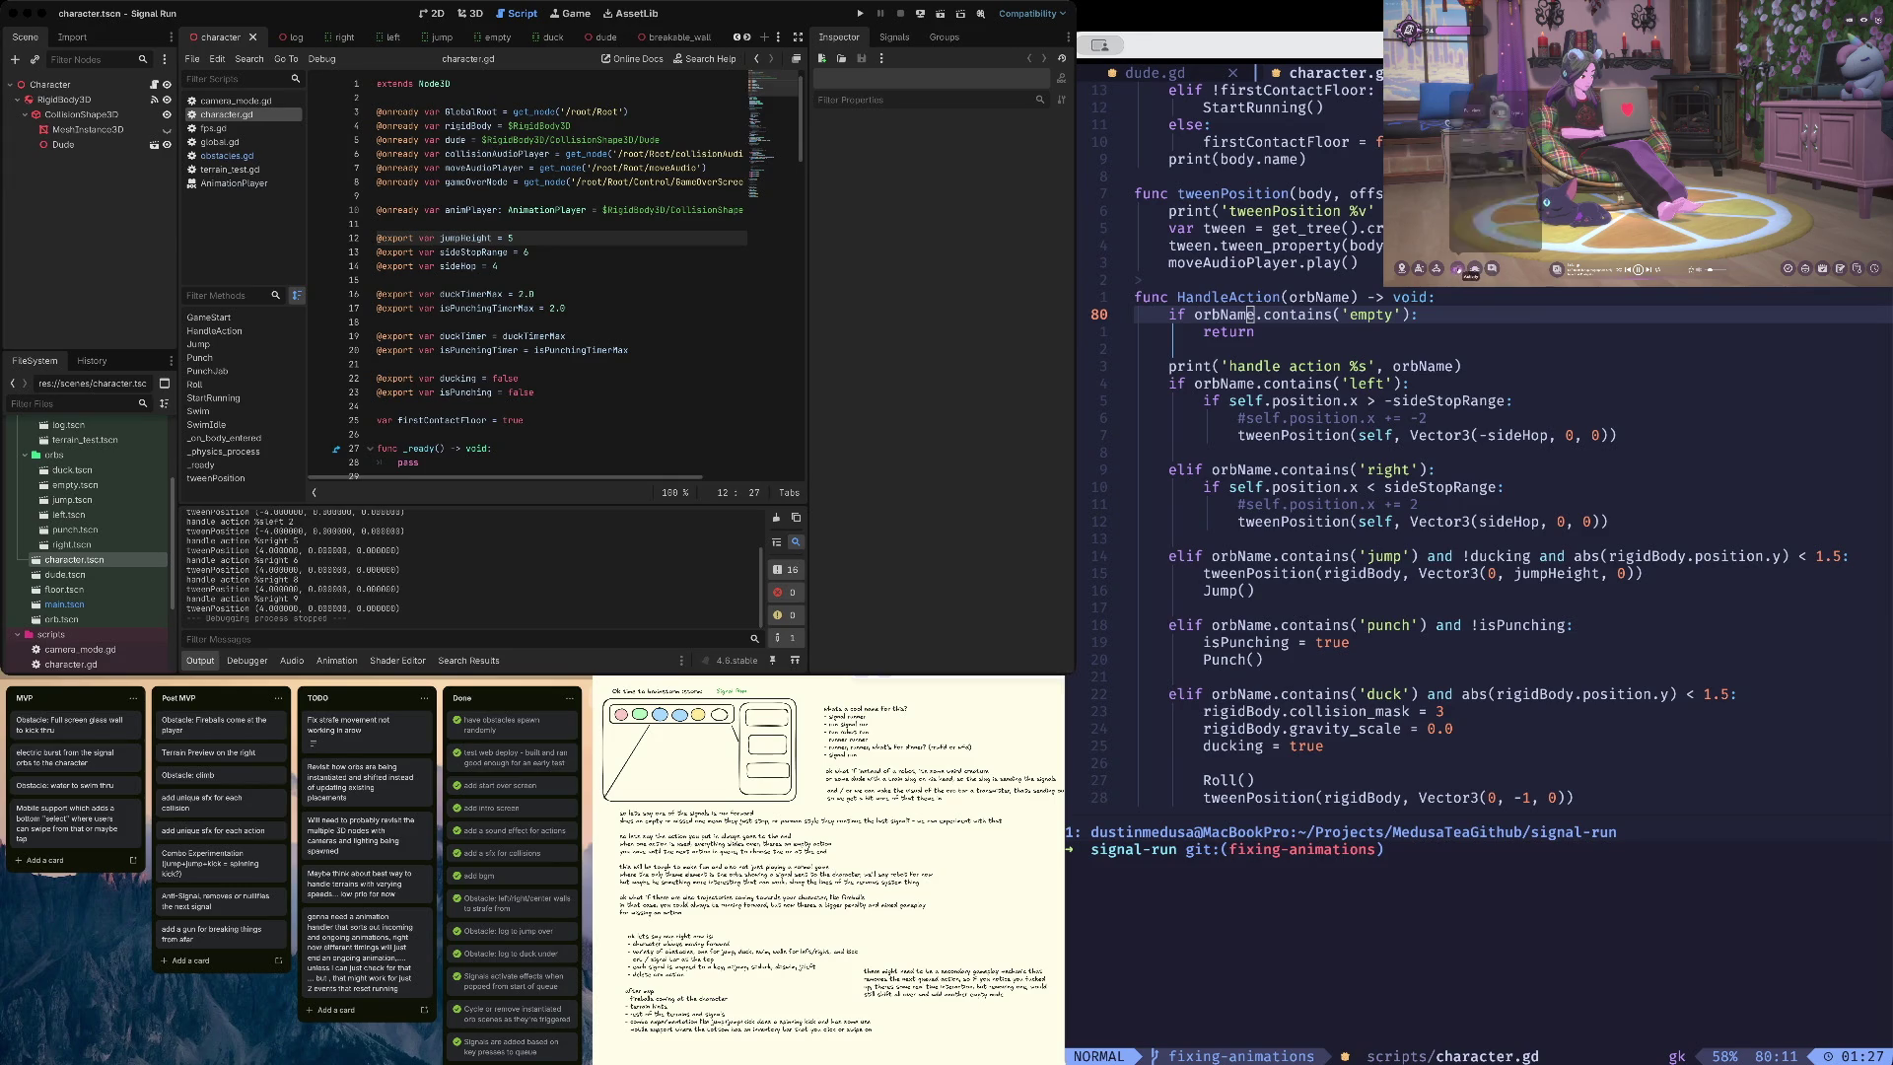
left_click(1478, 166)
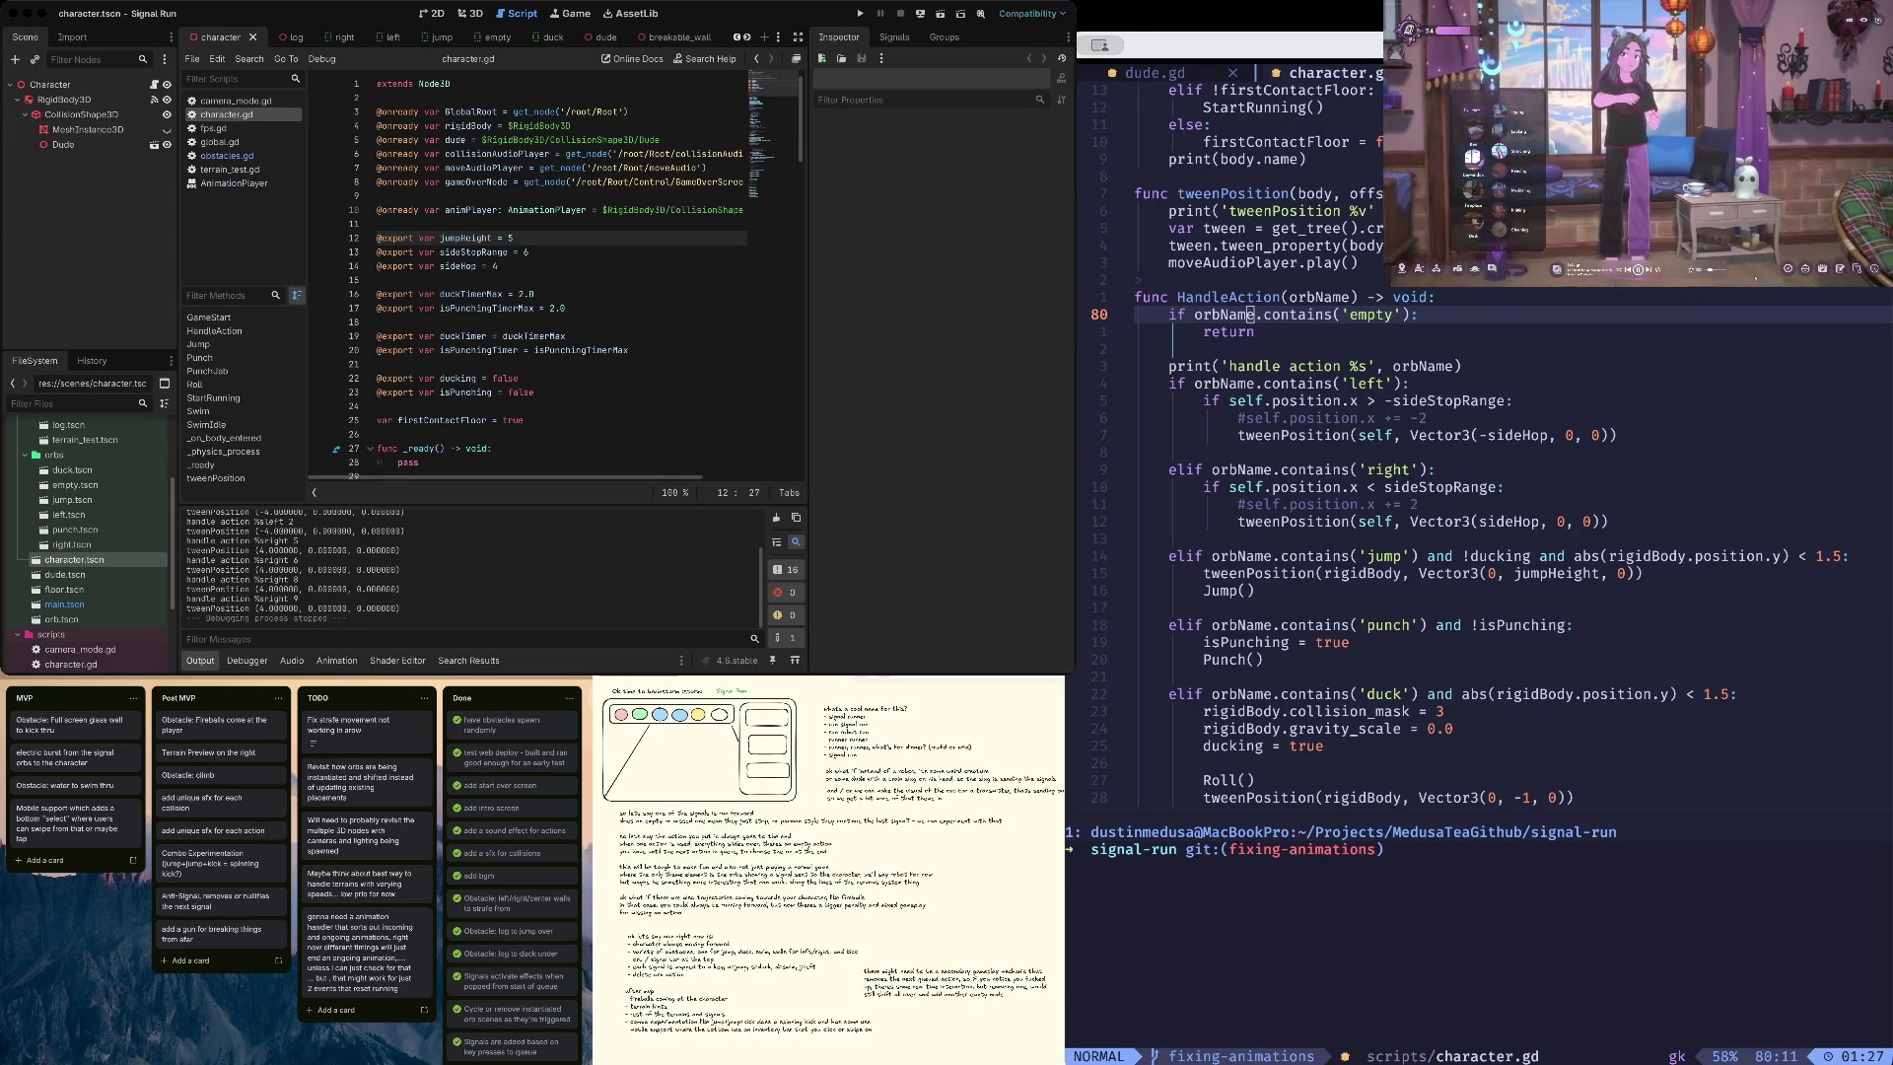
left_click(1793, 228)
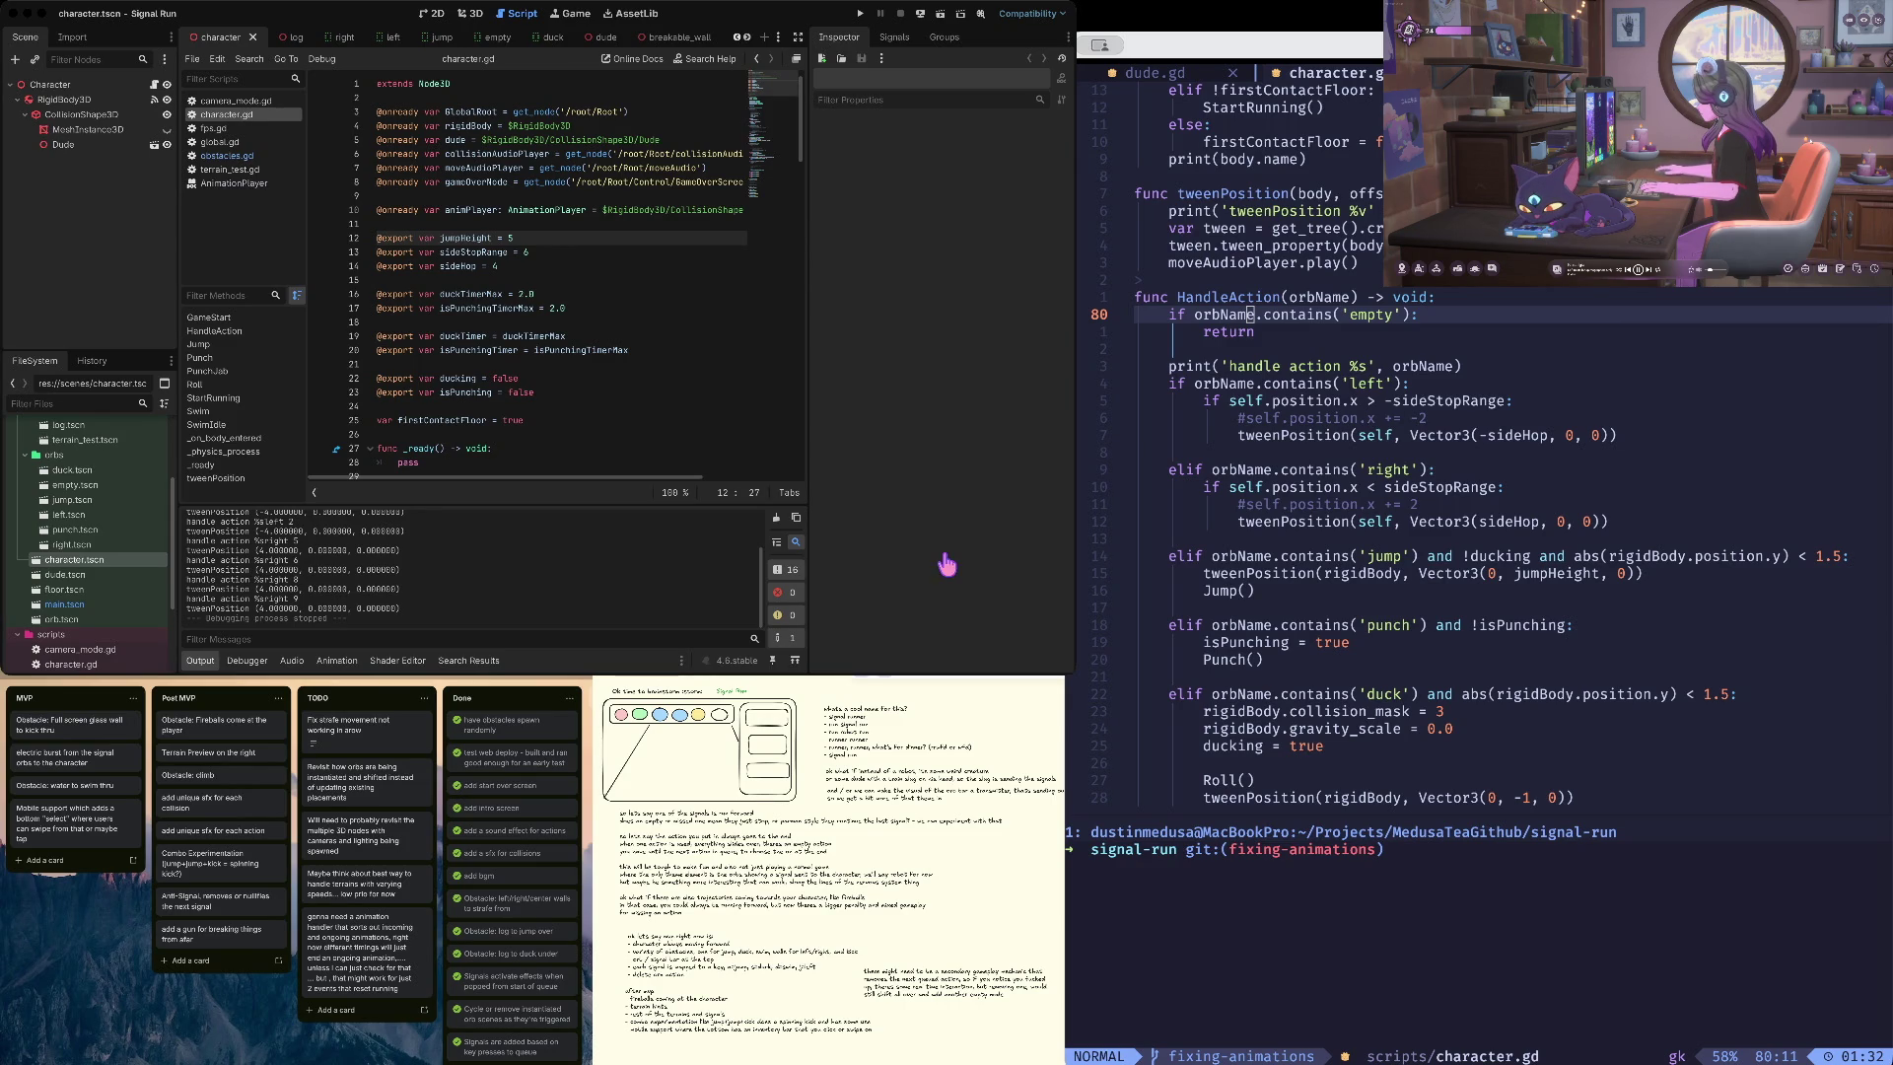
left_click(474, 303)
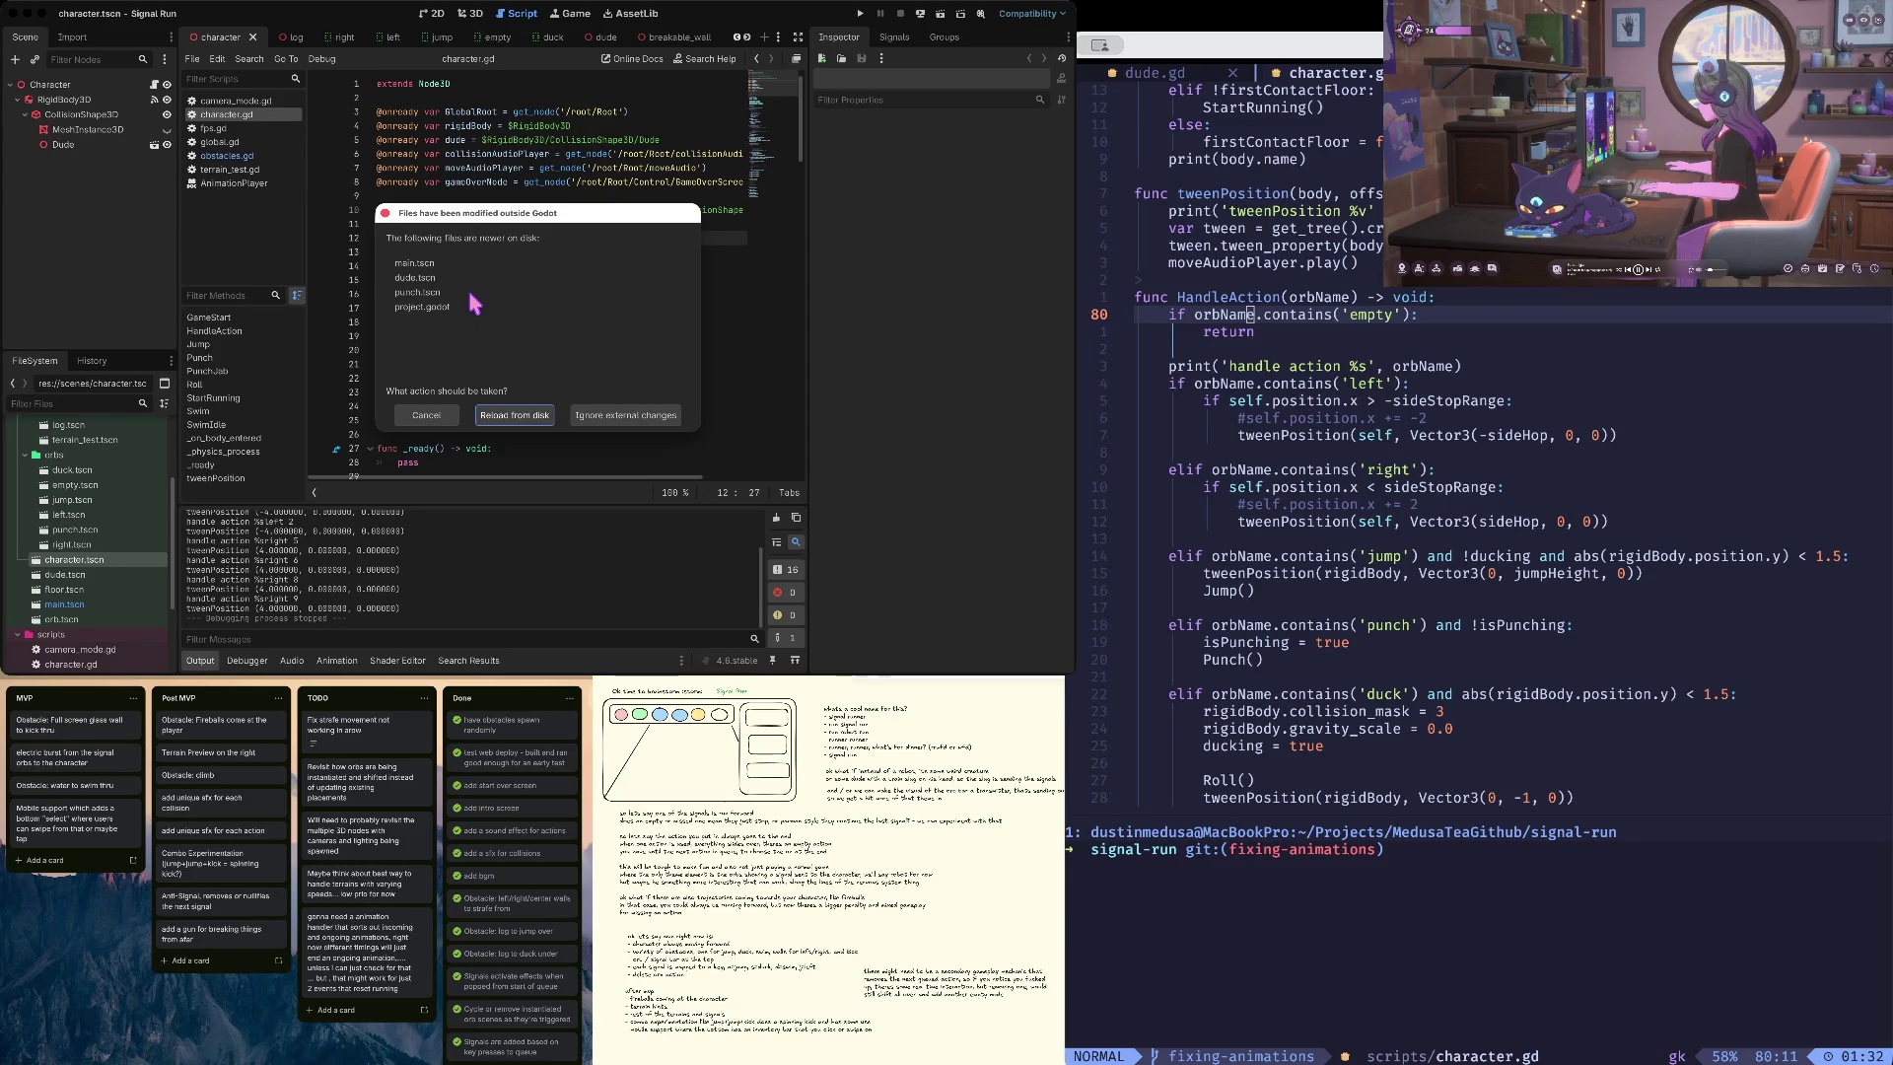
left_click(498, 412)
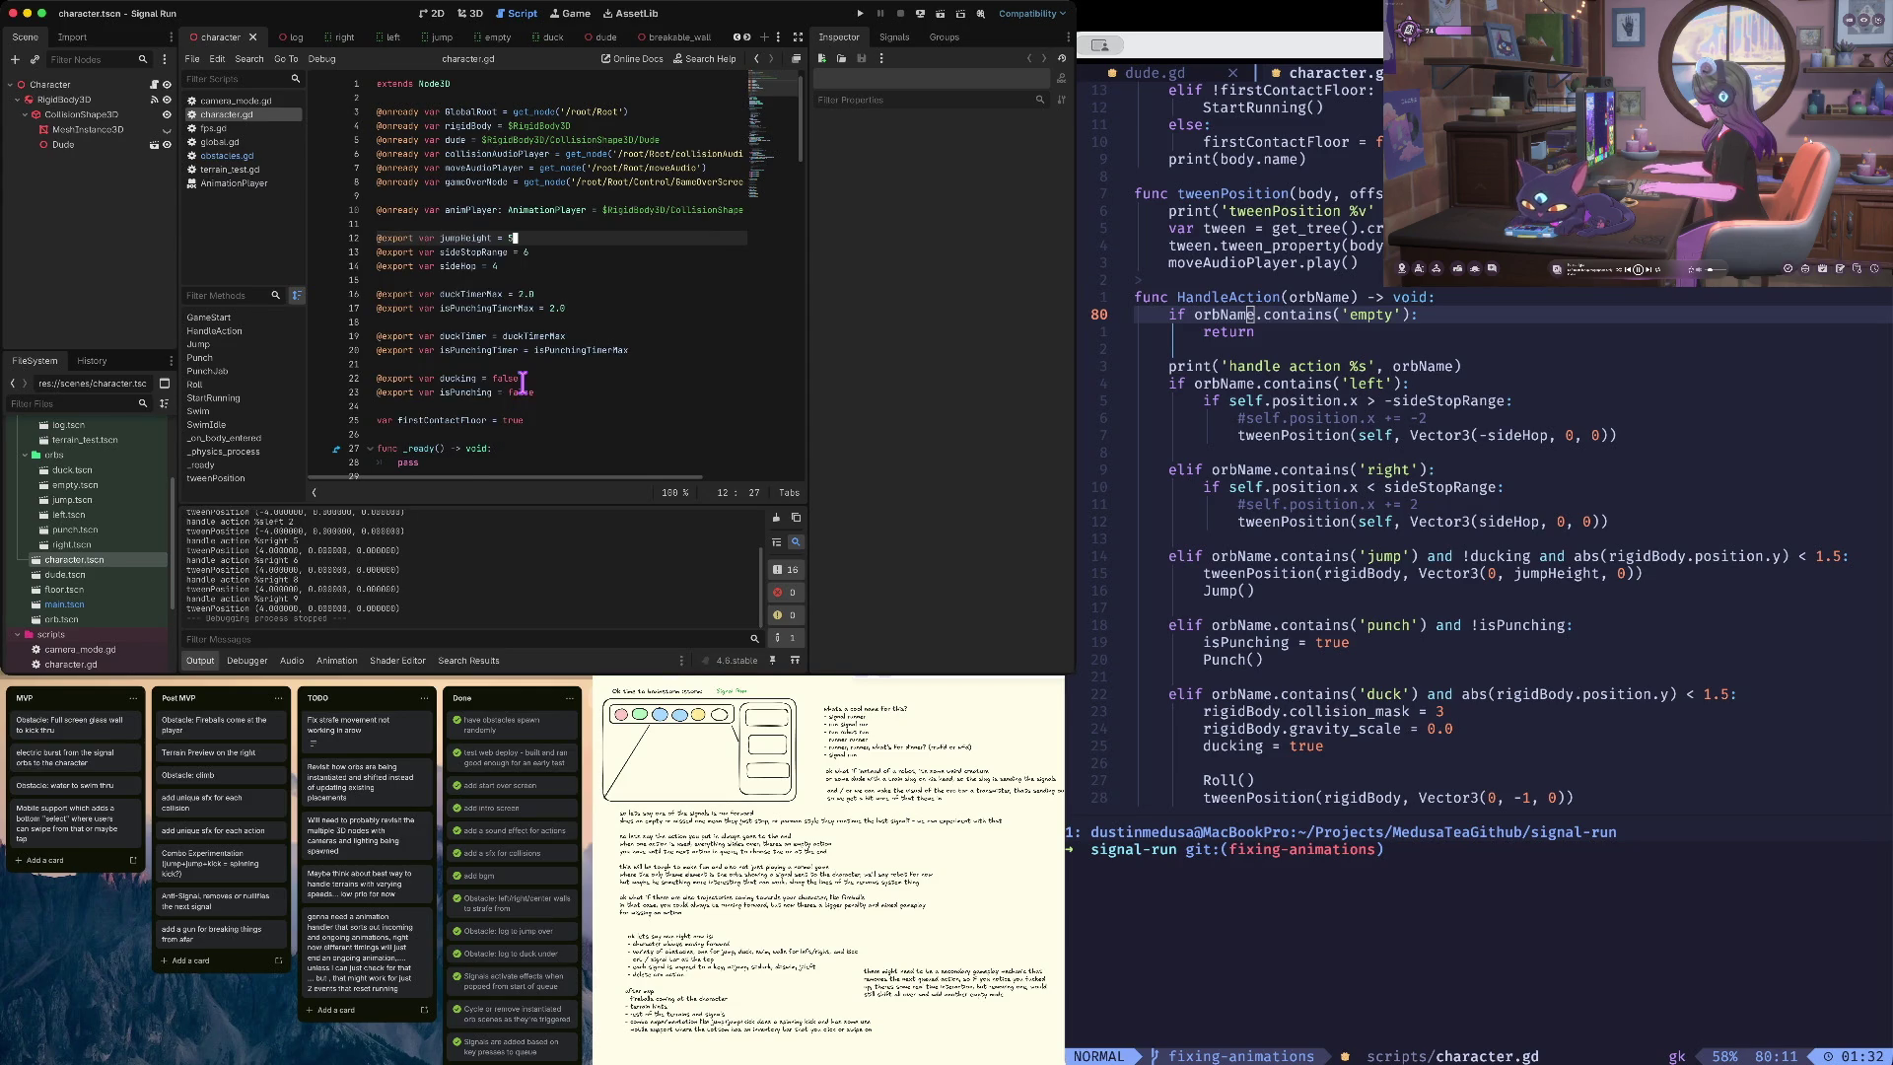
- Run git status in the editor's terminal
key("super+Tab")
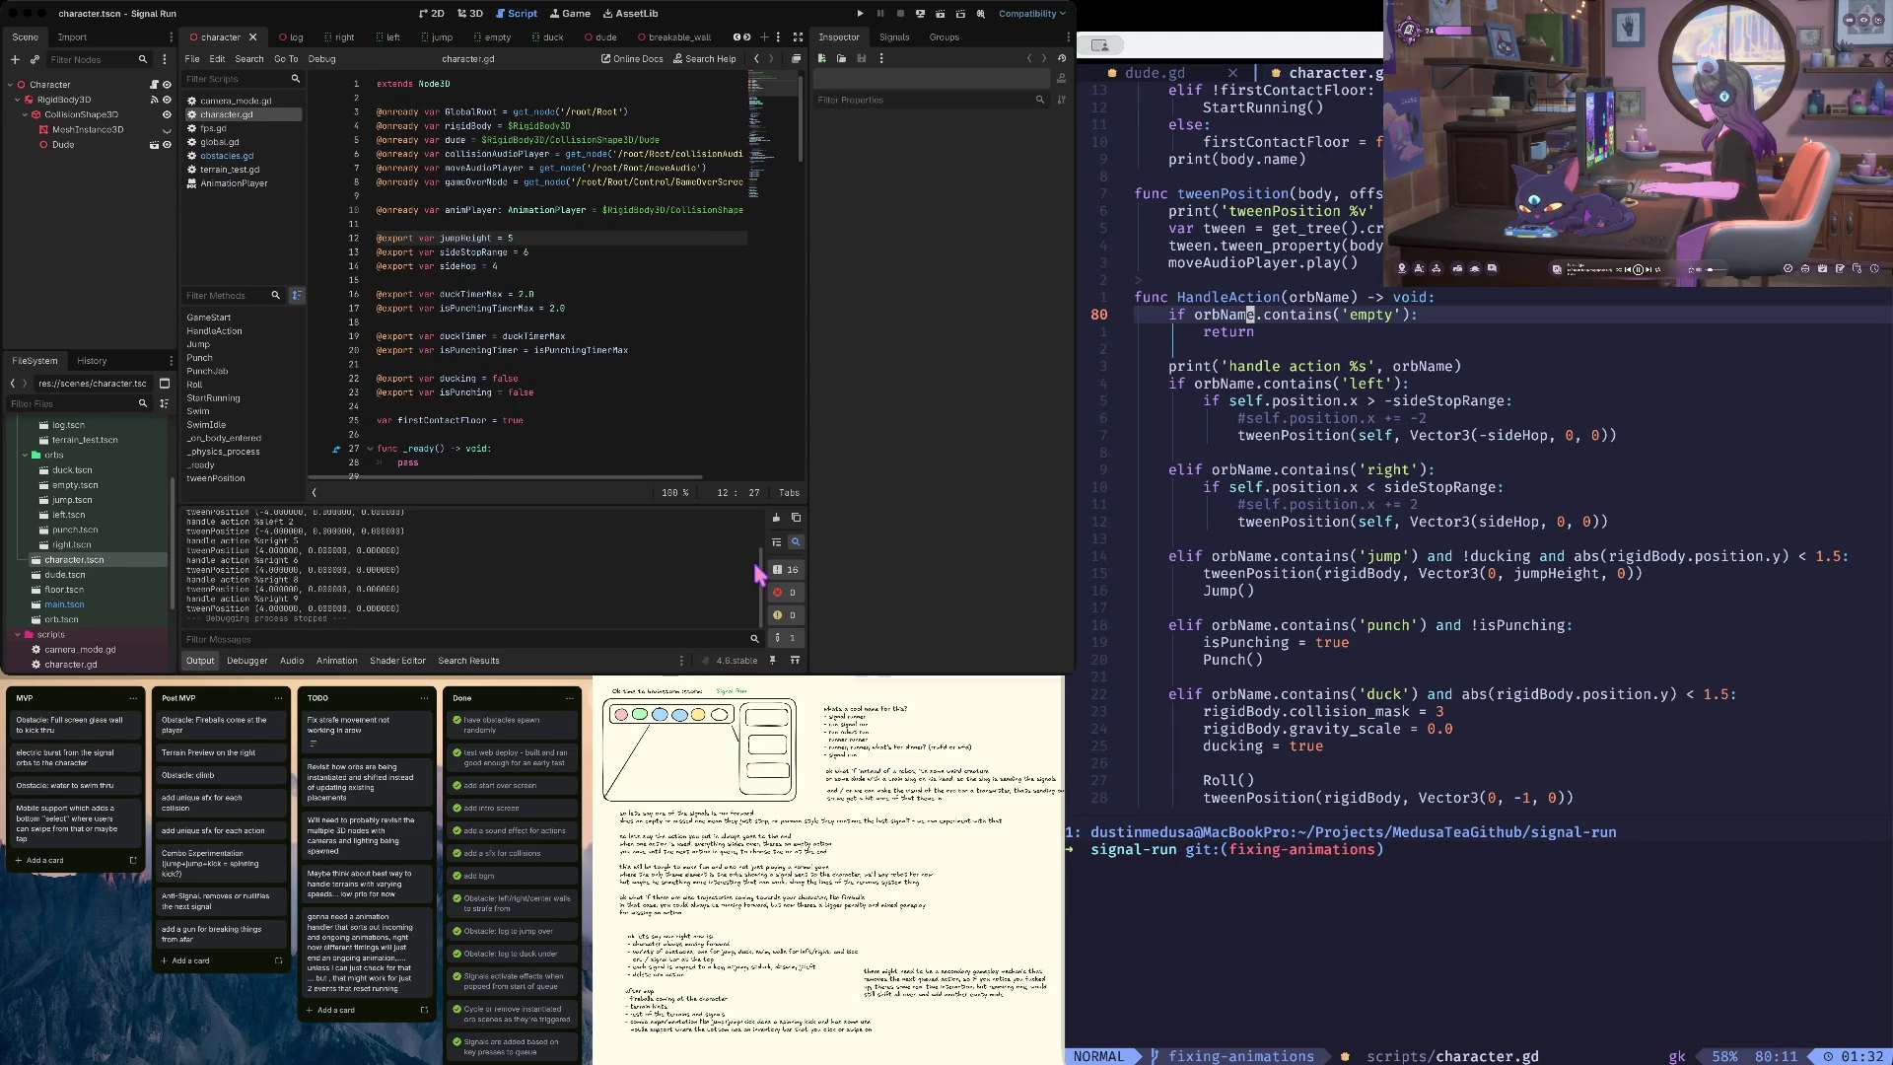
key("ctrl+j")
type("s")
key("Return")
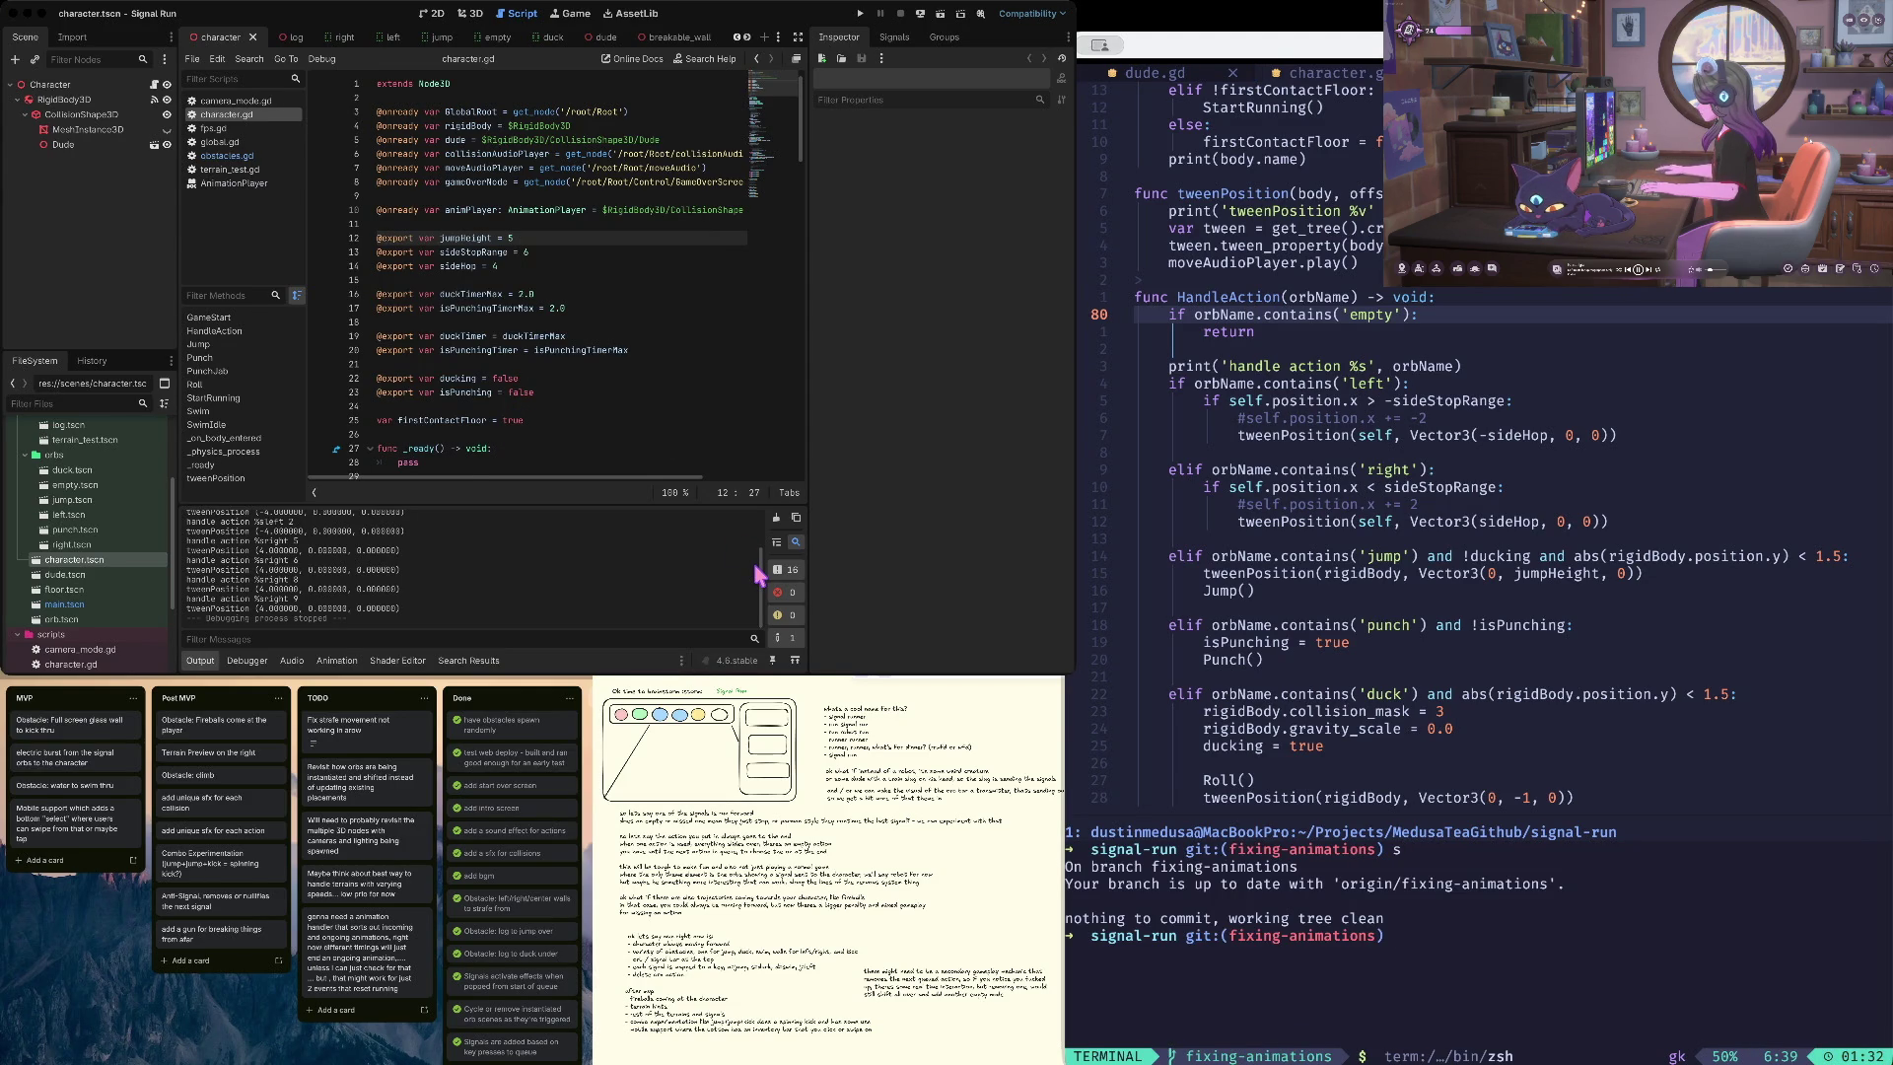
- Page through the full git diff against origin/main, then quit the pager
type("diff origin/main")
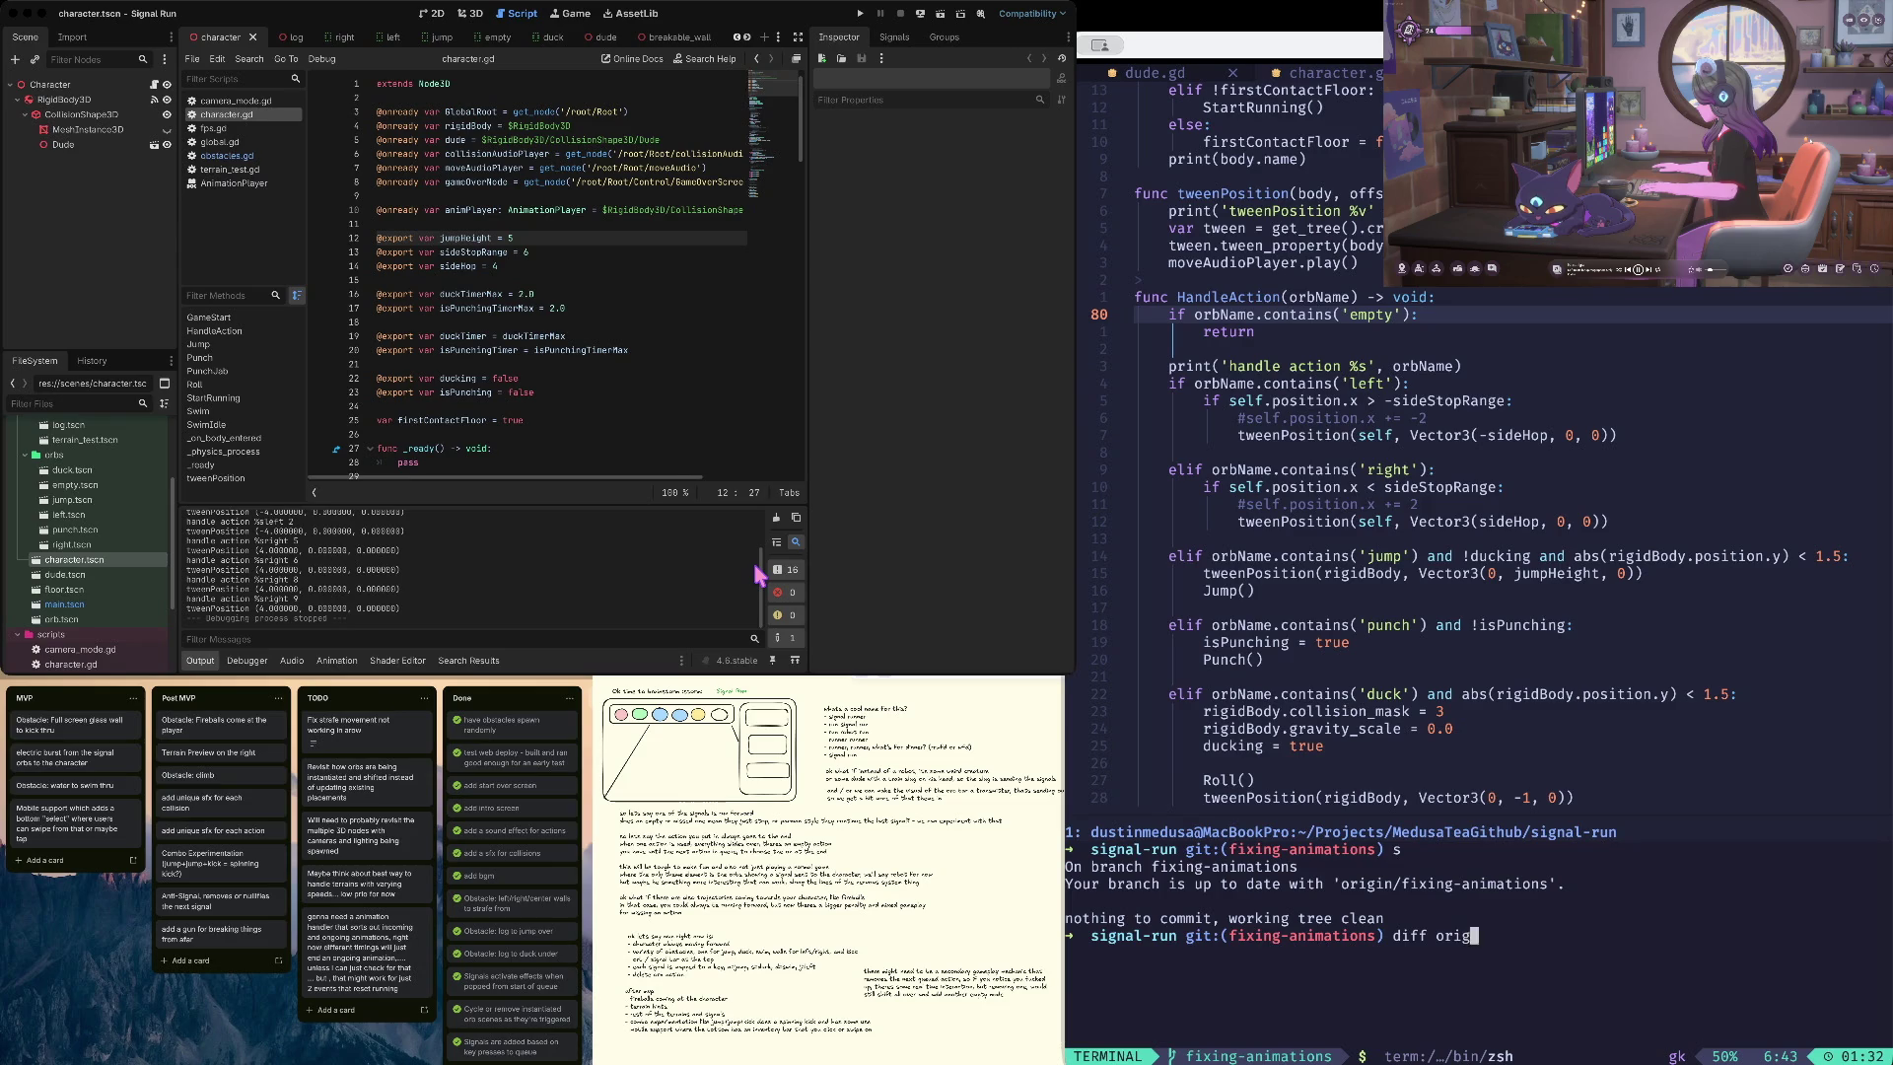
key("Return")
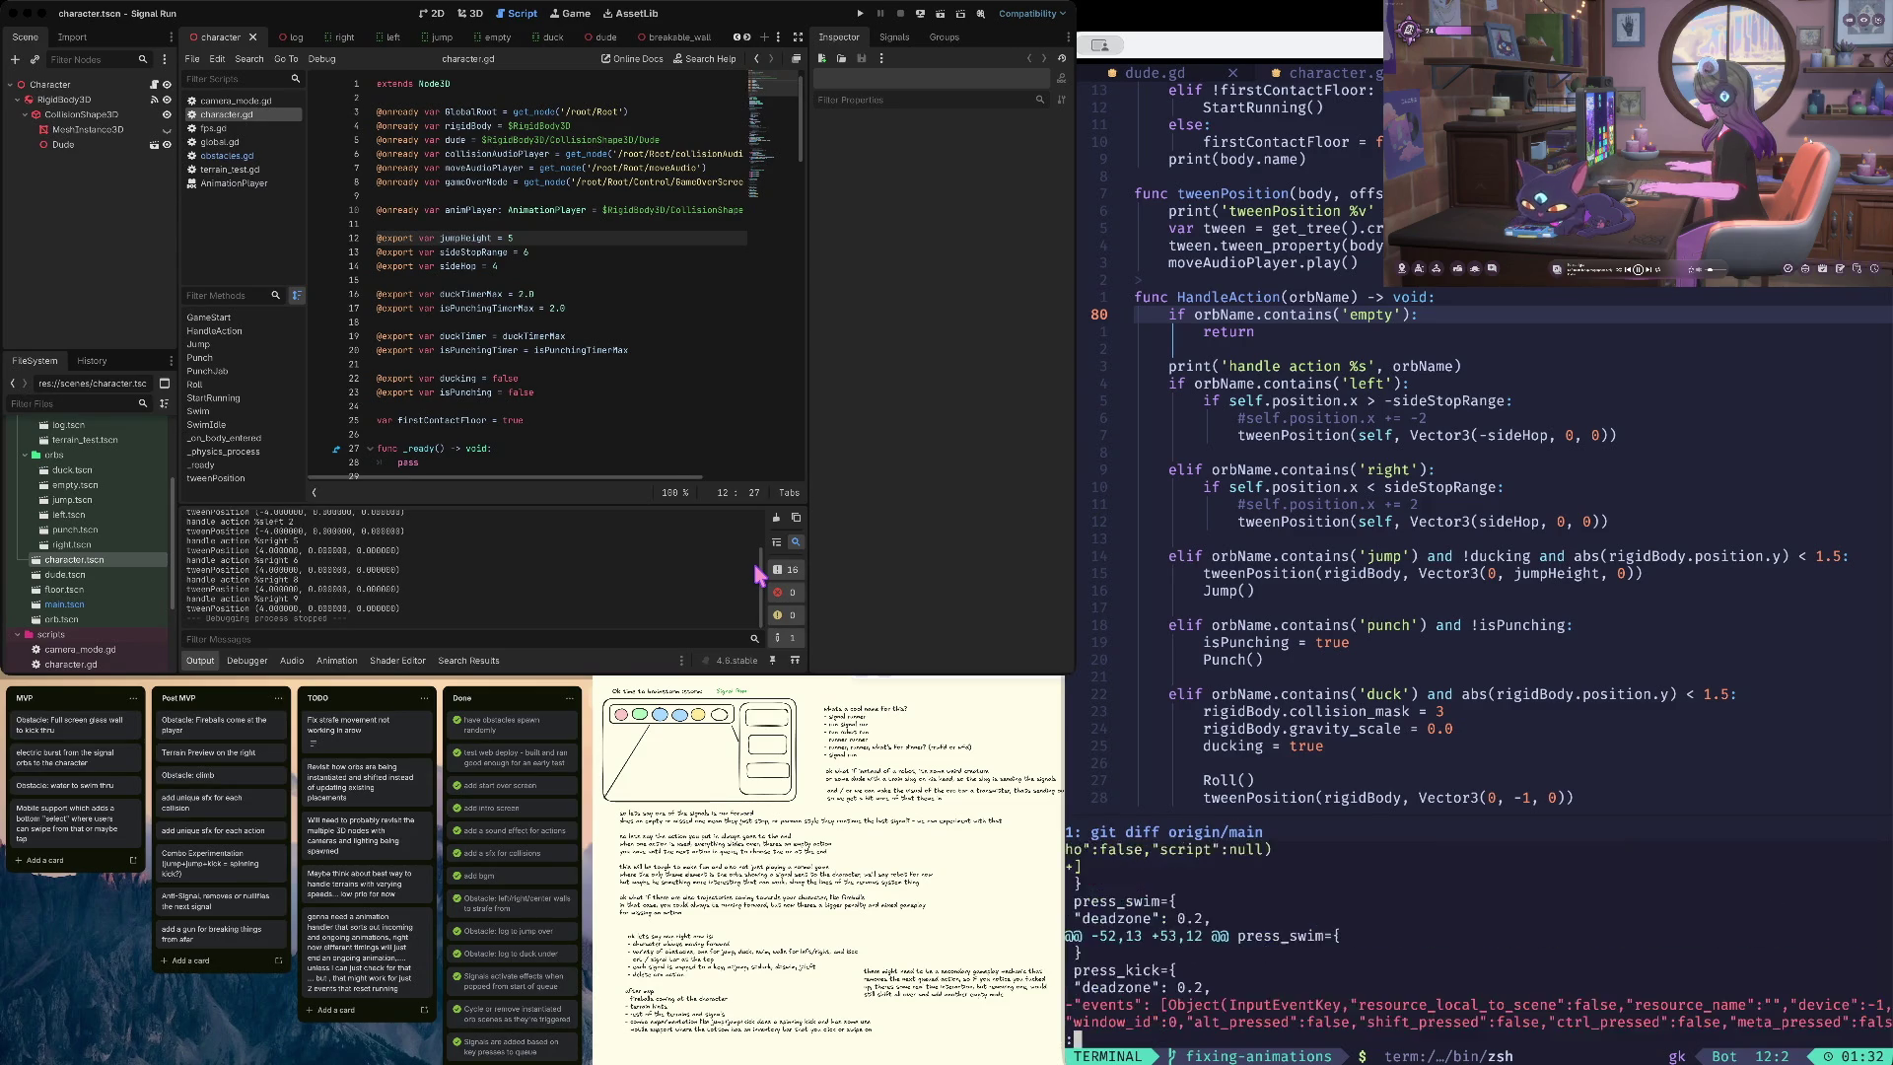
key("Page_Down")
key("Page_Down")
key("Page_Down")
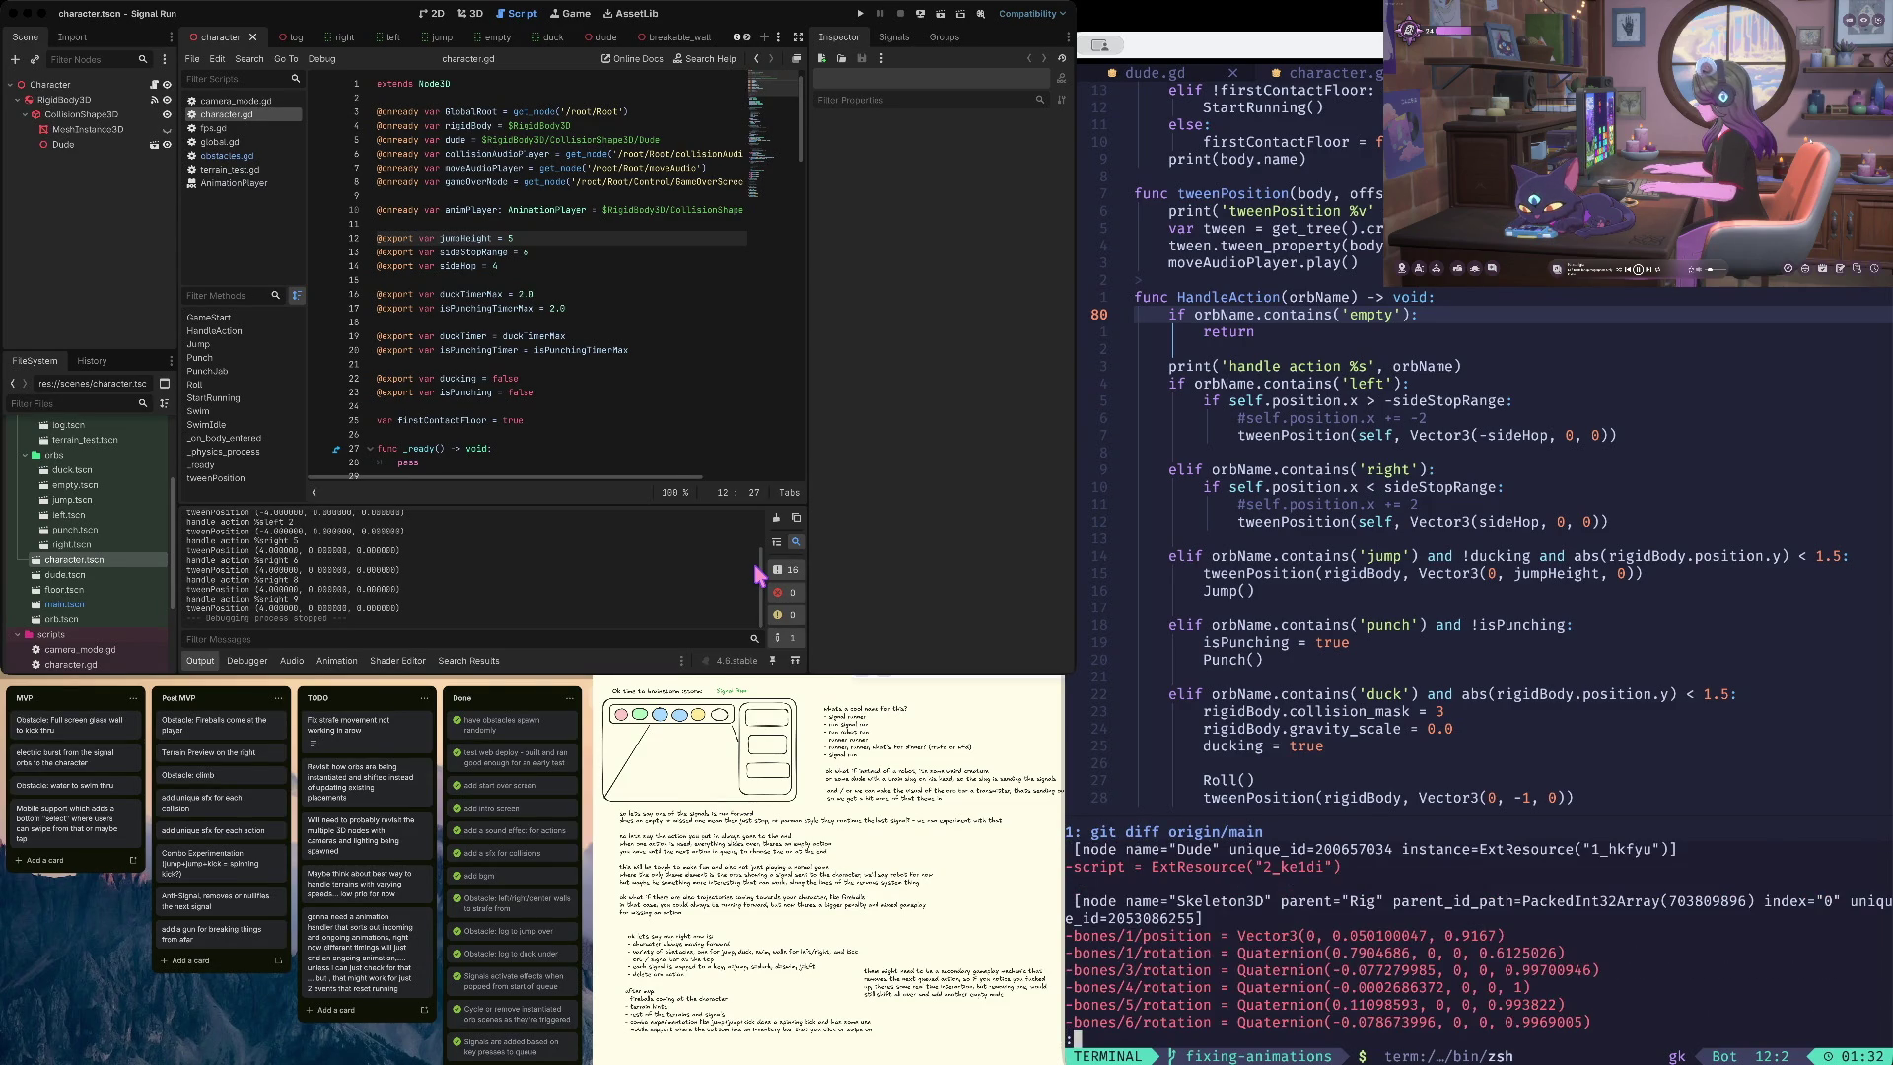
key("Page_Down")
key("Page_Down")
key("Page_Down")
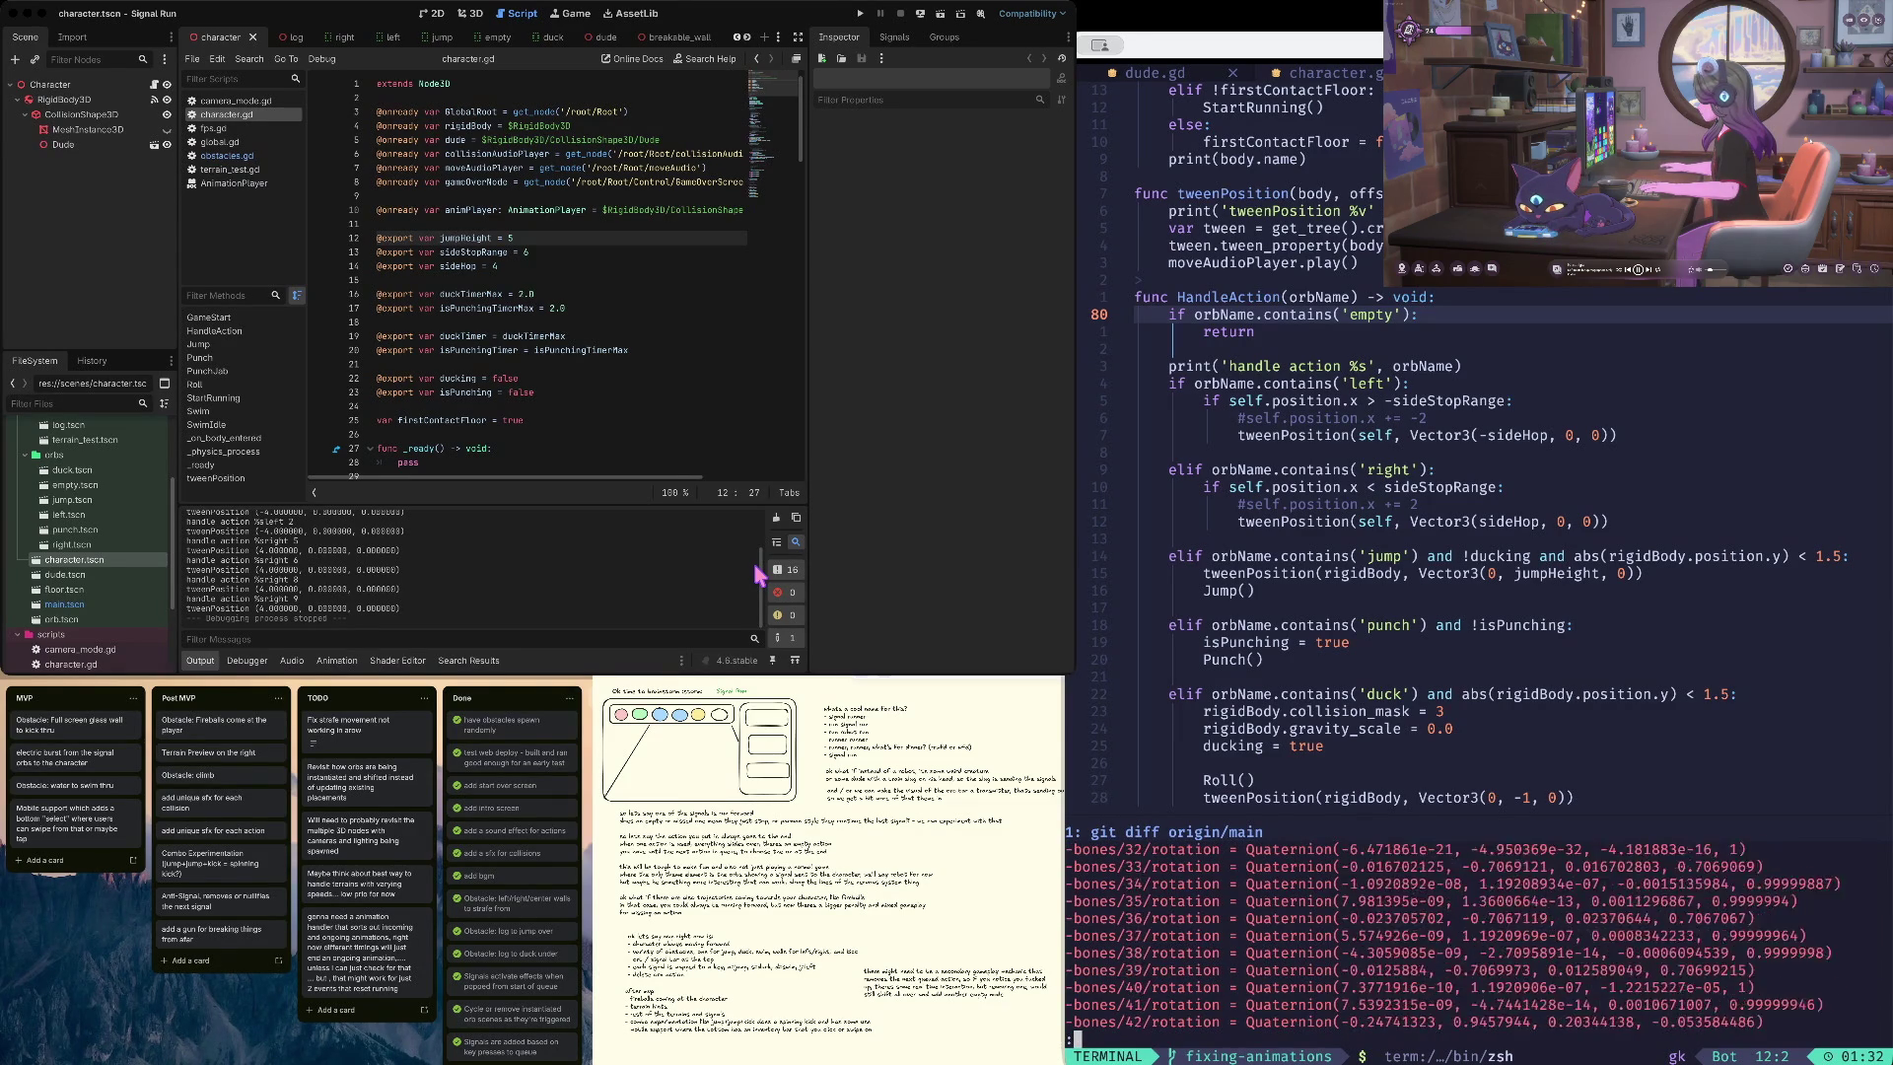
key("Page_Down")
key("Page_Down")
key("Page_Down")
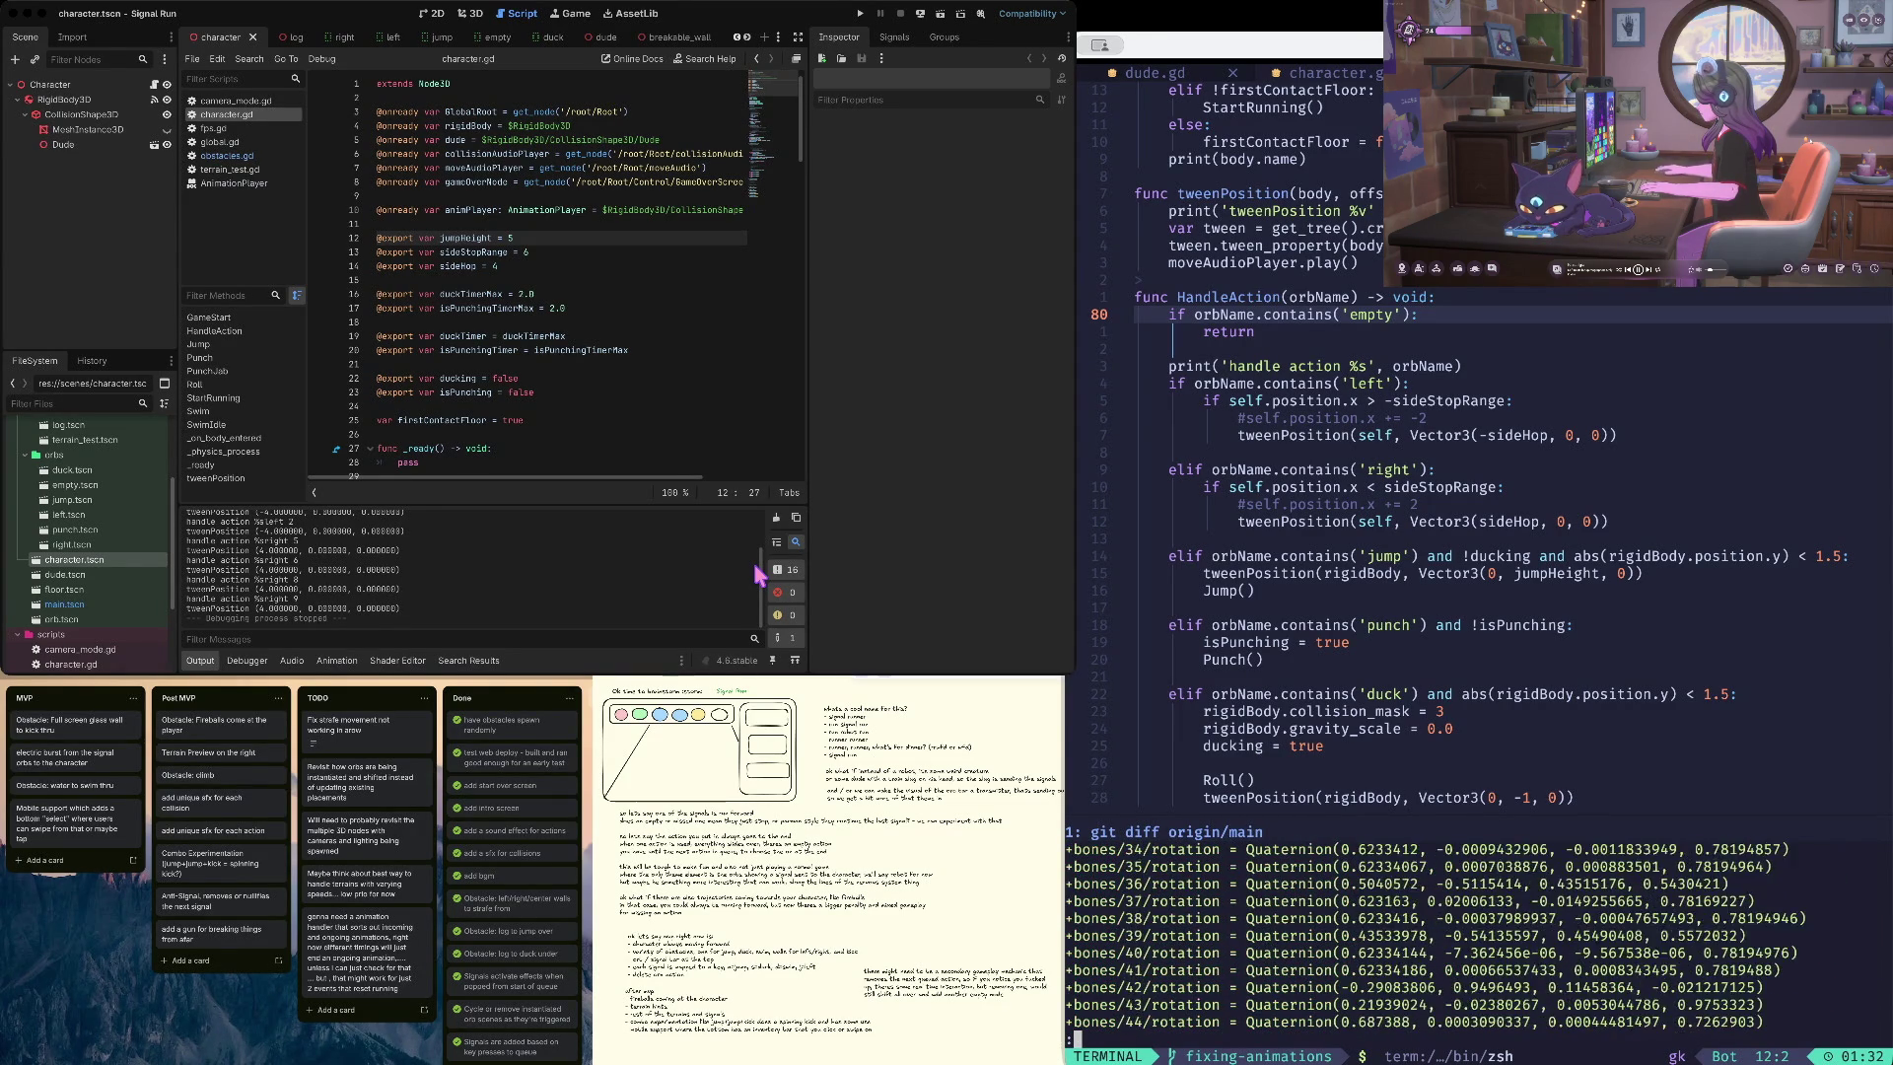
key("Page_Up")
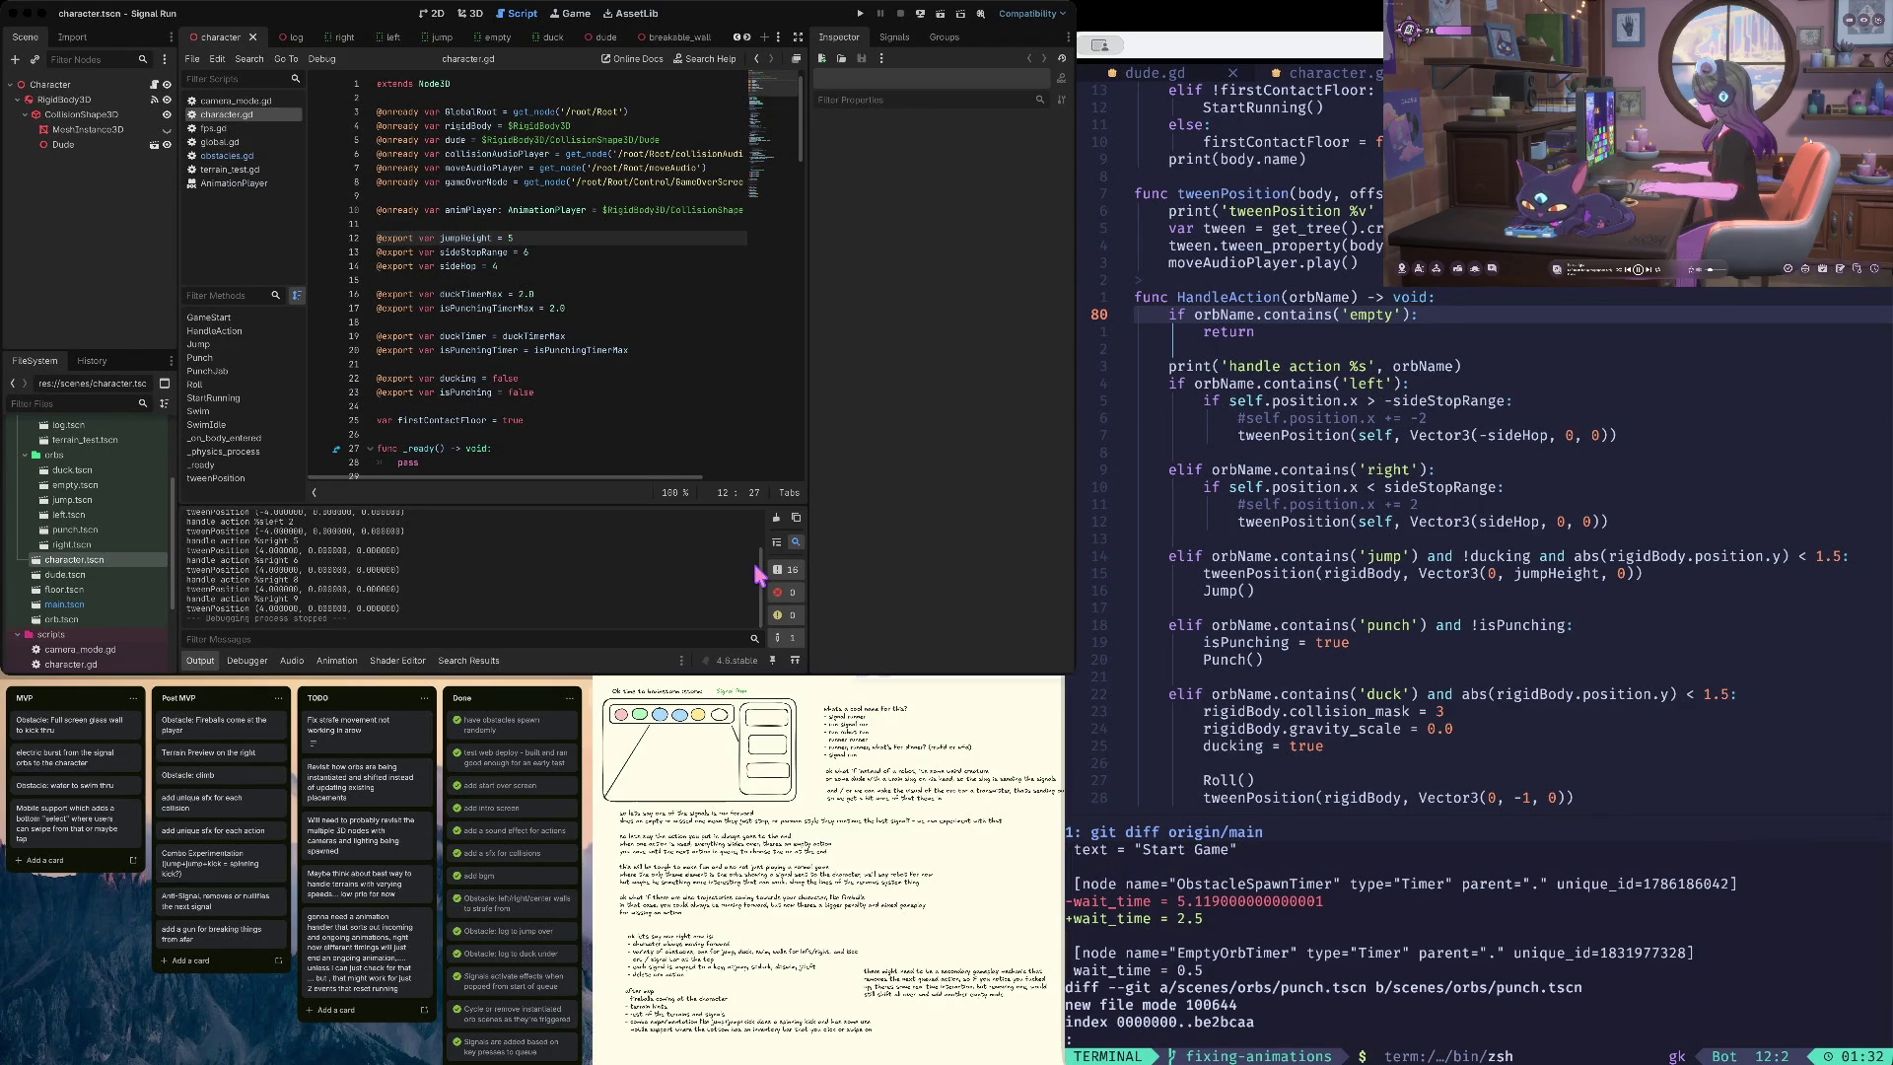
key("Down")
key("Page_Down")
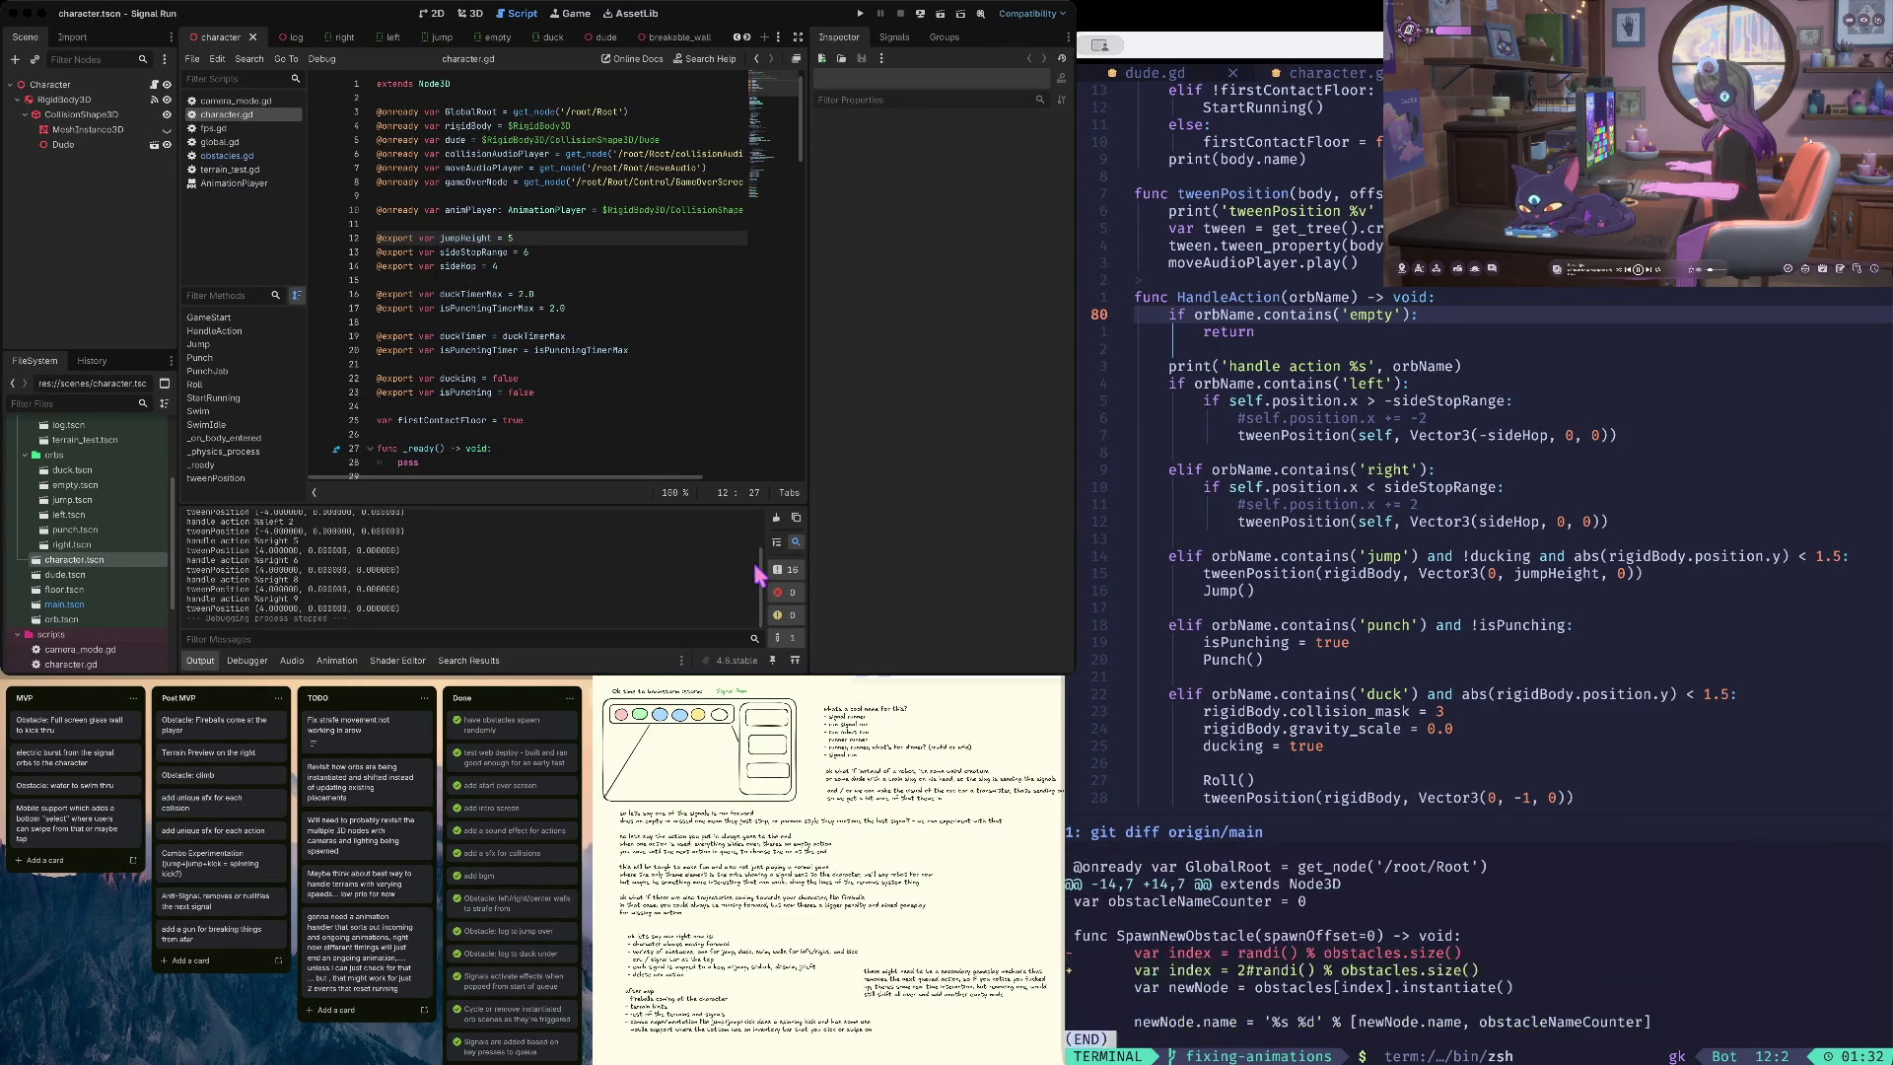
key("q")
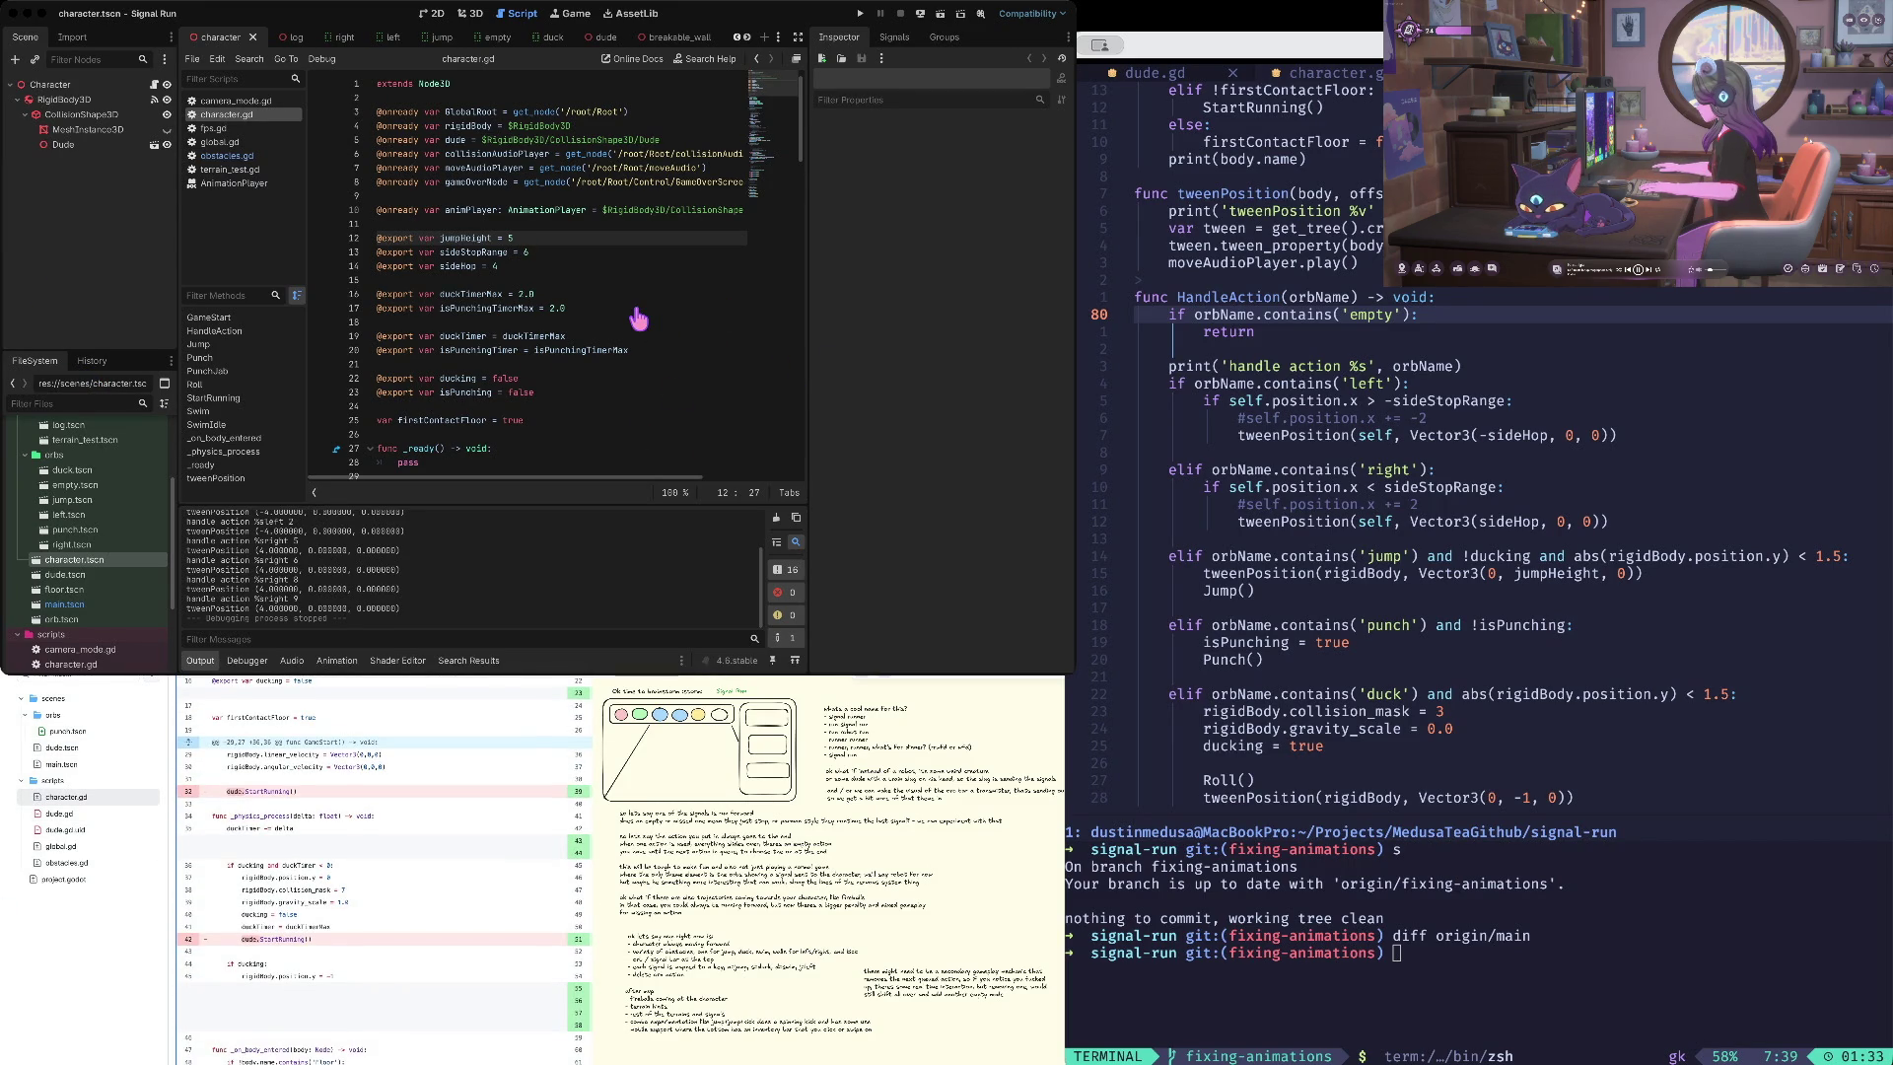
left_click(531, 252)
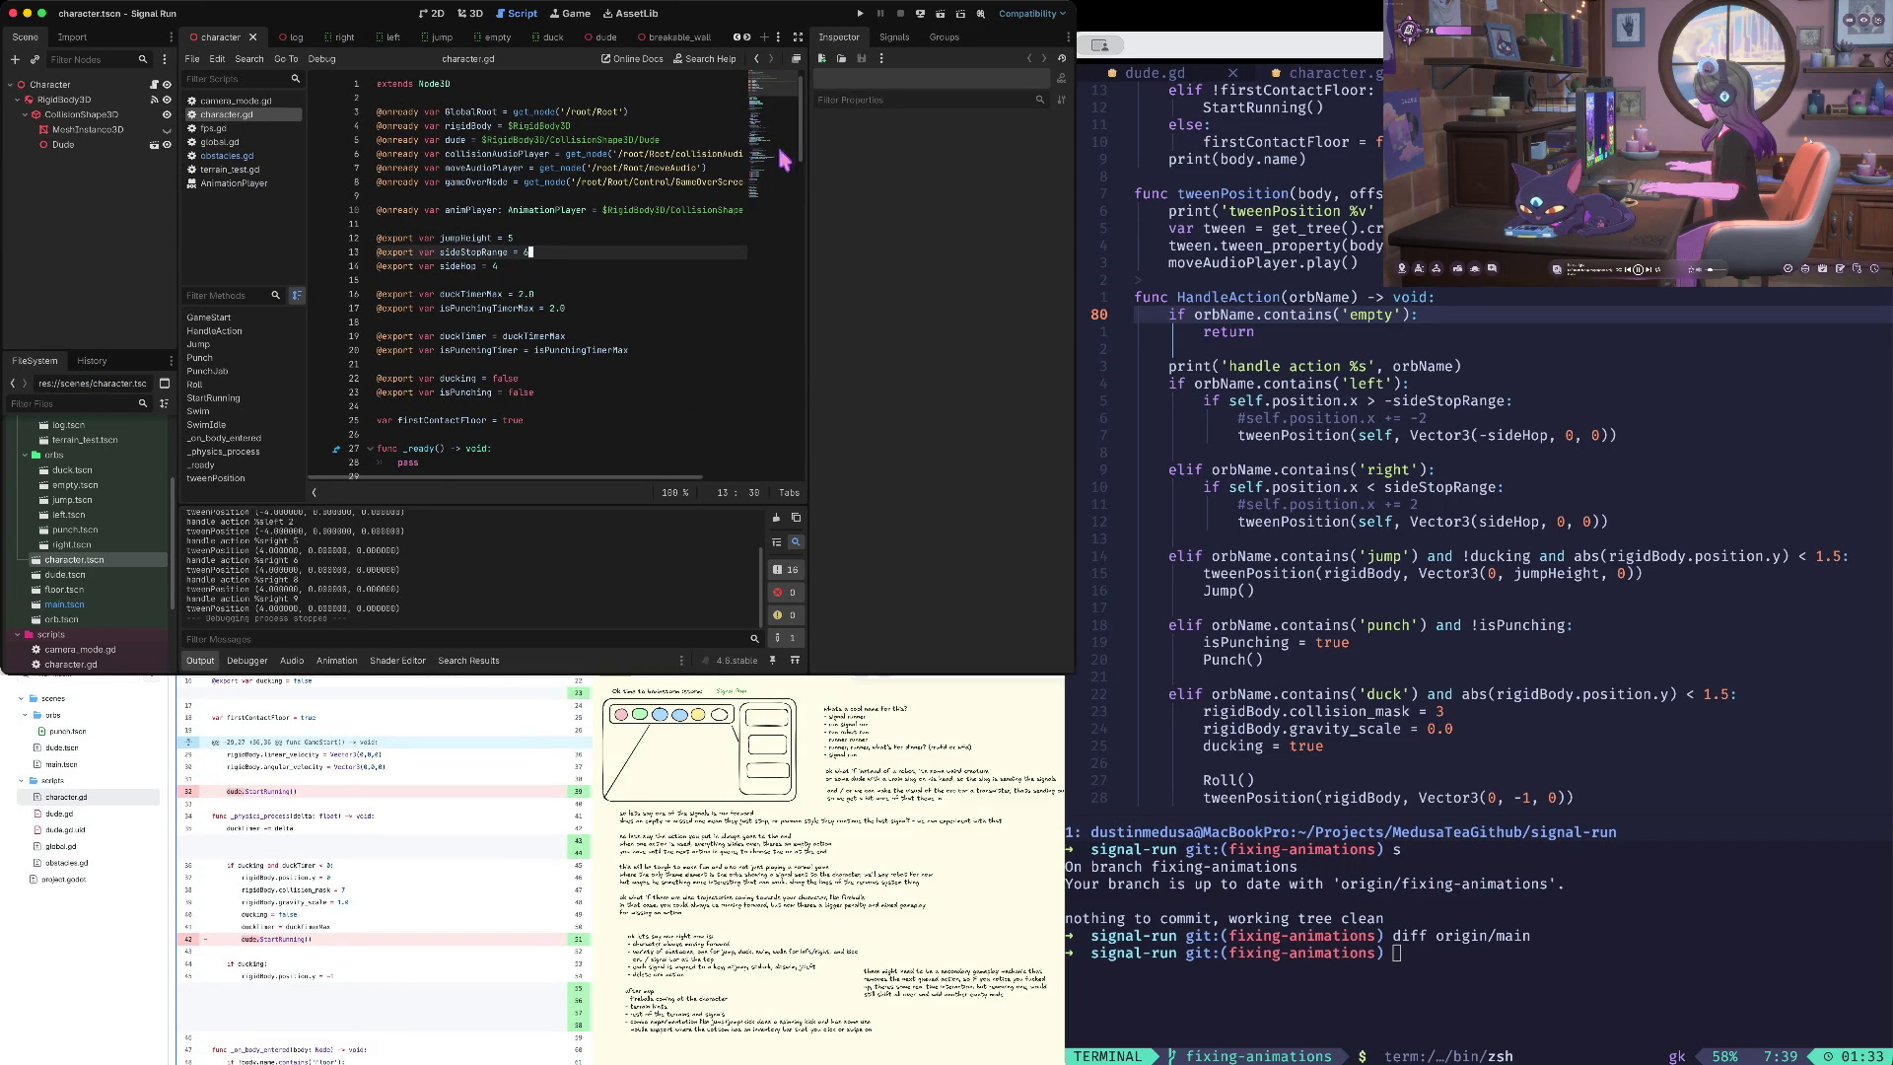
left_click_drag(811, 141, 860, 141)
left_click(531, 227)
scroll(530, 228, "down", 10)
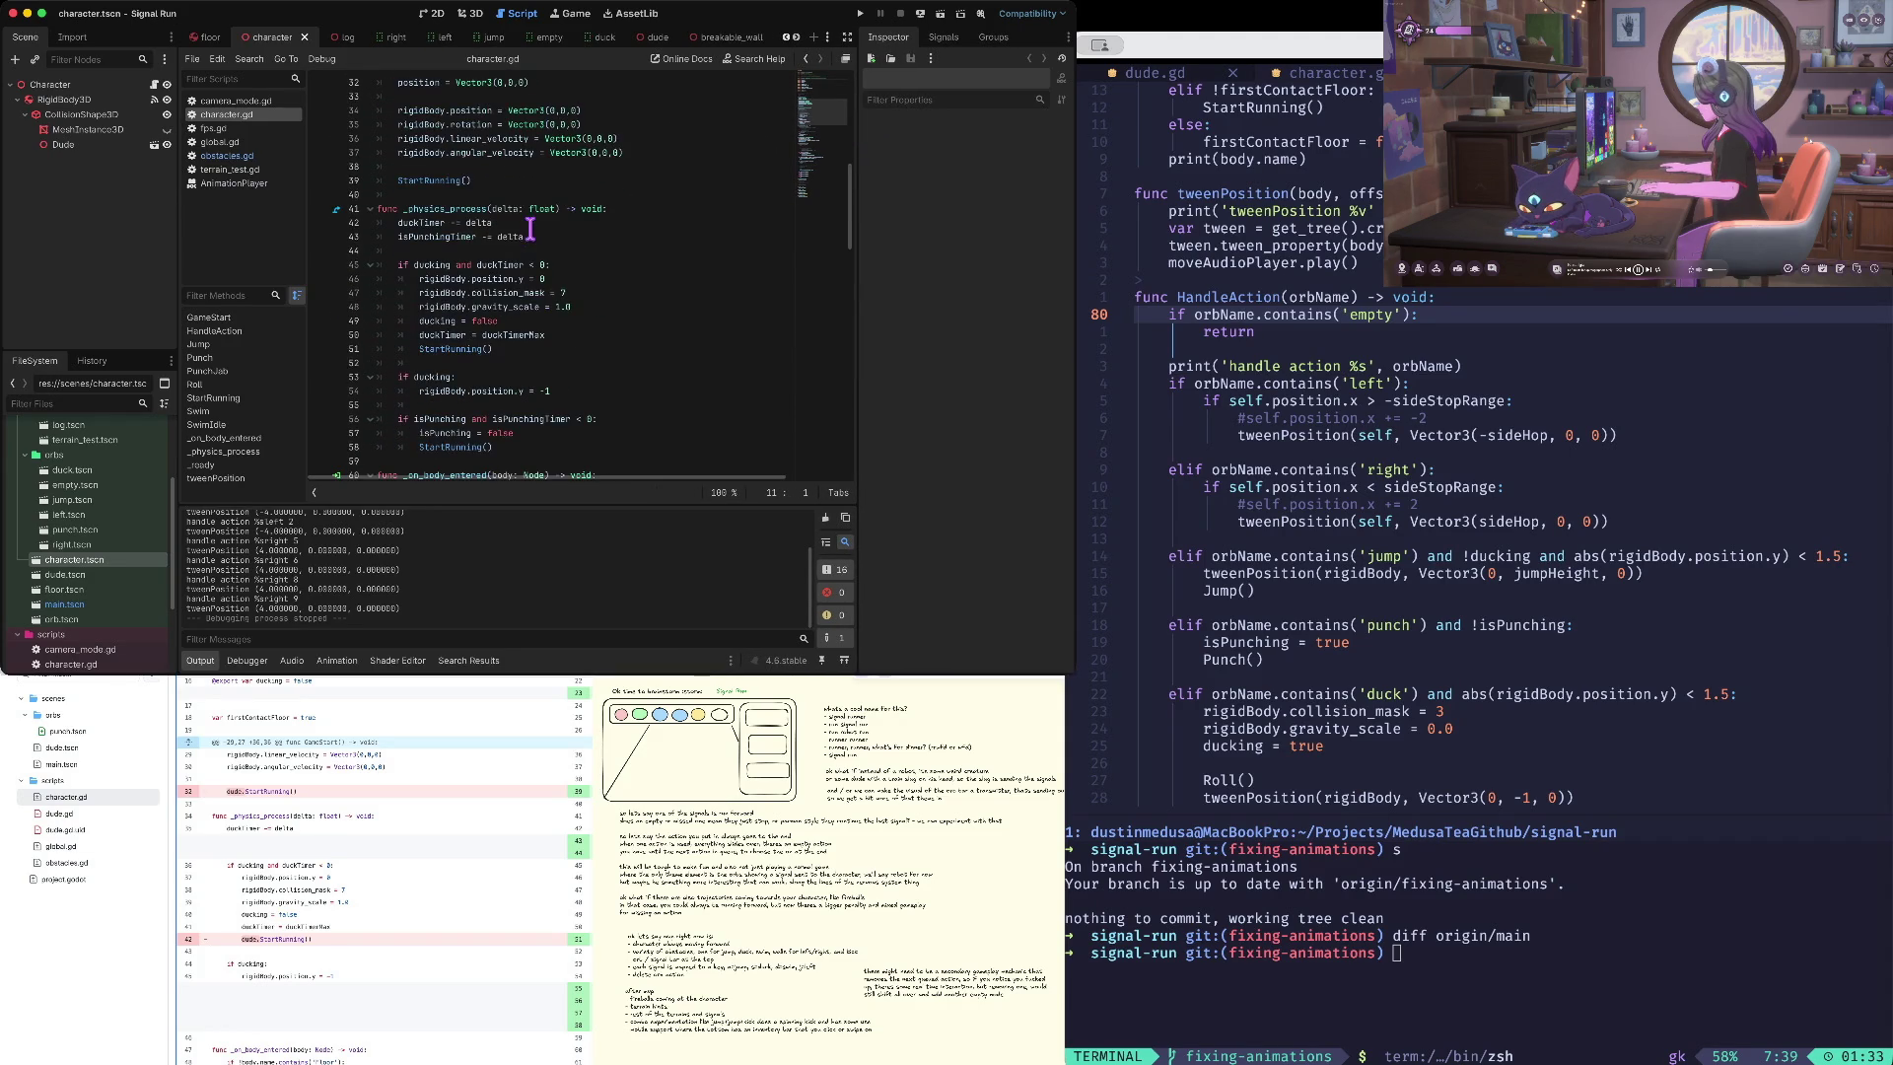
scroll(464, 190, "down", 1)
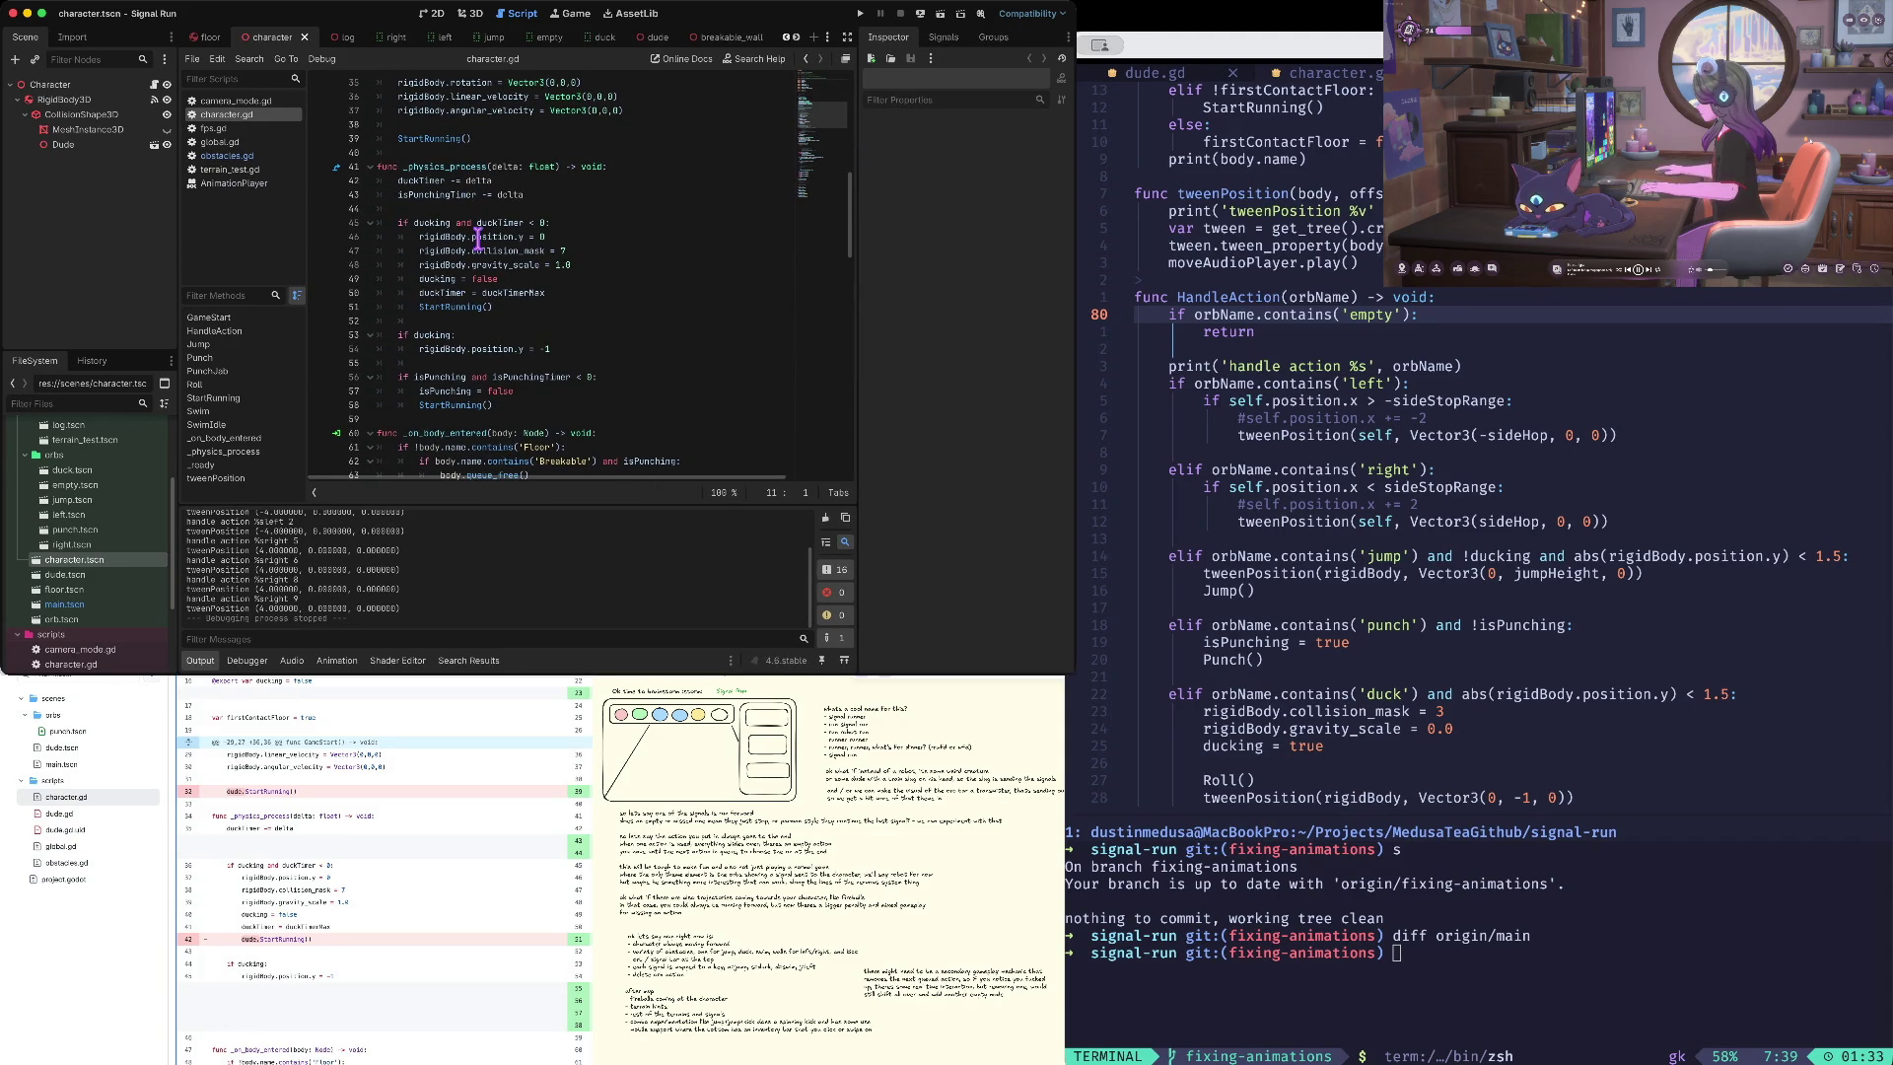
scroll(483, 294, "down", 1)
left_click_drag(464, 282, 464, 295)
left_click(465, 296)
key("Down")
key("Down")
key("Down")
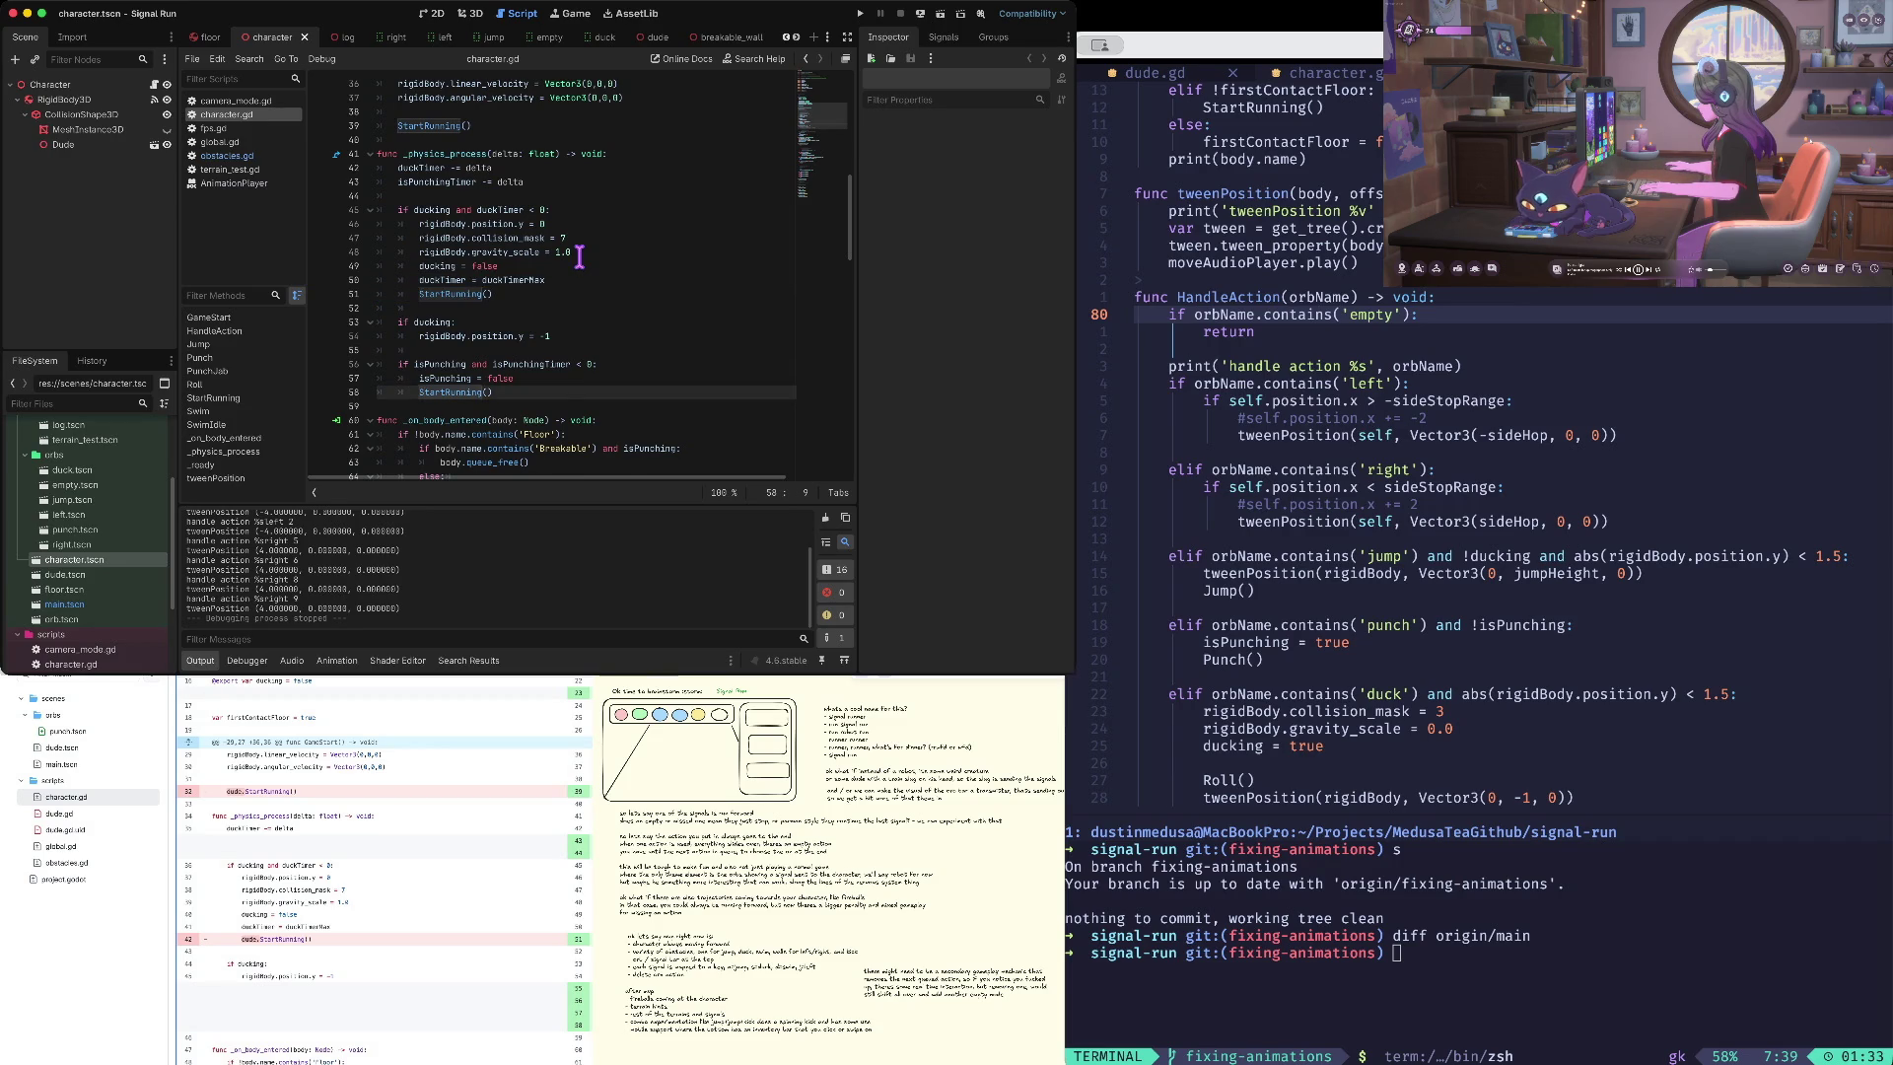
key("Down")
key("Down")
key("Down")
key("Page_Down")
key("Page_Down")
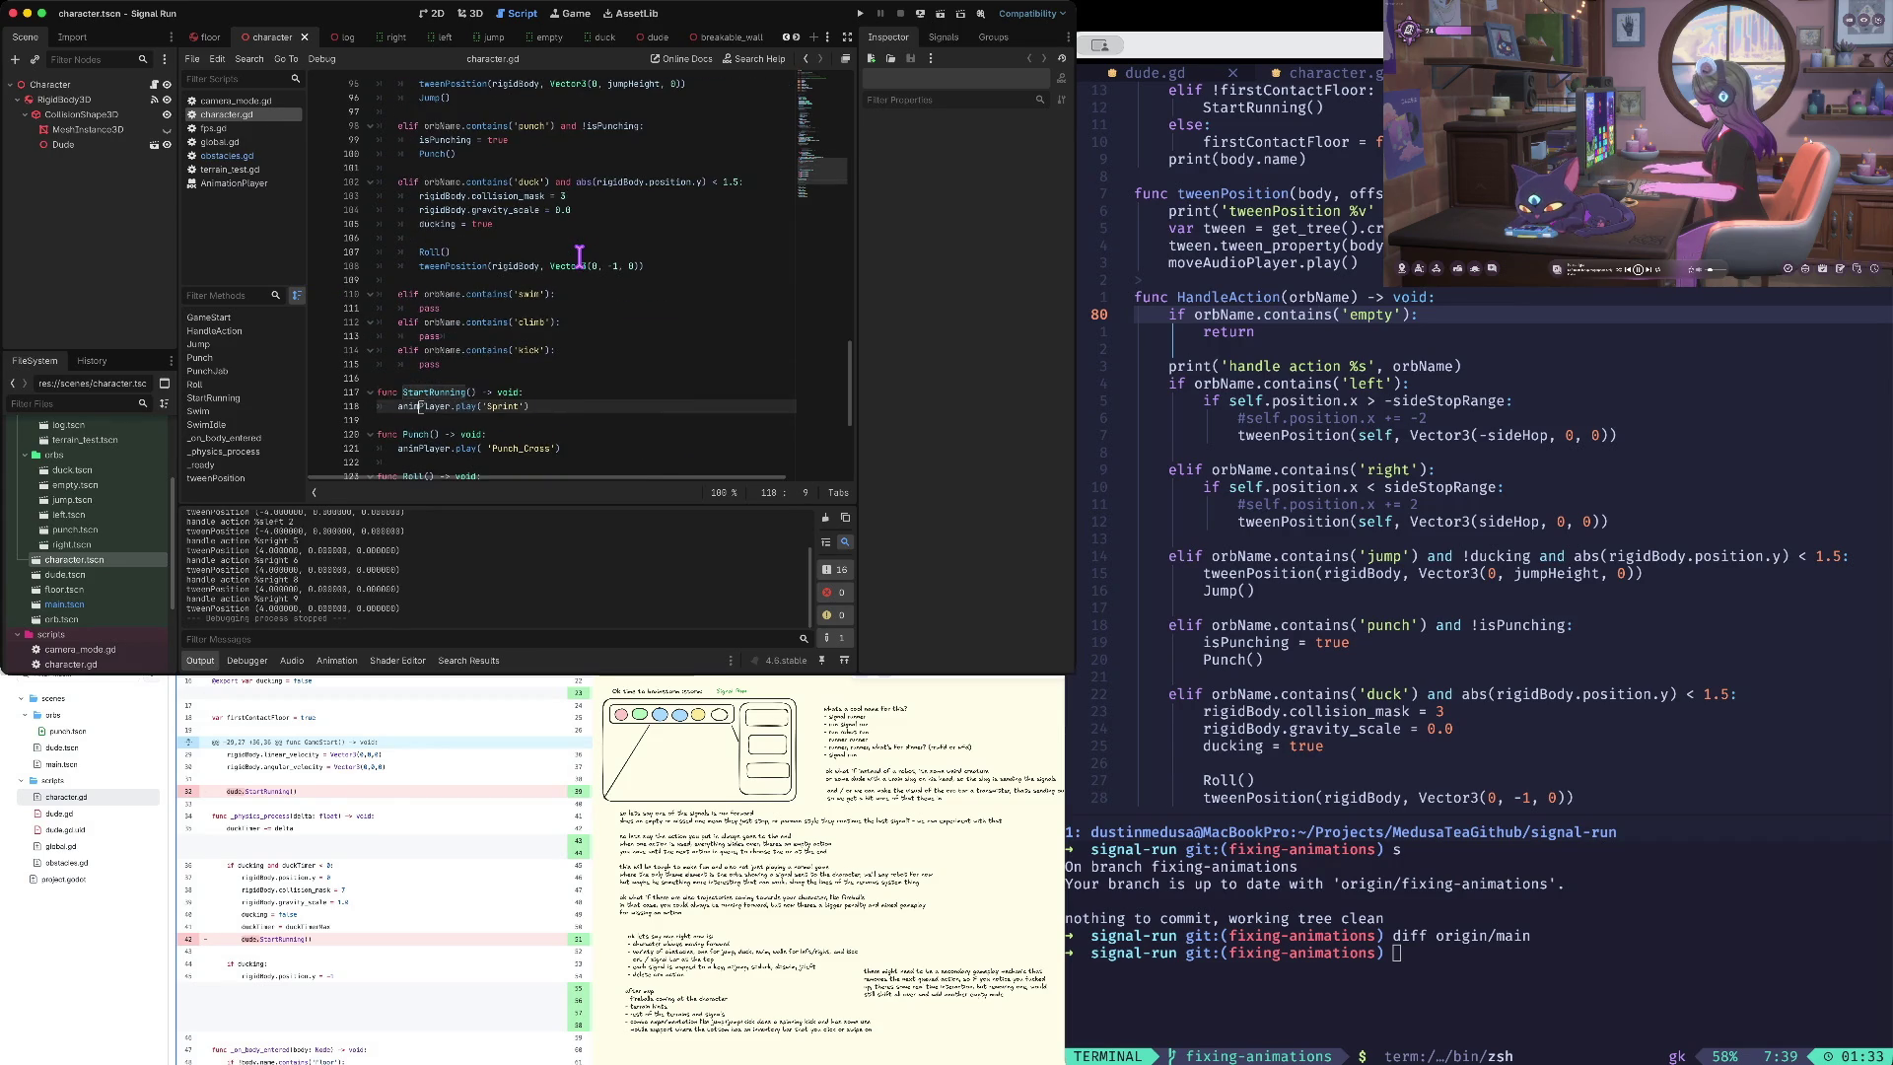
key("Page_Down")
key("Page_Down")
key("Page_Down")
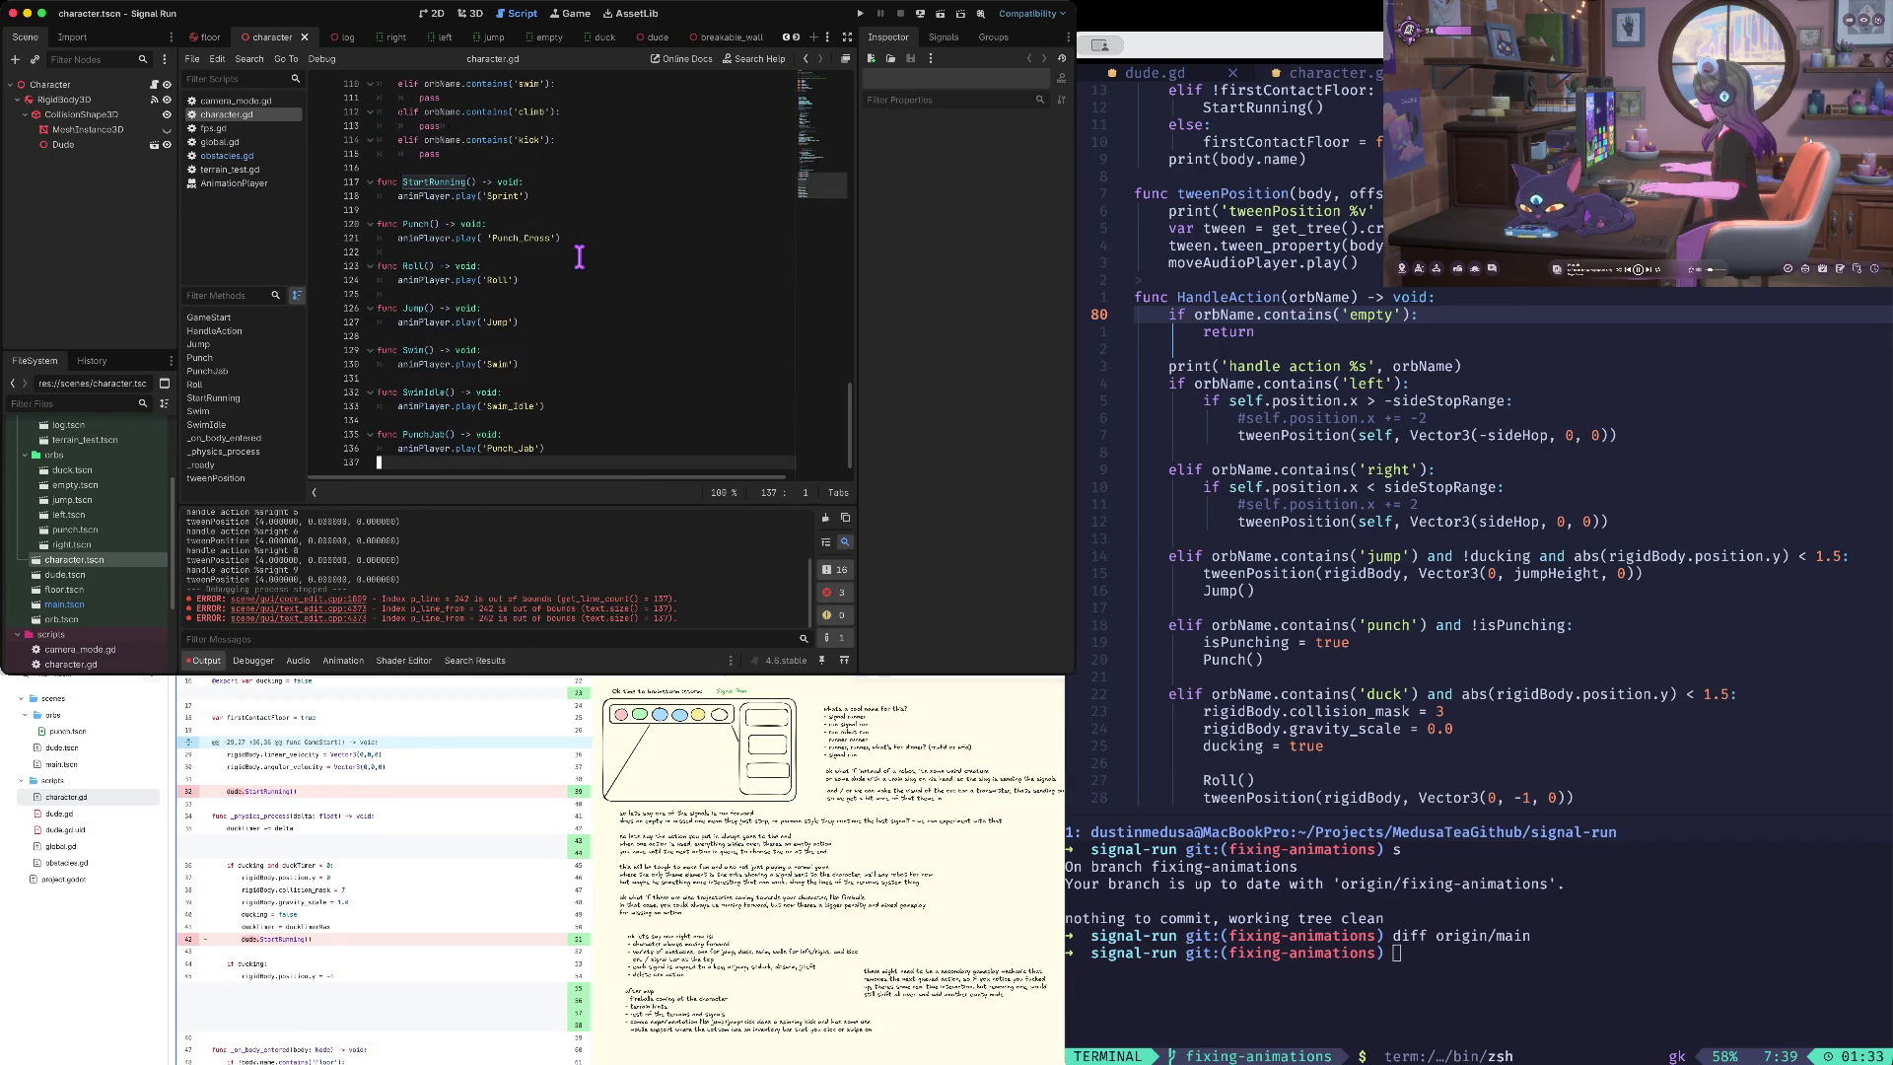
key("Page_Down")
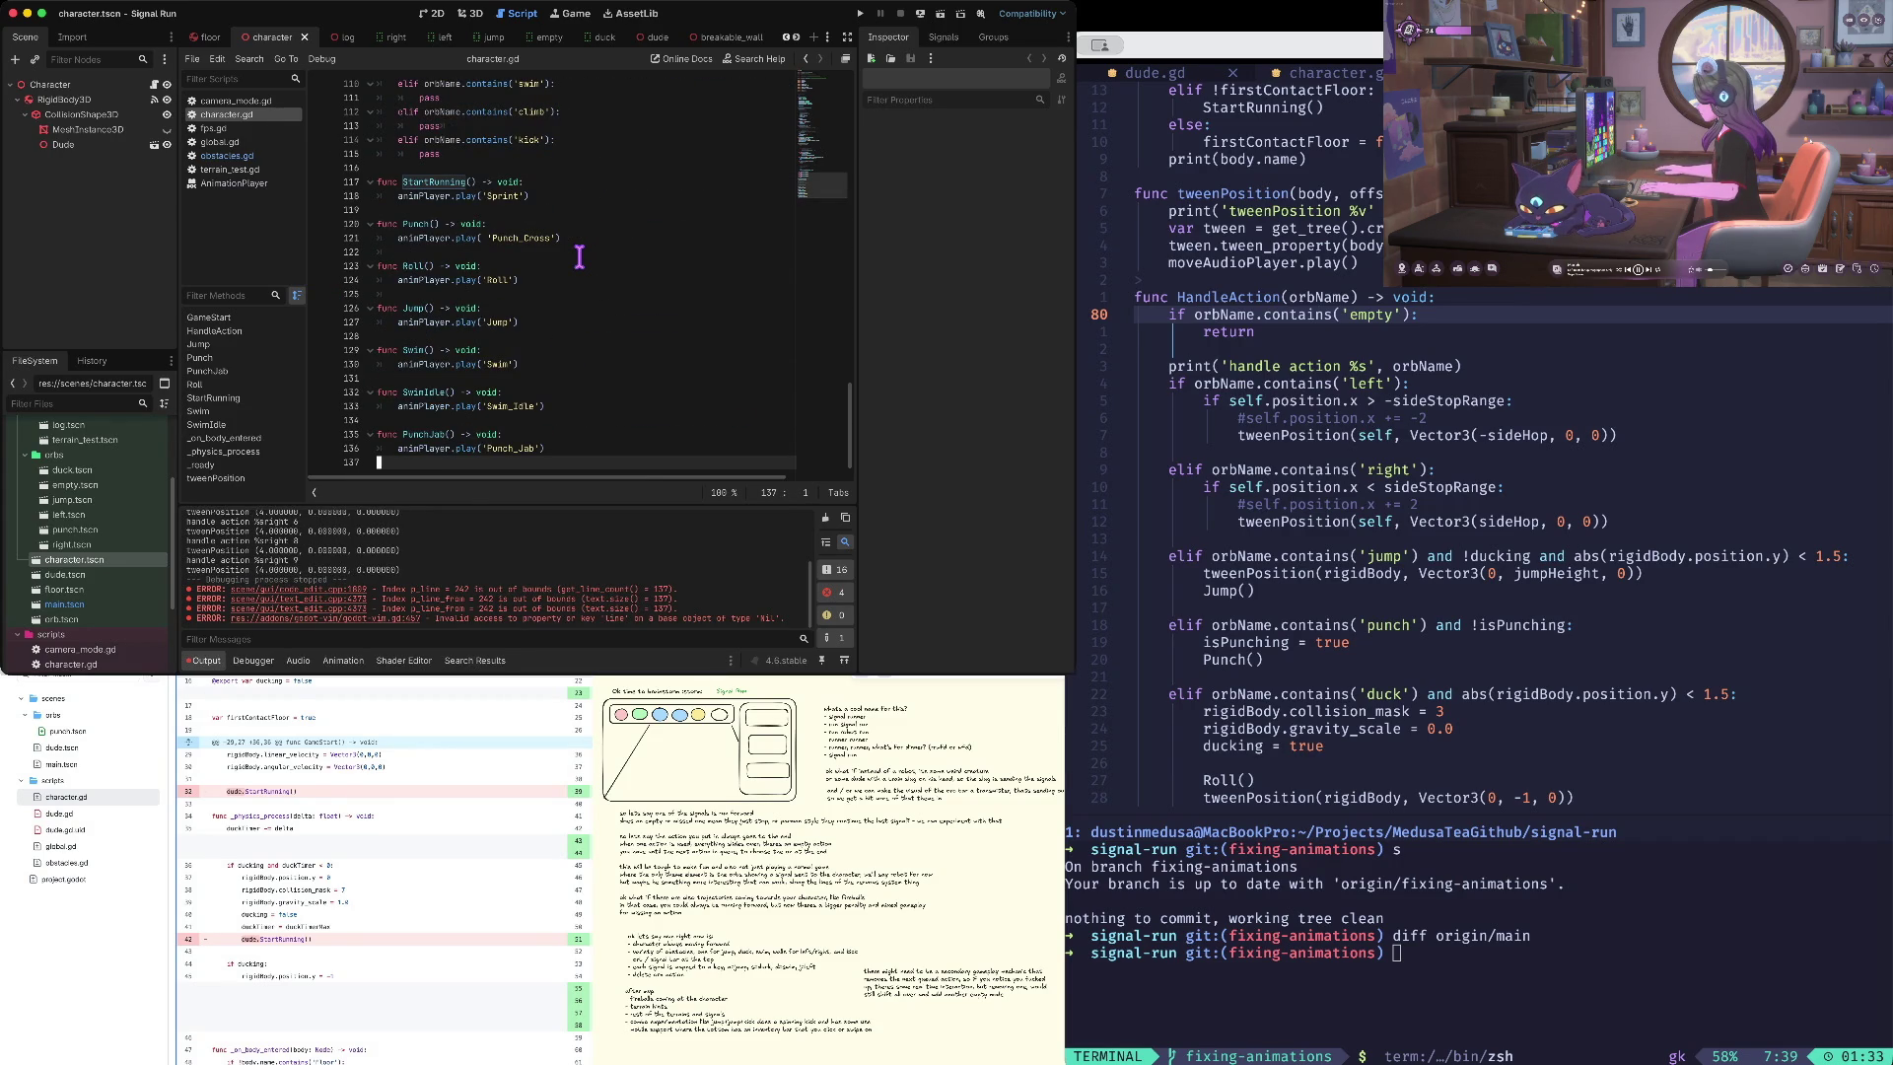
key("Page_Down")
key("Page_Down")
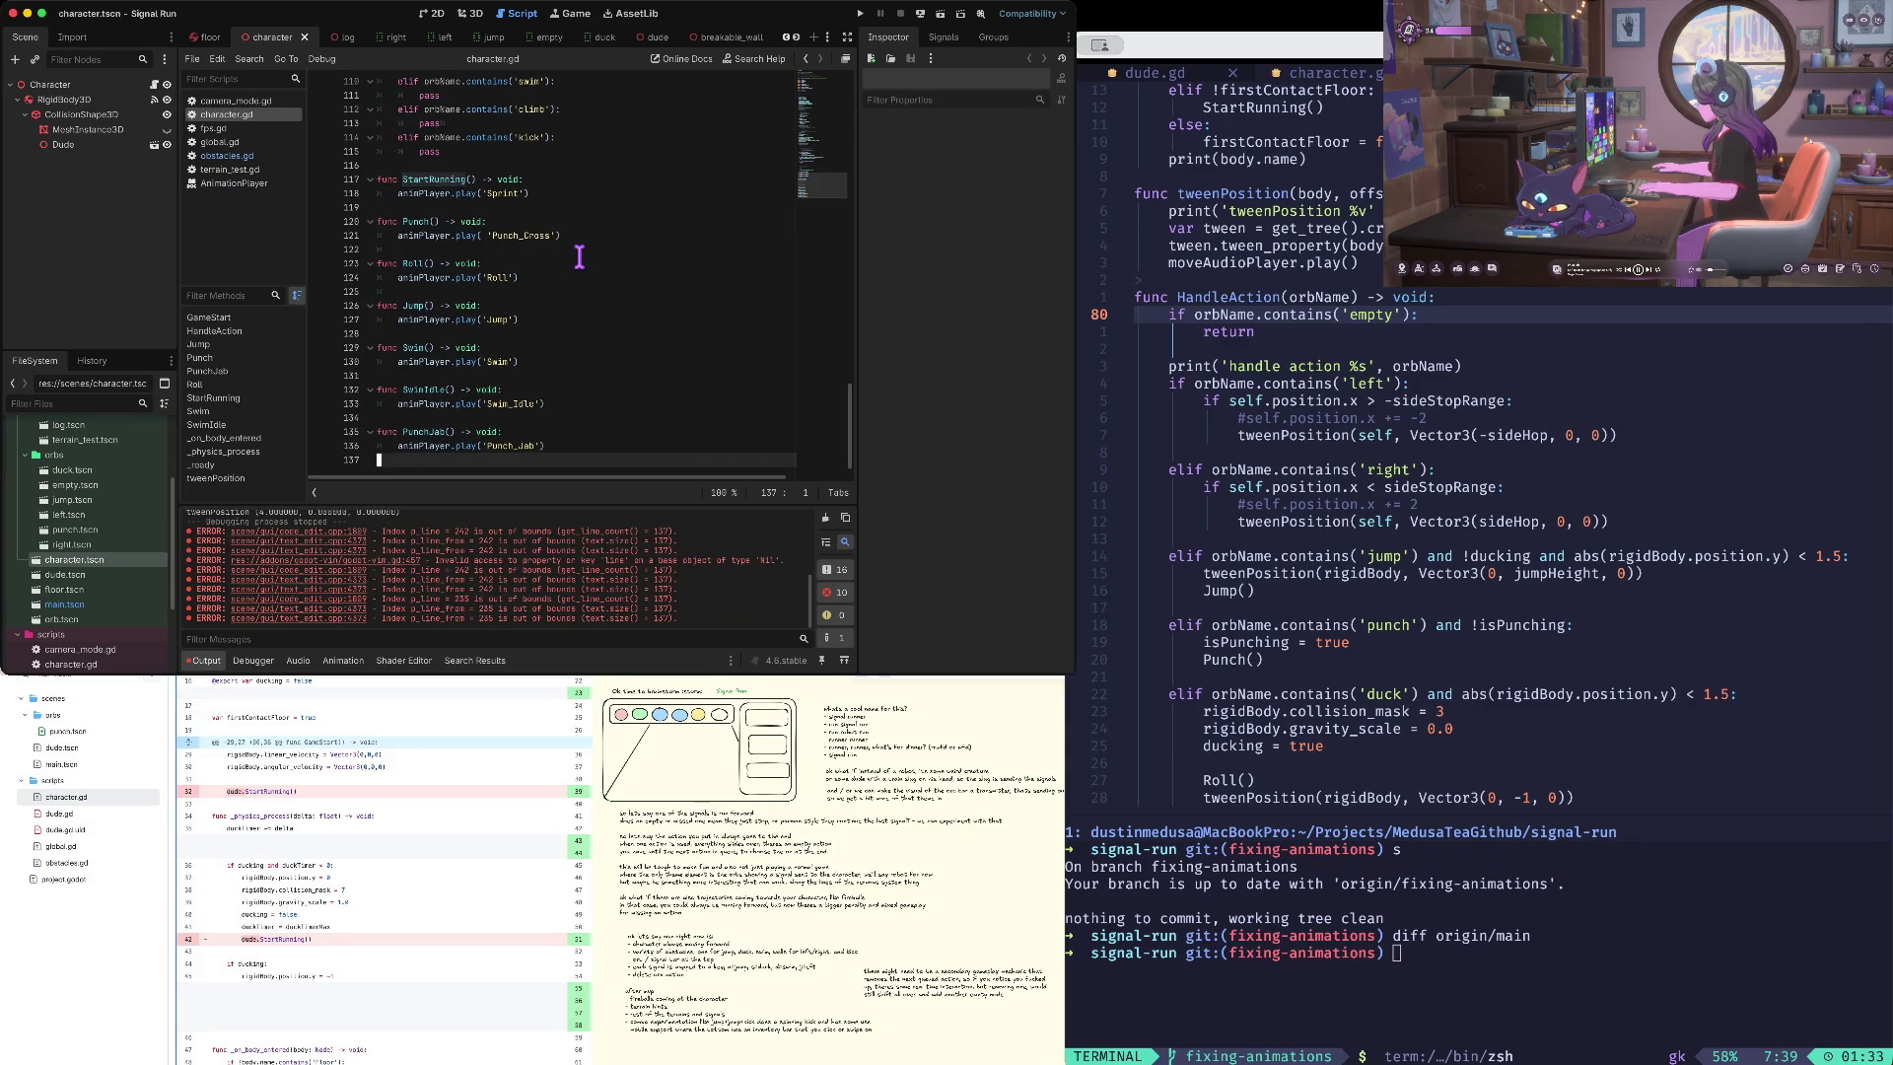
key("Page_Down")
key("Page_Down")
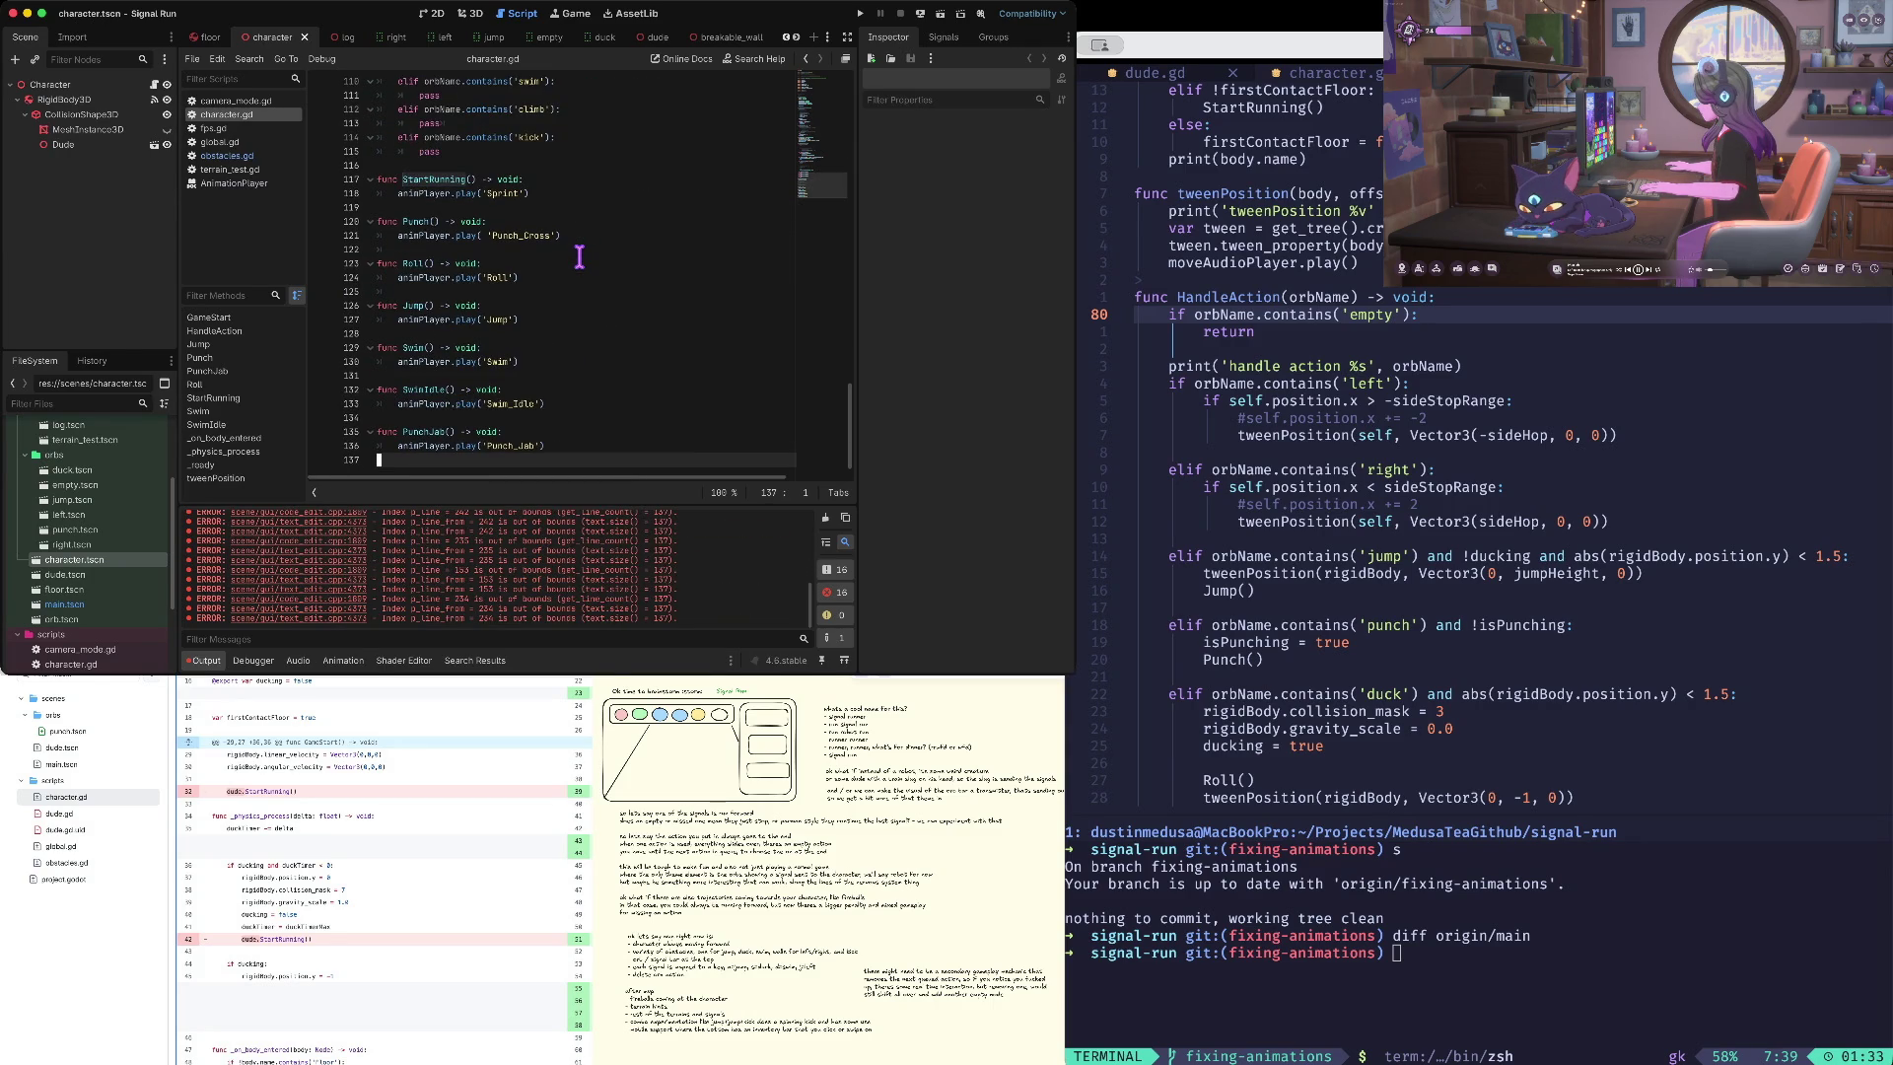
key("Page_Up")
key("Page_Up")
key("Page_Up")
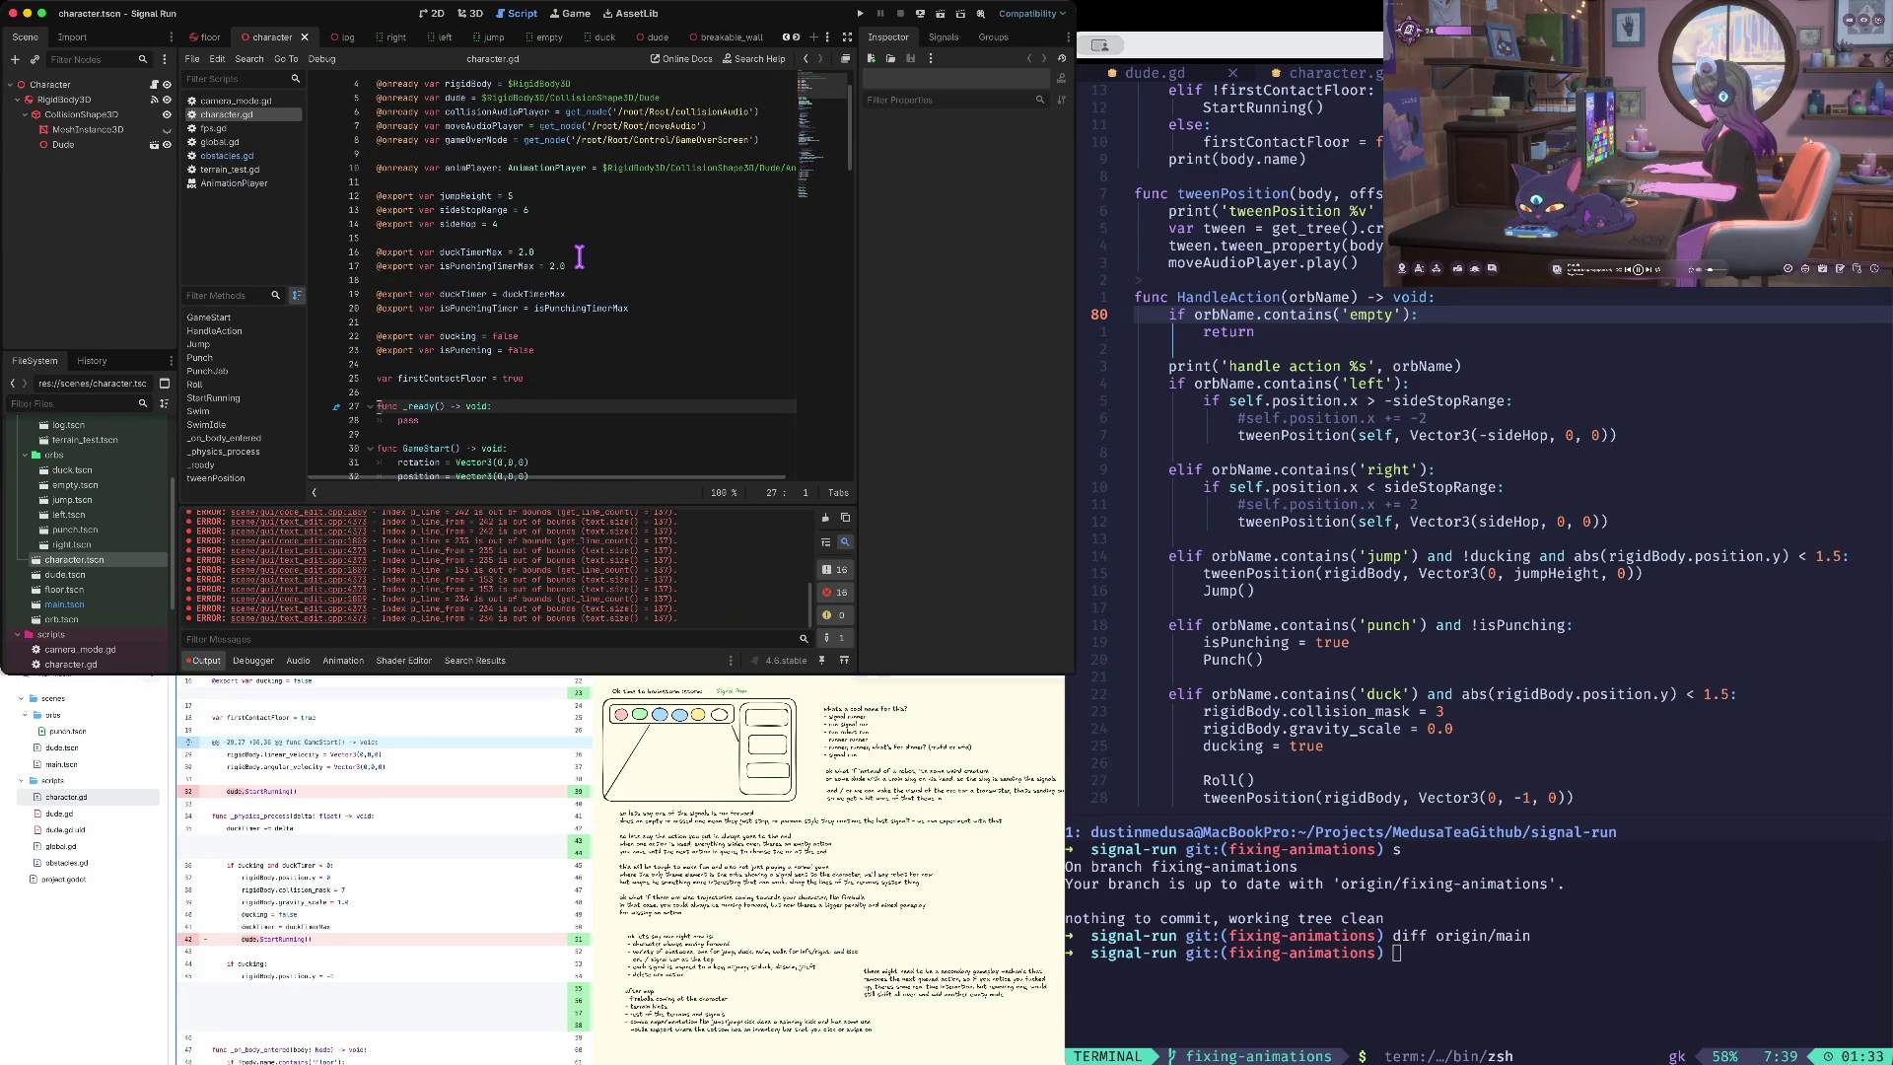
scroll(533, 271, "down", 6)
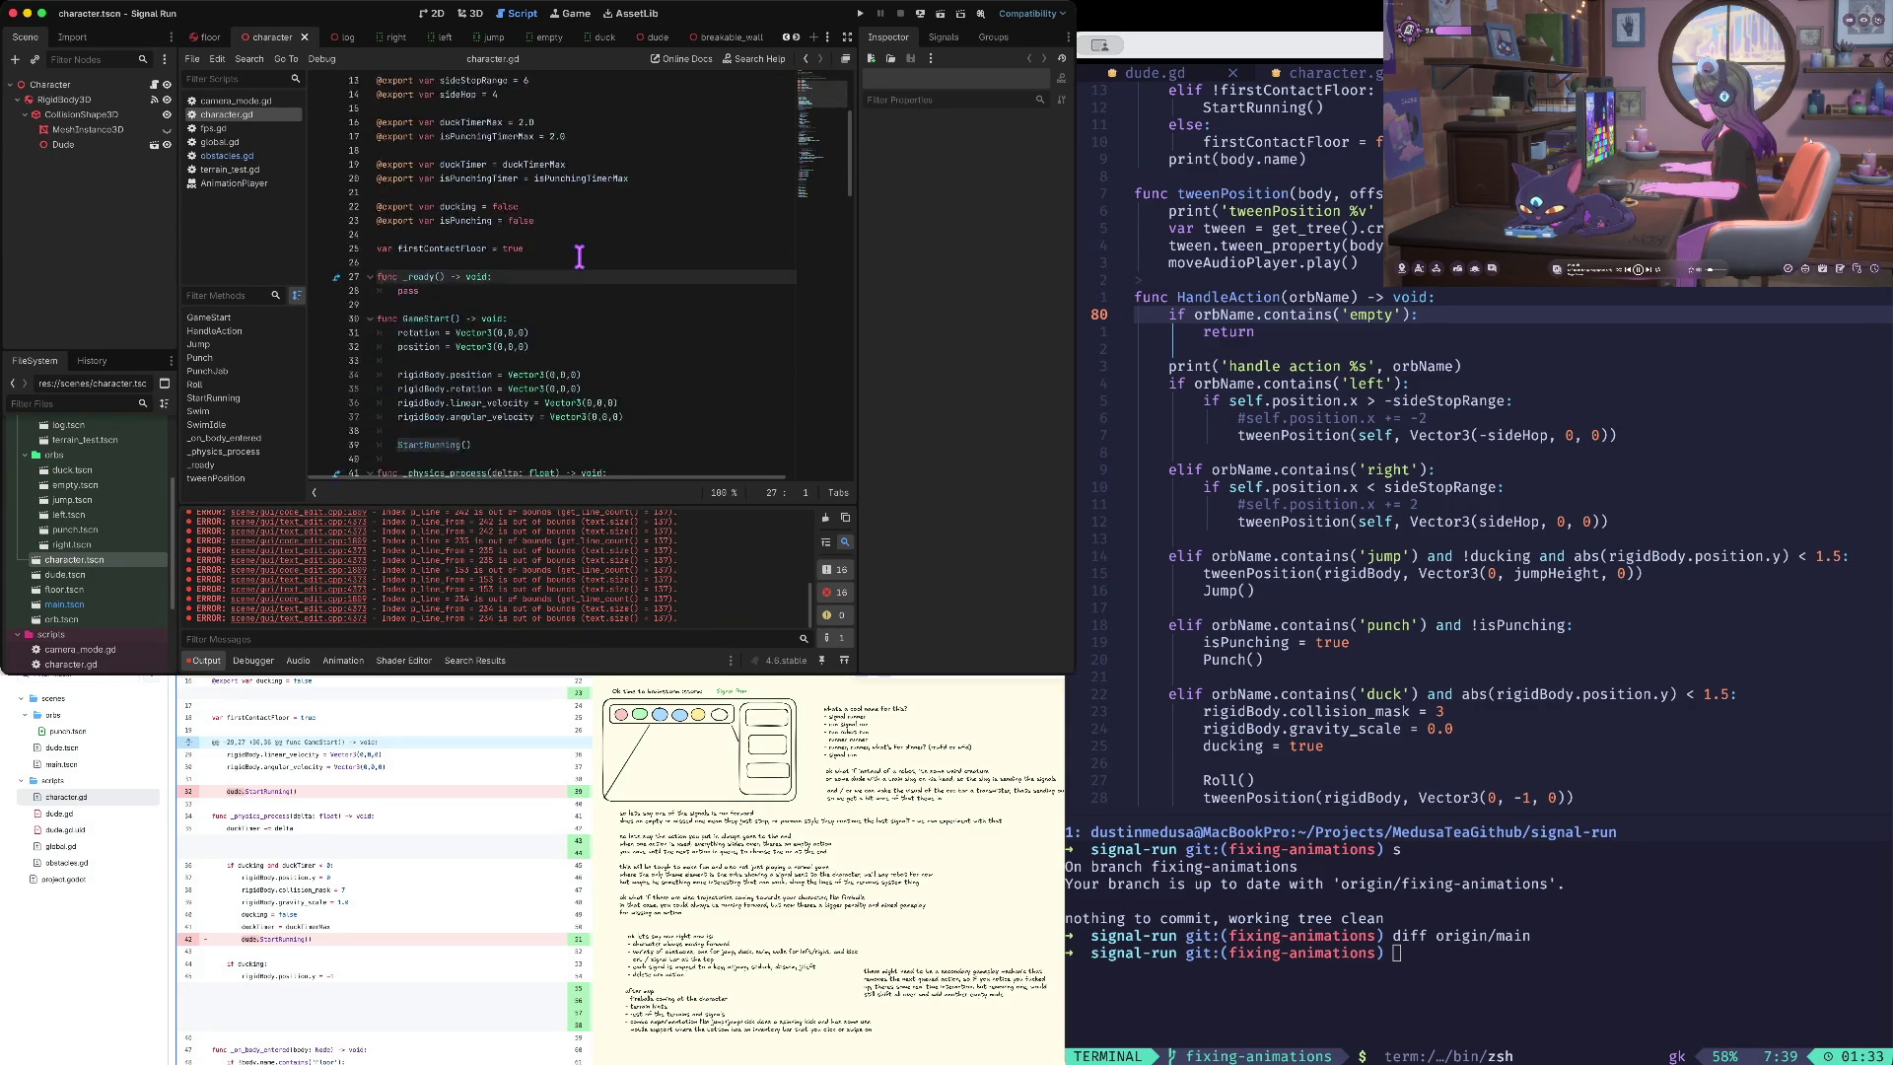
left_click(497, 301)
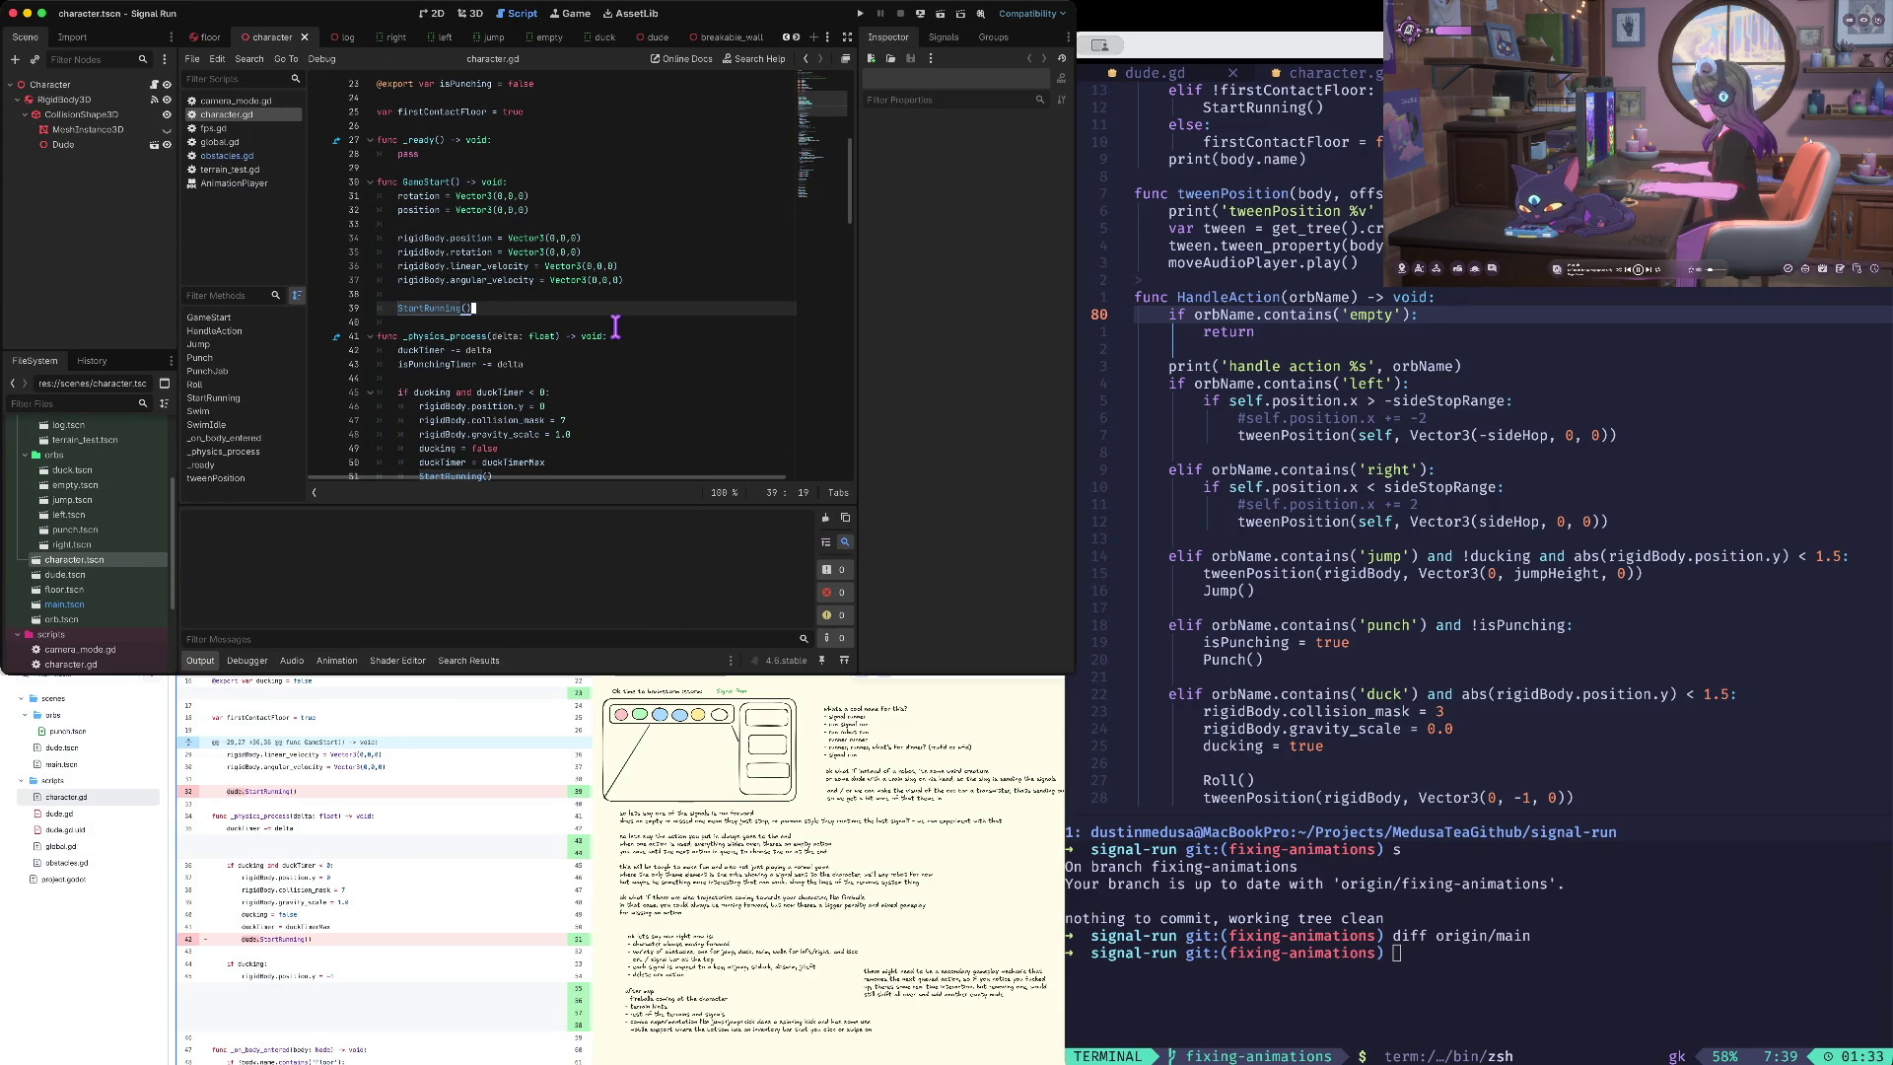
scroll(603, 323, "down", 3)
scroll(603, 323, "down", 2)
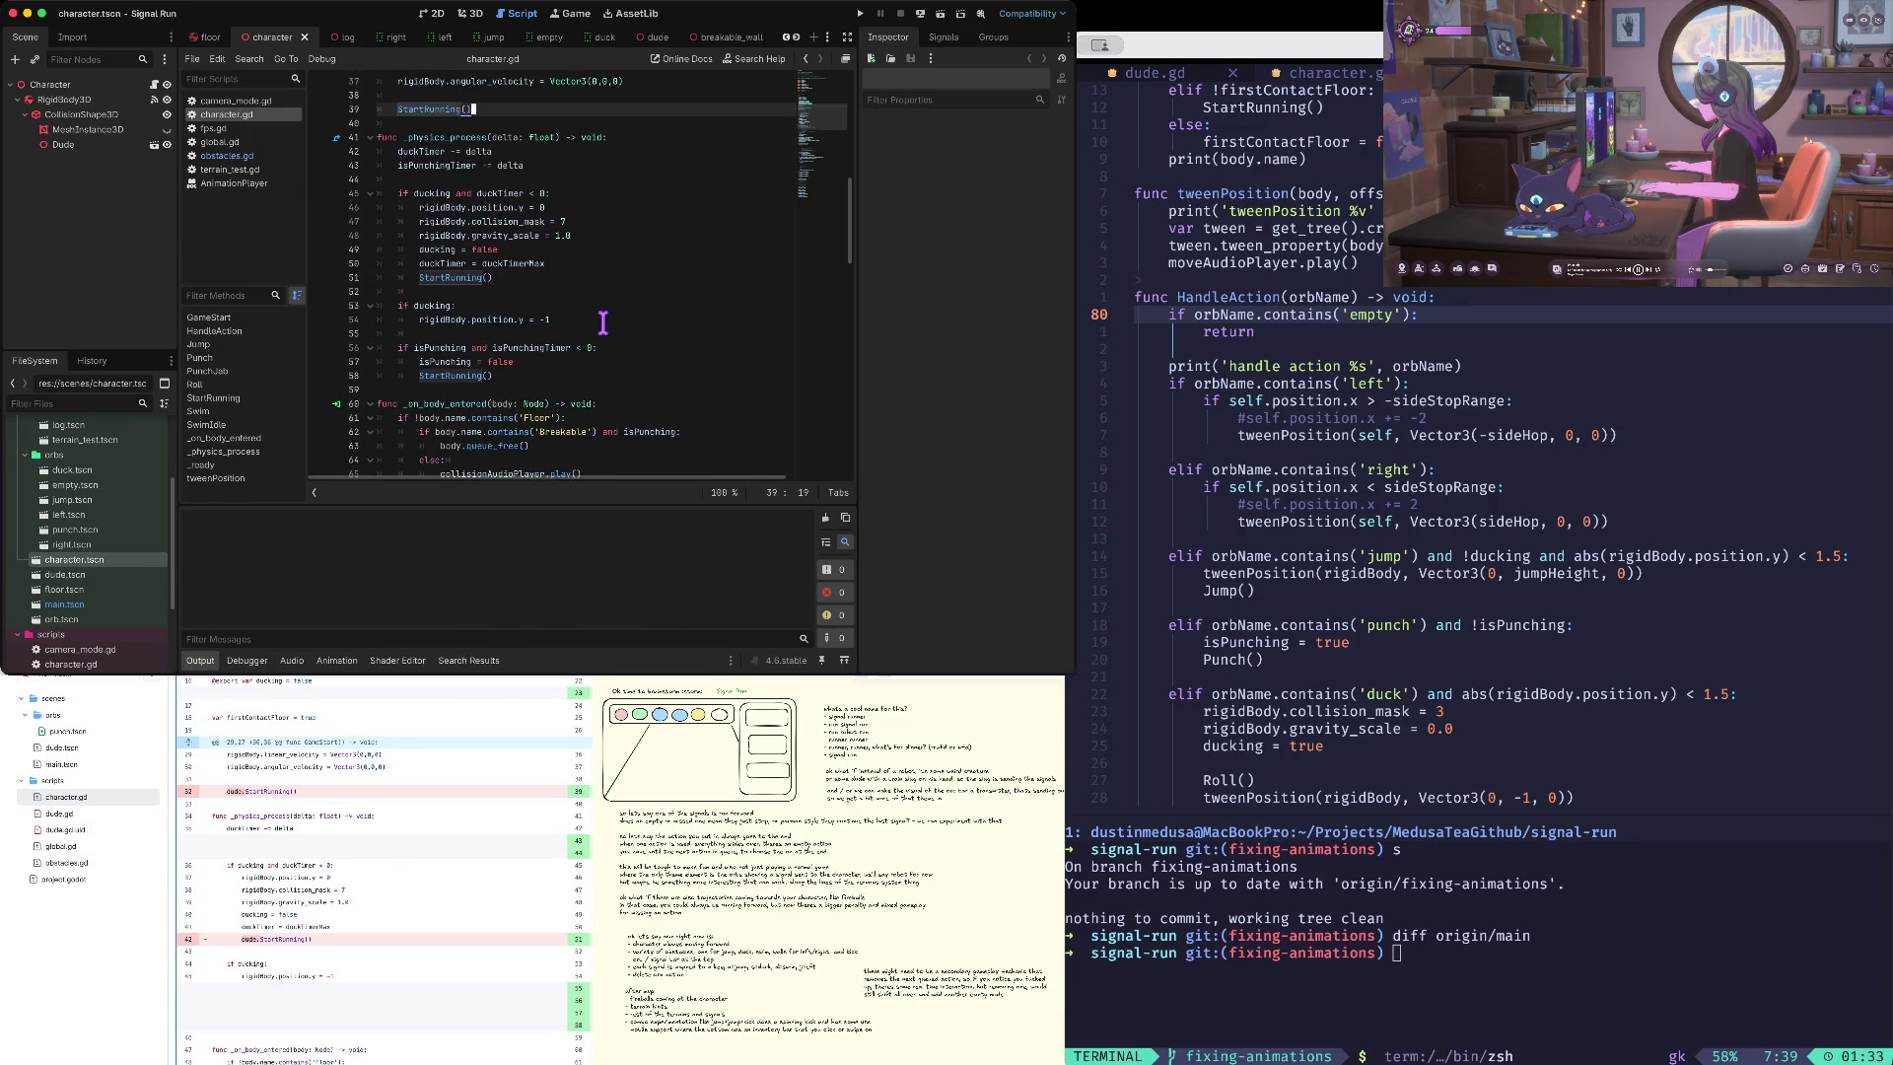
scroll(603, 324, "down", 2)
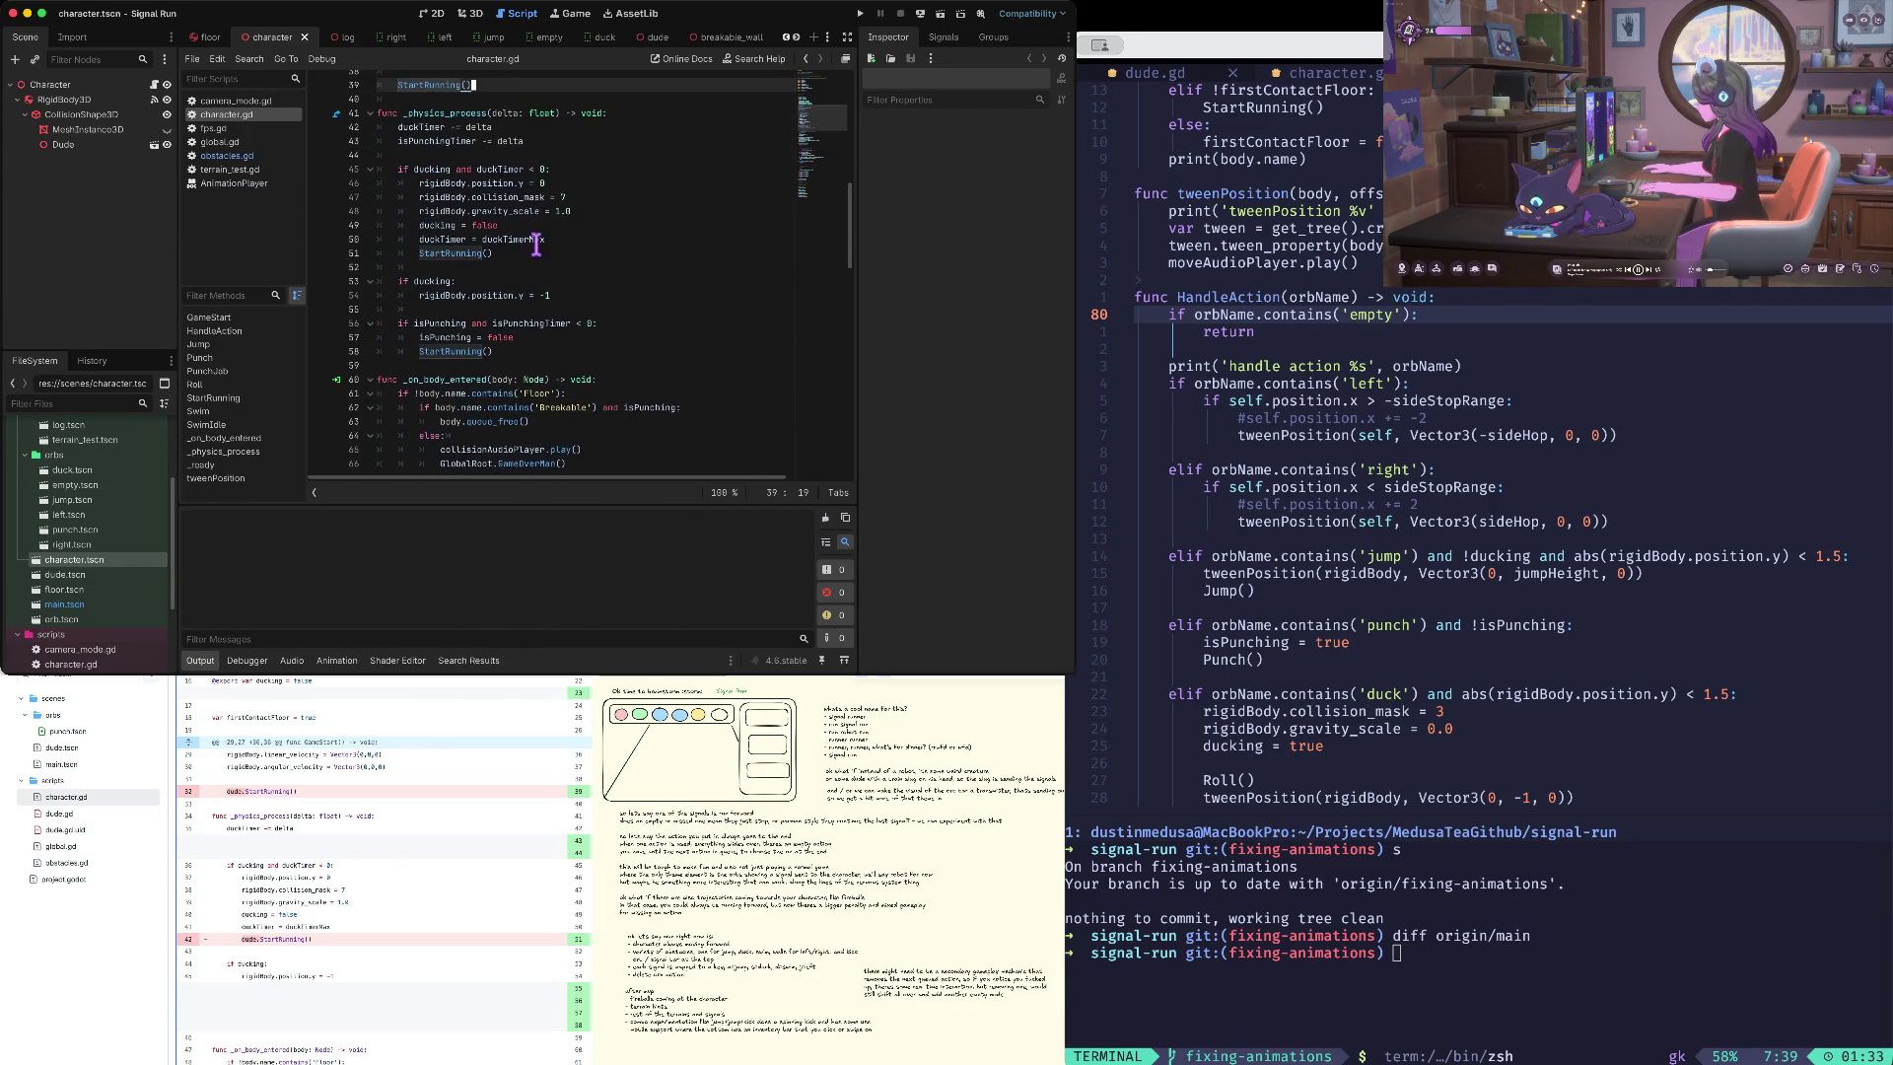
scroll(540, 246, "up", 1)
- Paste a Sprint line after the duckTimer reset, swap play for animation_set_next, then save and run
left_click(548, 252)
key("Return")
key("super+v")
key("alt+Right")
key("Right")
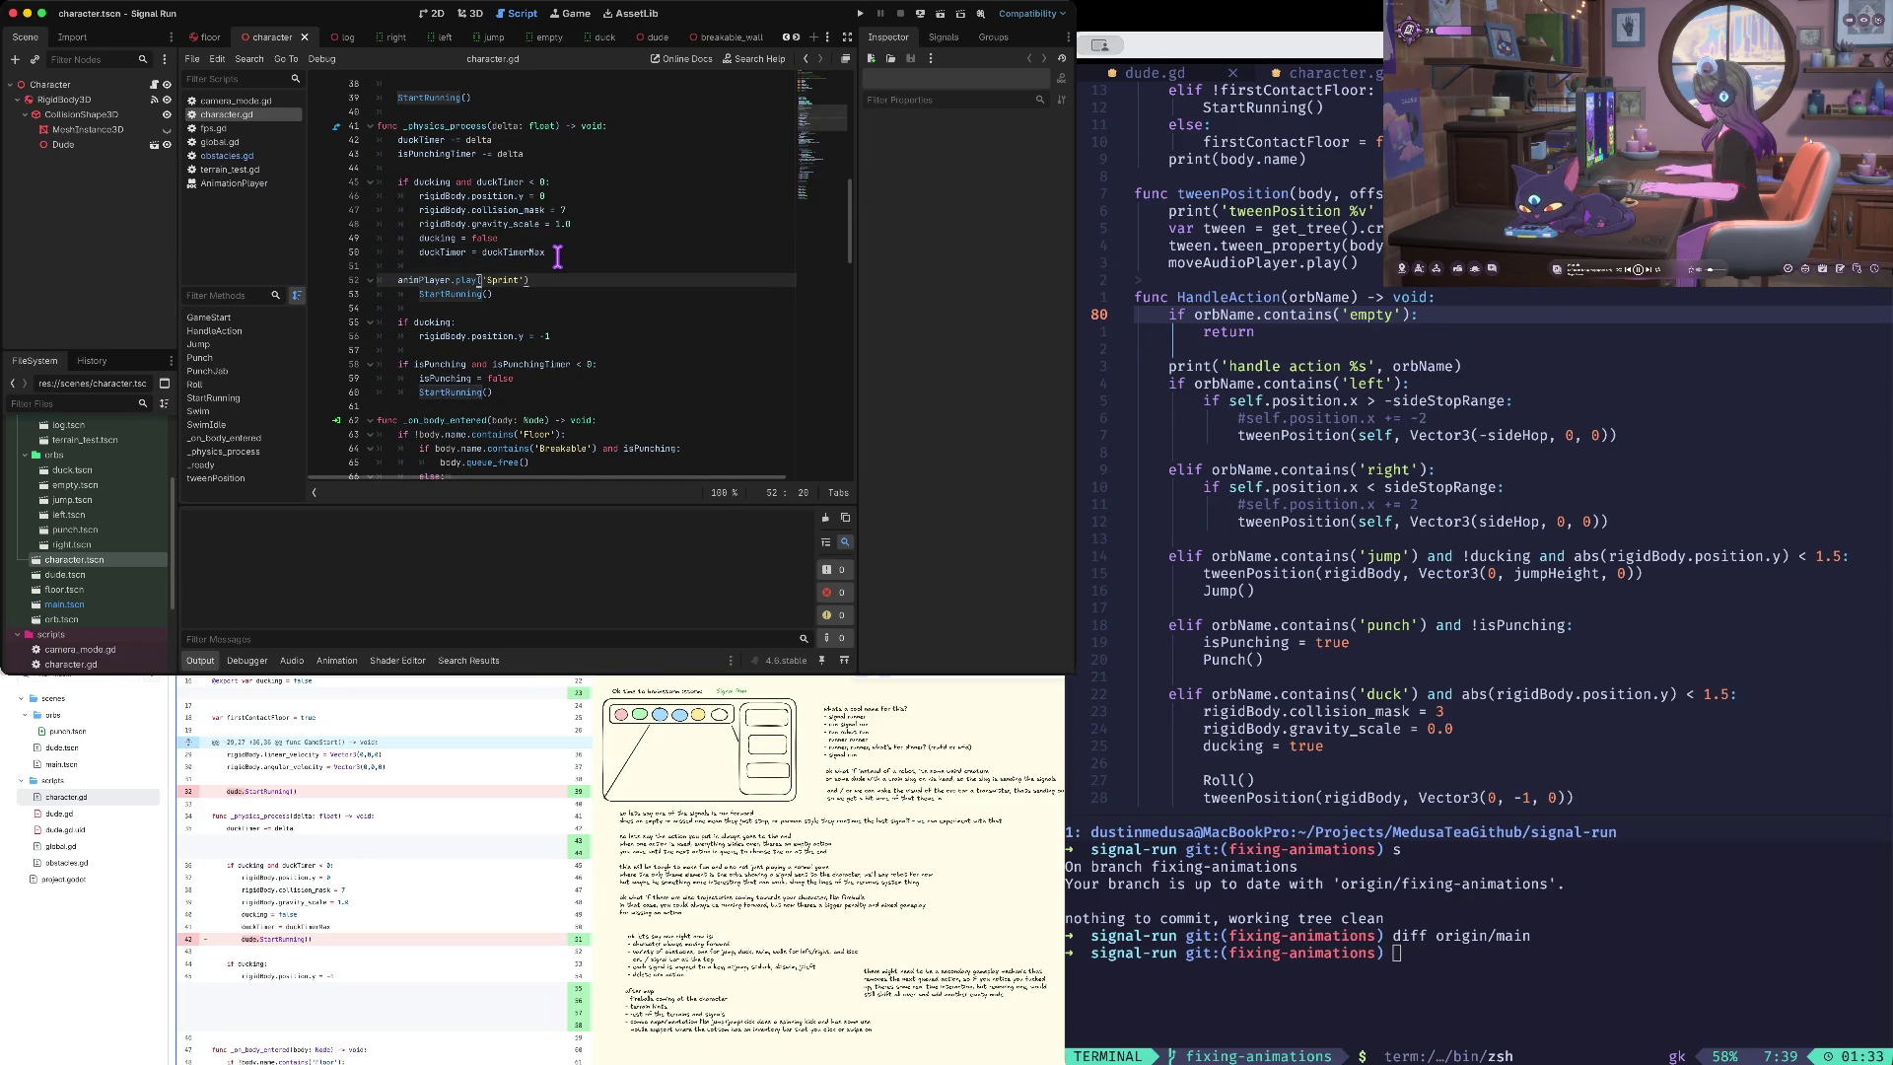
key("alt+Delete")
type("animation_next")
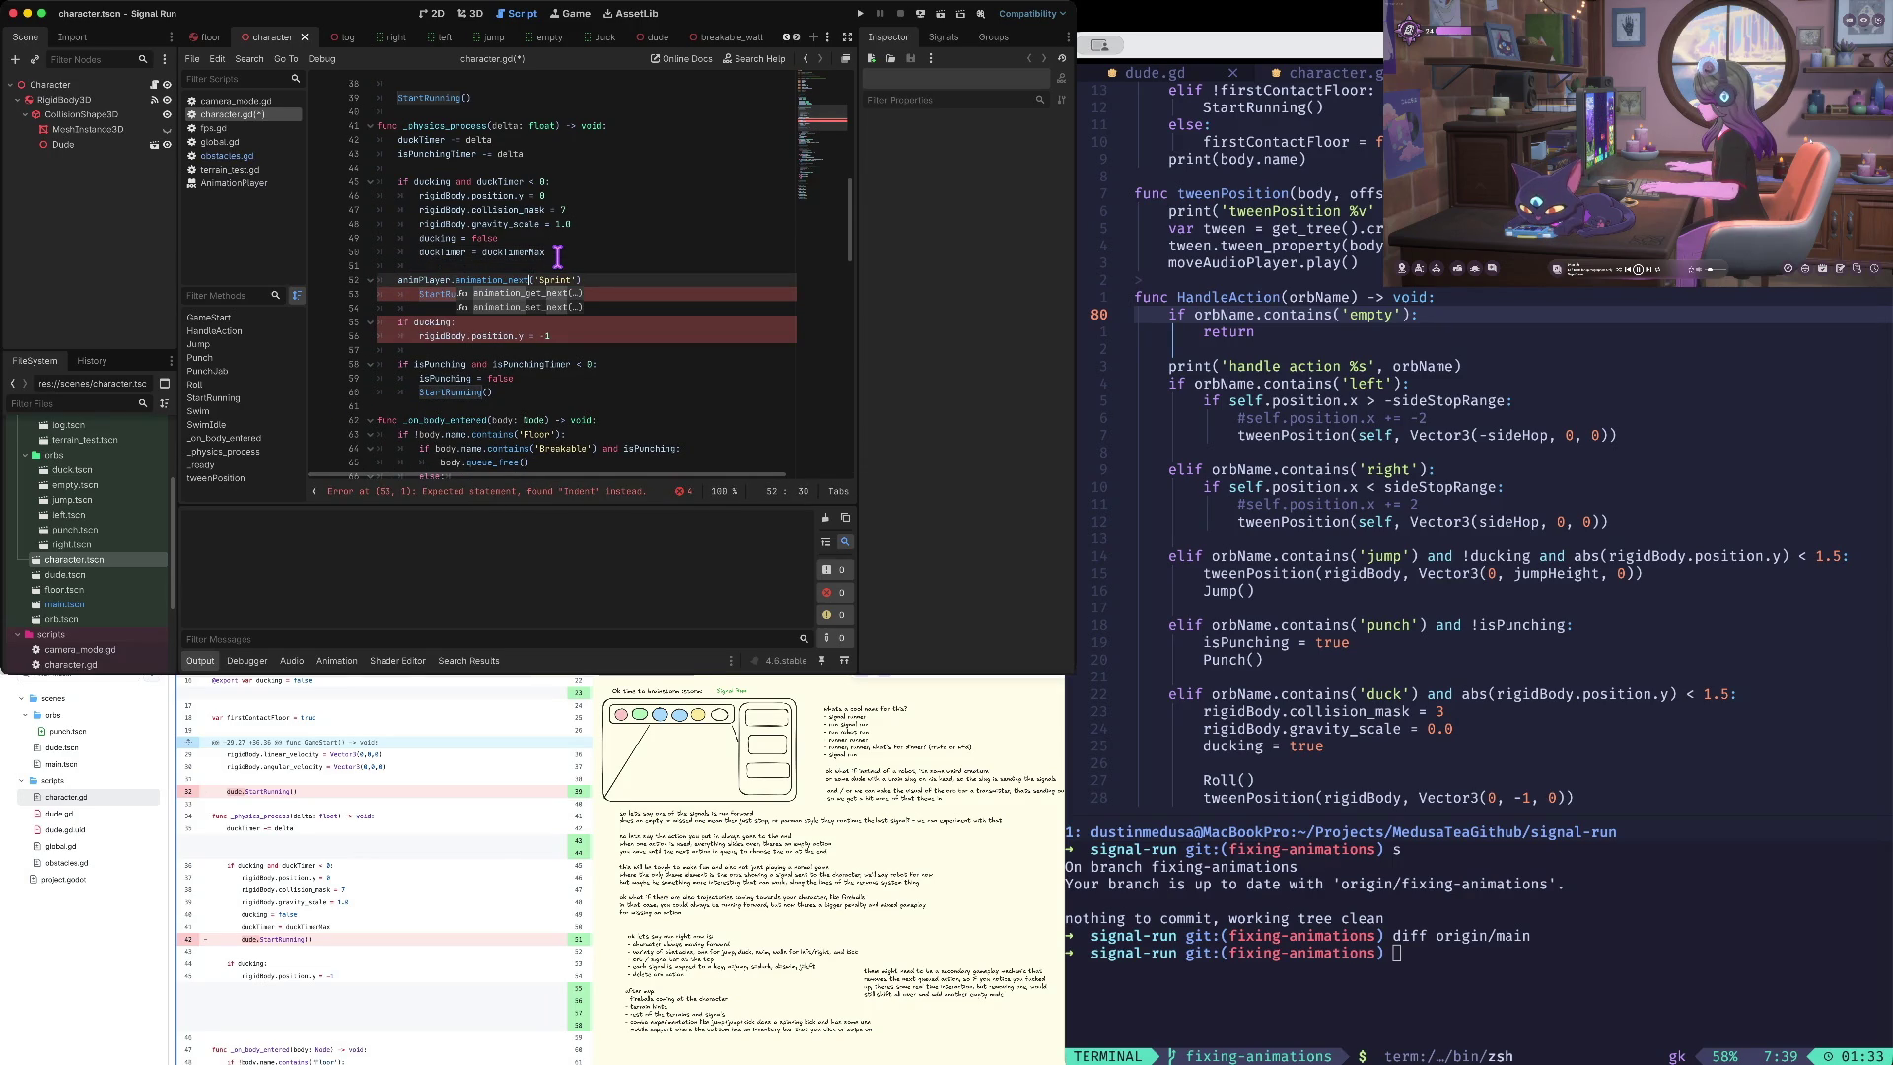
key("Down")
key("Return")
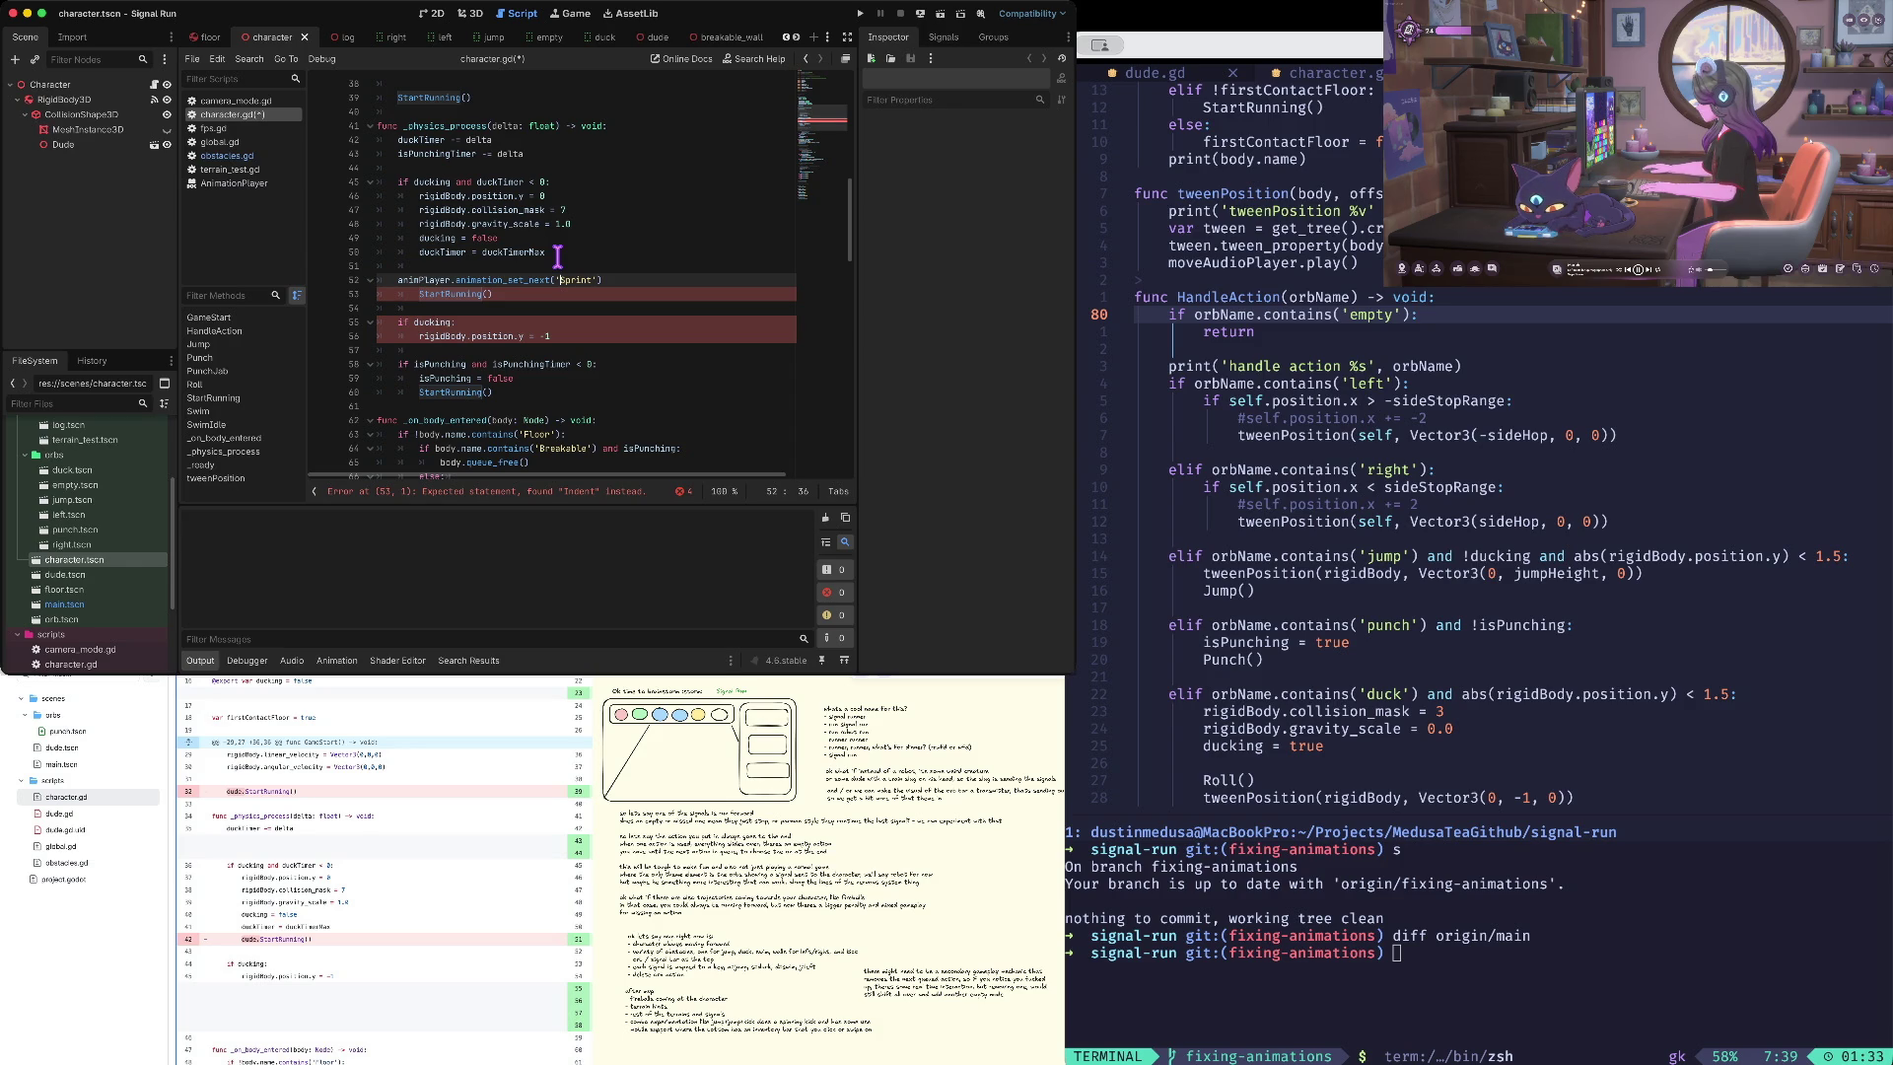
key("super+b")
key("Return")
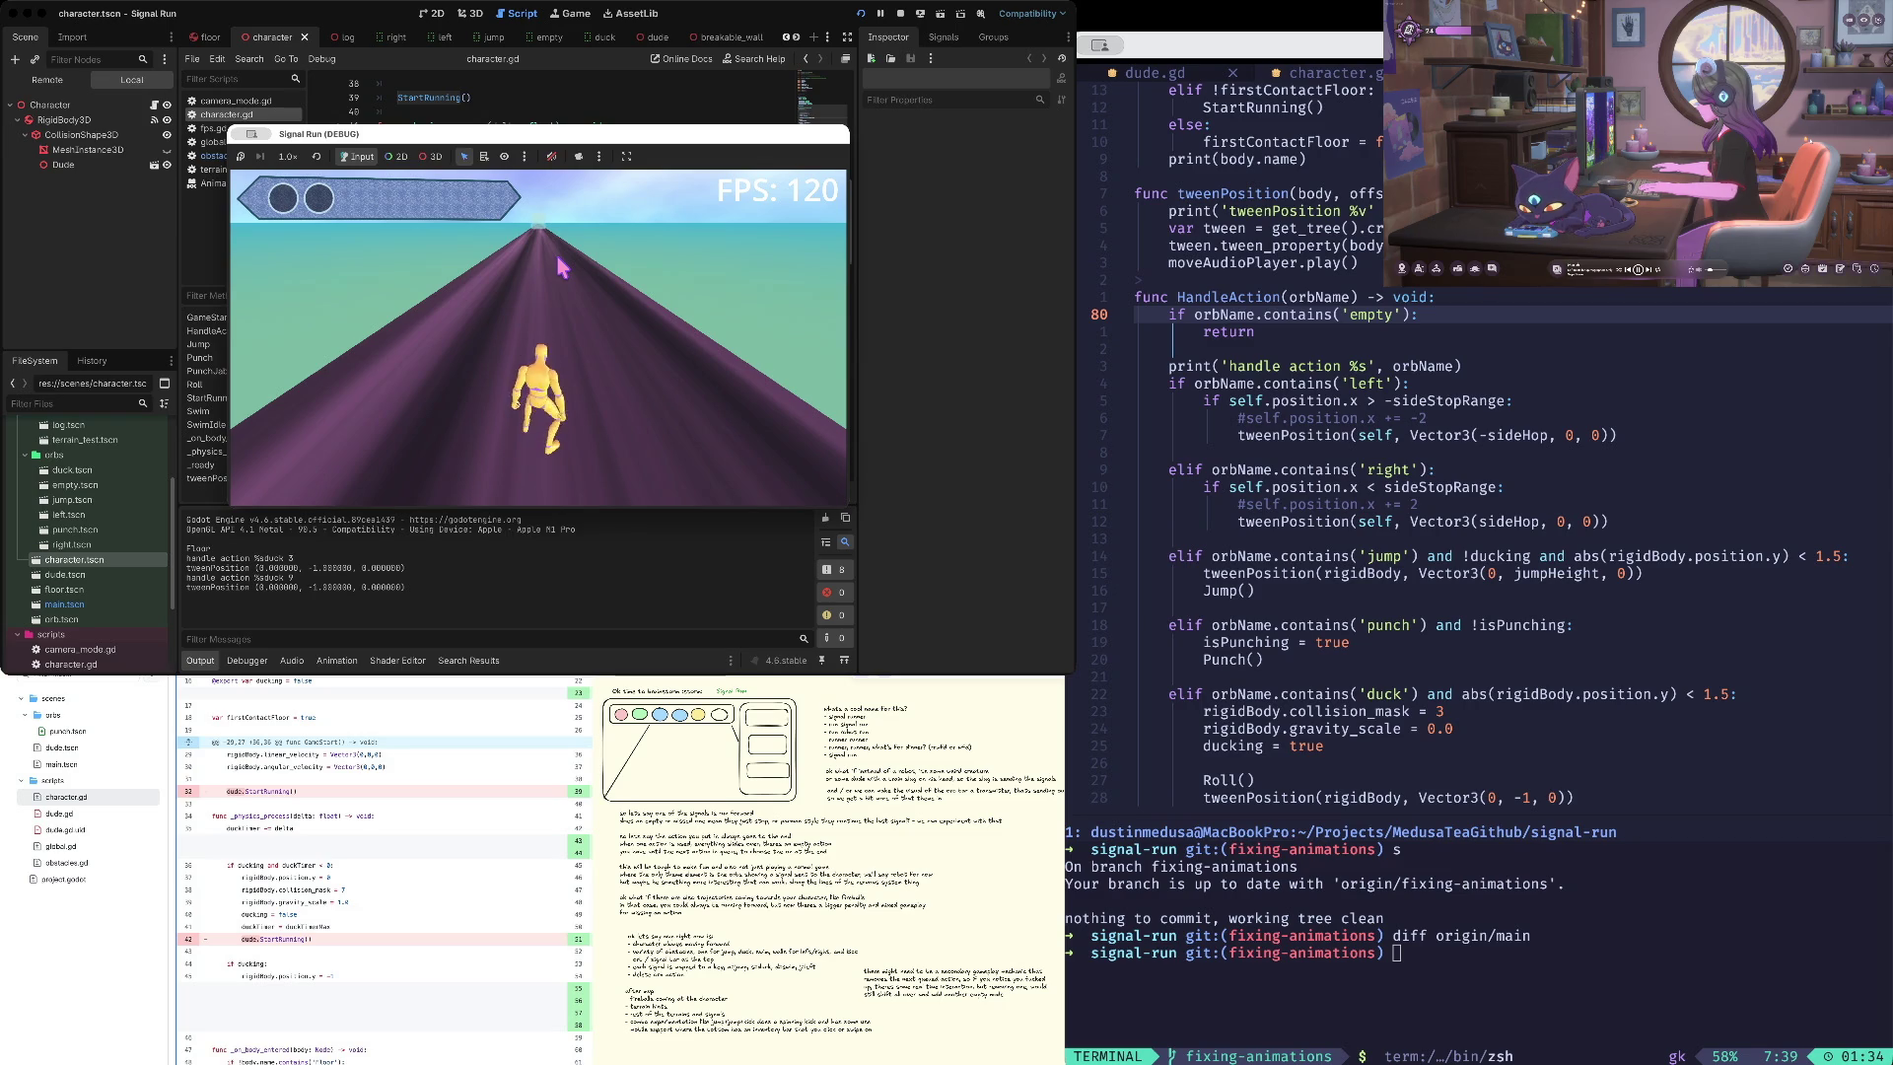
- Stop the game, change line 52's first animation to 'Idle', and run again
key("super+period")
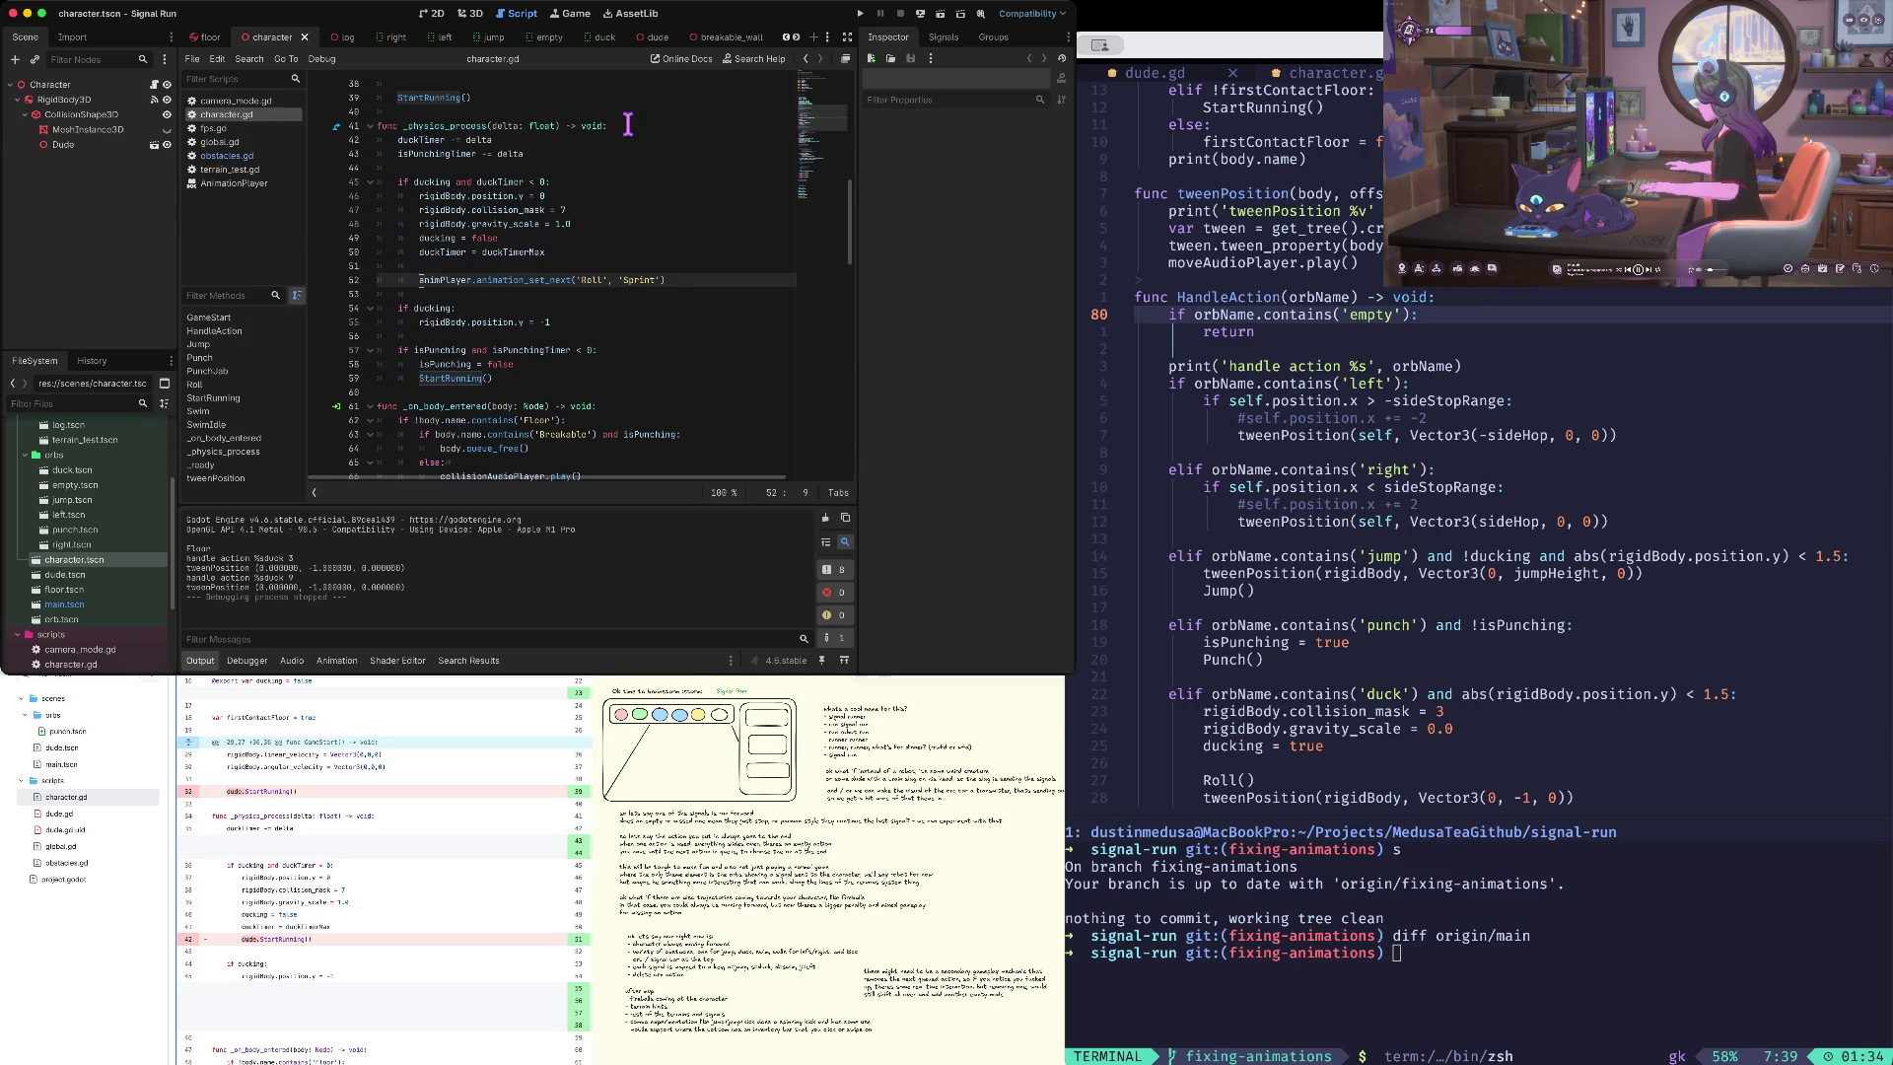
key("BackSpace")
key("BackSpace")
key("BackSpace")
type("Idle")
key("super+b")
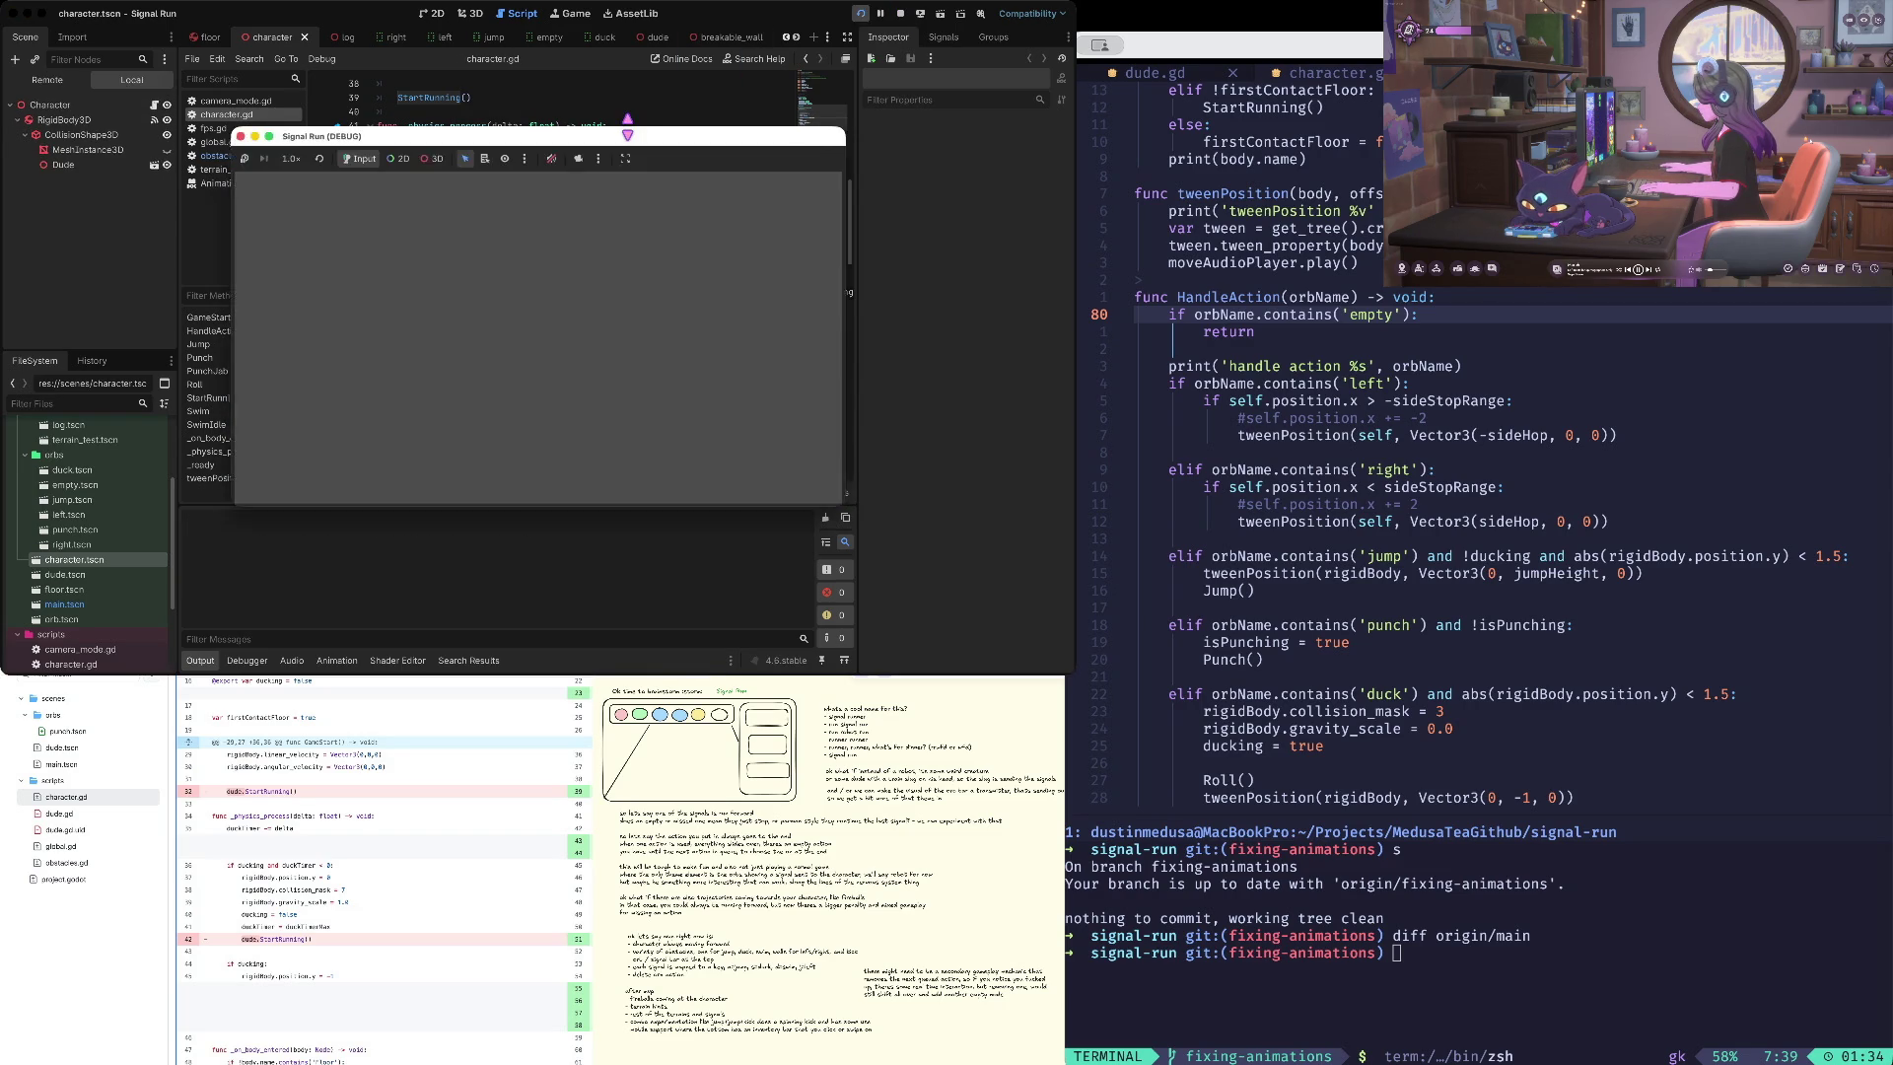
- Stop the game and delete the queued-animation line 52
left_click(900, 14)
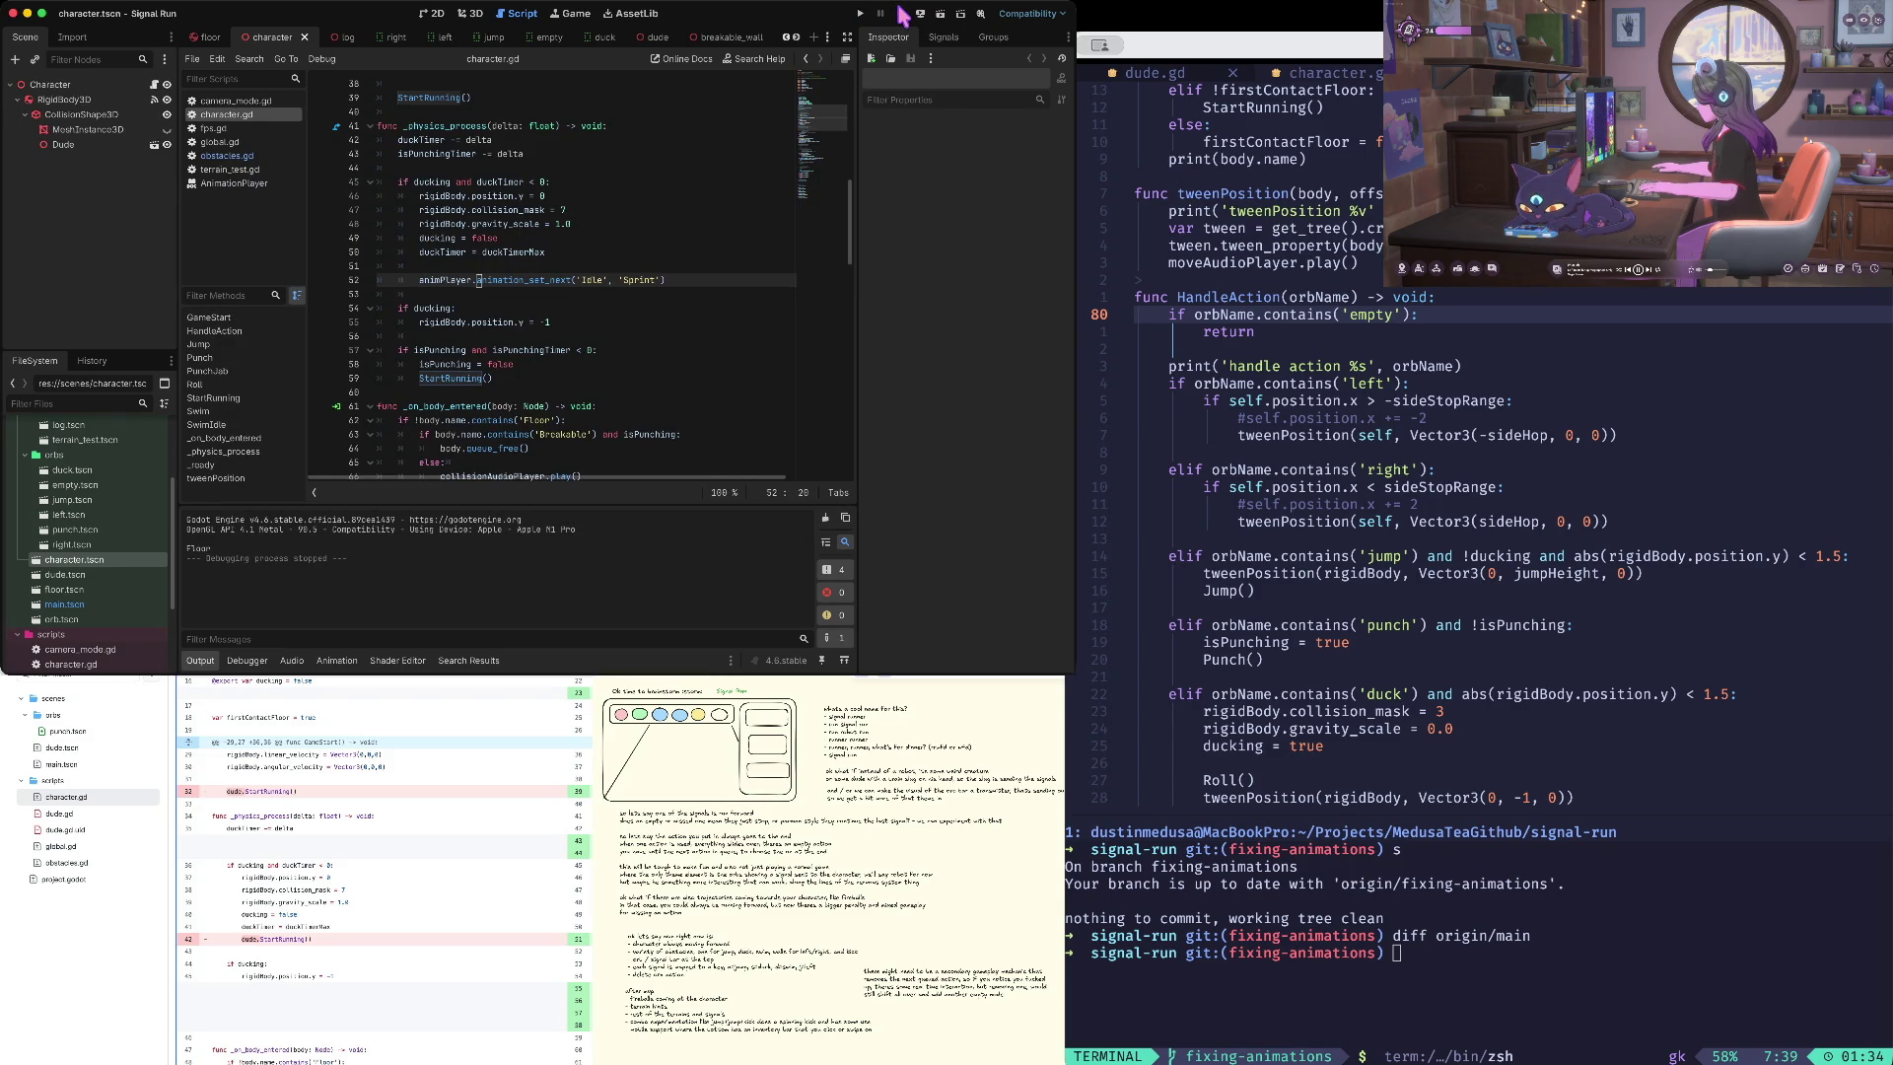
key("super+shift+k")
key("Down")
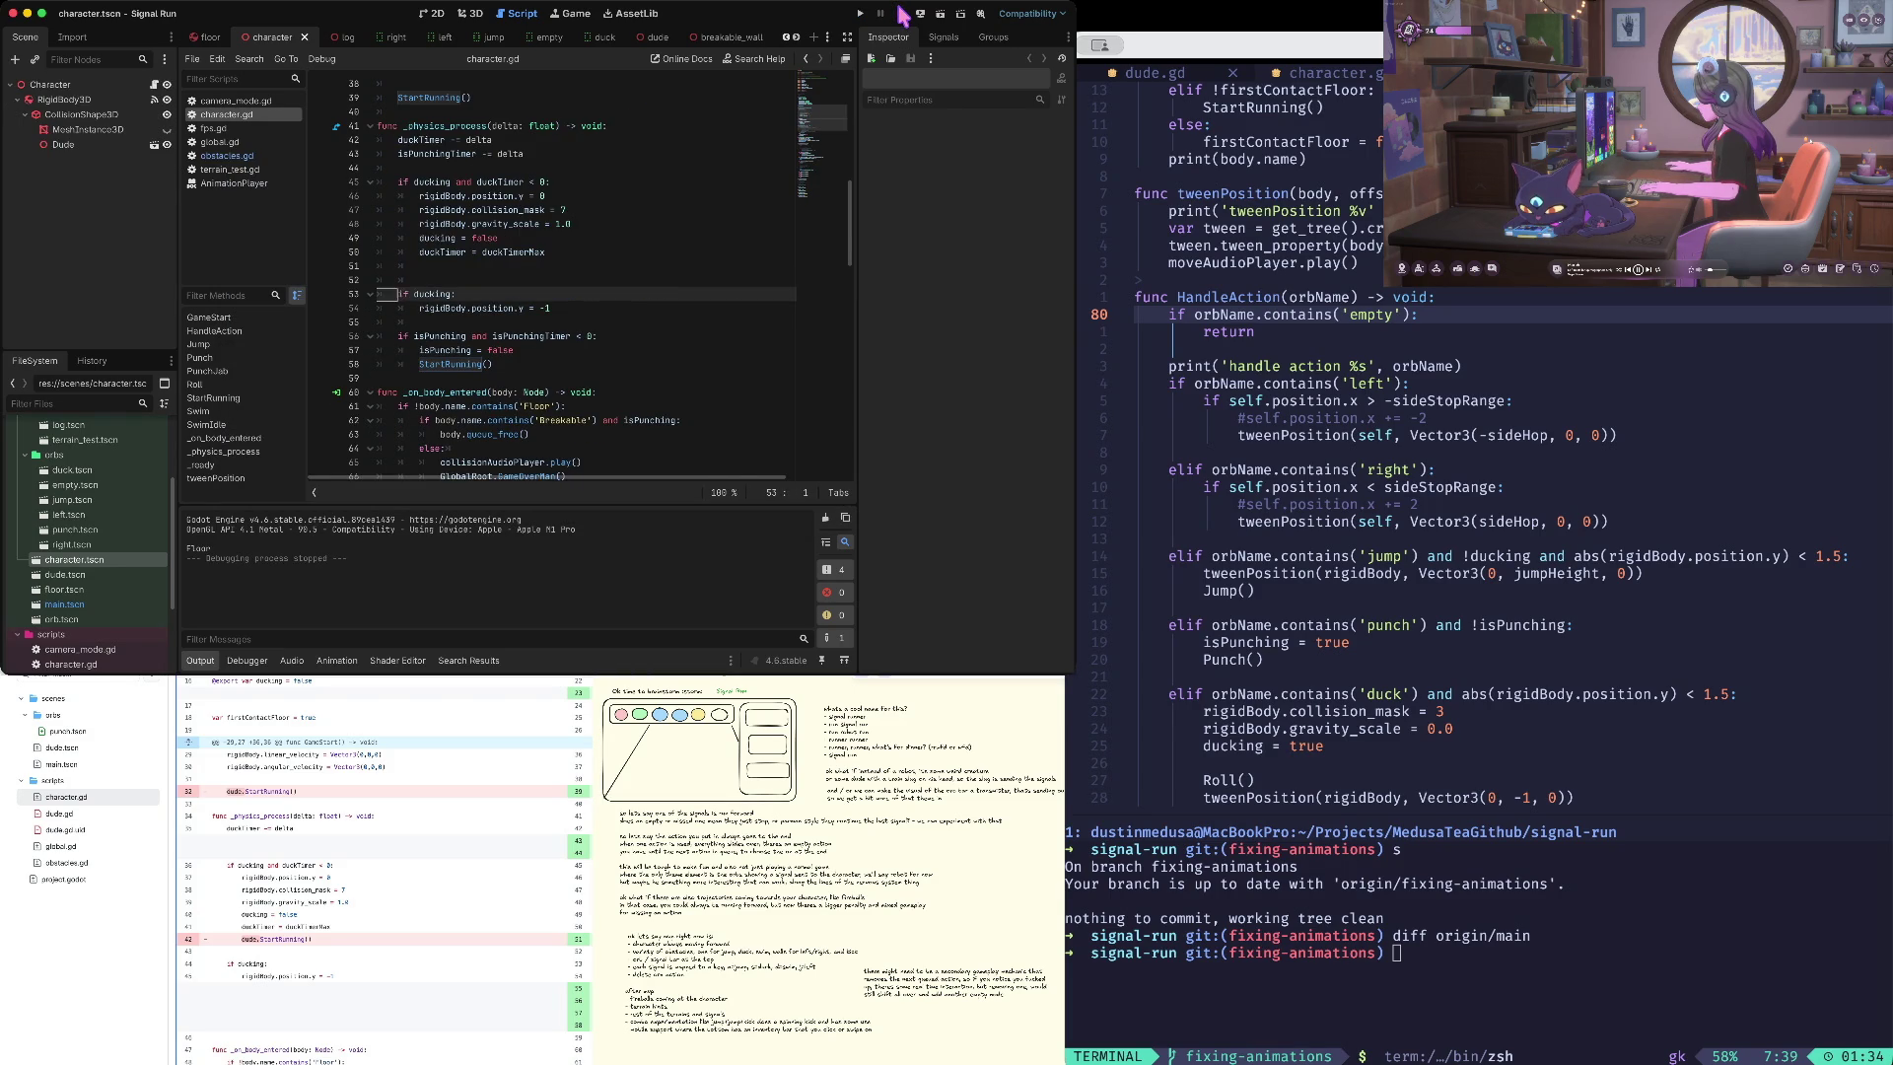
key("super+g")
key("Down")
key("Down")
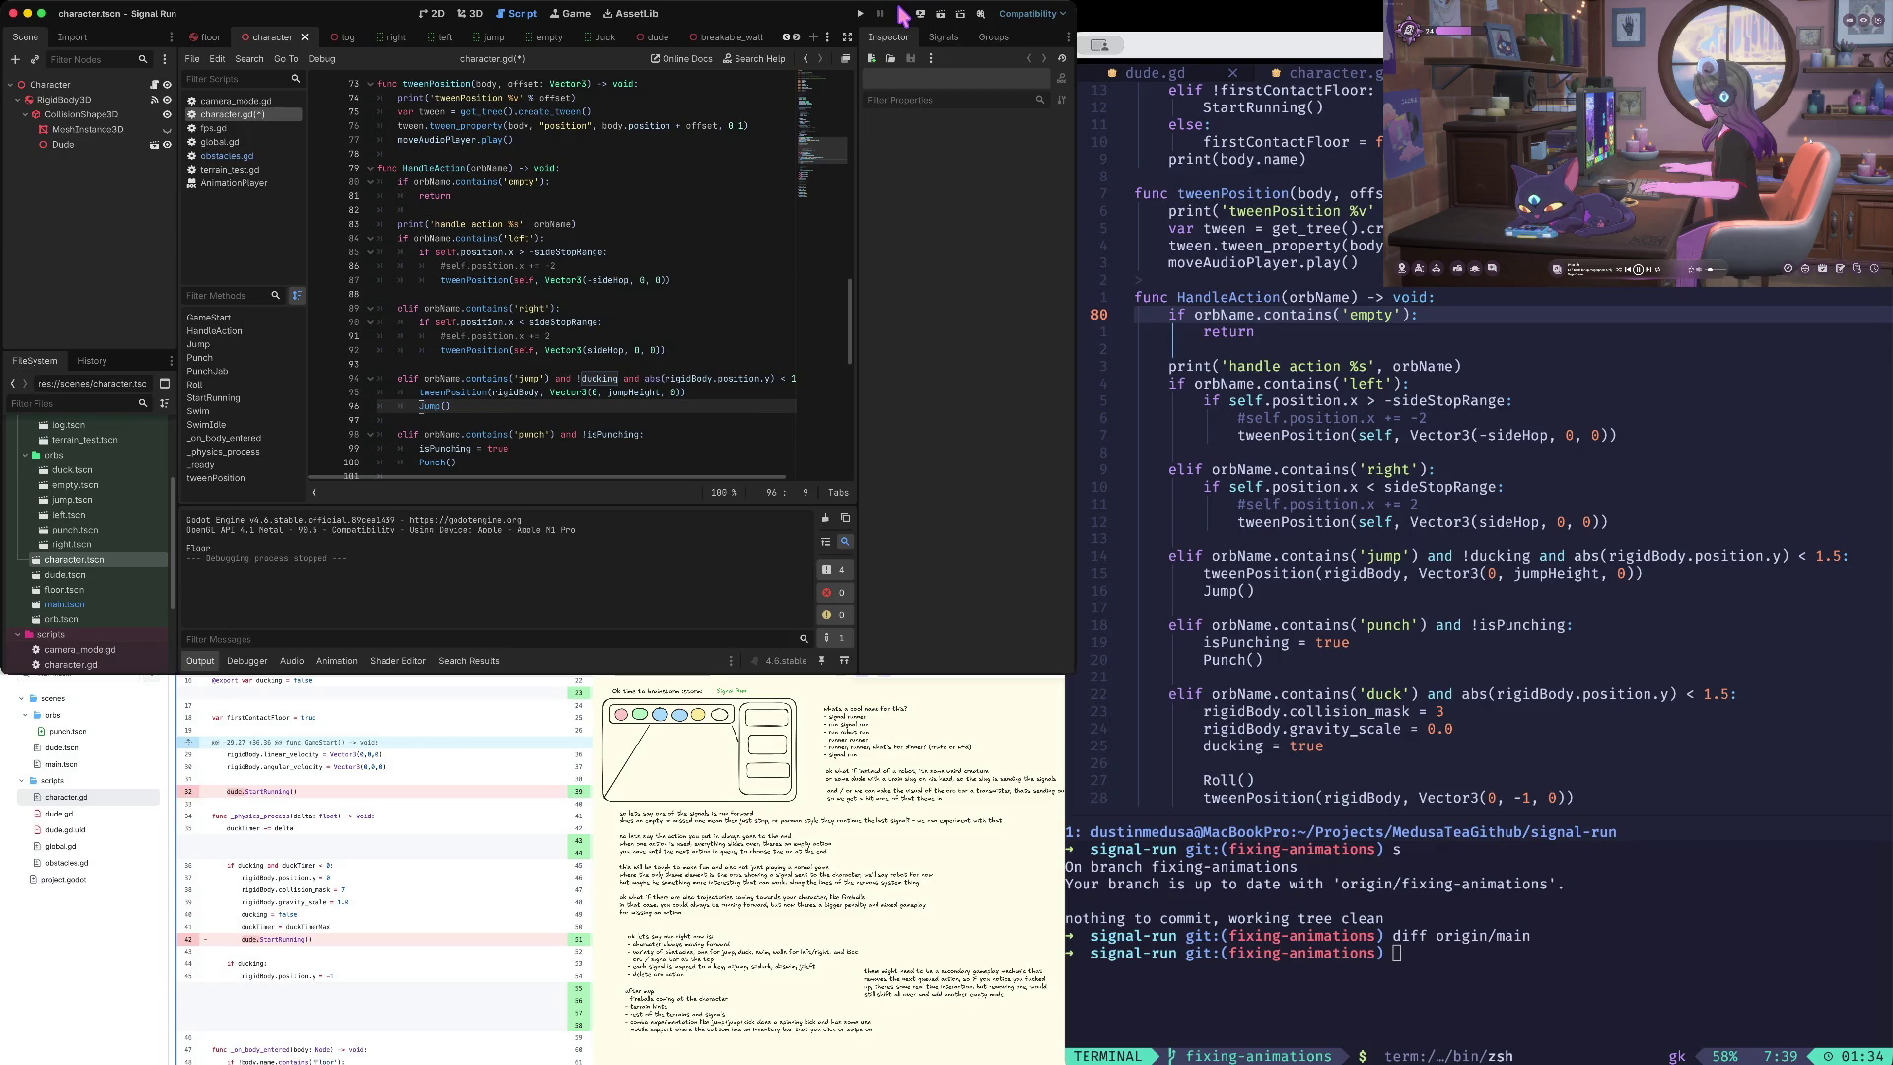
- Move the animation_set_next line into Roll() with 'Roll' as its first argument, save, and run
key("Down")
key("Down")
key("Down")
key("Down")
key("Down")
key("Down")
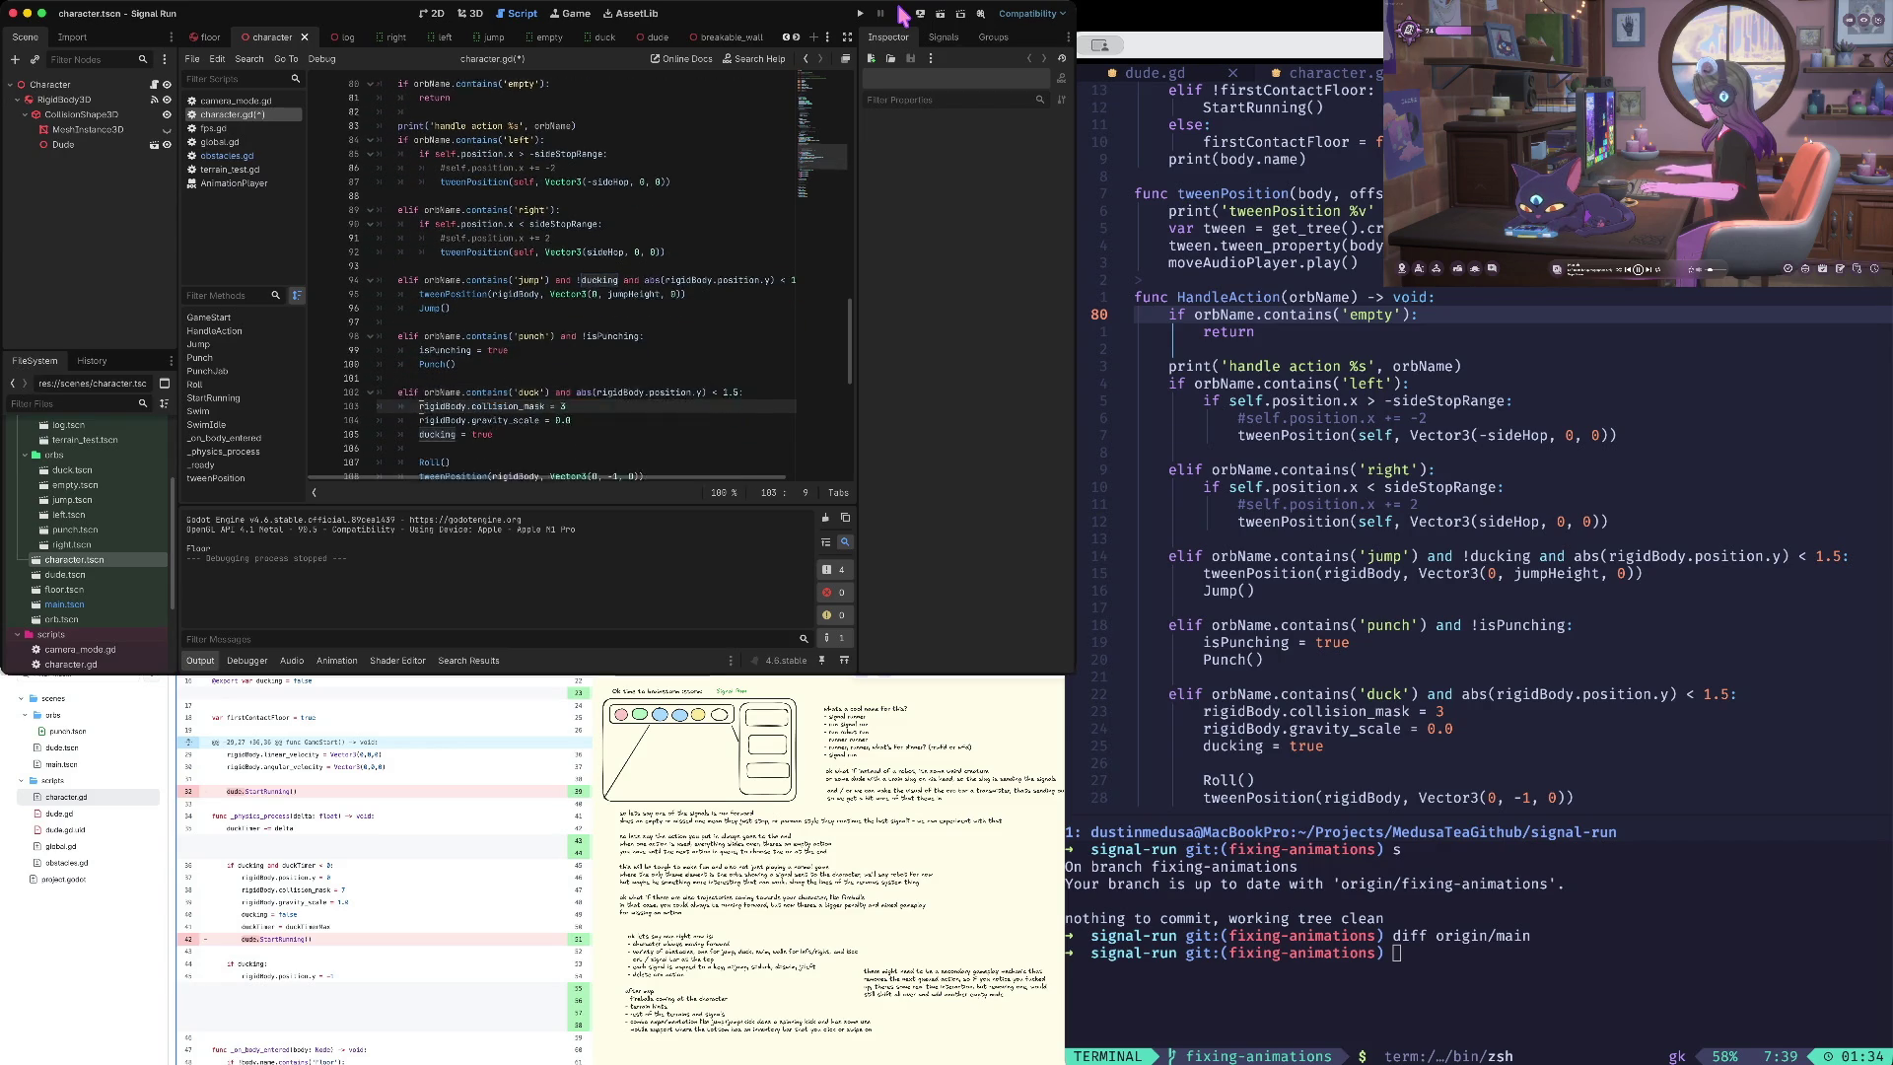
key("Down")
key("Down")
key("Down")
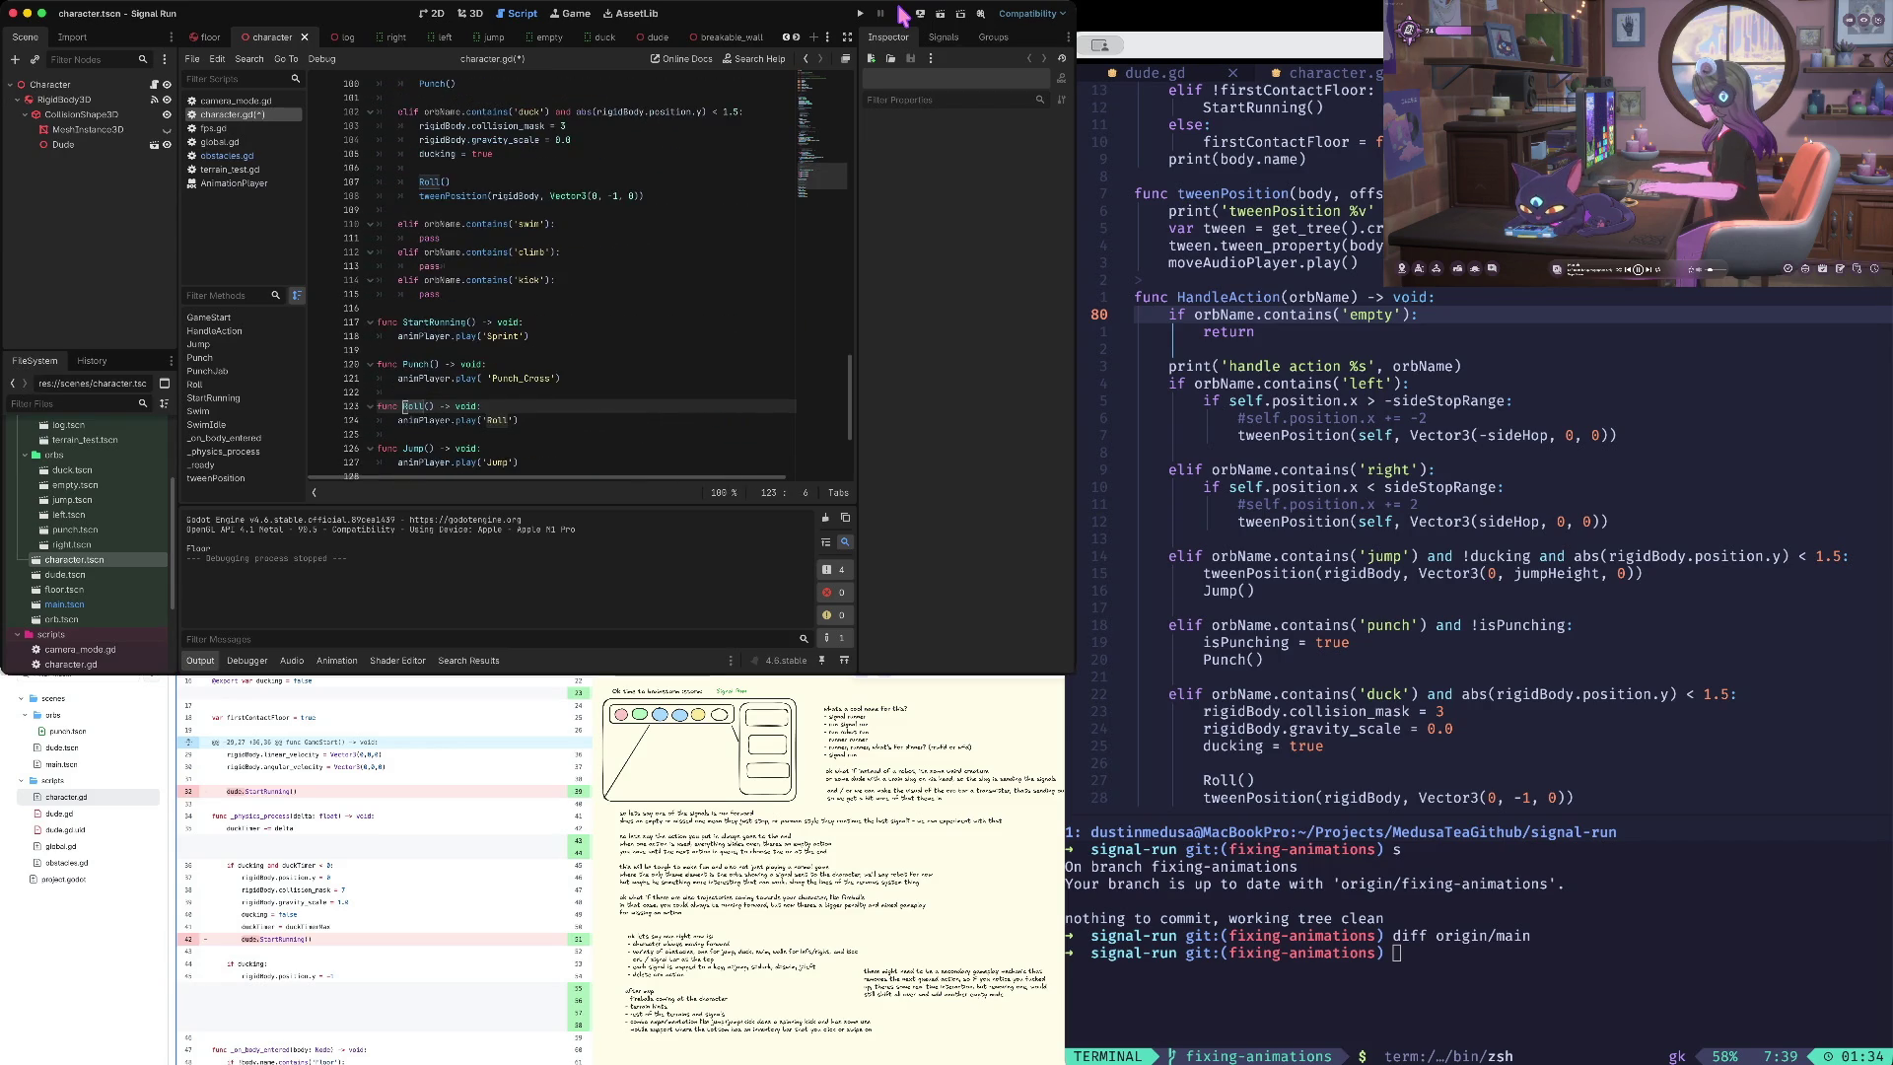
key("Delete")
key("Delete")
key("shift+Tab")
key("BackSpace")
key("BackSpace")
key("BackSpace")
type("ll")
key("Home")
key("ctrl+s")
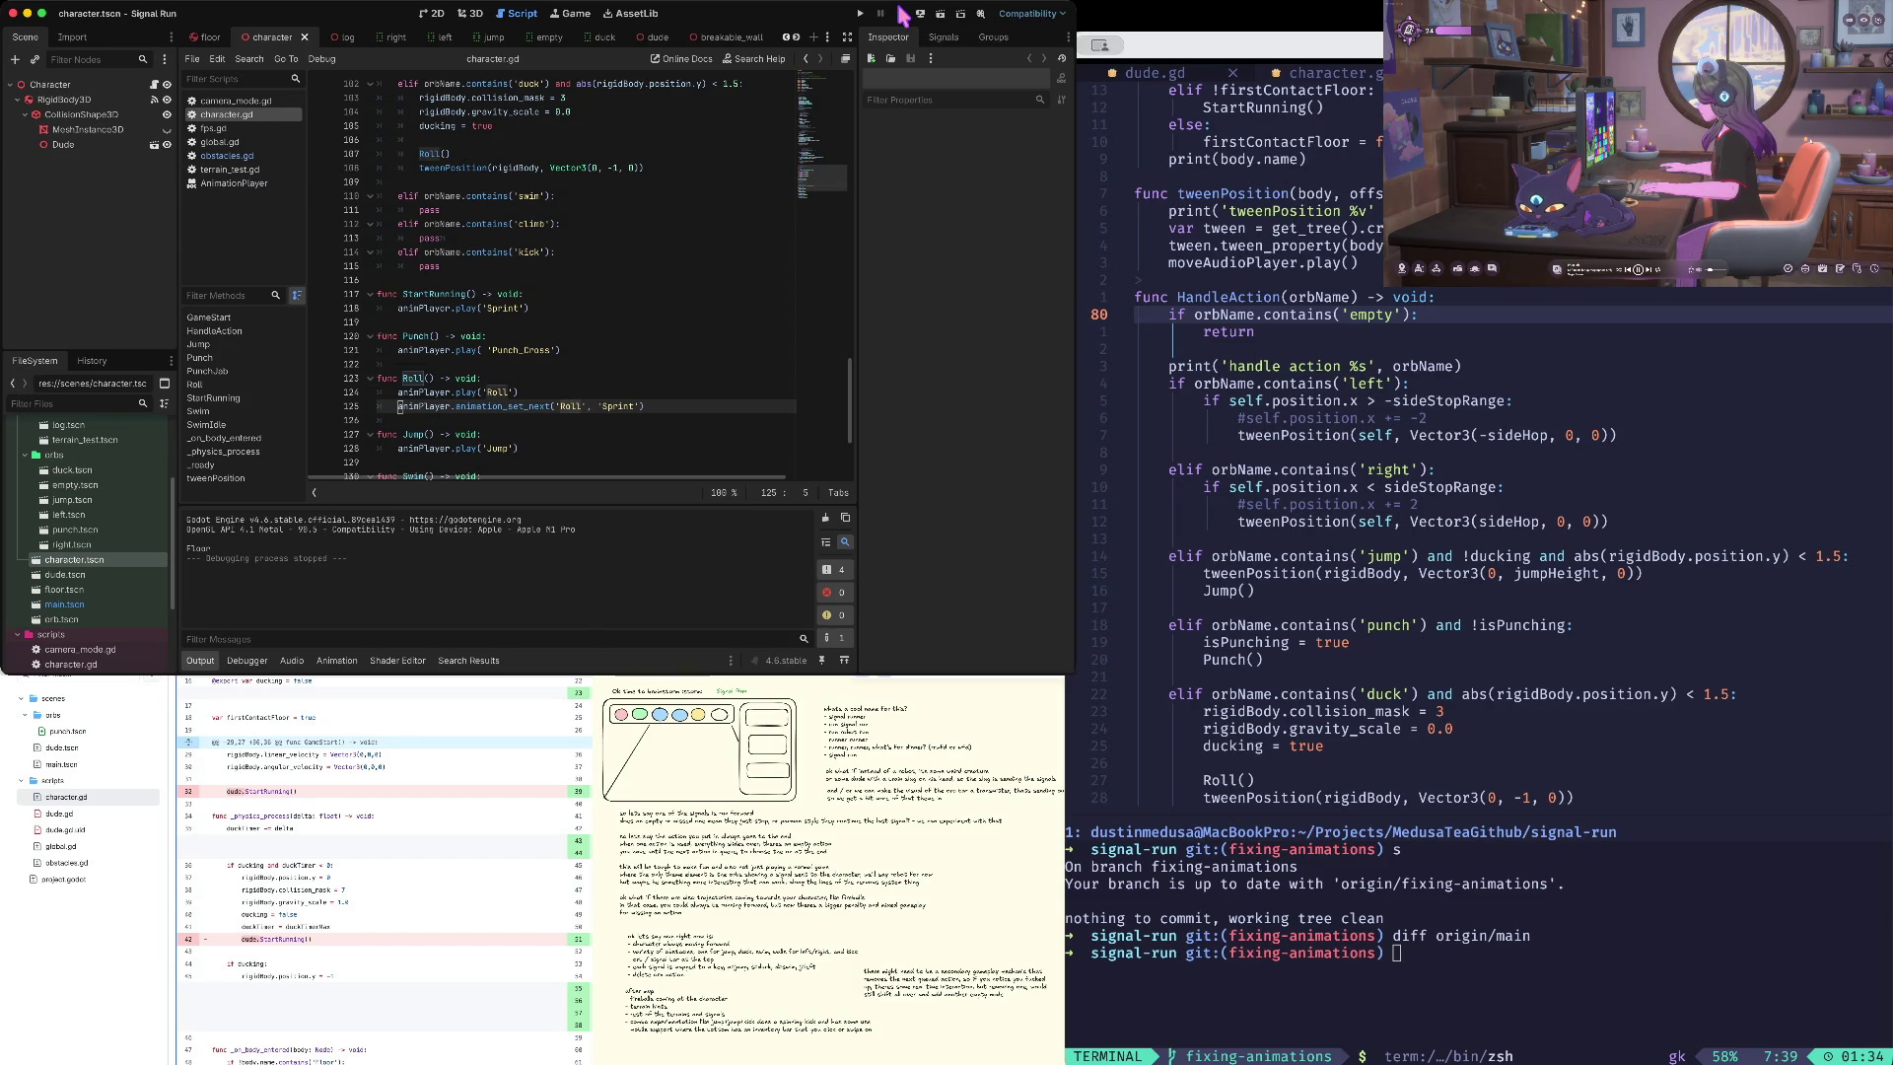
key("super+b")
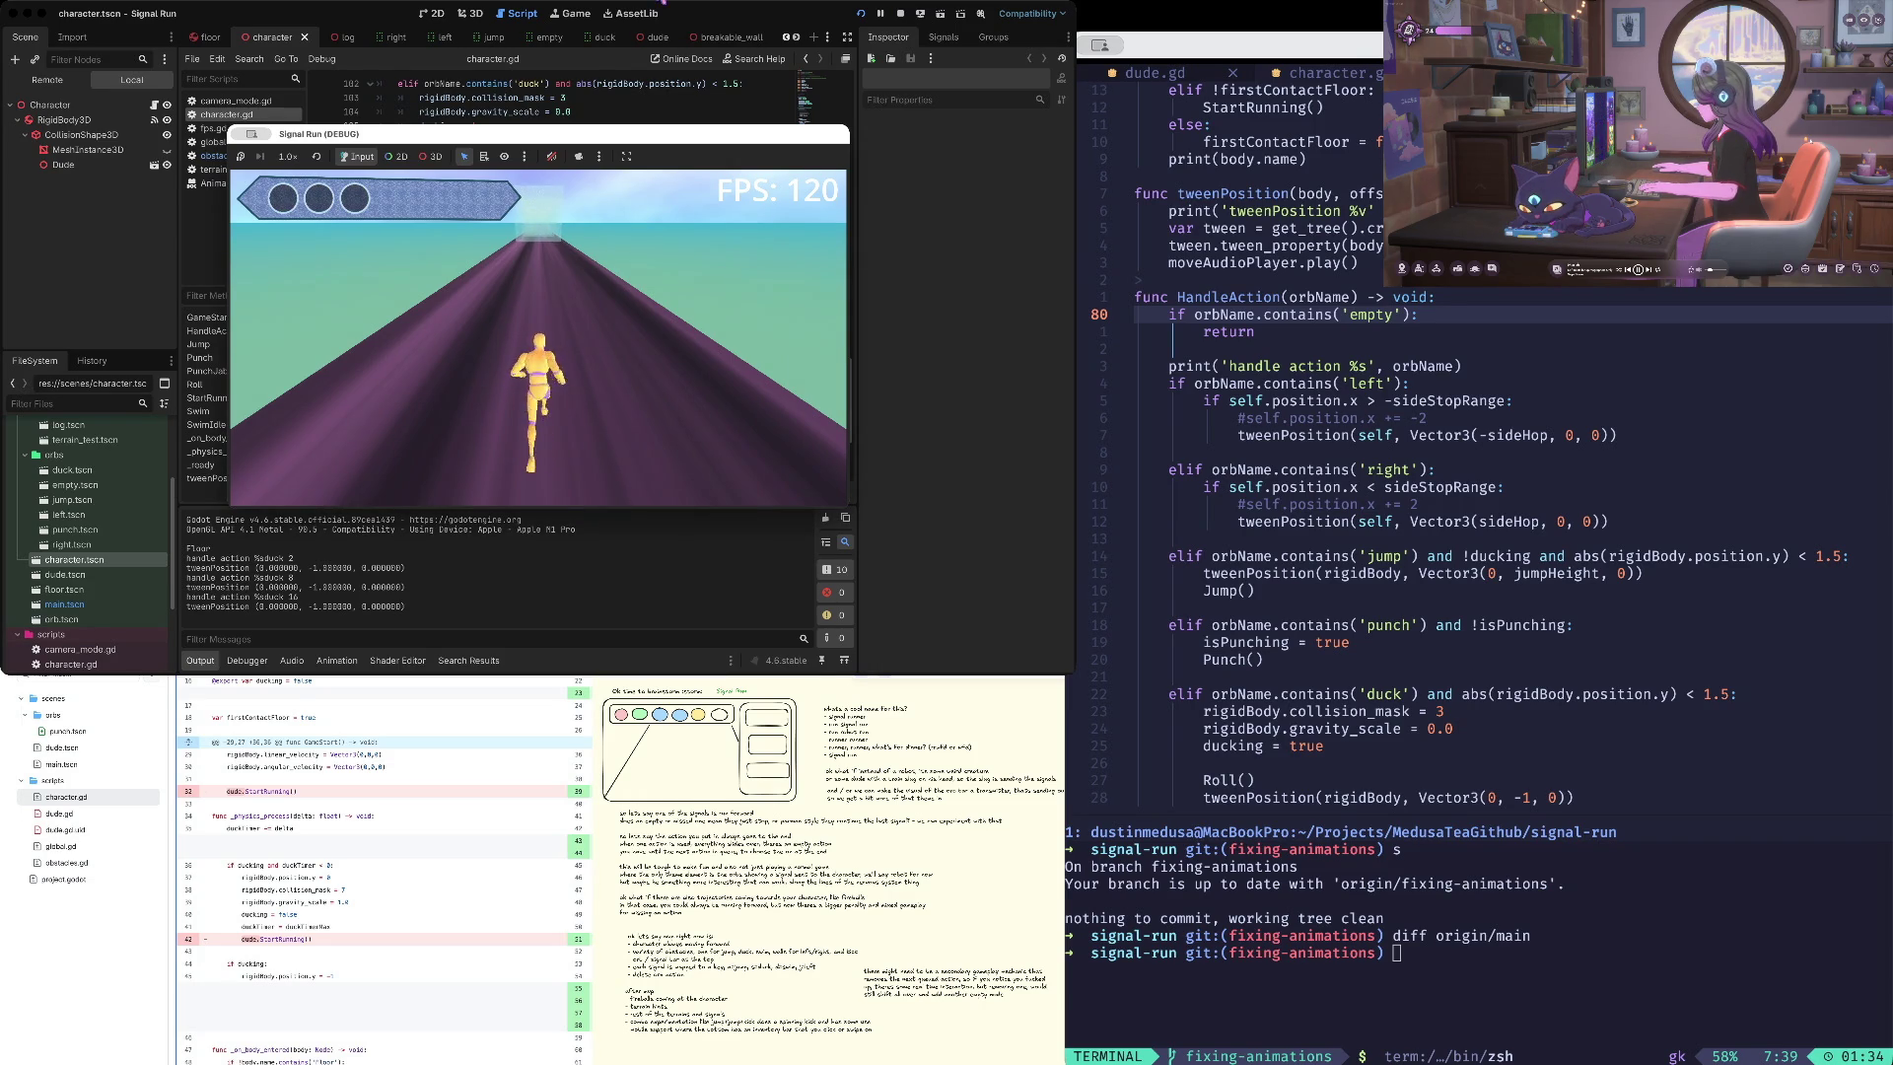
- Stop the game and open the dude.tscn scene from the FileSystem dock
key("F8")
key("super+s")
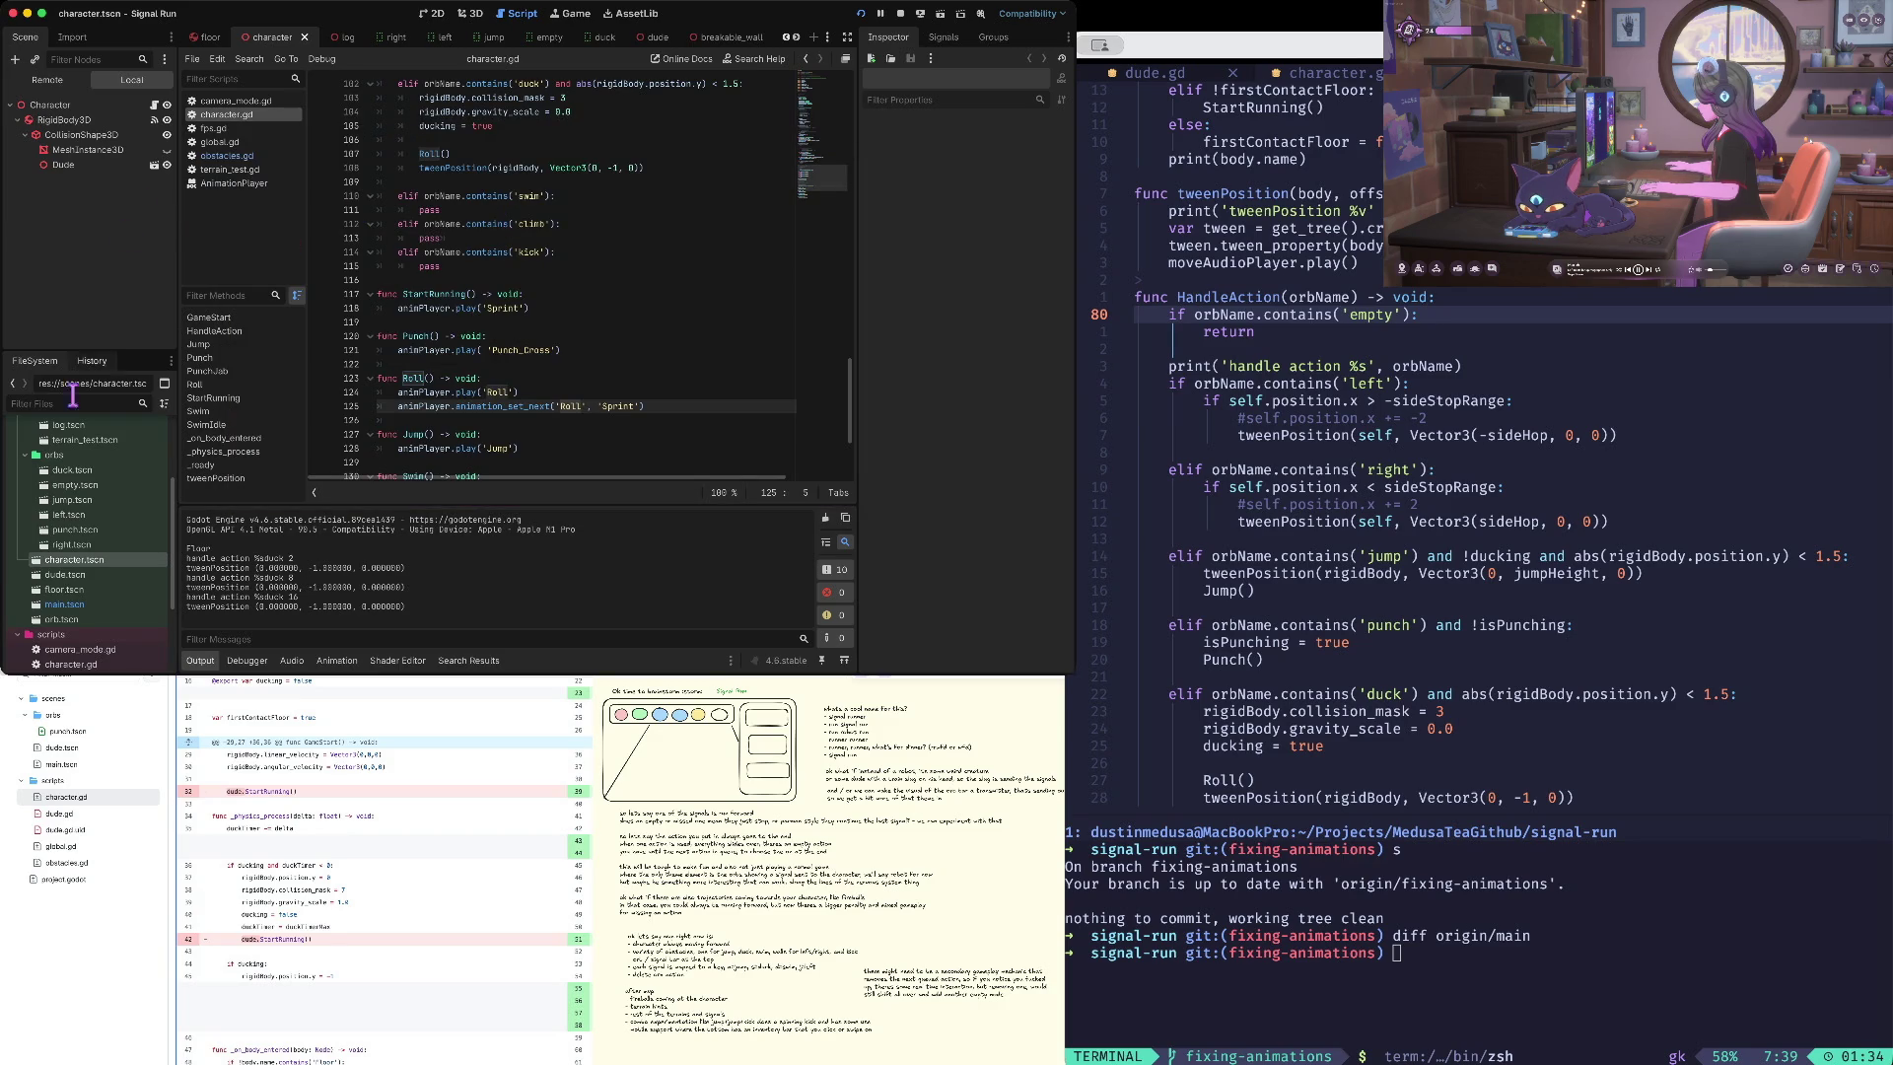
scroll(84, 537, "up", 3)
left_click(79, 564)
scroll(79, 564, "down", 4)
scroll(79, 564, "down", 3)
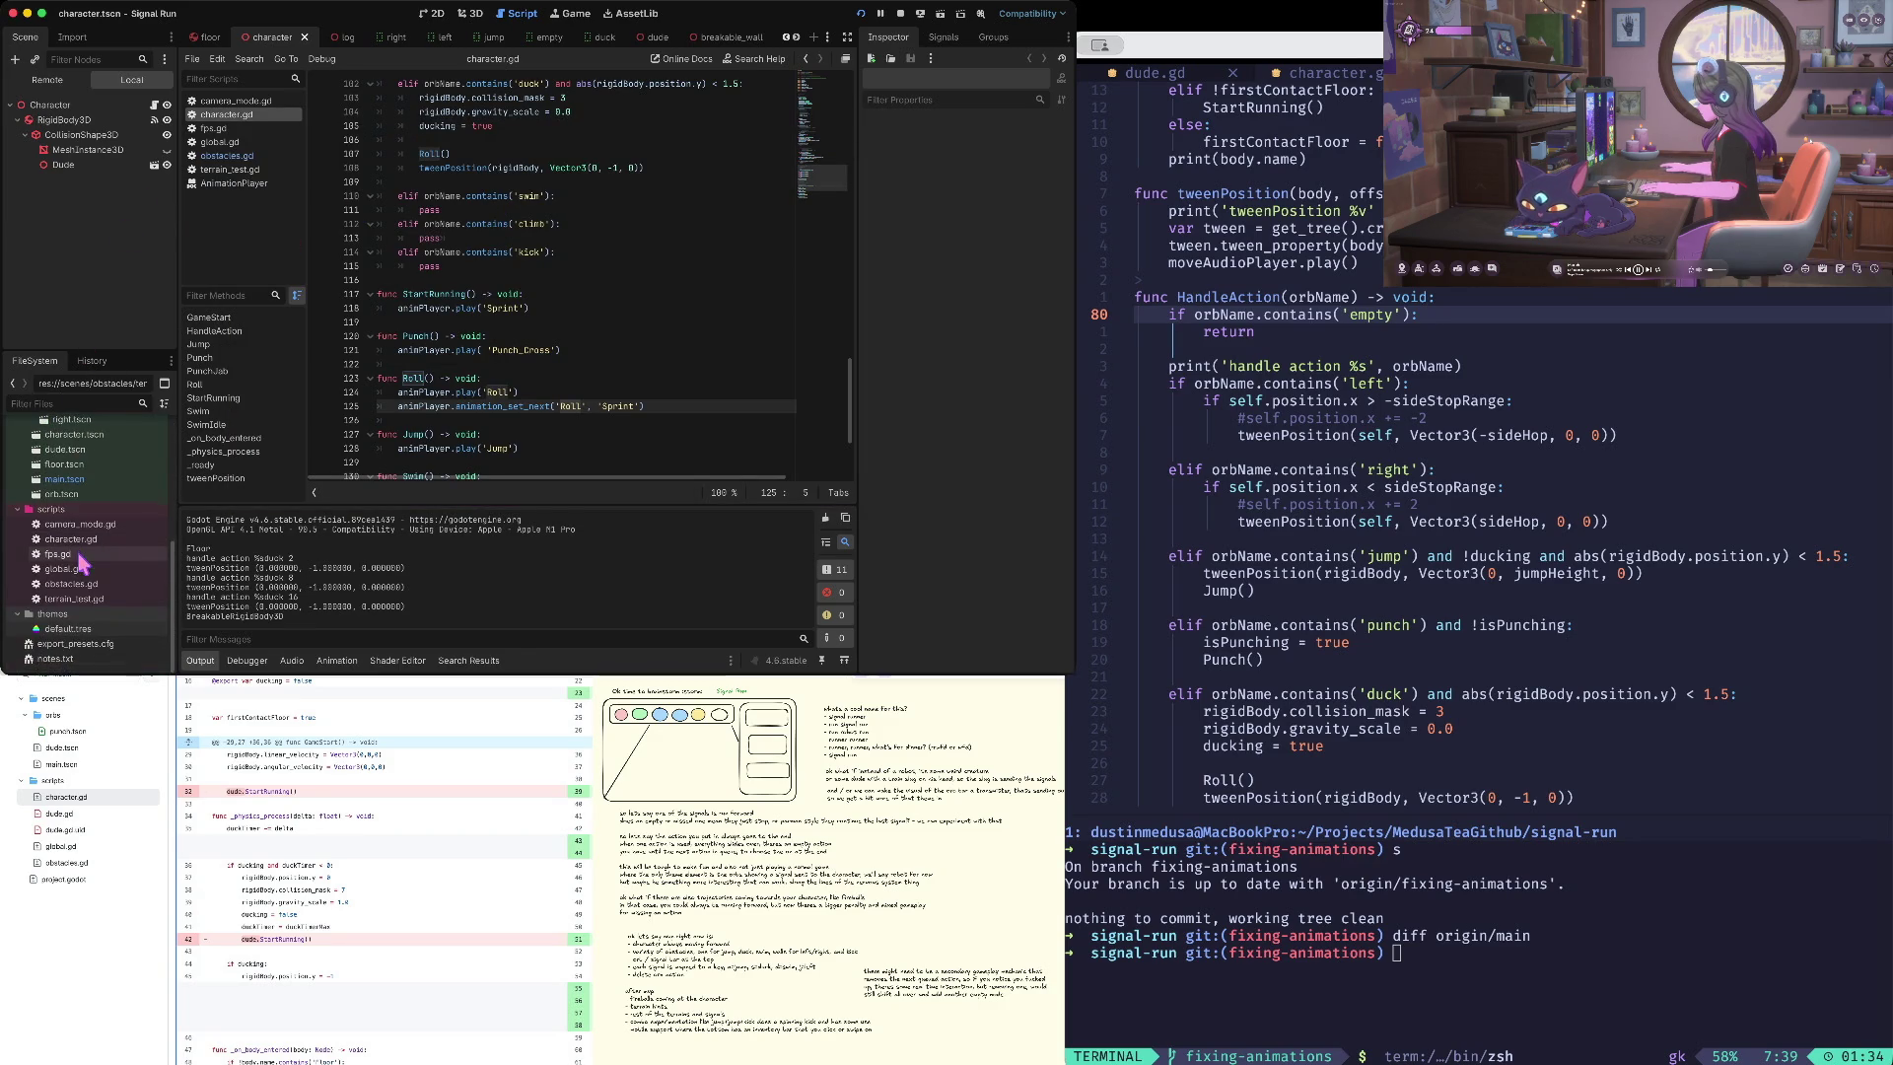
scroll(83, 582, "up", 3)
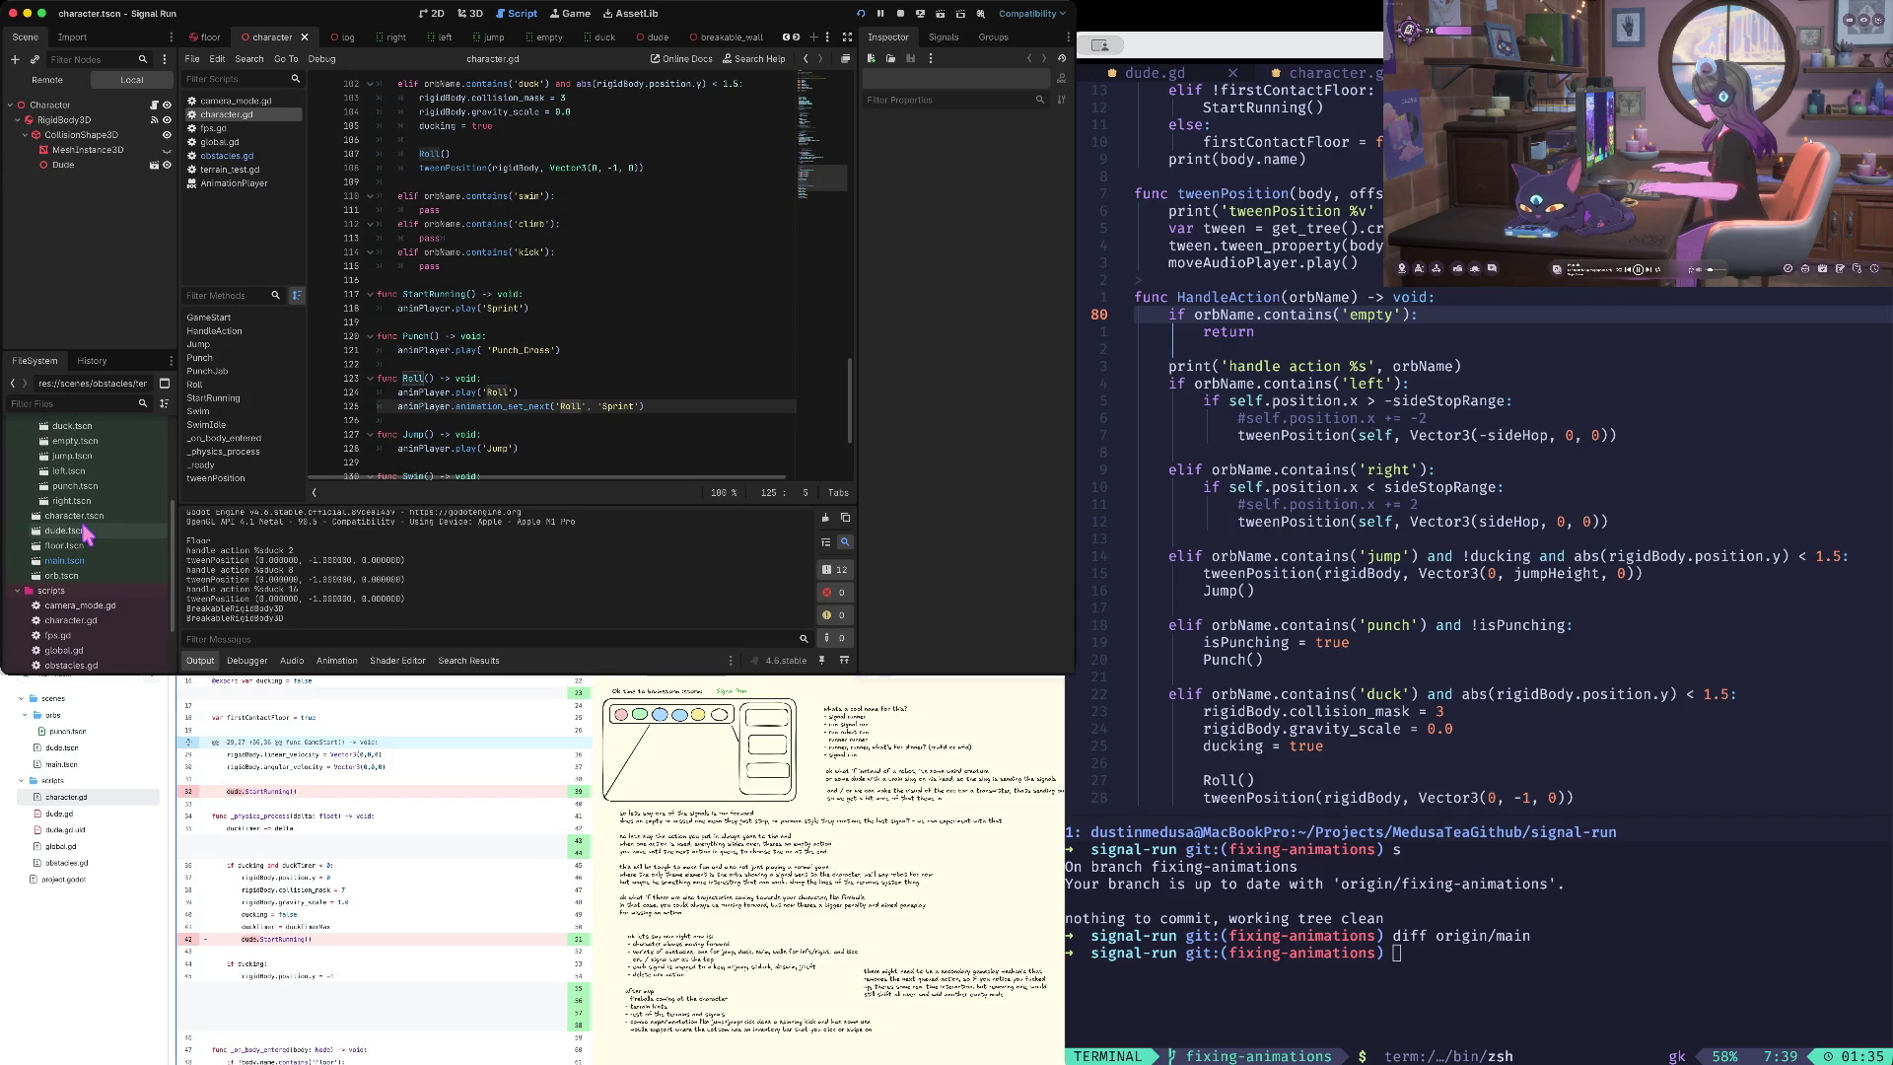
scroll(79, 552, "up", 3)
double_click(74, 573)
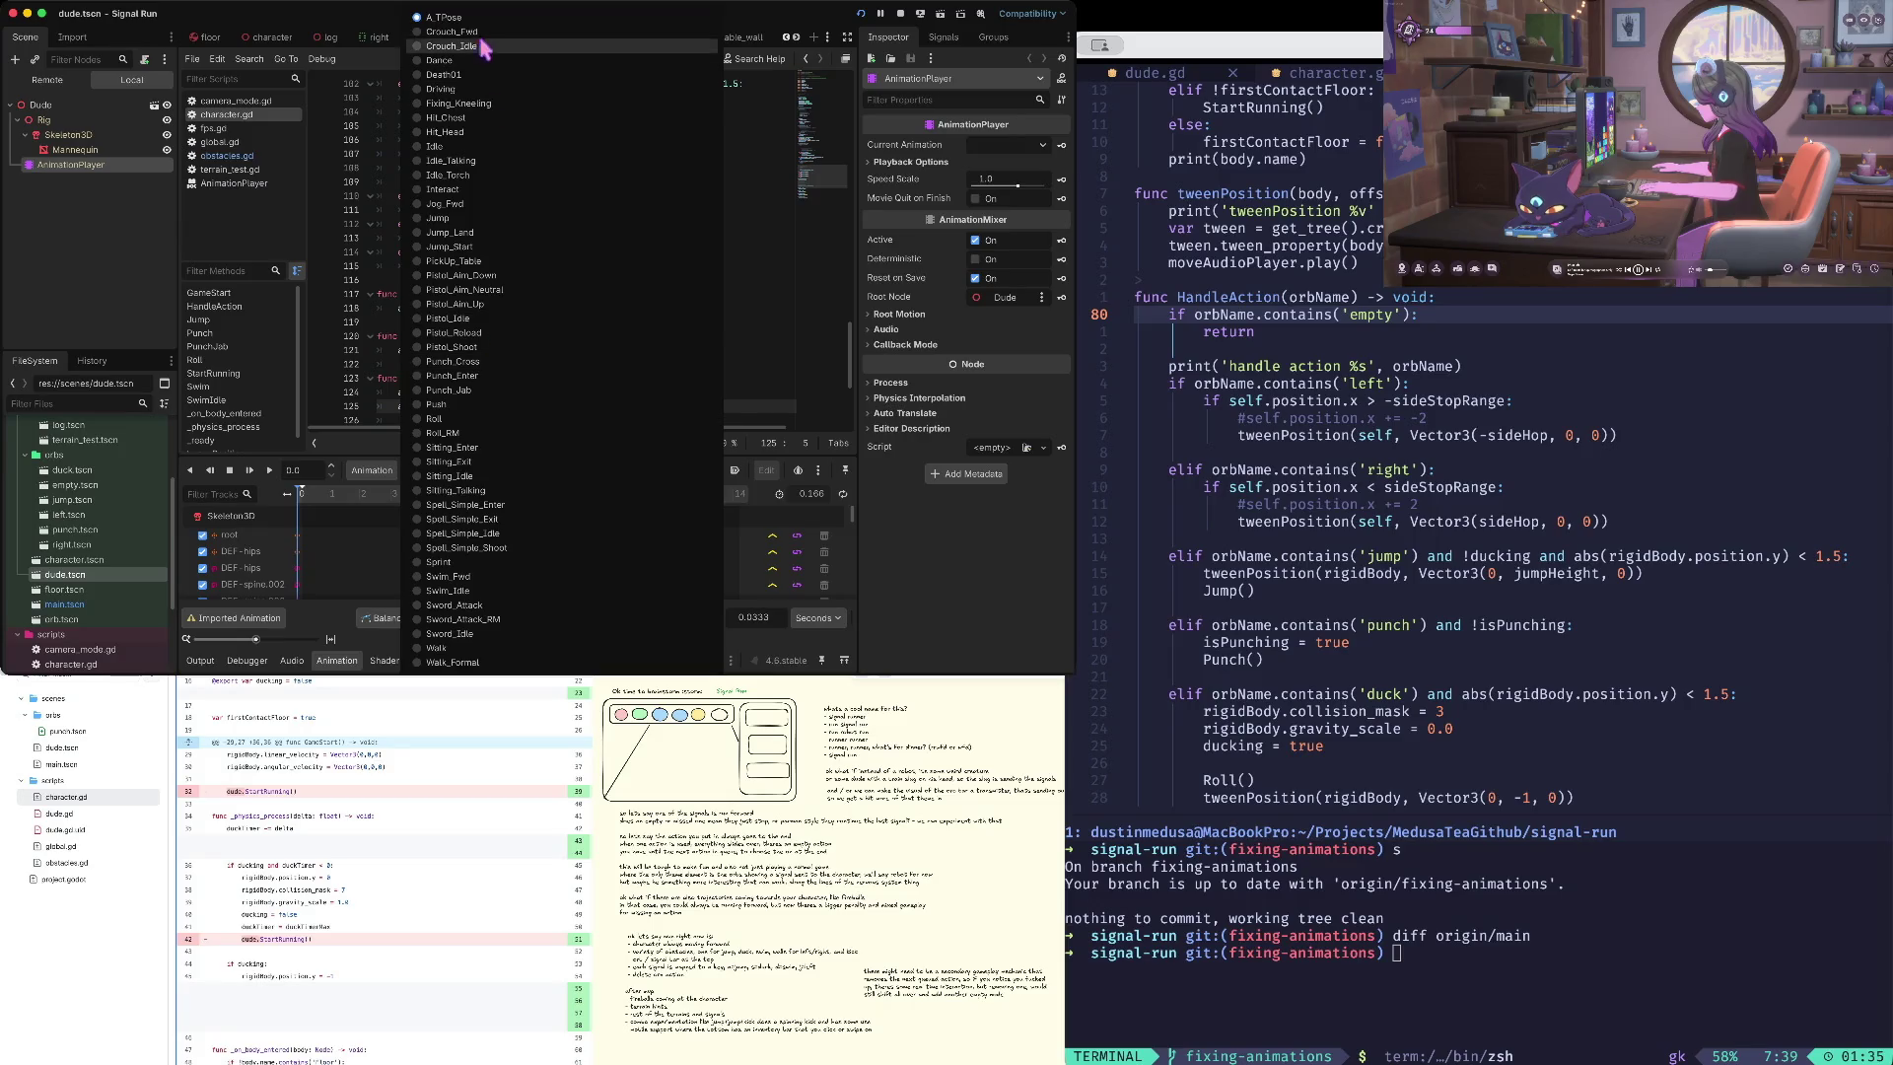
scroll(538, 205, "up", 20)
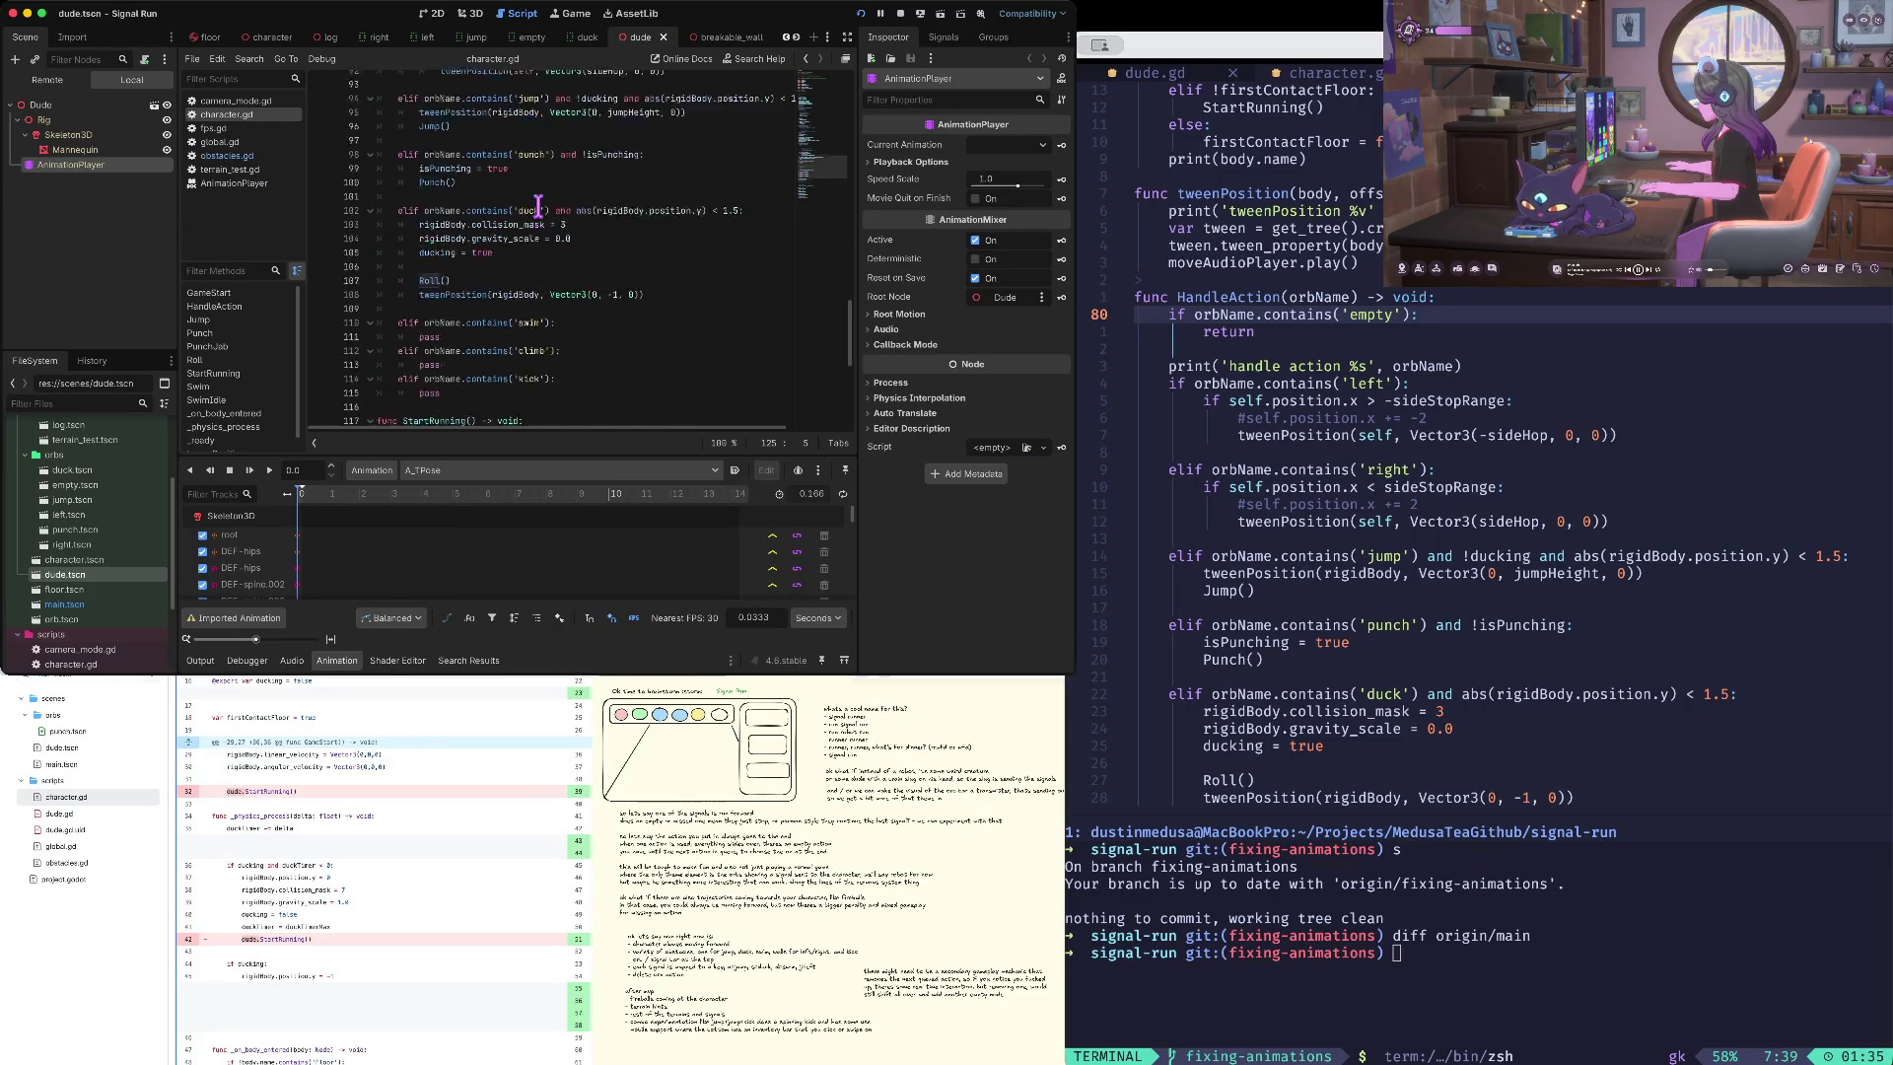
scroll(539, 205, "up", 13)
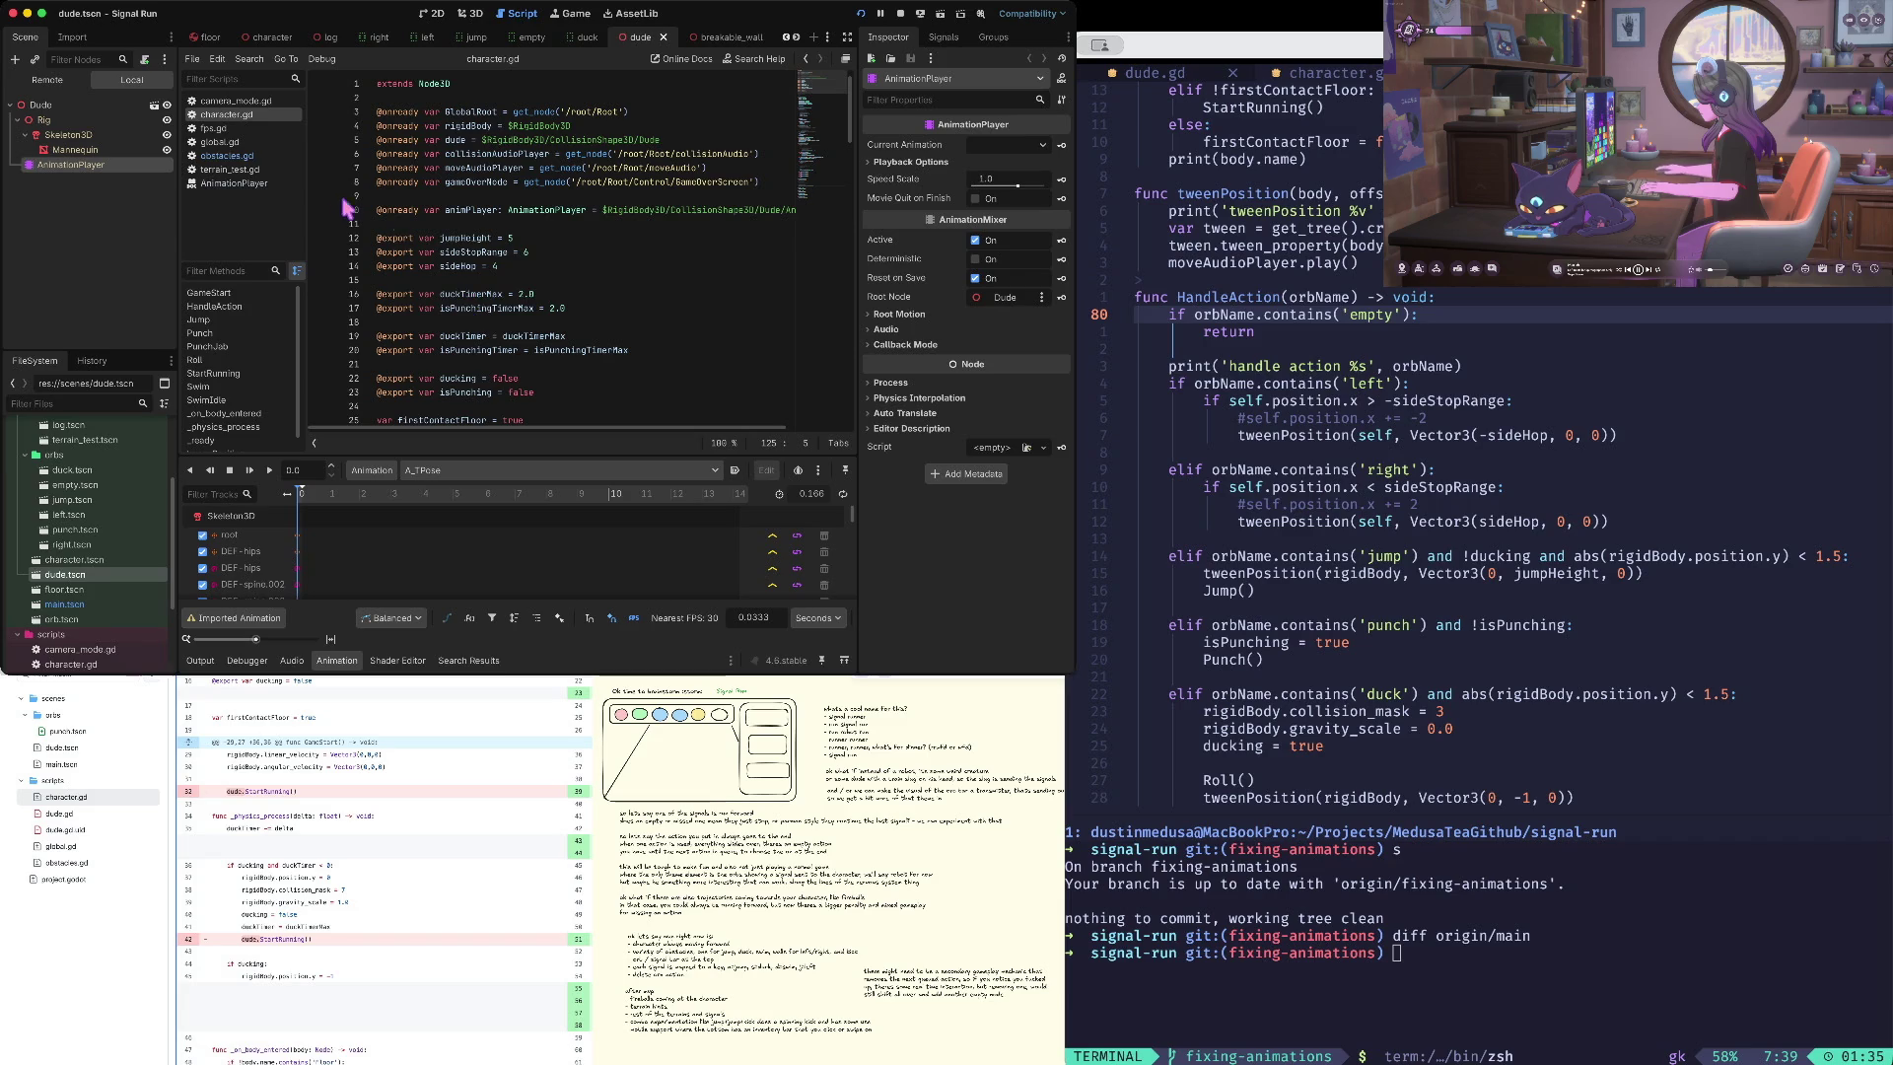
- Run and stop the game once more, then add two empty lines after animPlayer.play('Roll')
key("super+b")
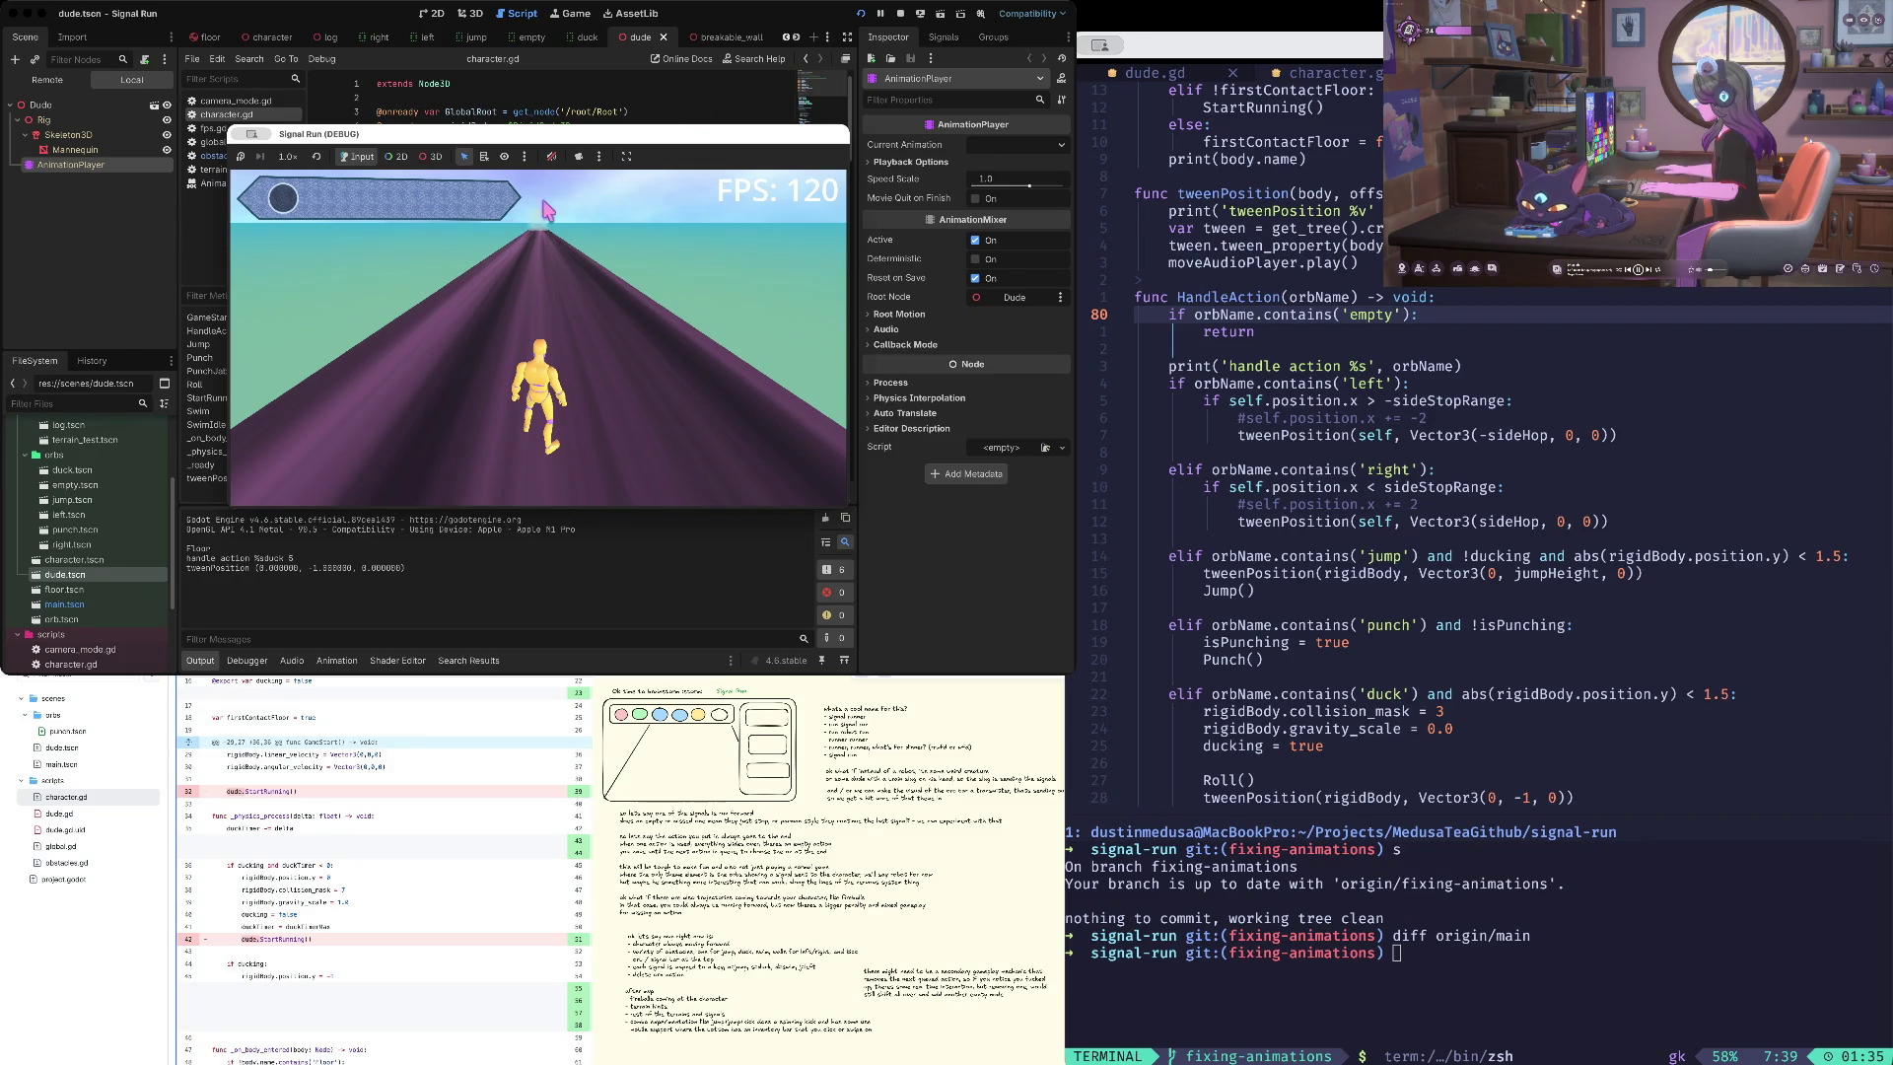
left_click(899, 13)
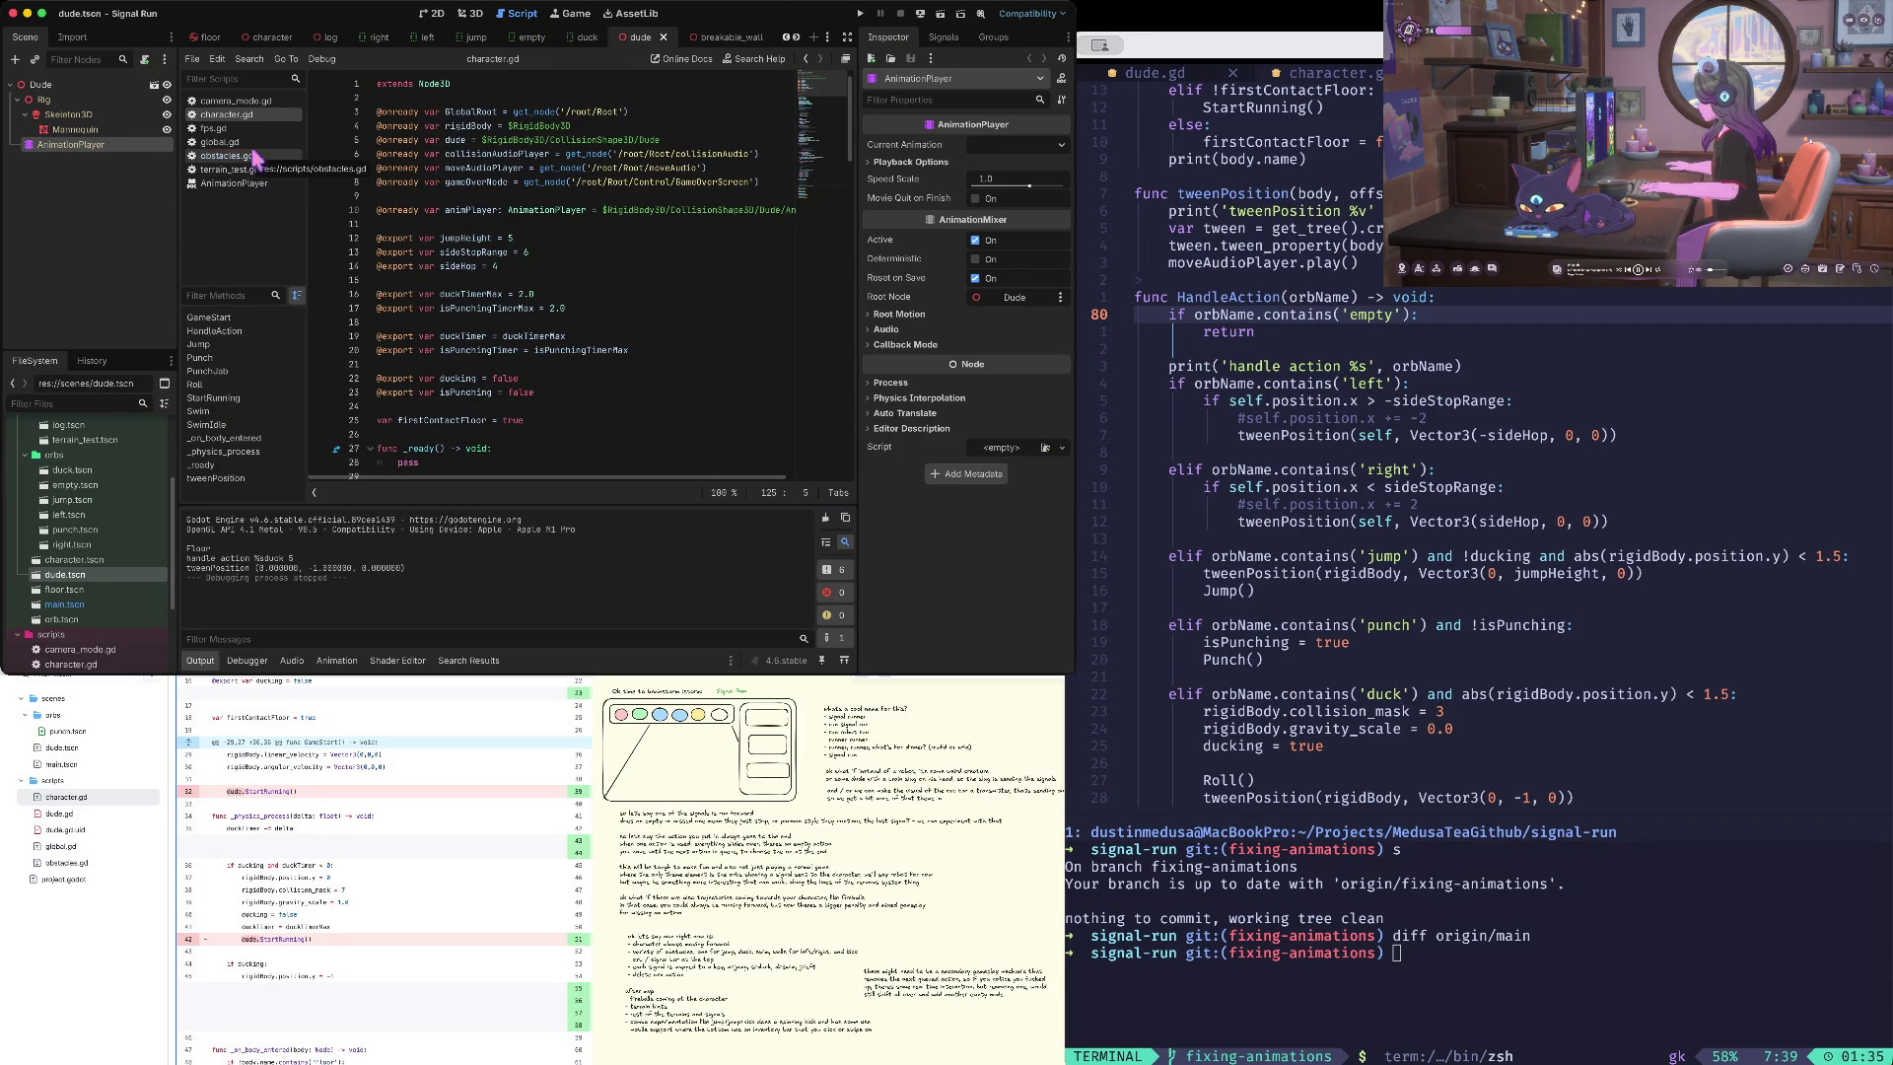
scroll(407, 235, "down", 20)
scroll(407, 235, "down", 2)
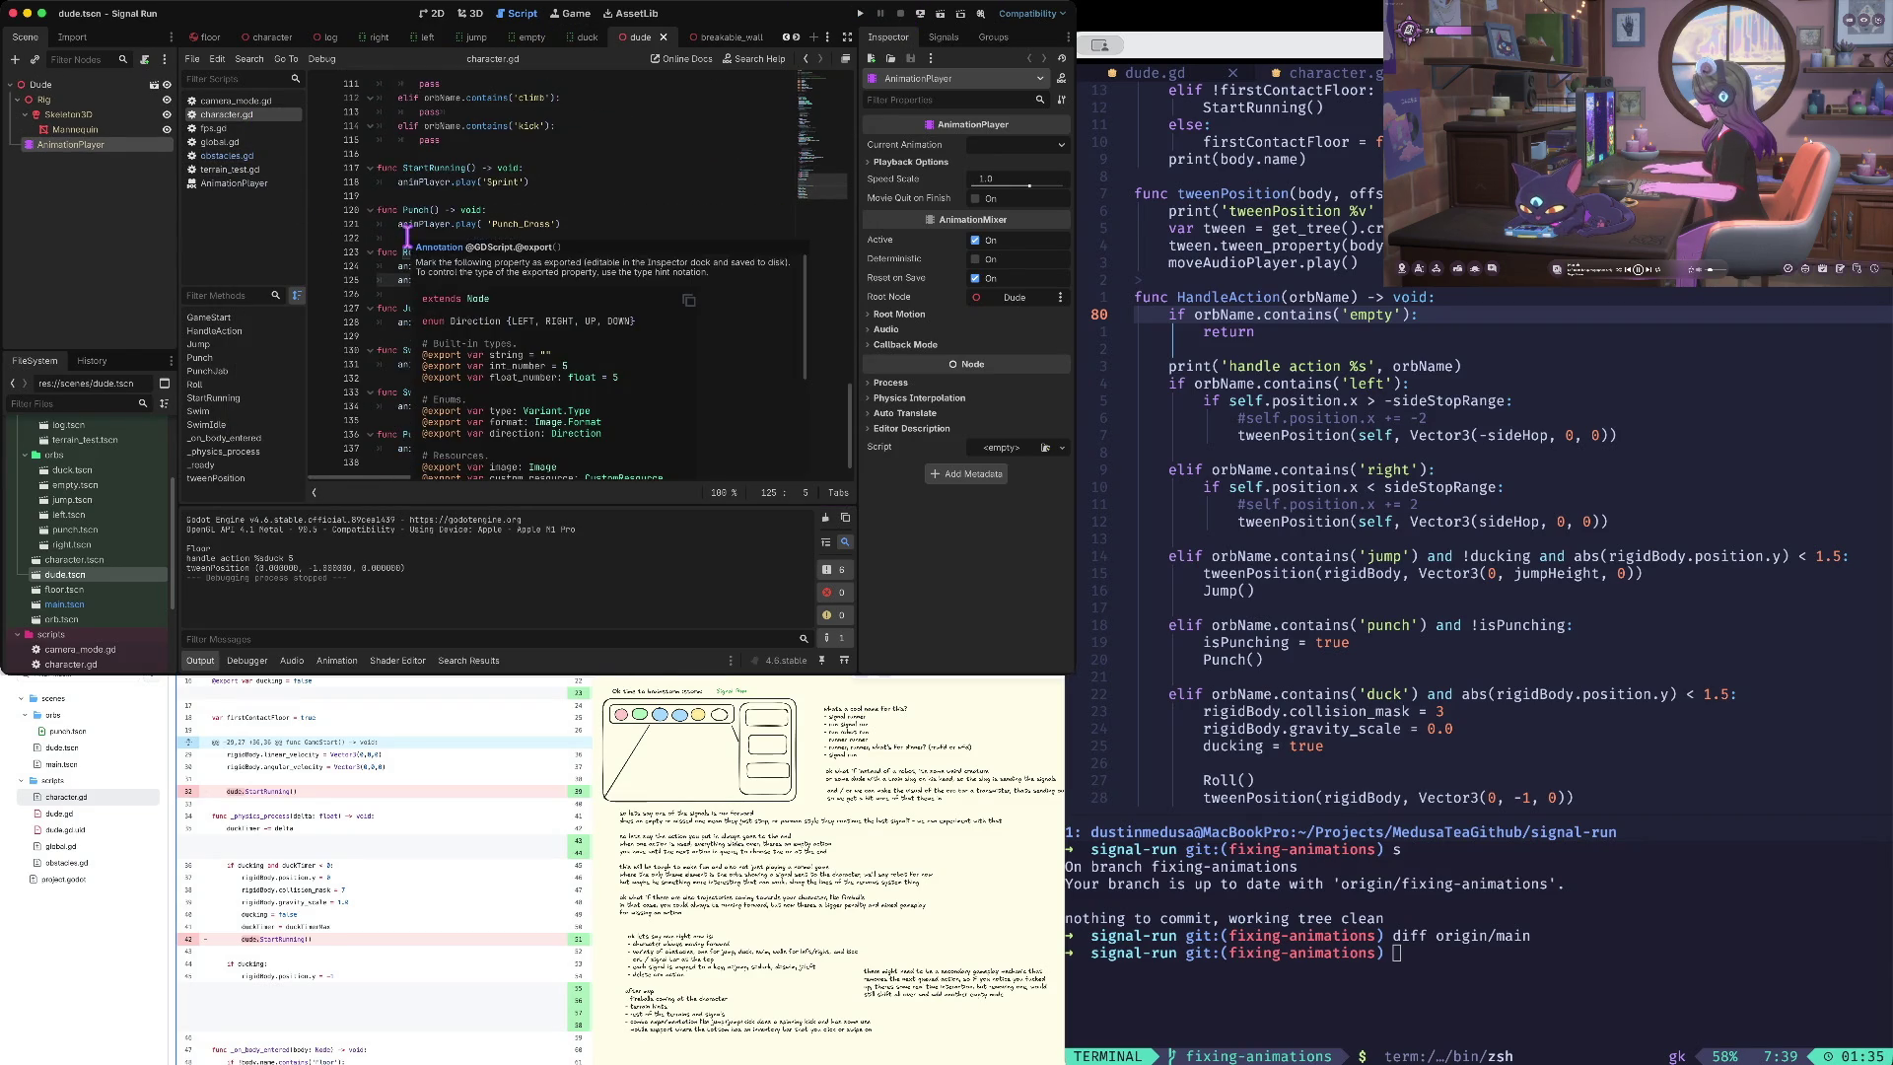
left_click(452, 209)
left_click(530, 268)
key("Return")
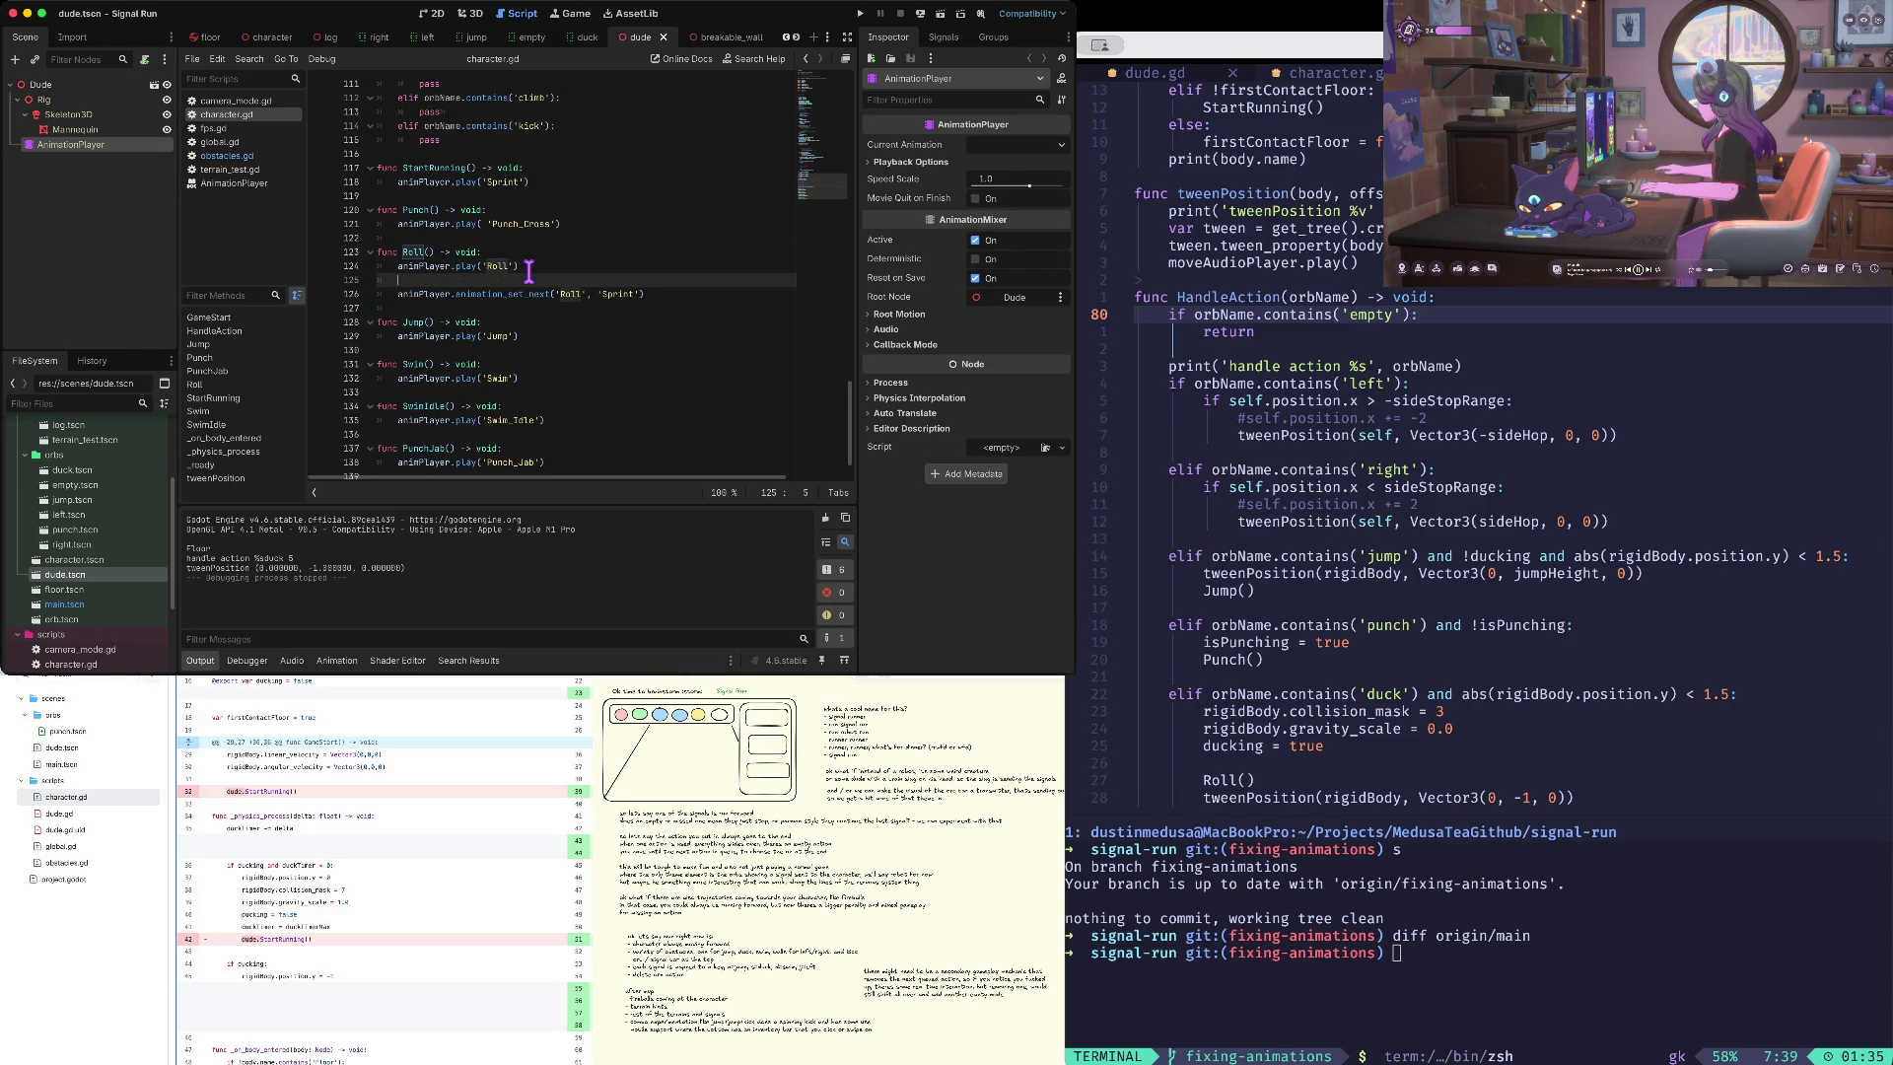
key("Return")
key("super+t")
- Search the web for 'godot timer' and read the Timer docs' start and stop methods
type("godot timer")
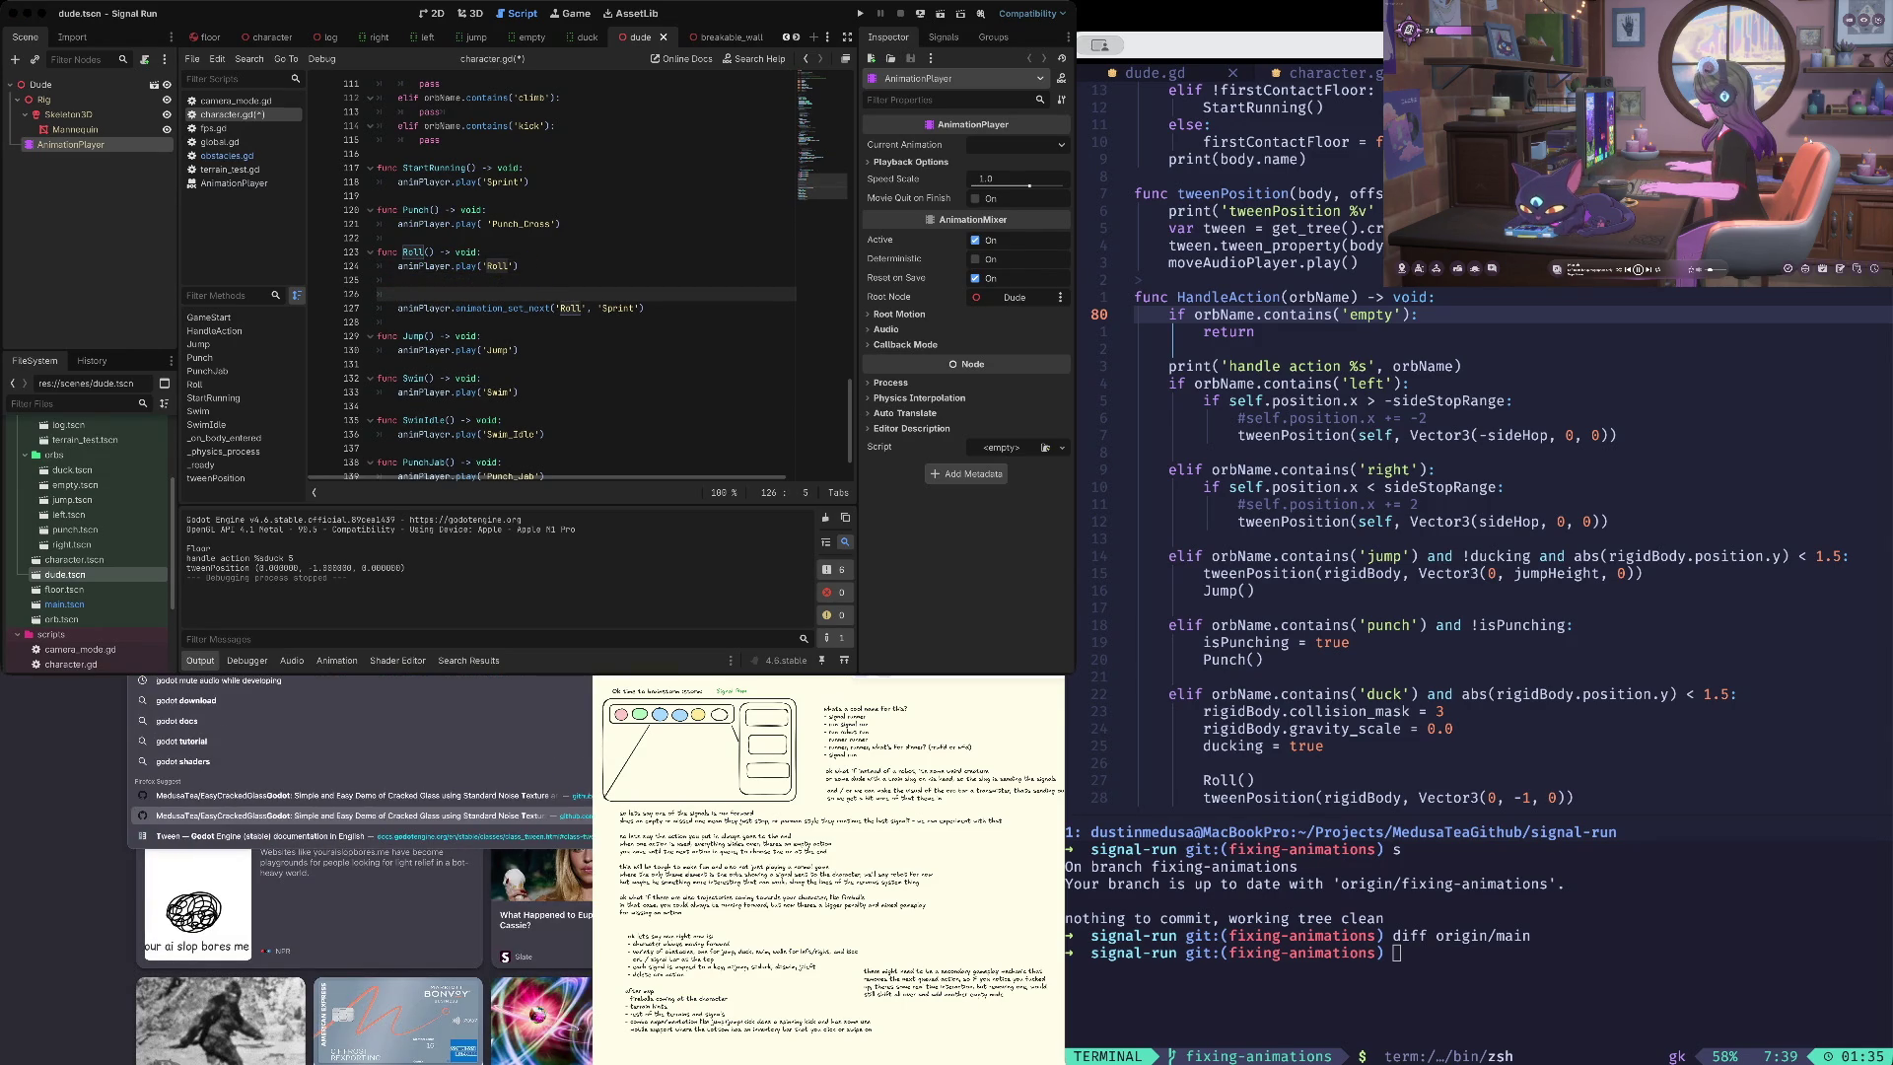
key("Return")
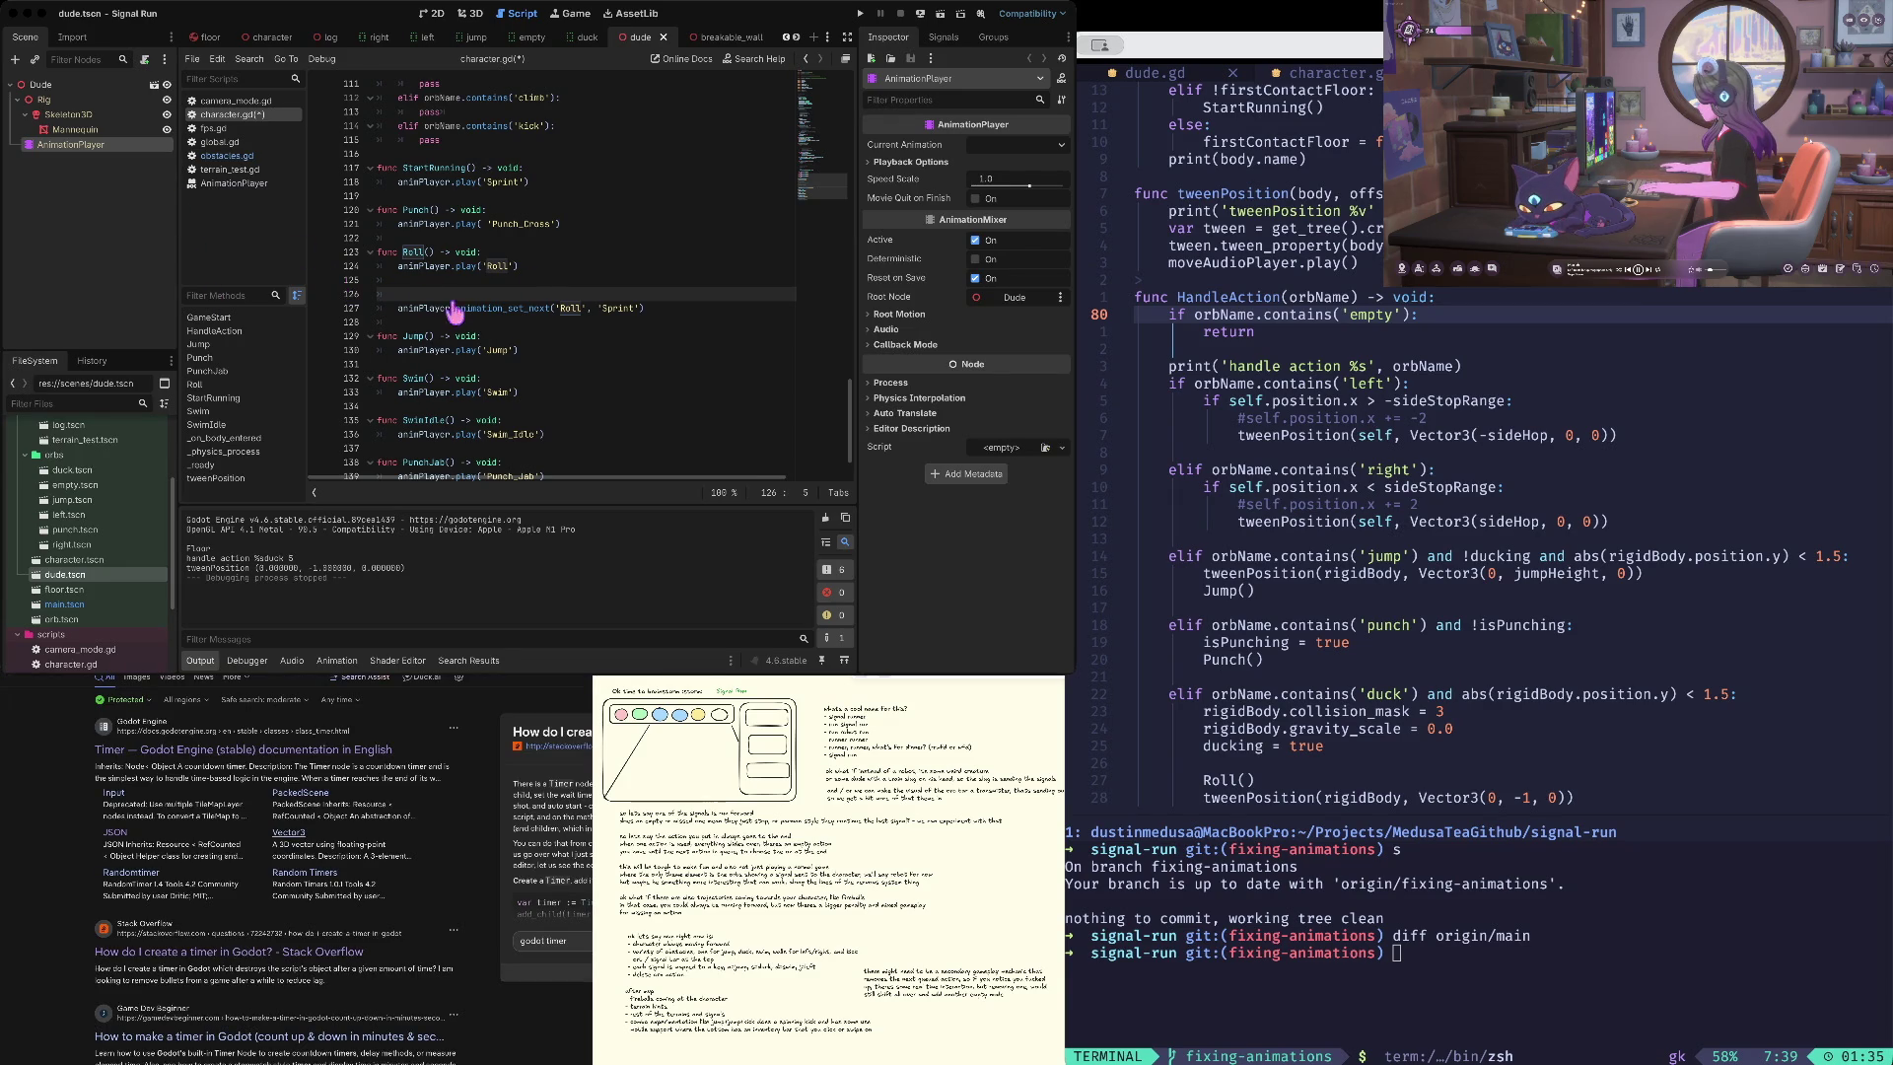
key("Down")
key("Down")
key("Down")
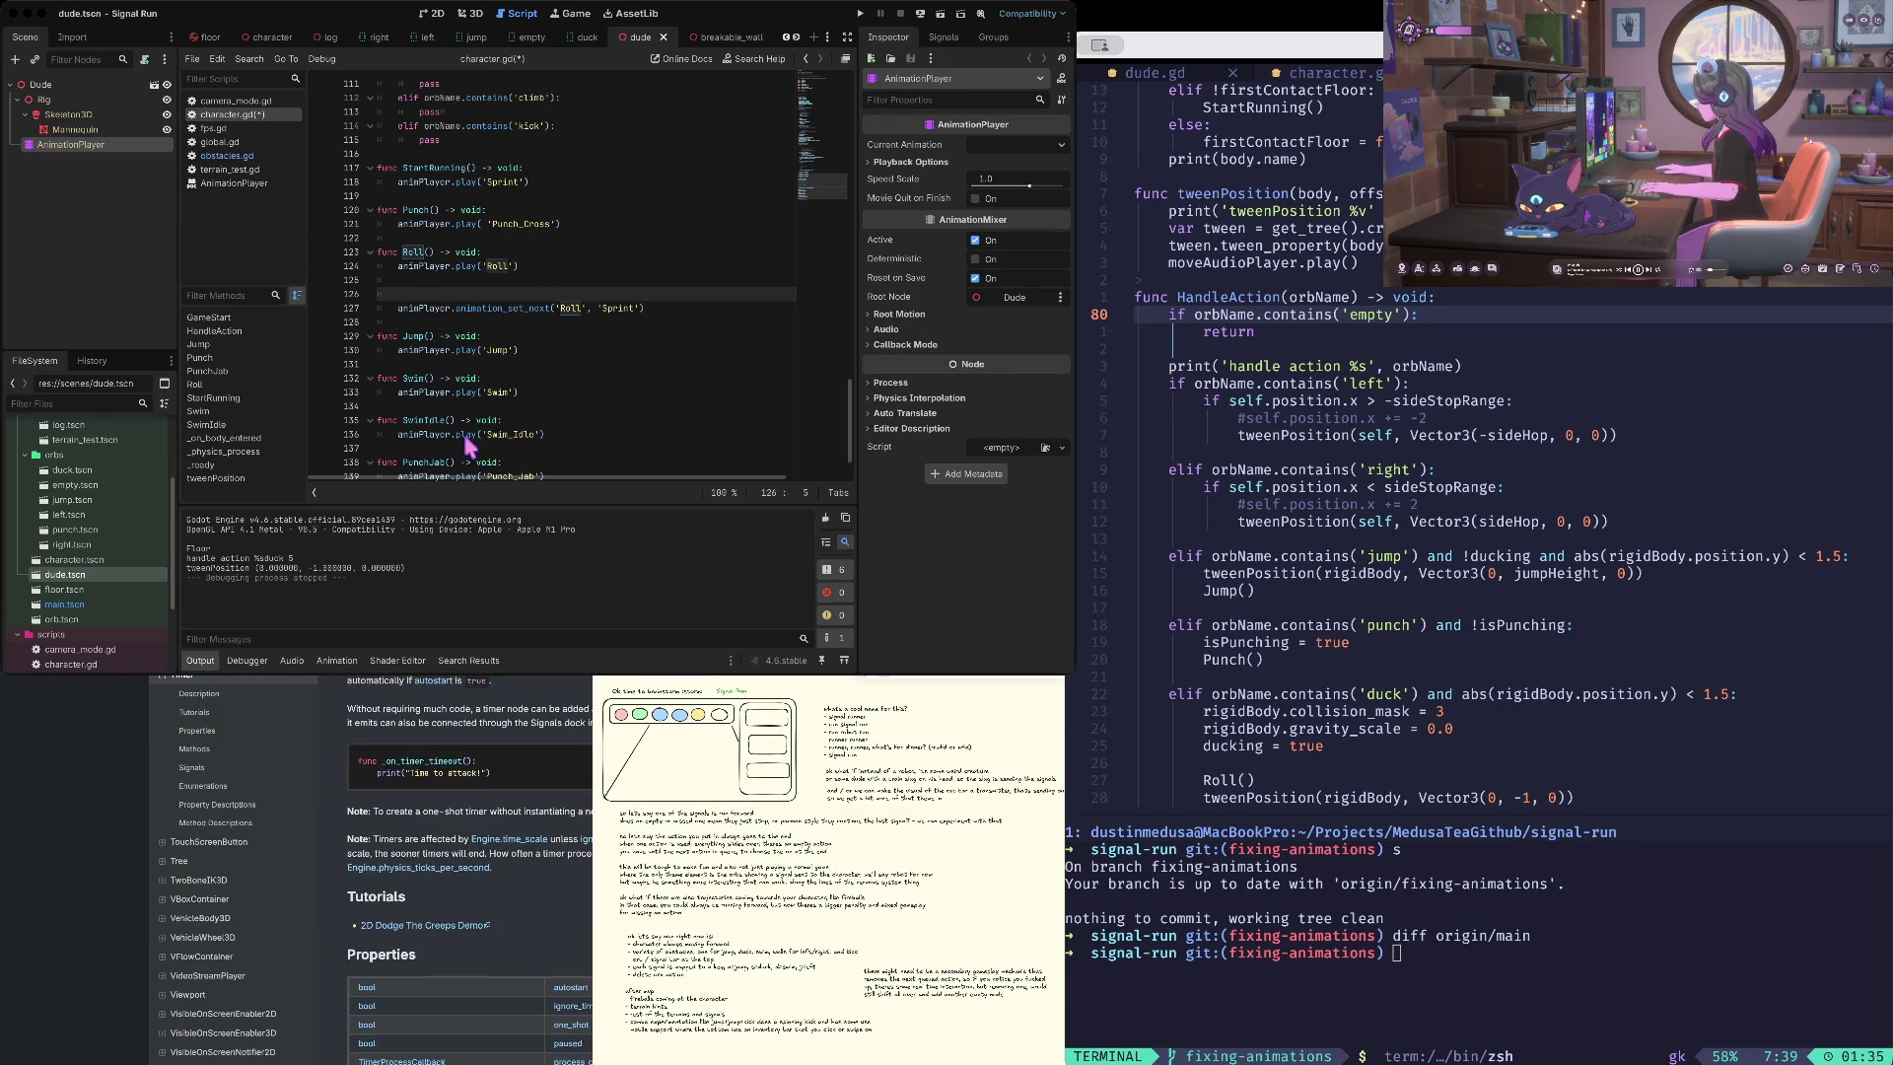
key("Down")
key("Down")
key("Down")
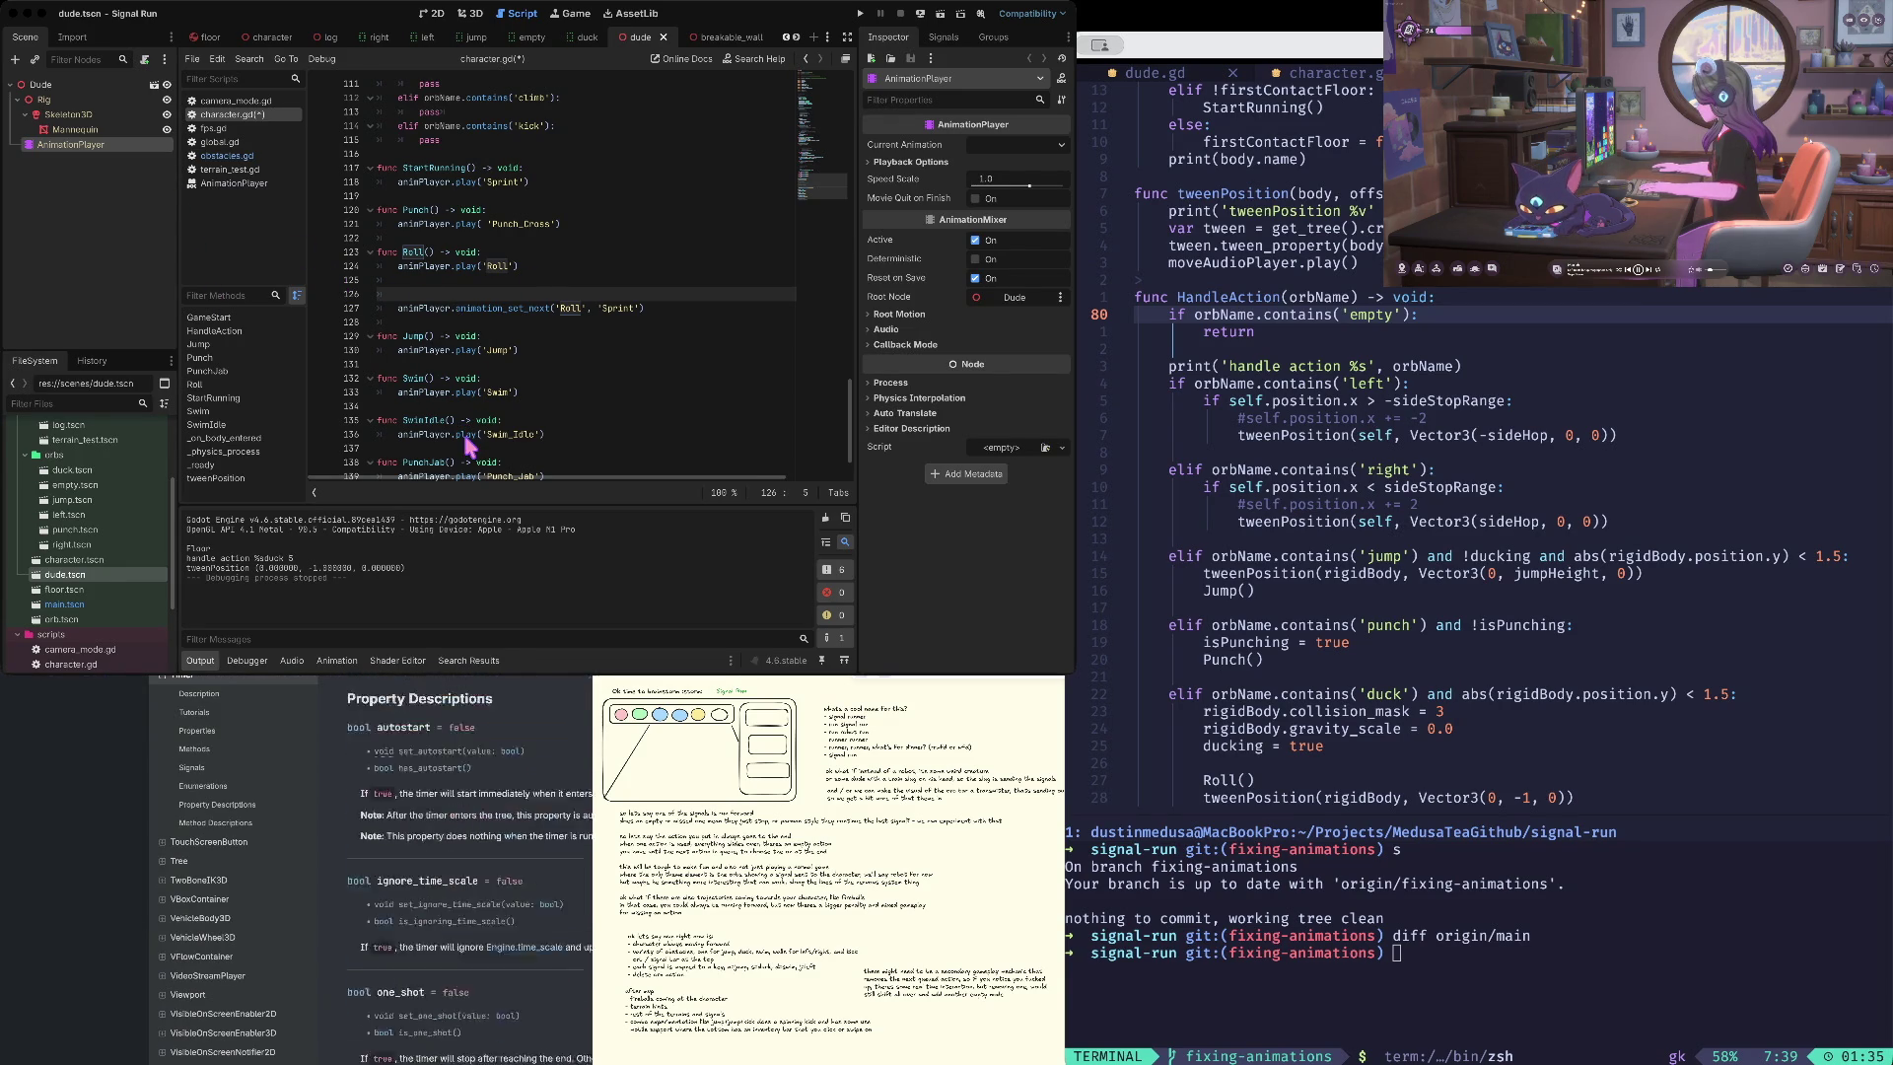
key("super+Left")
- Open the Stack Overflow answer and paste its var timer := Timer.new() line into Roll()
key("Return")
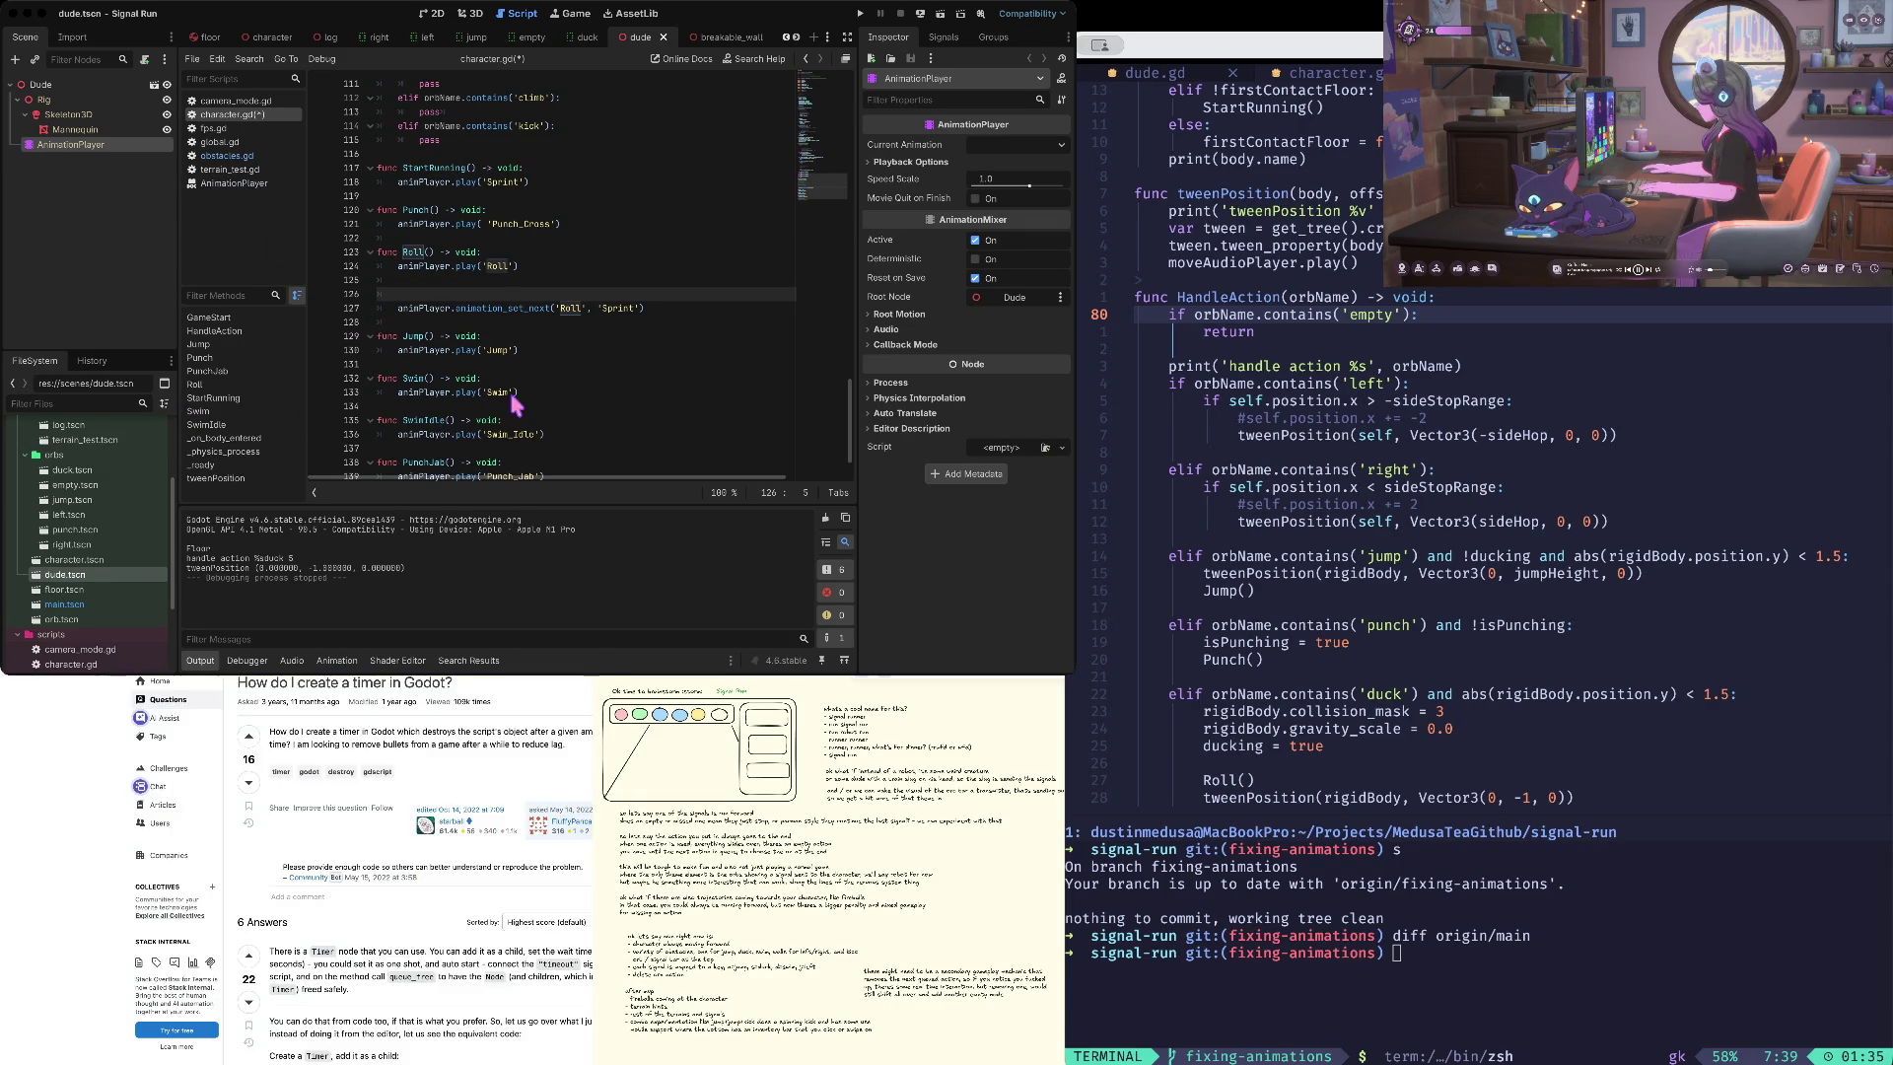
key("Down")
key("Down")
key("Down")
key("Down")
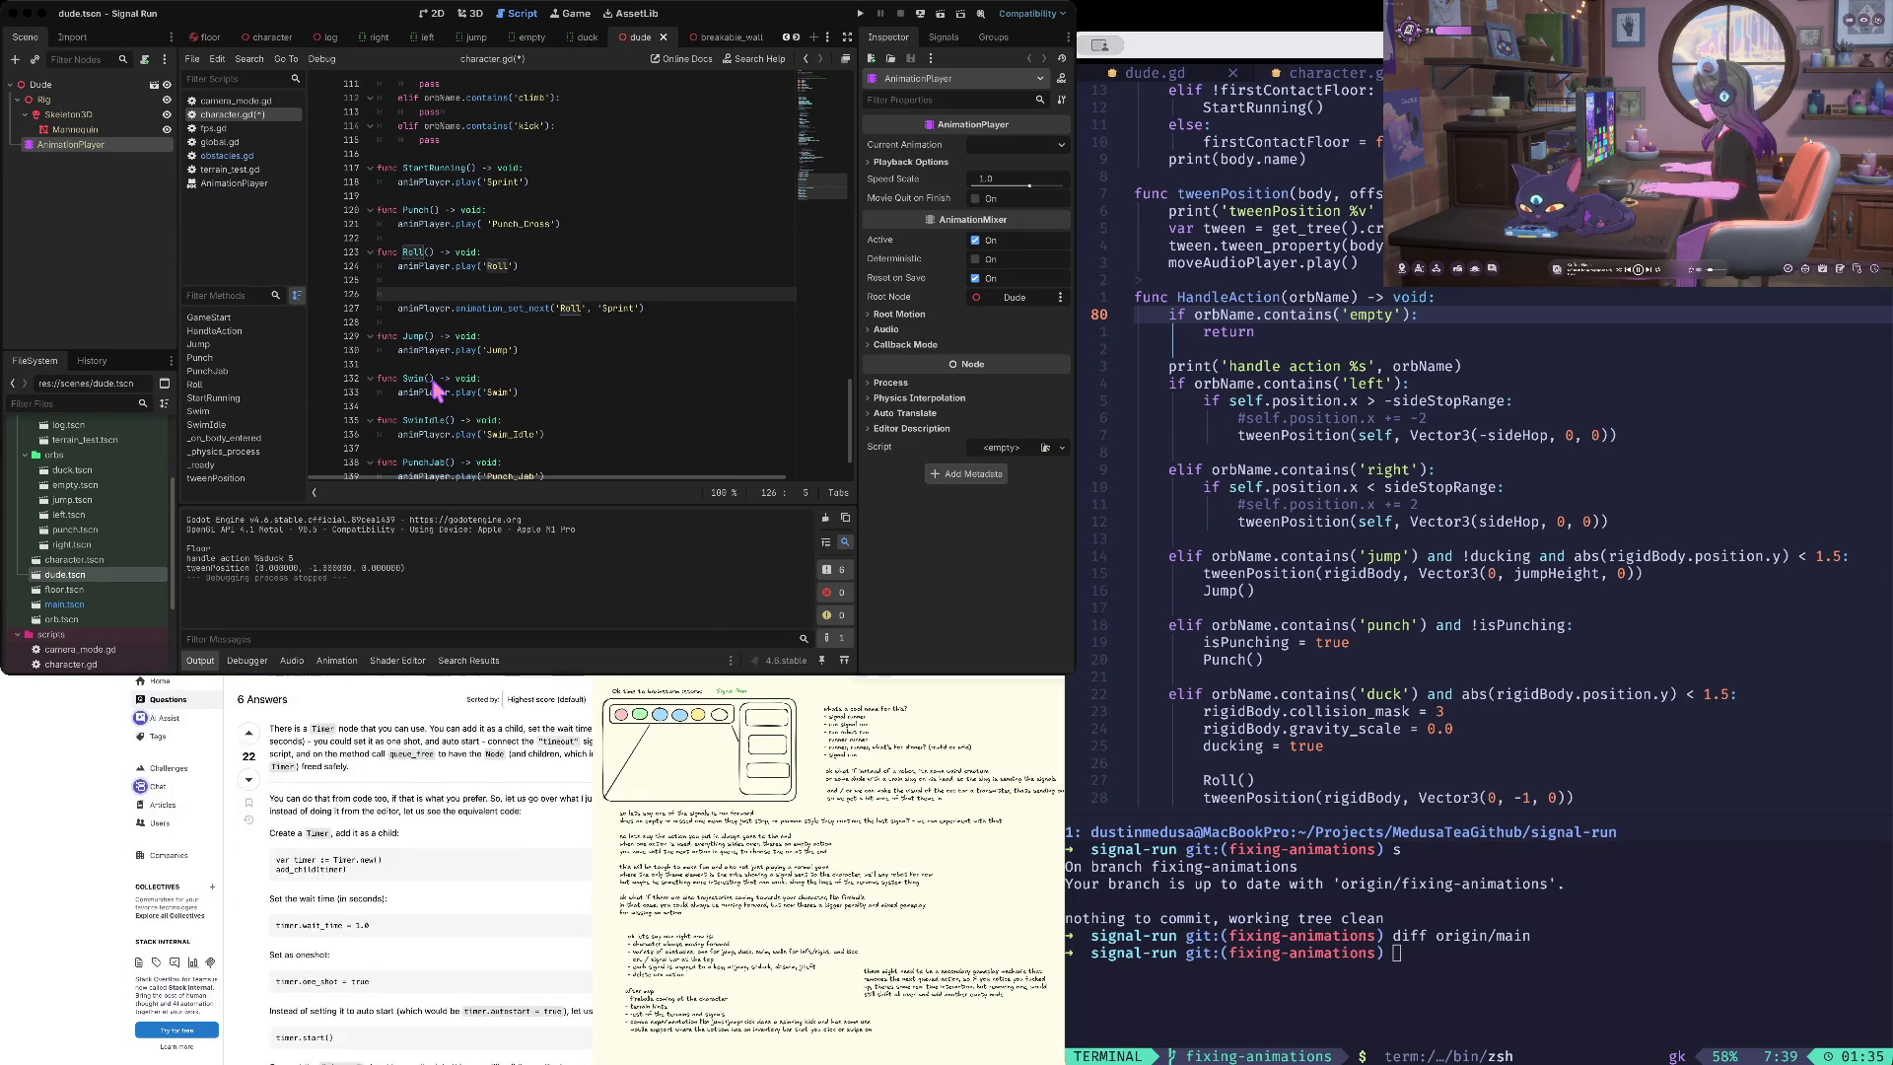
left_click_drag(384, 883, 291, 884)
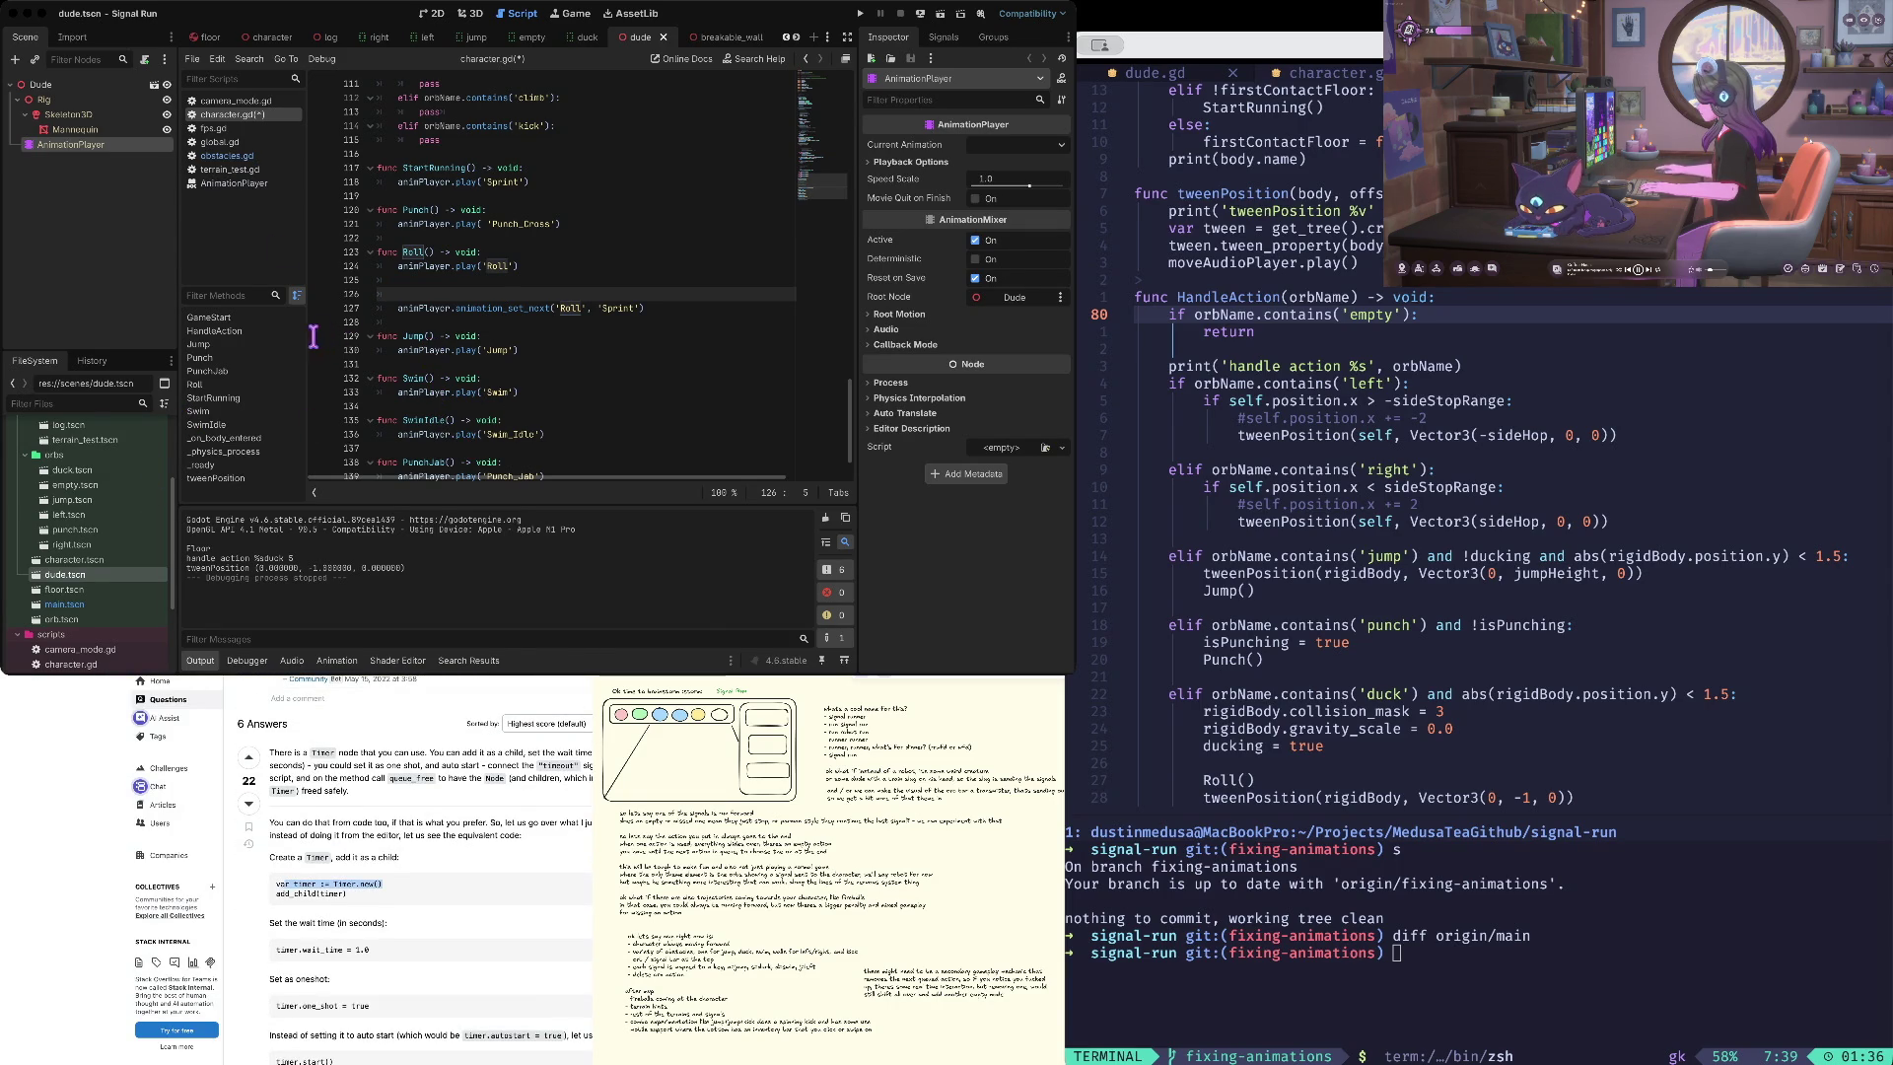
key("Down")
key("Down")
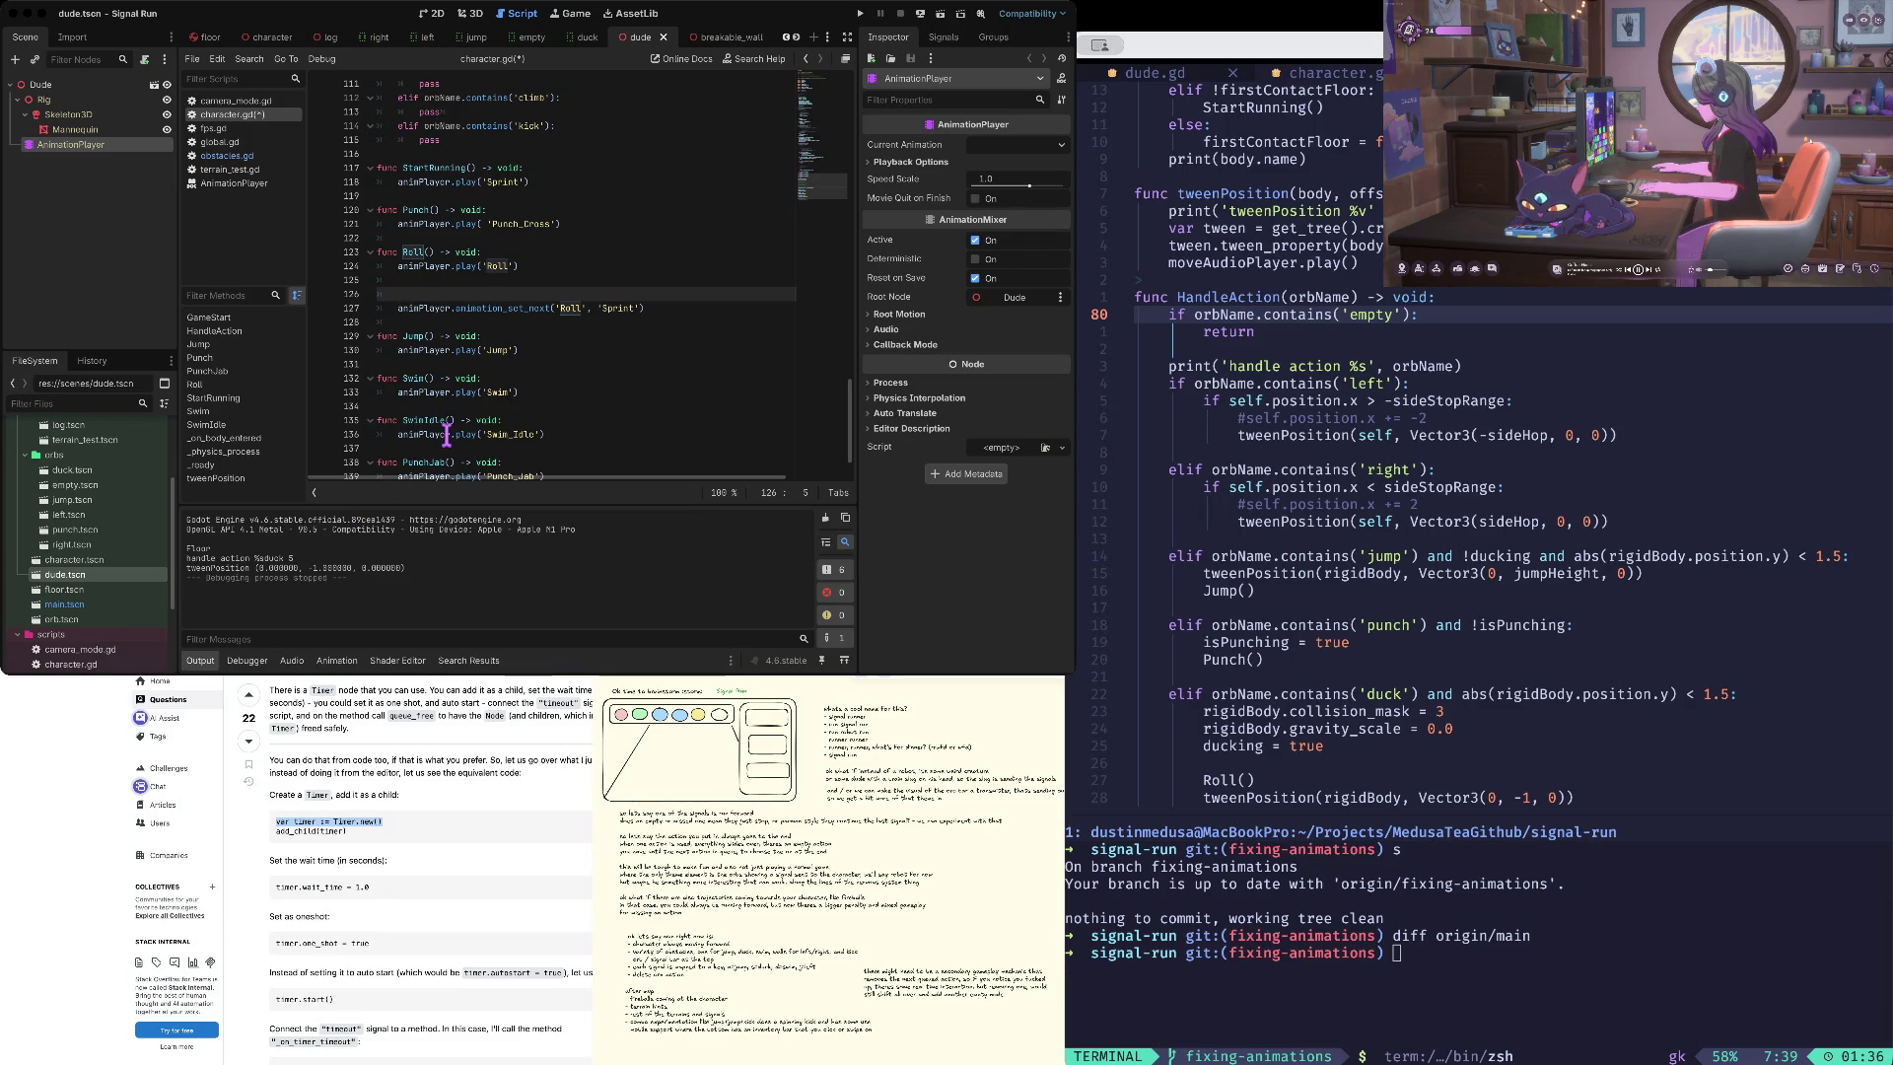
type("var timer := Timer.new()")
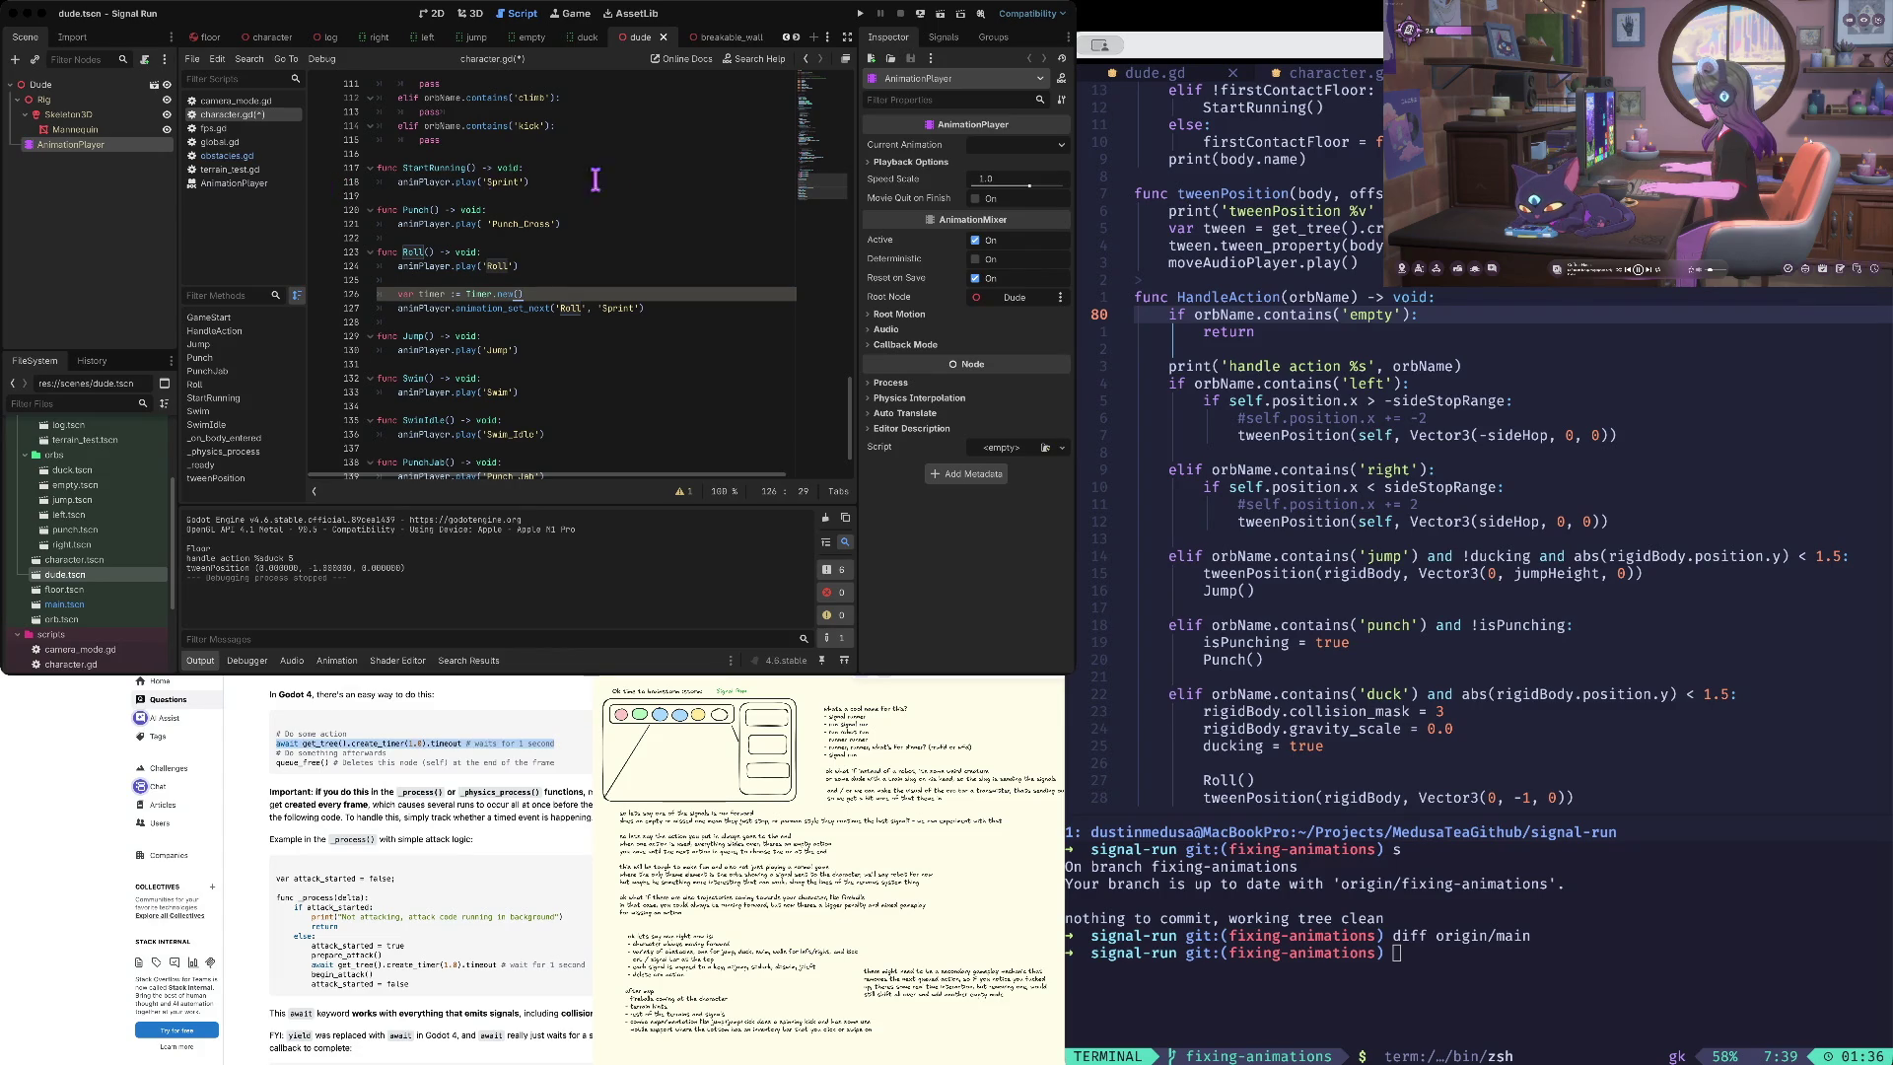
- Replace Roll()'s Timer line with an indented await get_tree().create_timer(1.0).timeout, then save and run
key("Home")
key("Home")
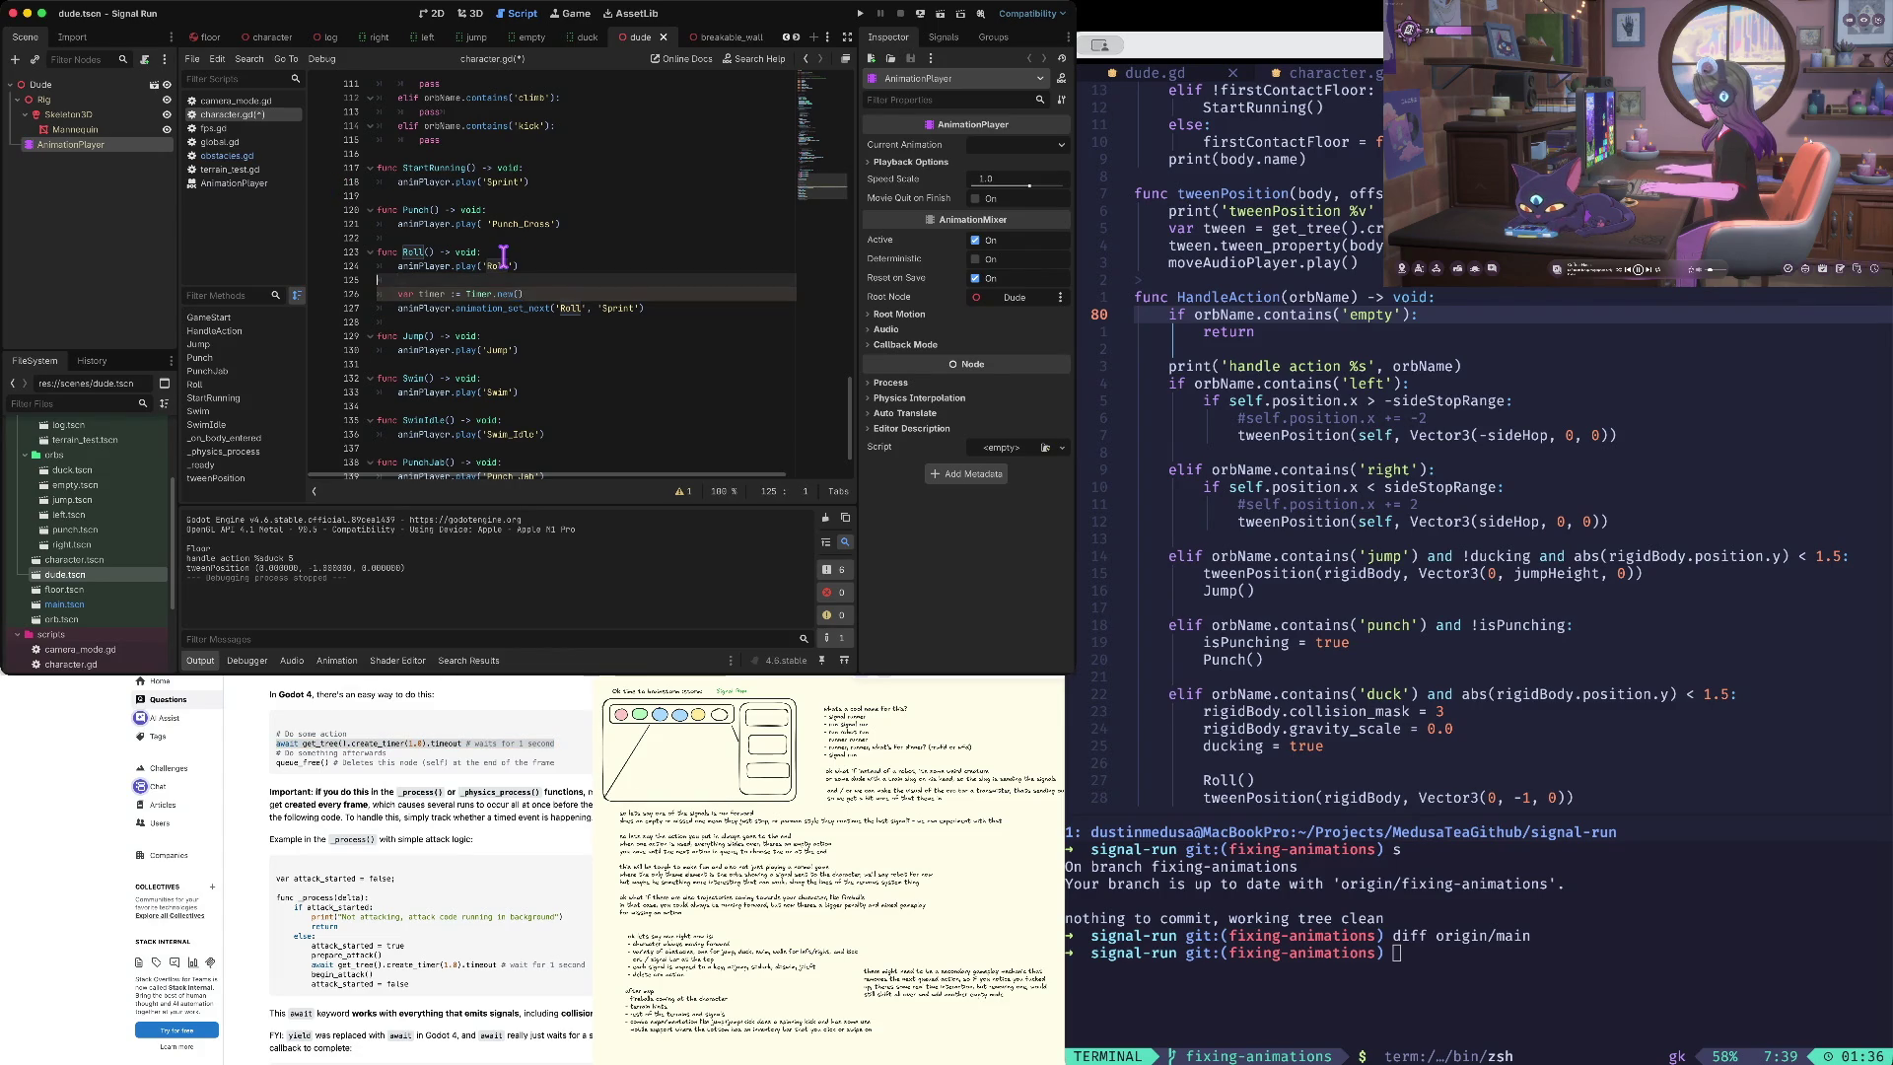
key("Return")
key("Up")
type("v")
key("BackSpace")
key("ctrl+v")
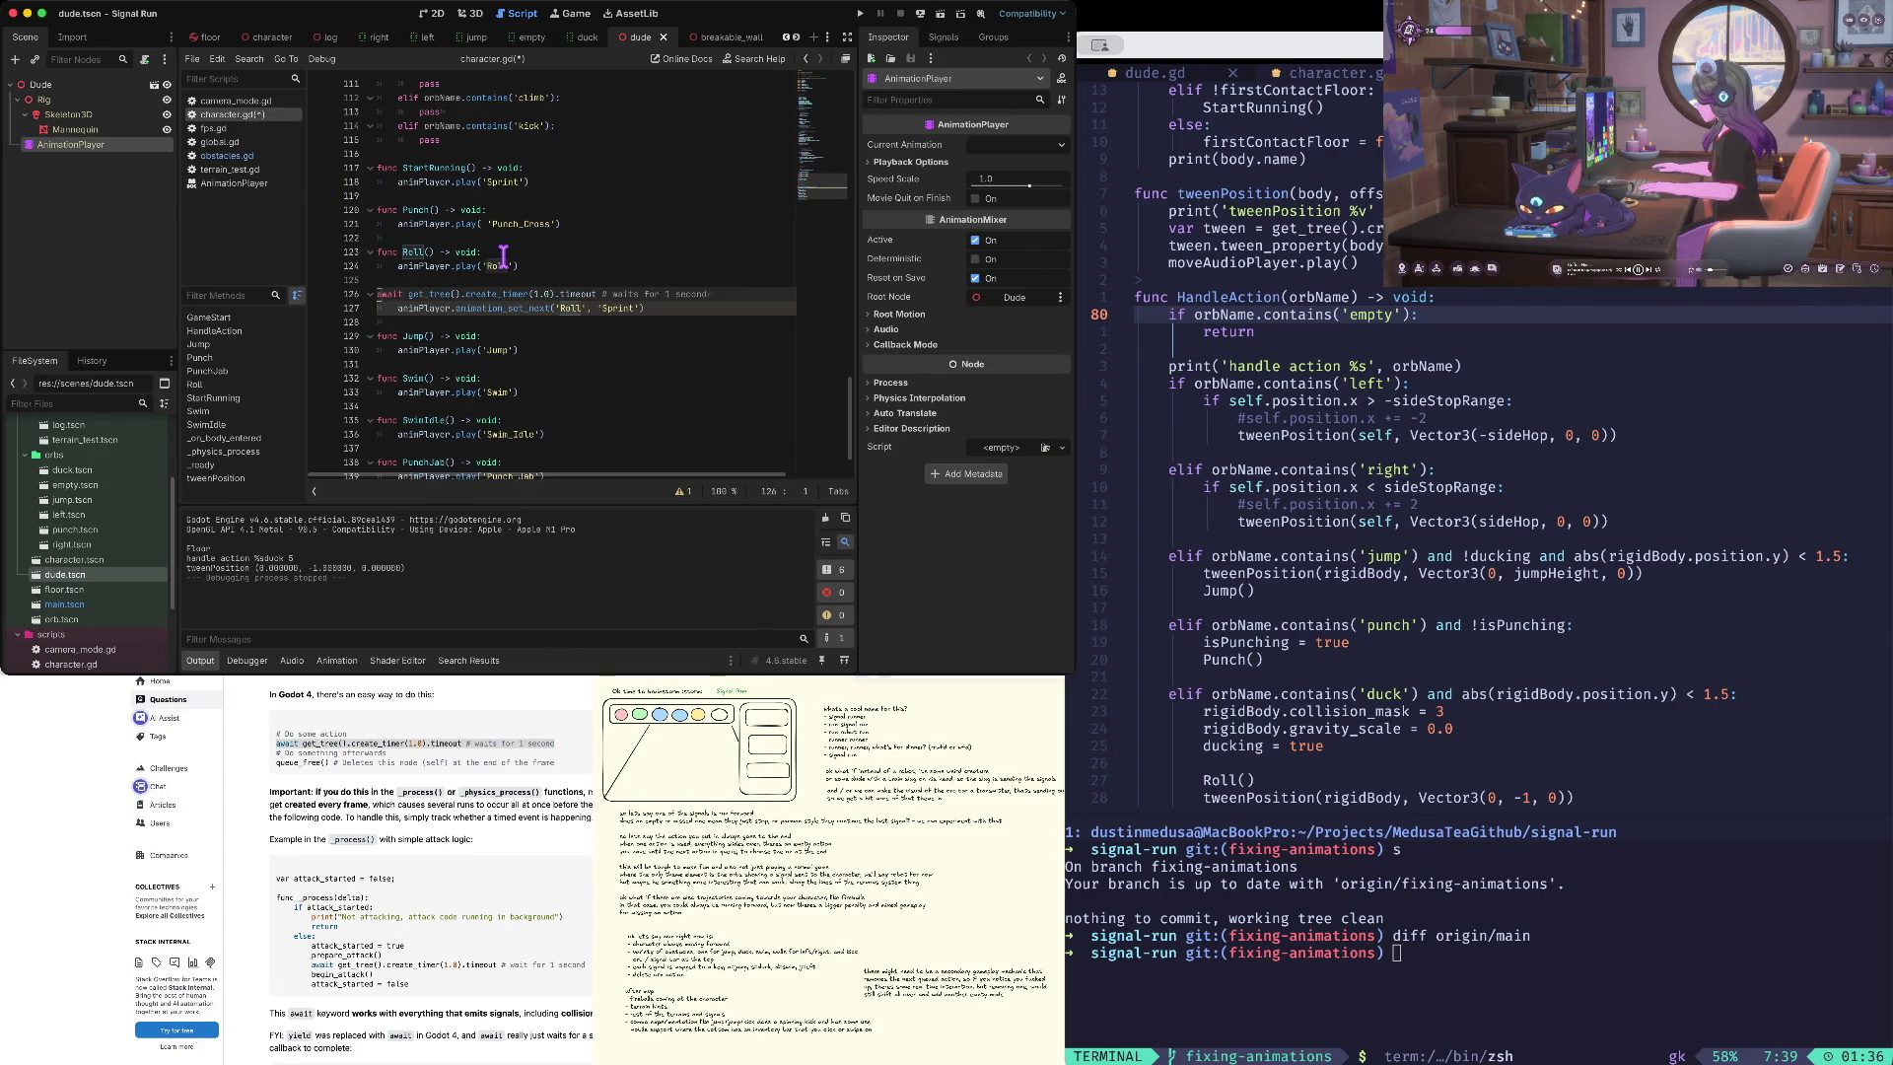
key("Tab")
key("alt+Right")
key("alt+Right")
key("alt+Right")
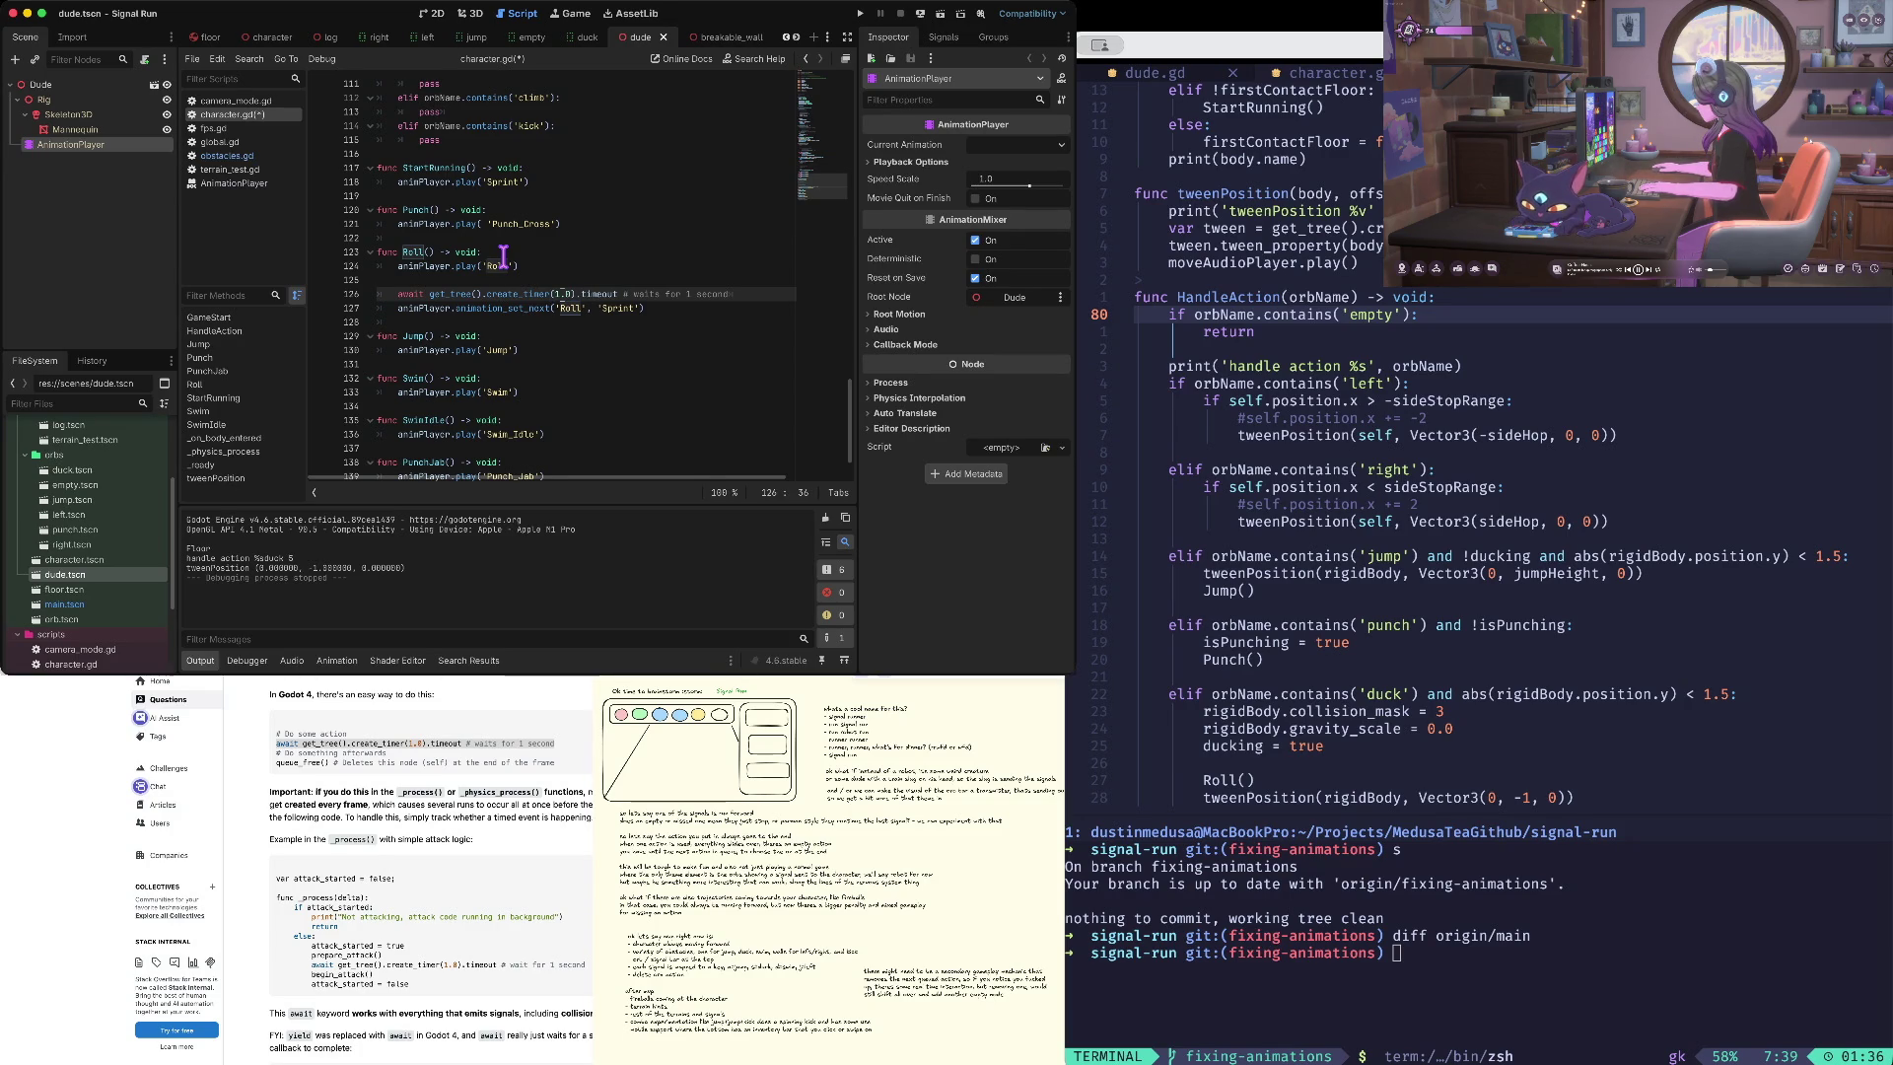
key("ctrl+s")
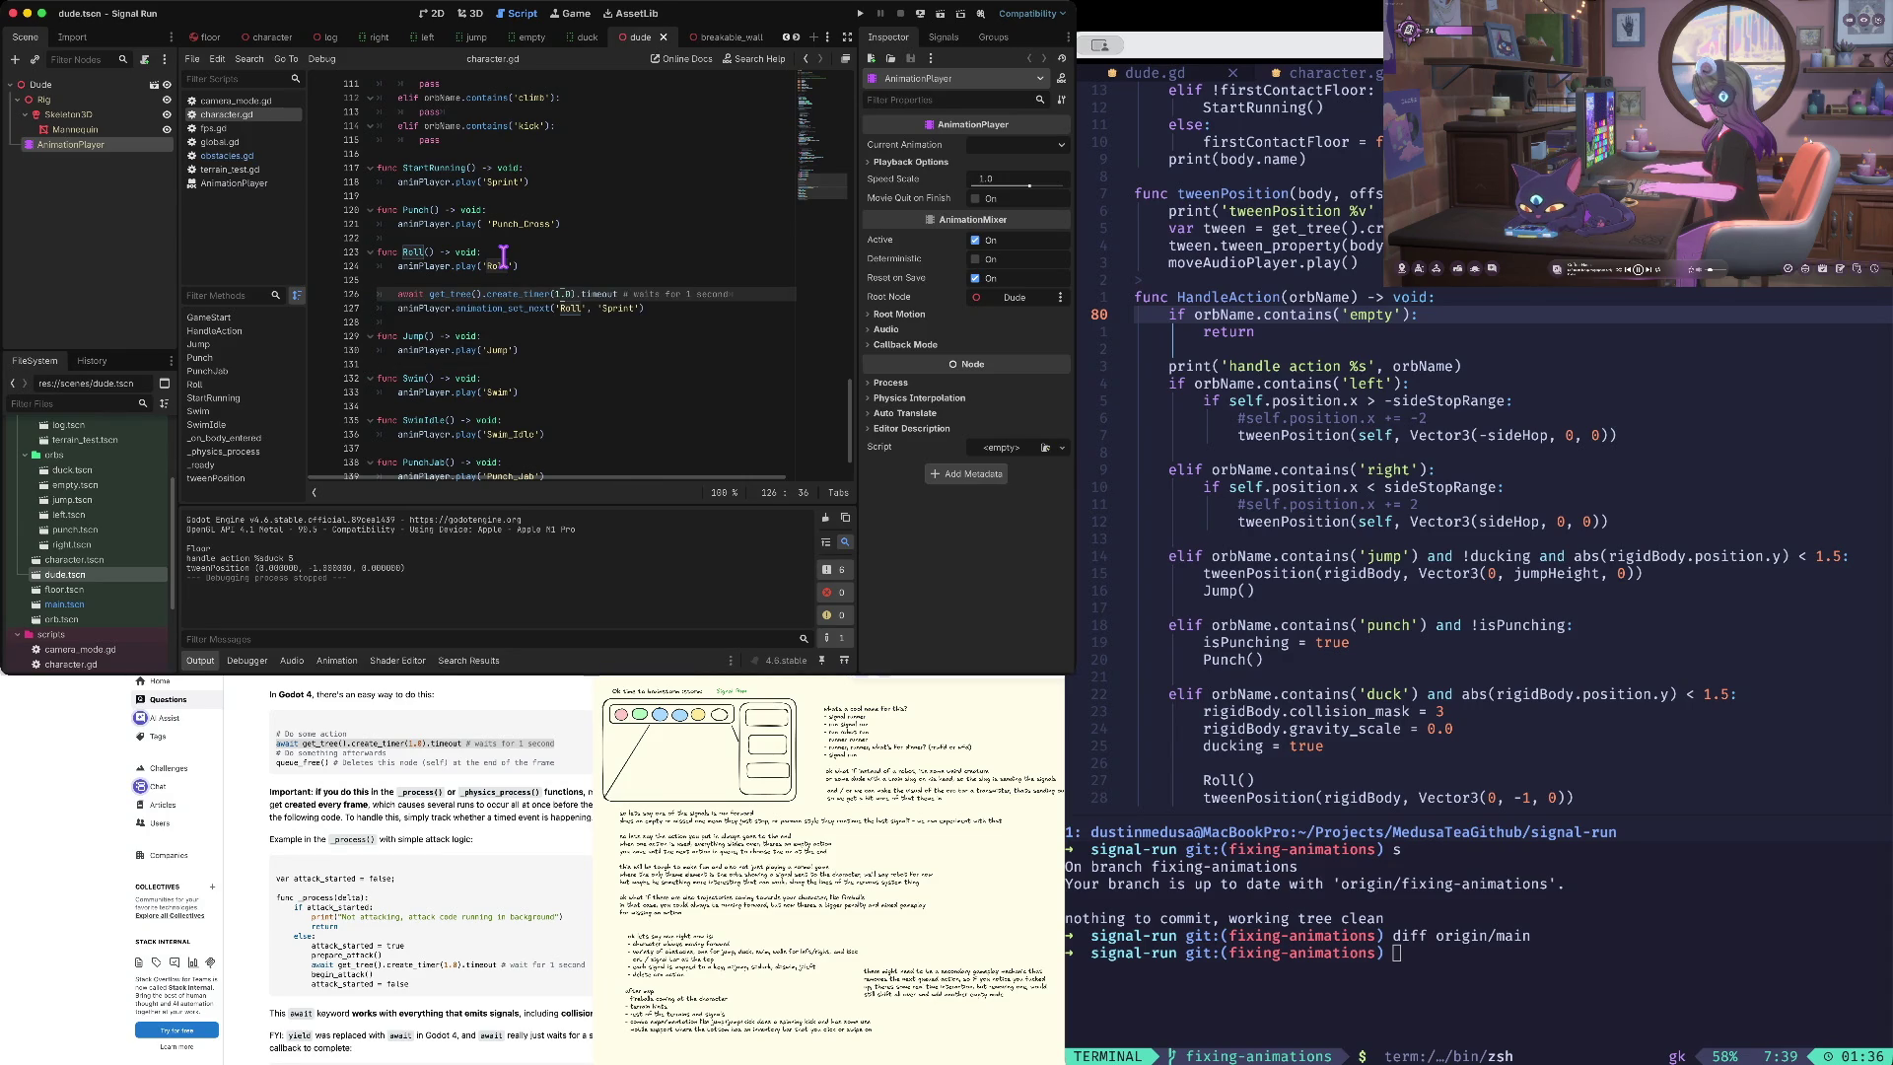
key("ctrl+b")
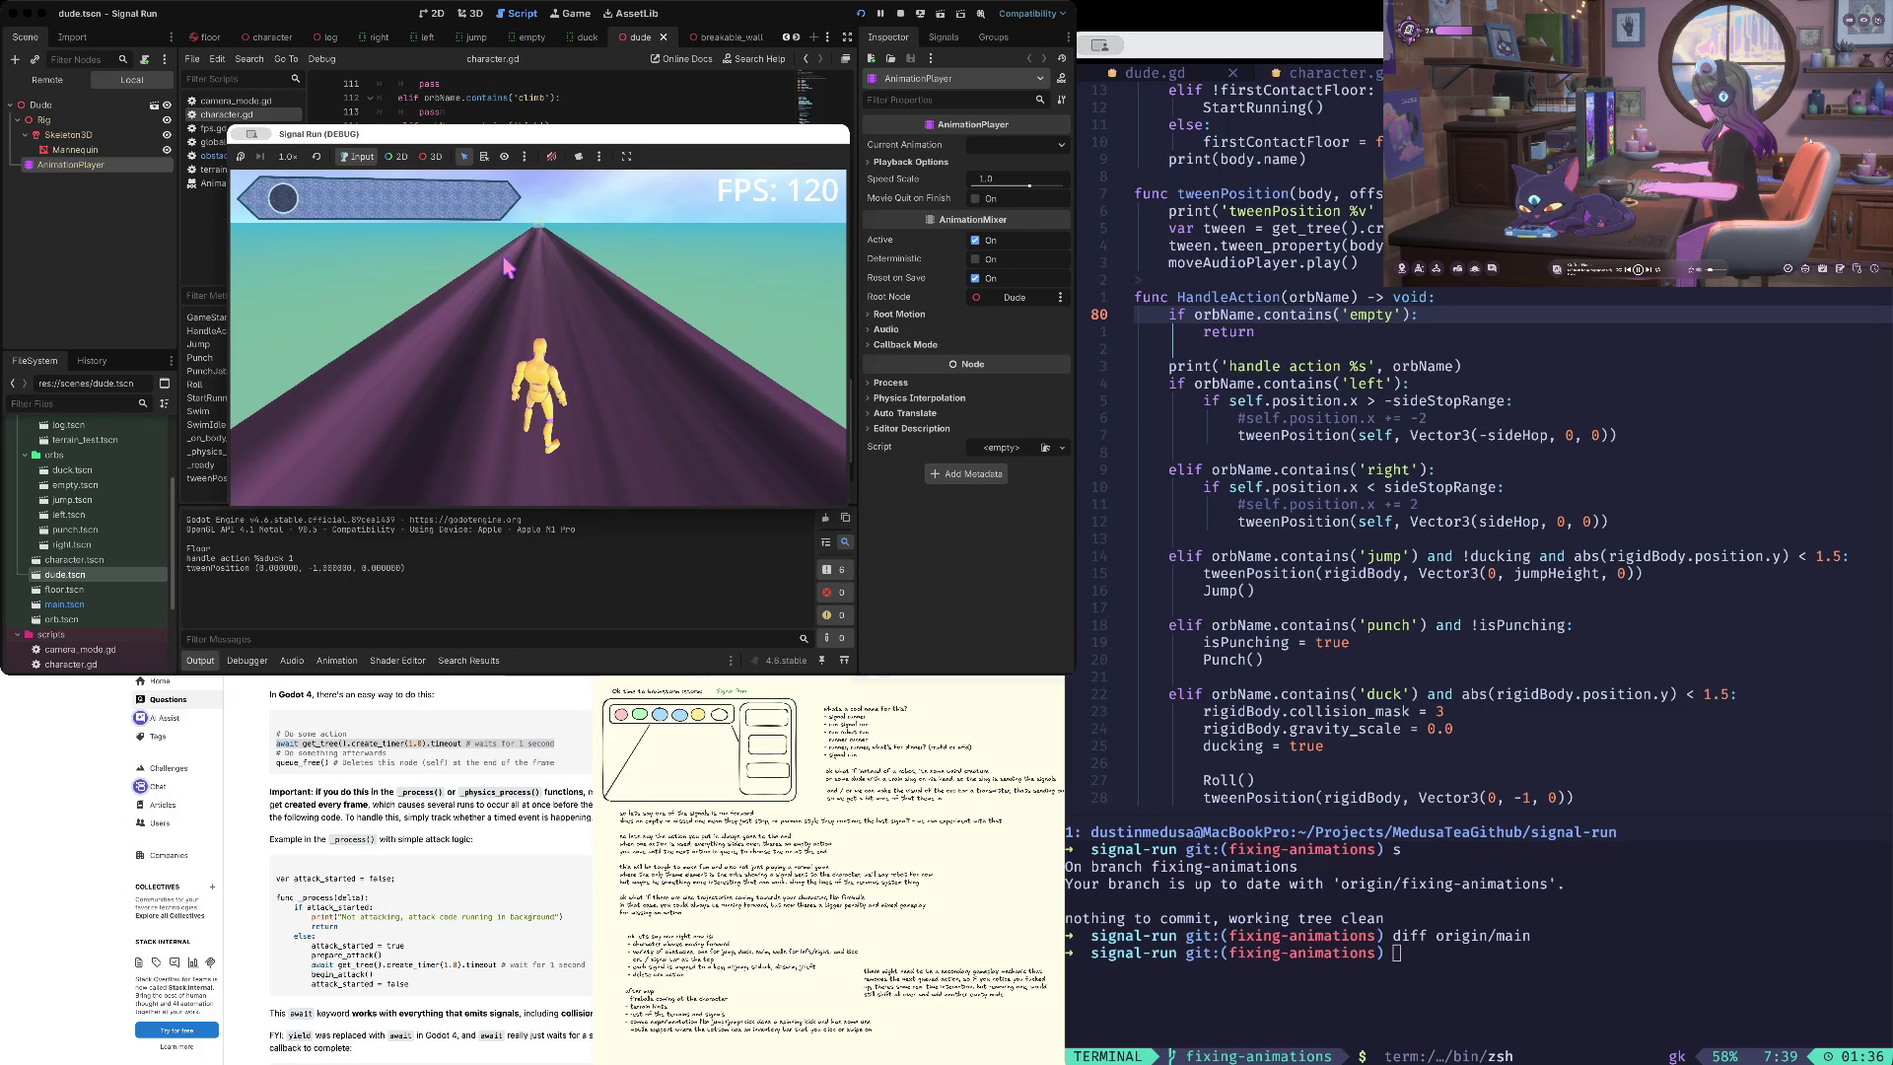
- Stop the game, queue Sprint after 'Idle' instead of 'Roll', and play-test a round
left_click(897, 11)
left_click(567, 308)
type("Idle")
key("Up")
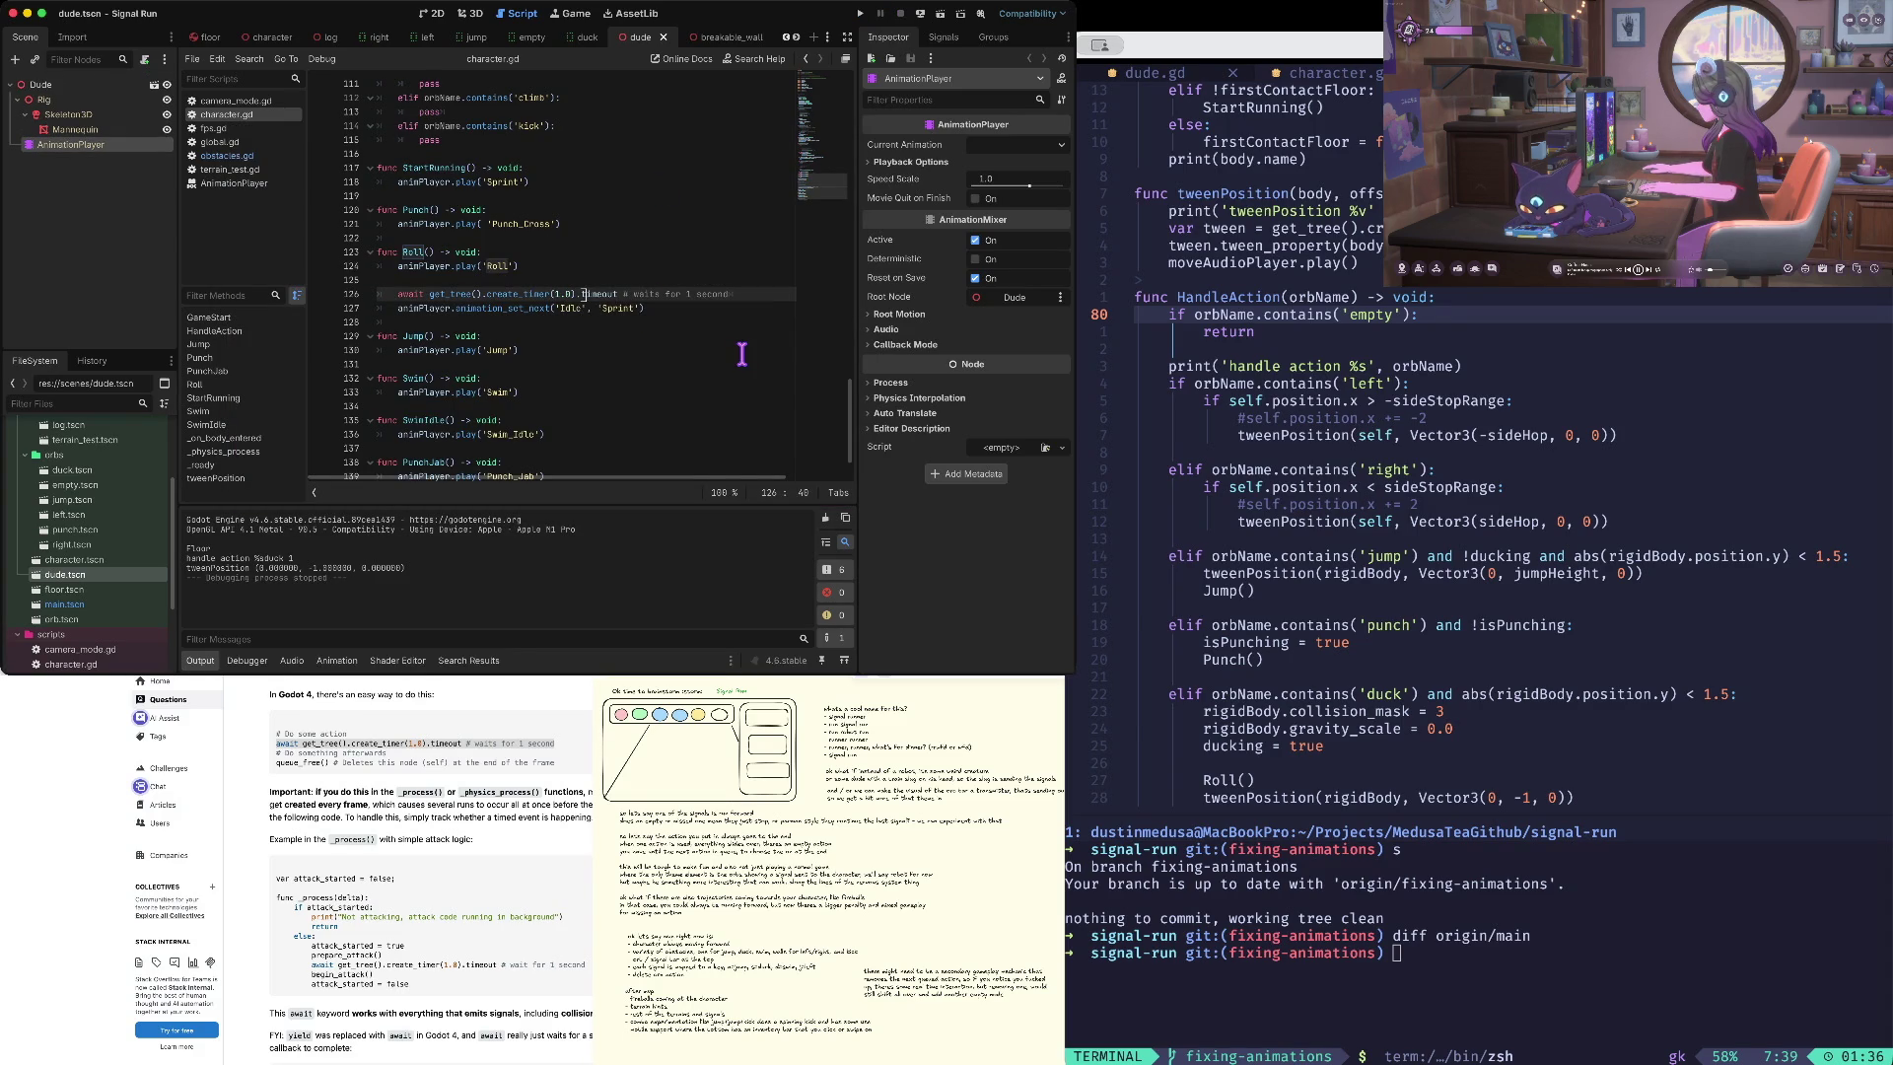
key("super+b")
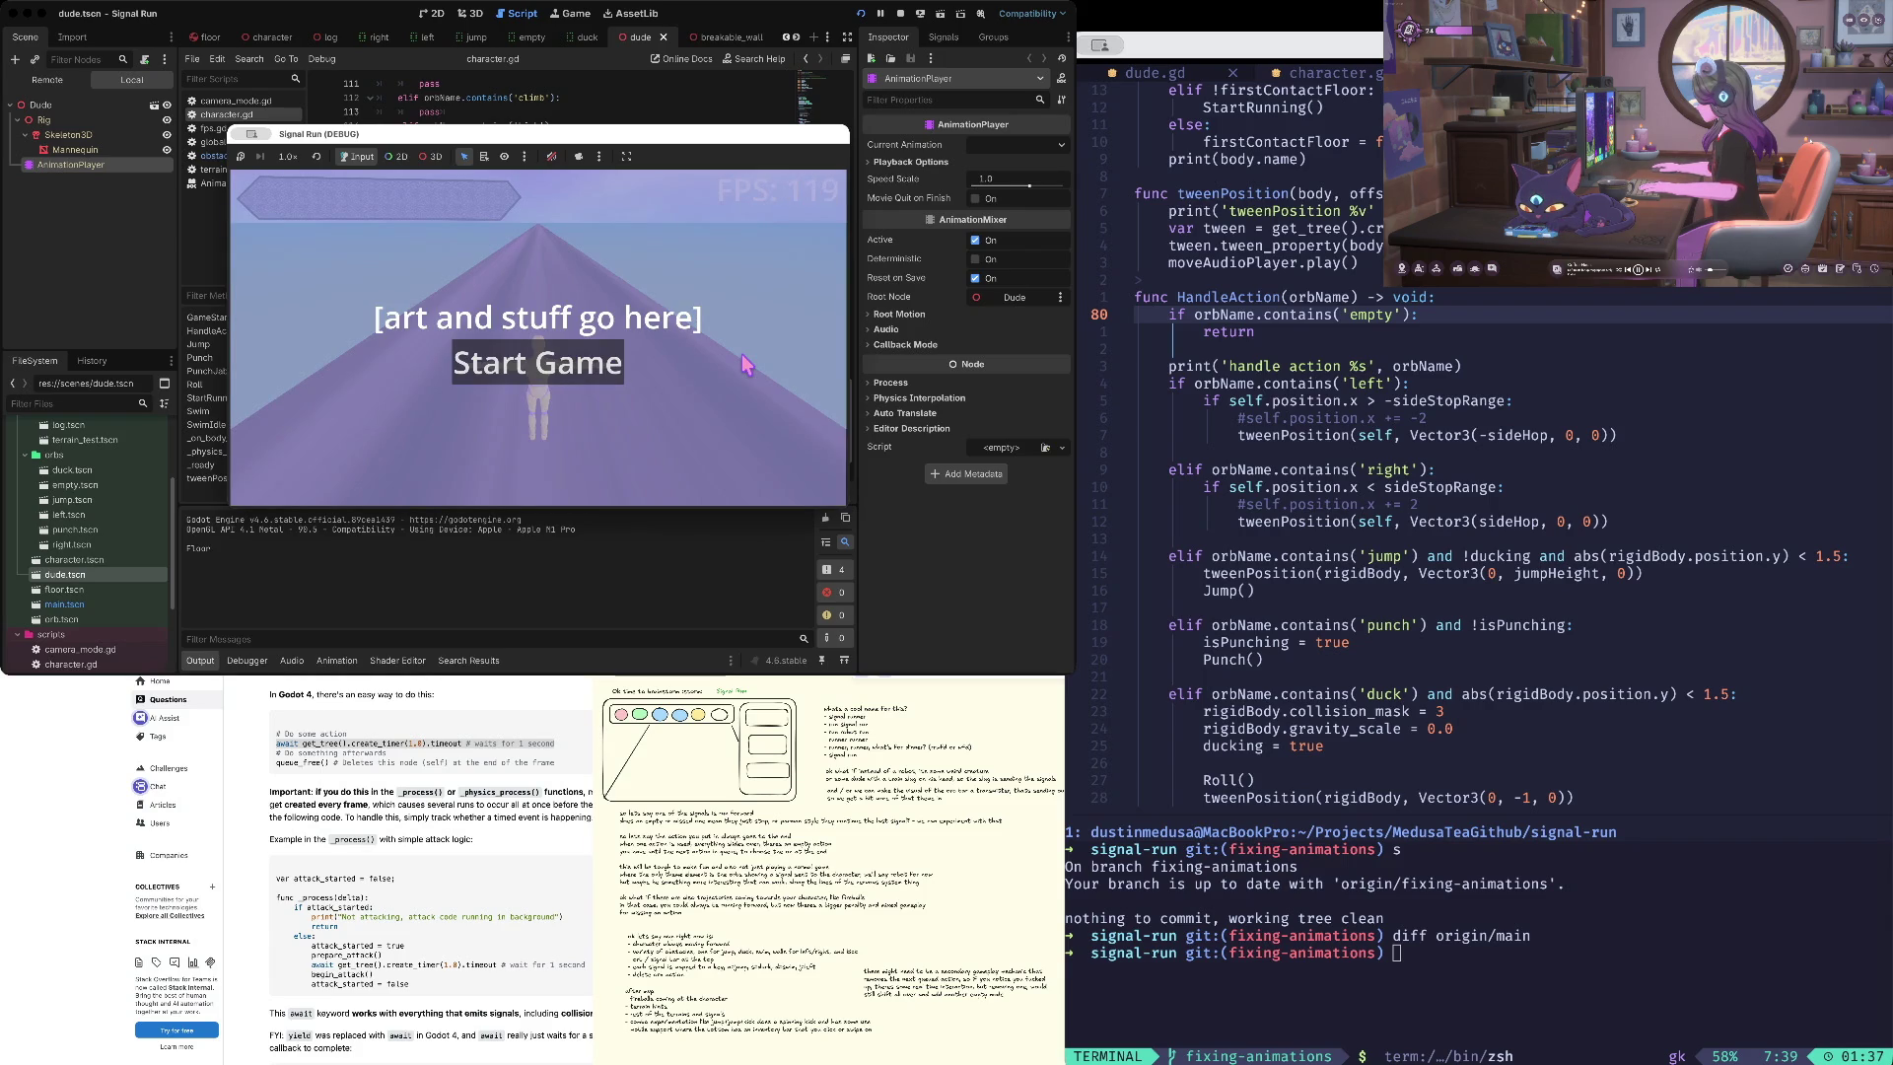
key("Return")
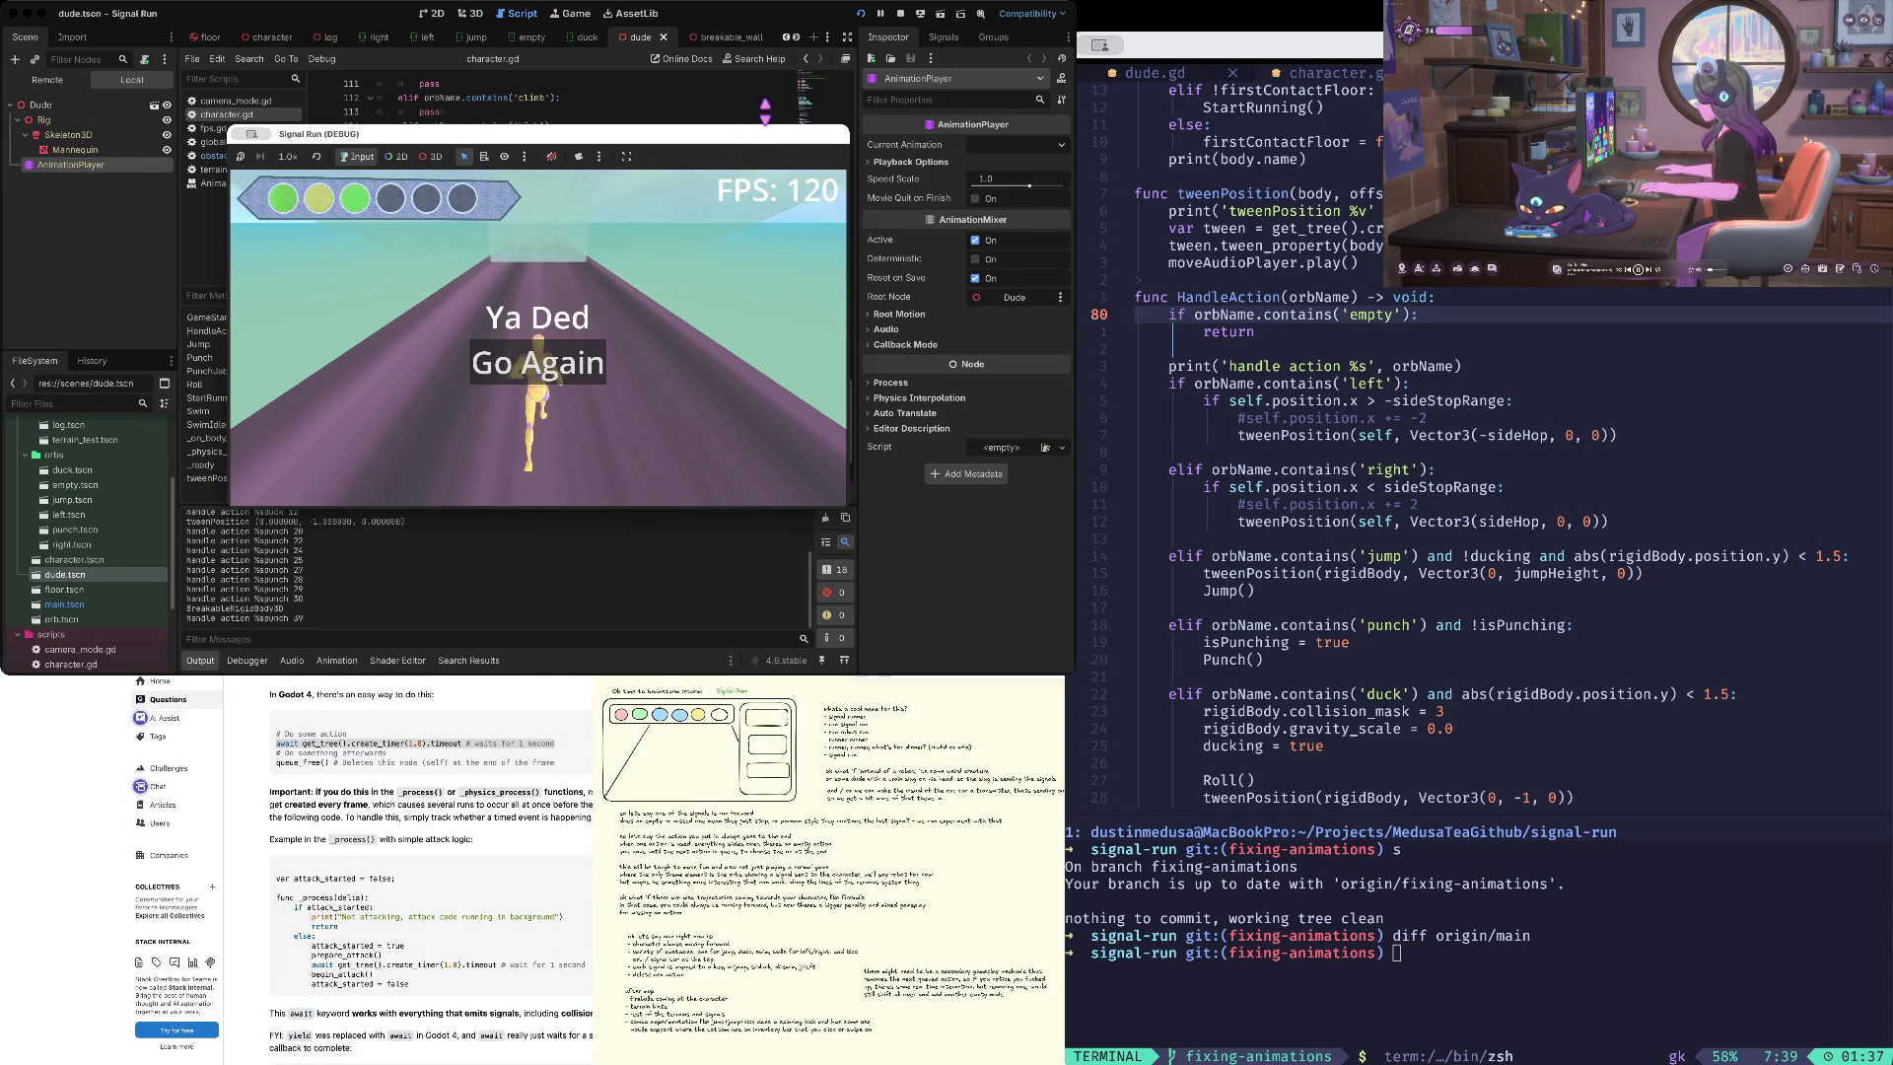
left_click(901, 16)
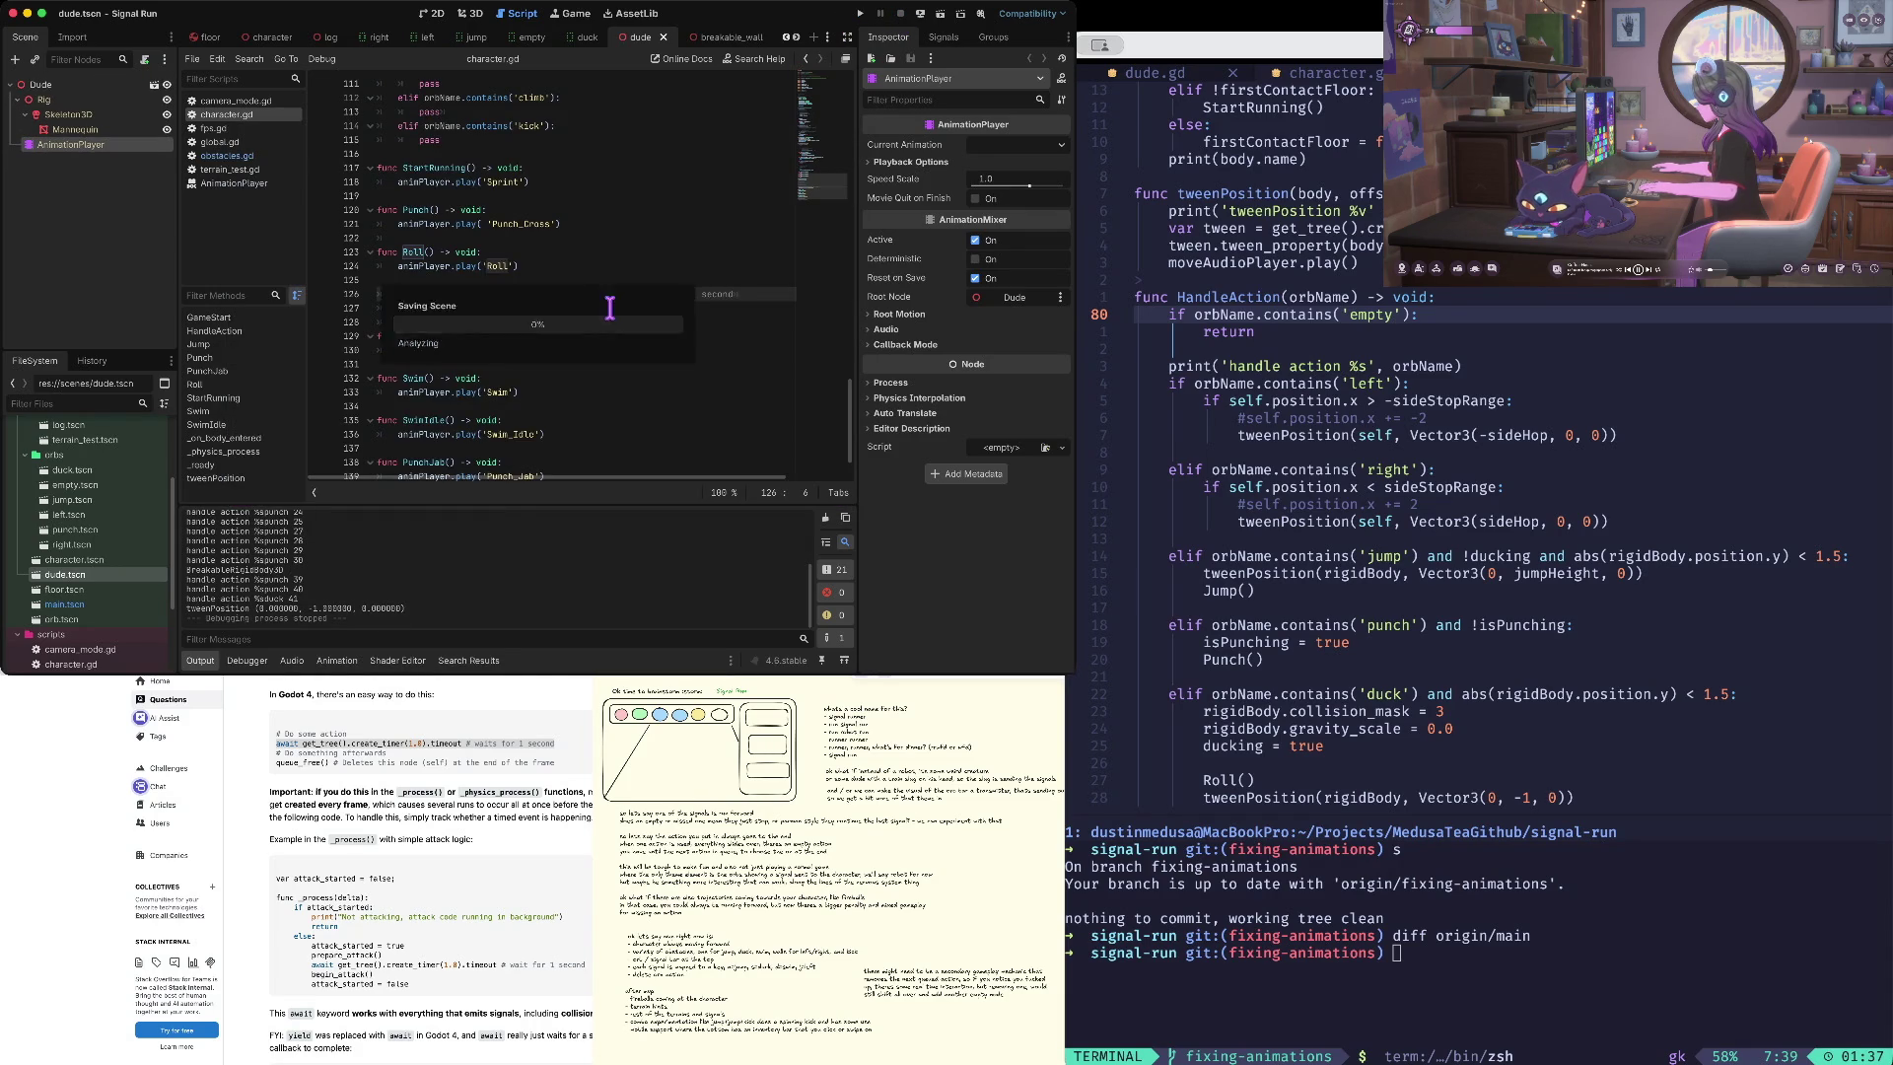
- Comment out the one-second await line in Roll()
scroll(442, 345, "down", 1)
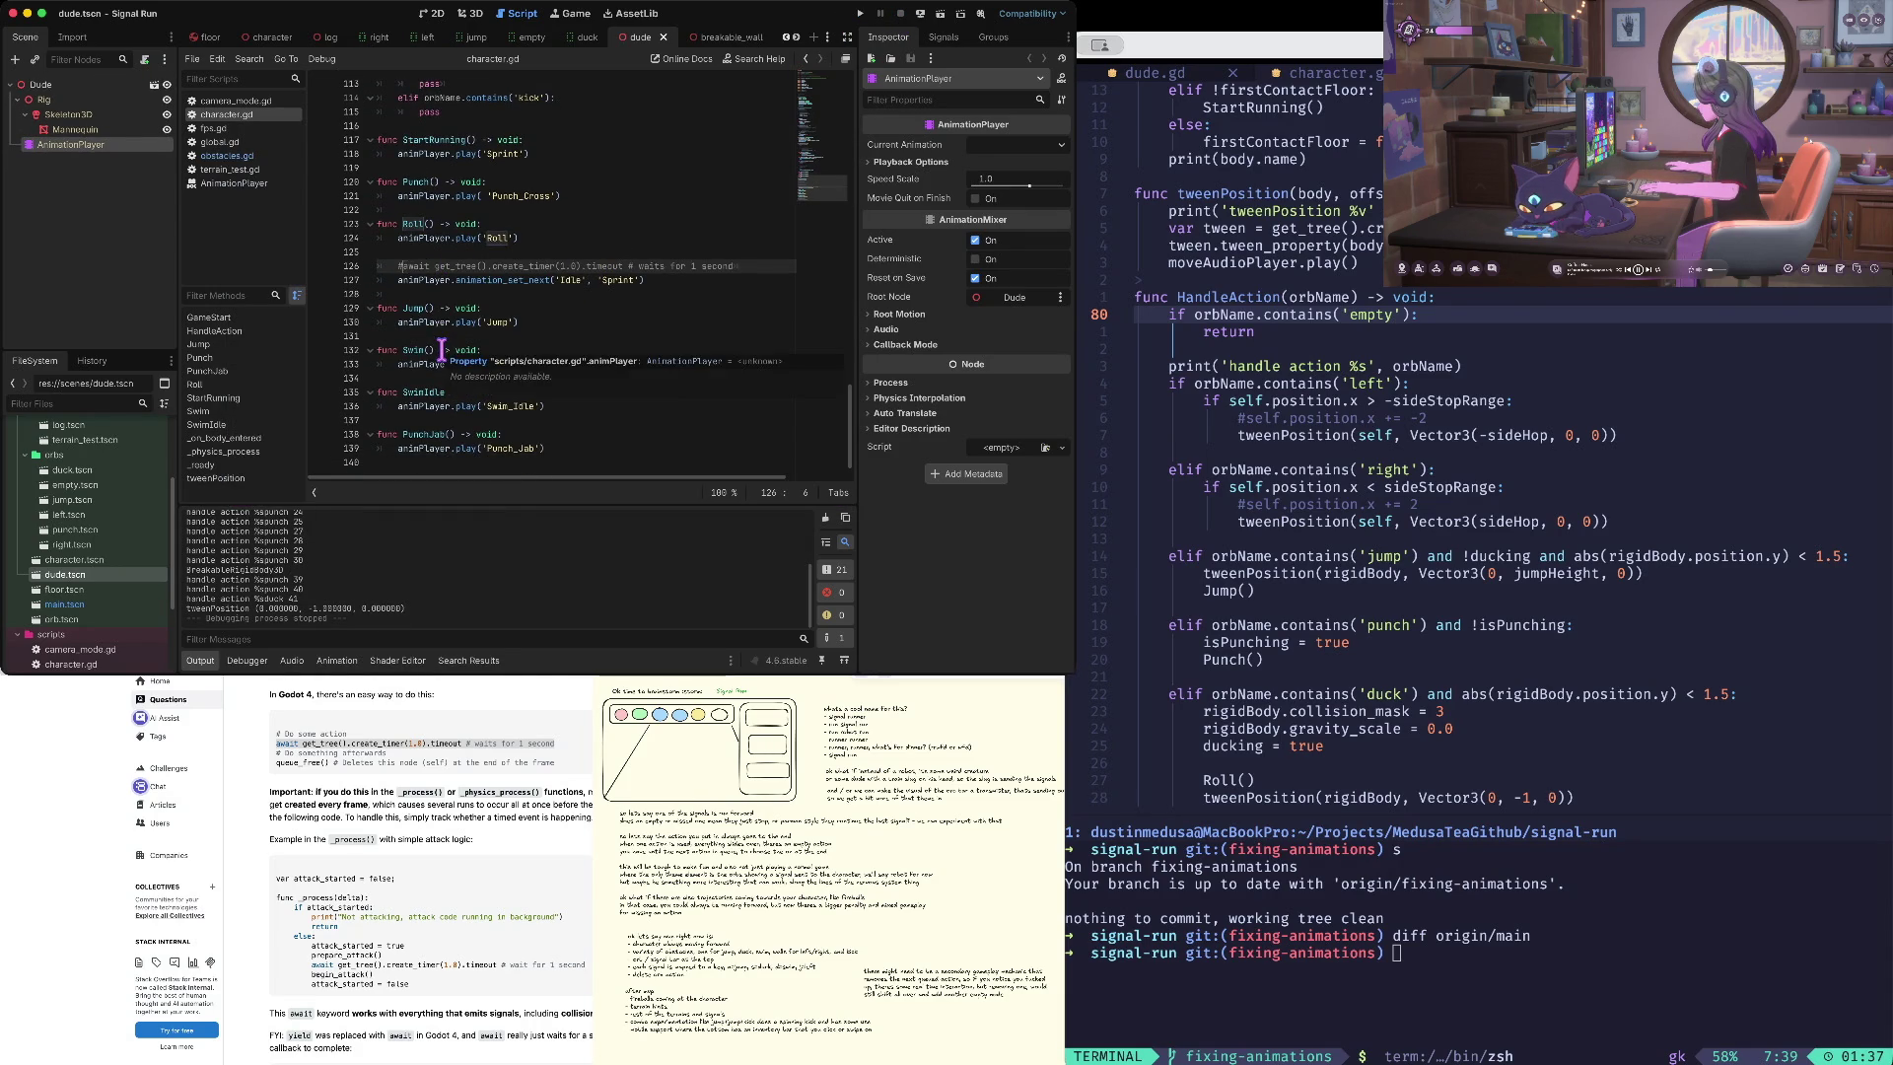
left_click(492, 281)
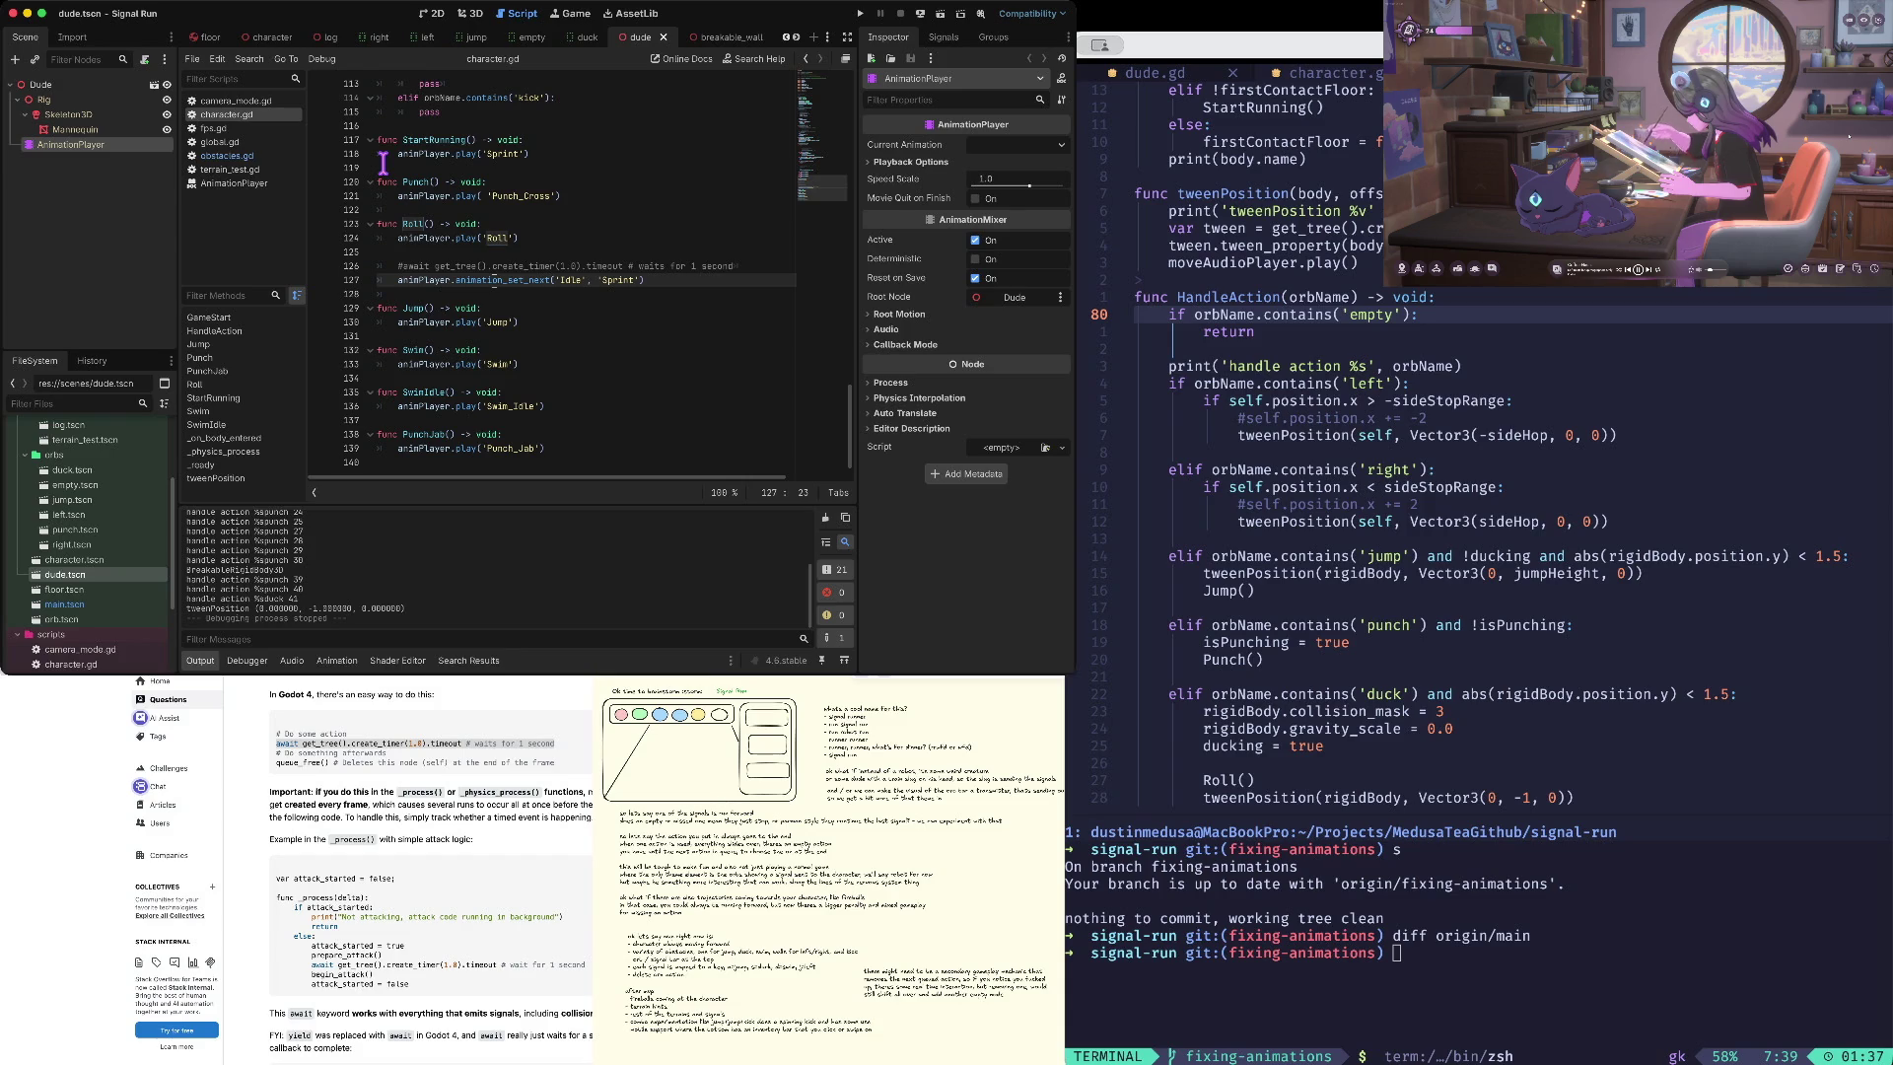
left_click(493, 350)
left_click(561, 280)
key("super+w")
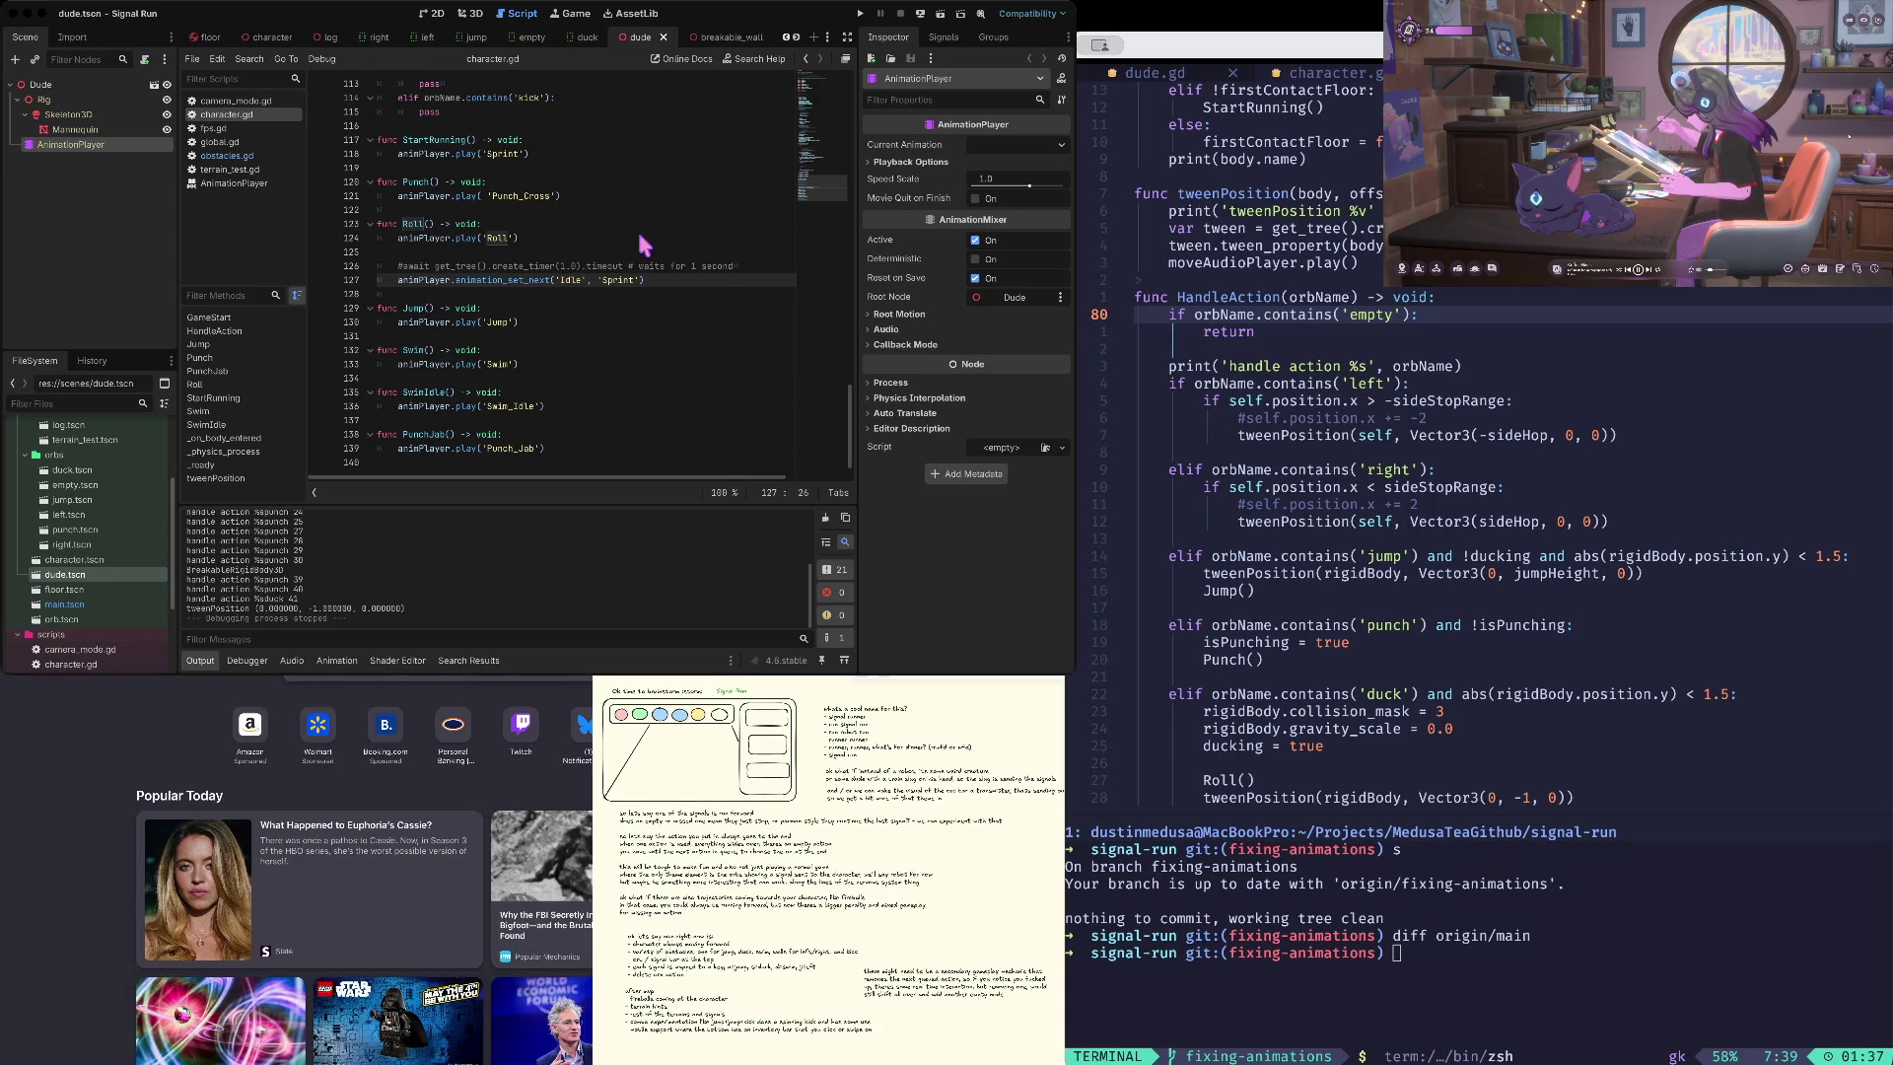
- Search 'animation set', open the Godot animation docs, and find animation_set_next on the AnimationPlayer page
type("animation set")
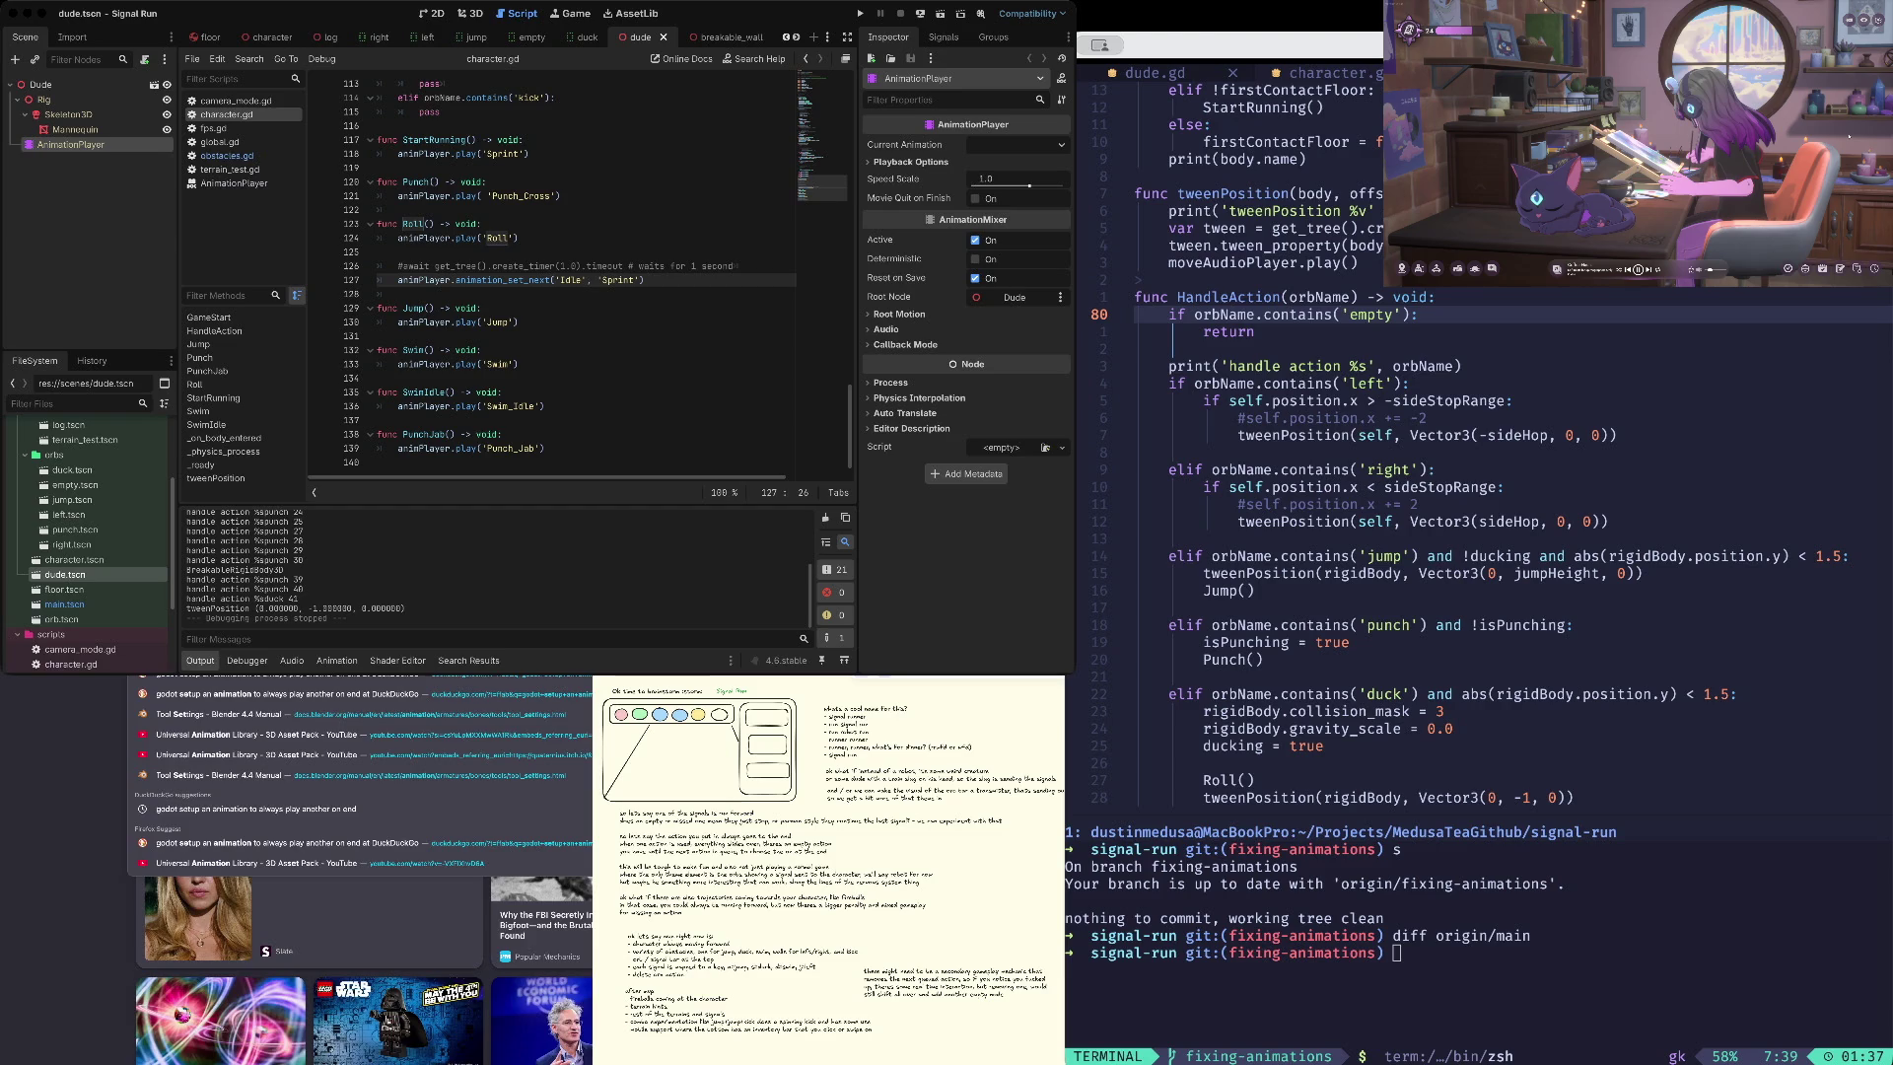
key("Return")
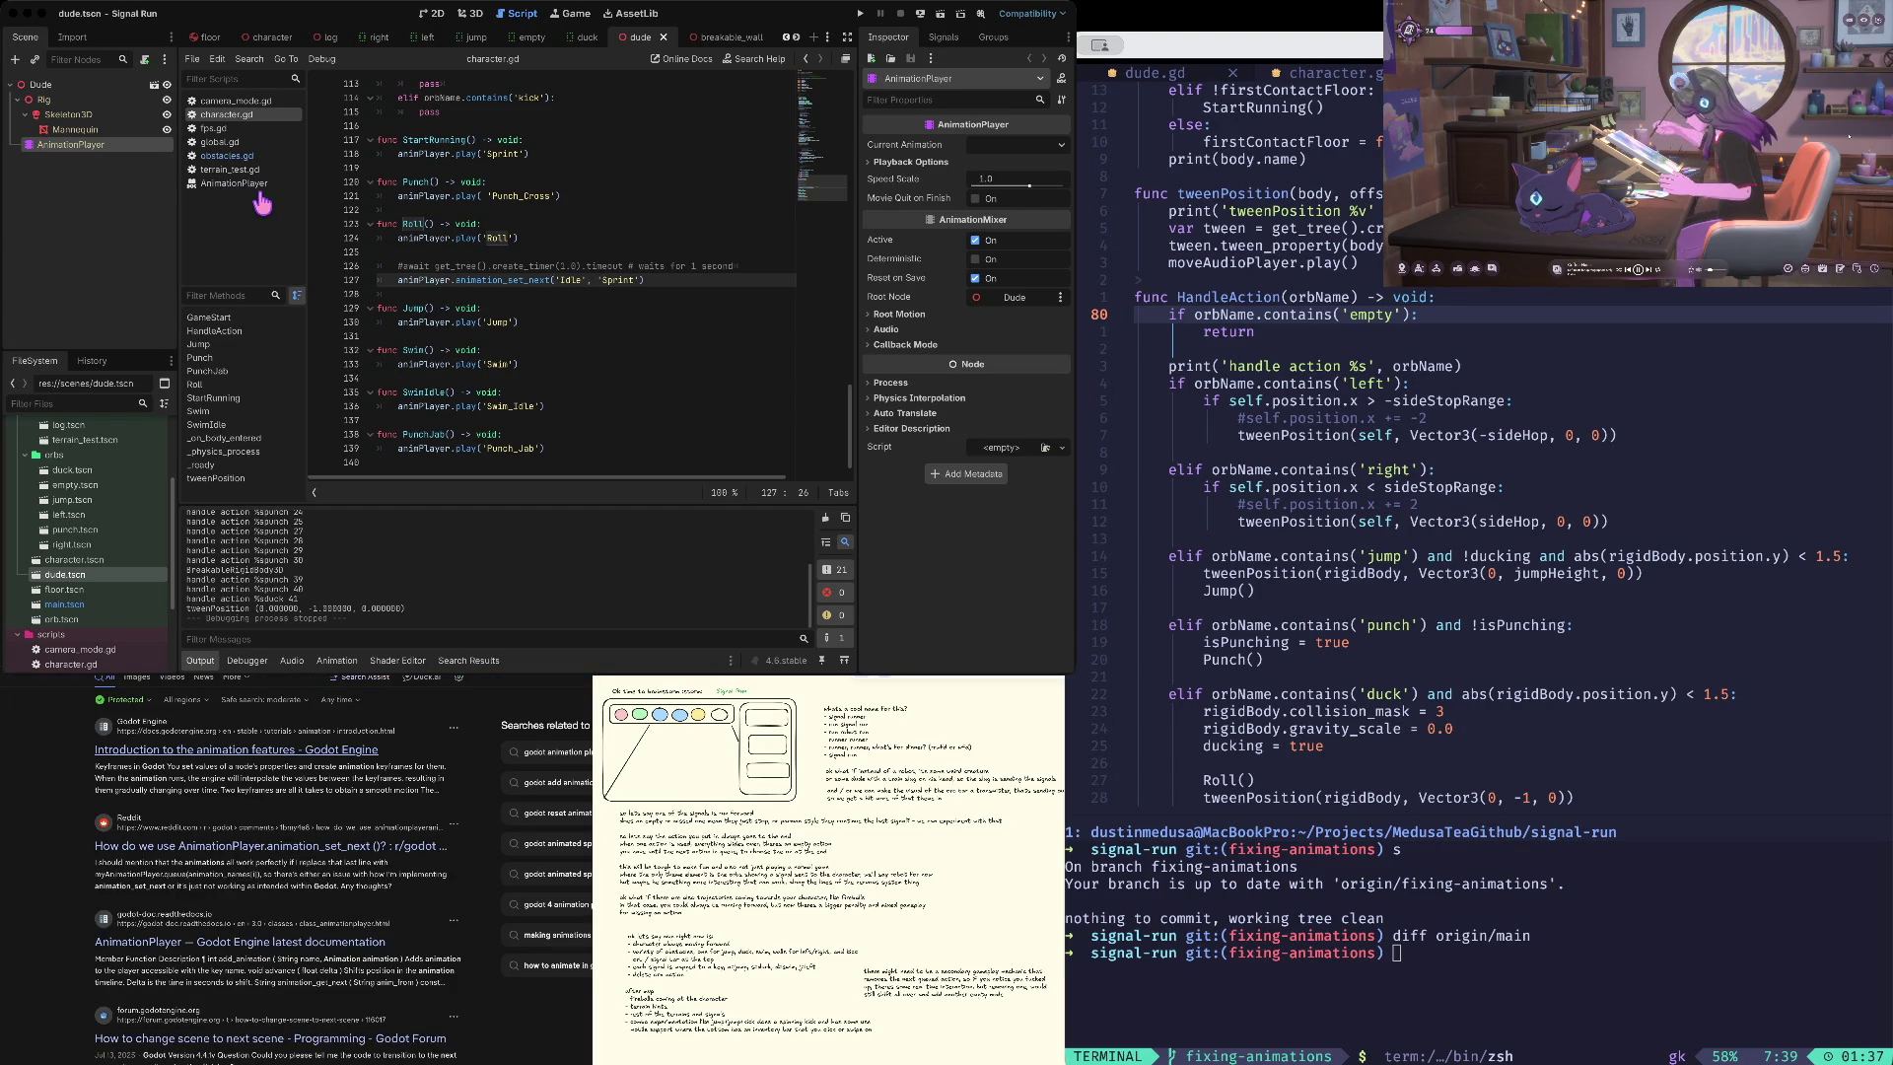
key("Return")
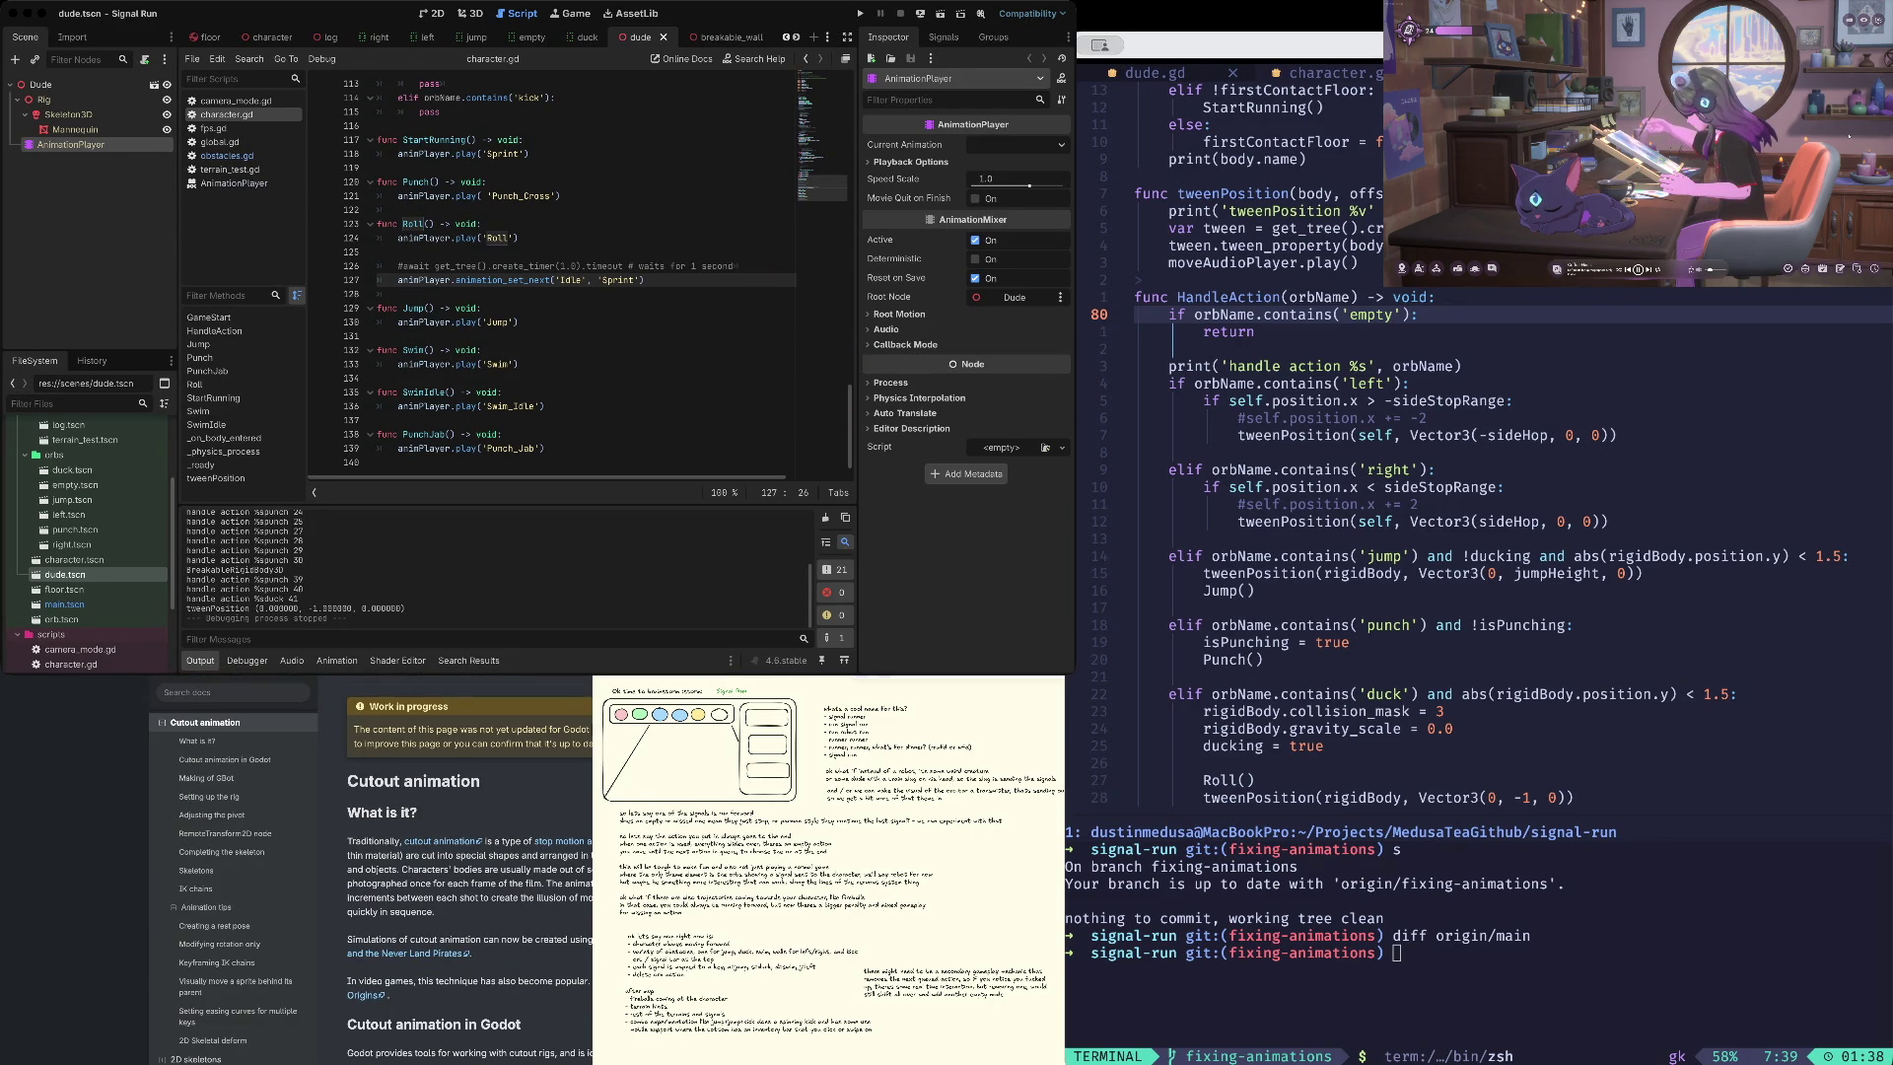
type("/an")
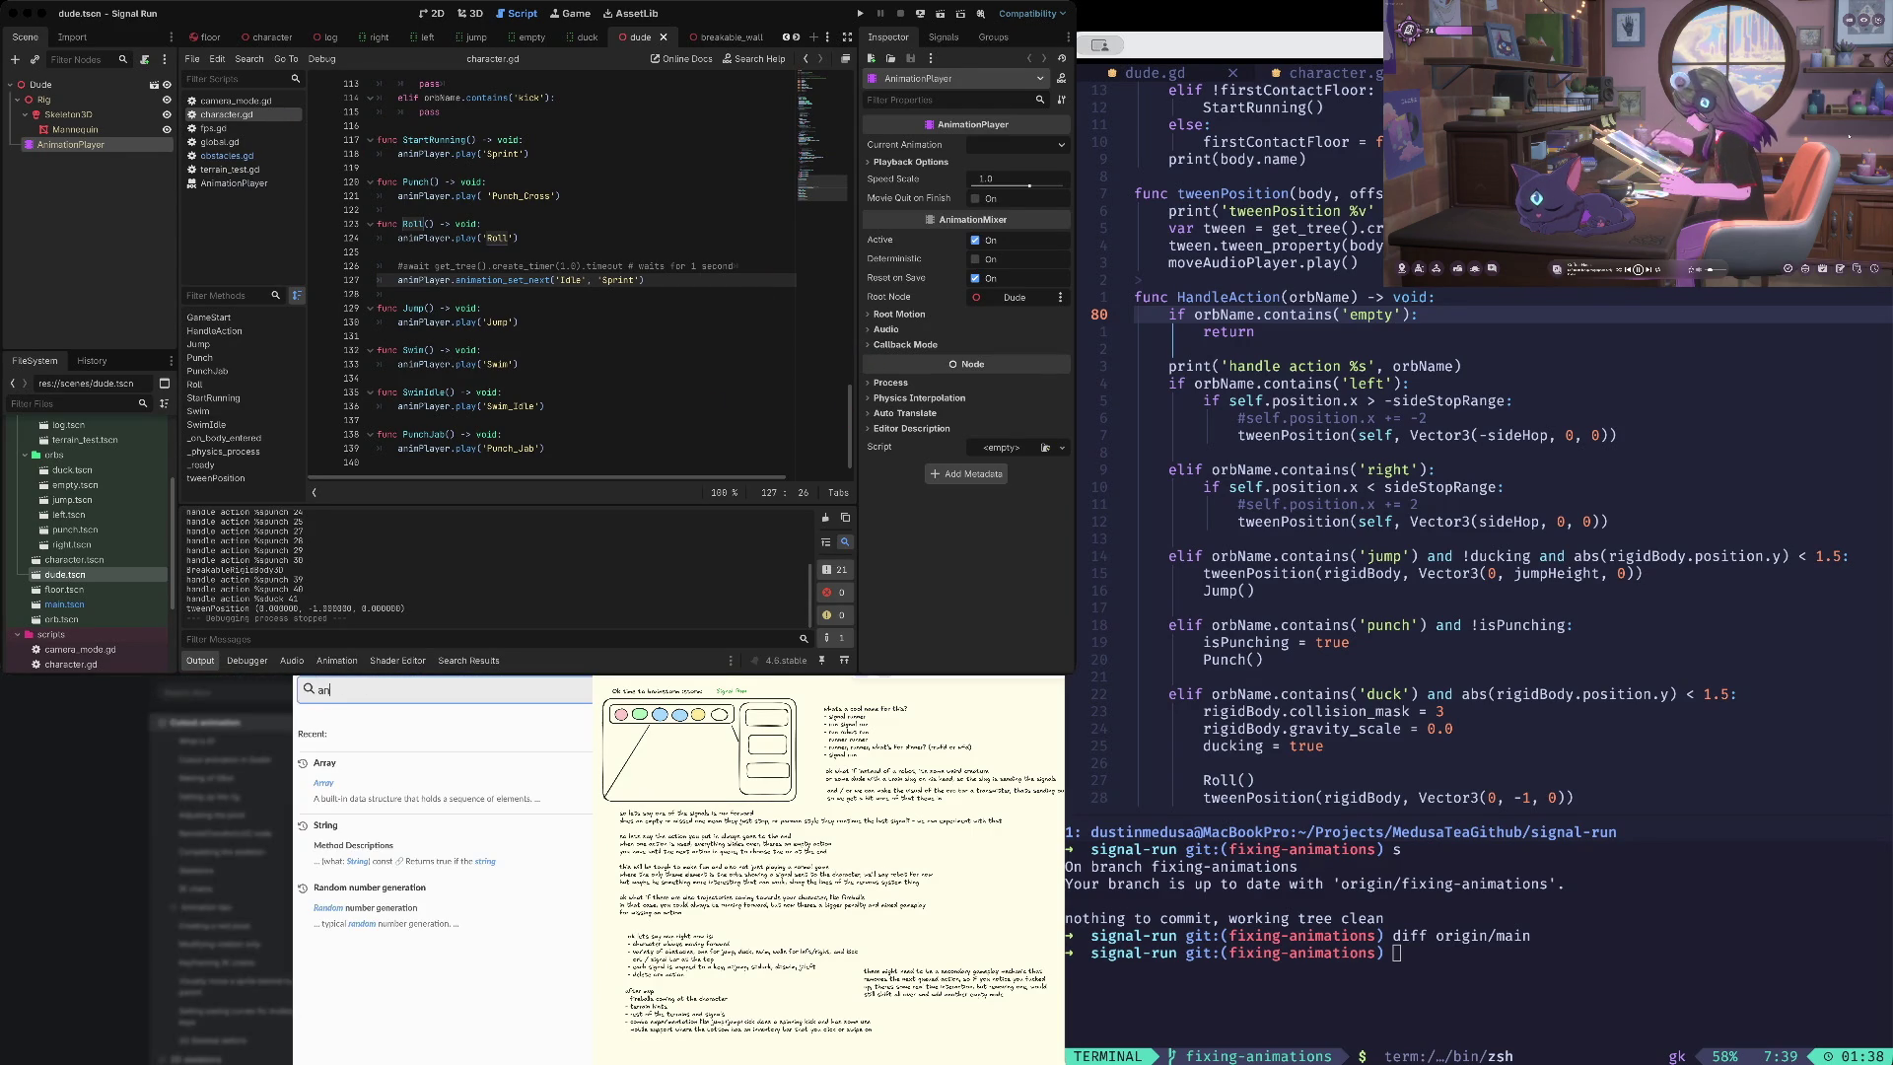
type("mation_set_next")
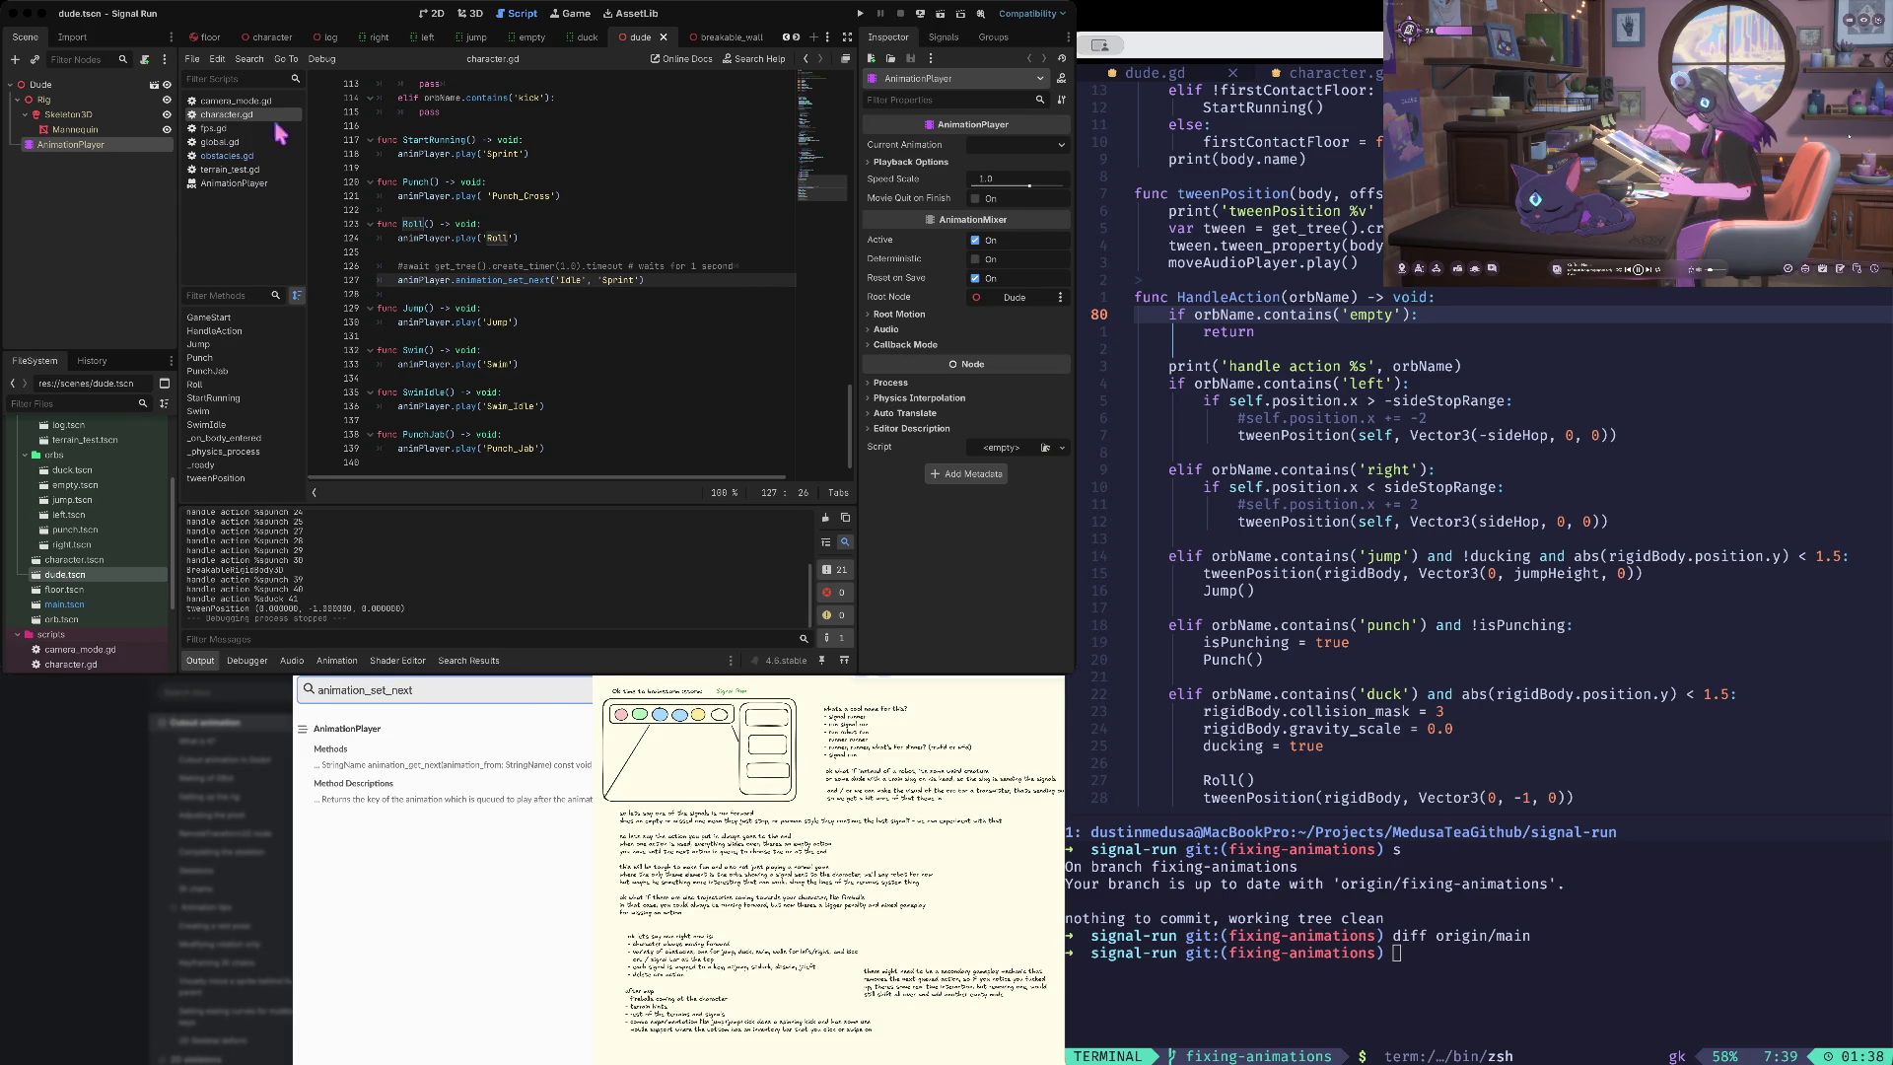
key("Return")
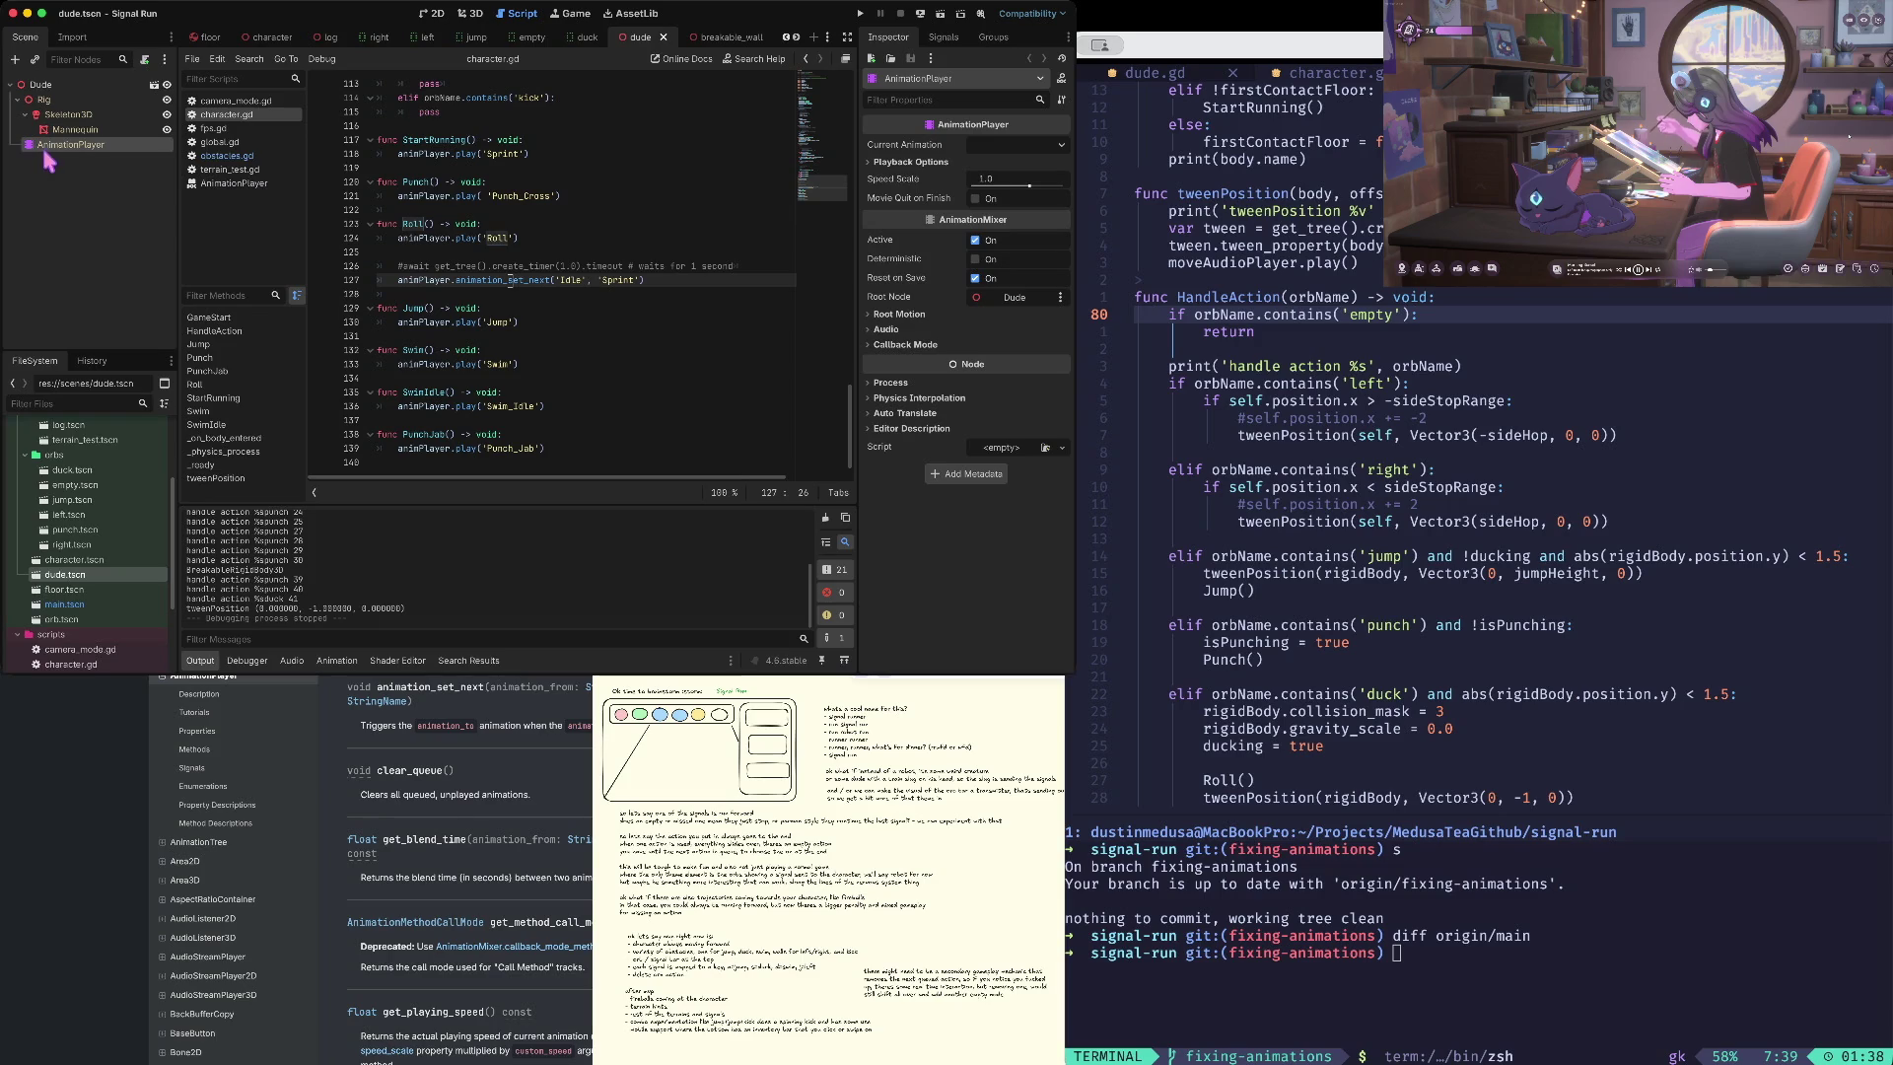
left_click(69, 117)
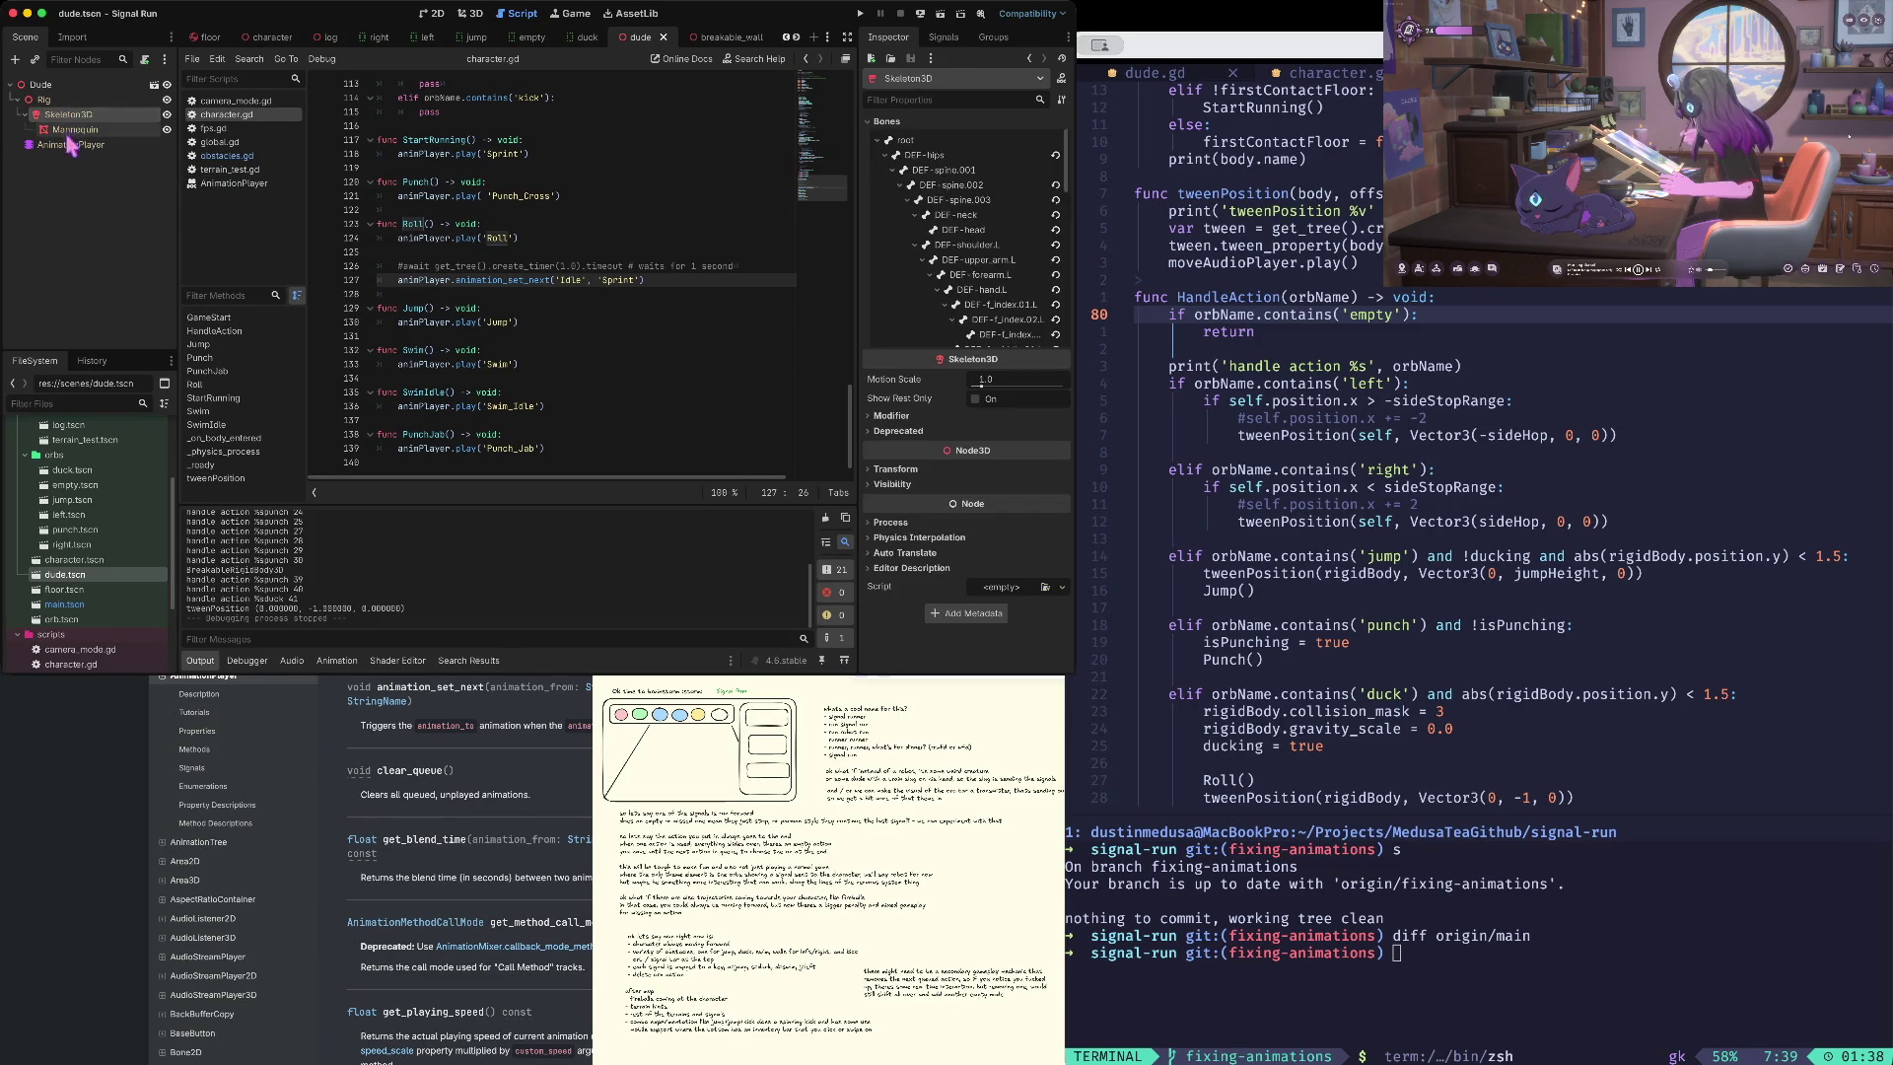
- Select AnimationPlayer, browse its library in Manage Animations, then close it and scroll the track list
left_click(77, 145)
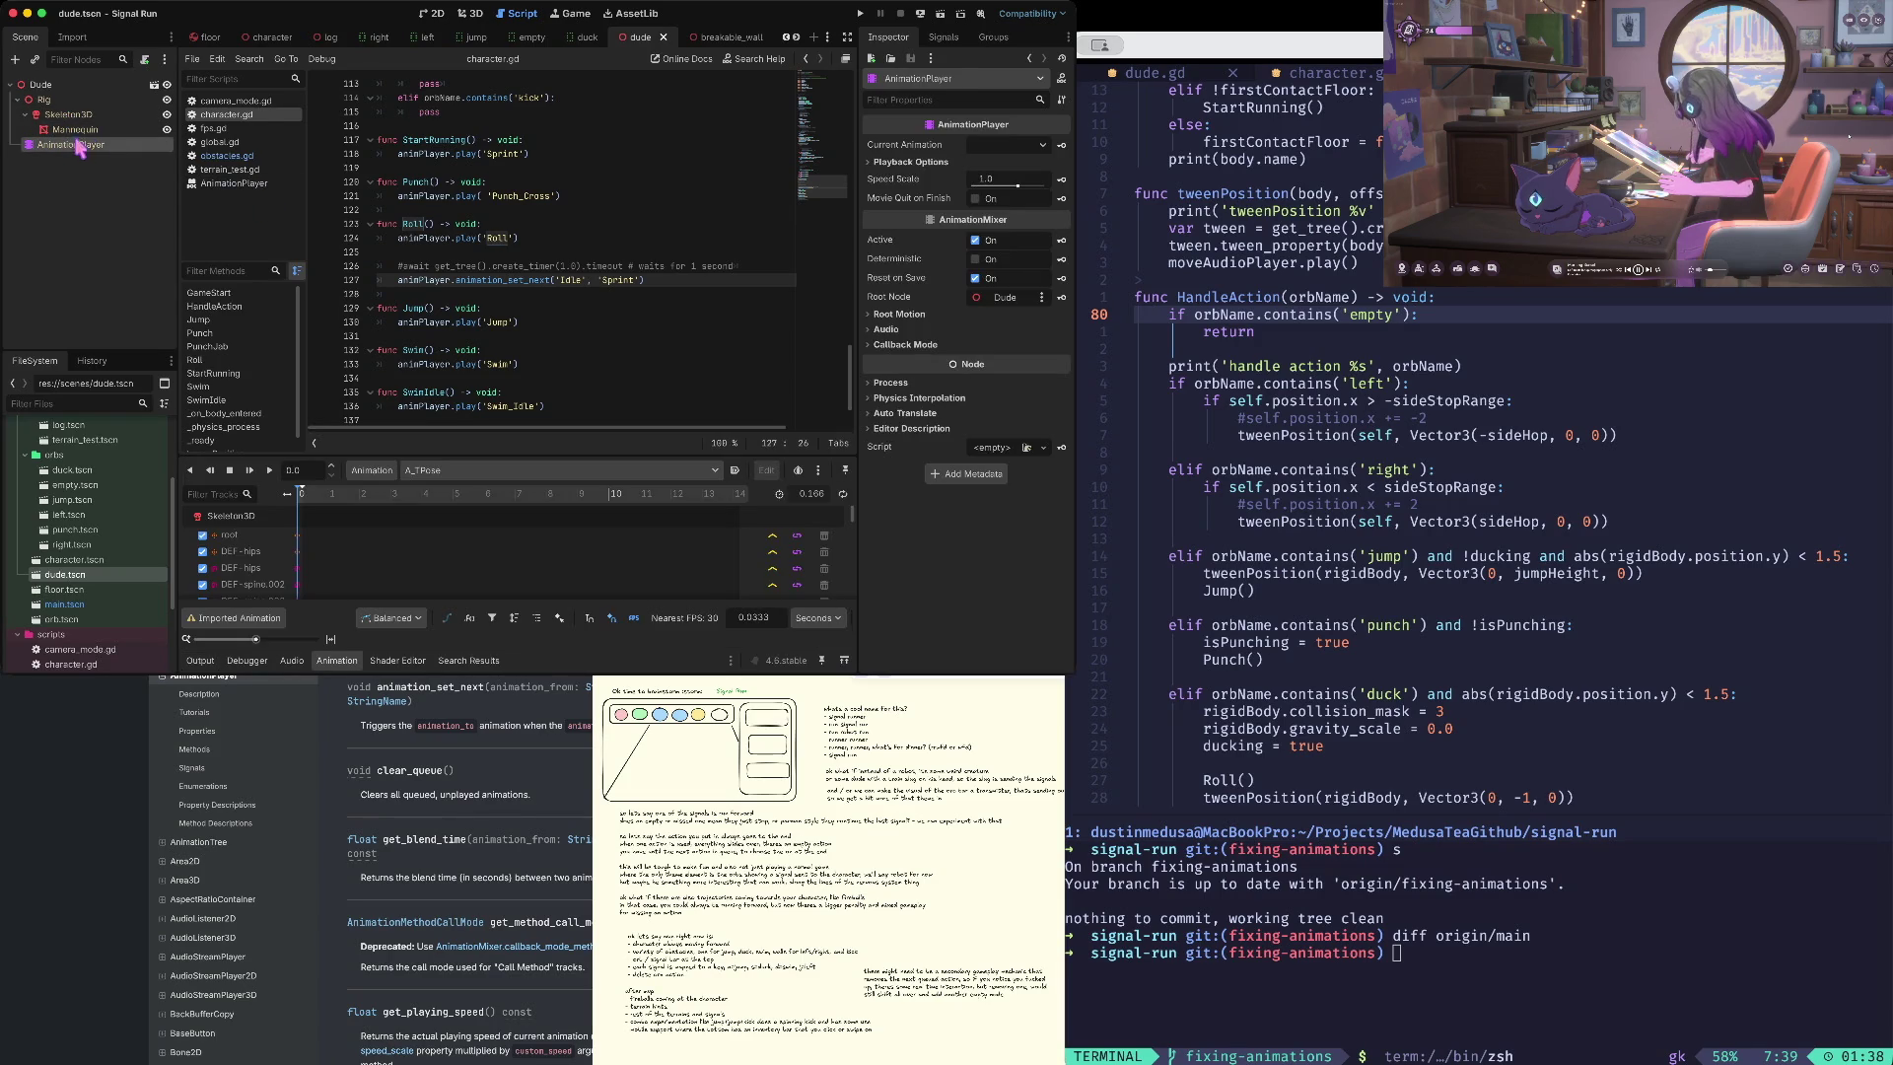
left_click(392, 470)
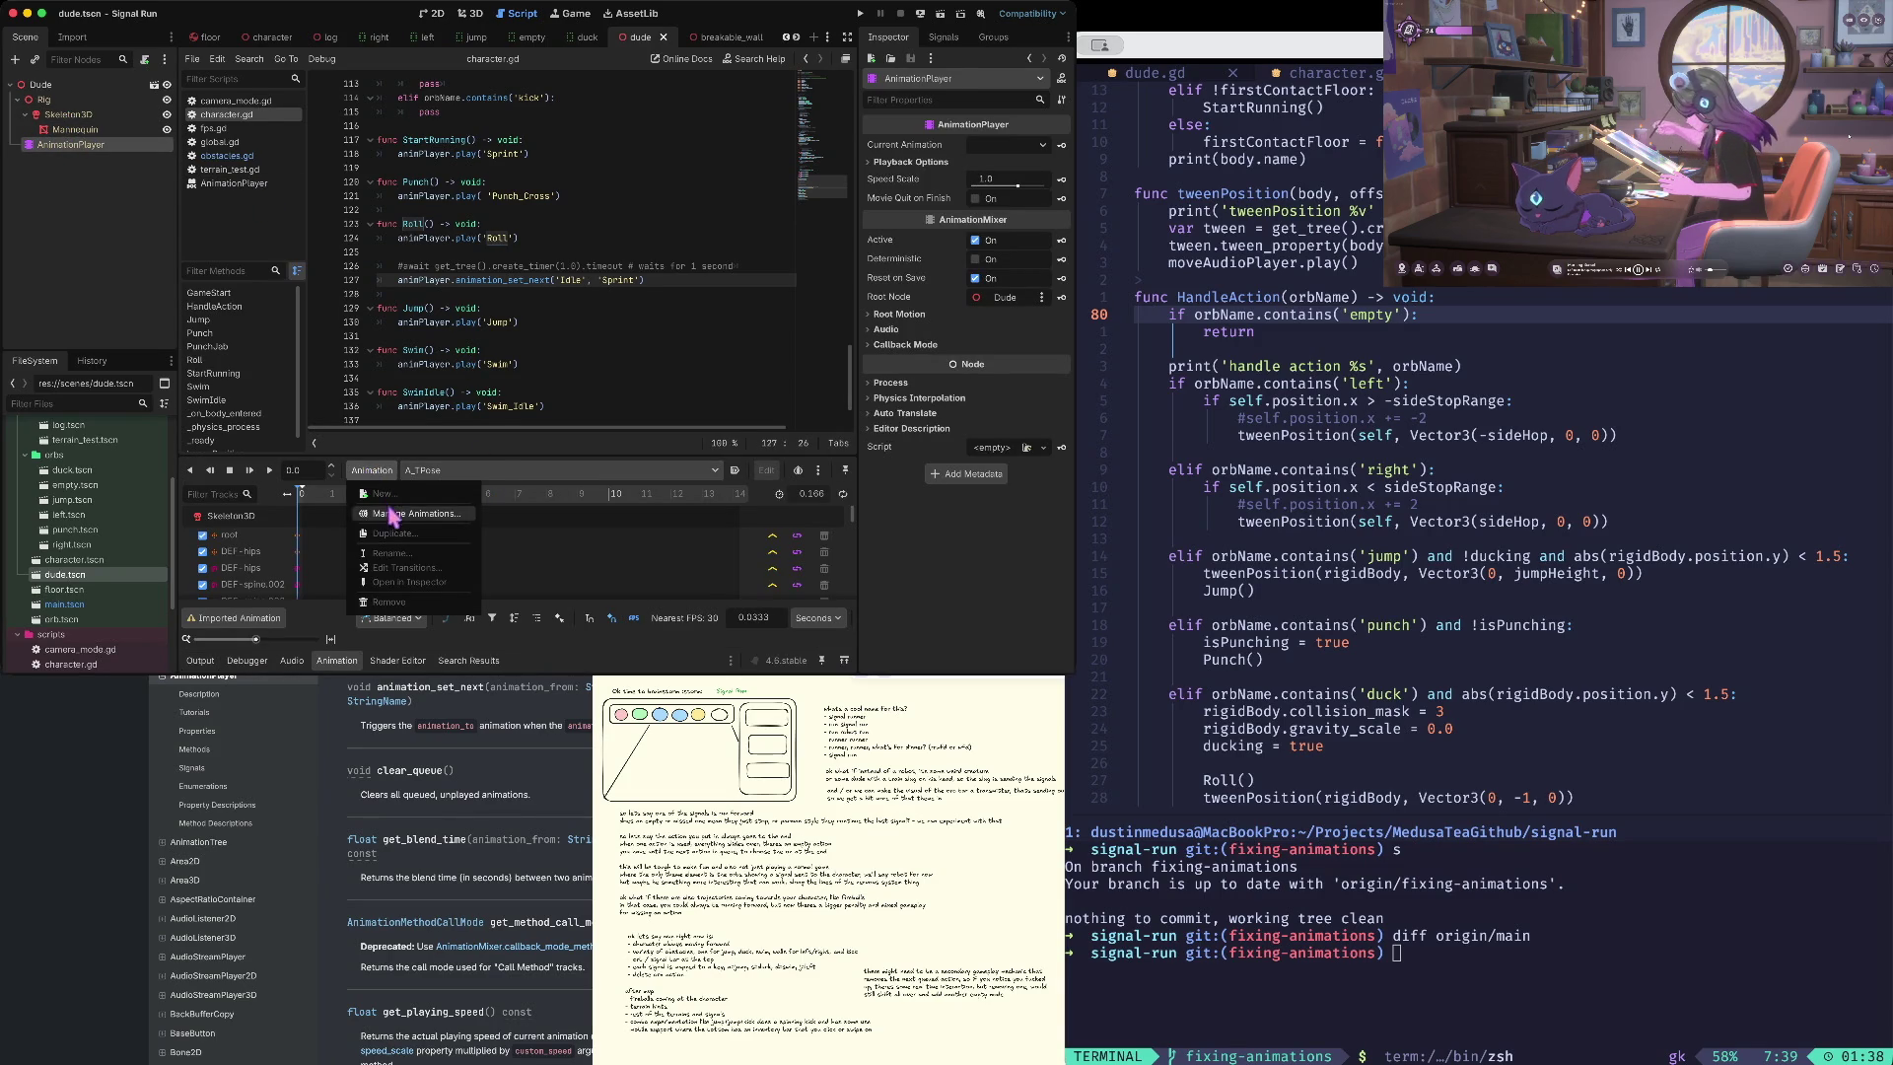
left_click(392, 514)
scroll(402, 380, "down", 10)
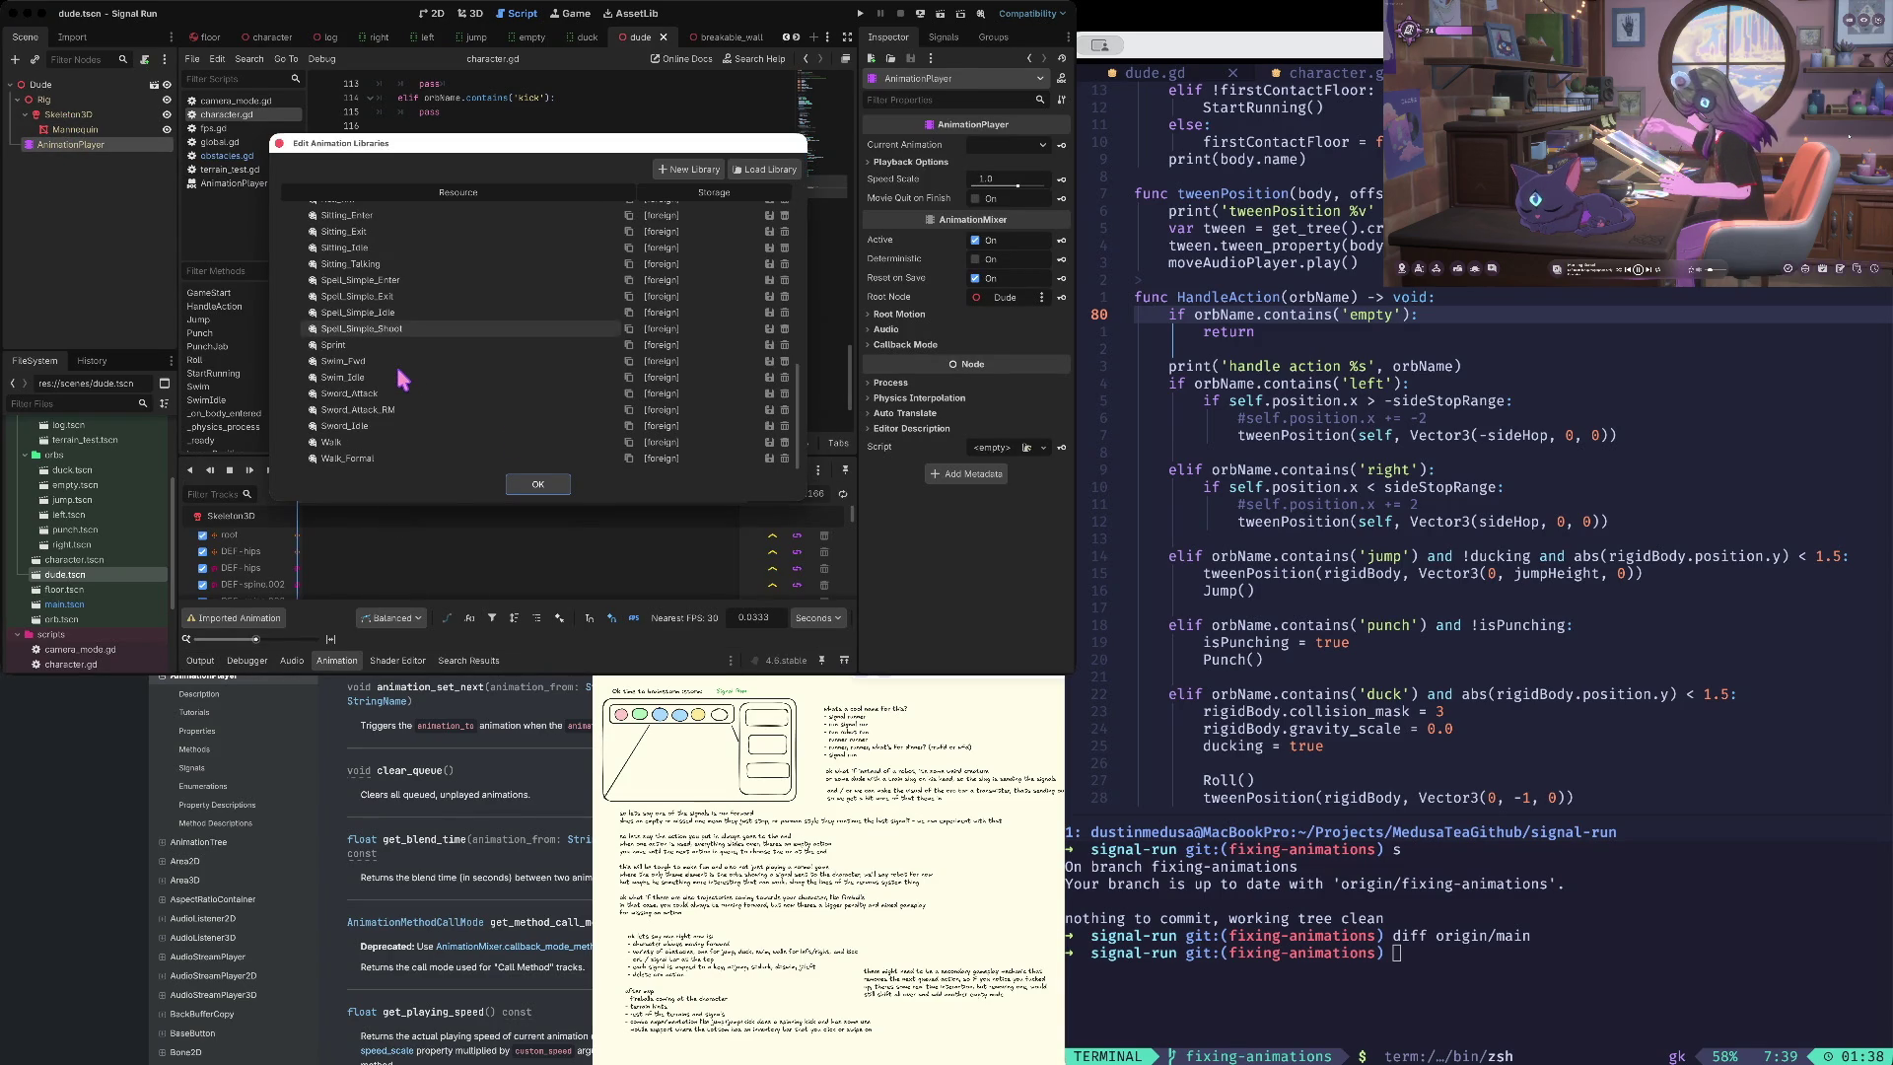
left_click(541, 485)
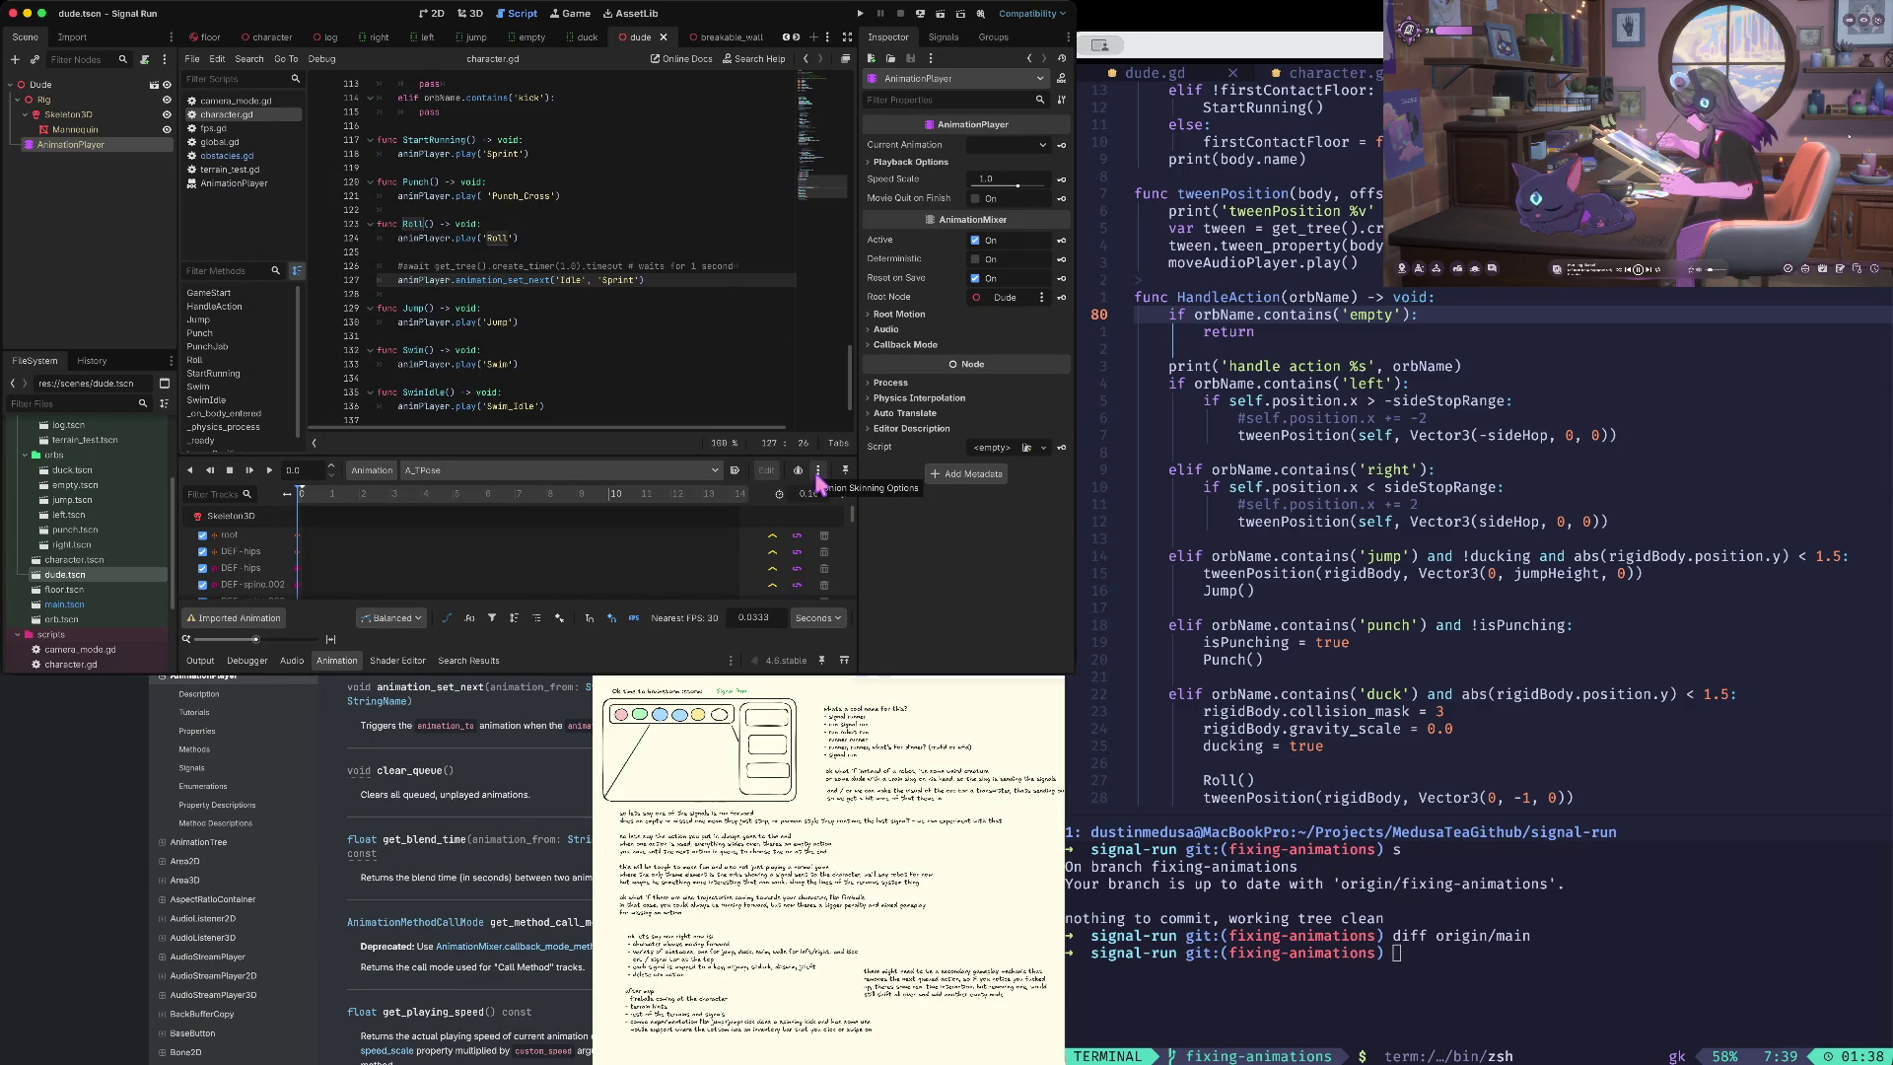
scroll(695, 590, "down", 10)
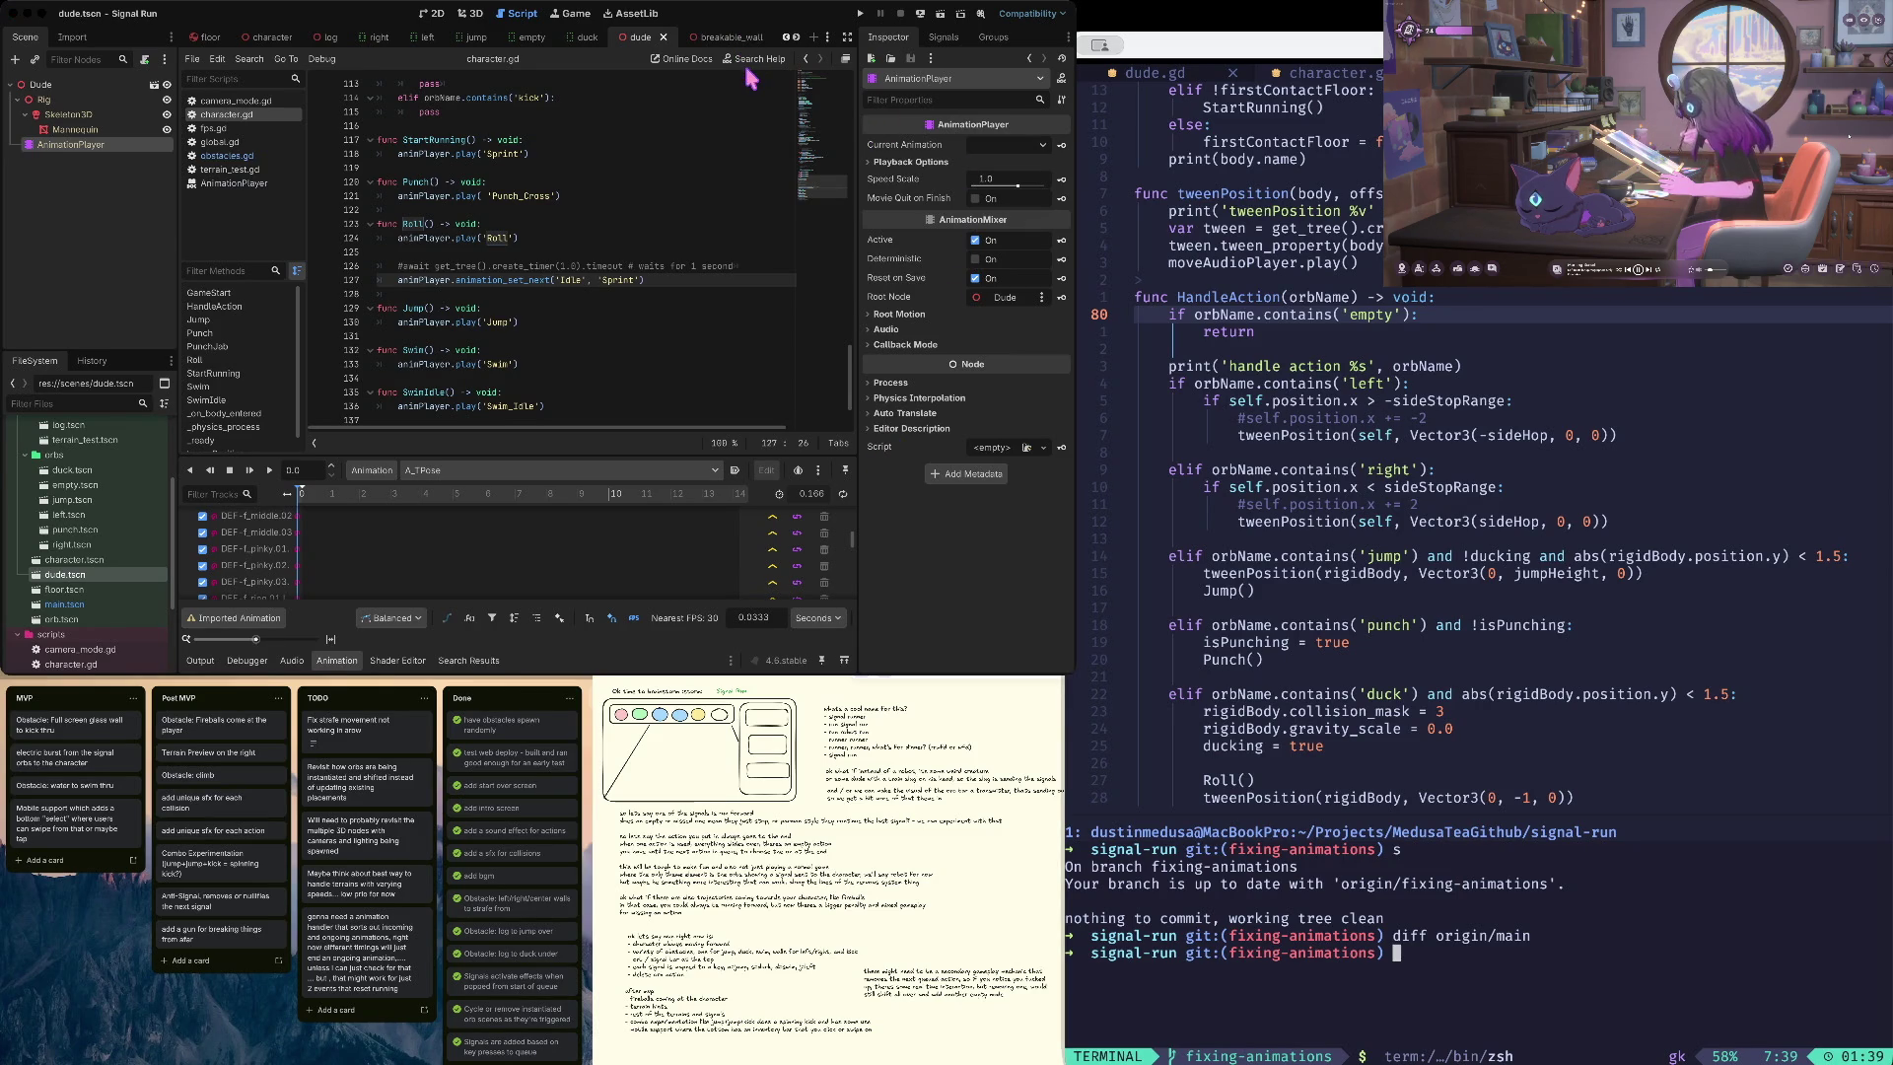
- Run the game from the Roll() await line to test the roll, then stop after the game-over screen
left_click(452, 266)
left_click(480, 224)
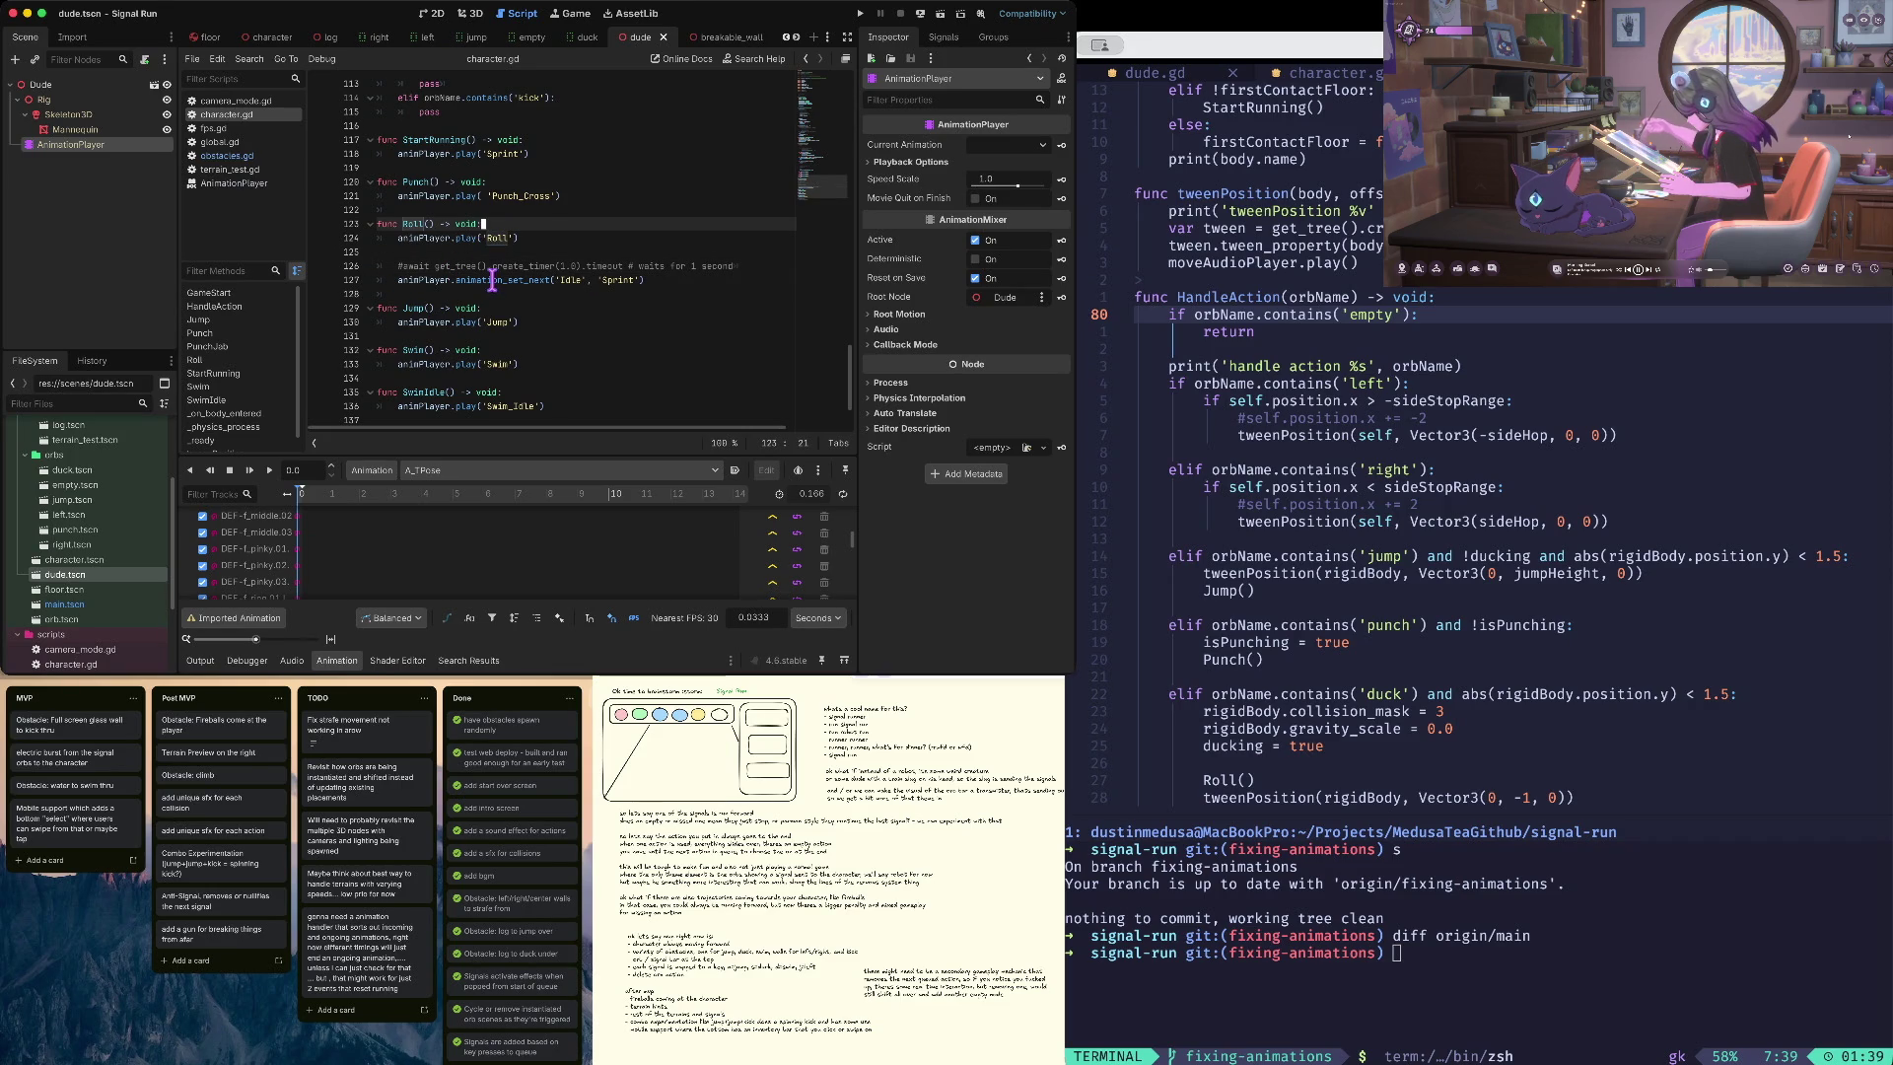
mouse_move(492, 281)
left_click(431, 267)
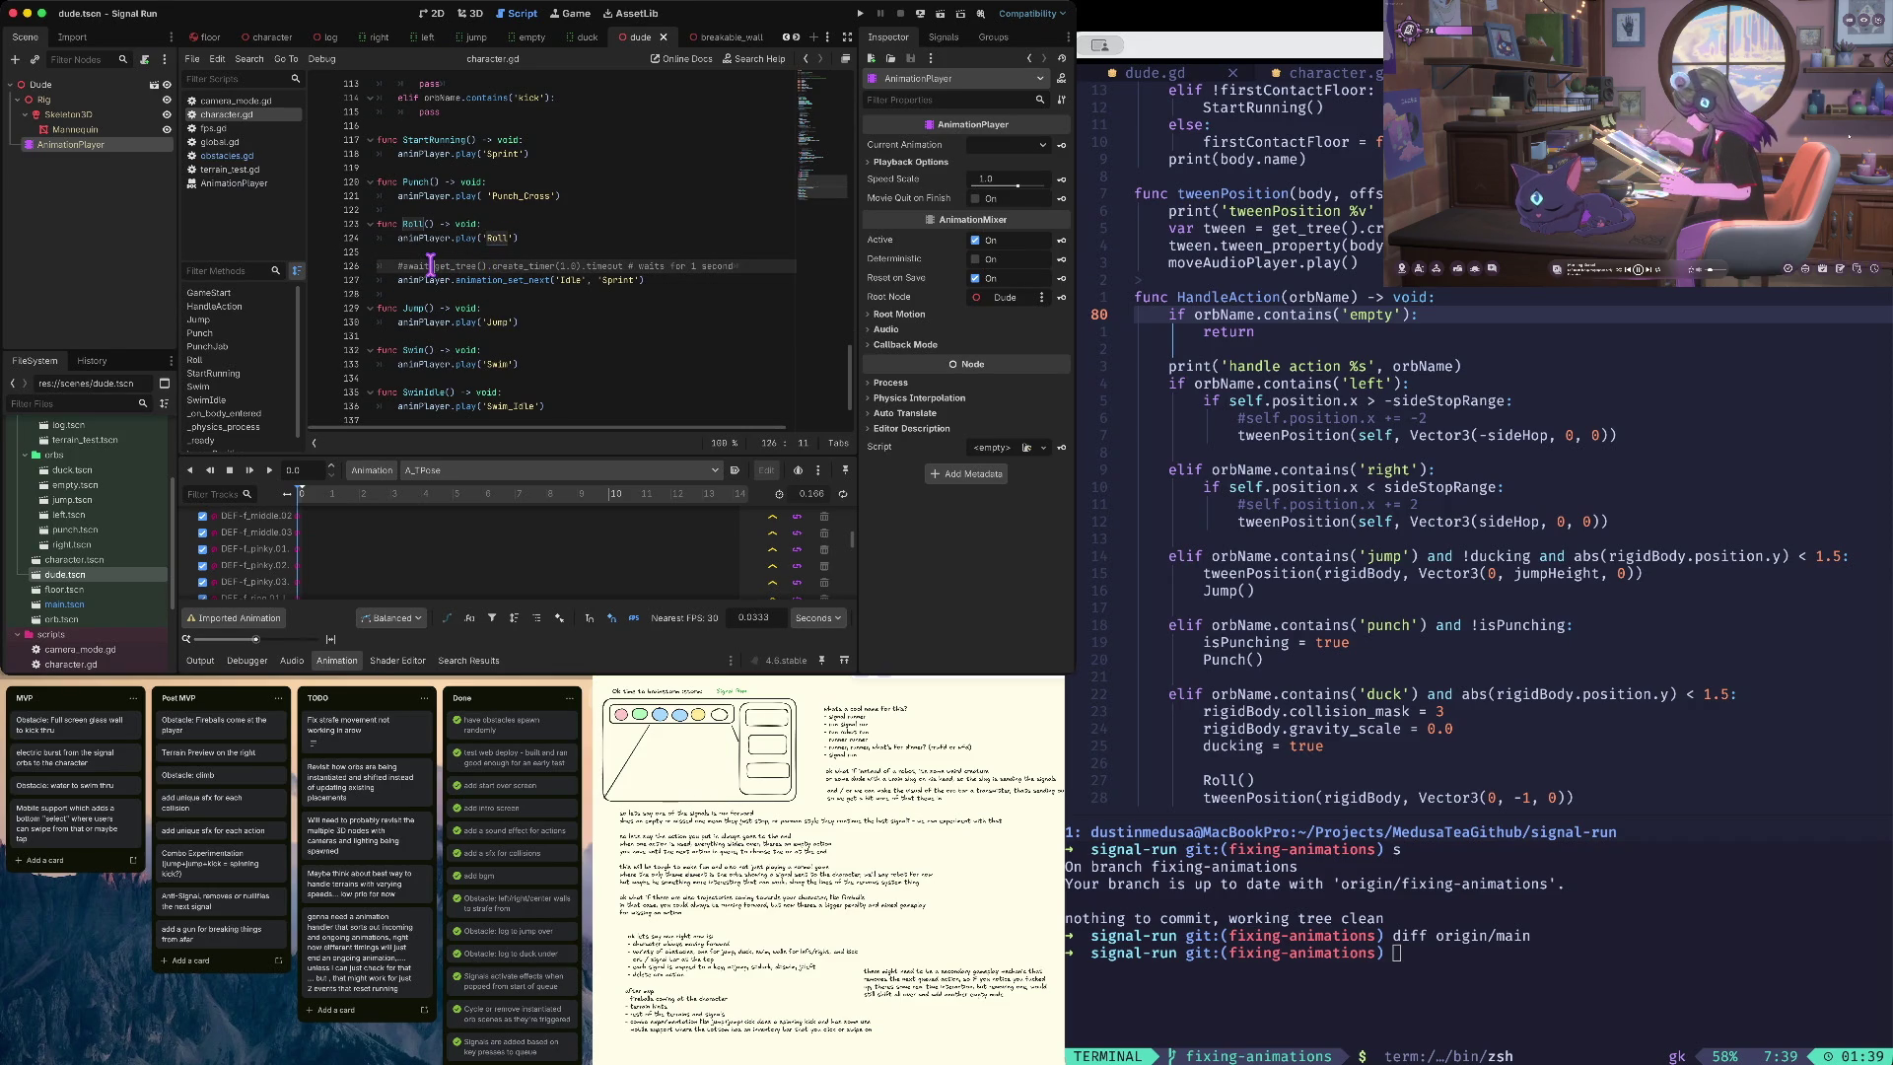
key("super+b")
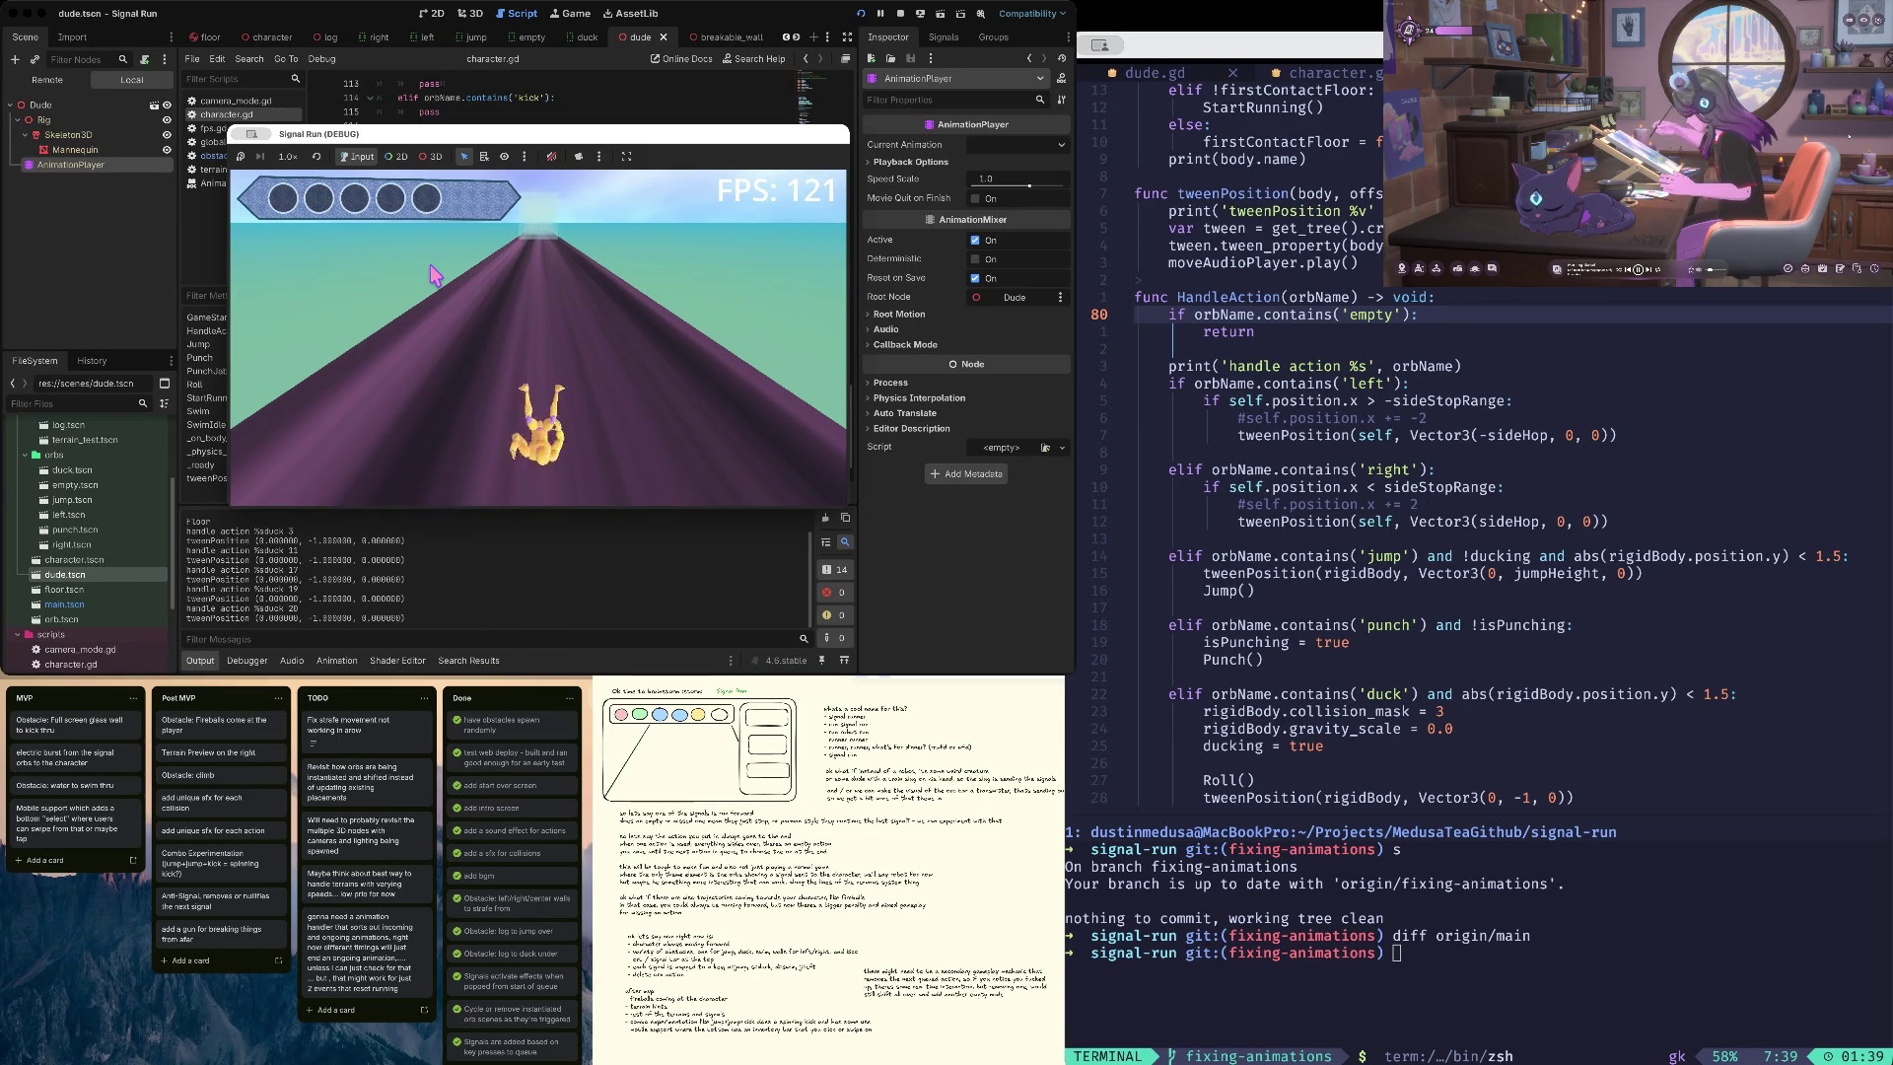
left_click(901, 17)
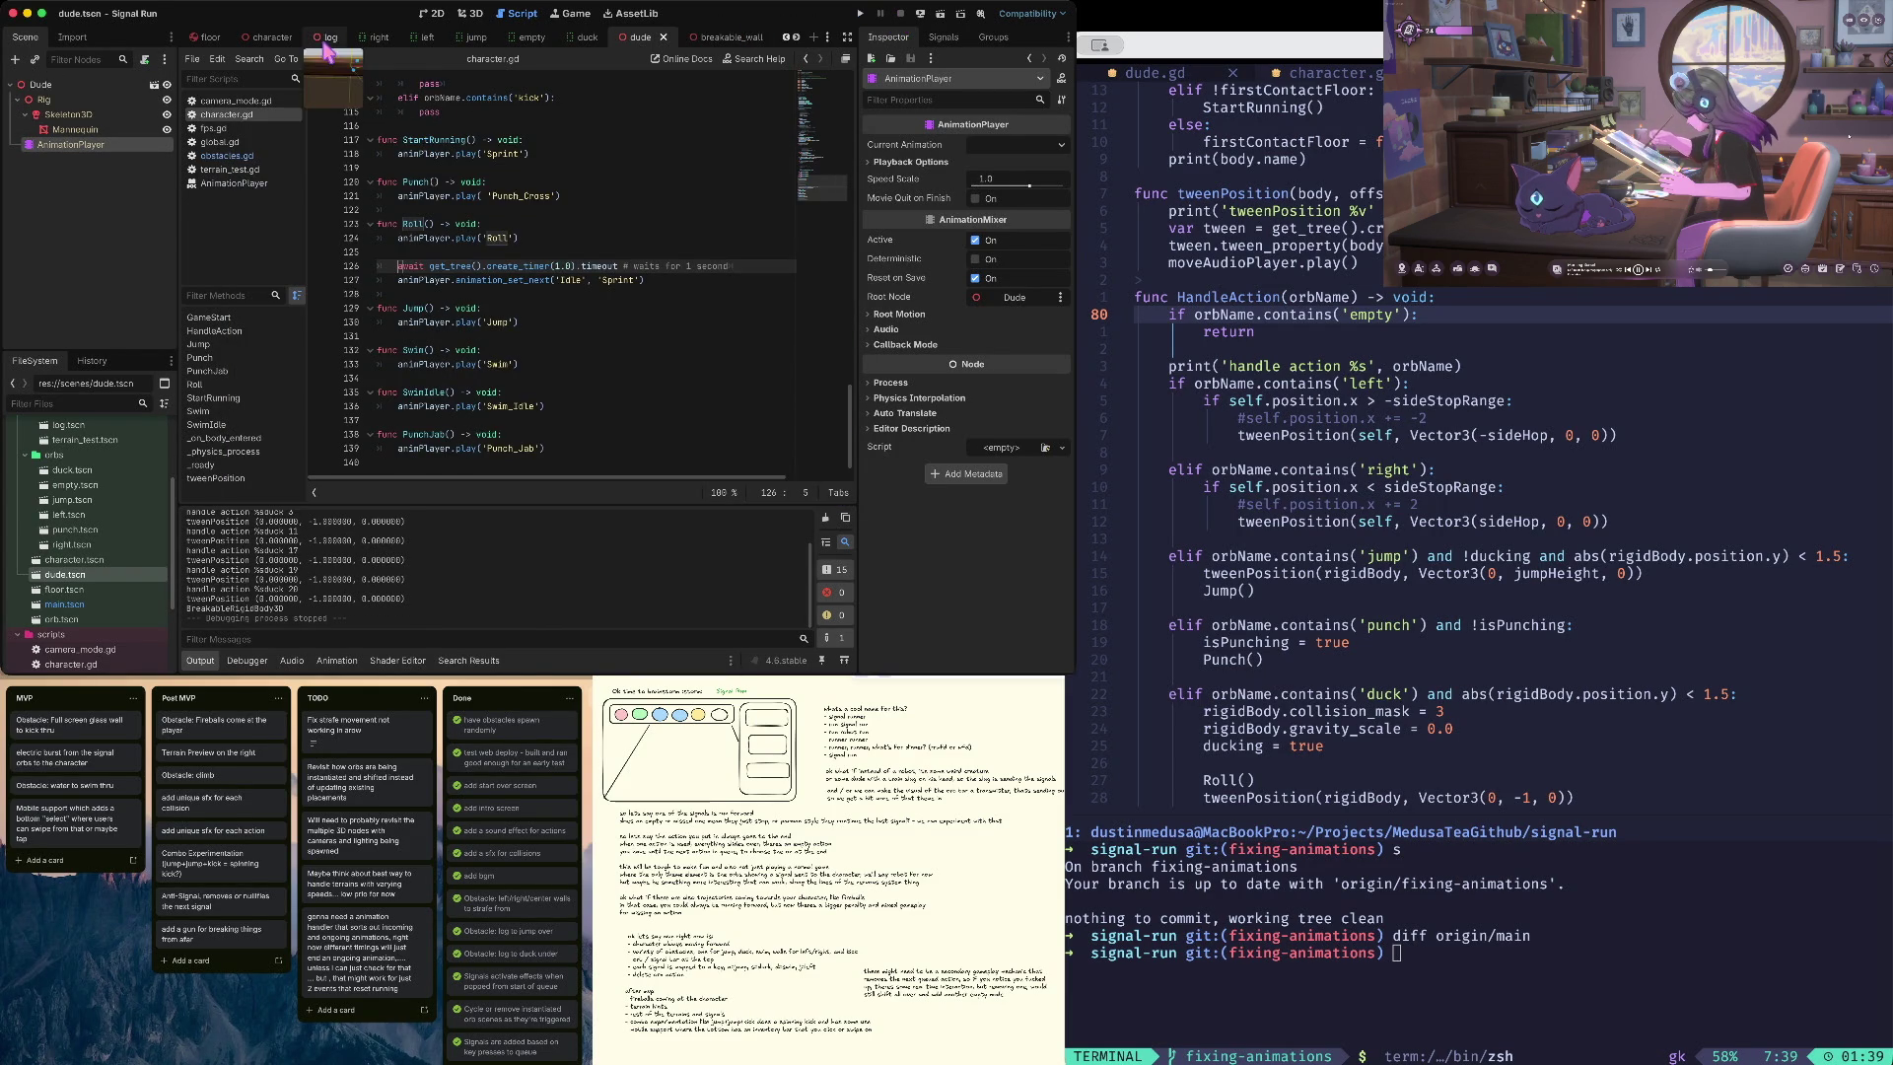
- Open breakable_wall.tscn from scenes/obstacles in the 3D view, folding BreakableRigidBody3D's children
left_click(509, 357)
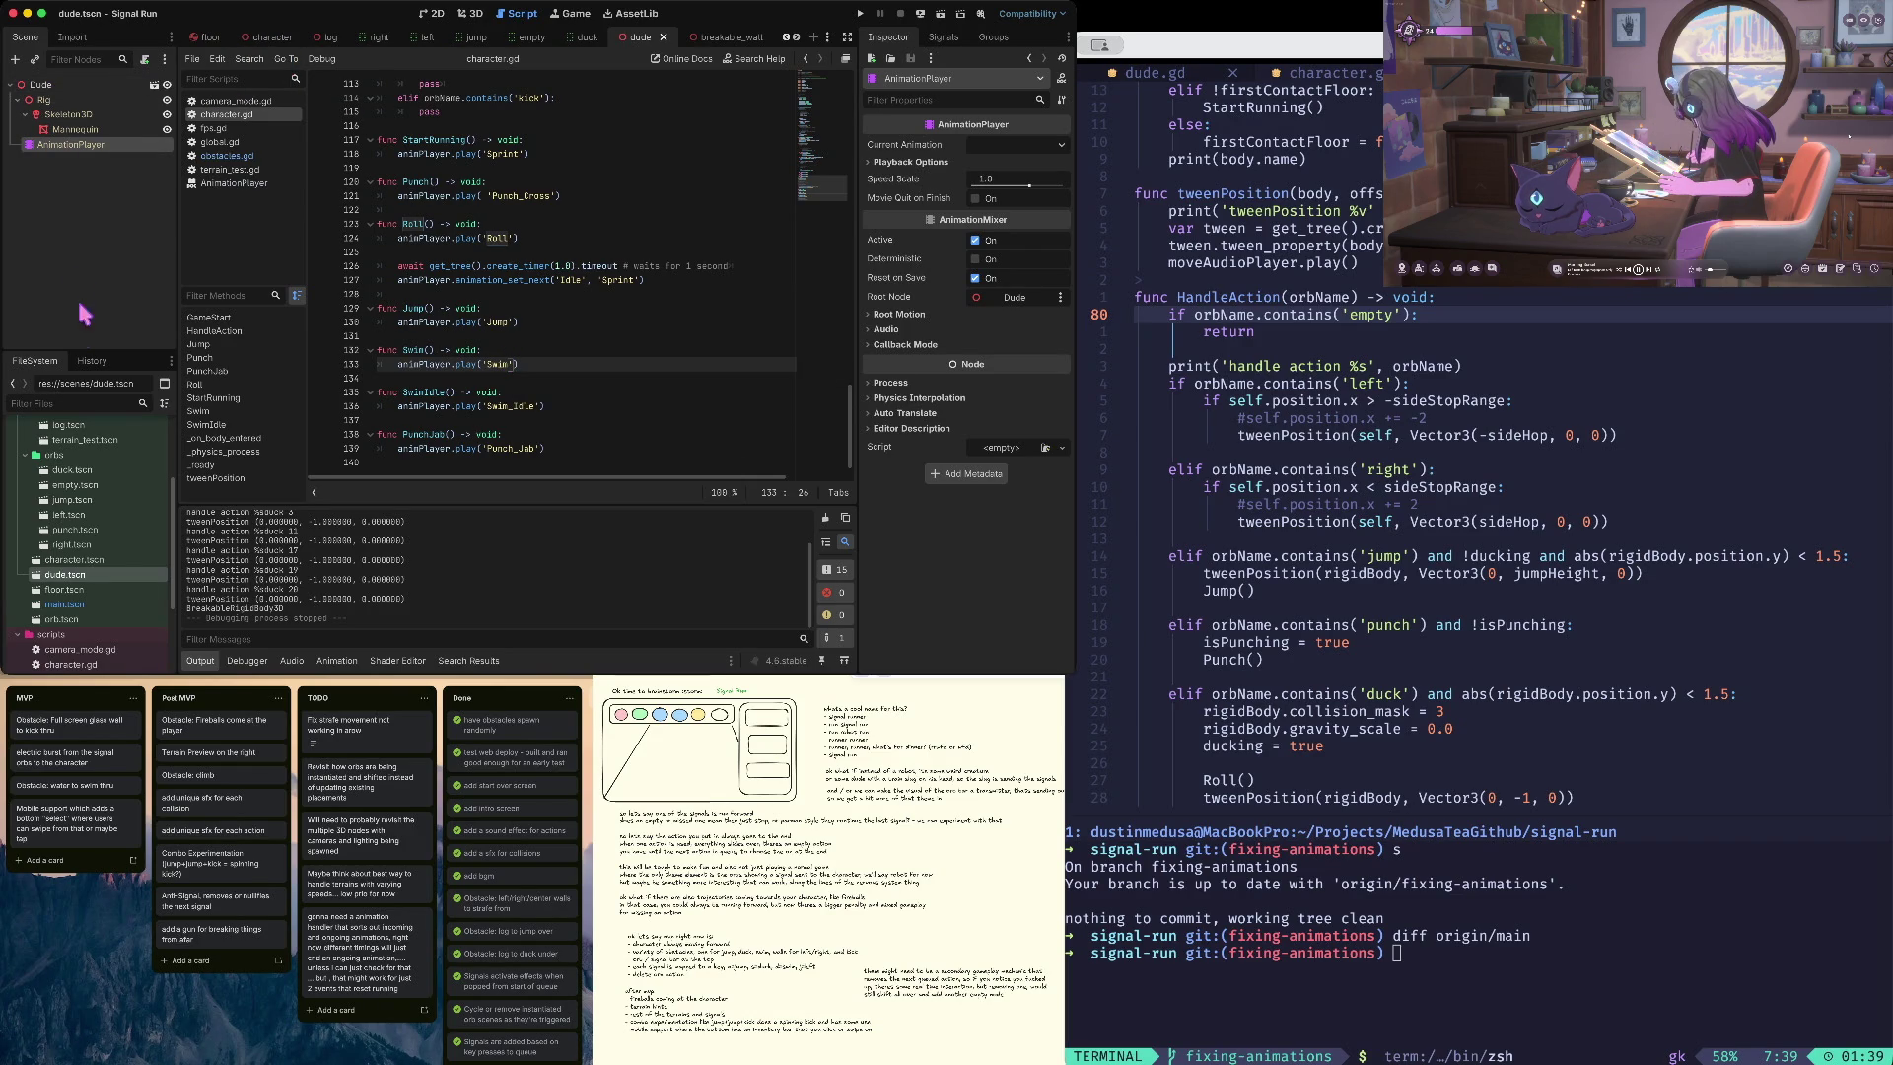
scroll(69, 558, "up", 3)
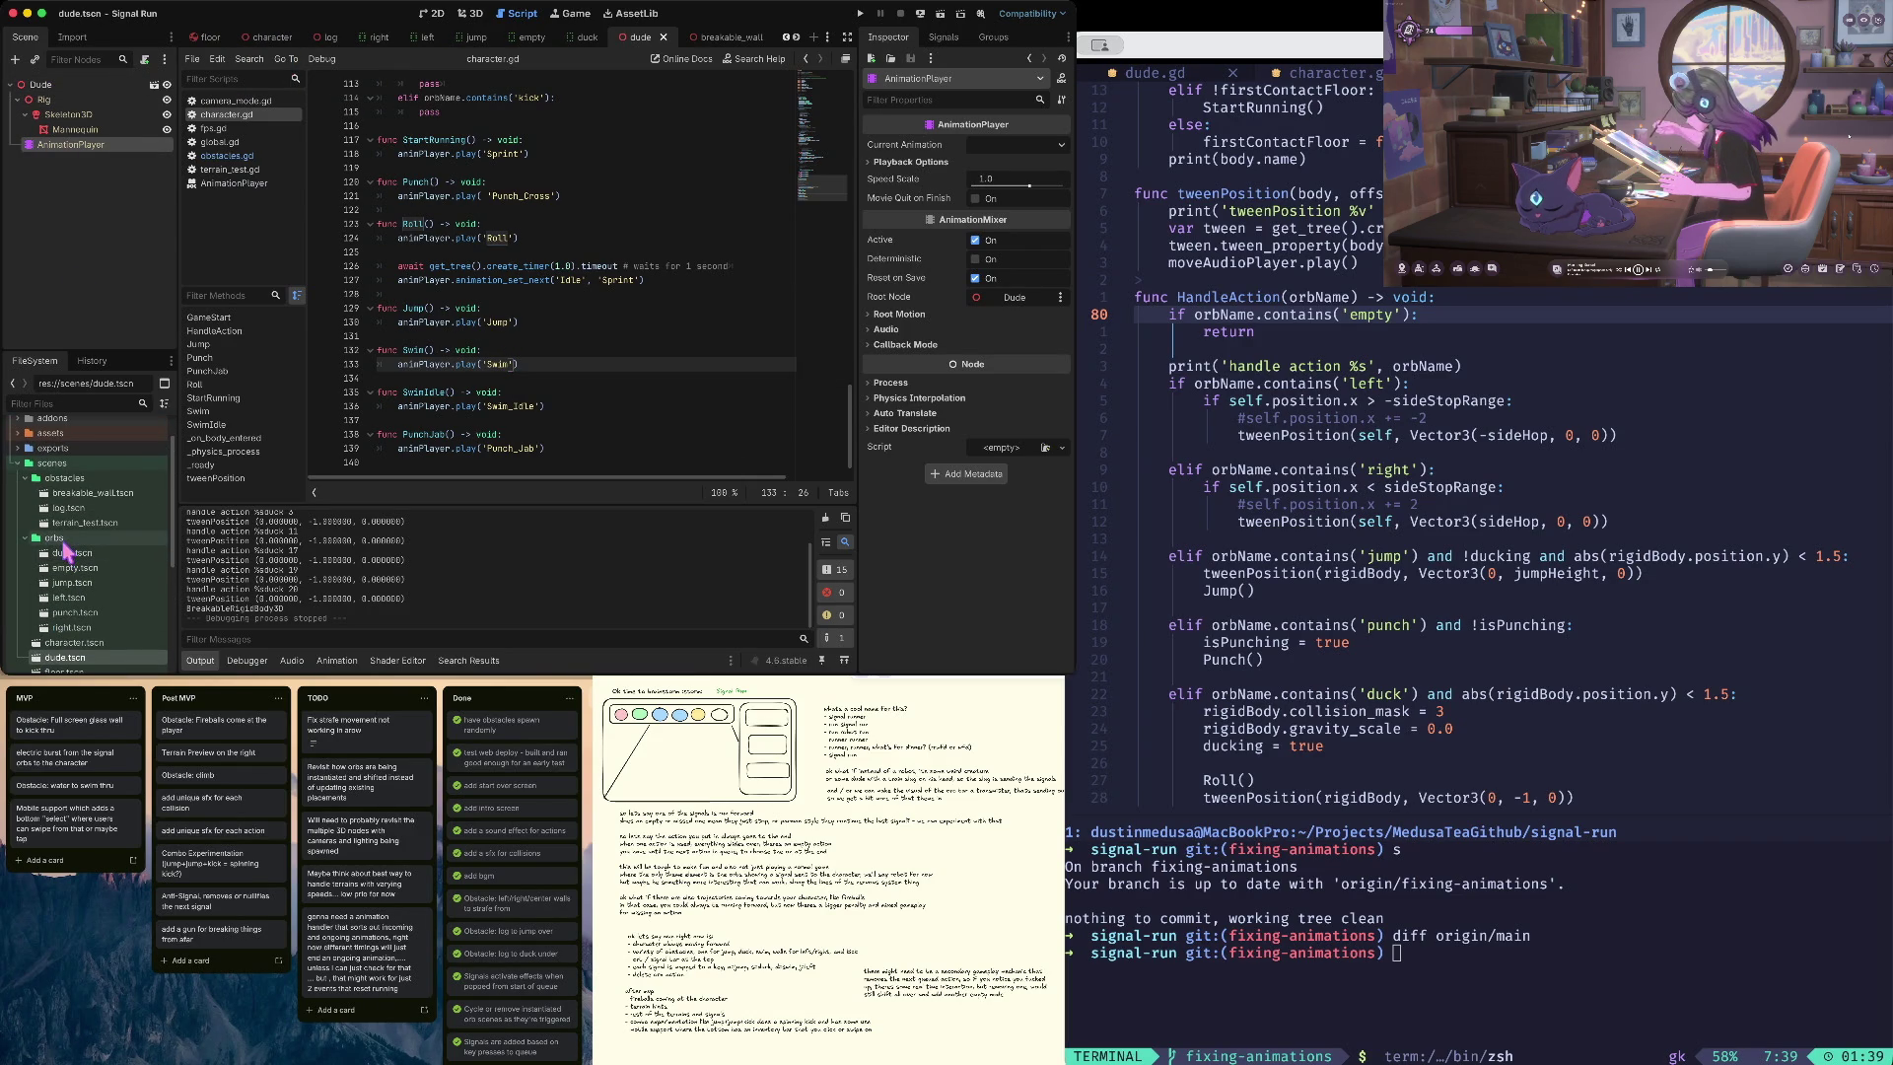
left_click(24, 538)
left_click(23, 477)
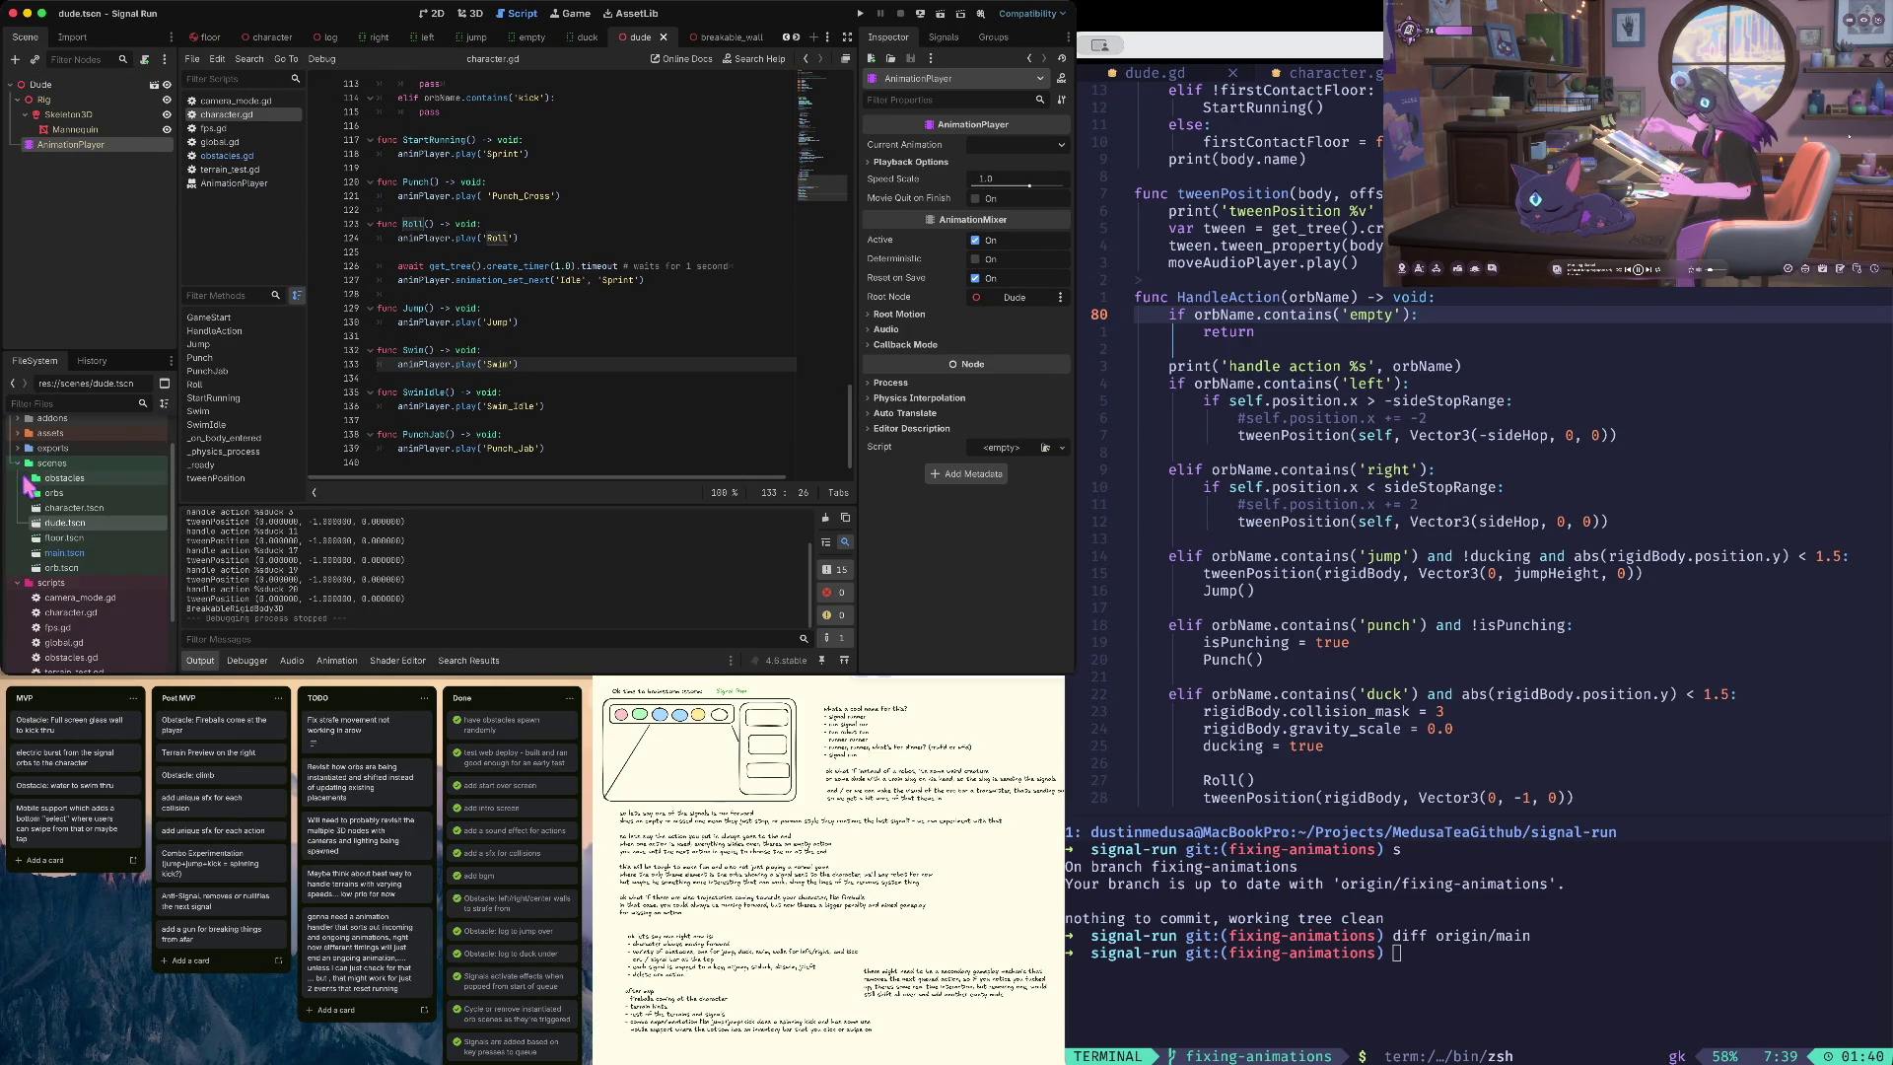
scroll(41, 513, "down", 2)
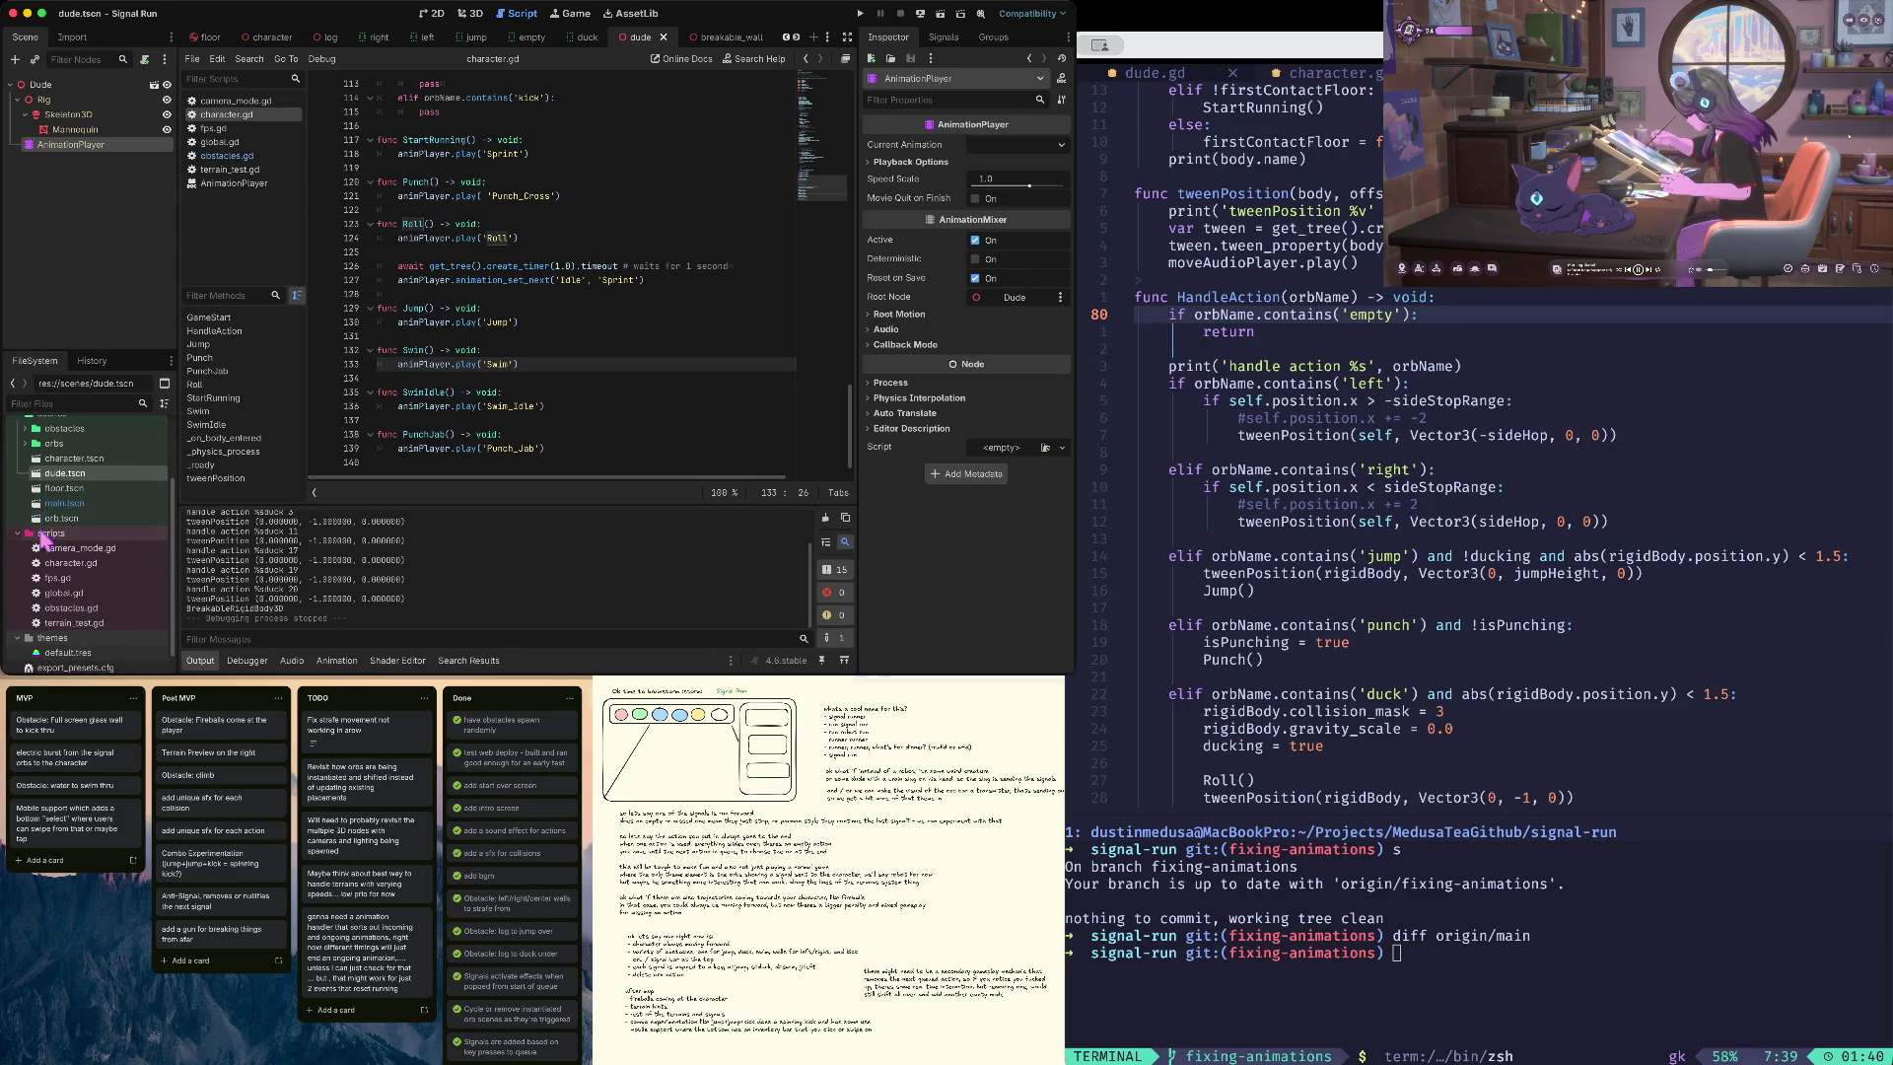
scroll(45, 533, "up", 2)
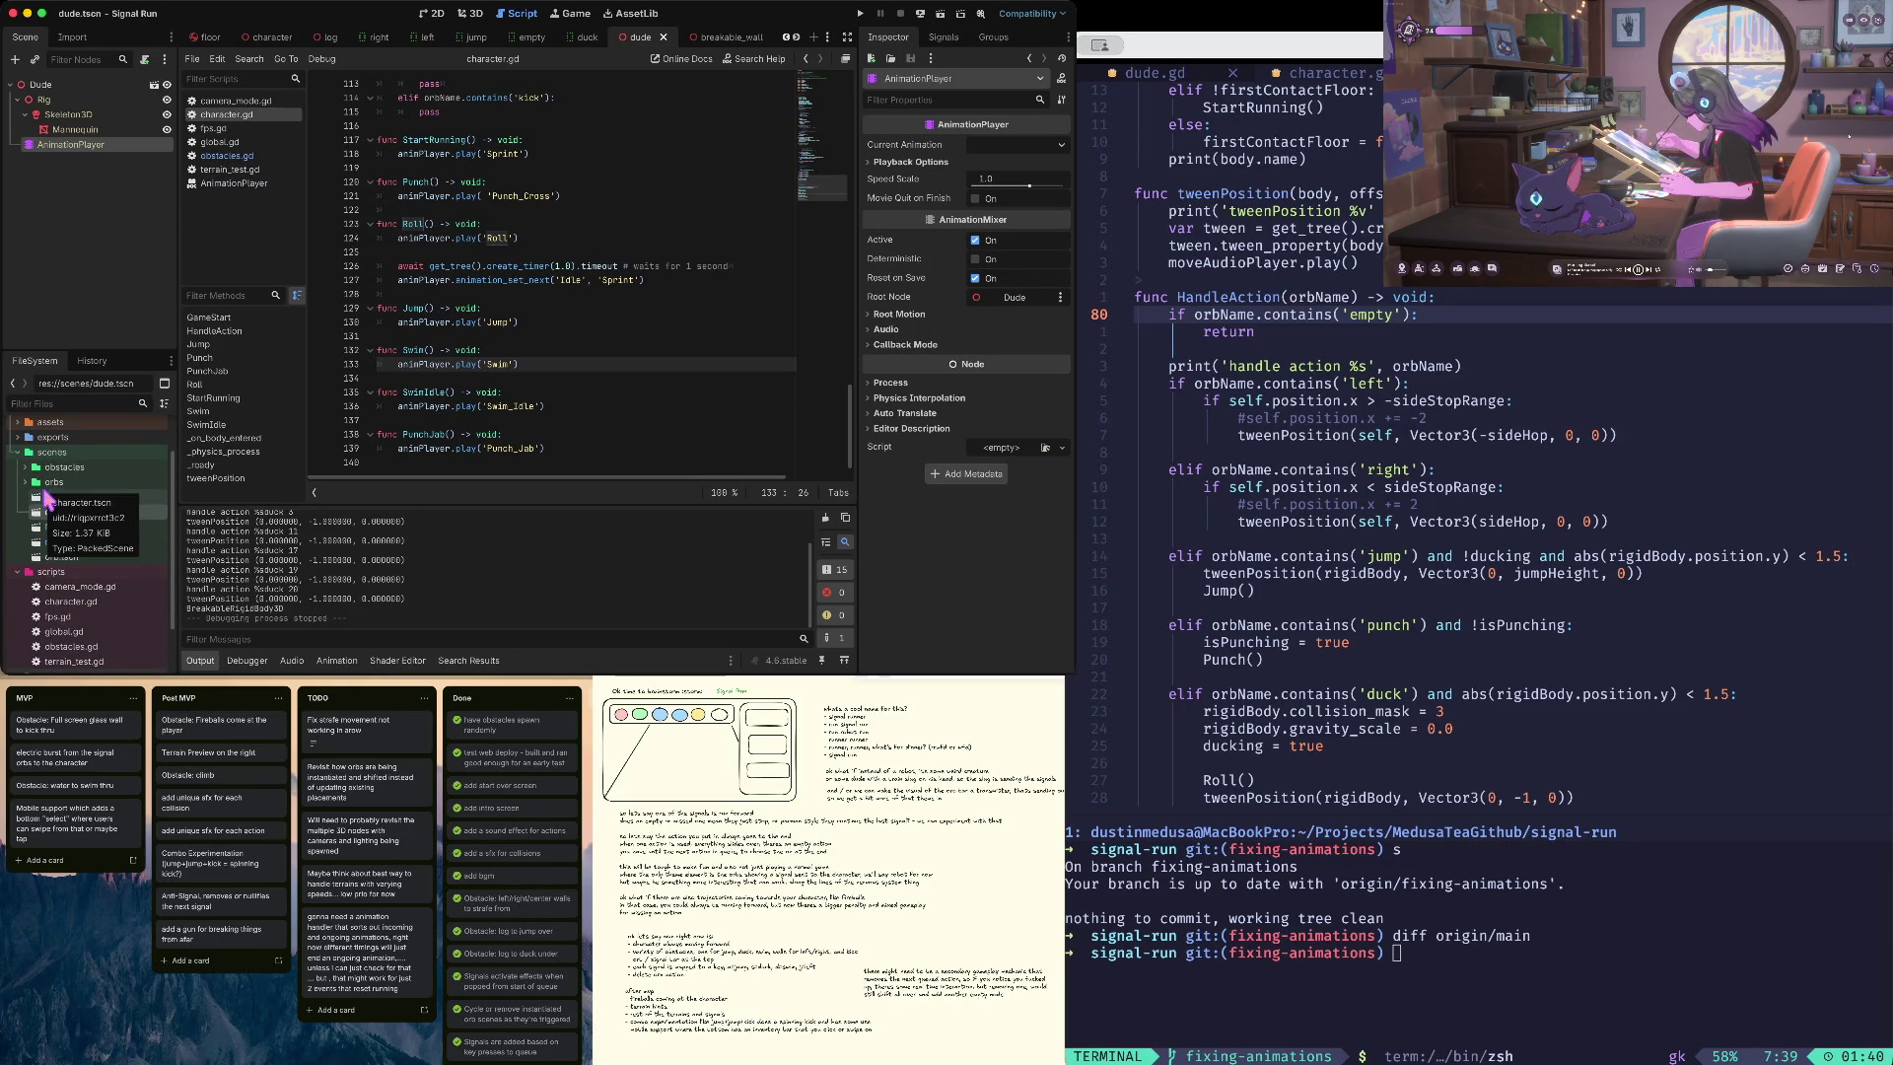
left_click(25, 466)
double_click(90, 481)
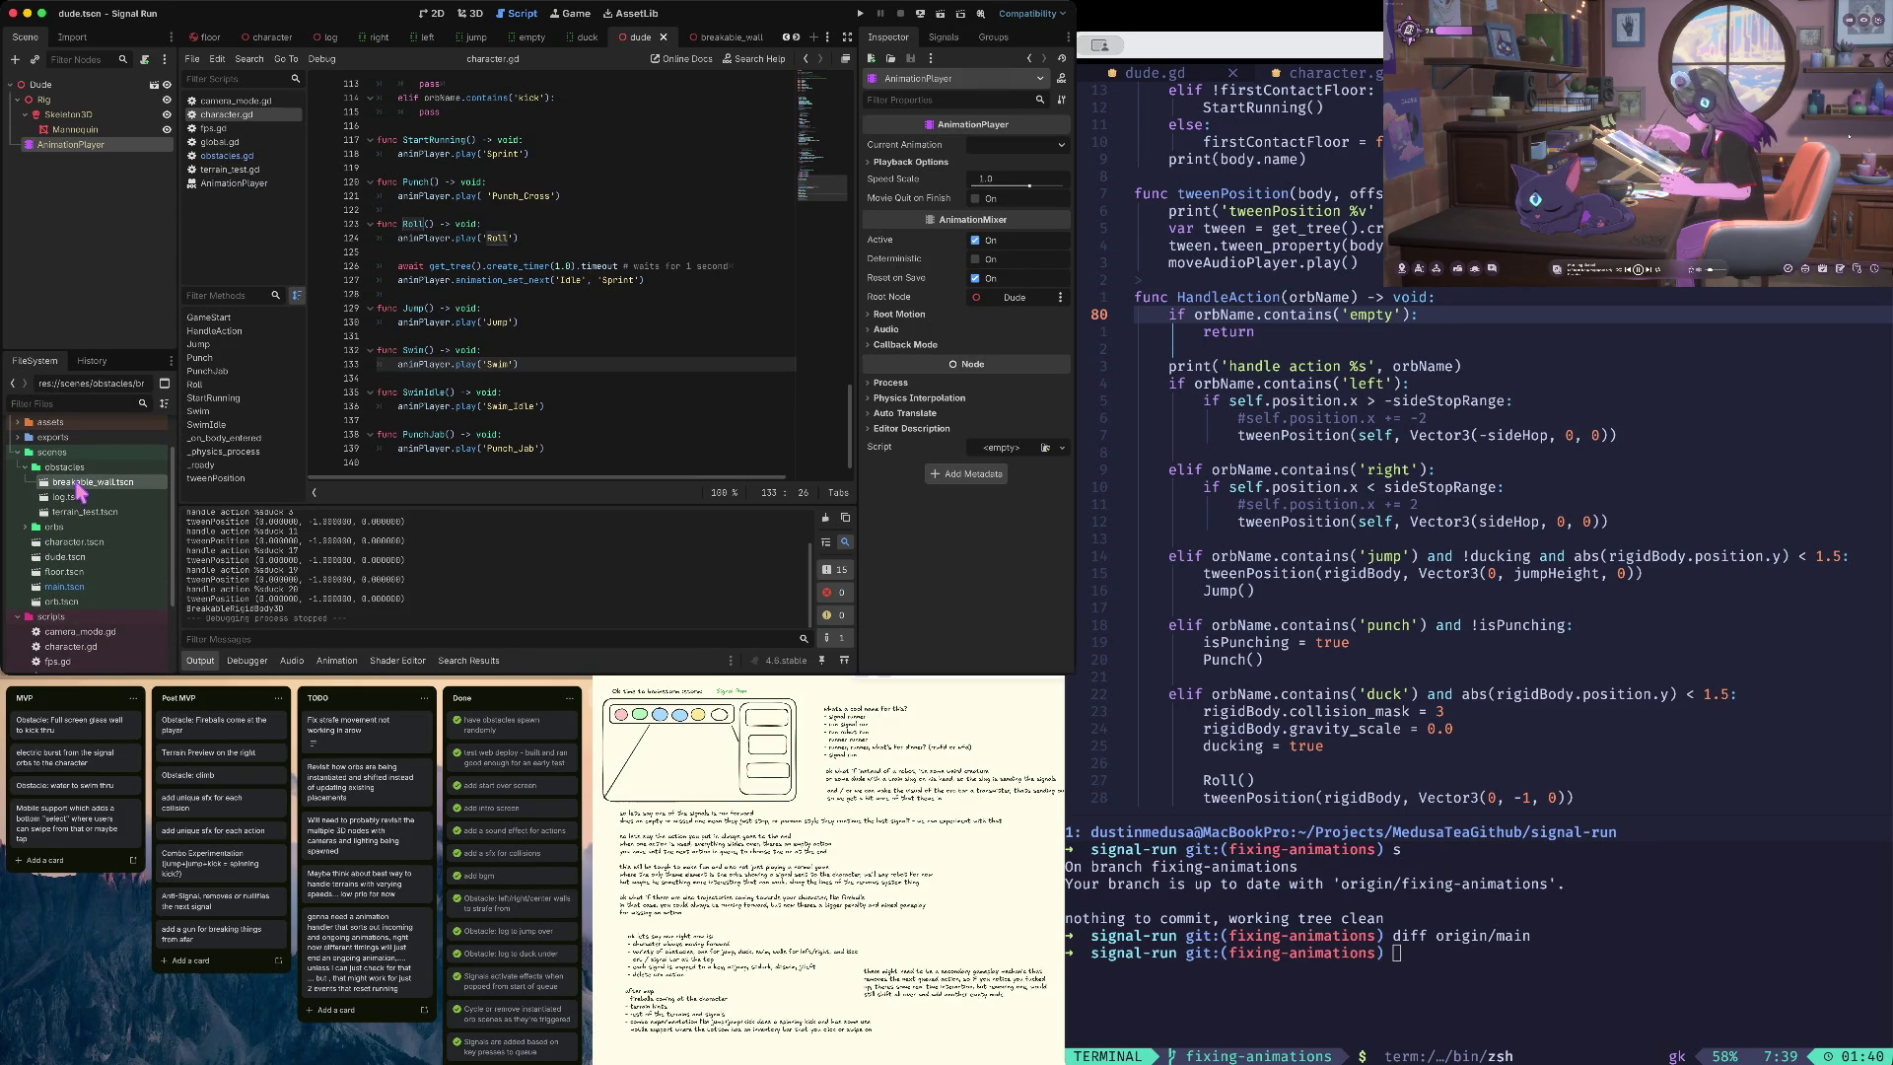
left_click(471, 13)
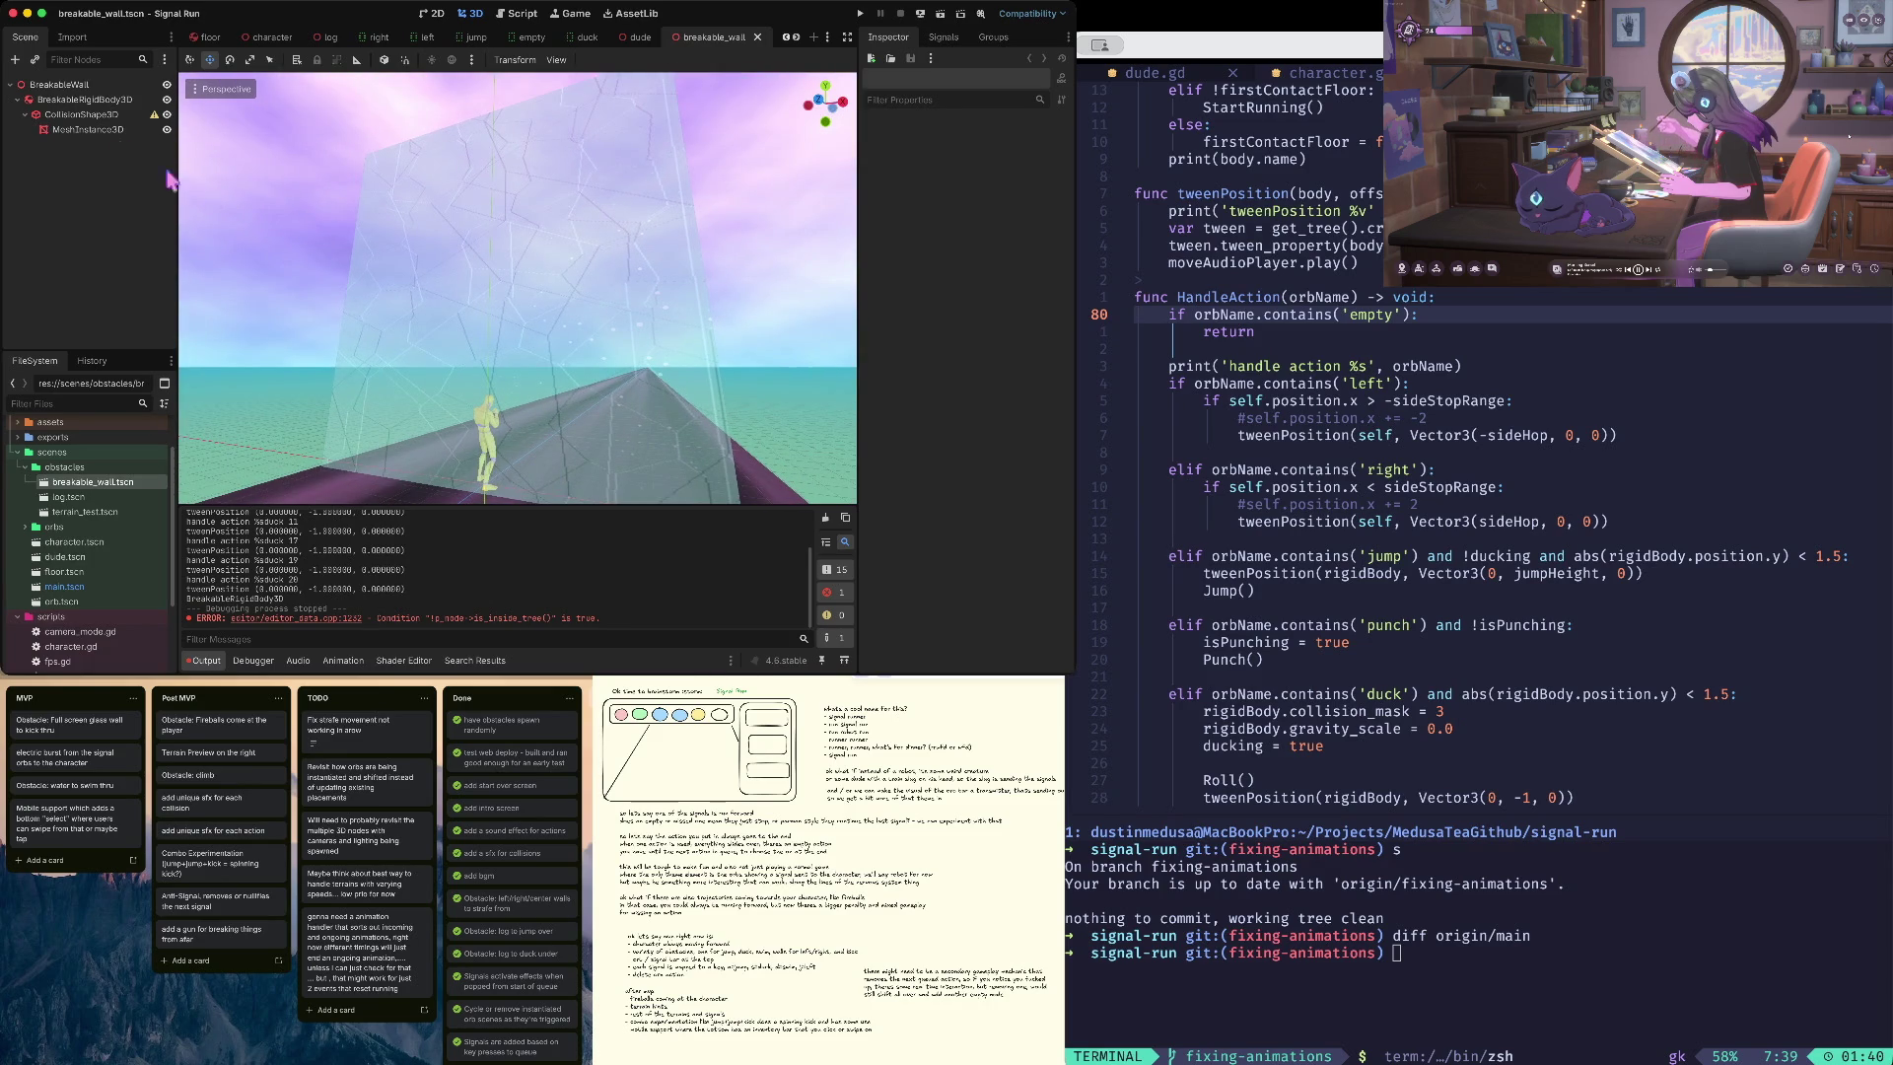
left_click(17, 99)
- Add a CPUParticles3D child under the BreakableWall root, found by searching 'partic'
left_click(55, 84)
right_click(49, 84)
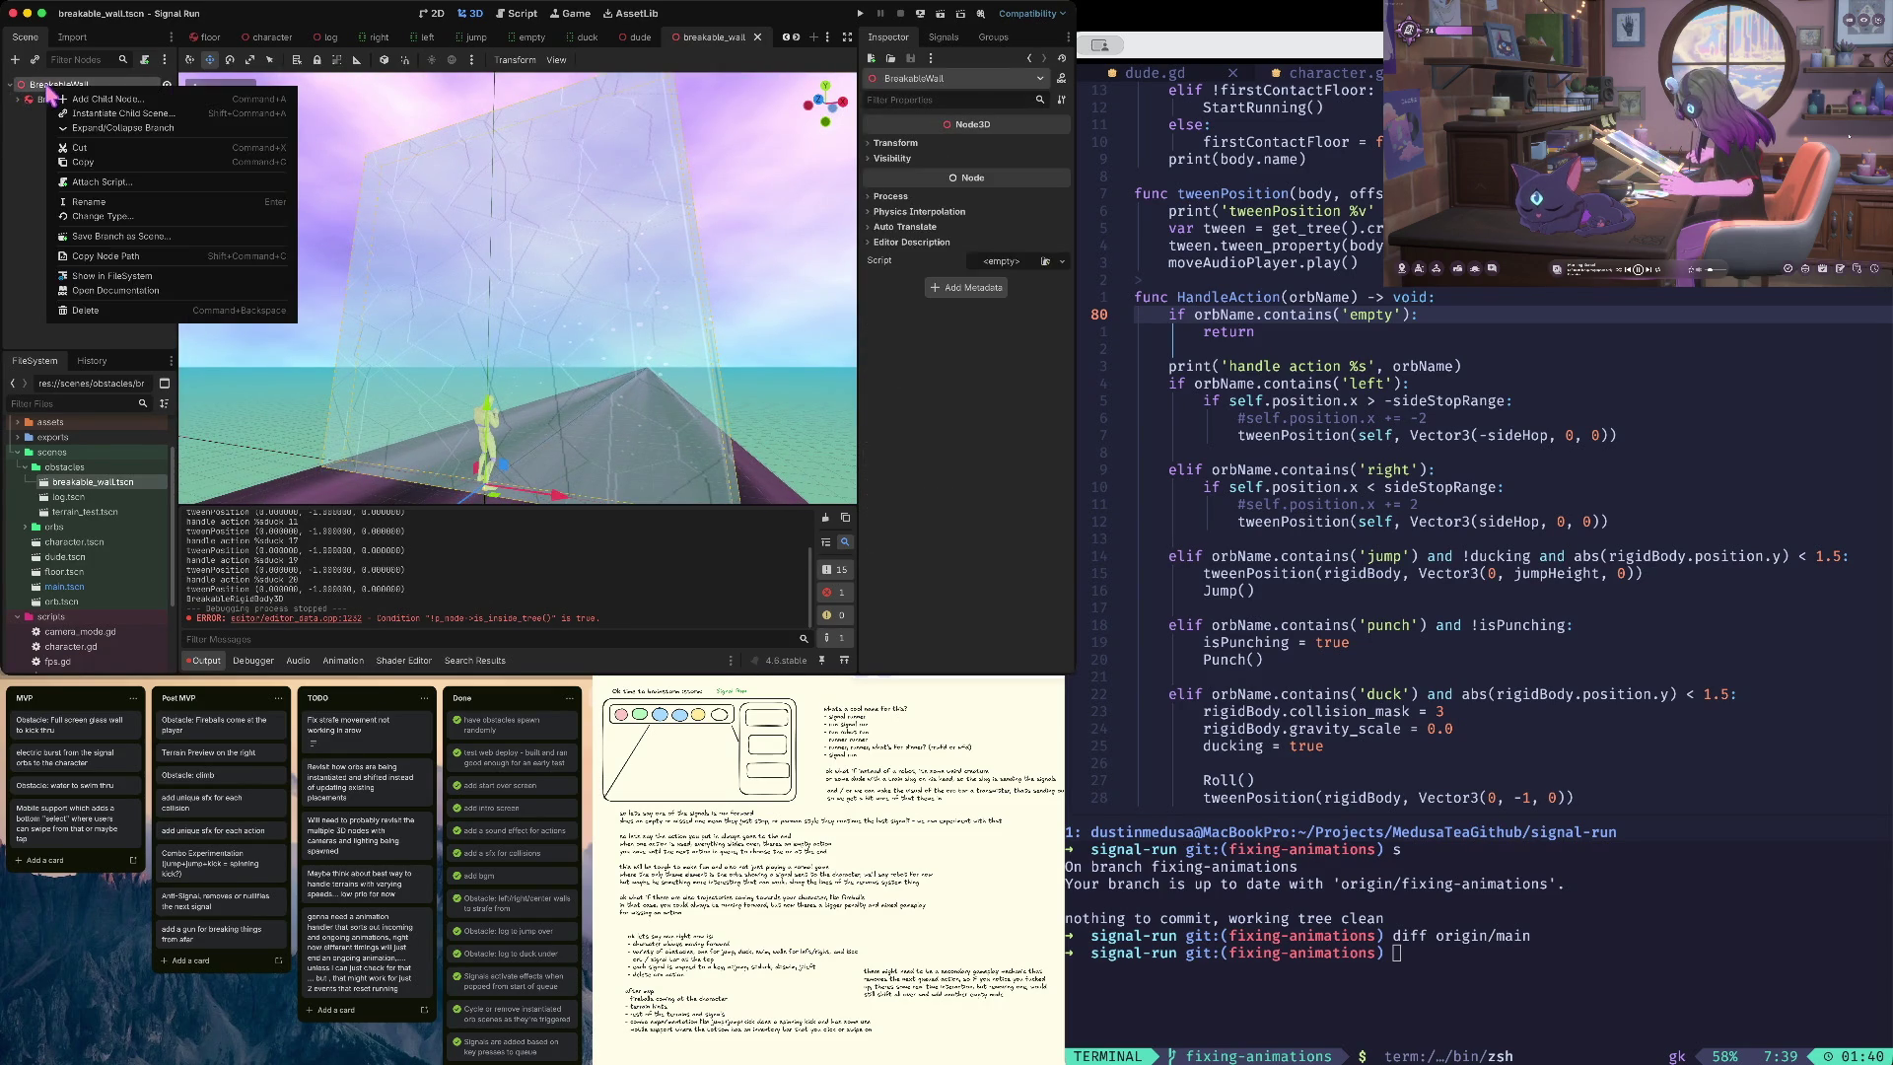
left_click(120, 108)
type("partic")
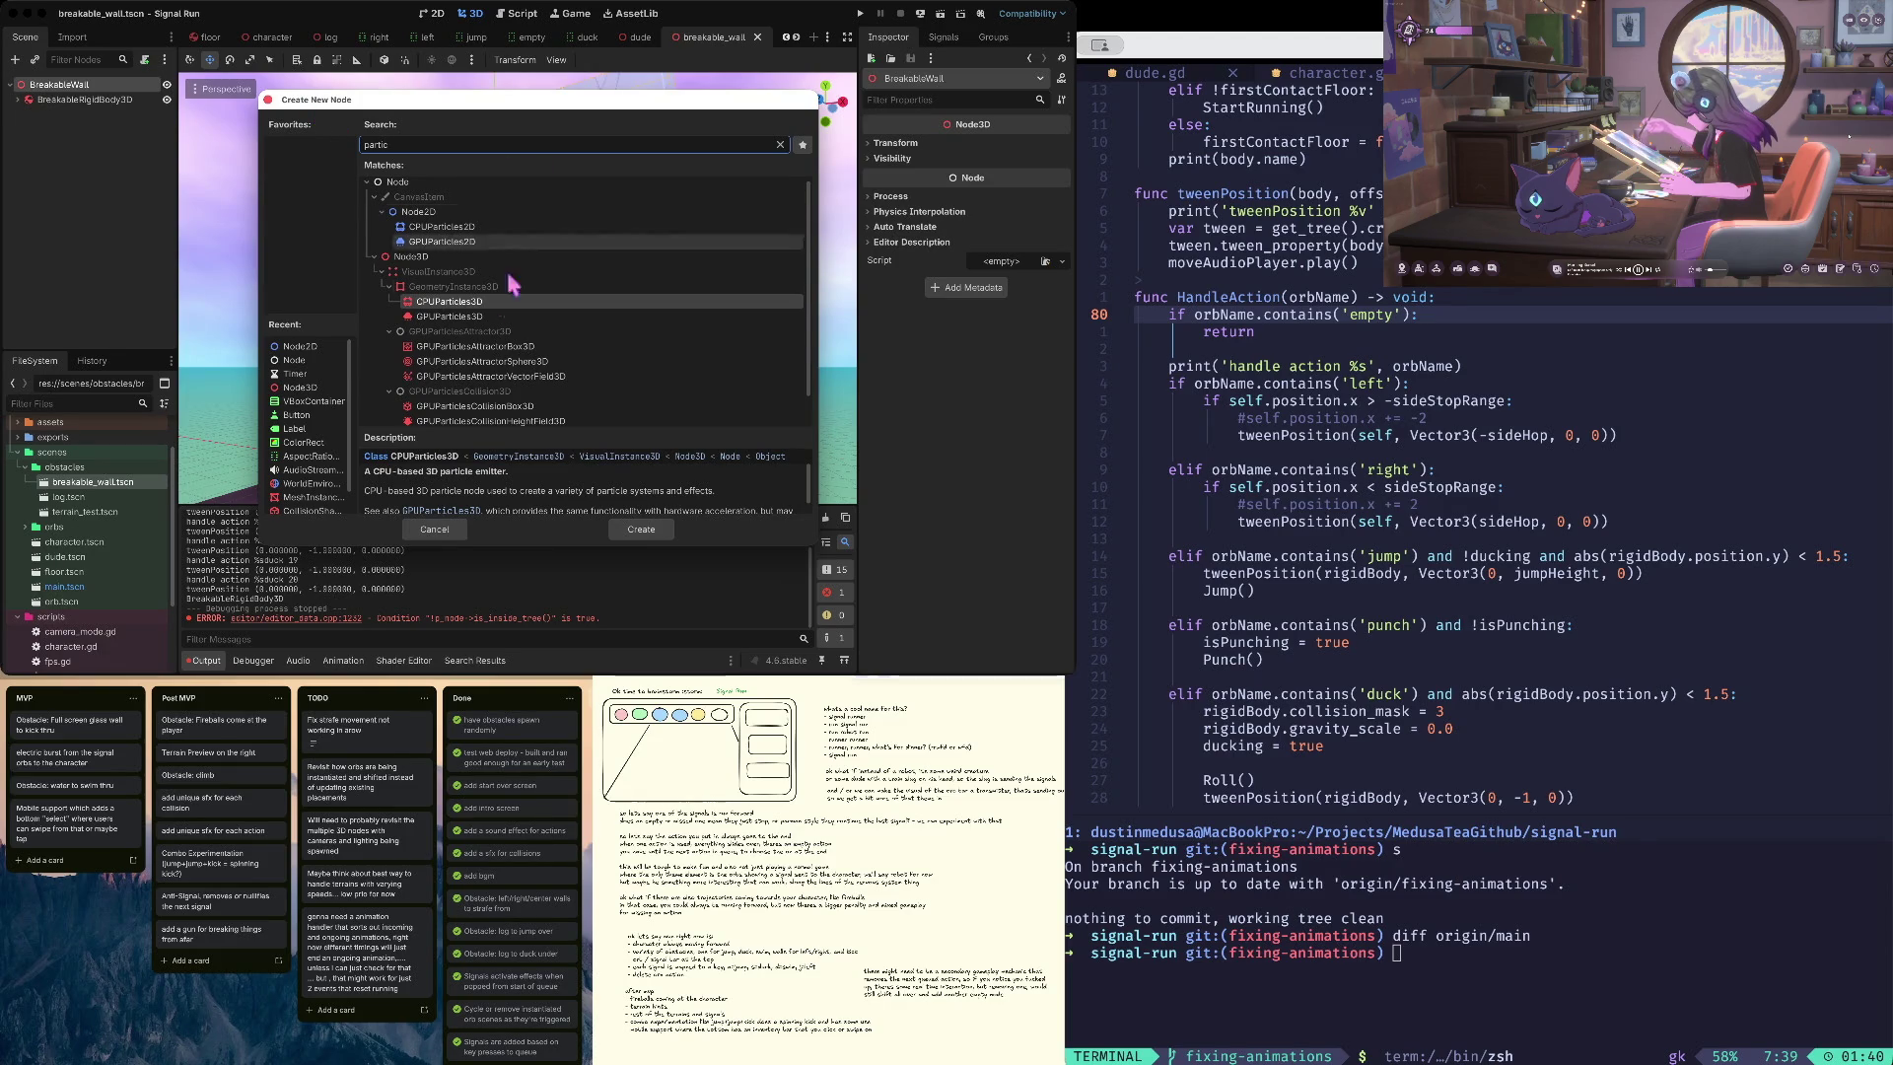
left_click(636, 522)
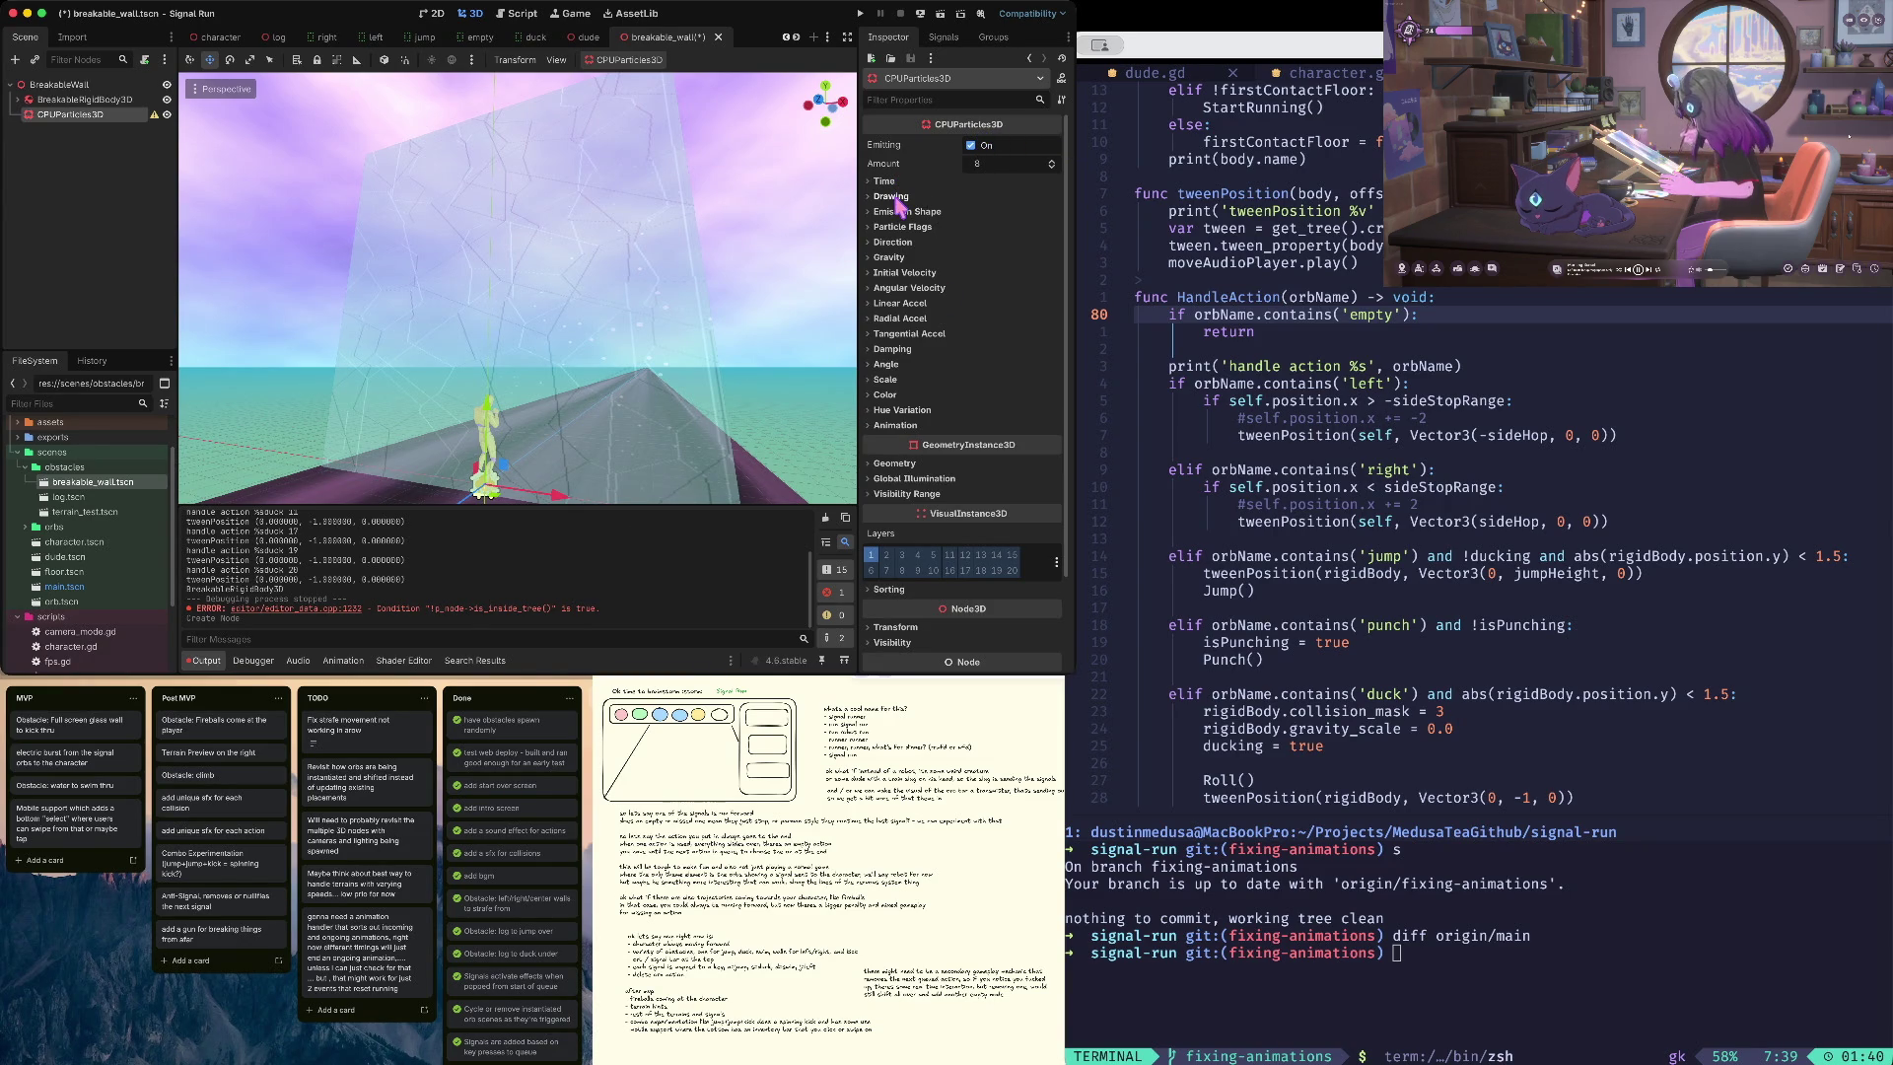
- Set the particles' Drawing mesh to a new QuadMesh and expand its properties
left_click(896, 198)
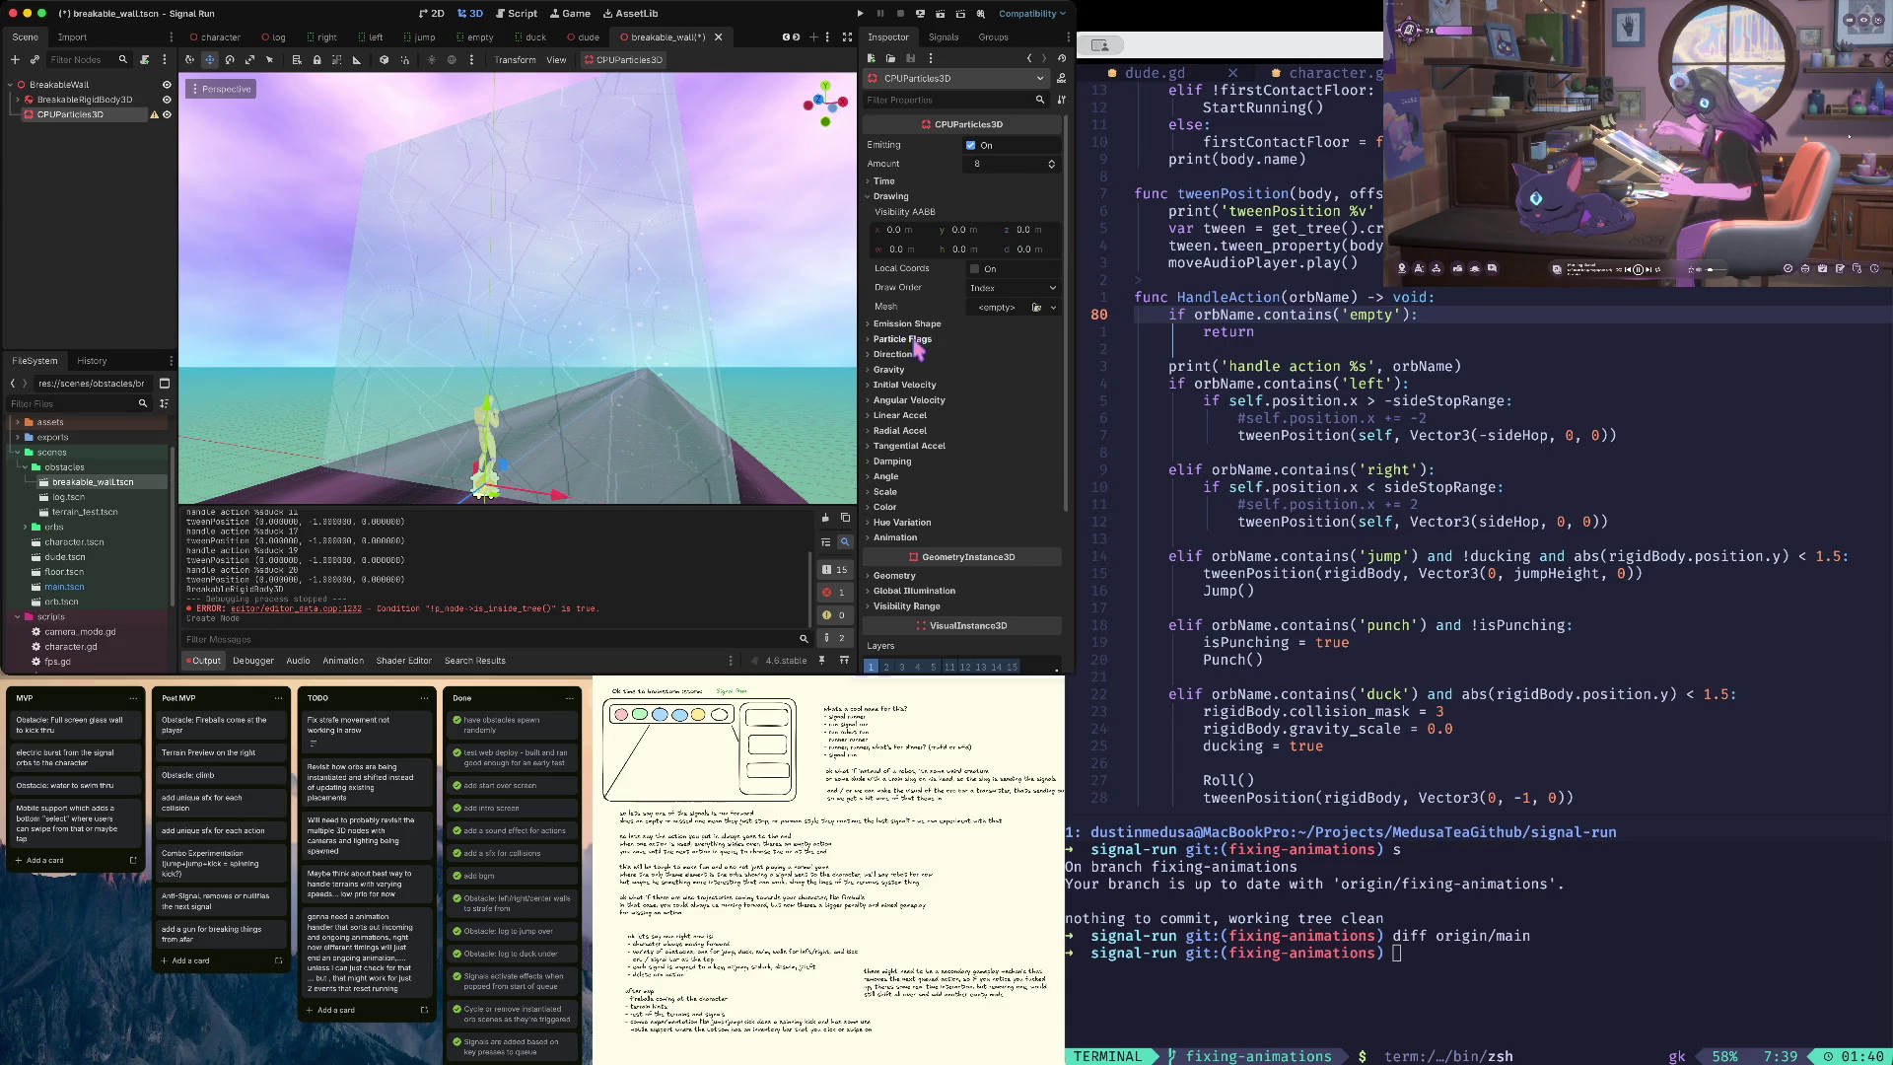
mouse_move(737, 405)
left_mouse_down()
mouse_move(552, 346)
mouse_move(755, 404)
left_mouse_up()
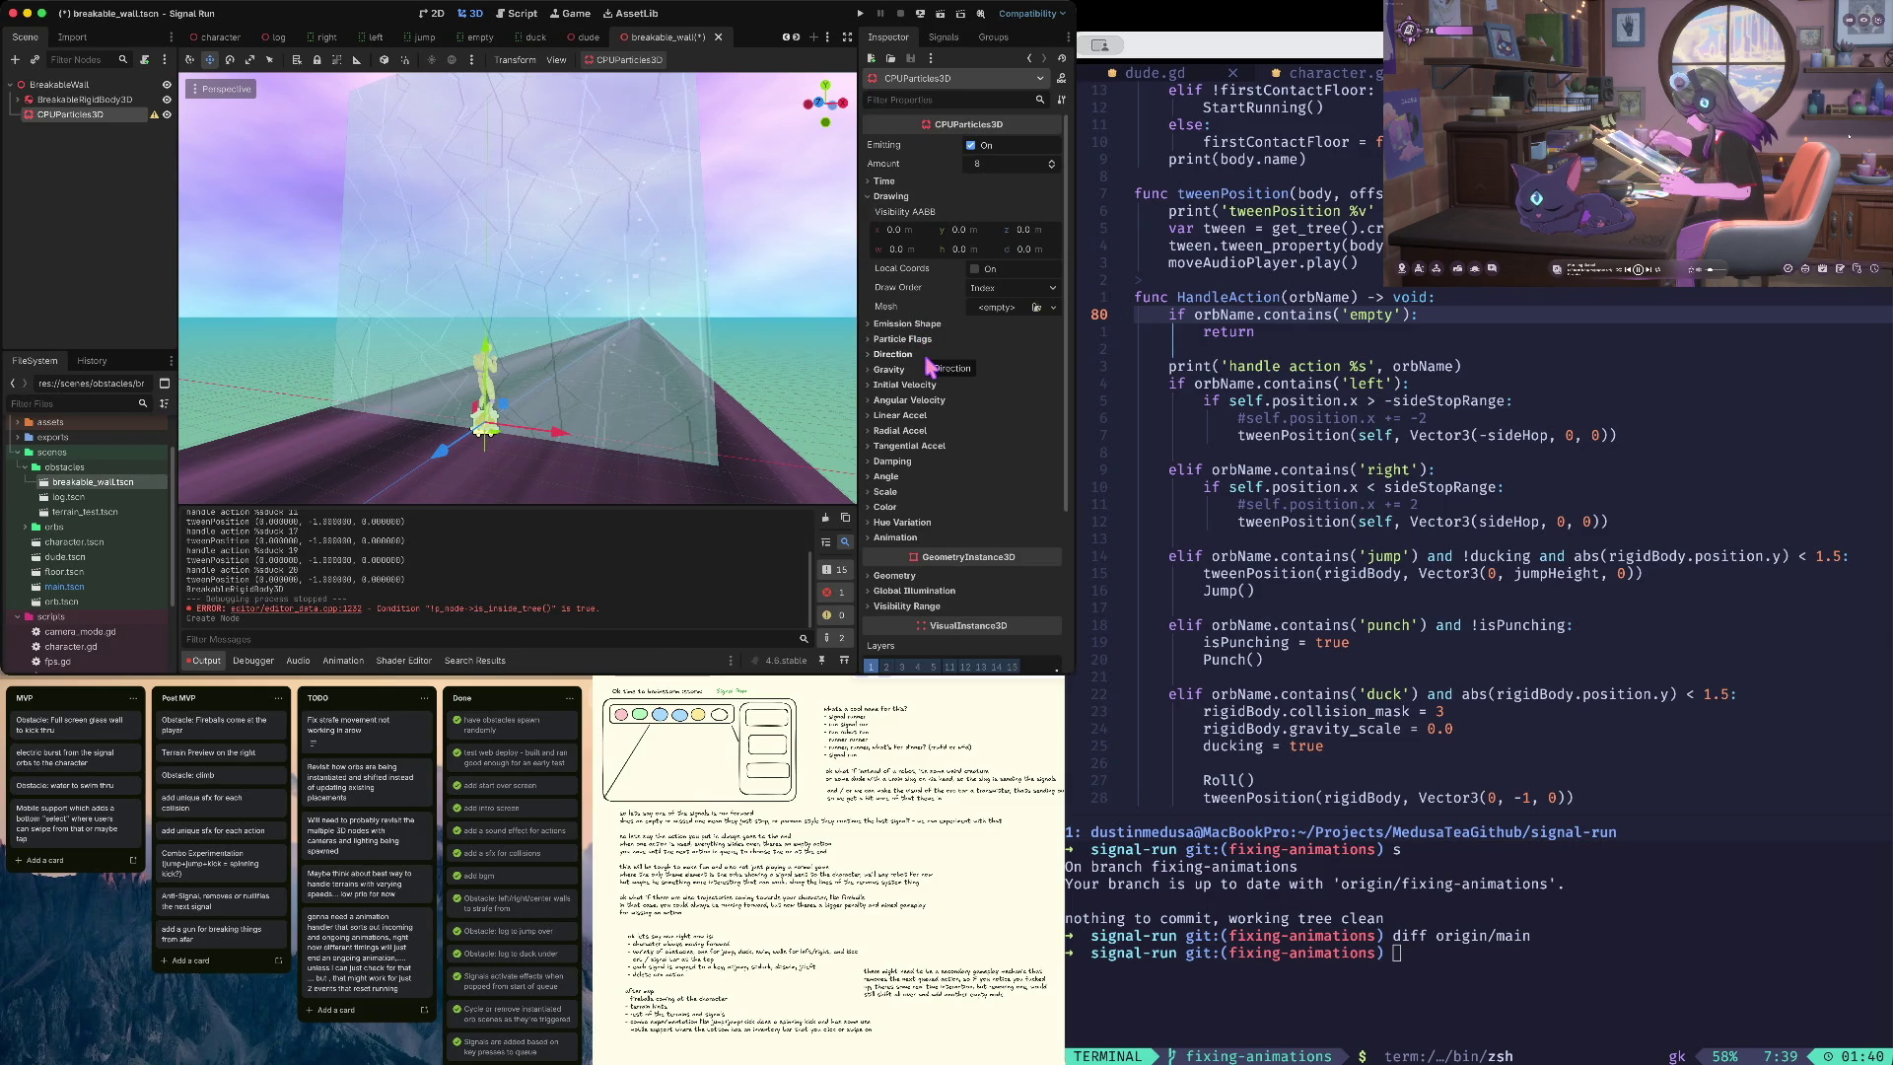
left_click(1053, 307)
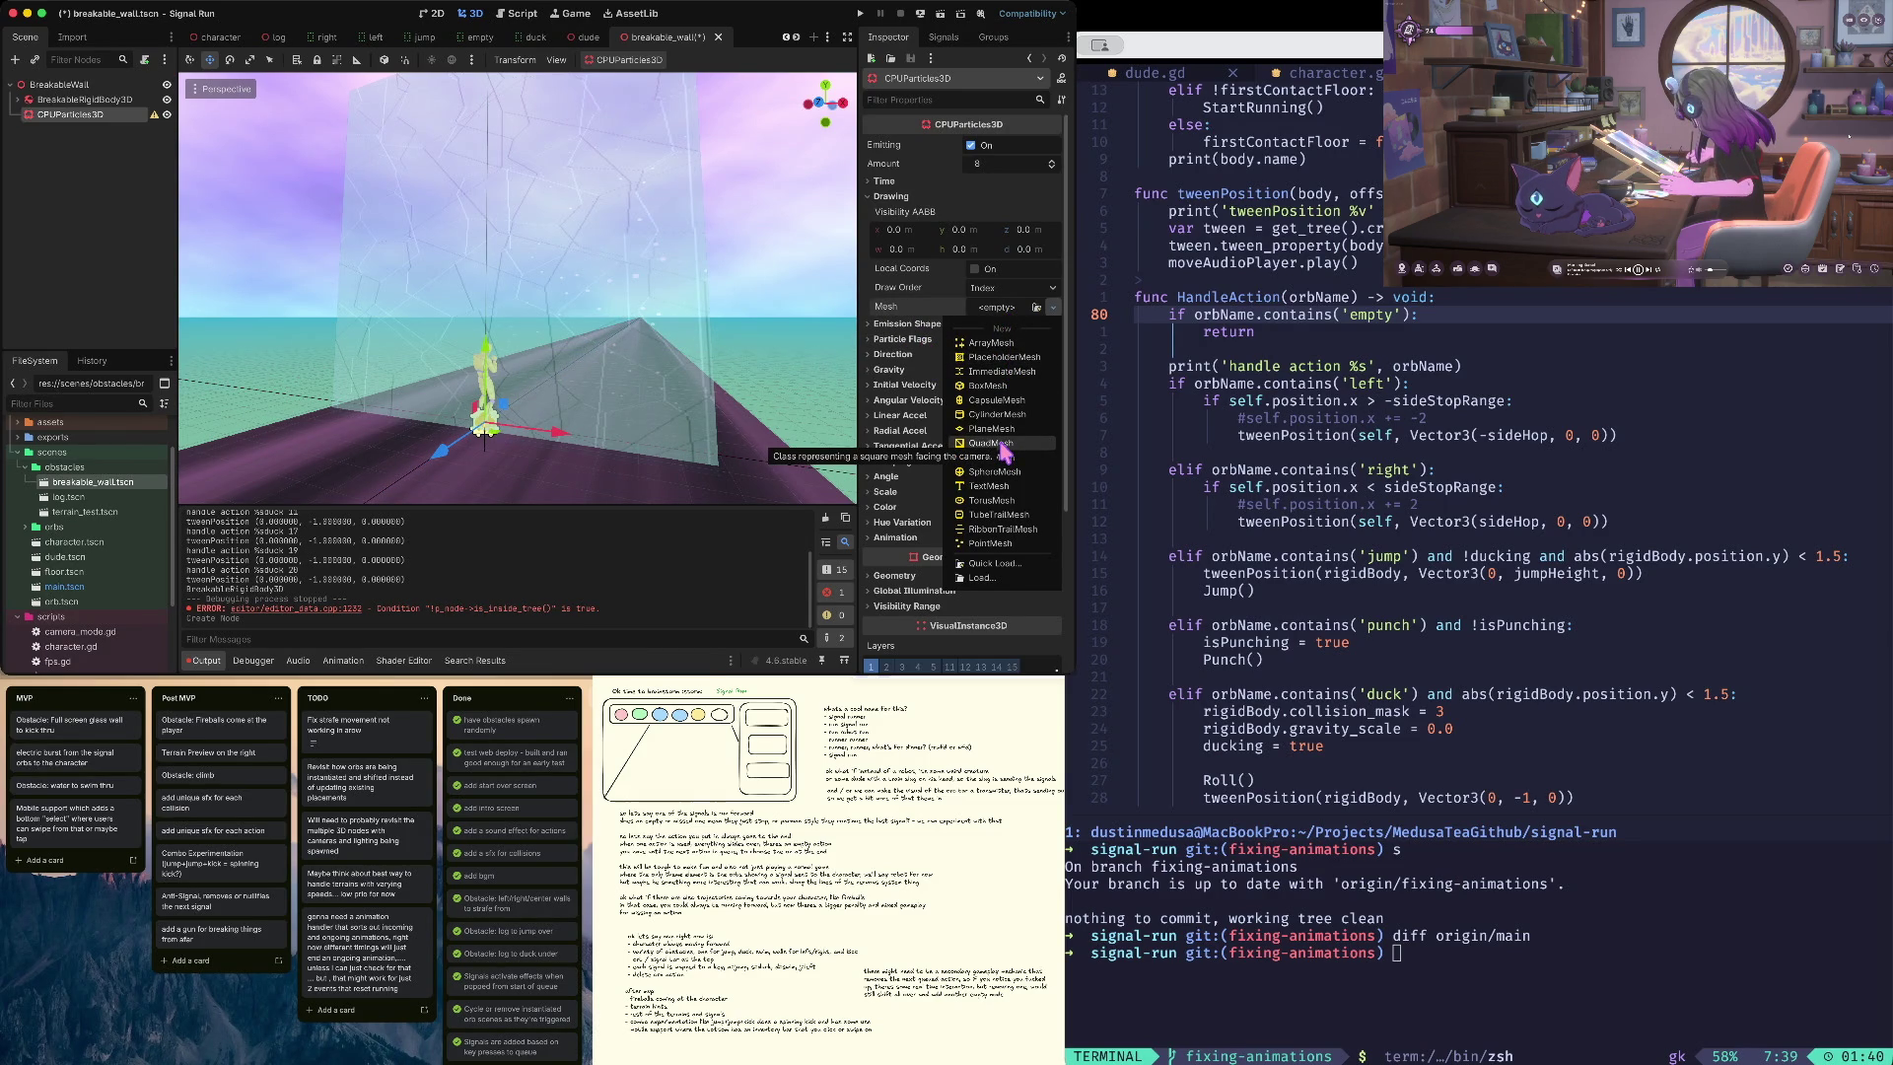
left_click(991, 444)
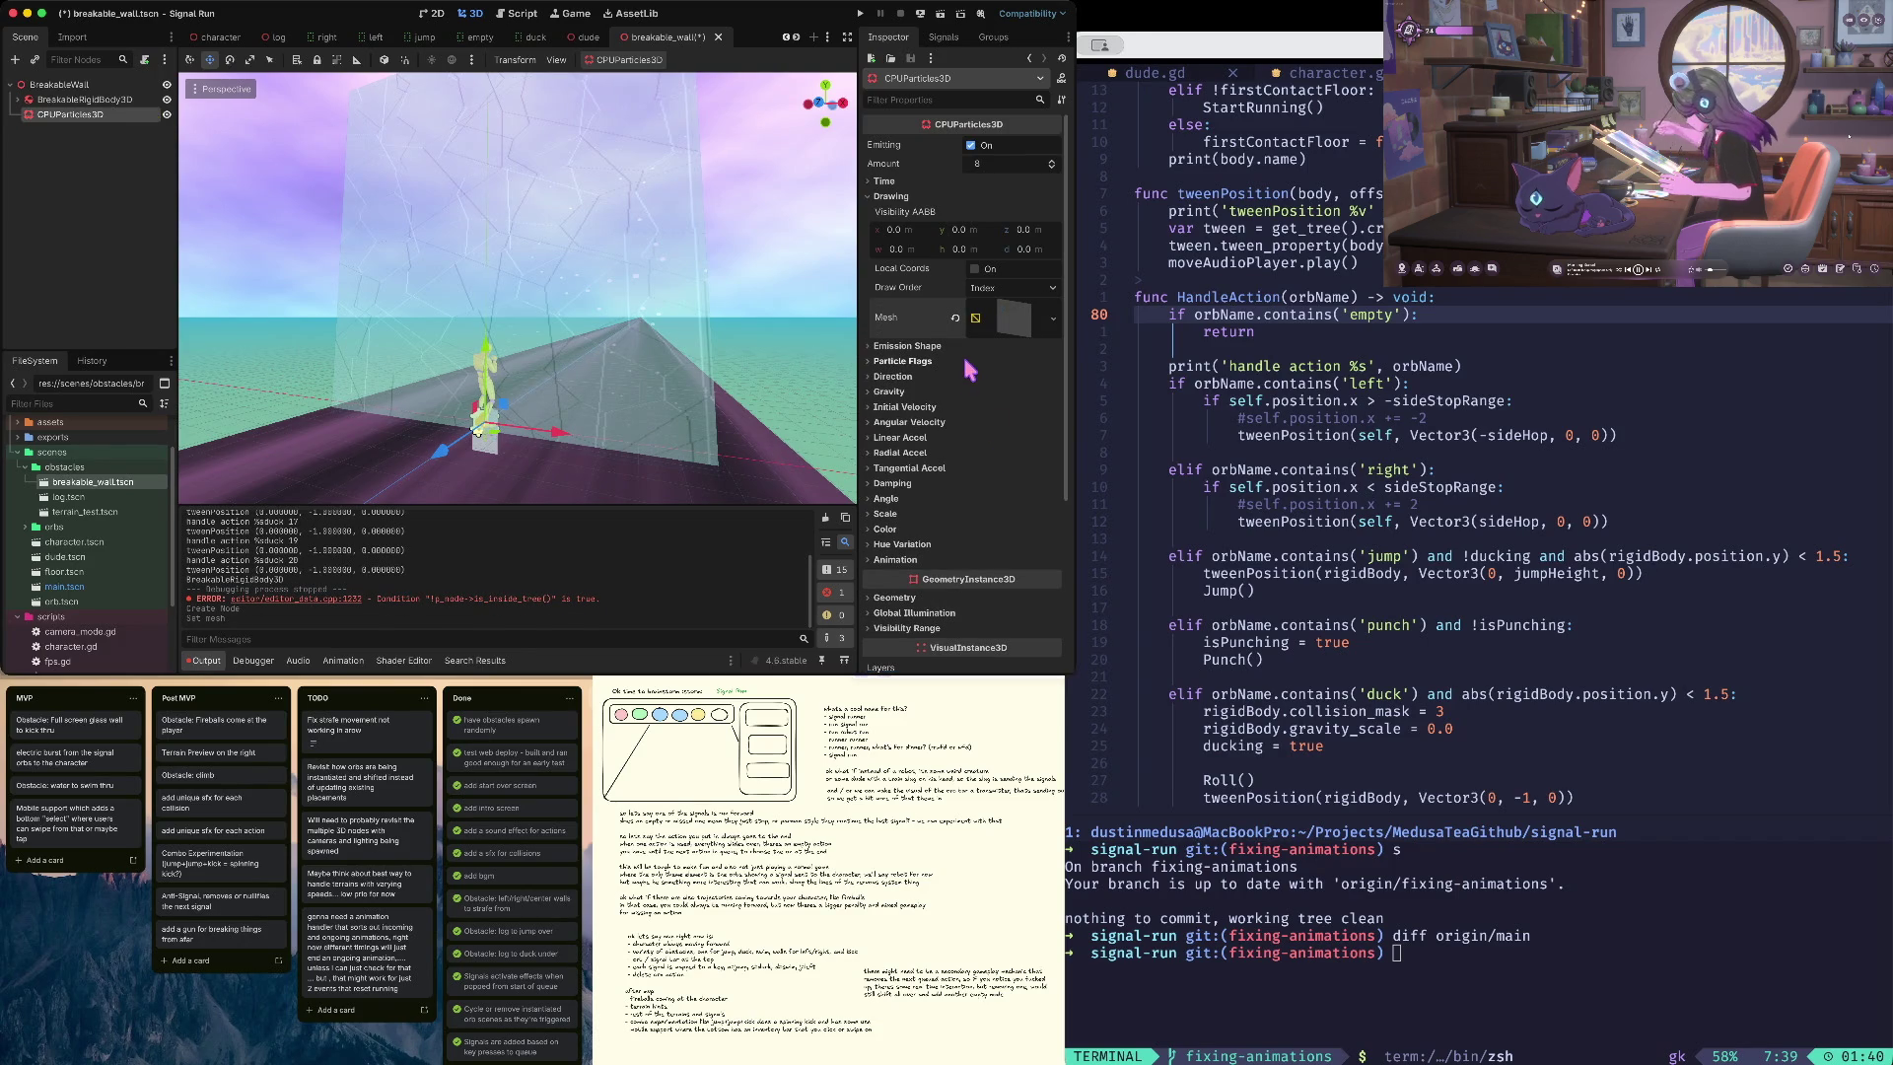
left_click(922, 346)
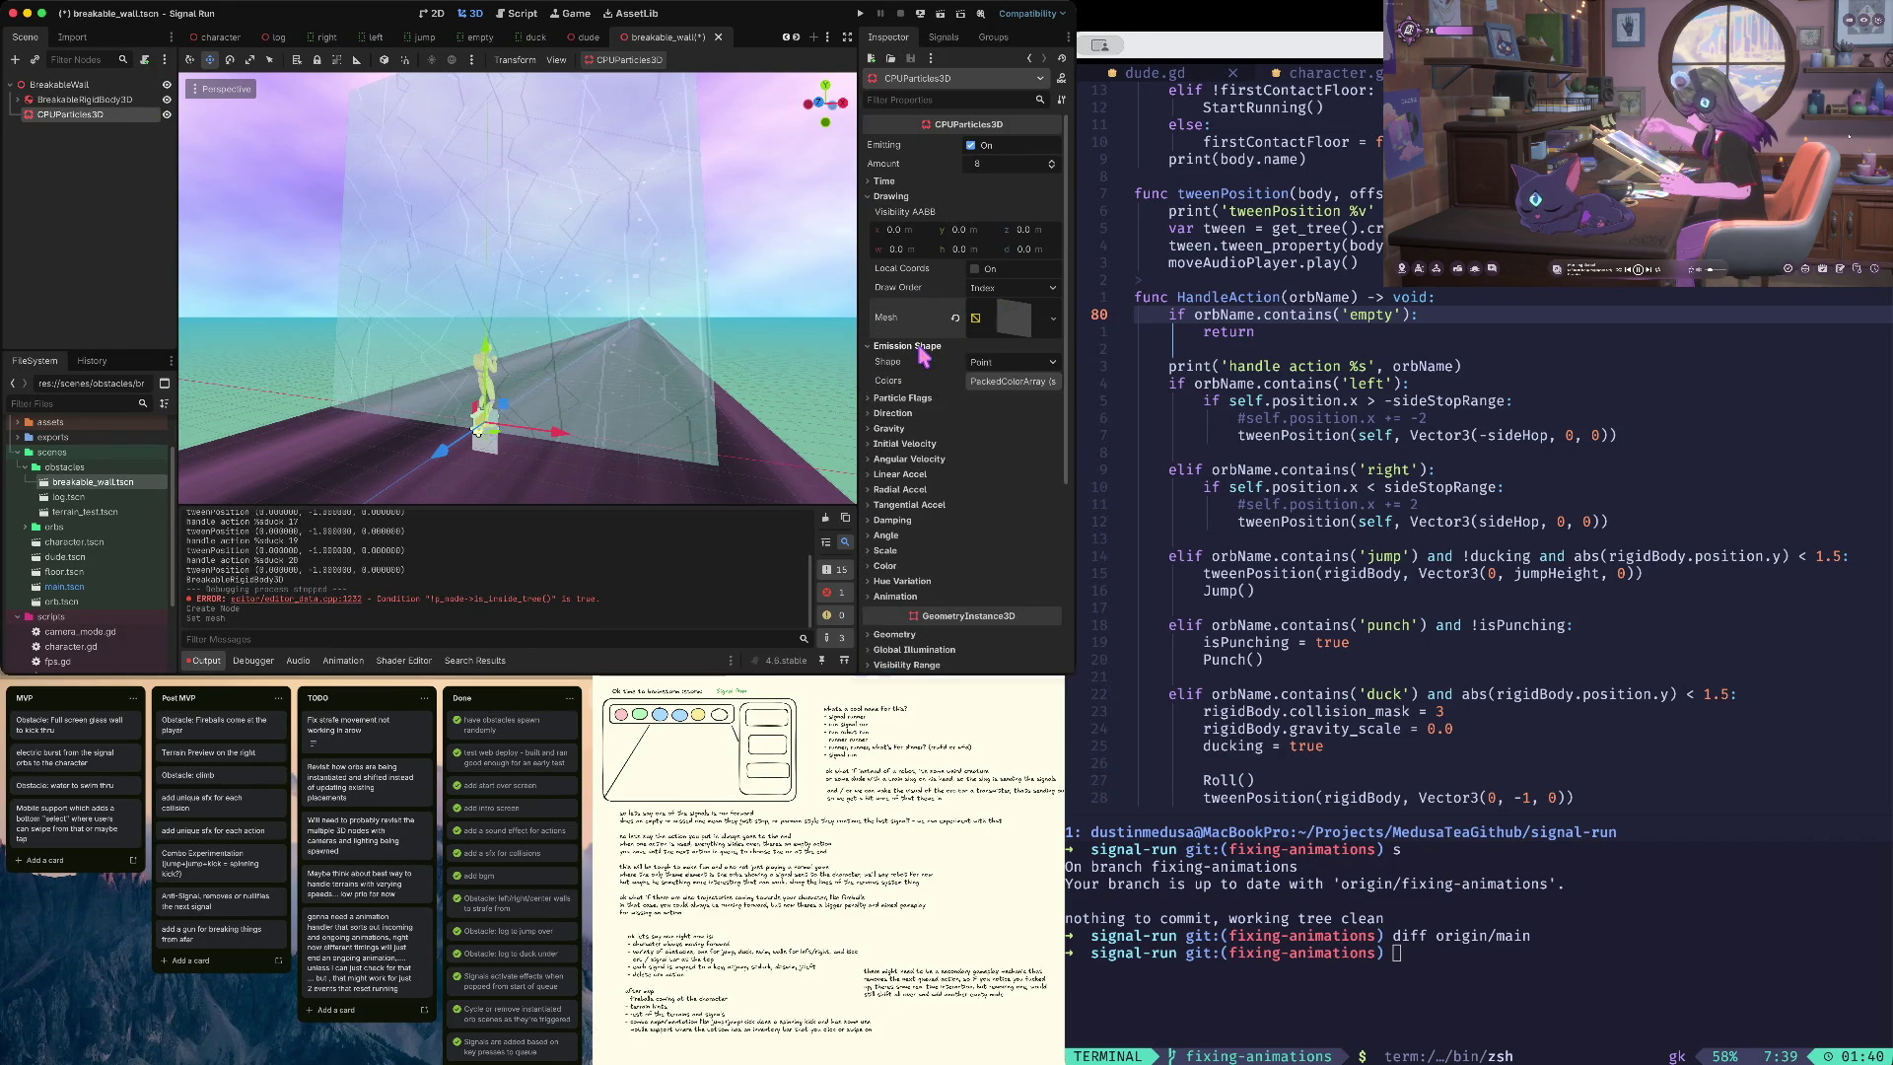
left_click(913, 399)
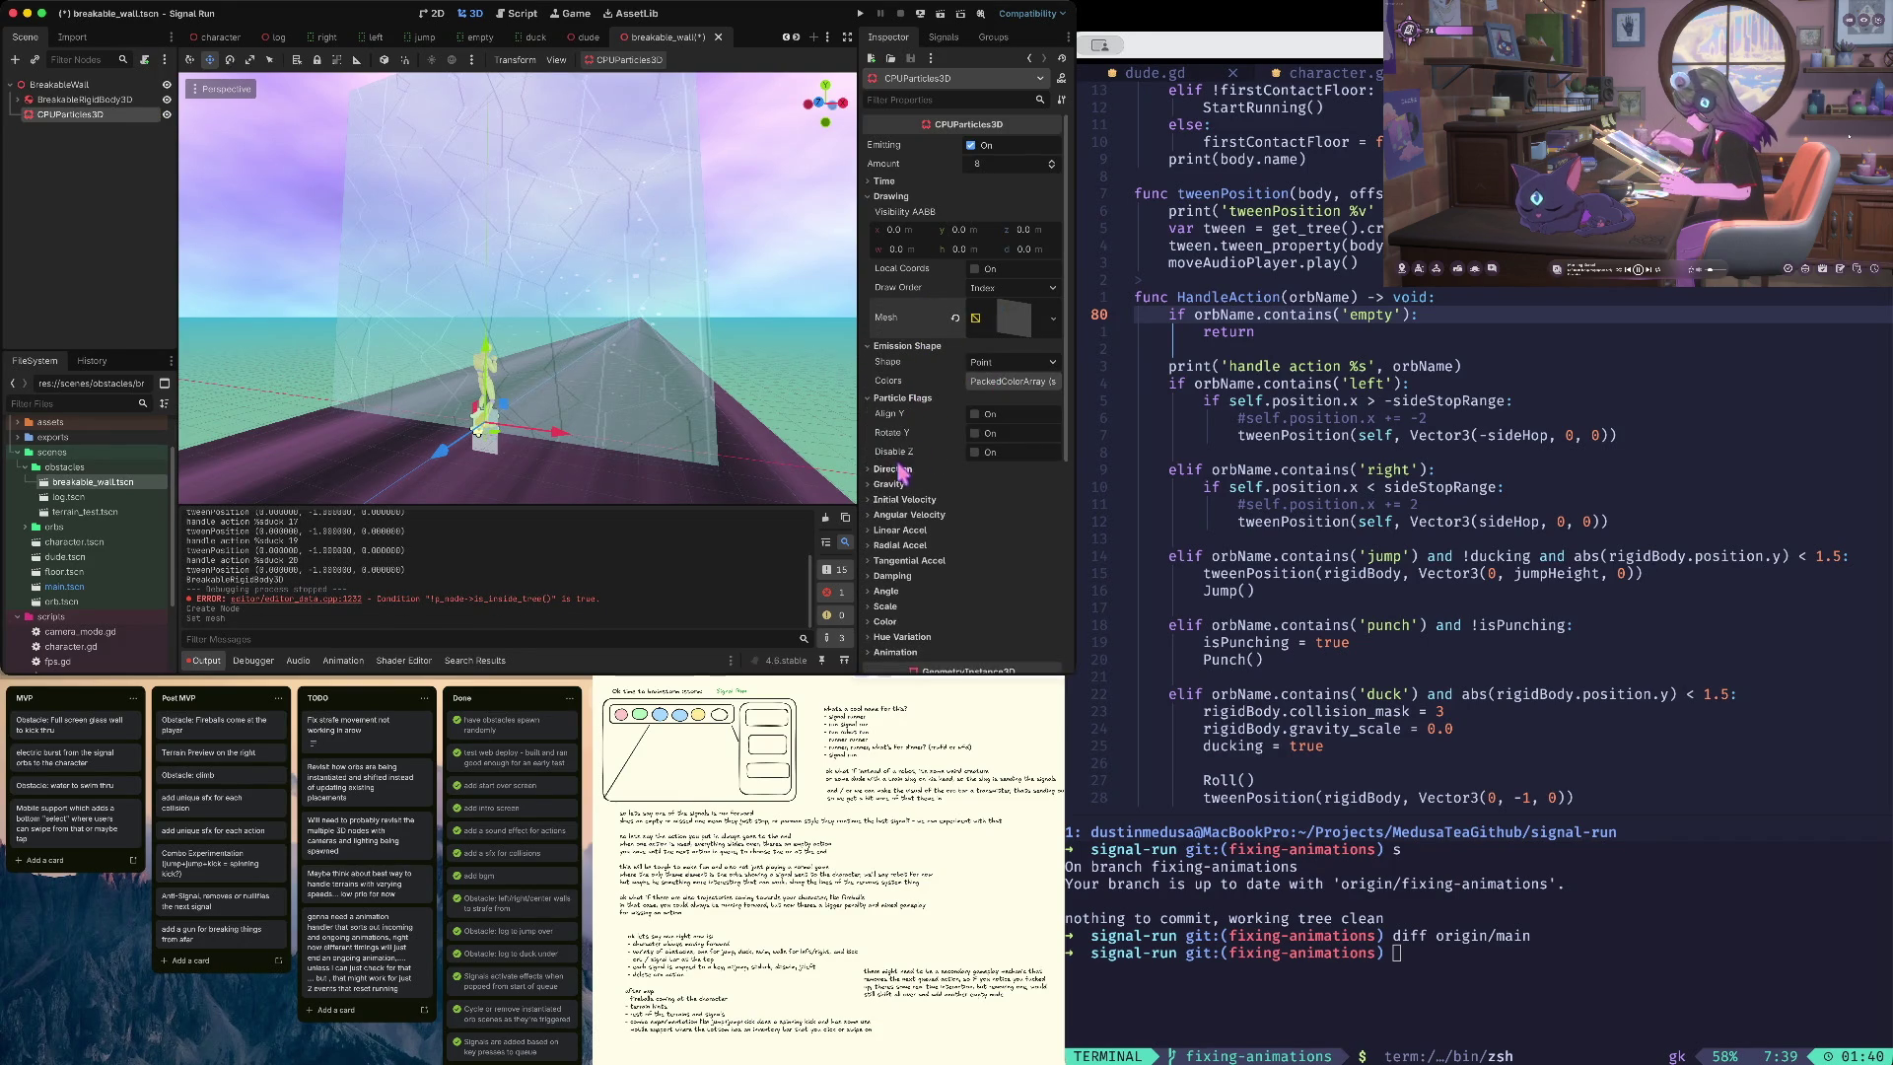
left_click(1022, 317)
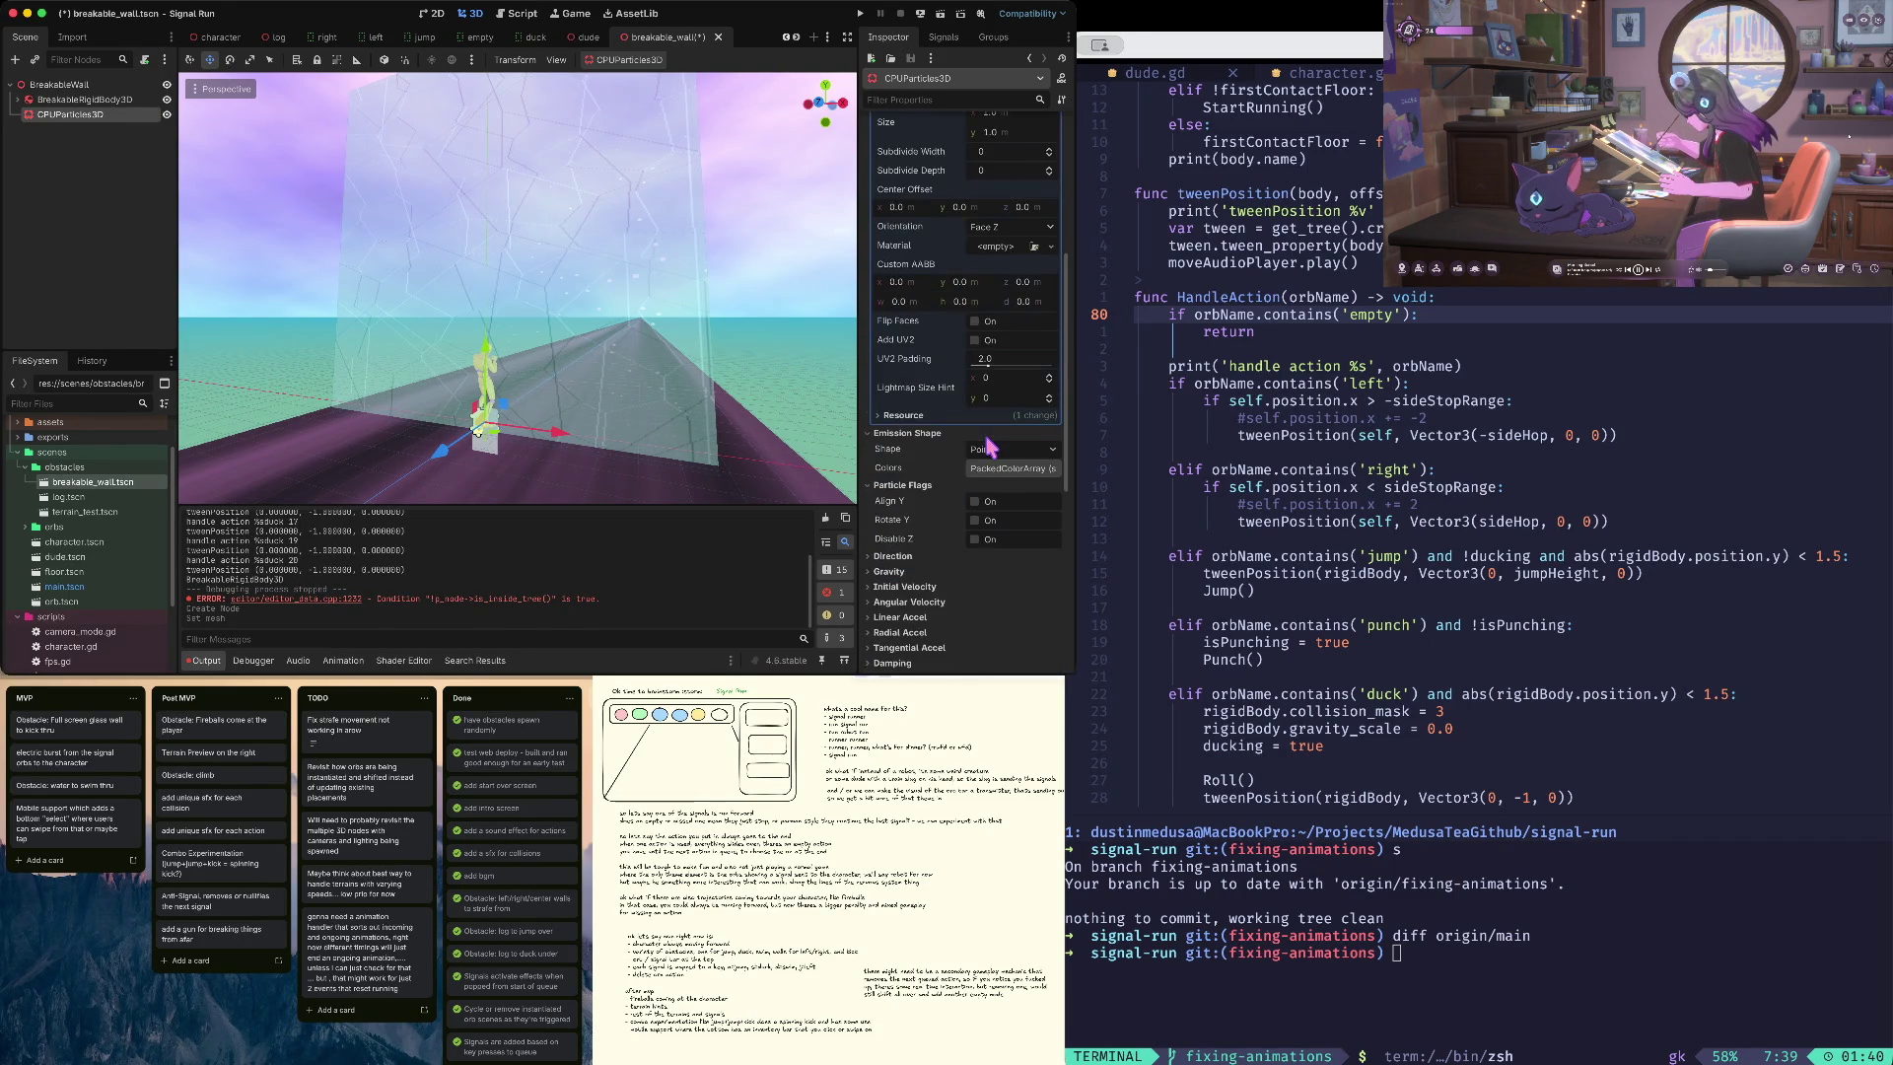
scroll(1003, 390, "down", 5)
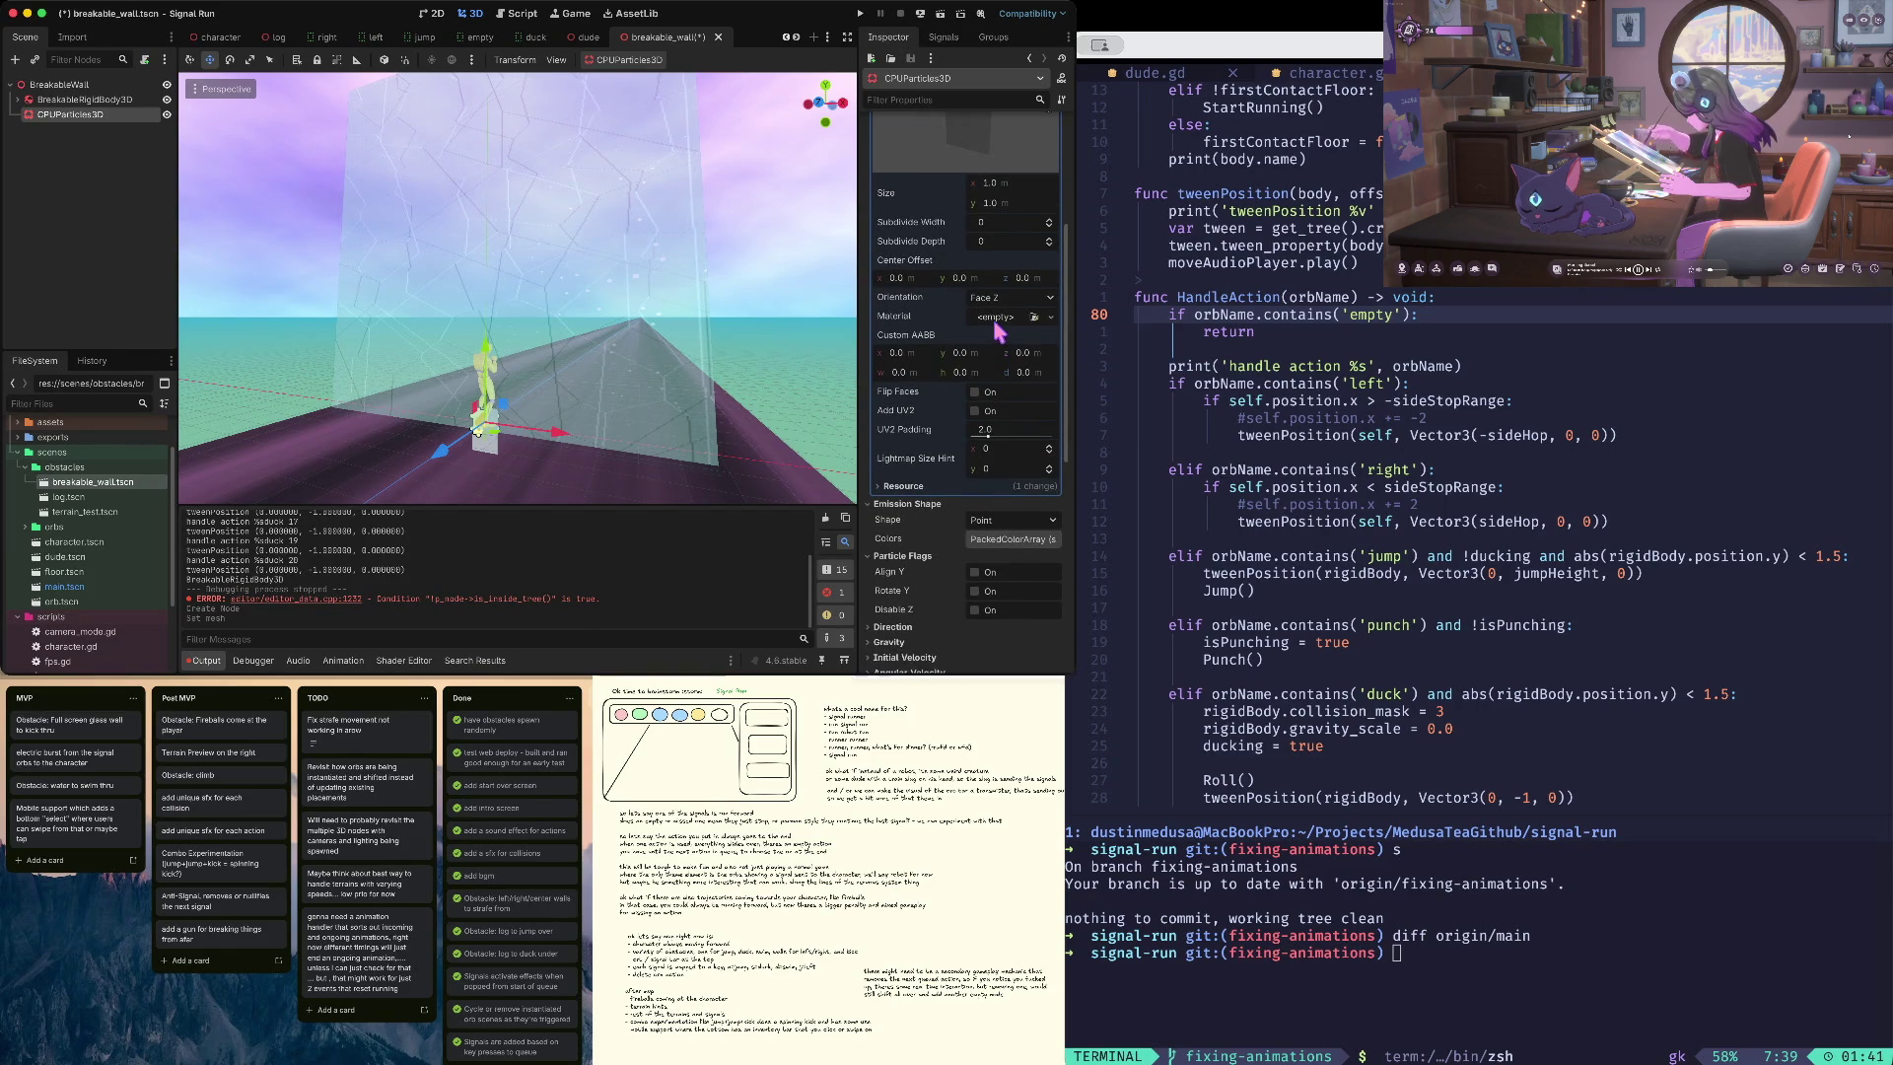
- Give the QuadMesh a new StandardMaterial3D with Alpha transparency
left_click(998, 332)
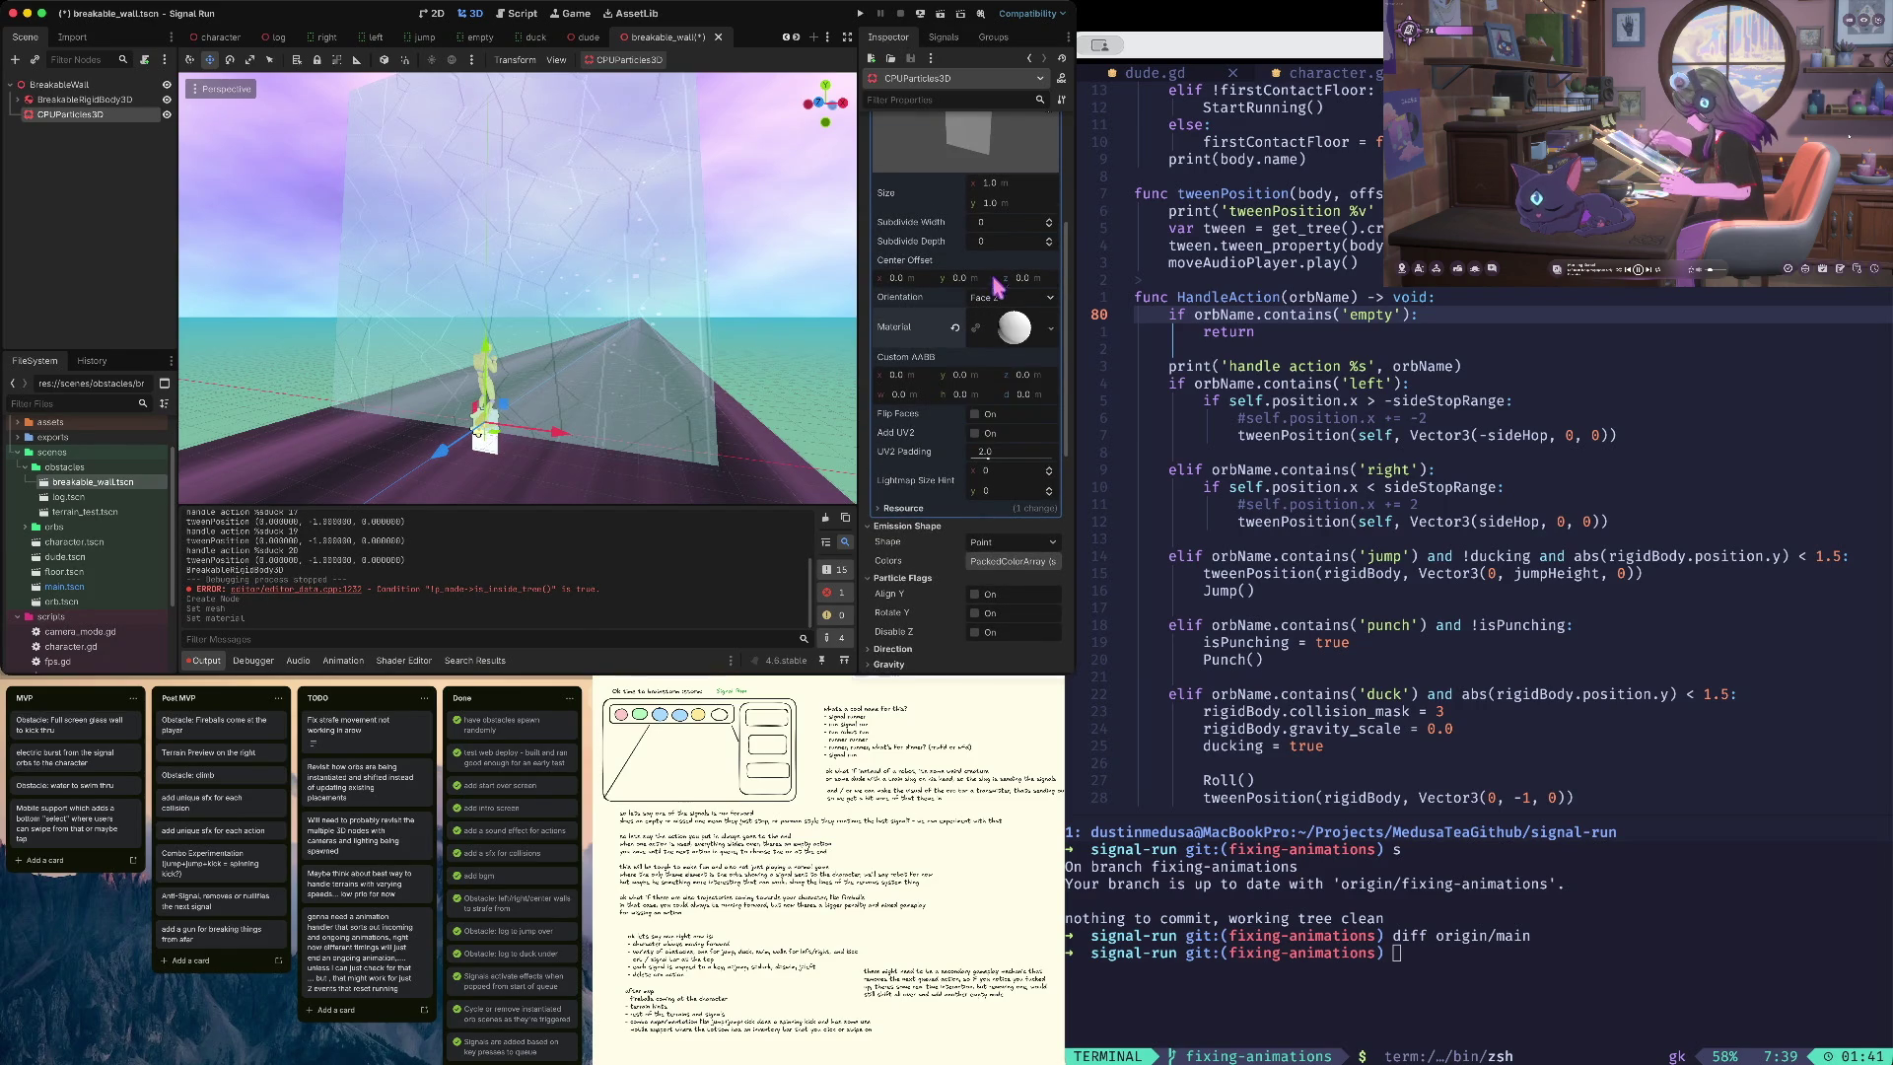
left_click(1016, 330)
scroll(979, 419, "down", 4)
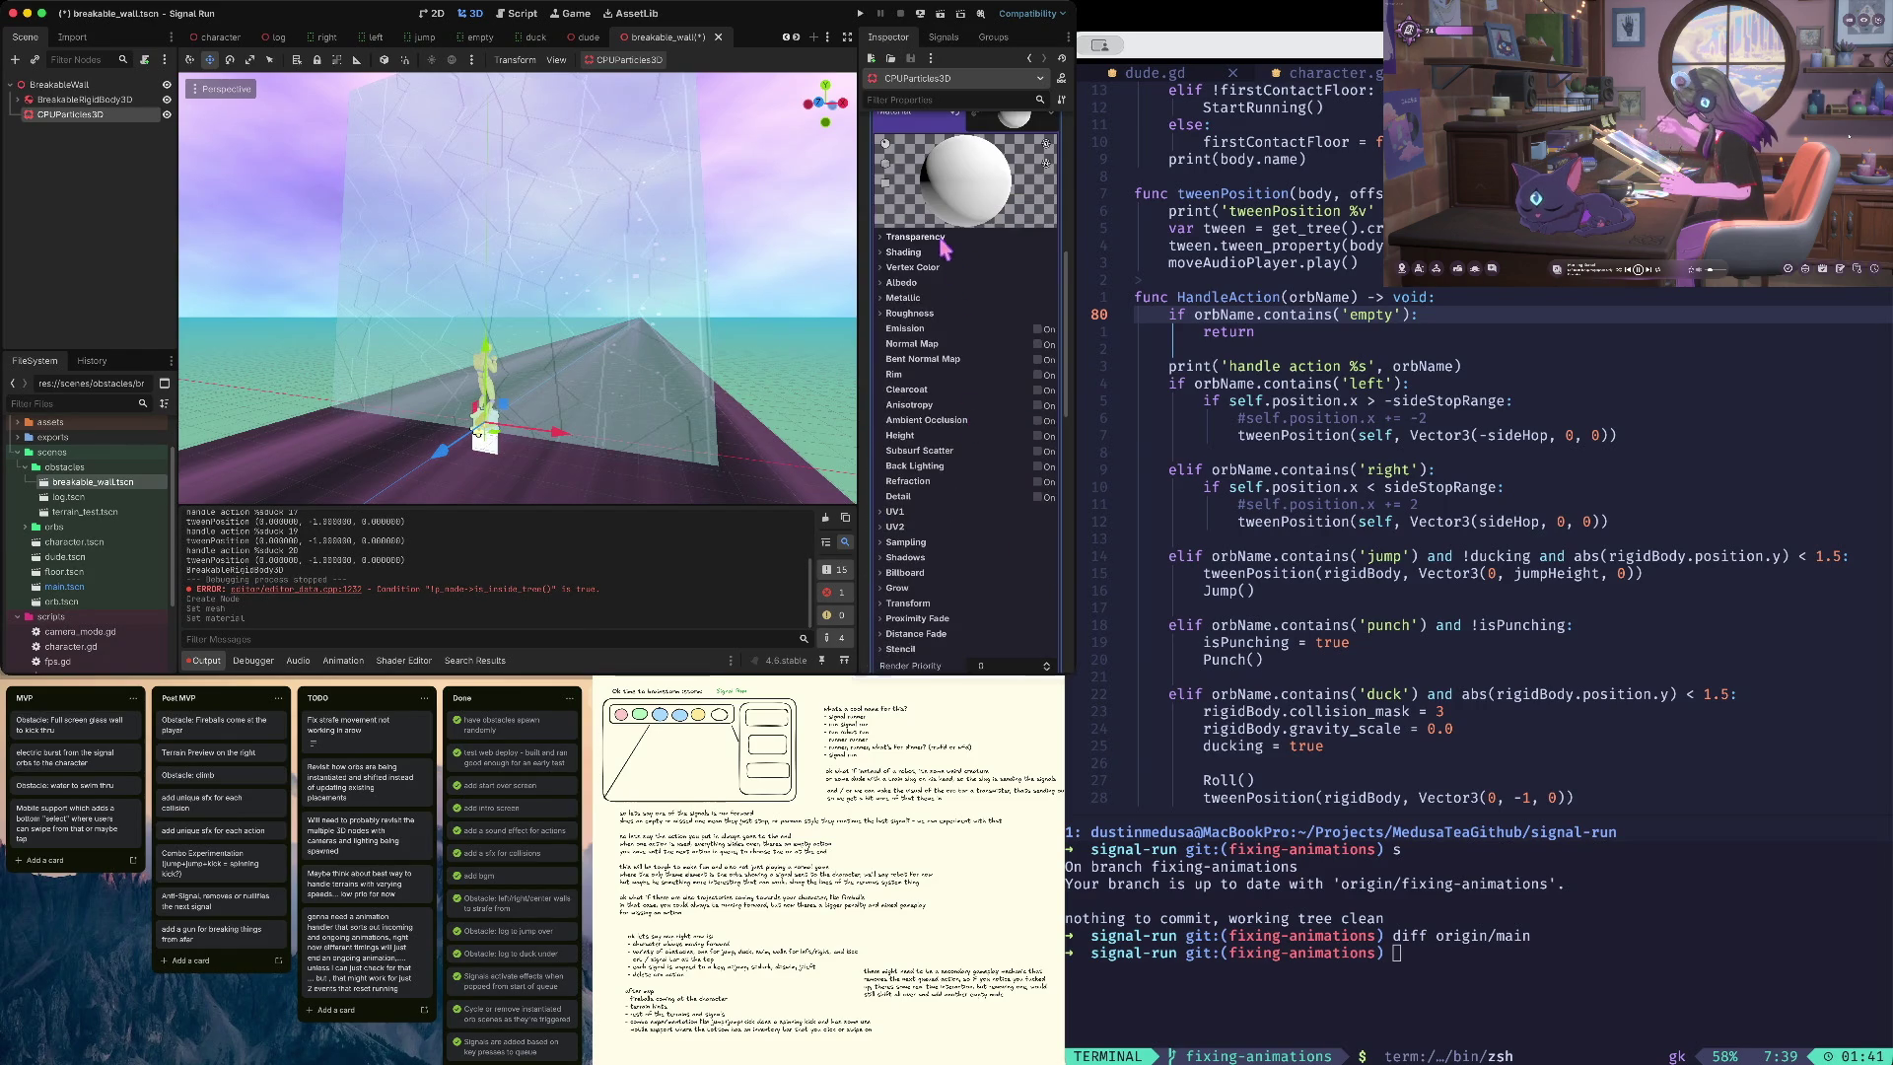
left_click(915, 236)
left_click(996, 254)
left_click(1008, 293)
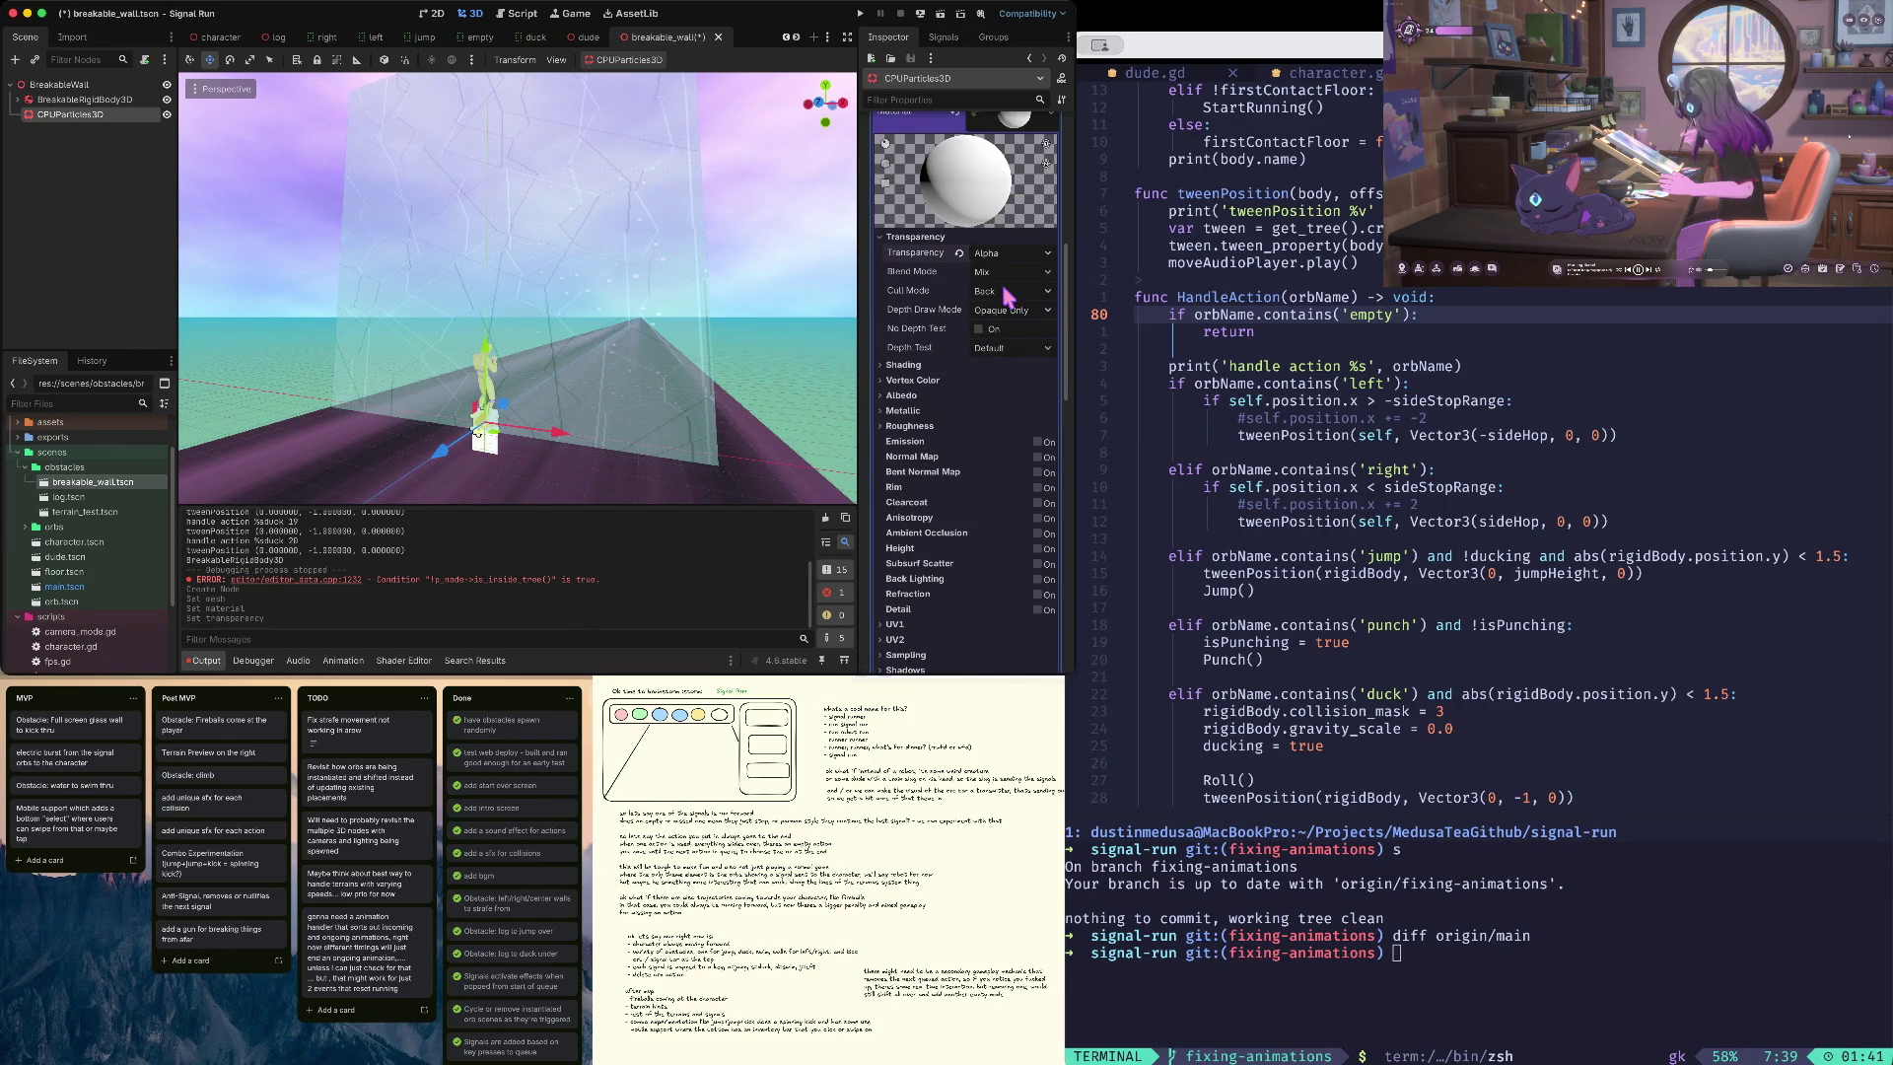
left_click(917, 238)
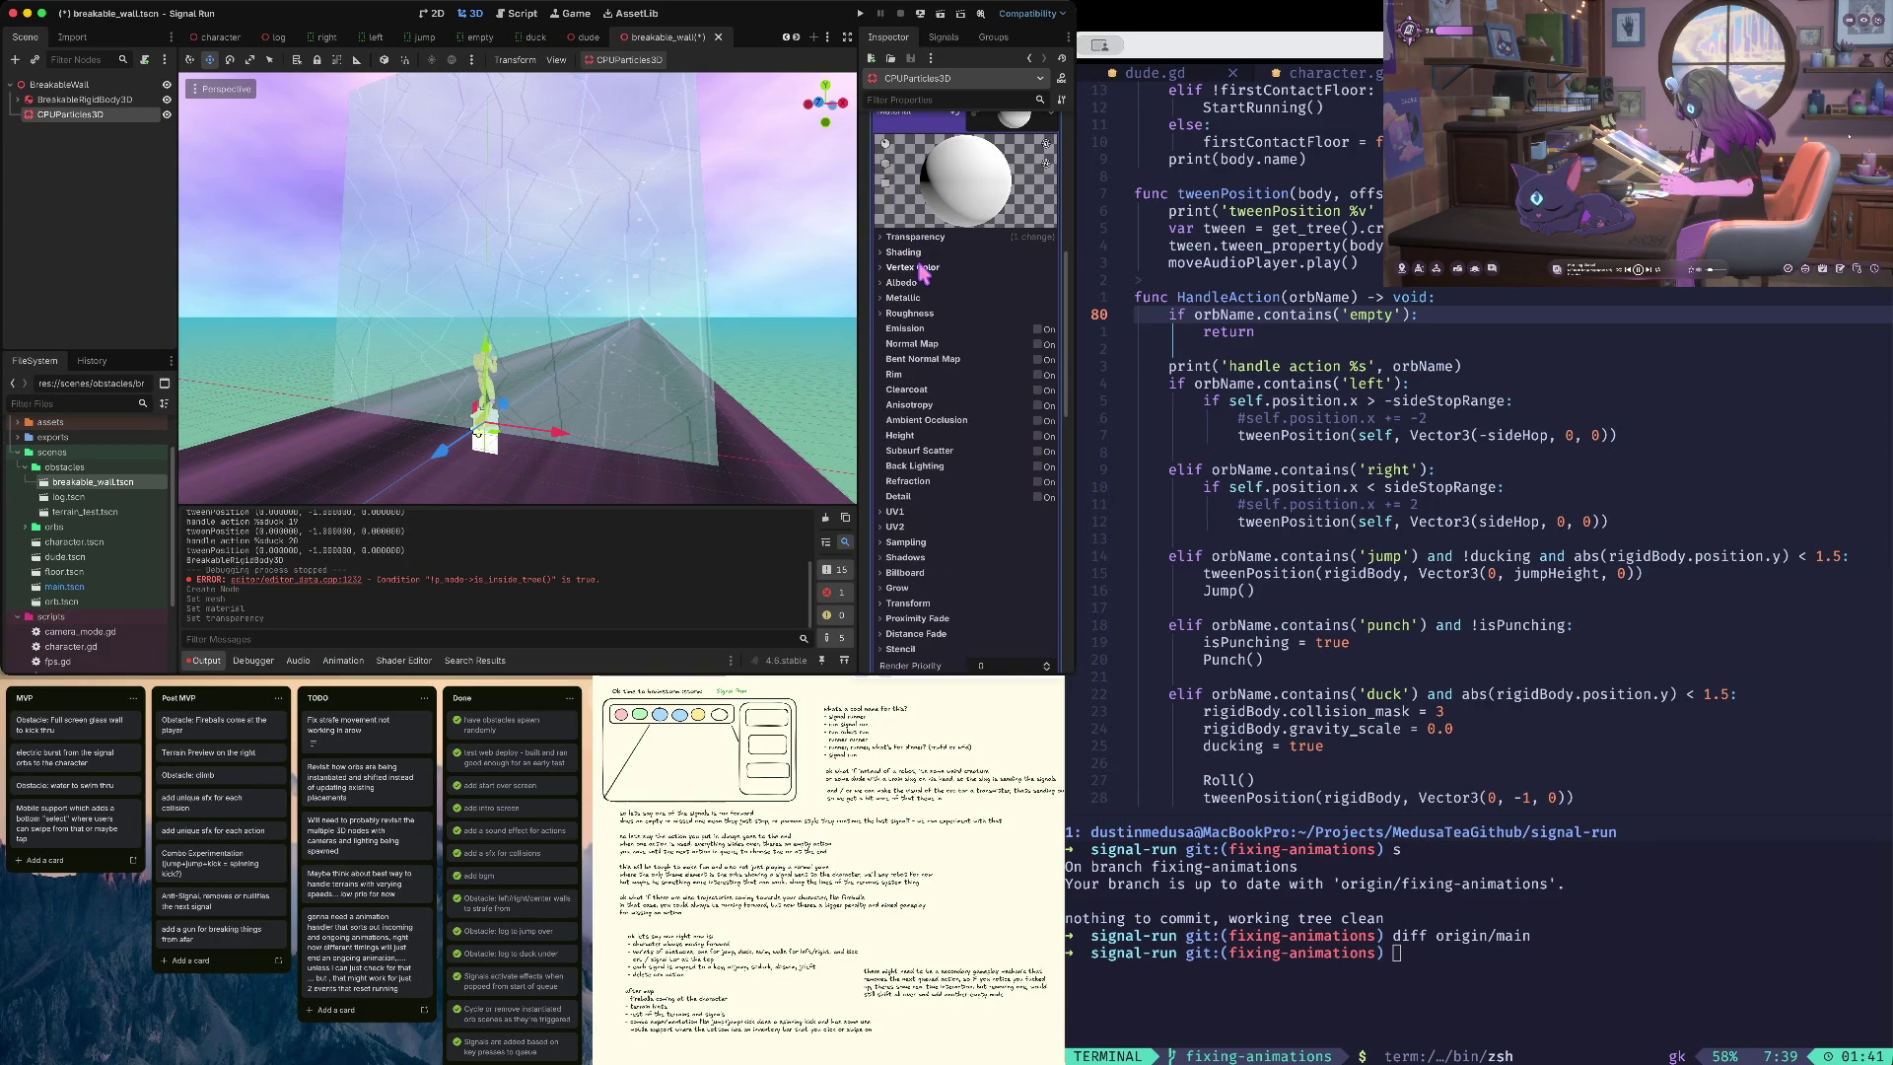
- Set the material's albedo colour to the faint translucent cyan 76ffff20
left_click(919, 267)
left_click(911, 321)
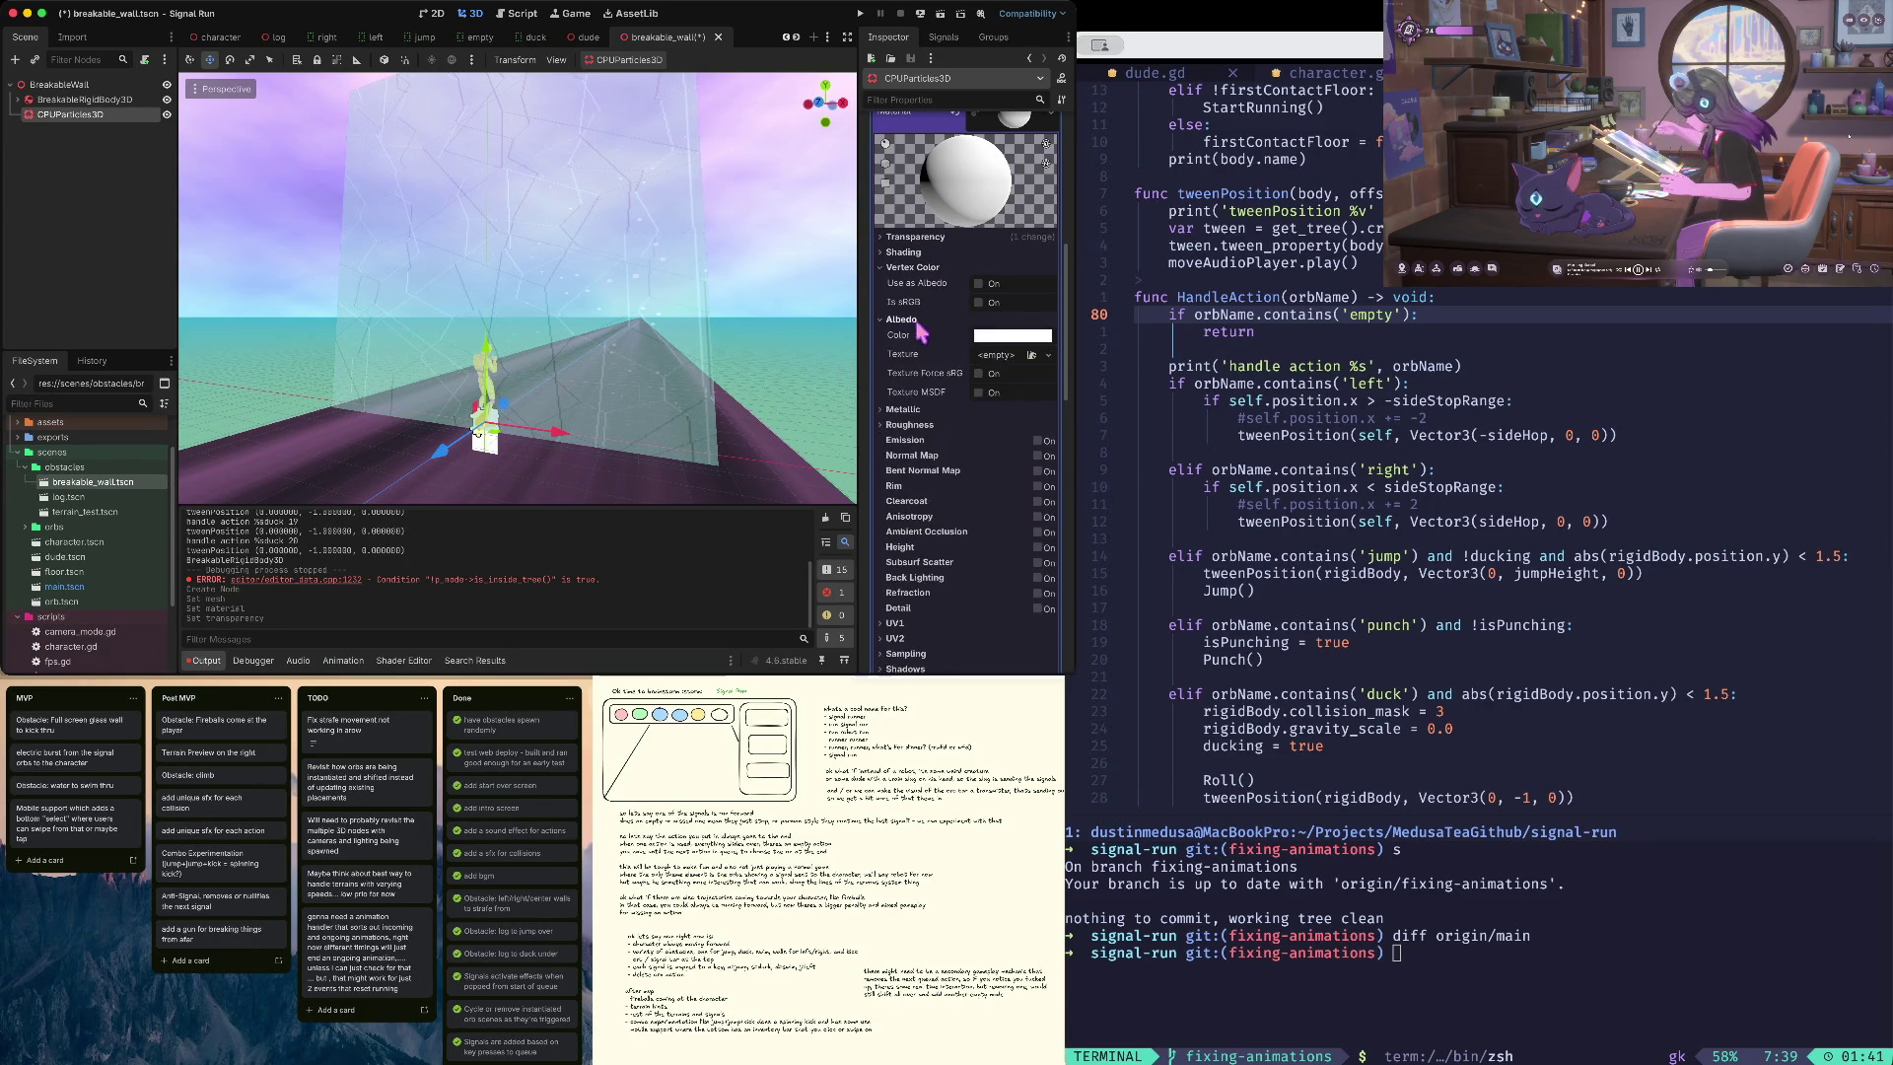
left_click(998, 340)
left_click_drag(953, 588, 914, 592)
left_click(968, 510)
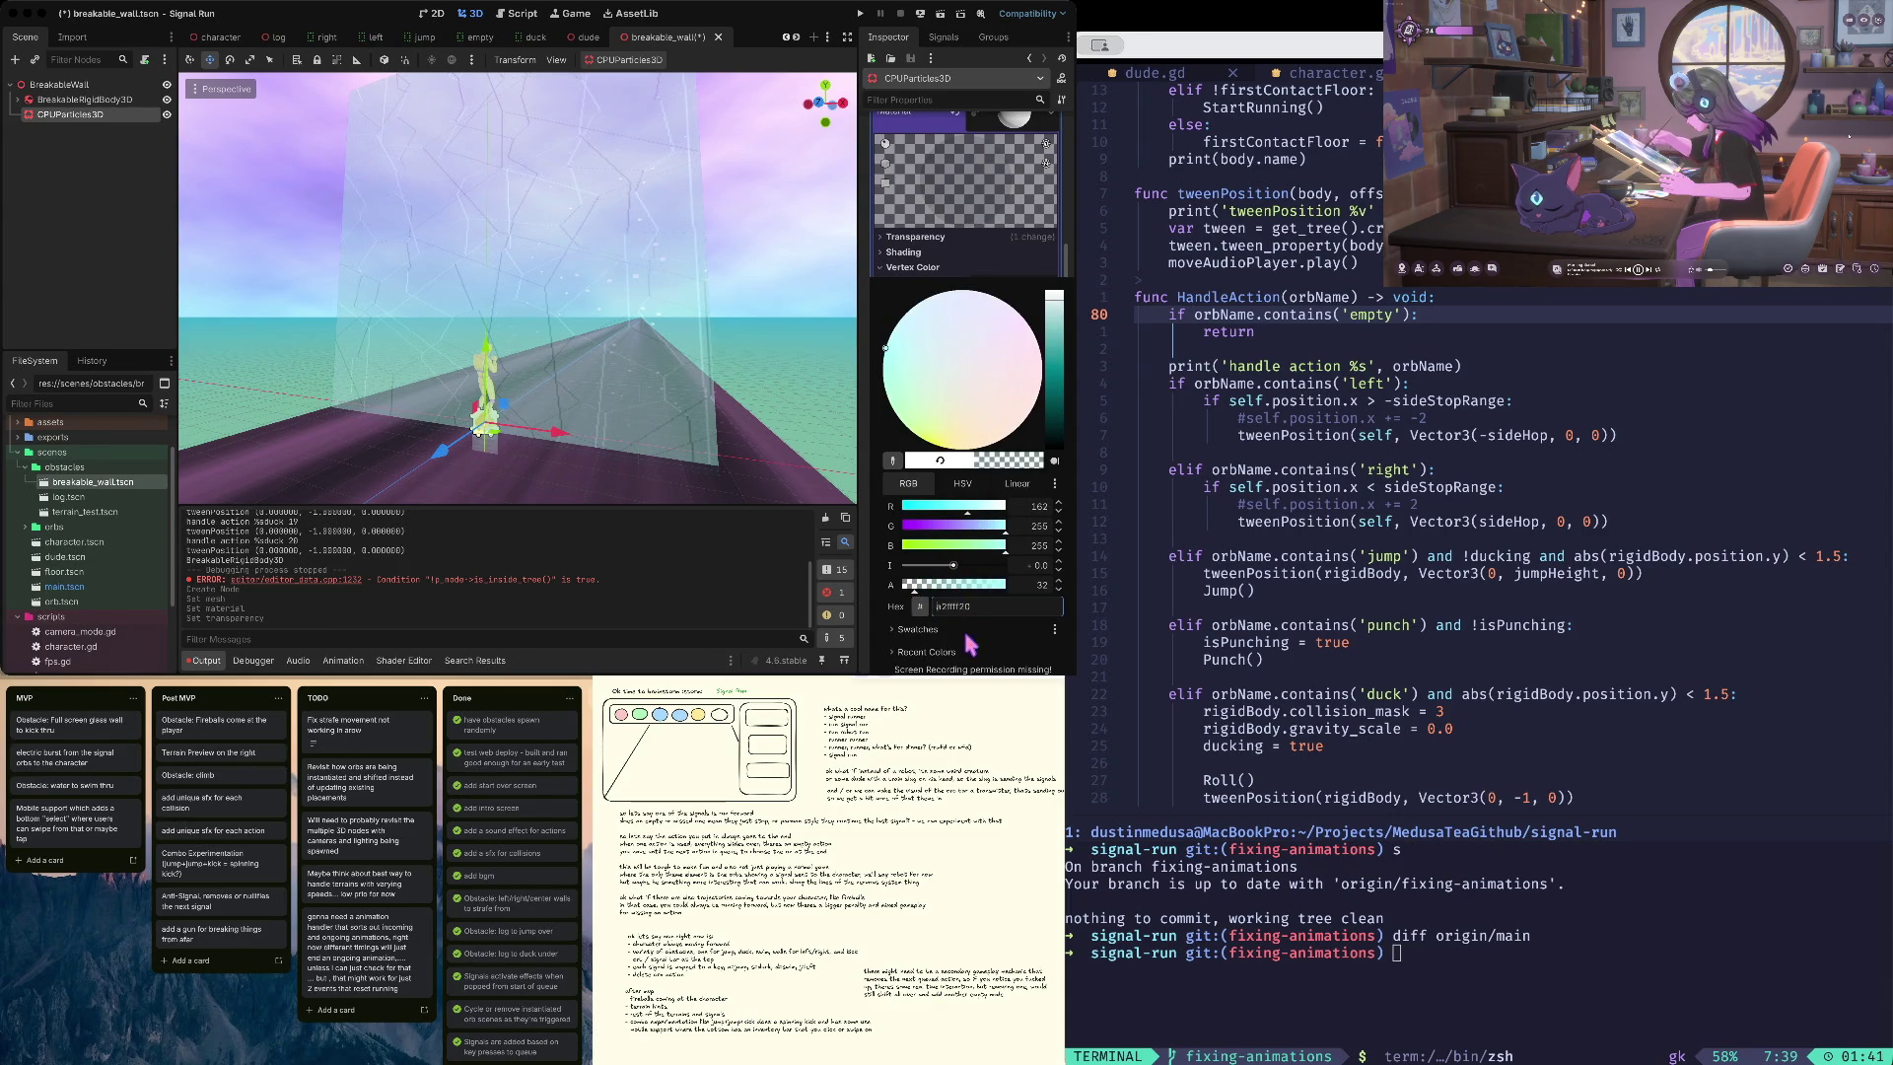
left_click(953, 510)
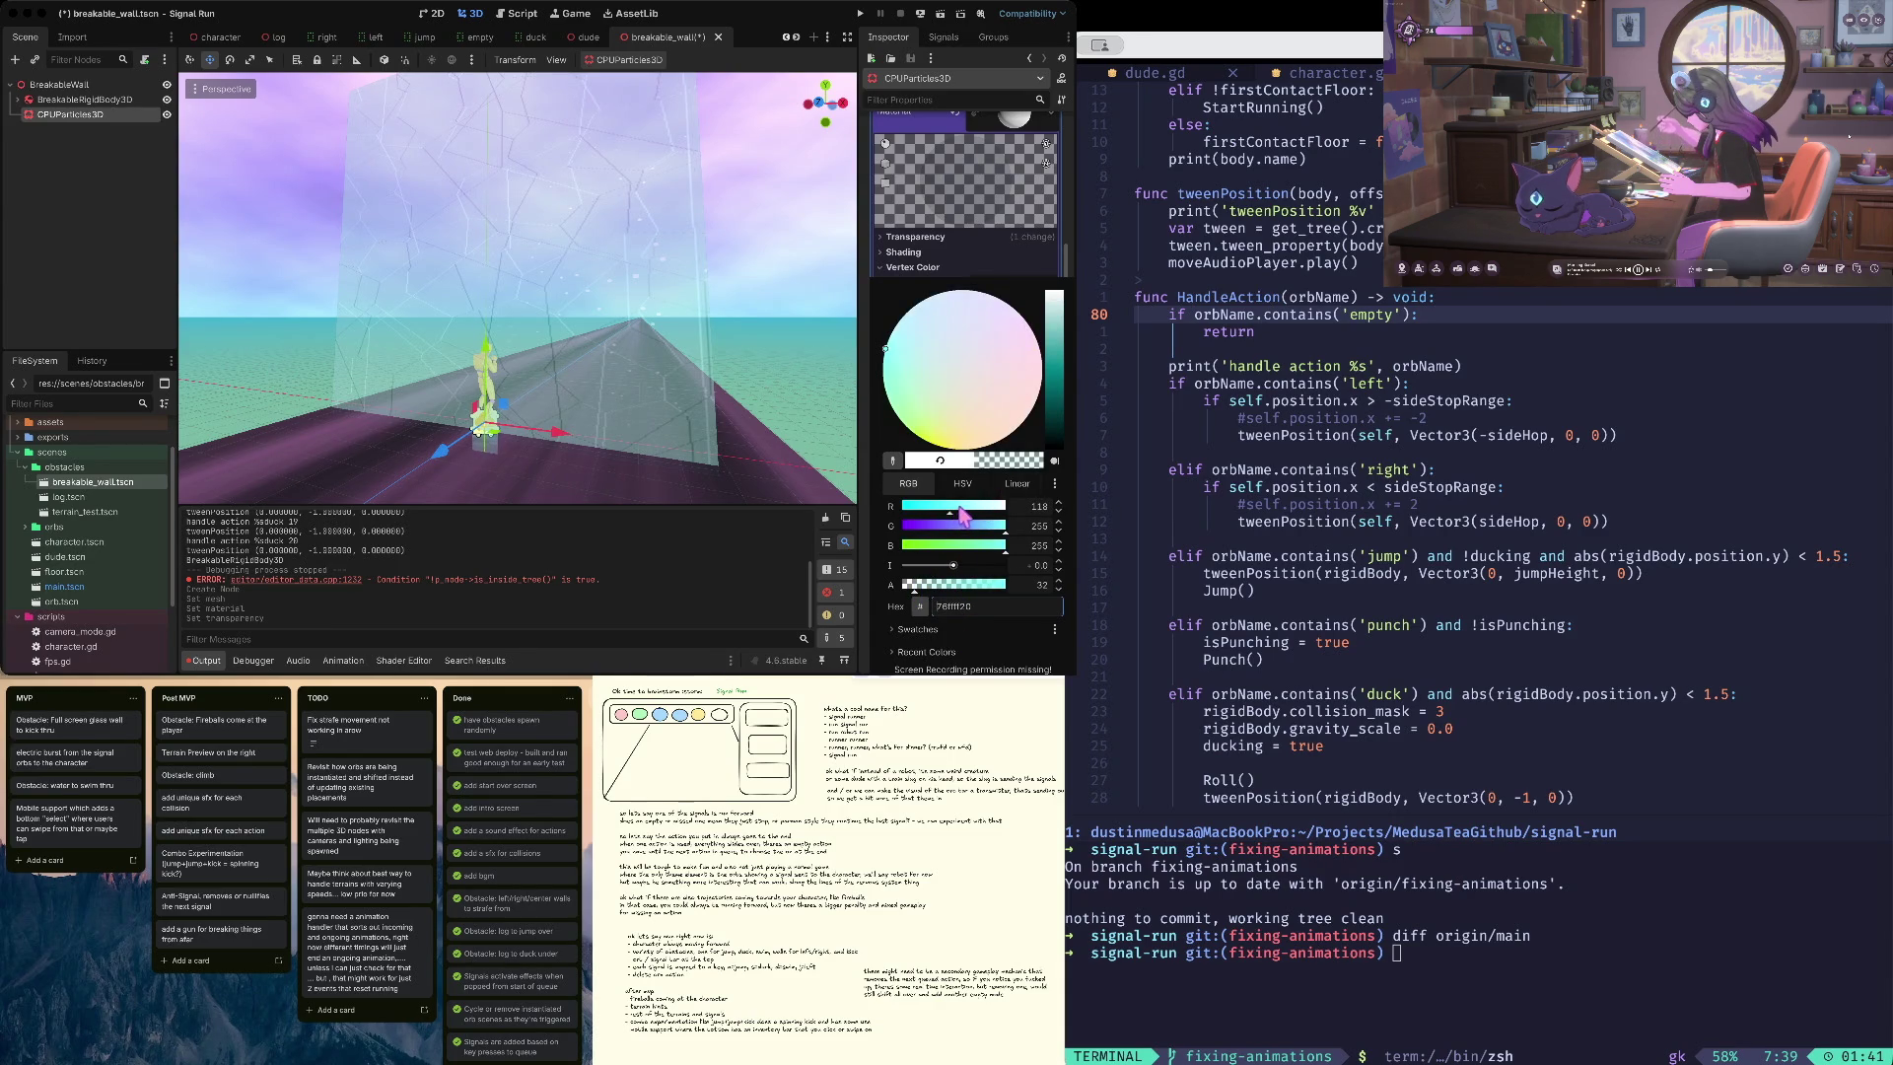
left_click(985, 238)
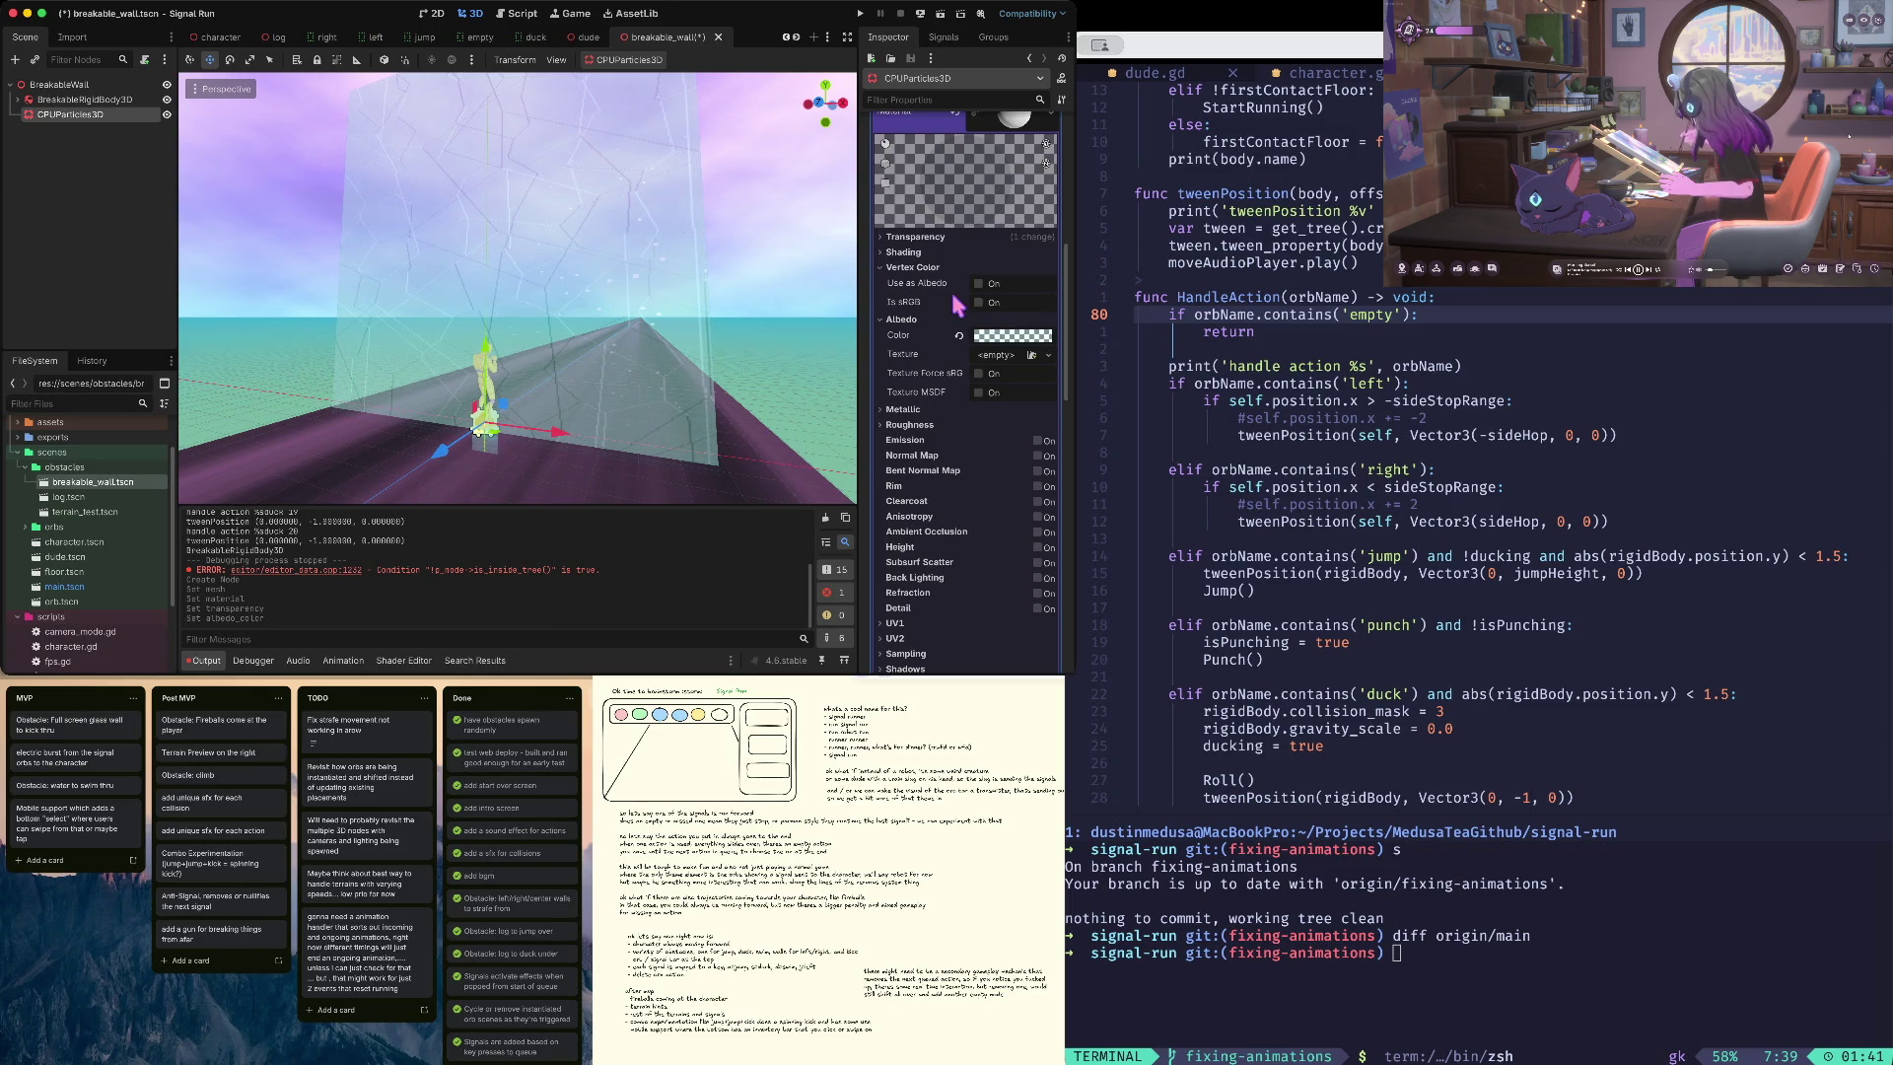
scroll(959, 306, "up", 5)
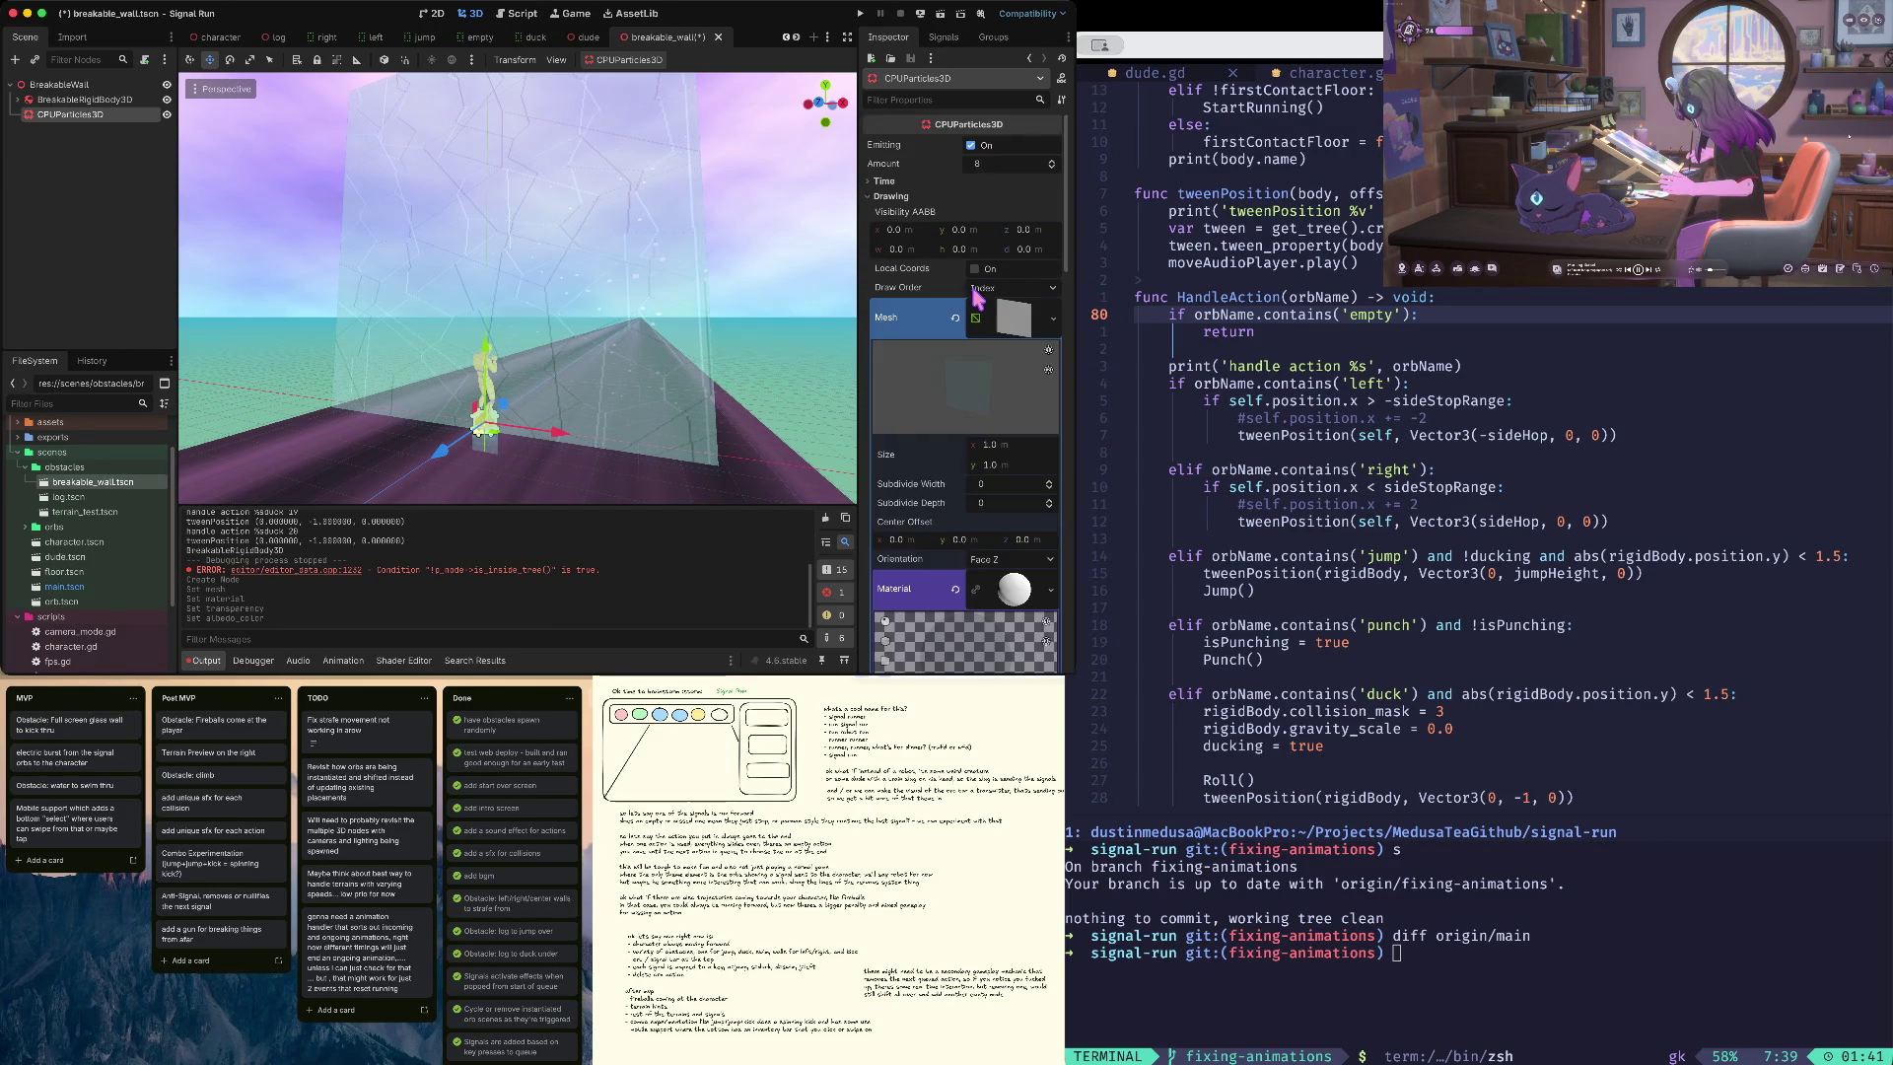
scroll(978, 298, "down", 5)
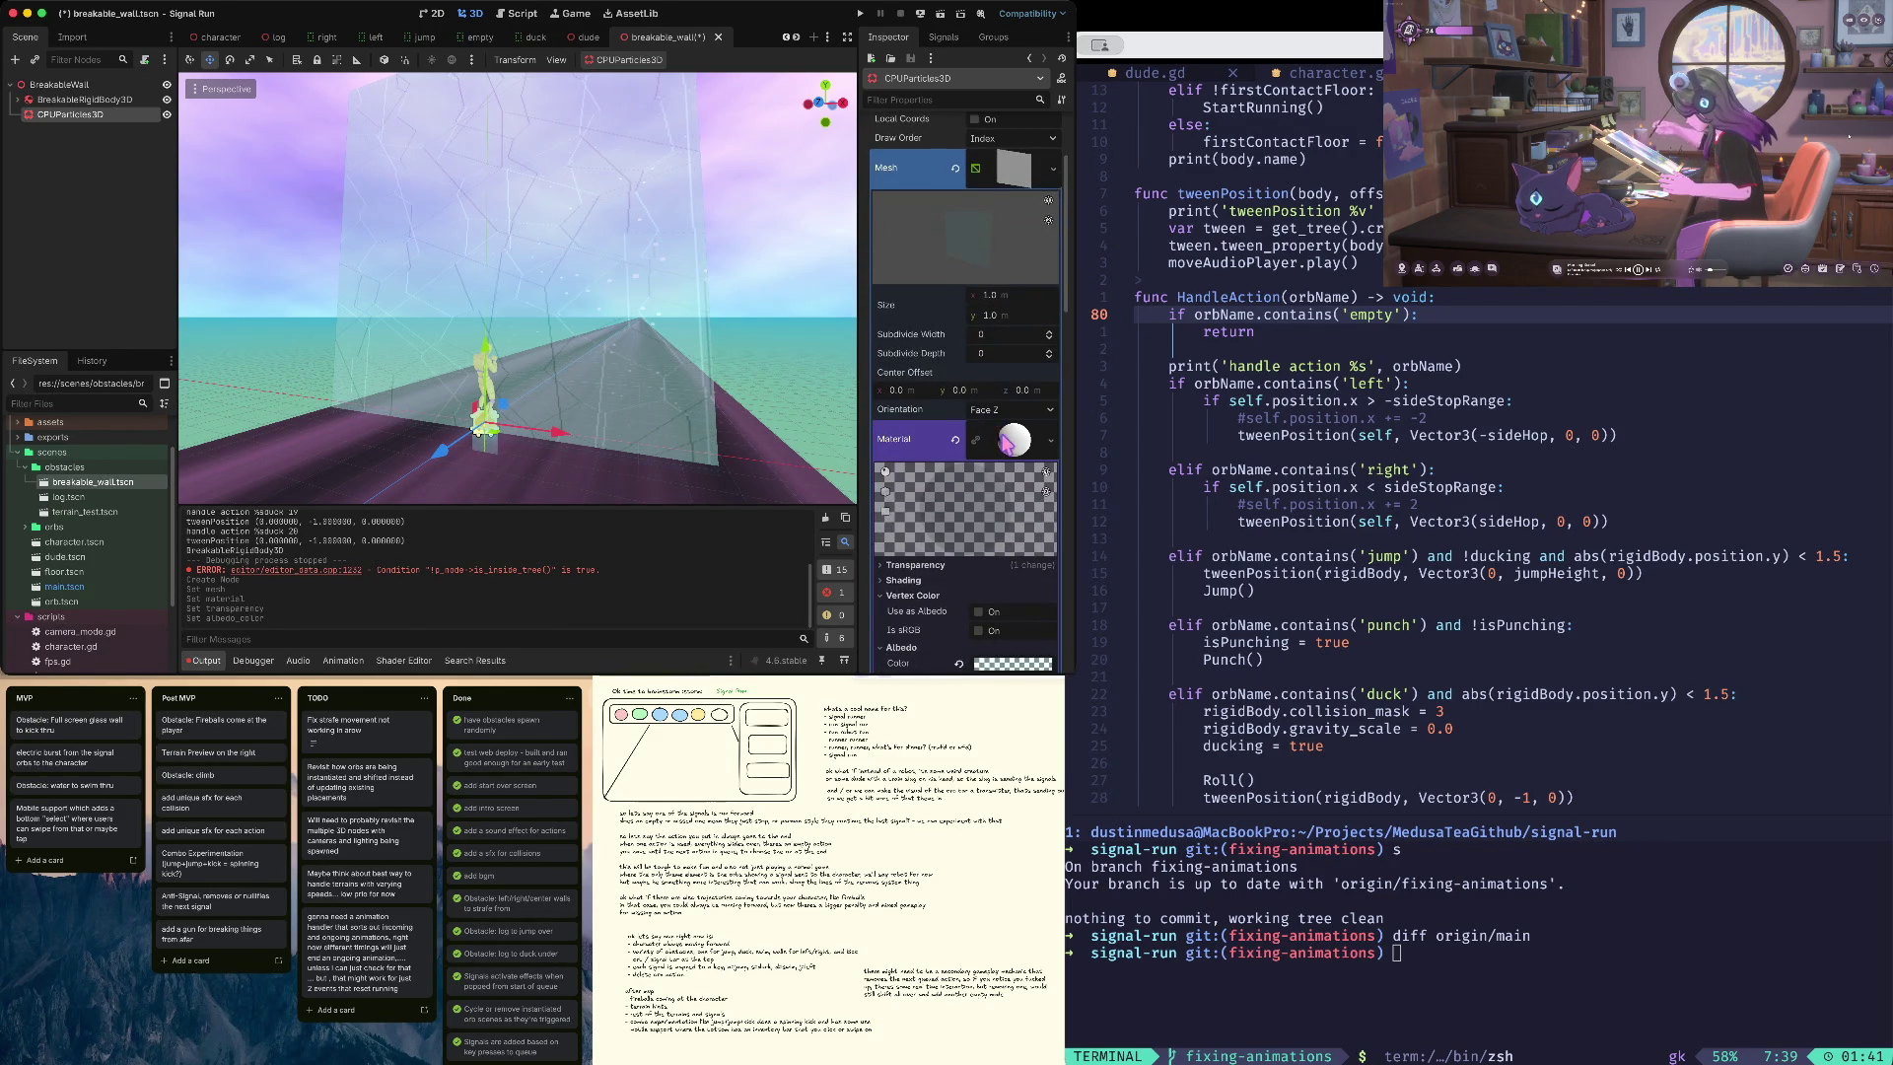
scroll(971, 385, "down", 3)
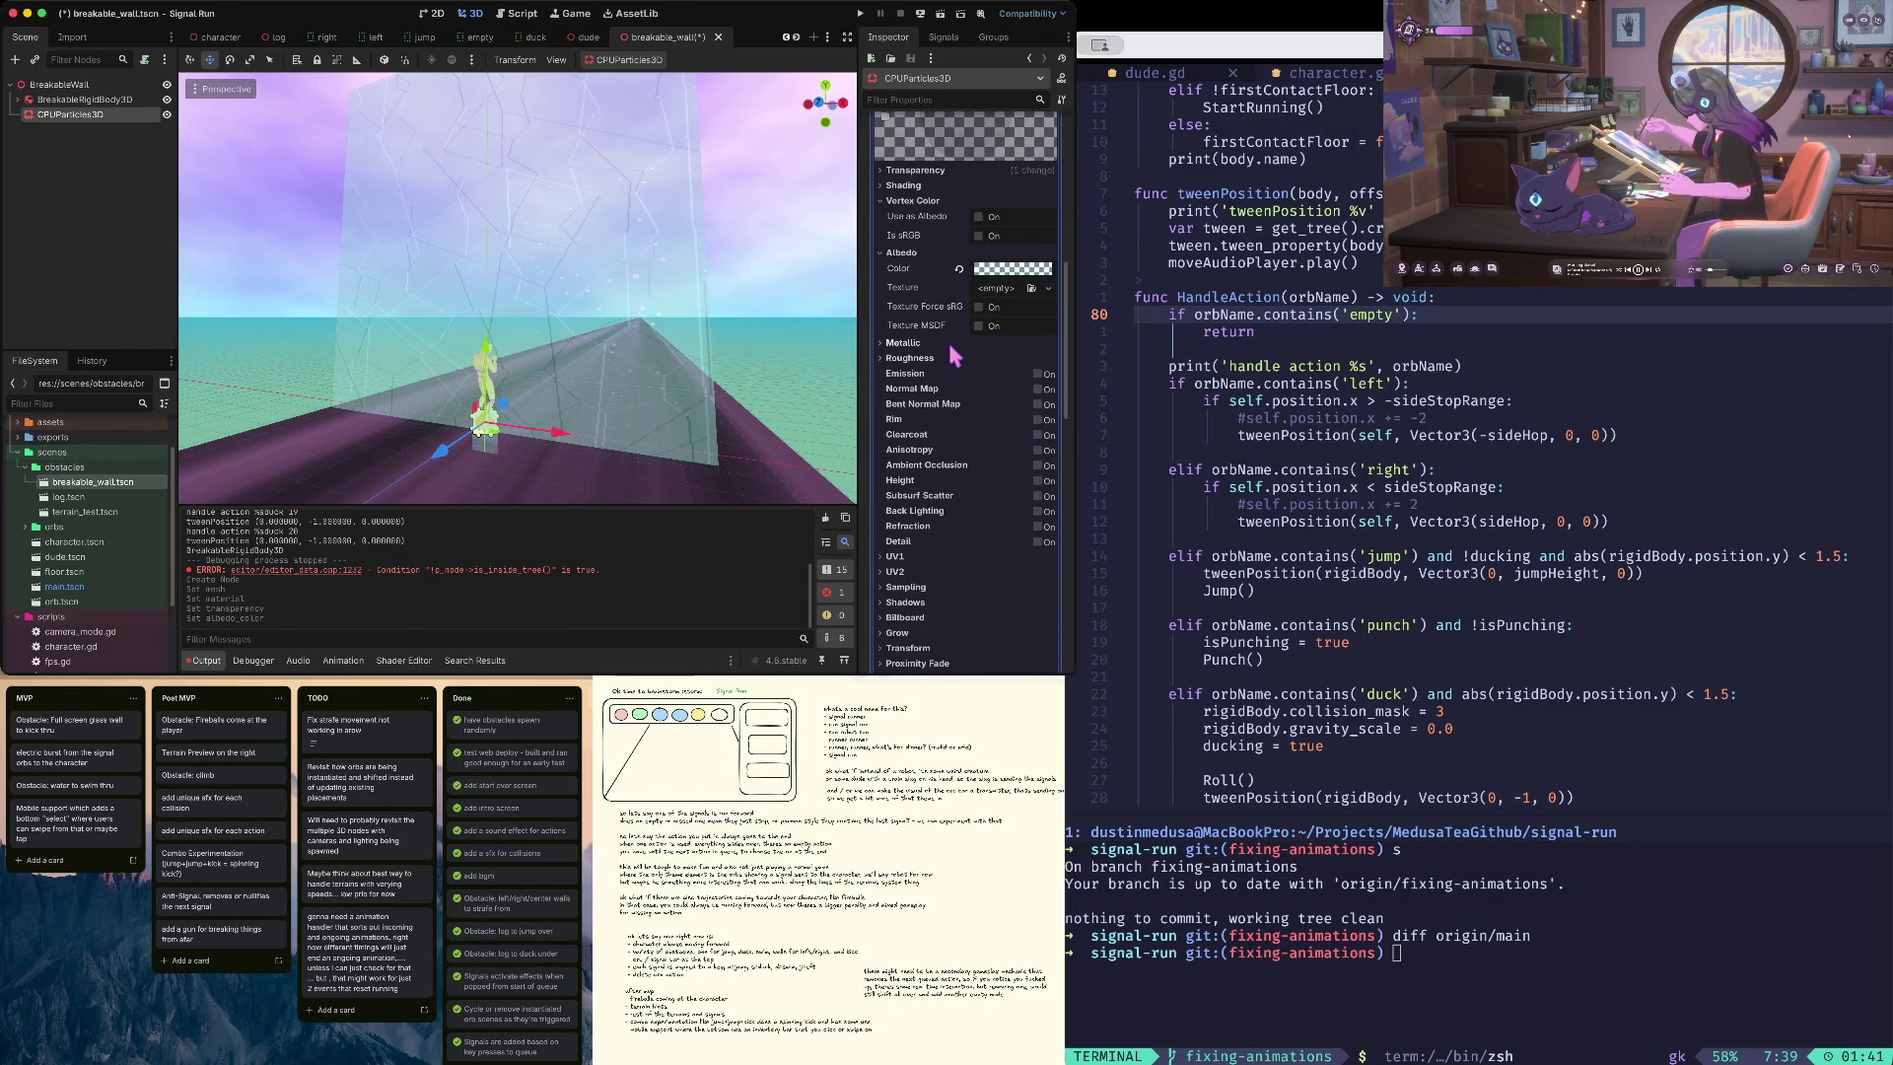
left_click(1048, 288)
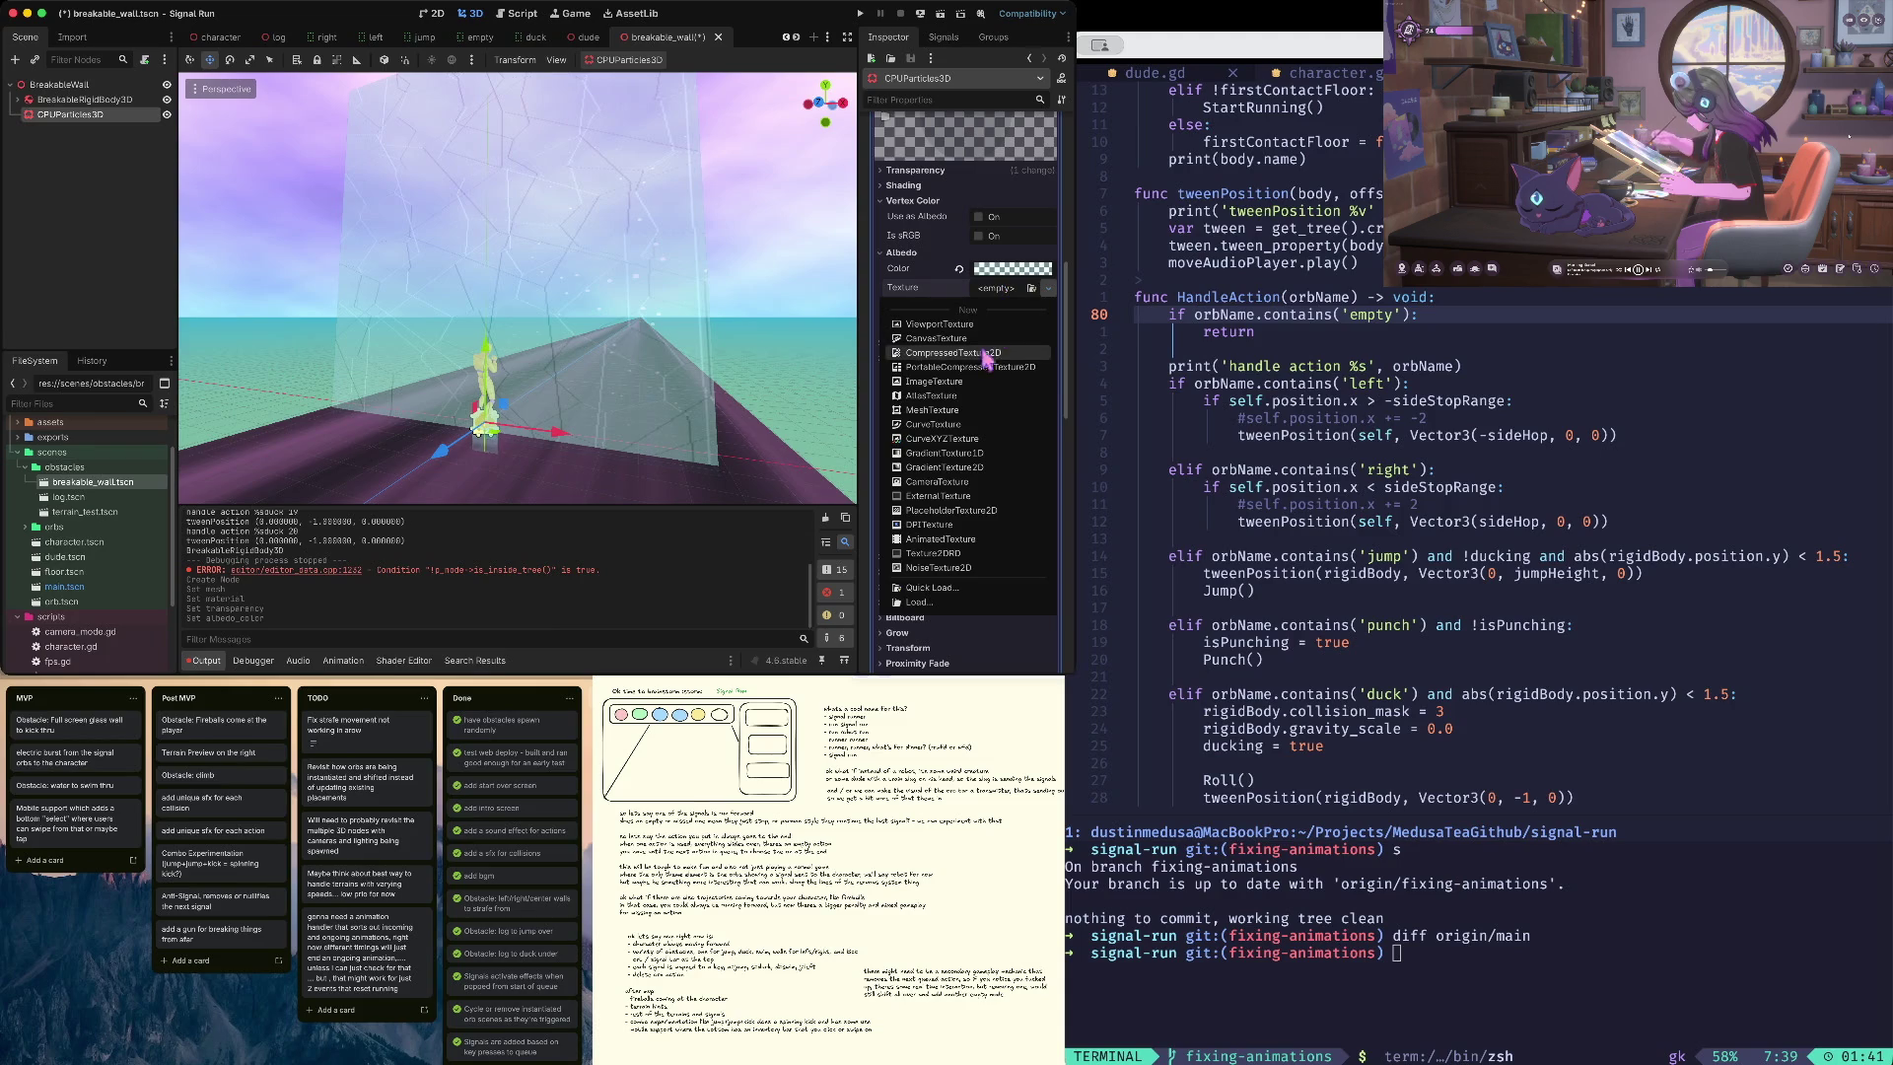
- Use a new NoiseTexture2D as the albedo texture, with a new FastNoiseLite noise
left_click(968, 568)
left_click(1019, 272)
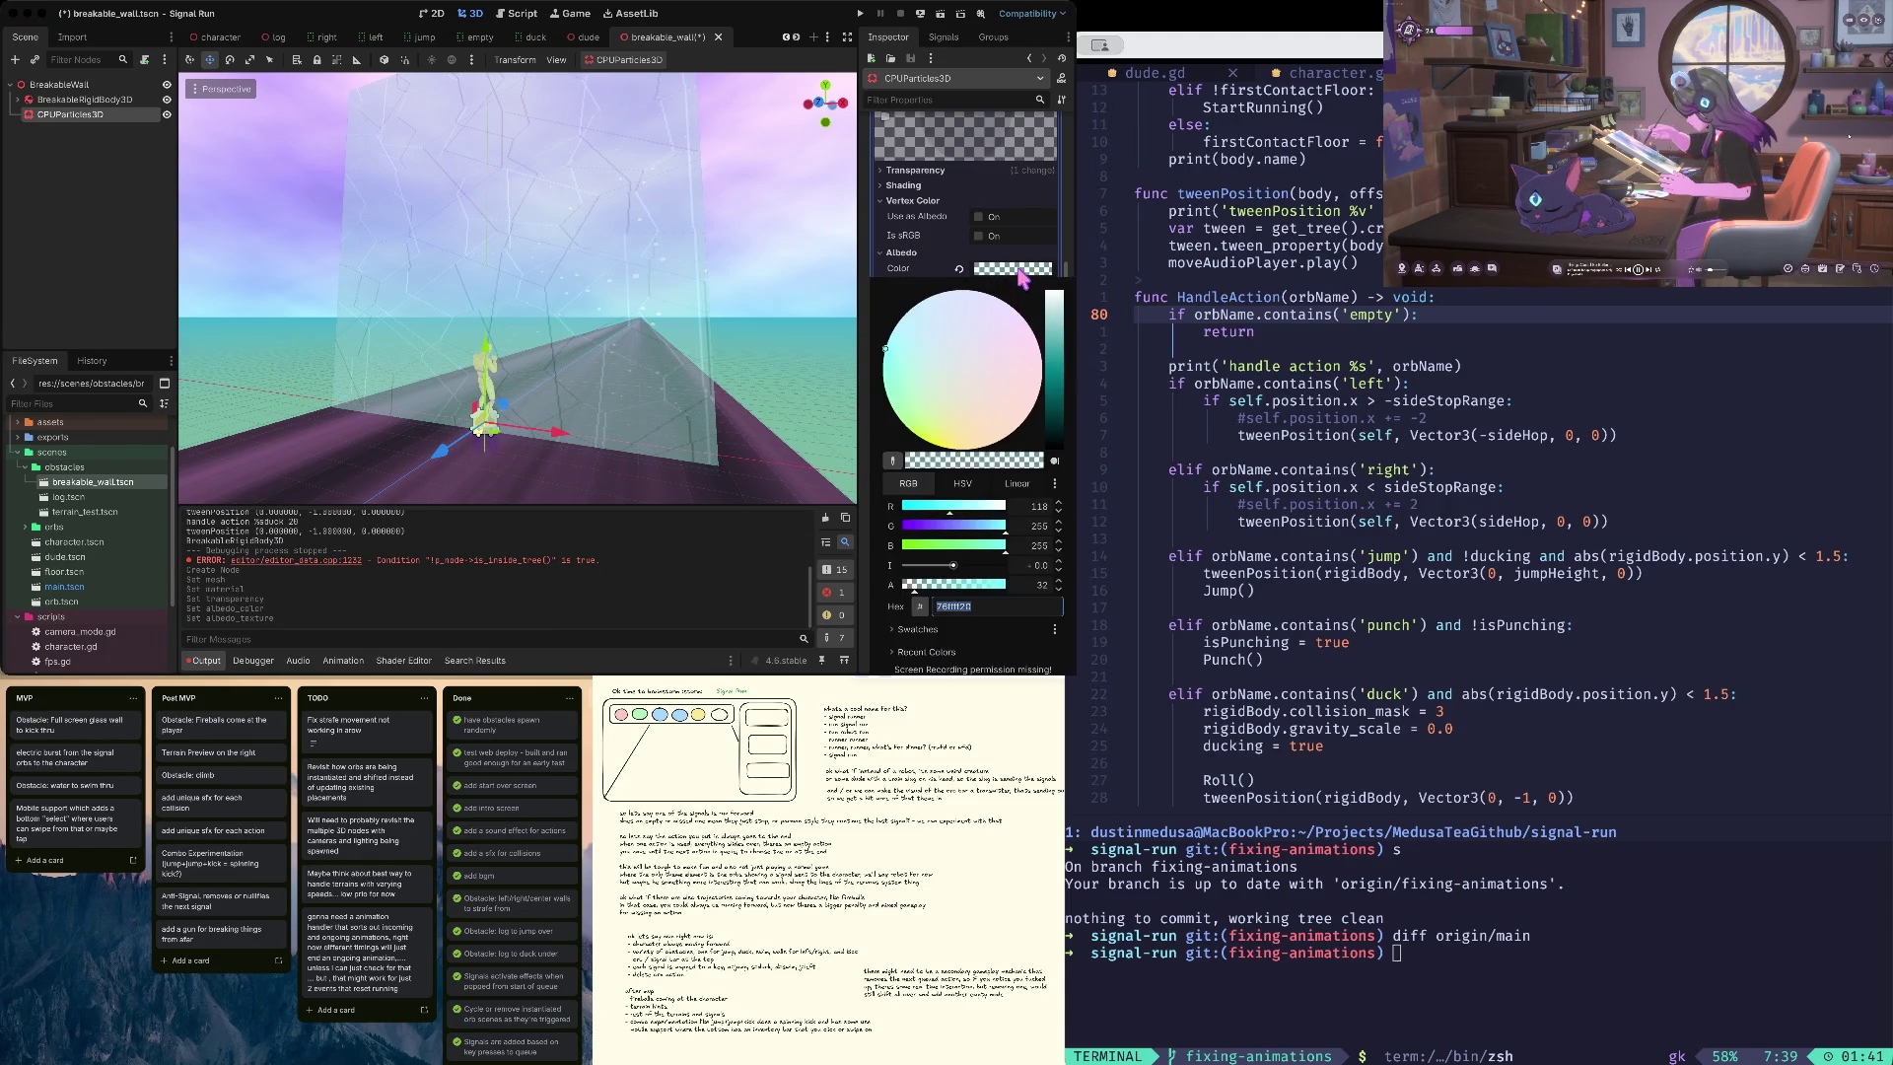
left_click(1021, 276)
left_click(1021, 288)
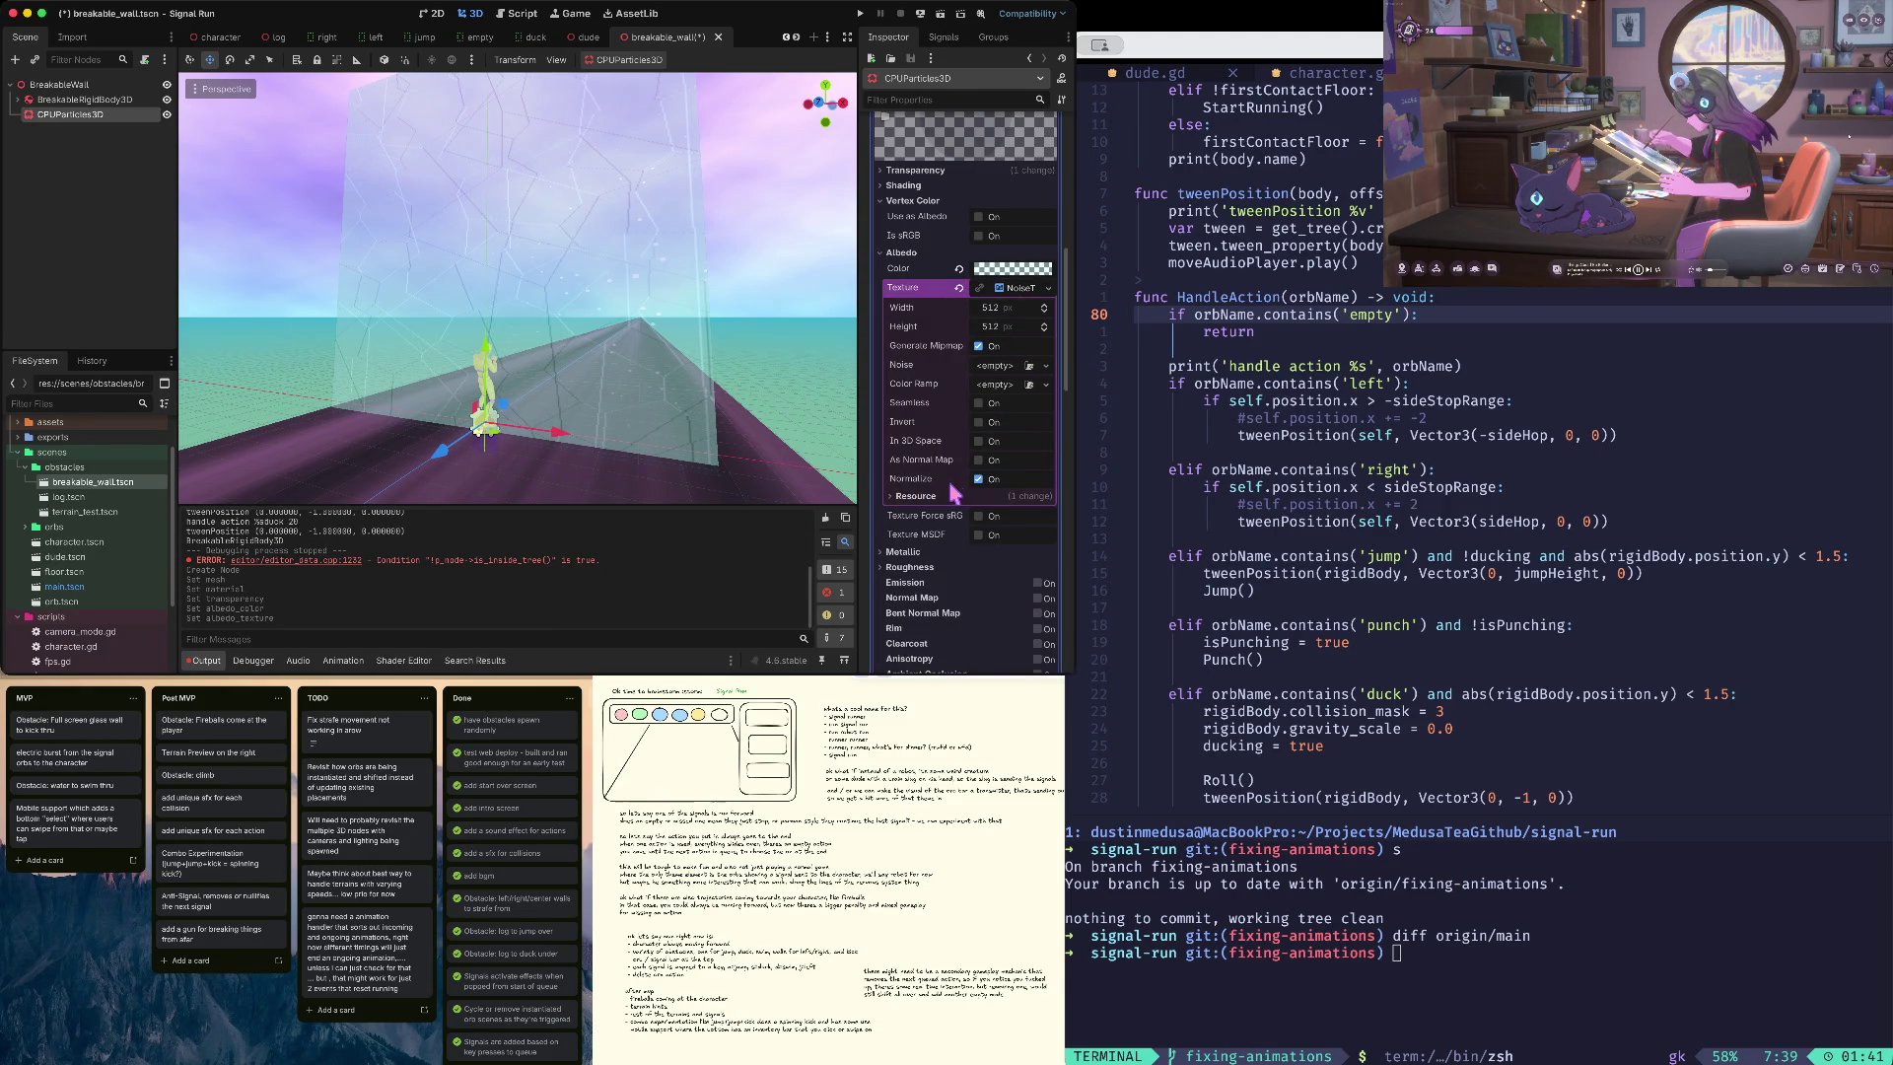
left_click(998, 372)
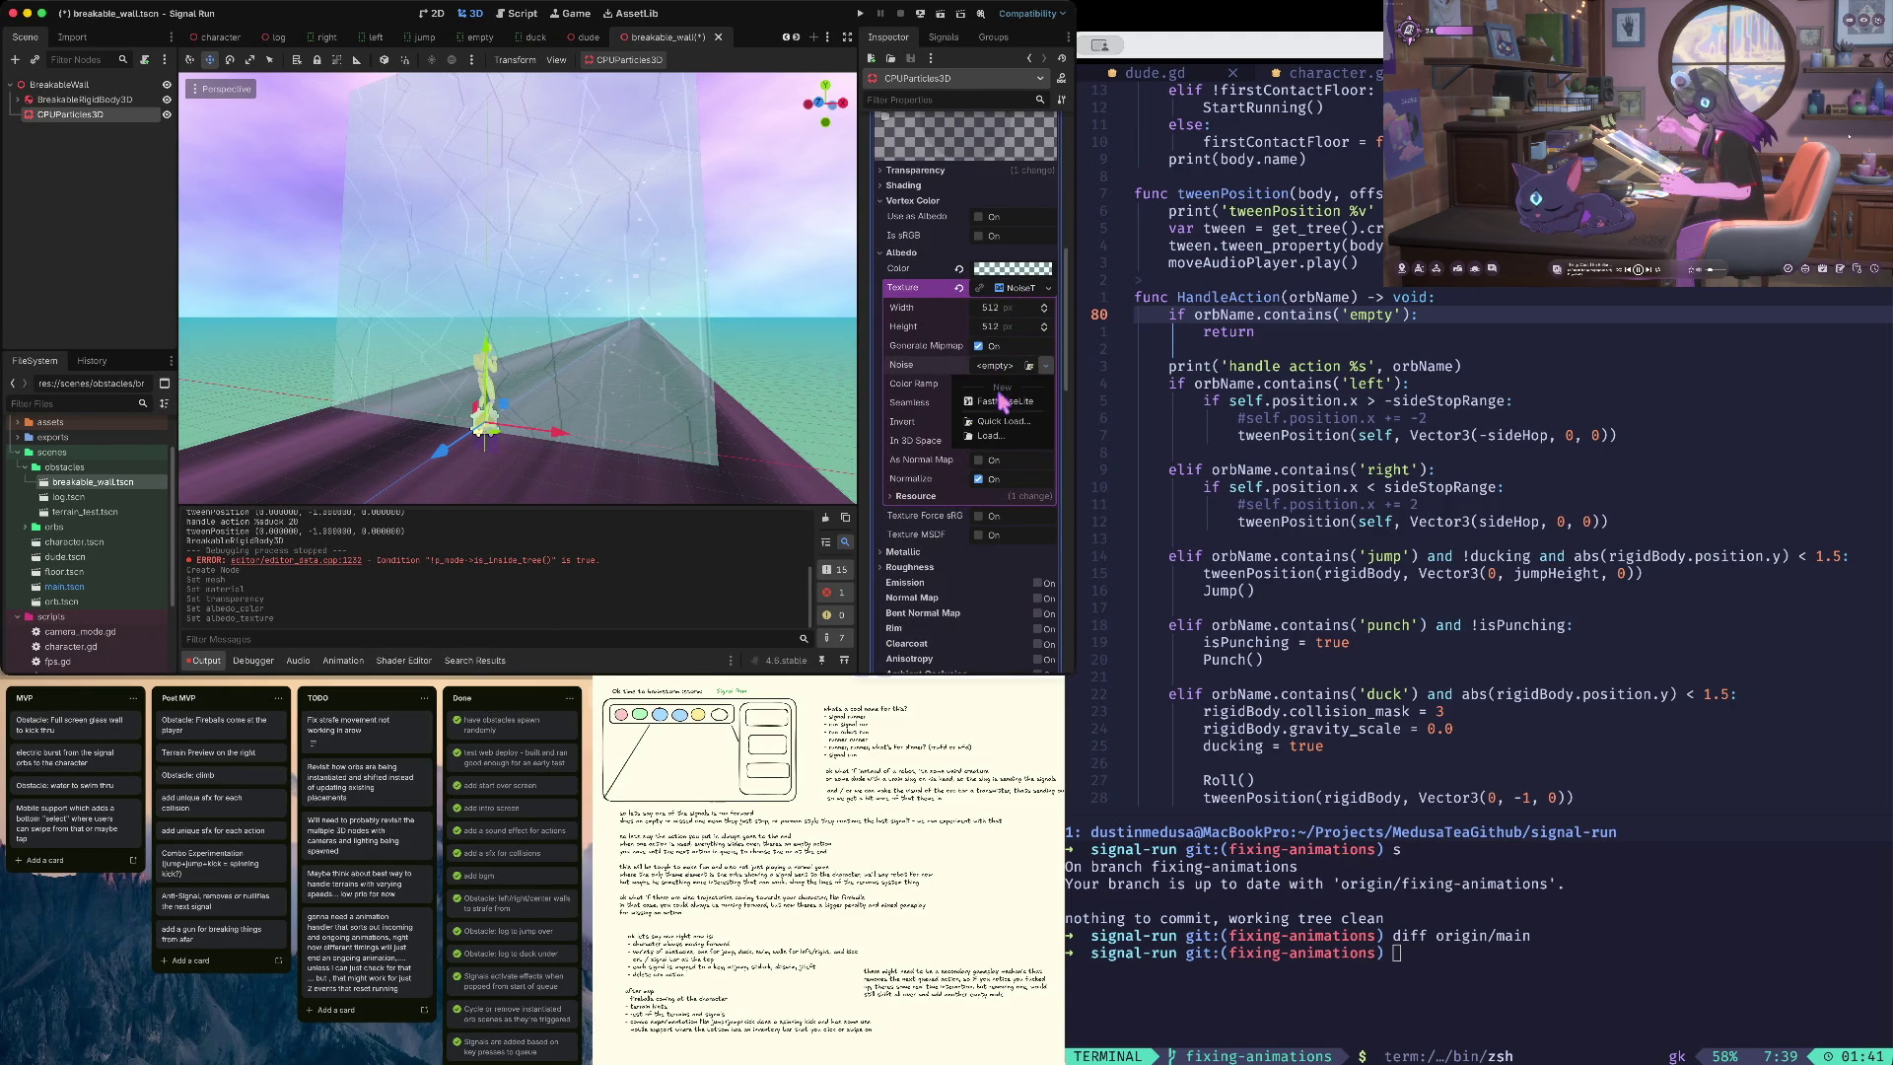
left_click(1000, 400)
left_click(1017, 366)
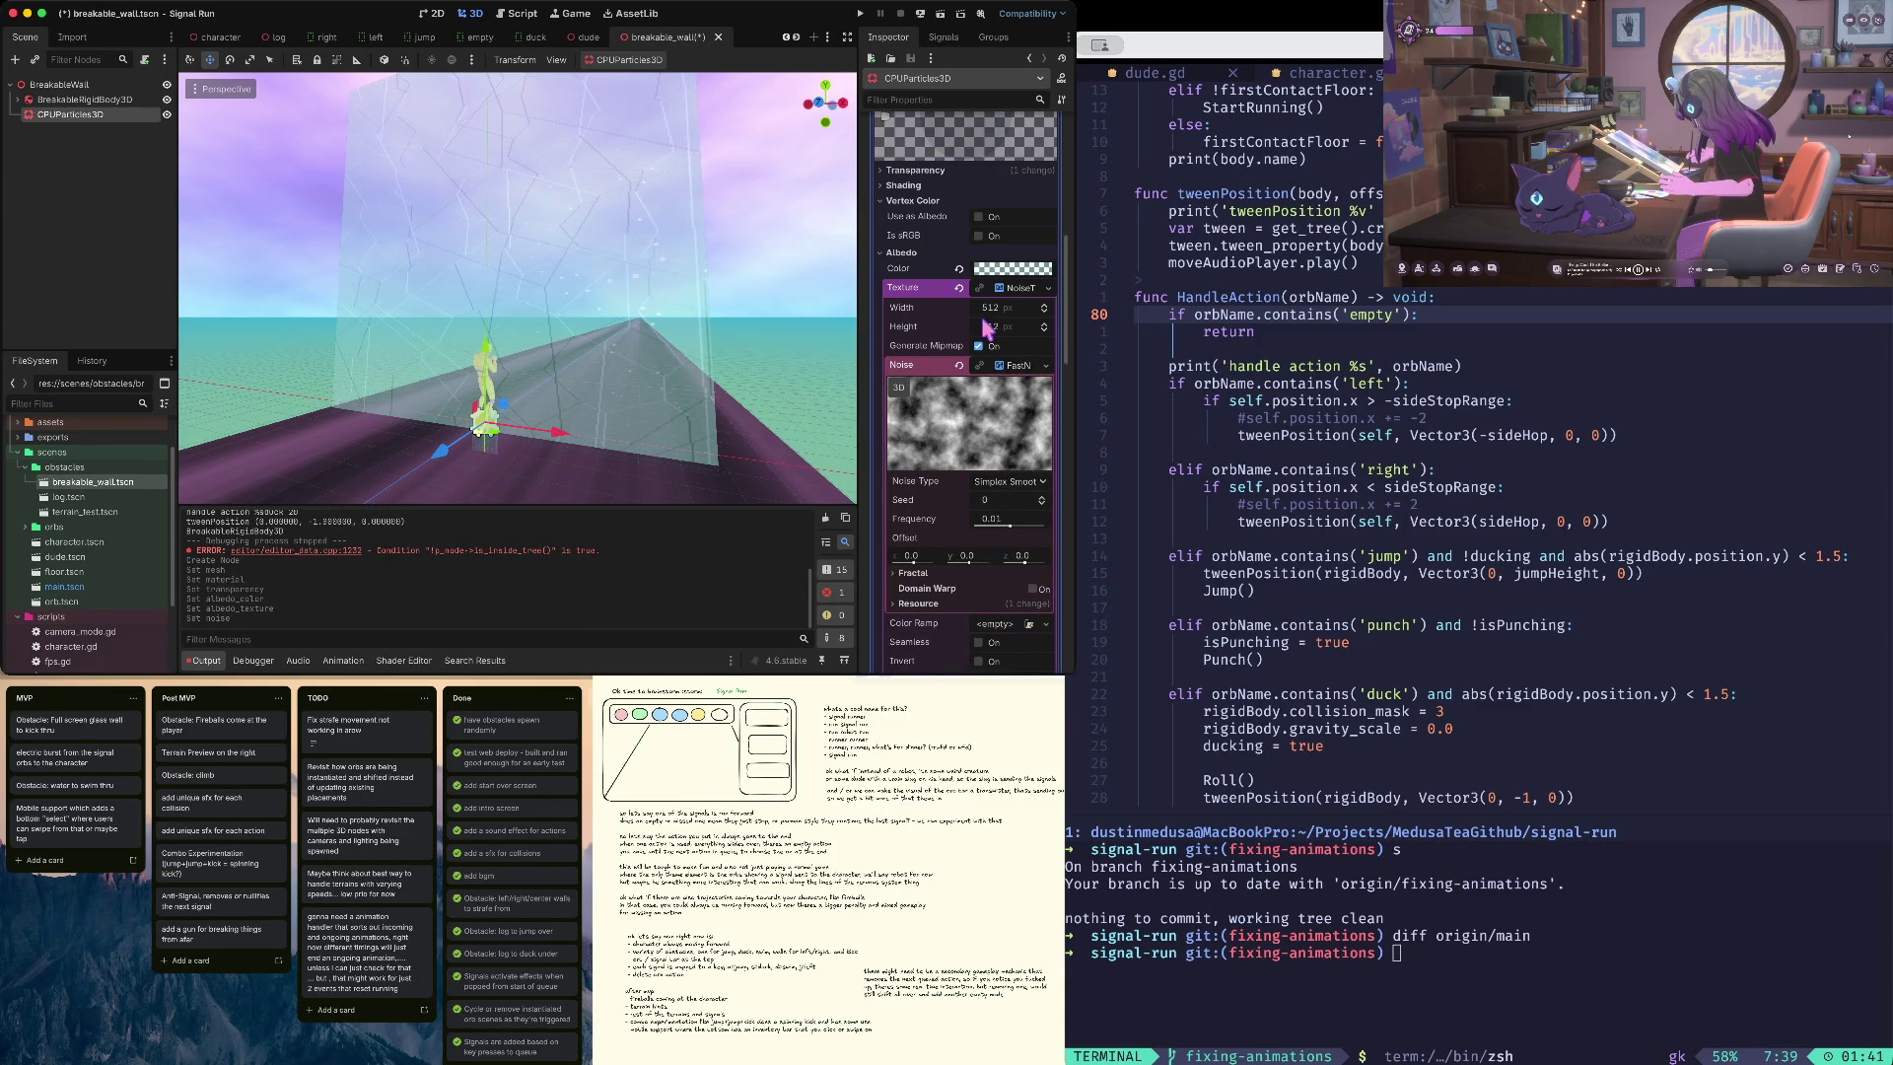
scroll(986, 330, "up", 10)
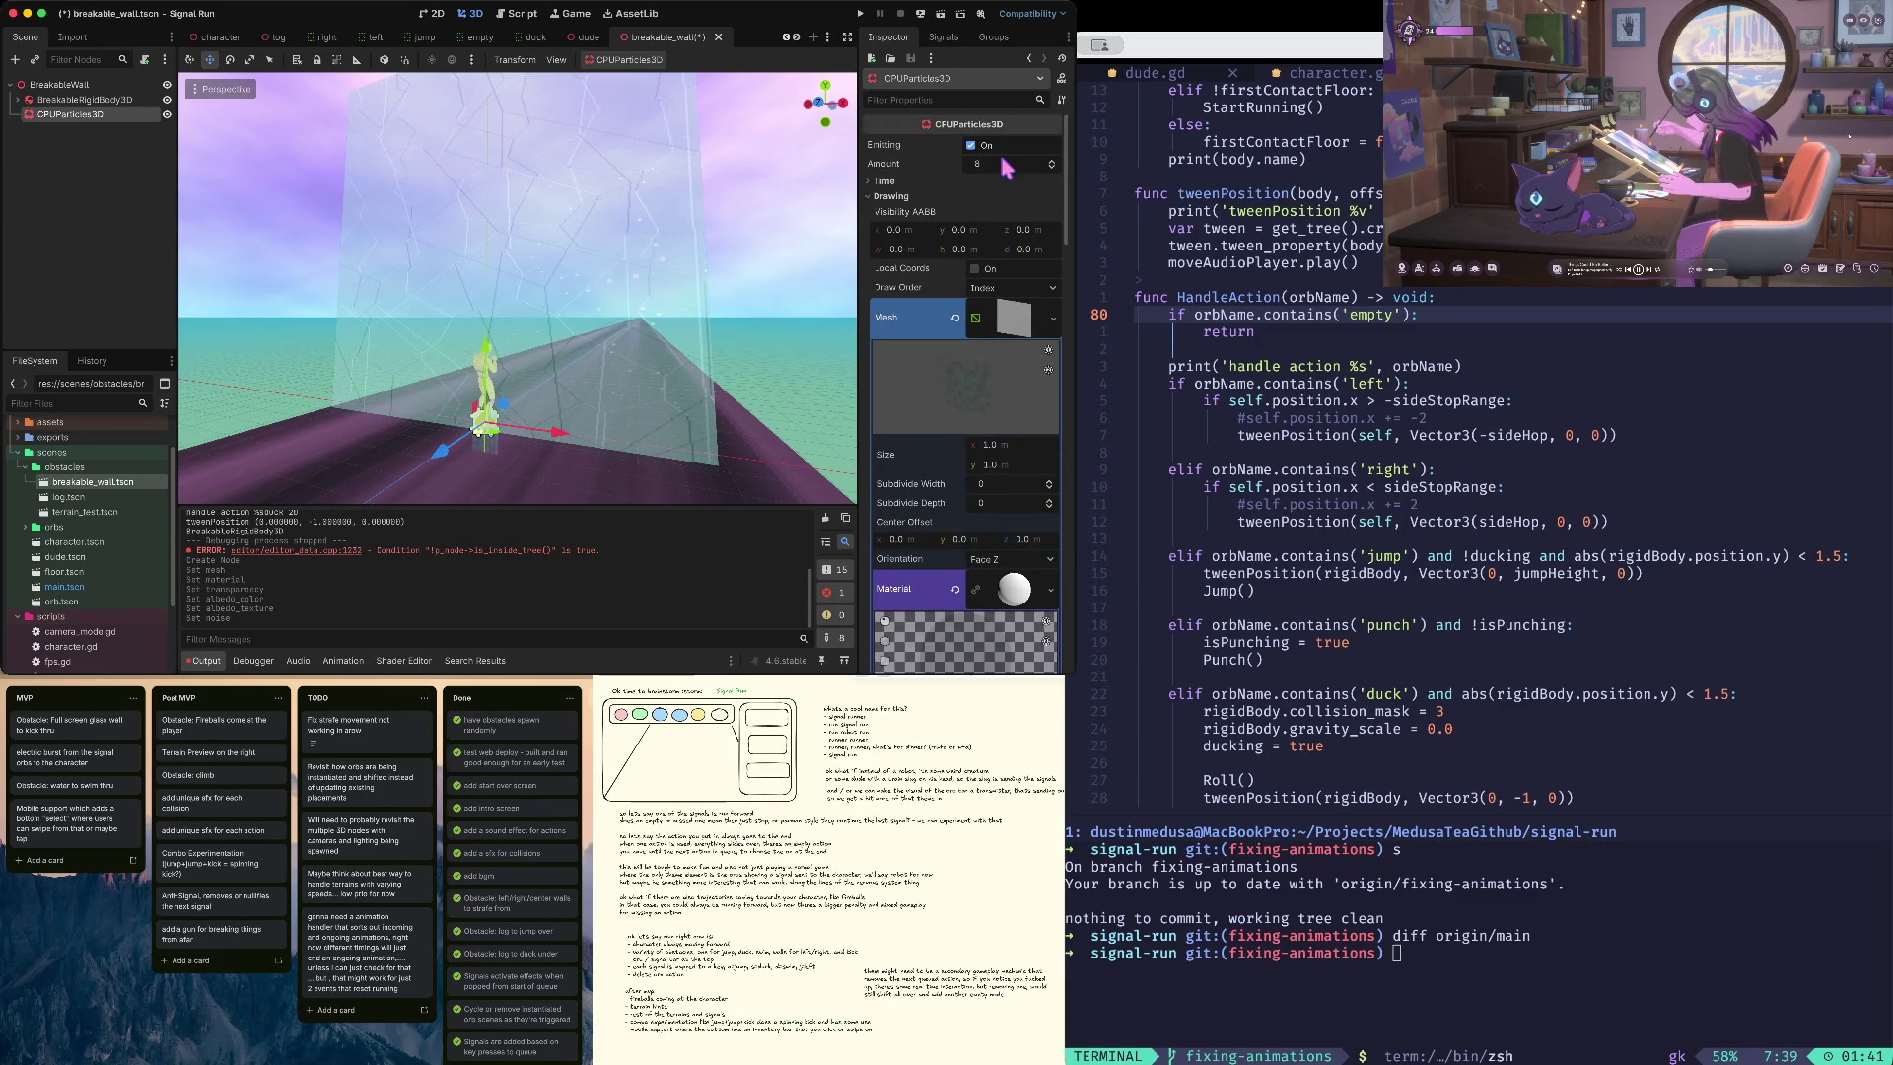
- Set the particle Amount to 64 and Lifetime to about 3.38, leaving explosiveness at zero
left_click(886, 181)
mouse_move(1016, 210)
left_mouse_down()
mouse_move(1033, 212)
mouse_move(1017, 210)
left_mouse_up()
left_click(1003, 167)
type("4")
key("Tab")
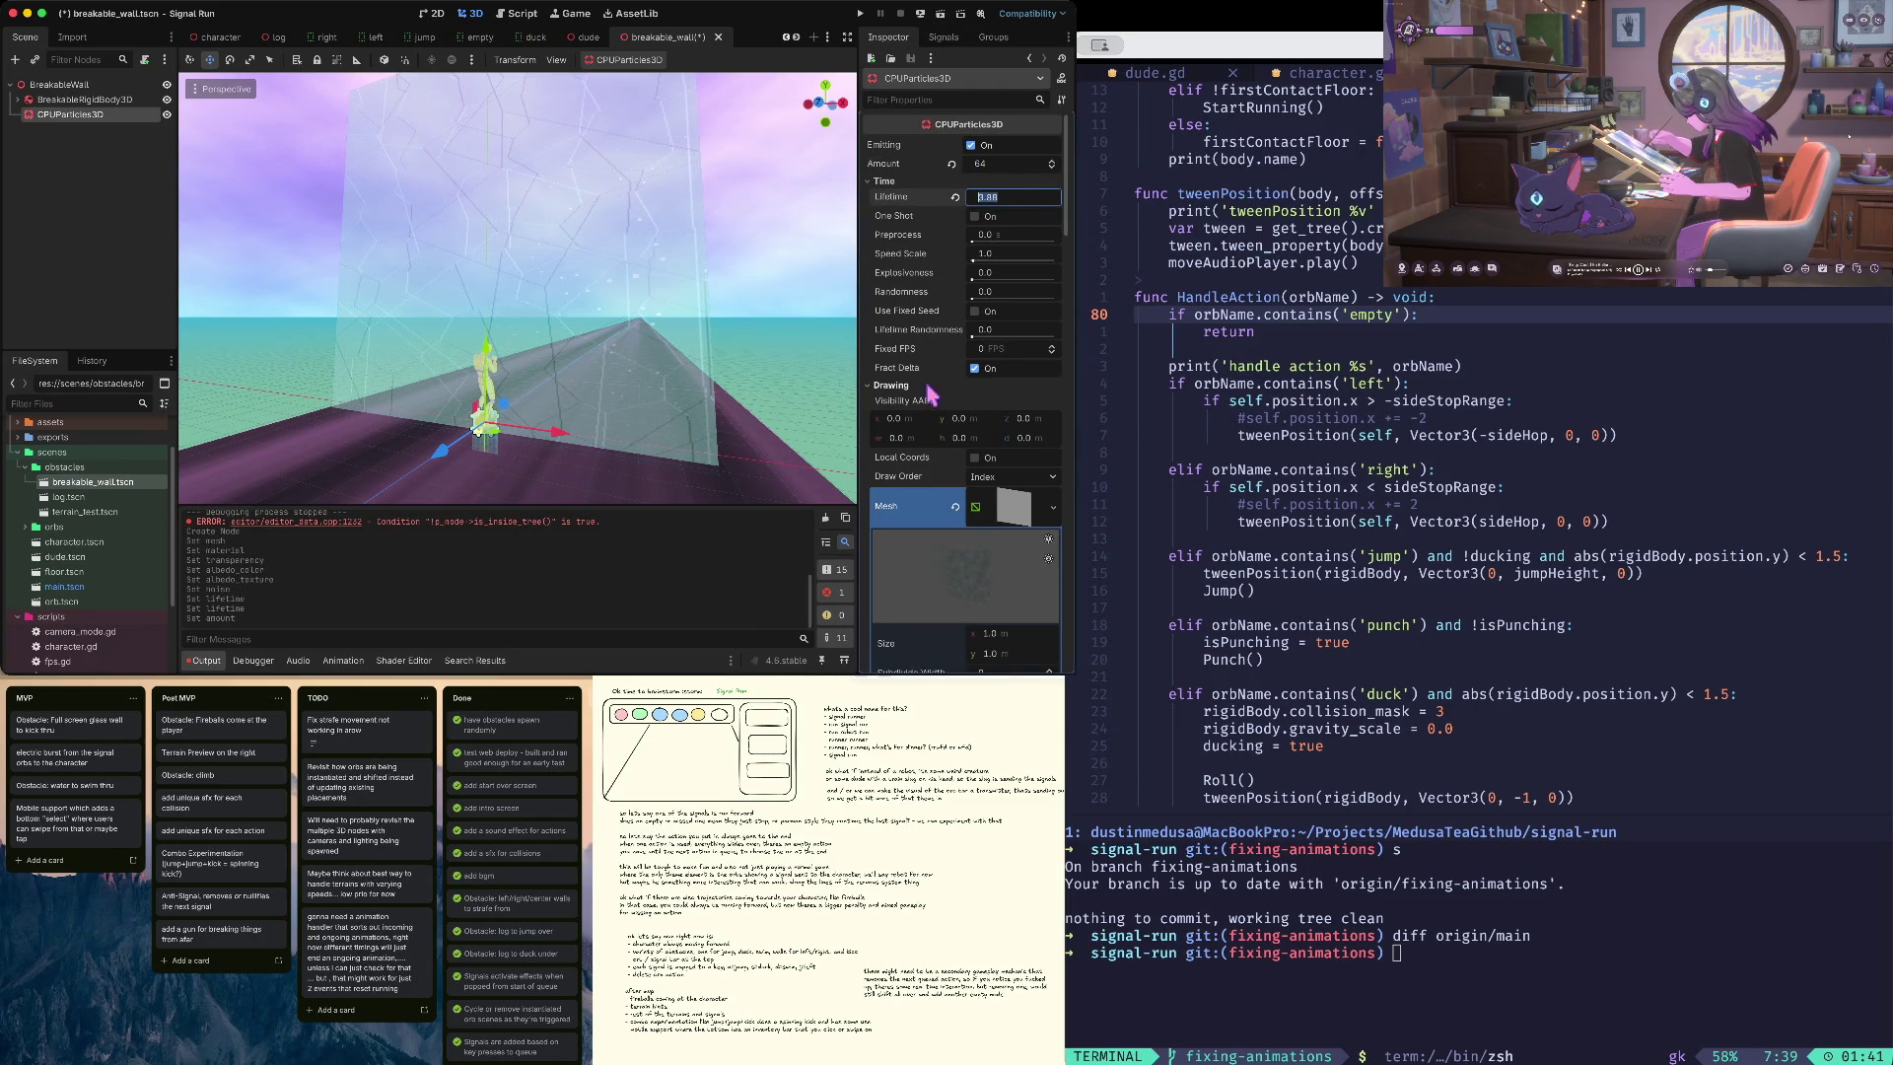
left_click_drag(974, 276, 1067, 258)
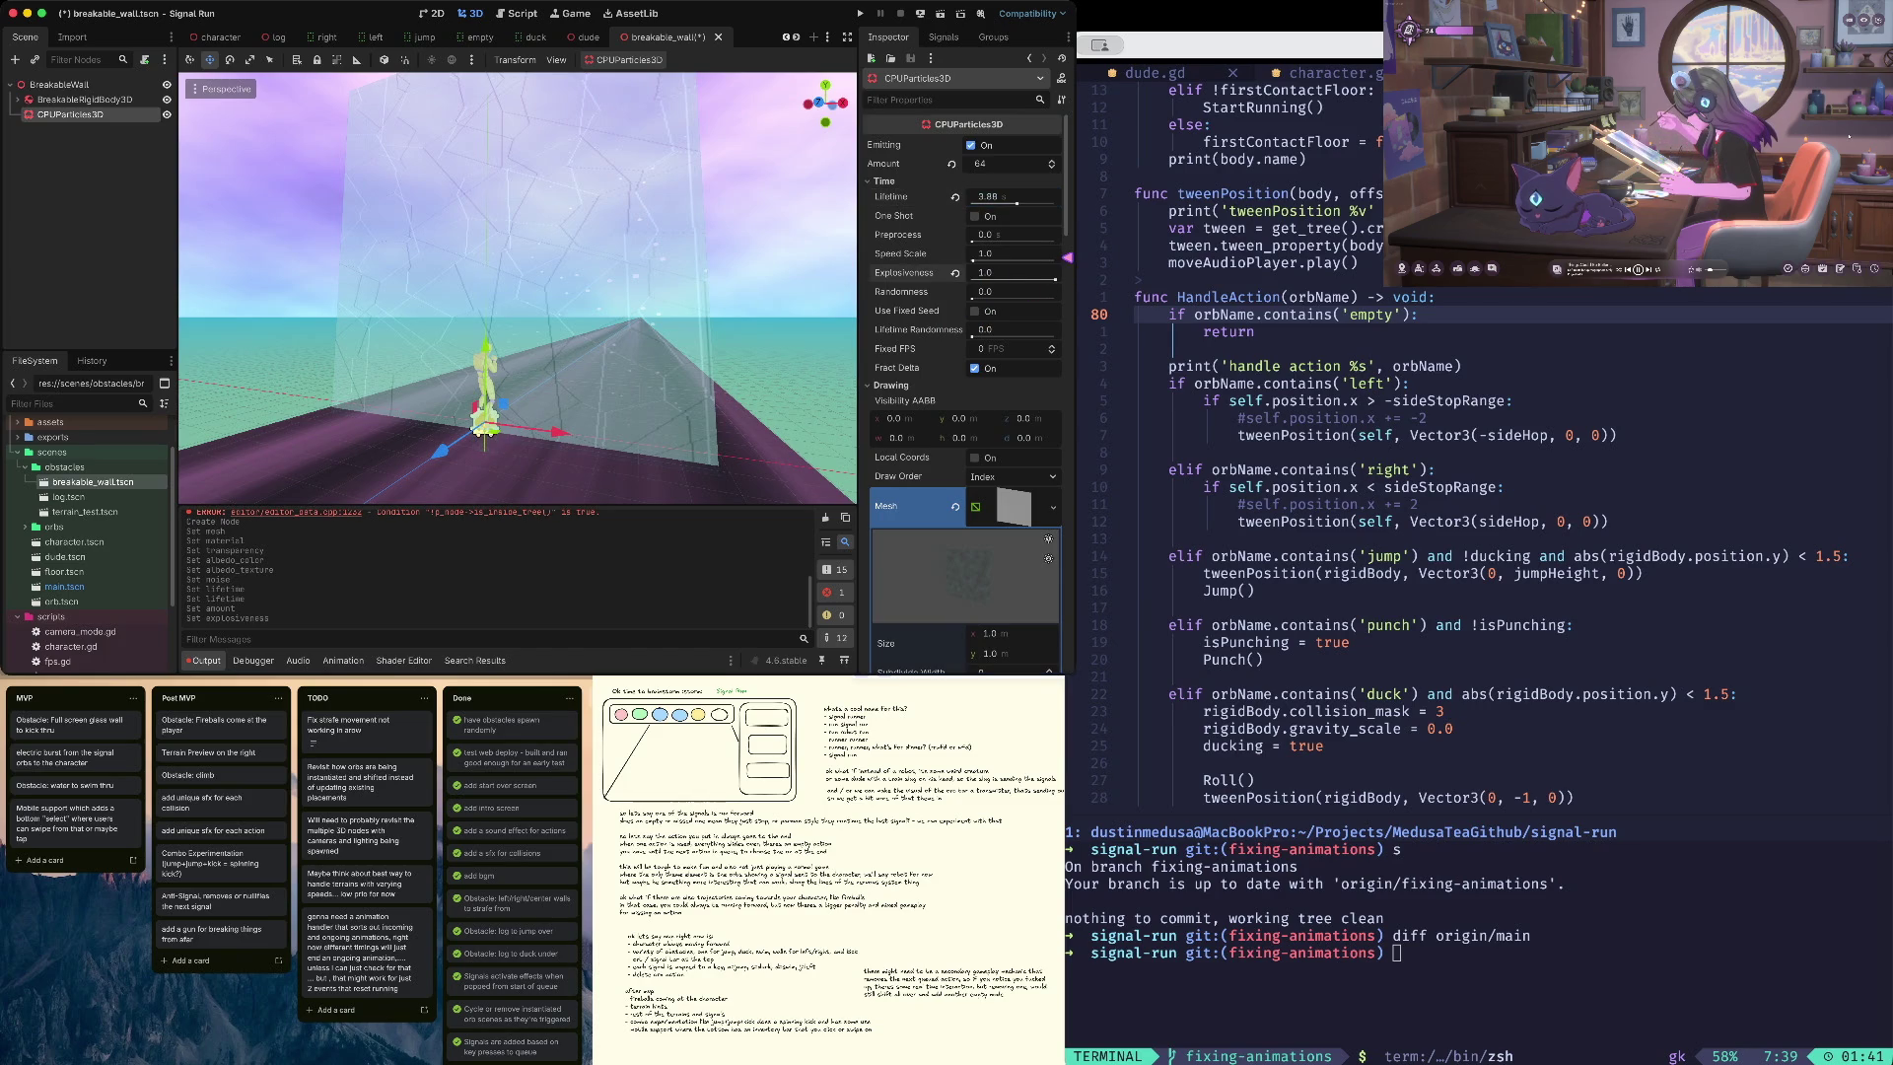
mouse_move(1047, 275)
left_mouse_down()
mouse_move(944, 280)
mouse_move(1056, 279)
left_mouse_up()
left_click(999, 292)
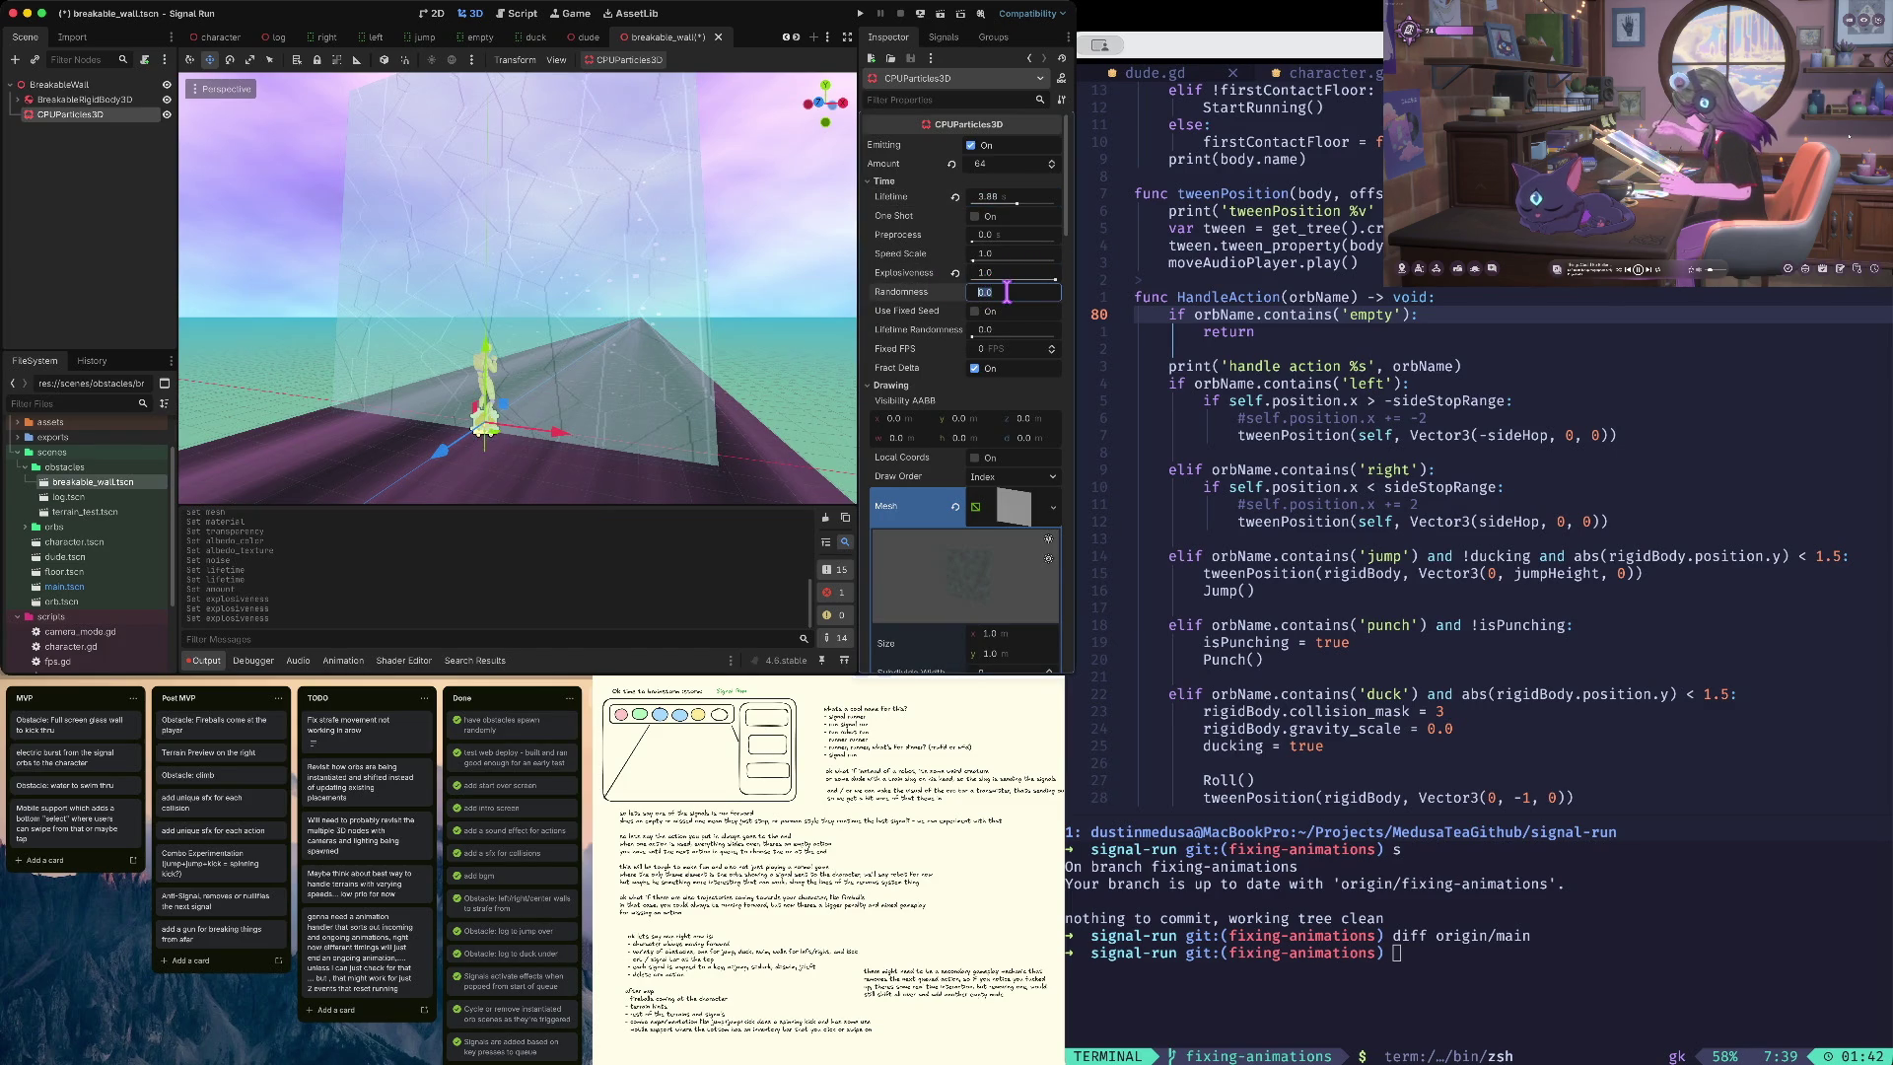
type("20")
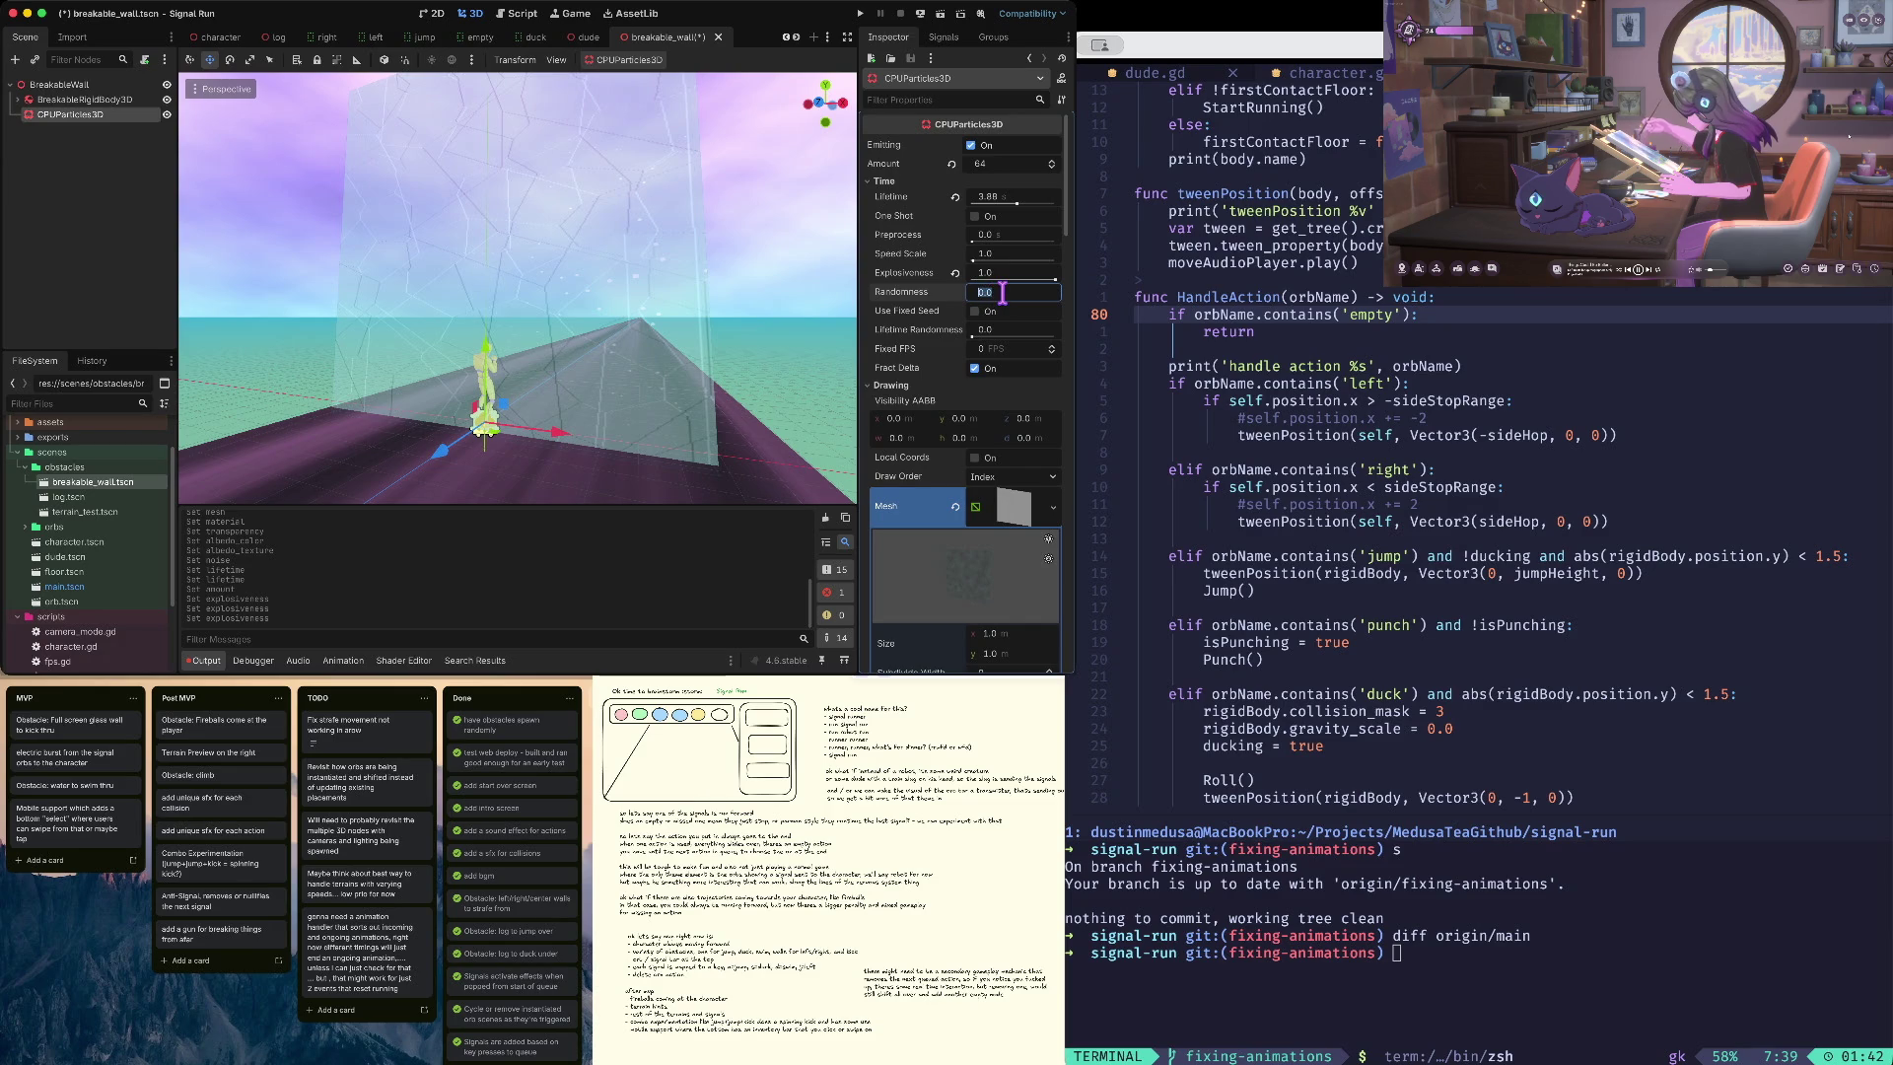
key("Return")
left_click(955, 292)
left_click(955, 275)
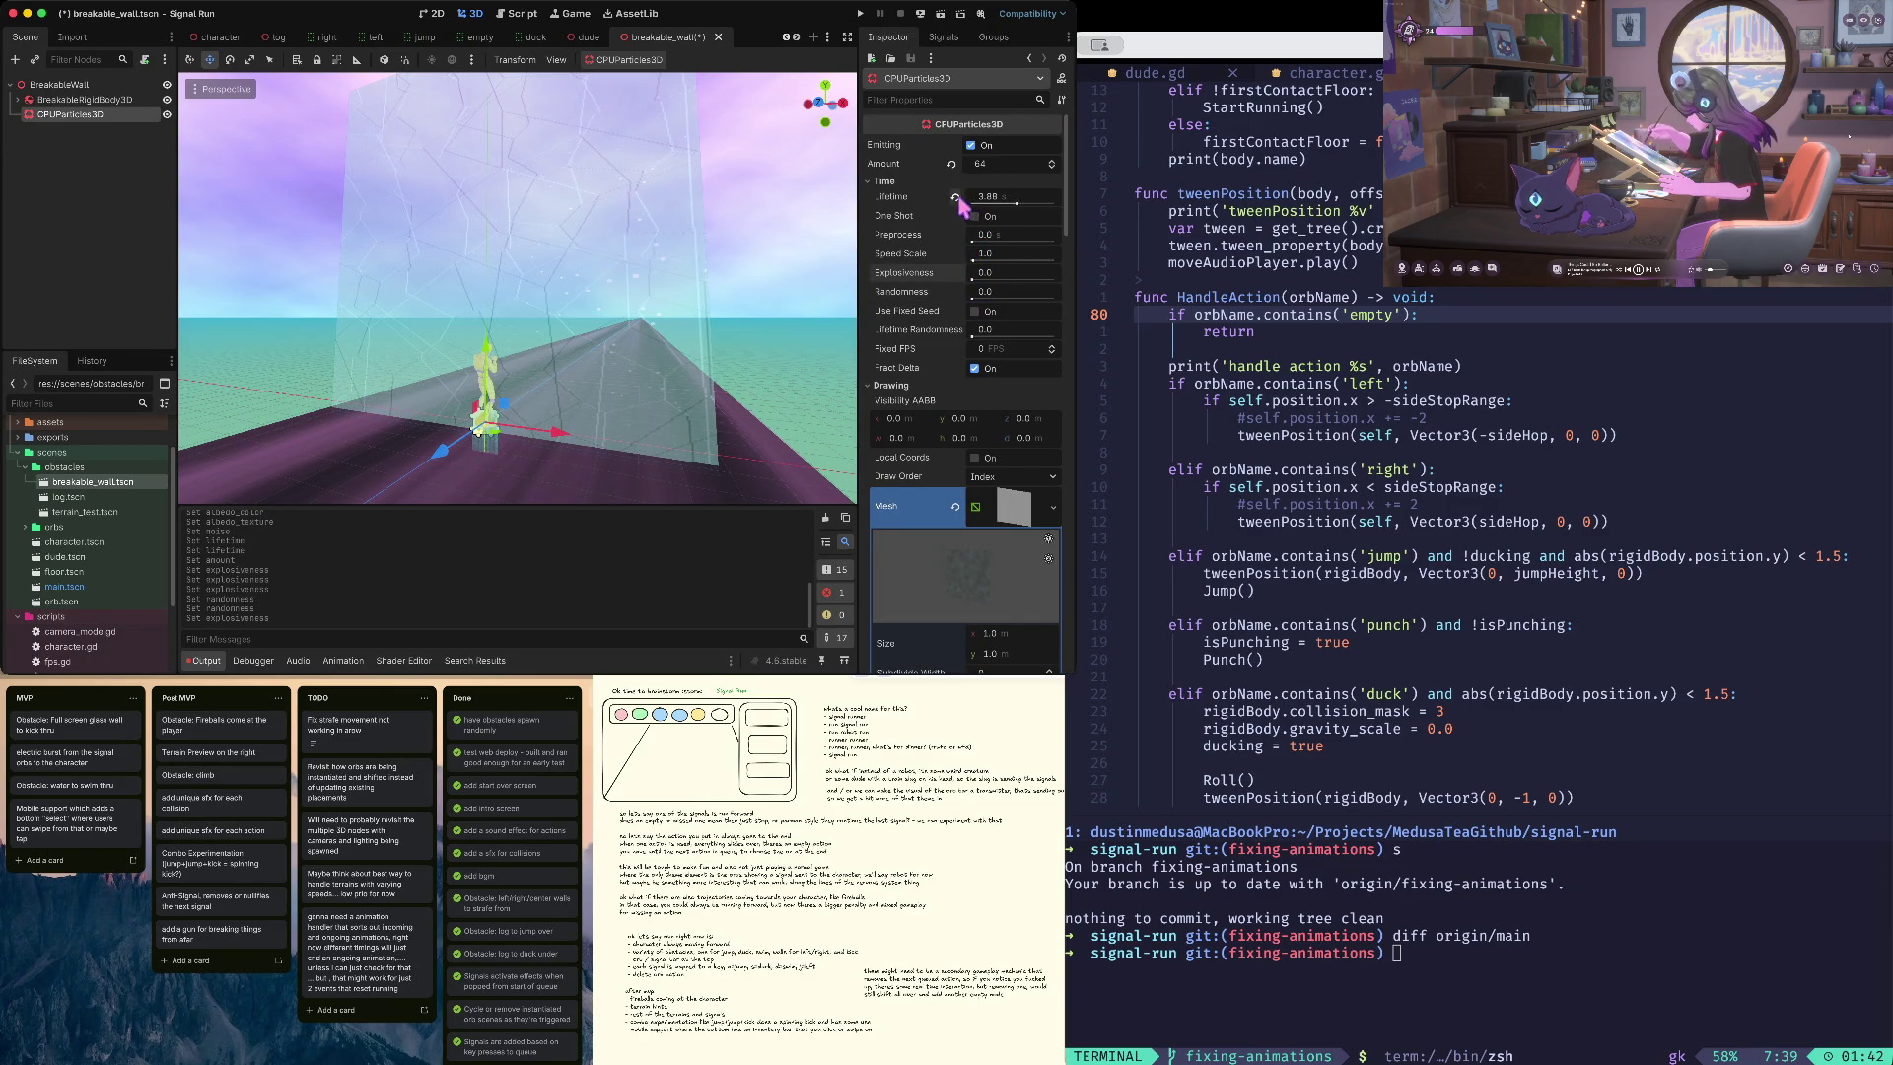
left_click_drag(1016, 204, 1016, 204)
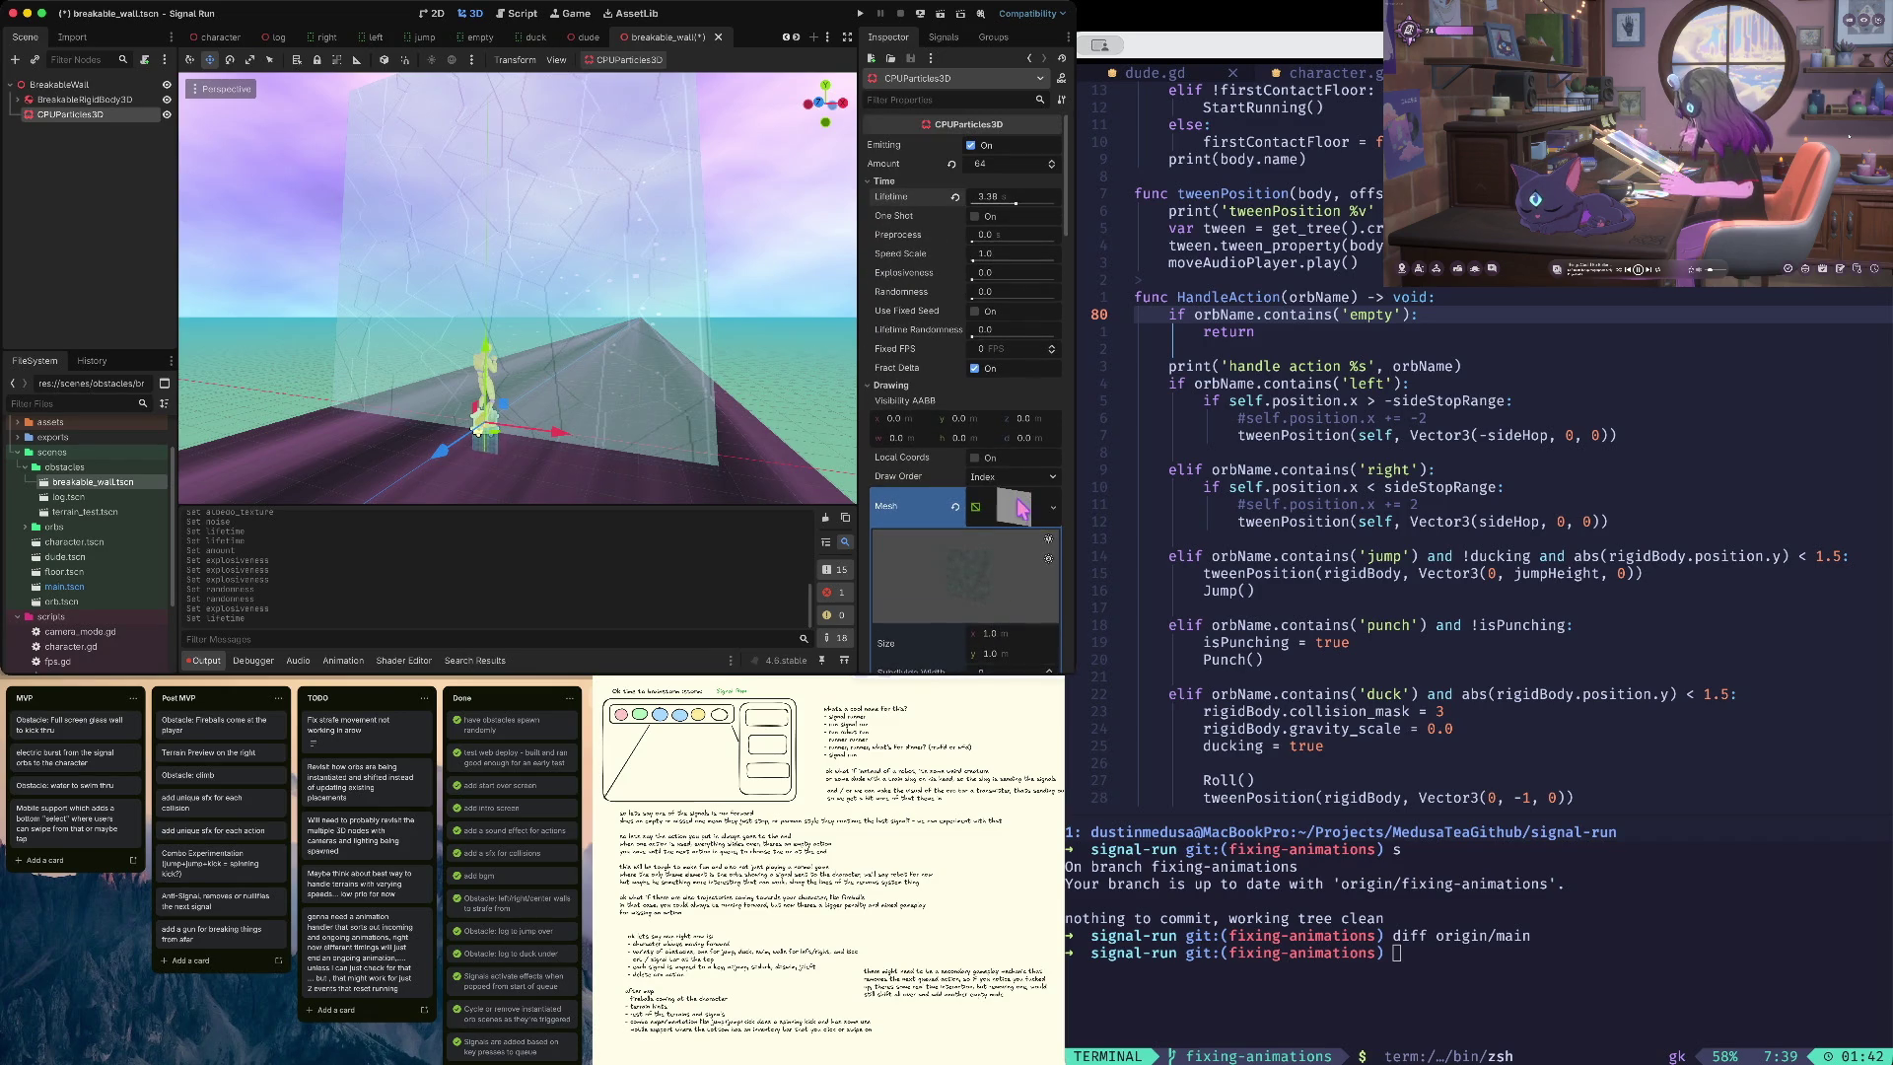
- Lower the FastNoiseLite frequency to 0.0118 and save the breakable_wall scene
scroll(1020, 508, "down", 10)
scroll(1020, 508, "down", 5)
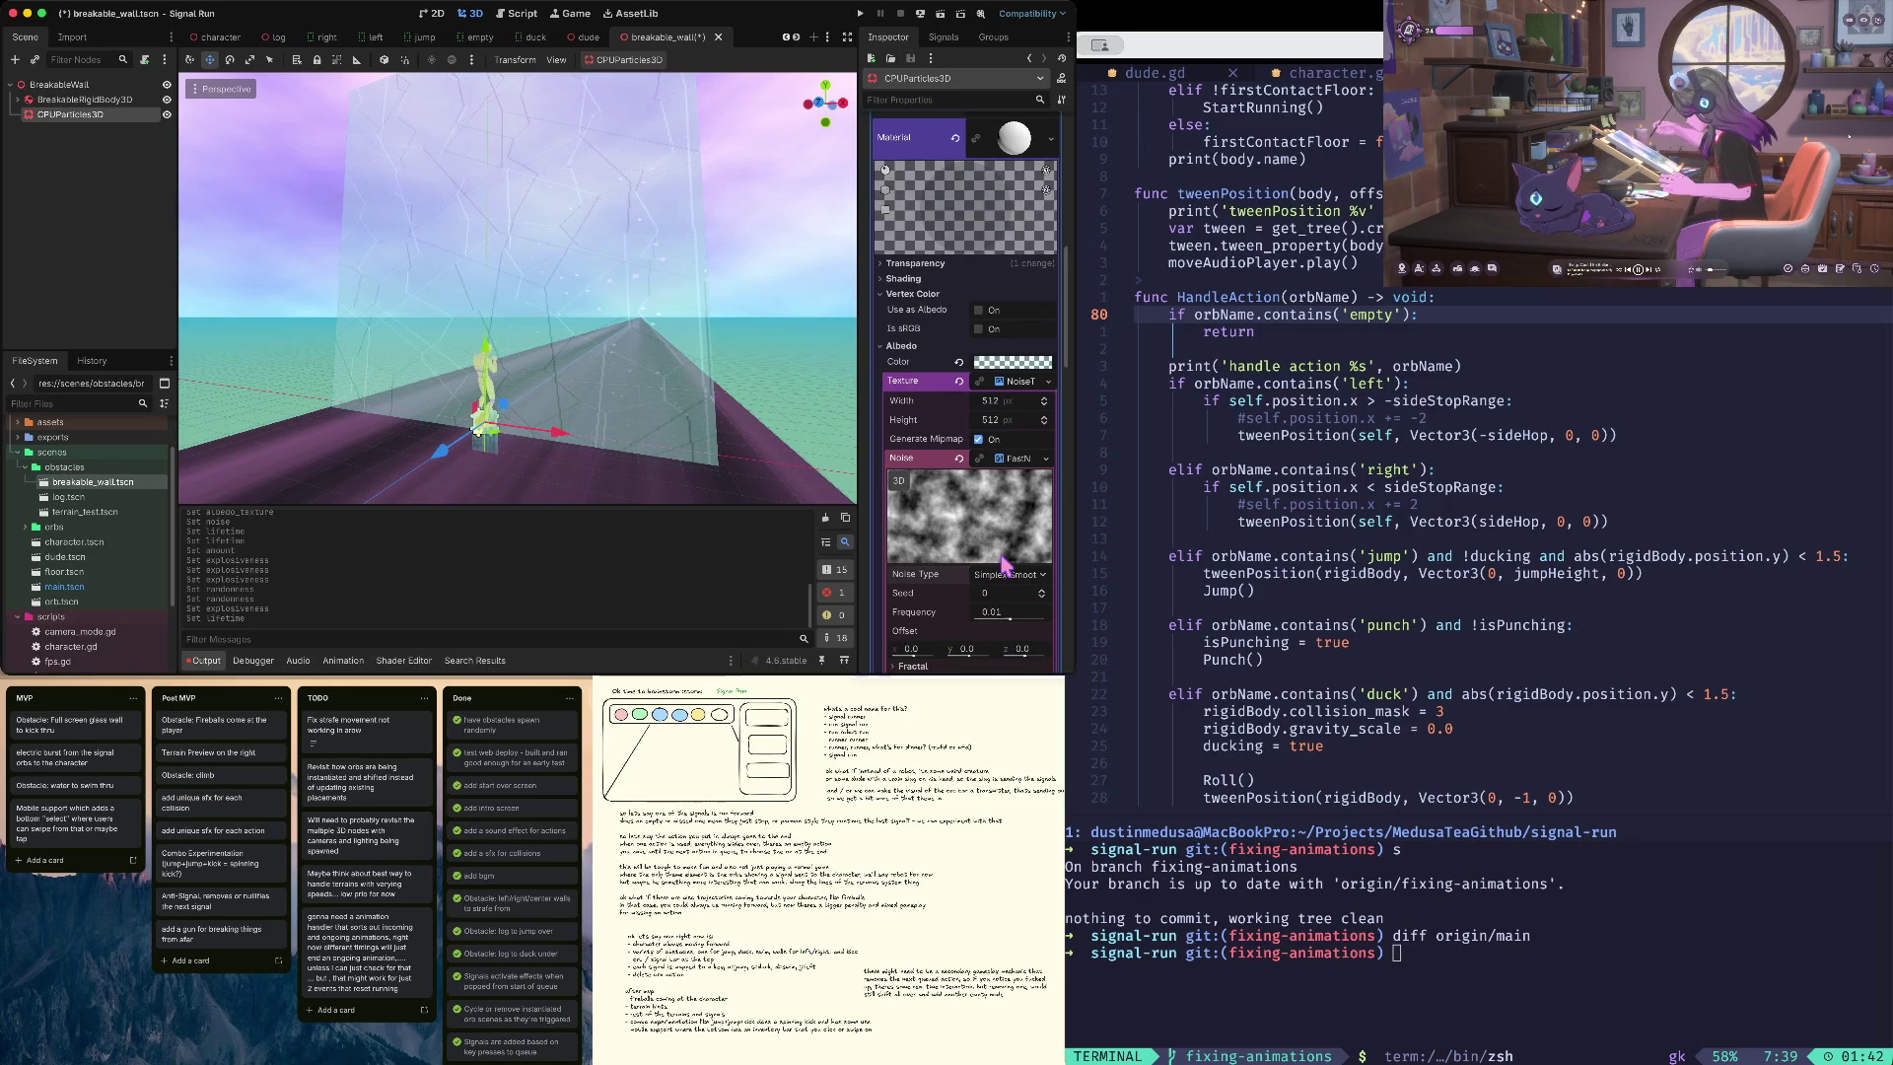
scroll(1001, 560, "down", 4)
mouse_move(1011, 471)
left_mouse_down()
mouse_move(1028, 474)
mouse_move(1011, 475)
left_mouse_up()
scroll(1006, 335, "up", 15)
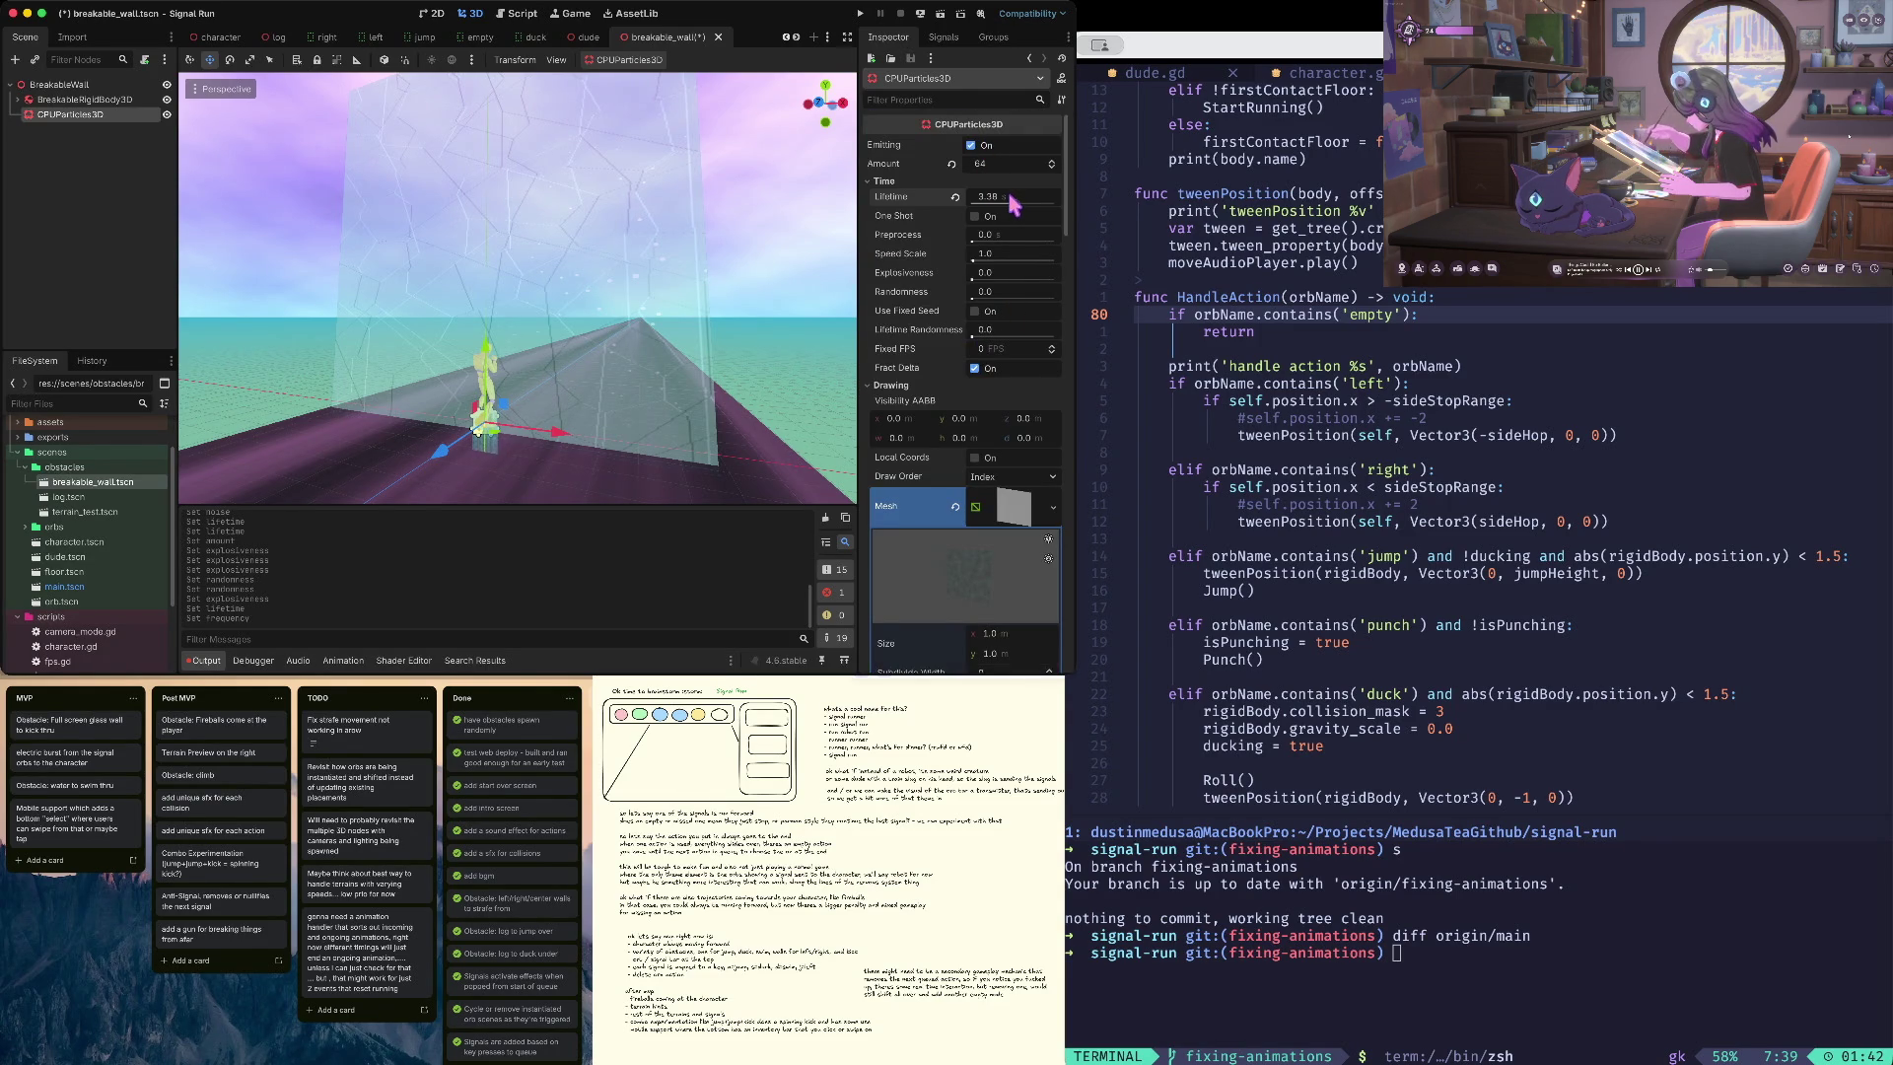
key("ctrl+s")
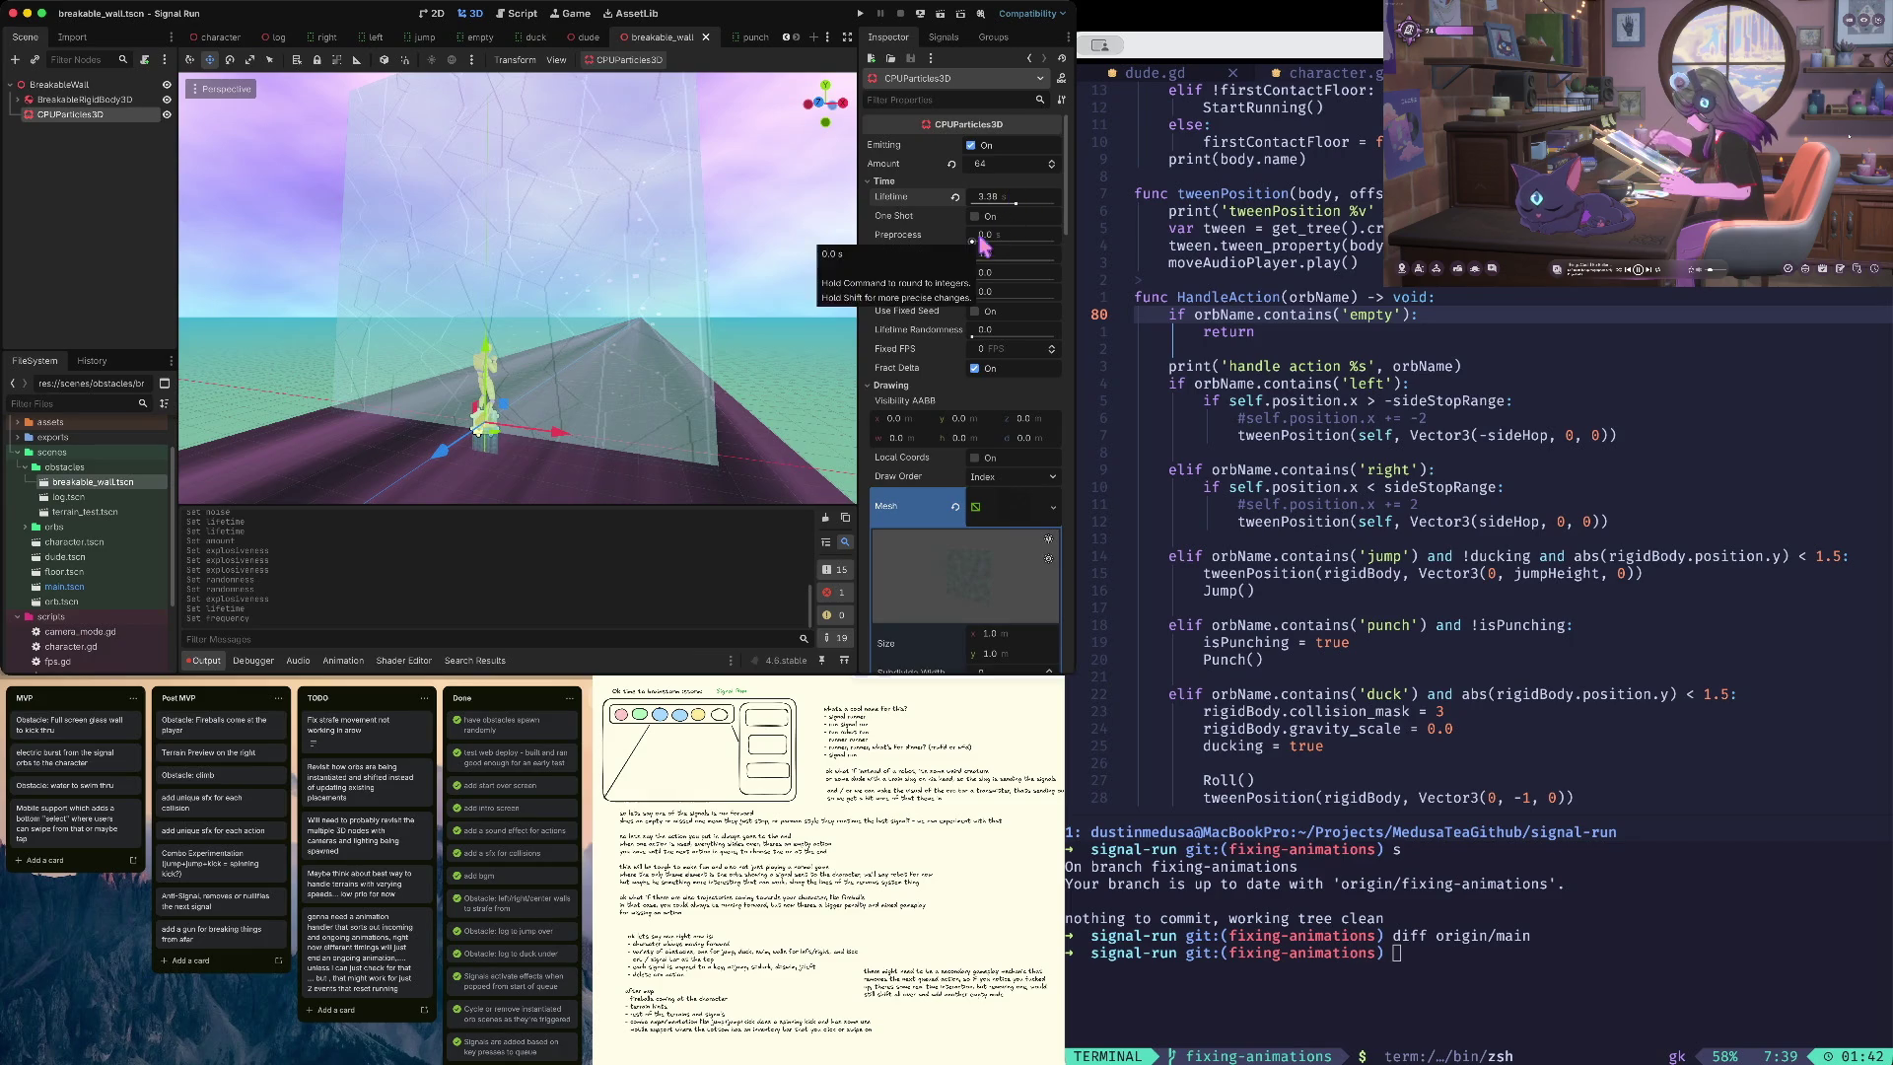
scroll(984, 317, "down", 5)
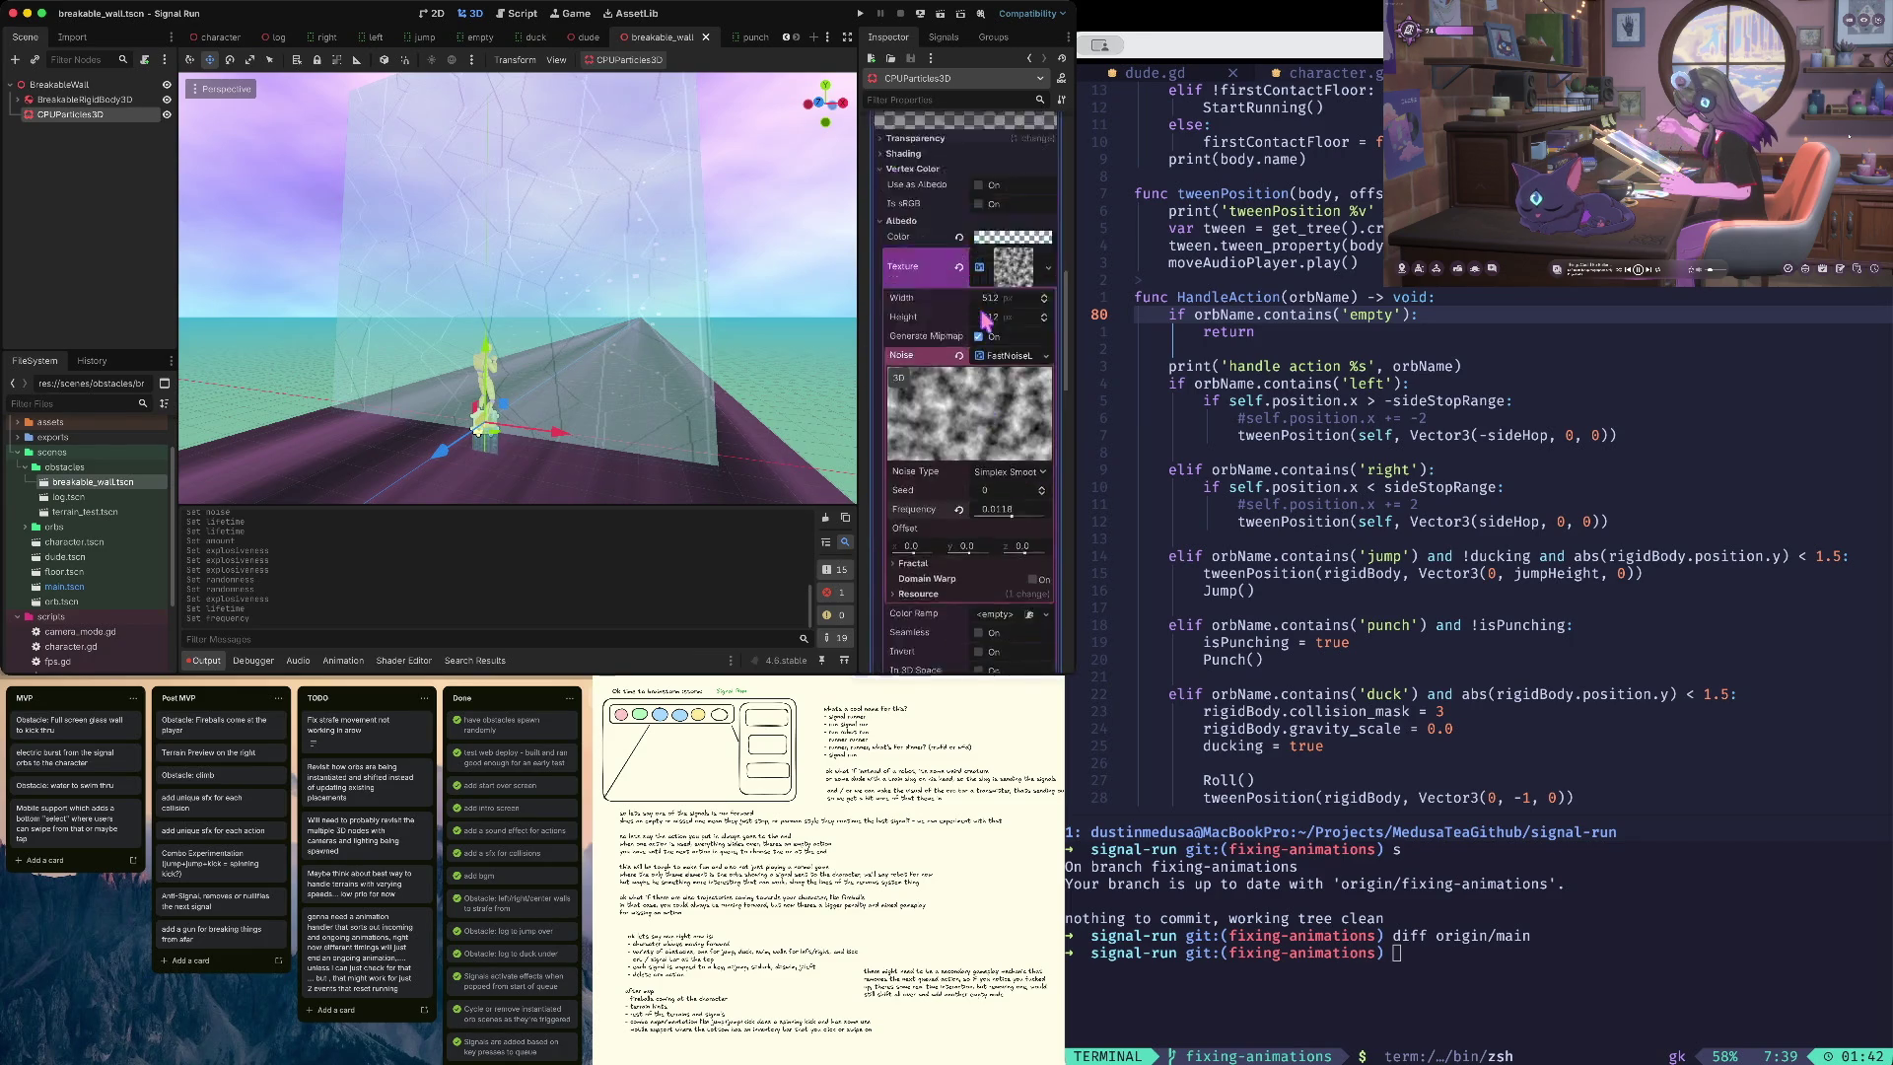
left_click(1001, 229)
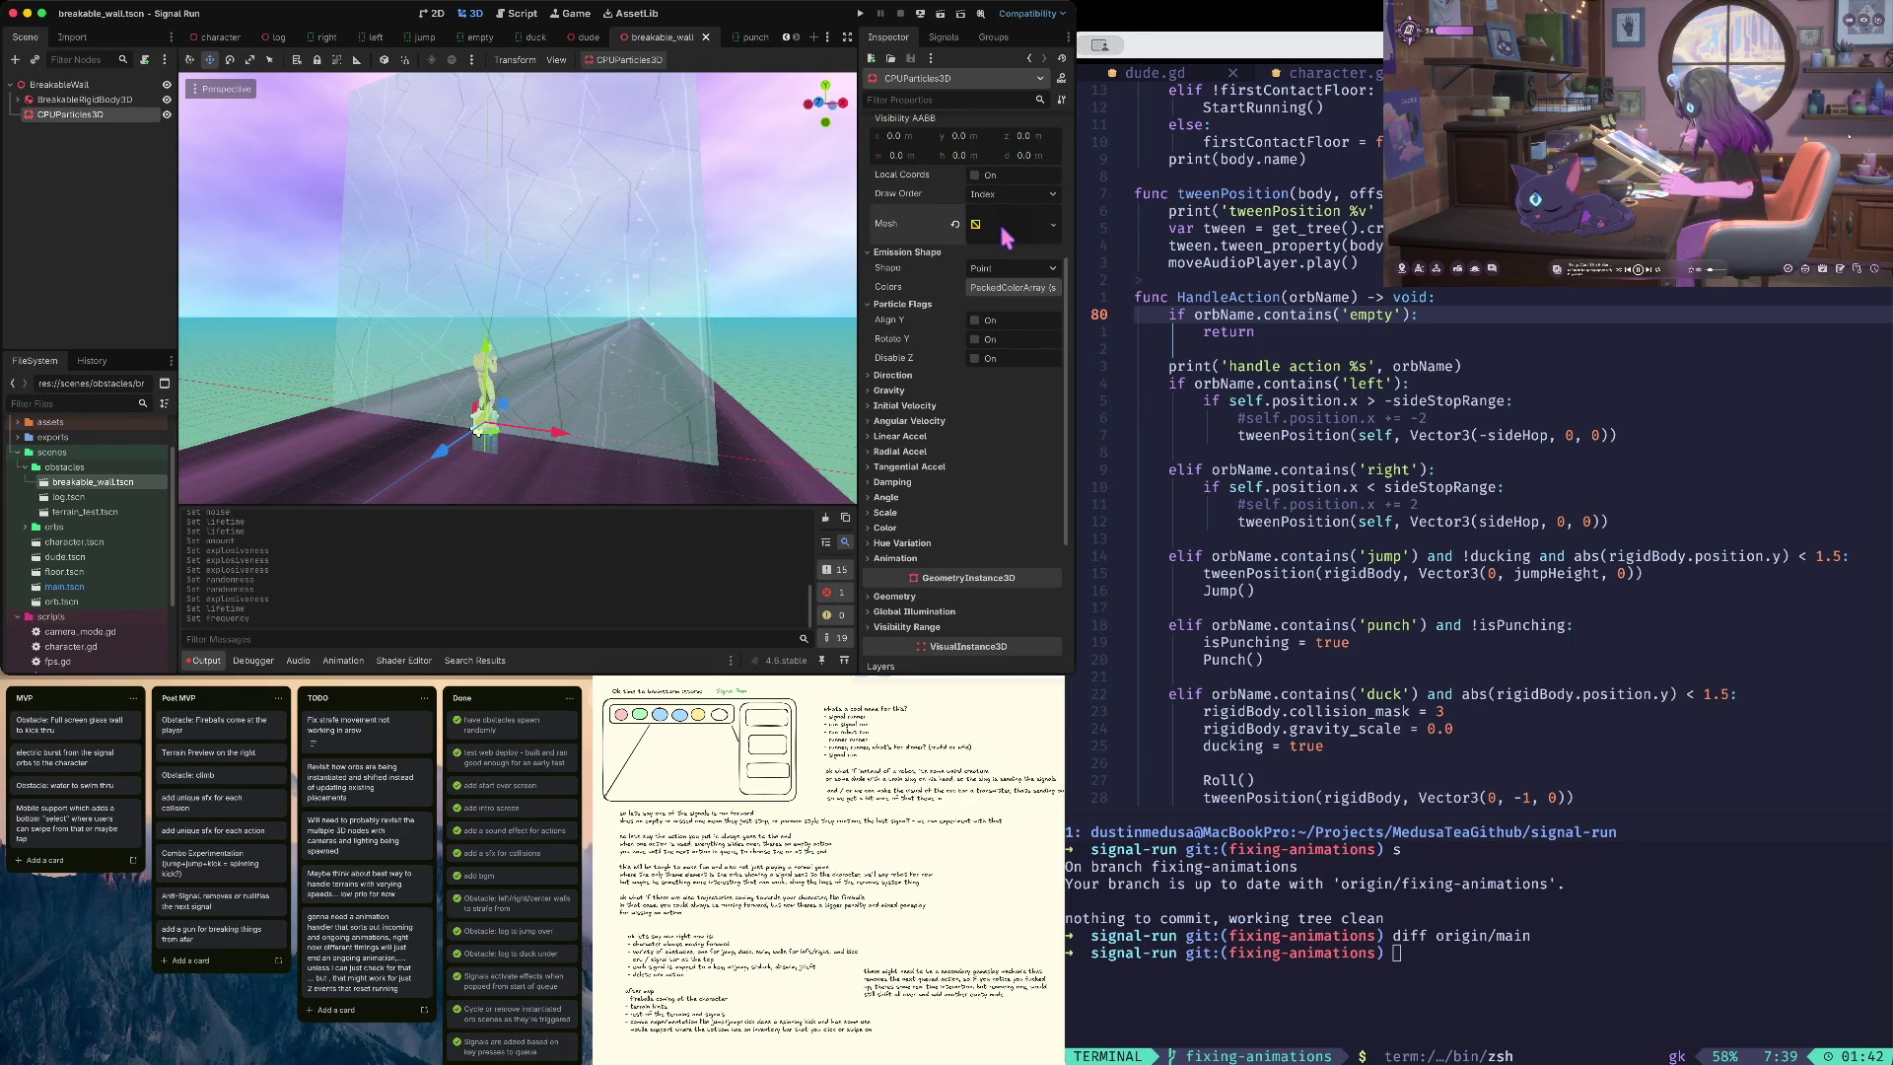
- Set the Emission Shape to Sphere with a radius of 0.53
left_click(1002, 268)
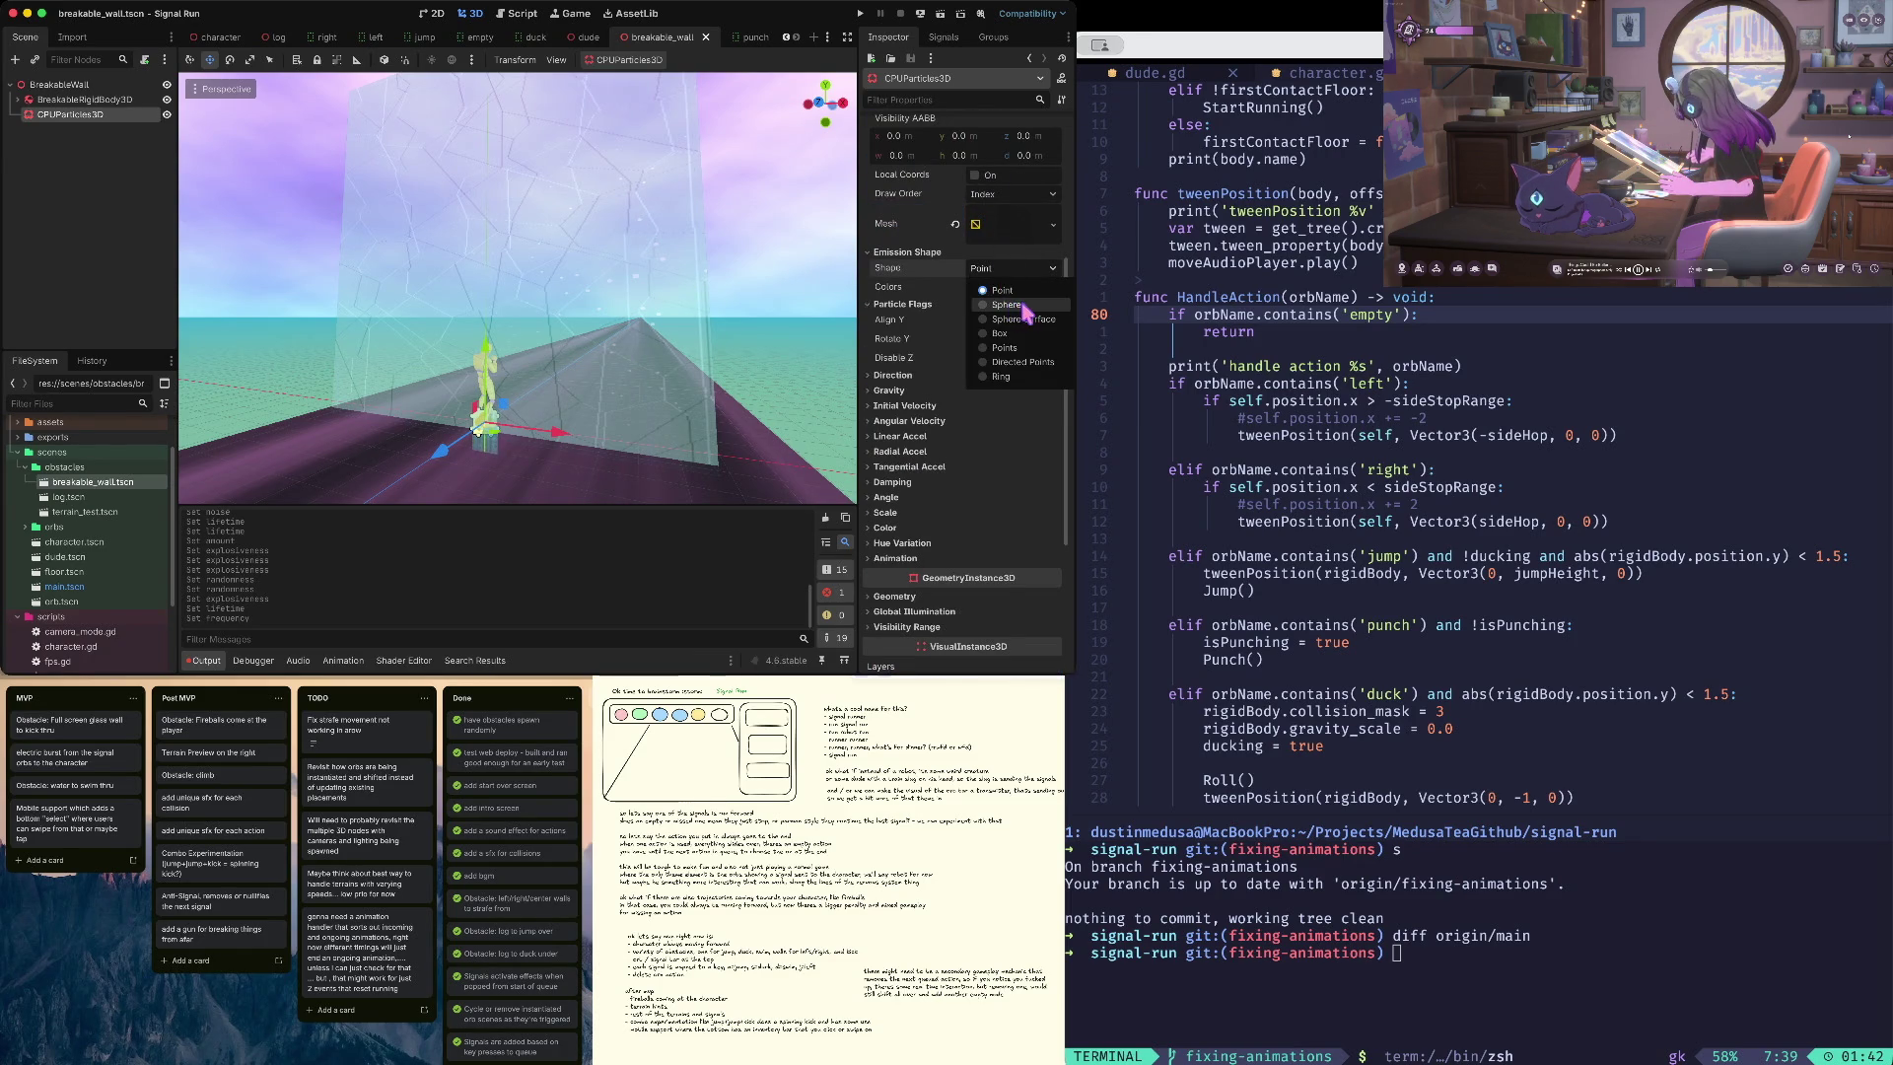
left_click(1021, 306)
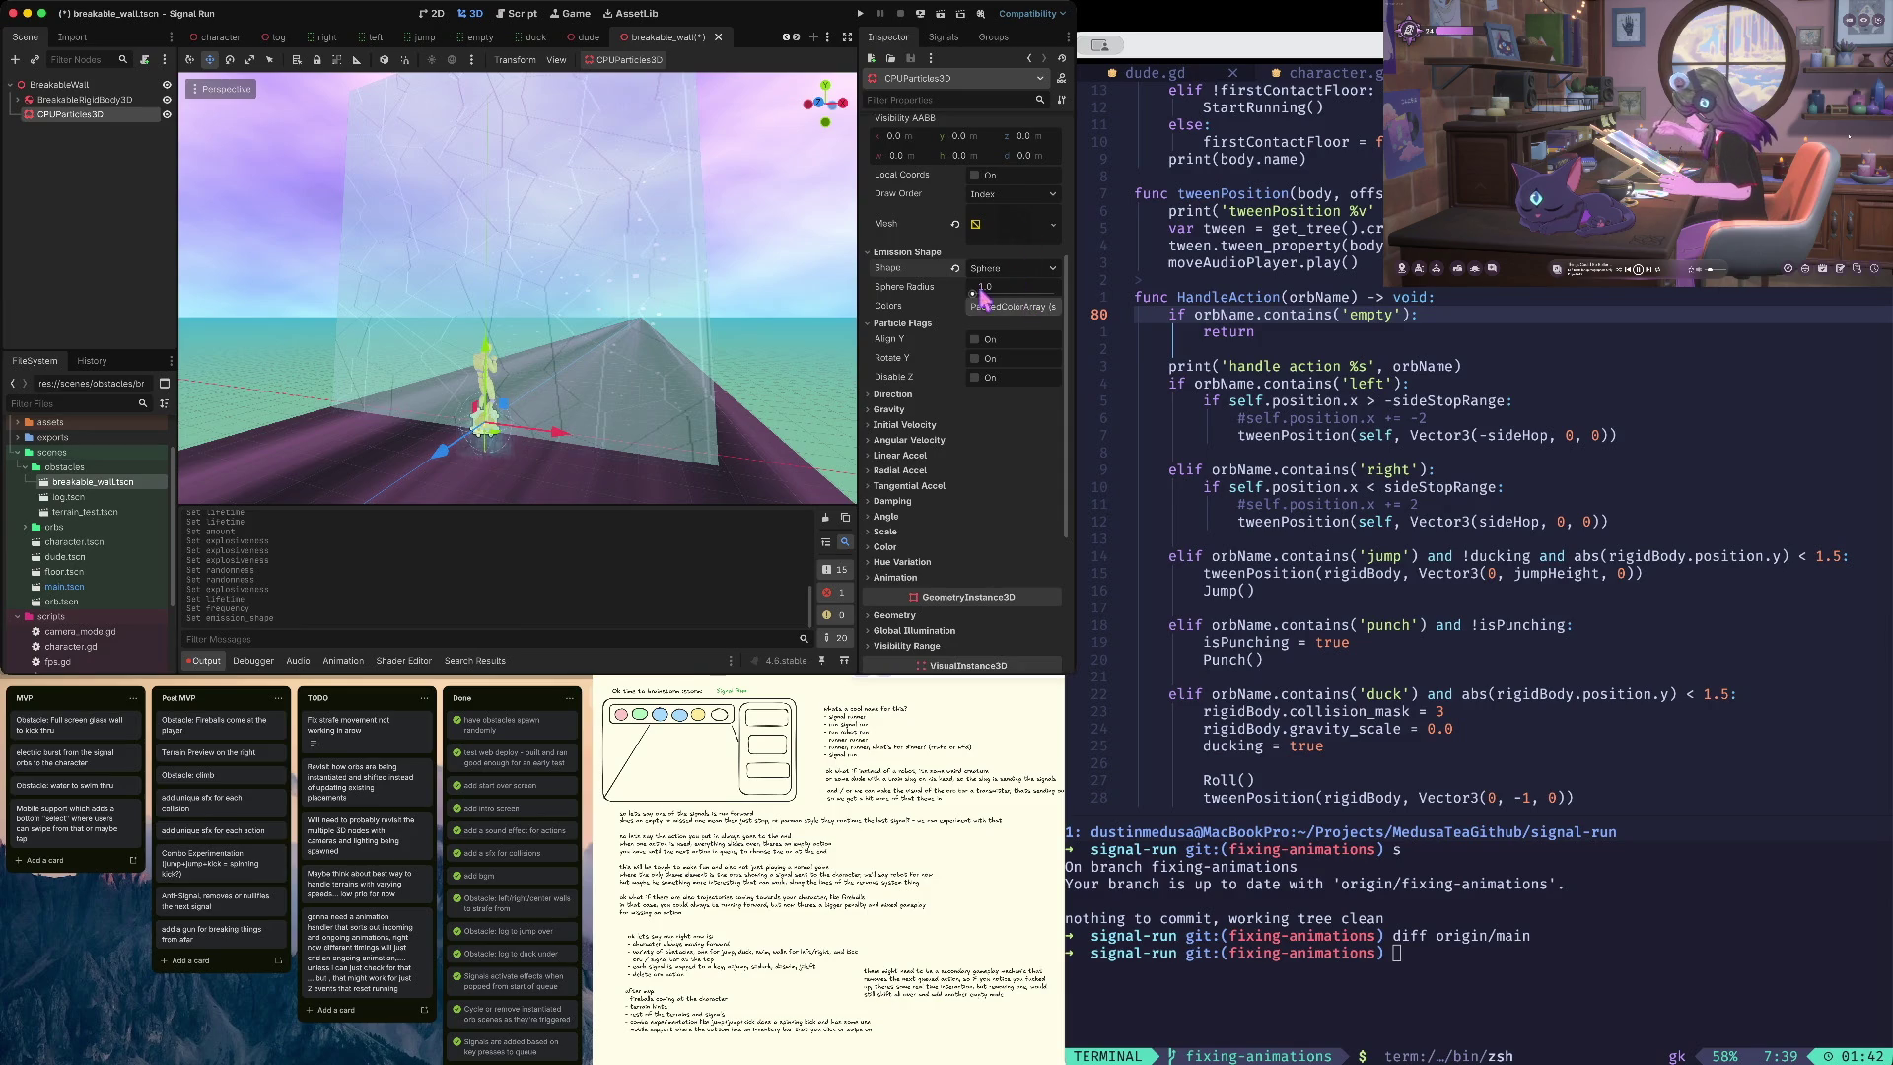
mouse_move(981, 294)
left_mouse_down()
mouse_move(1057, 296)
mouse_move(951, 307)
left_mouse_up()
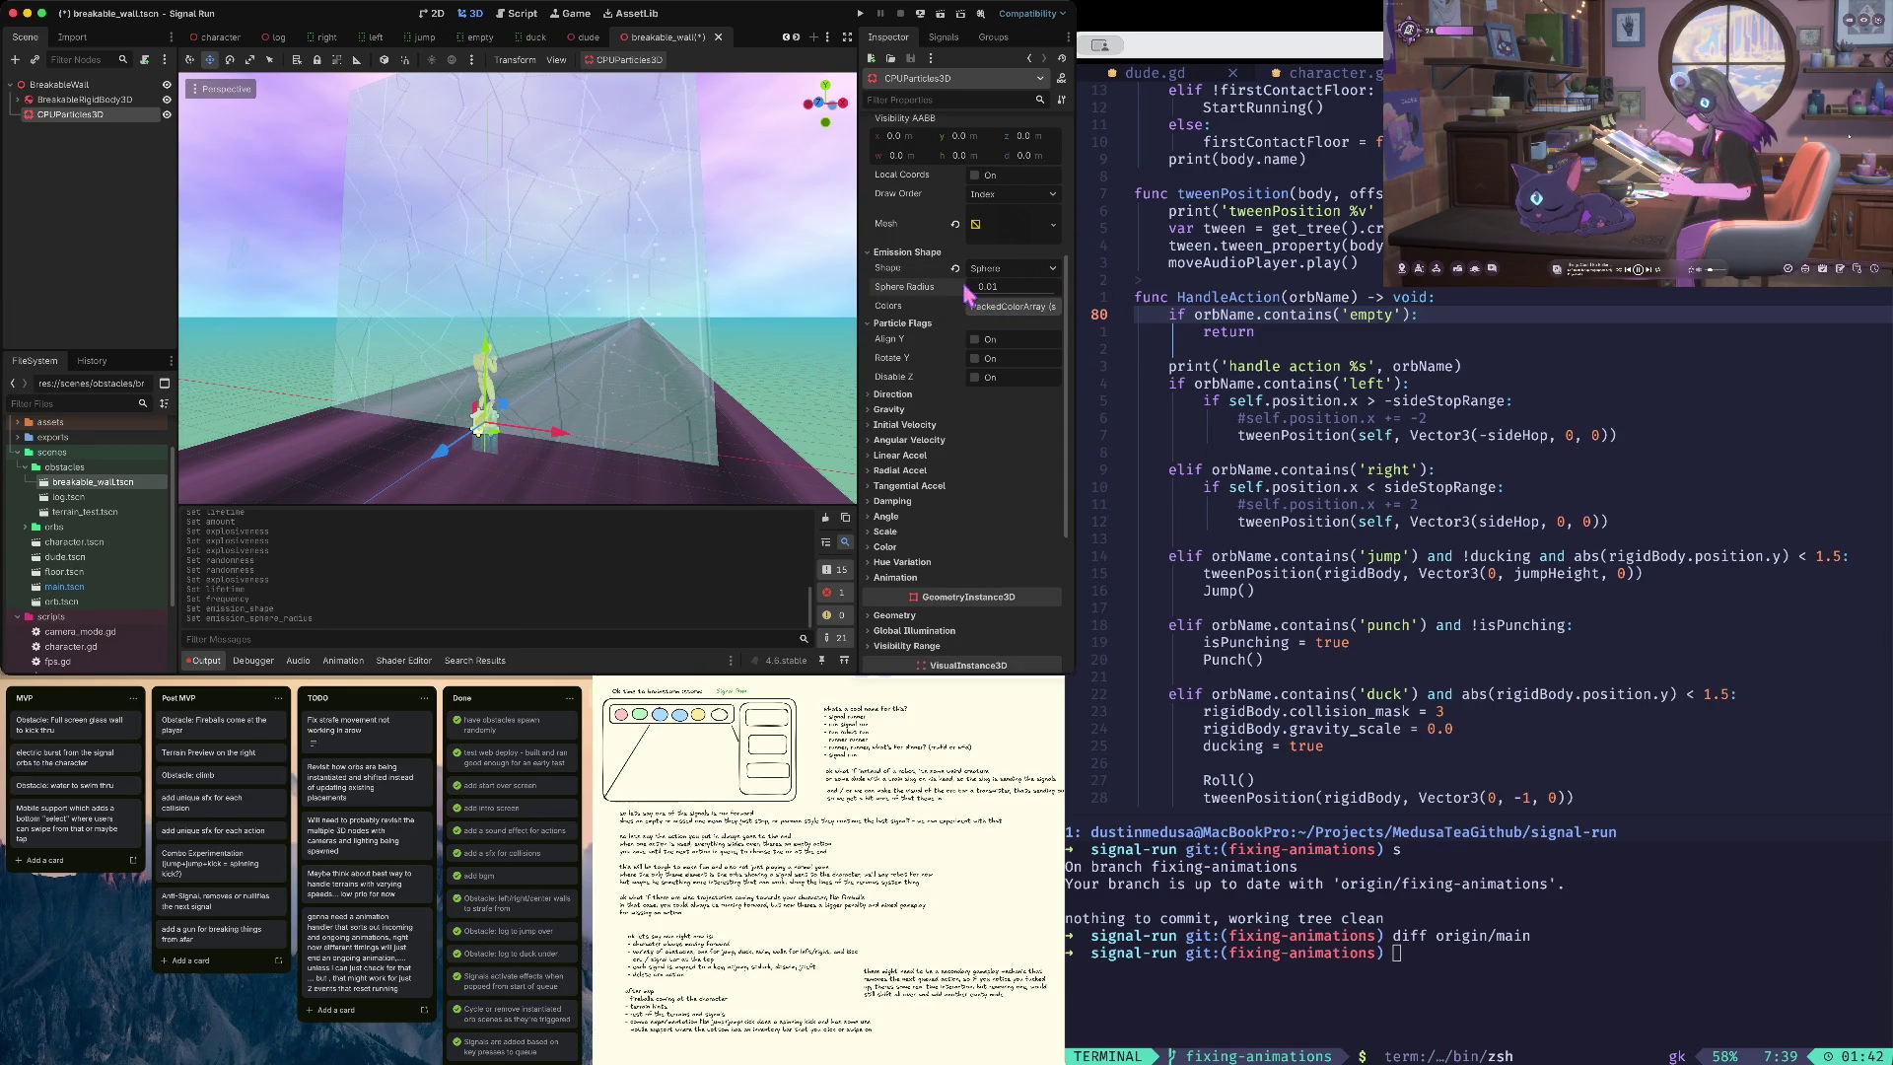
left_click_drag(973, 294, 986, 289)
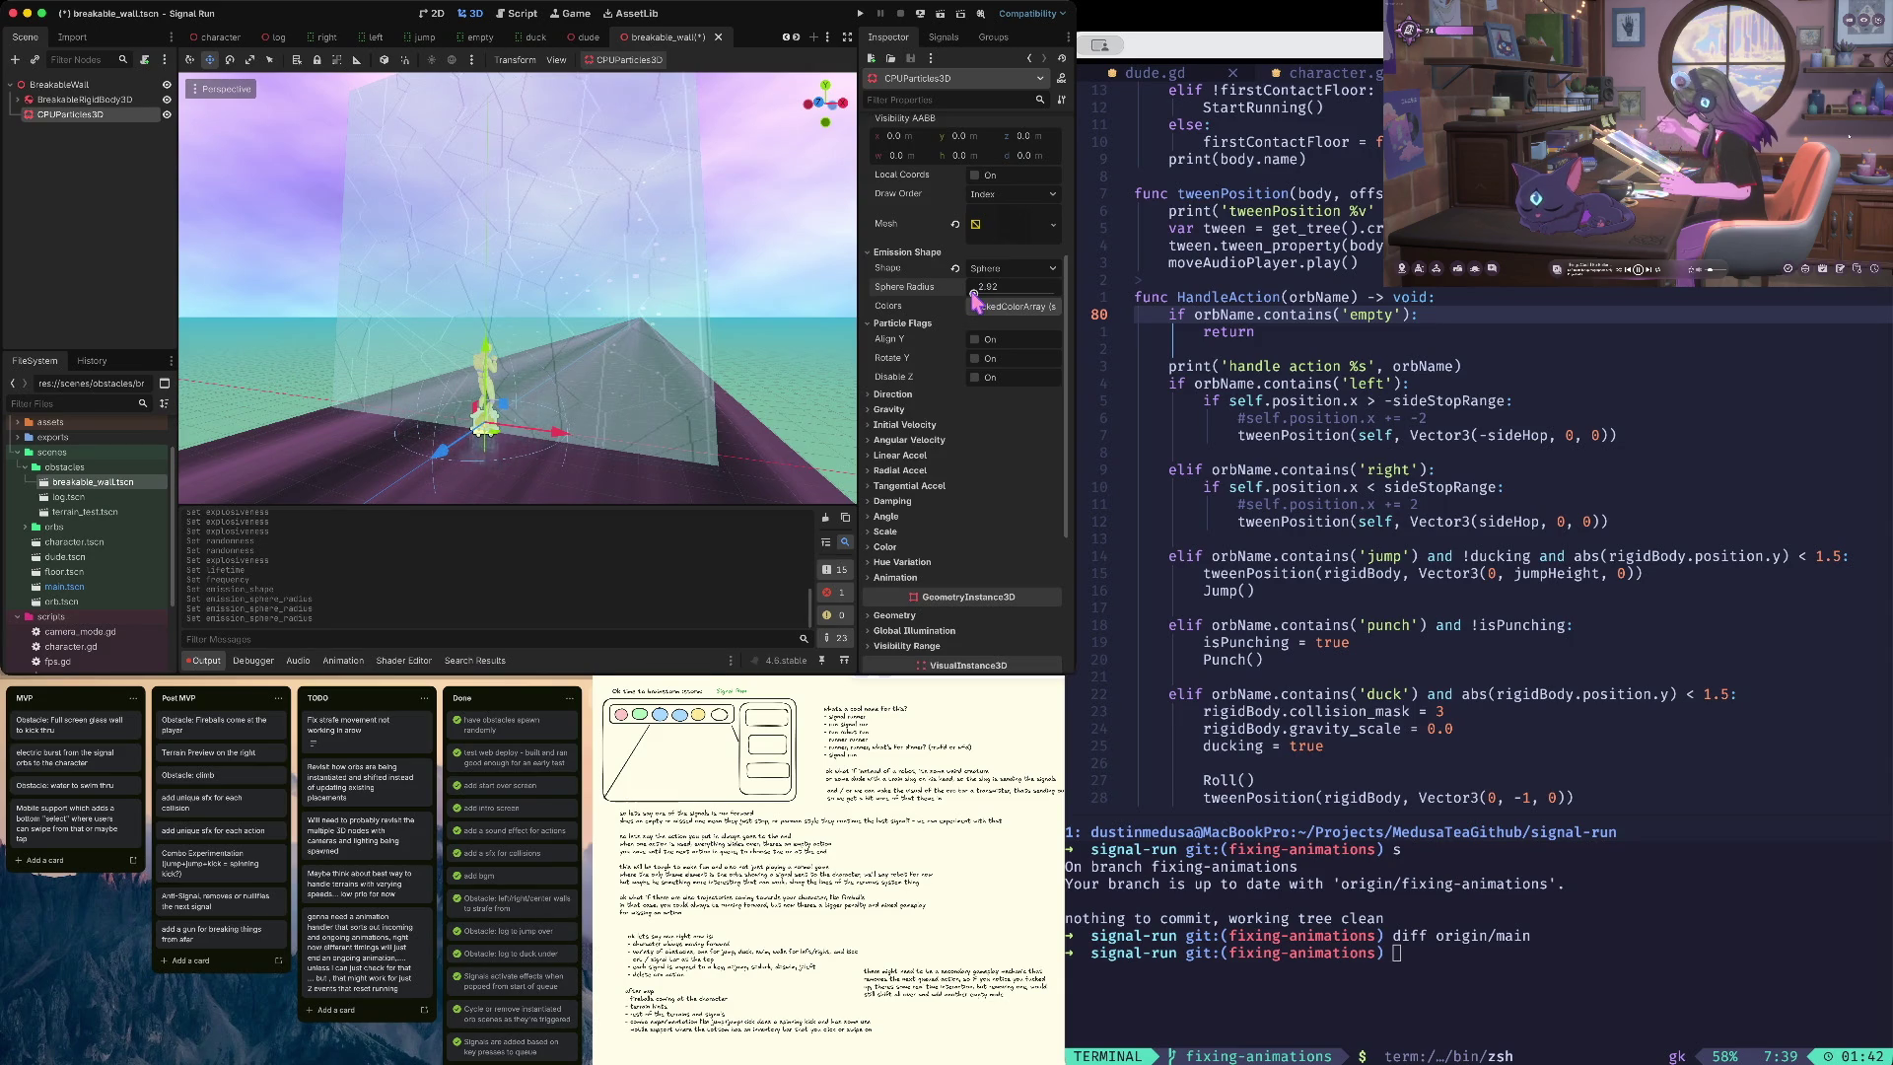
left_click_drag(975, 294, 974, 294)
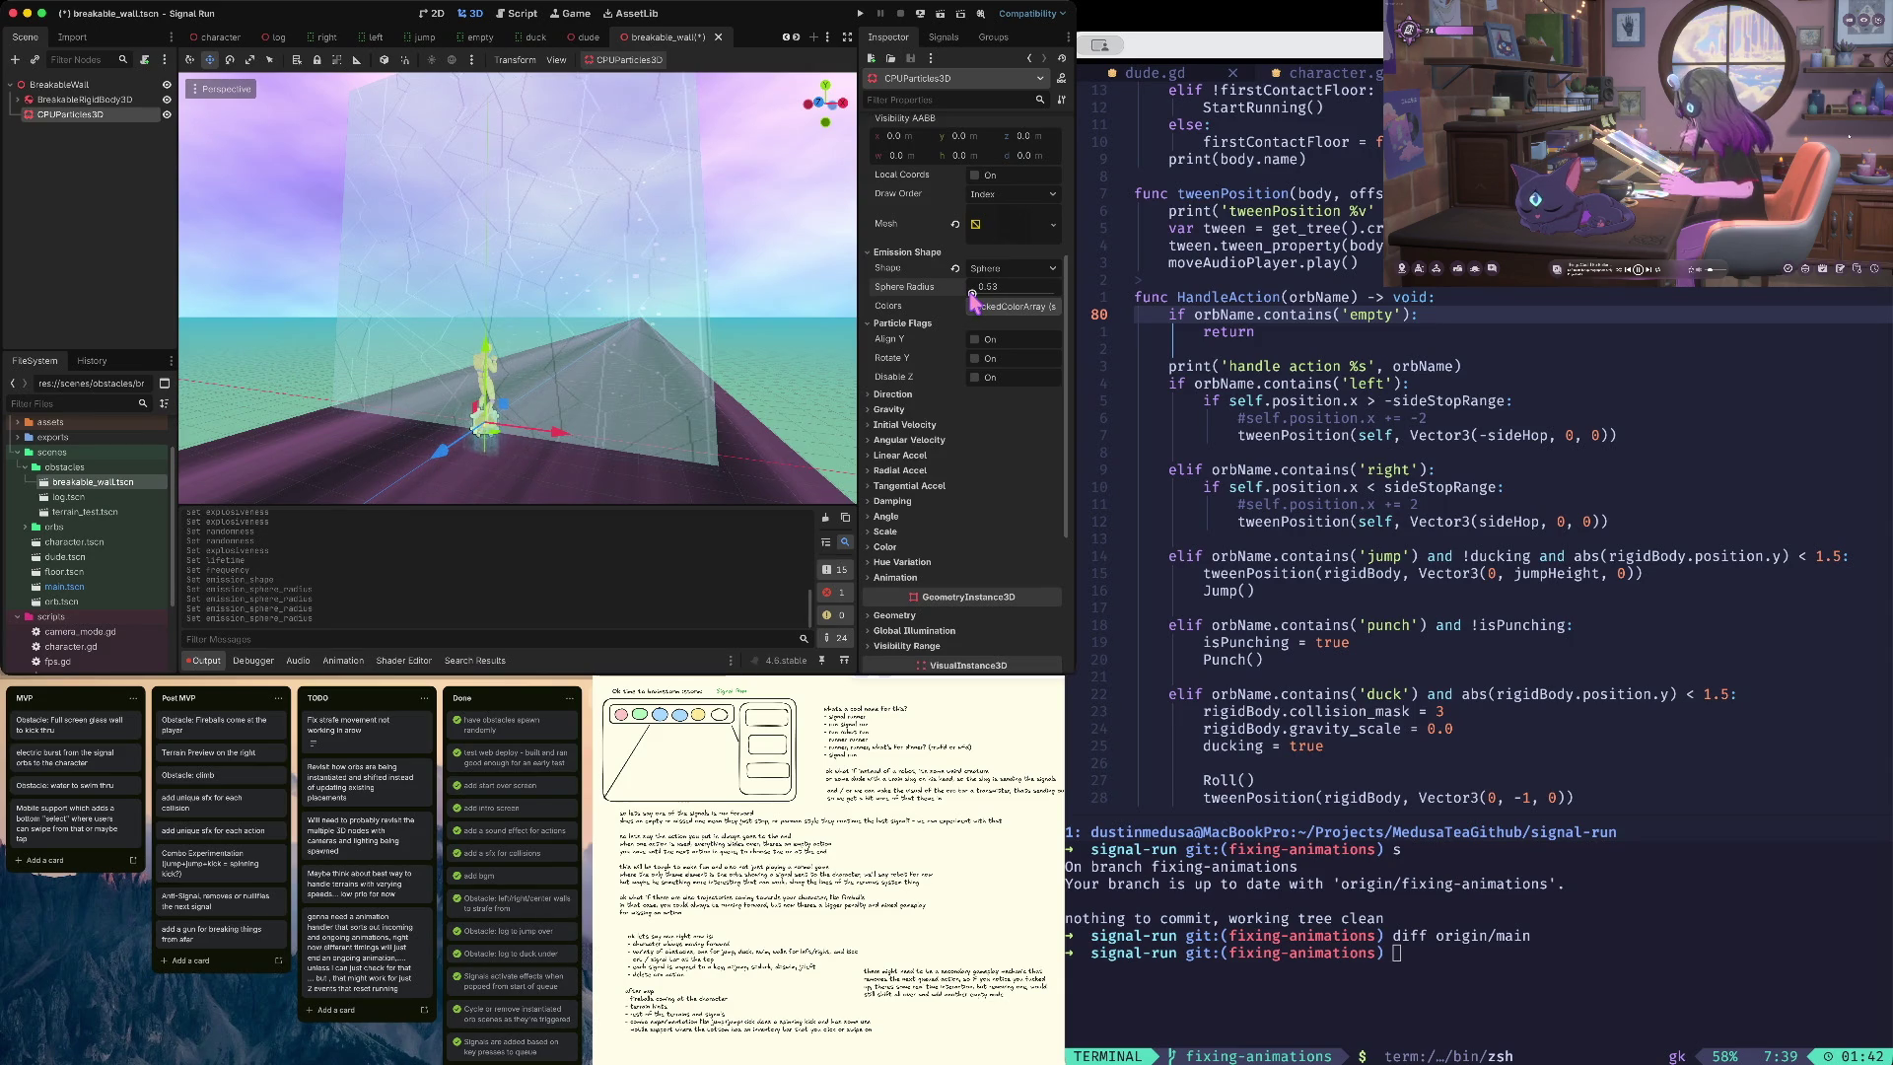
- Set the Direction Spread to 180 and the vertical gravity to 0
scroll(1034, 296, "down", 1)
left_click(1032, 348)
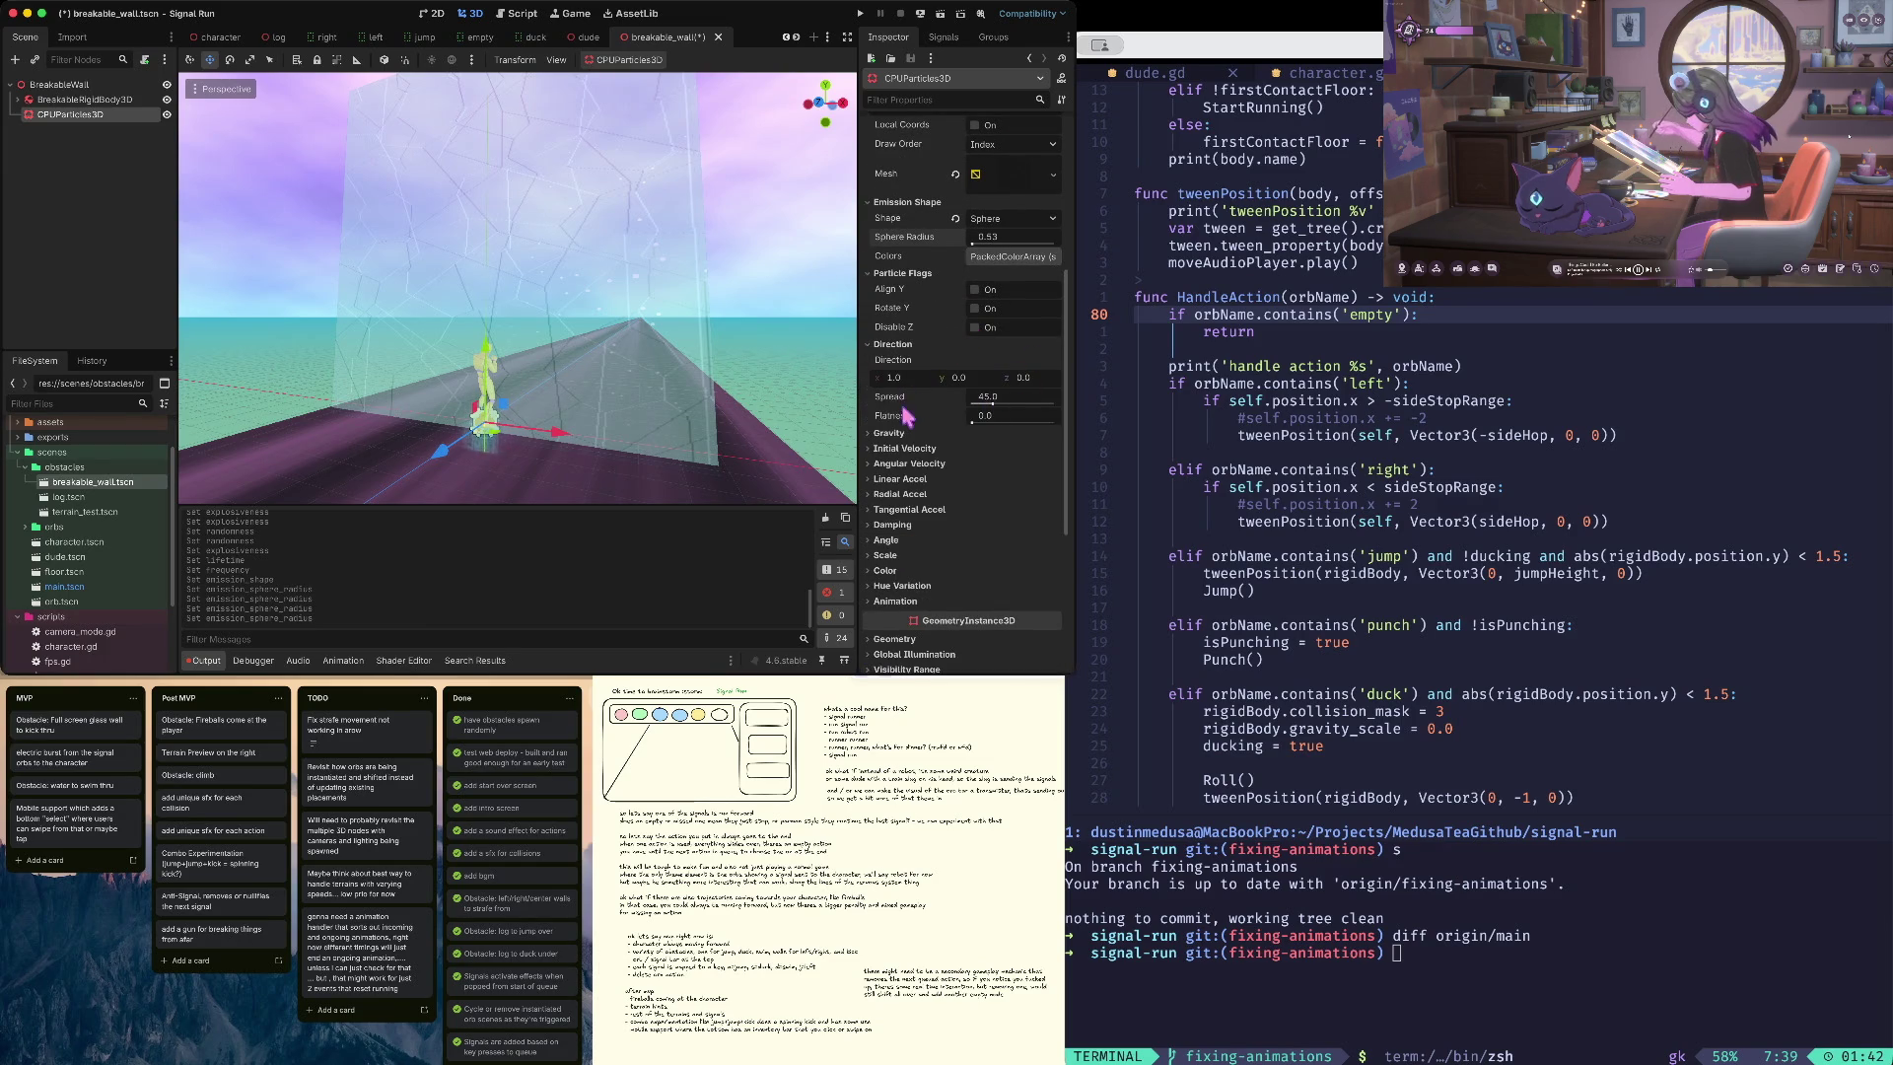
left_click_drag(992, 403, 1068, 390)
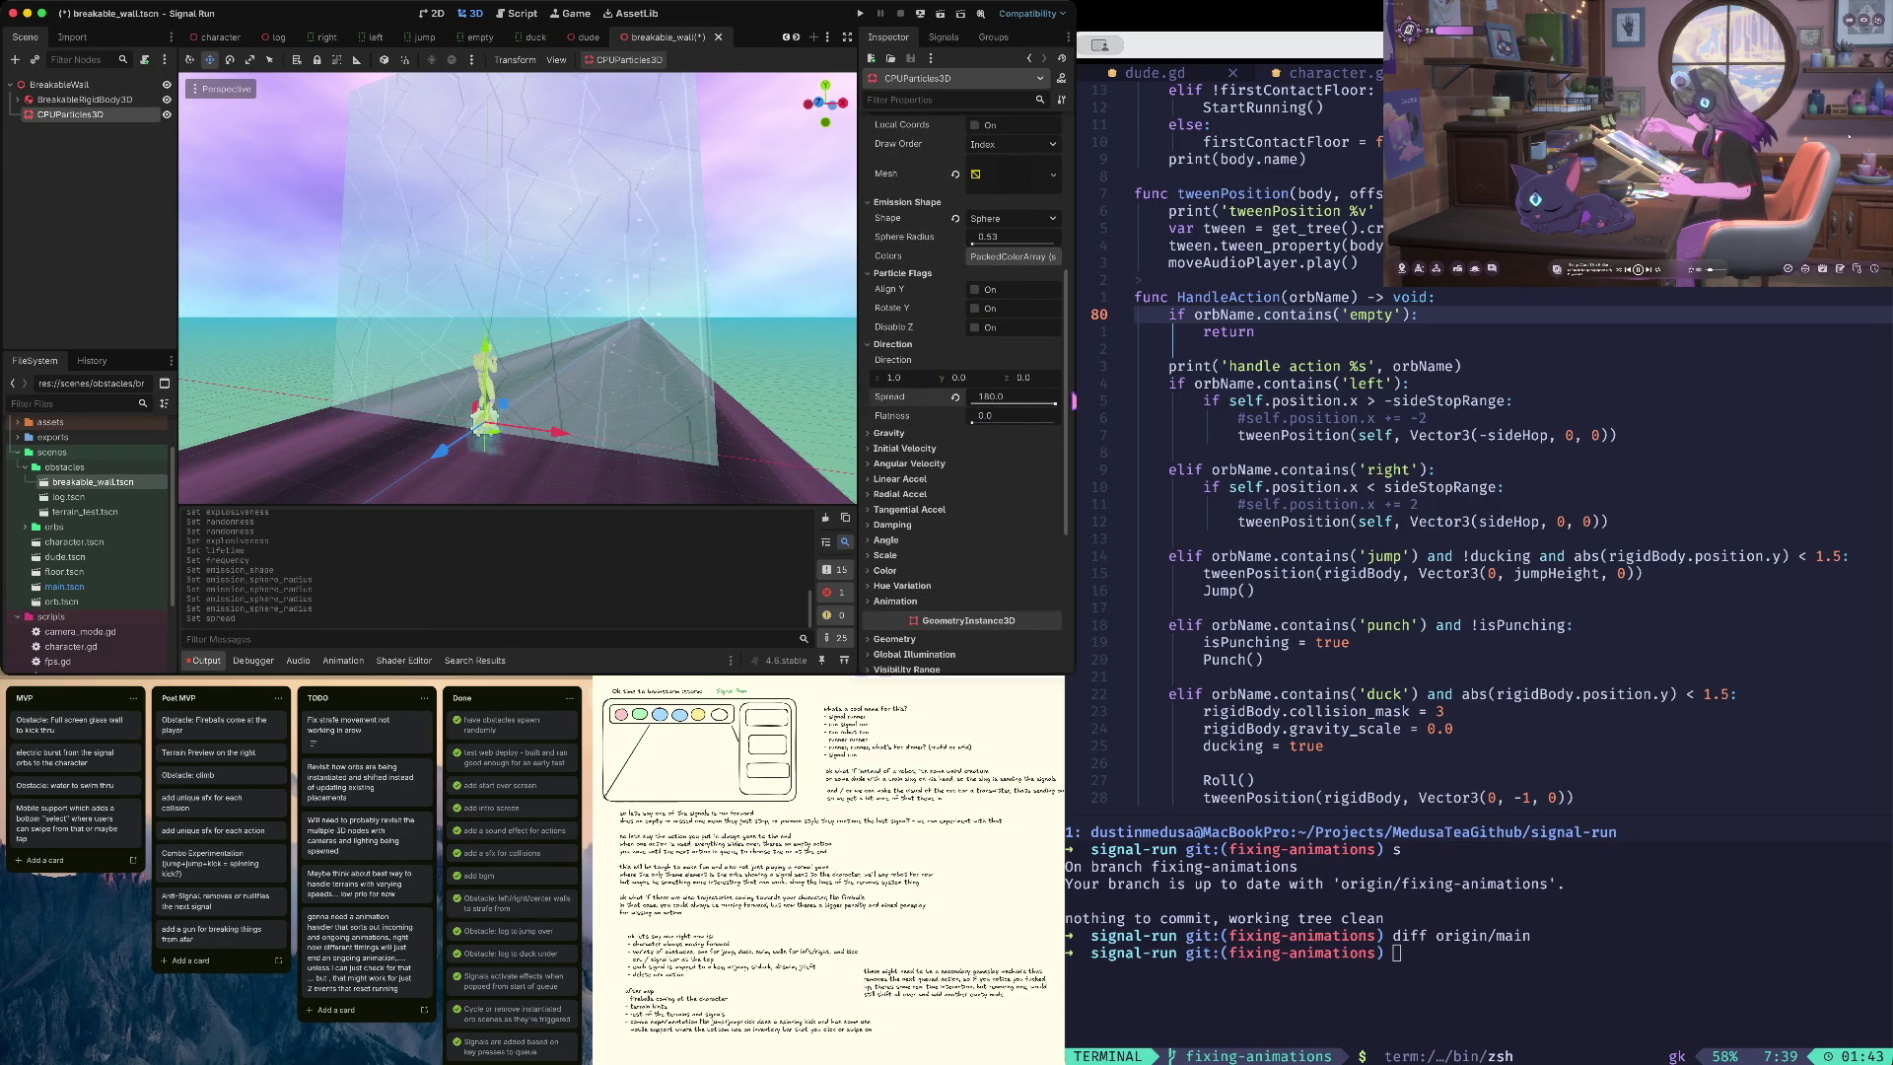
left_click(932, 435)
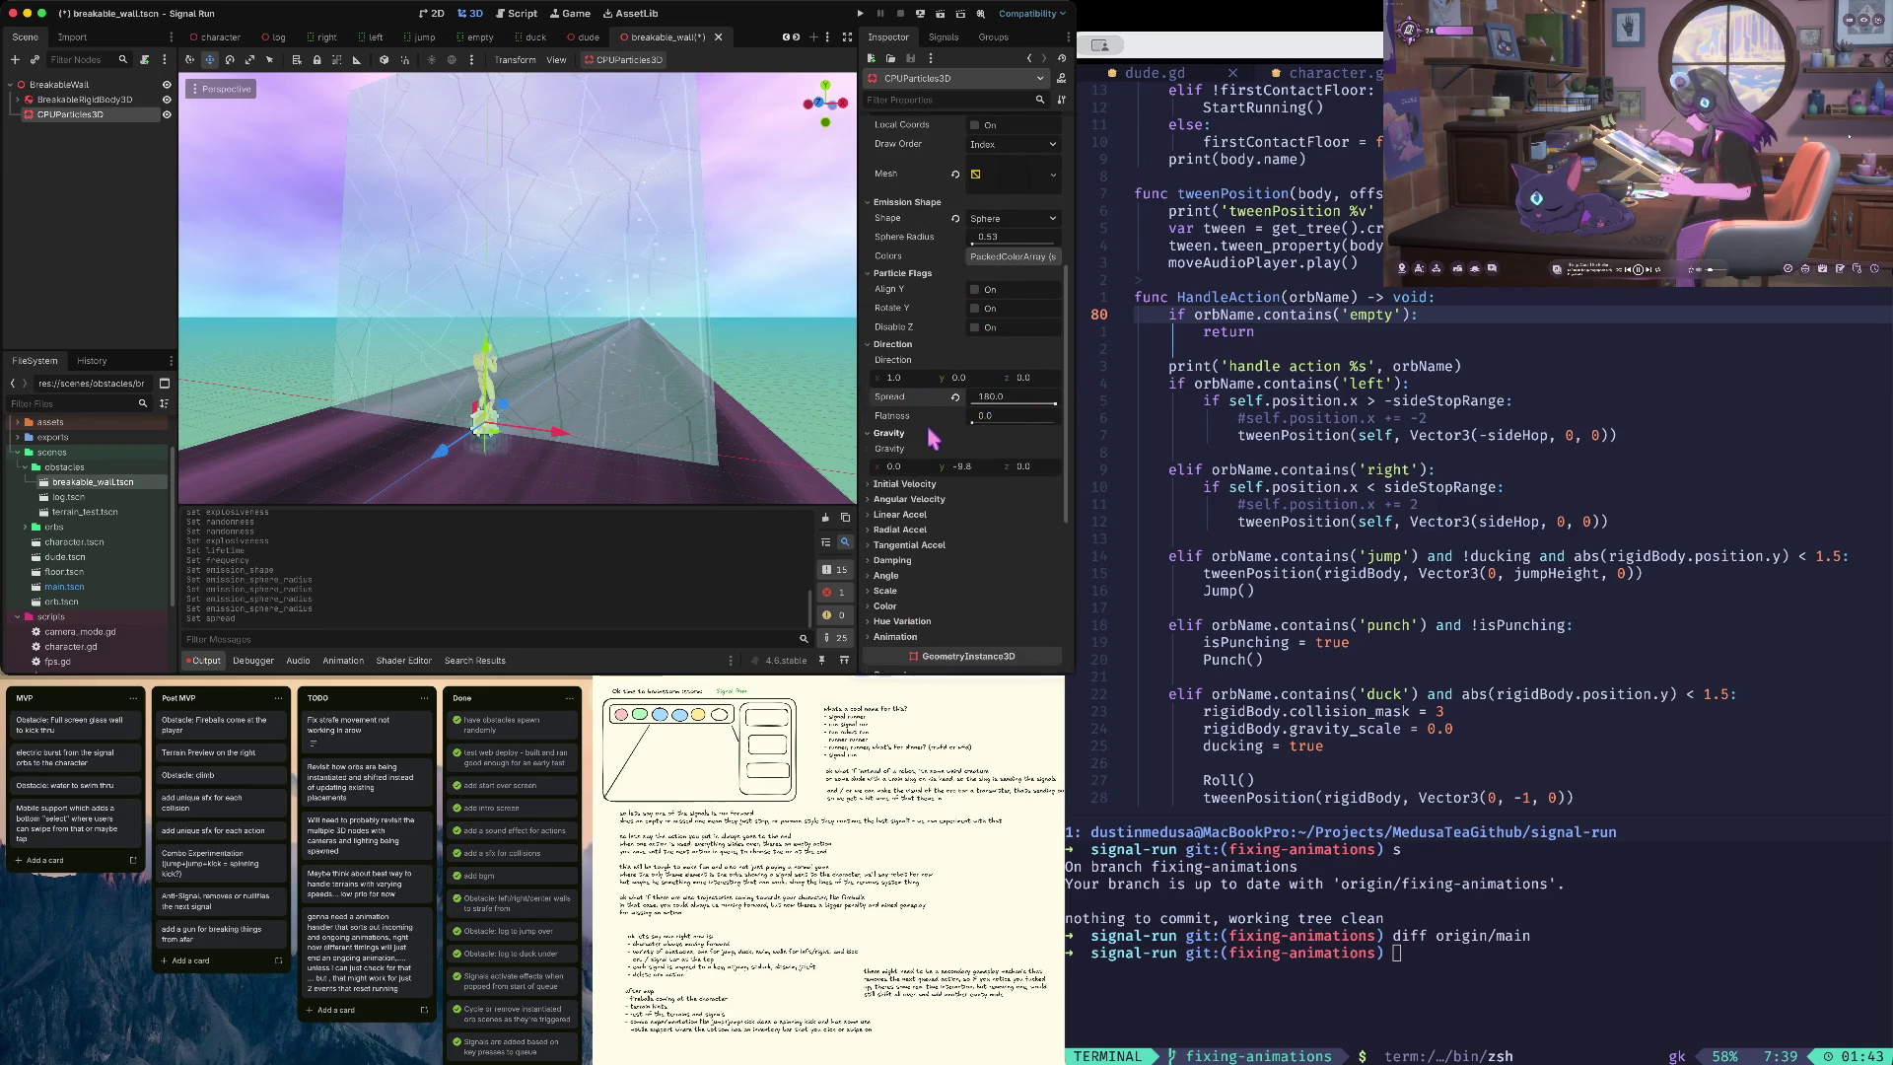
left_click(977, 463)
type("0")
key("Tab")
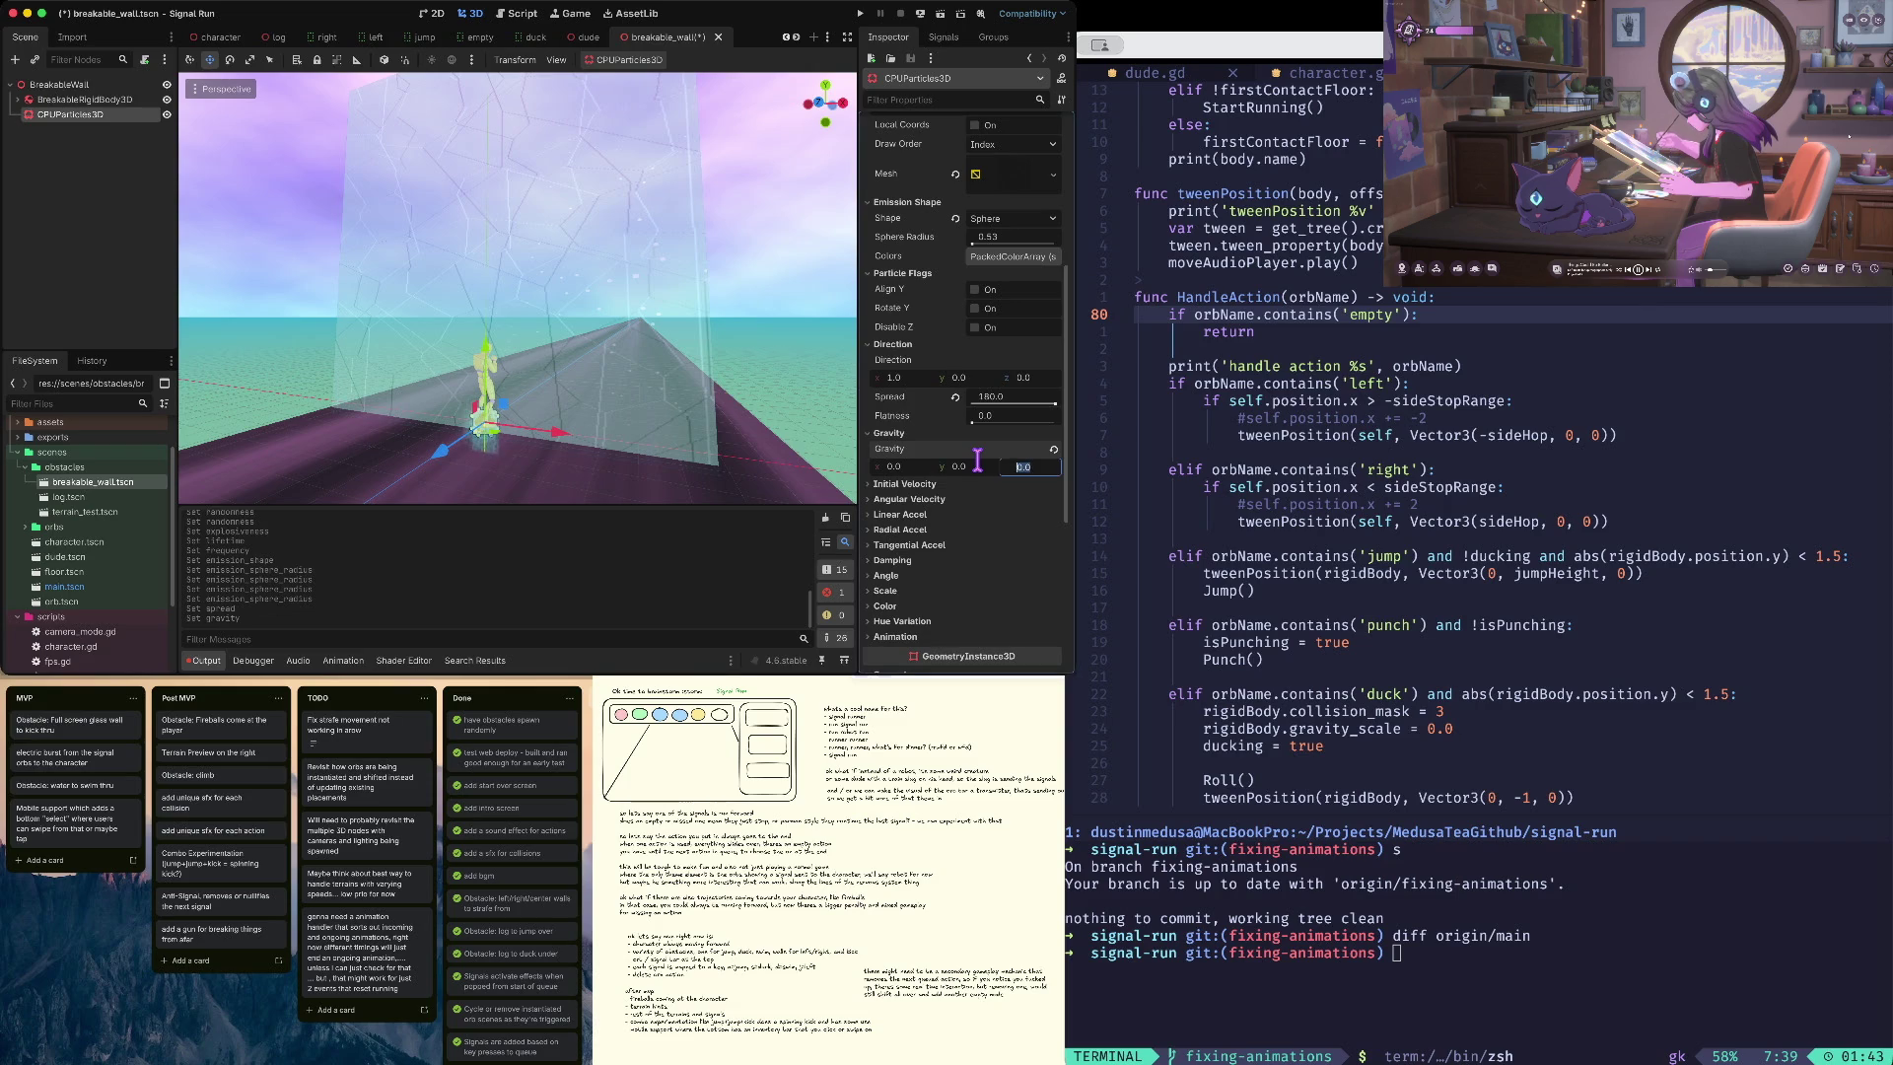
left_click(1015, 513)
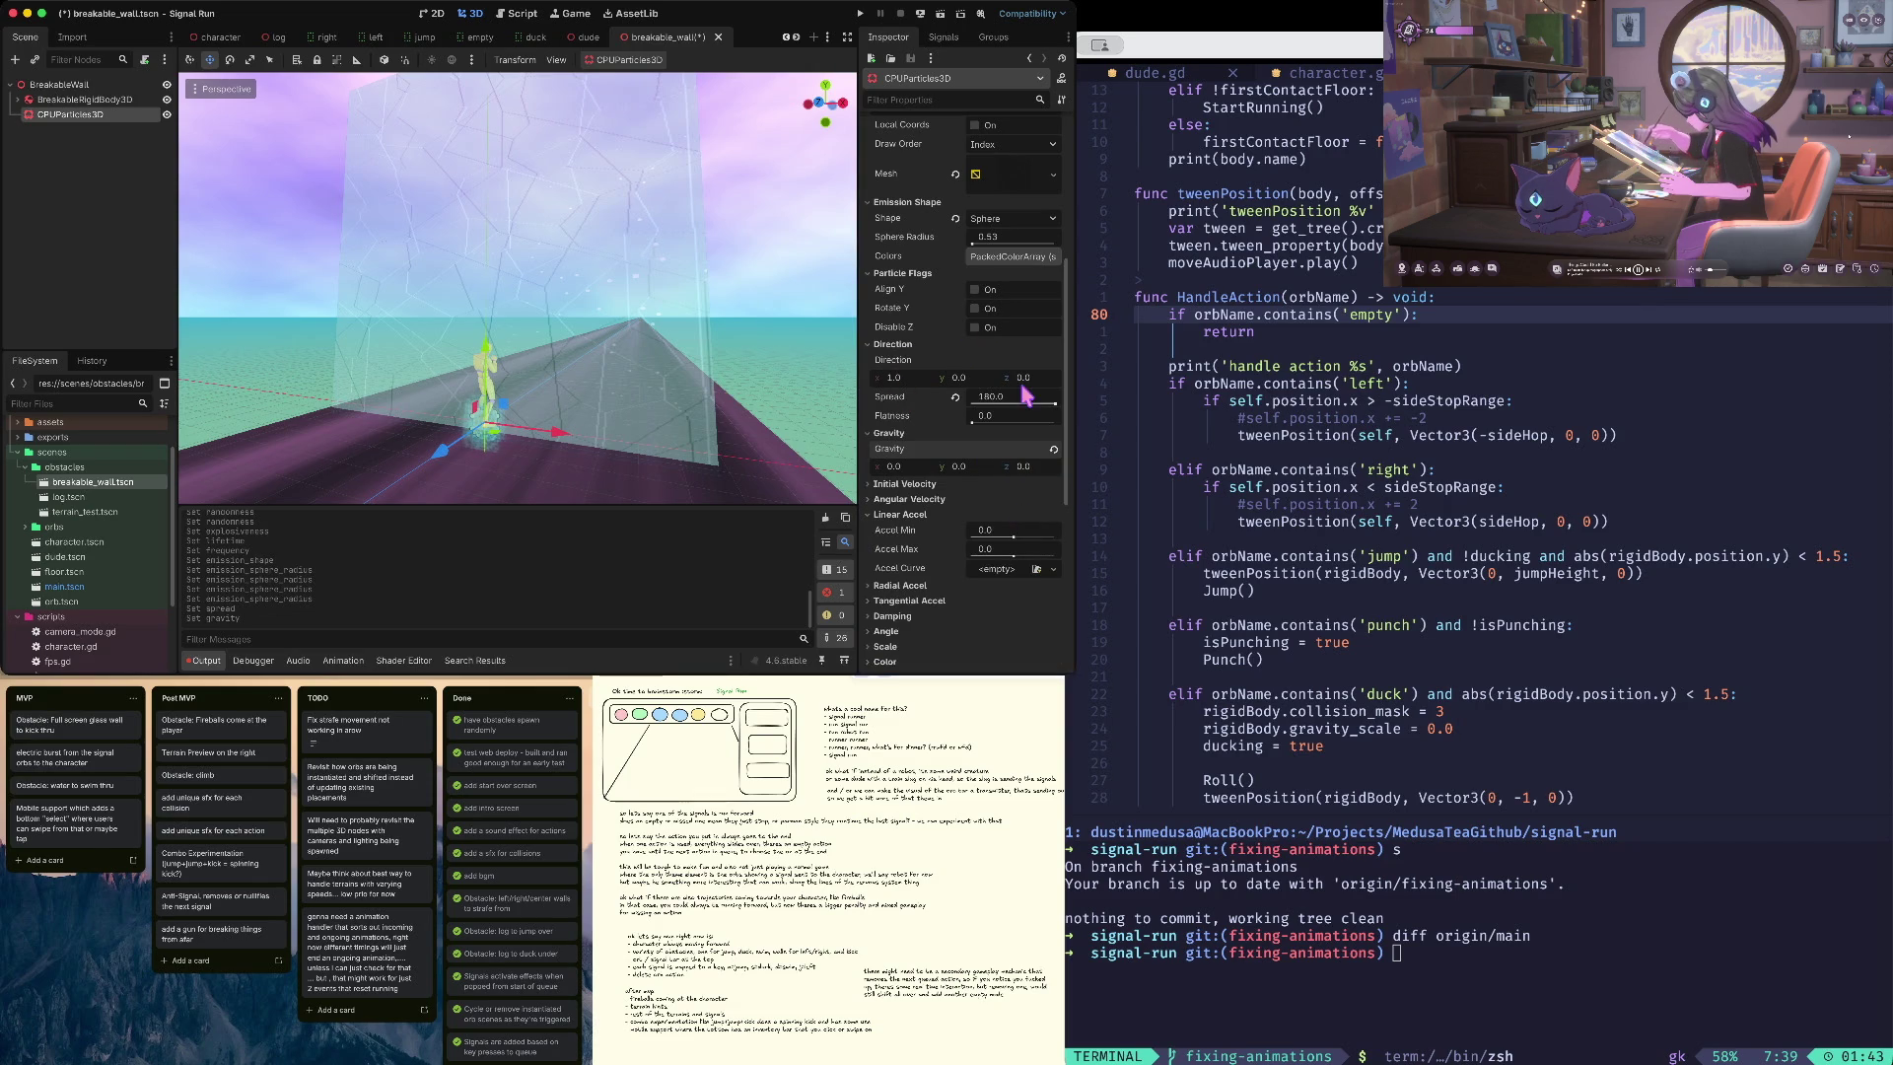
scroll(986, 412, "up", 6)
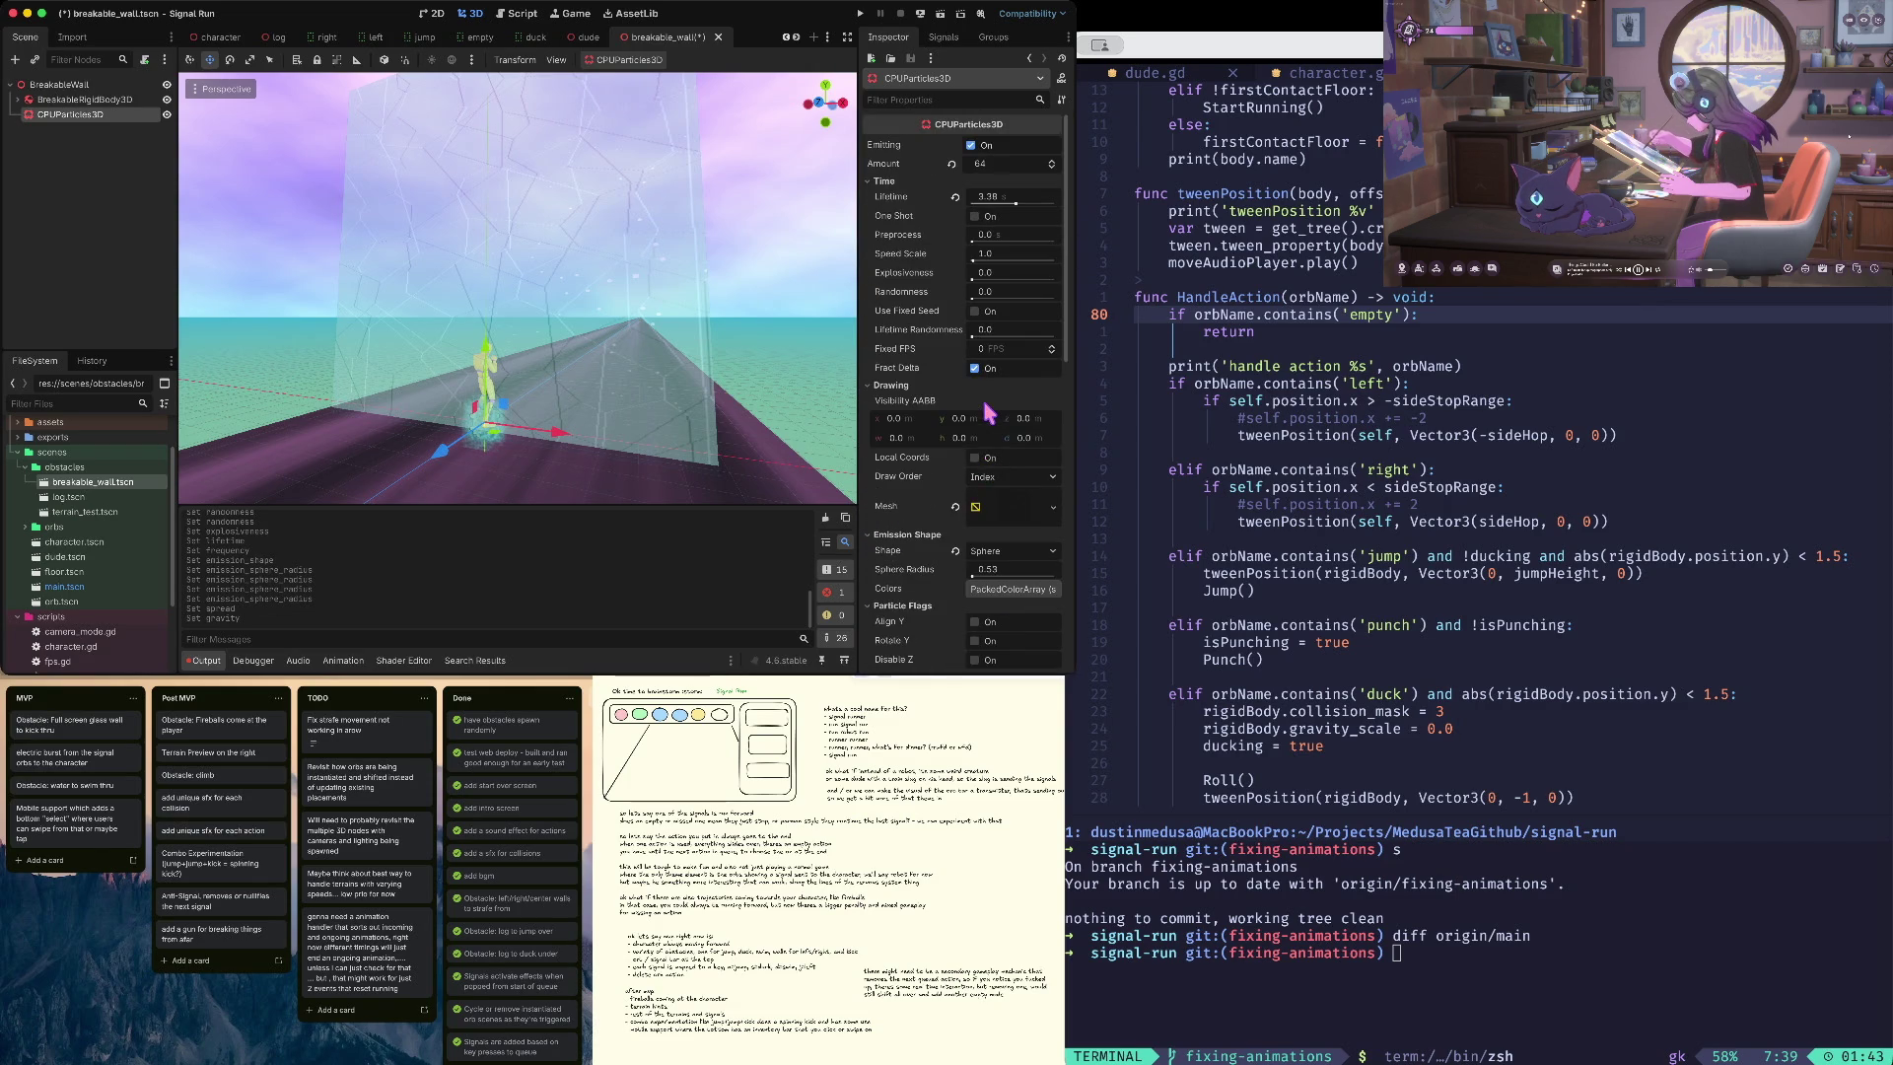
- Raise the particle speed scale and tweak randomness and explosiveness
mouse_move(974, 259)
left_mouse_down()
mouse_move(1030, 269)
mouse_move(994, 270)
mouse_move(1006, 207)
left_mouse_up()
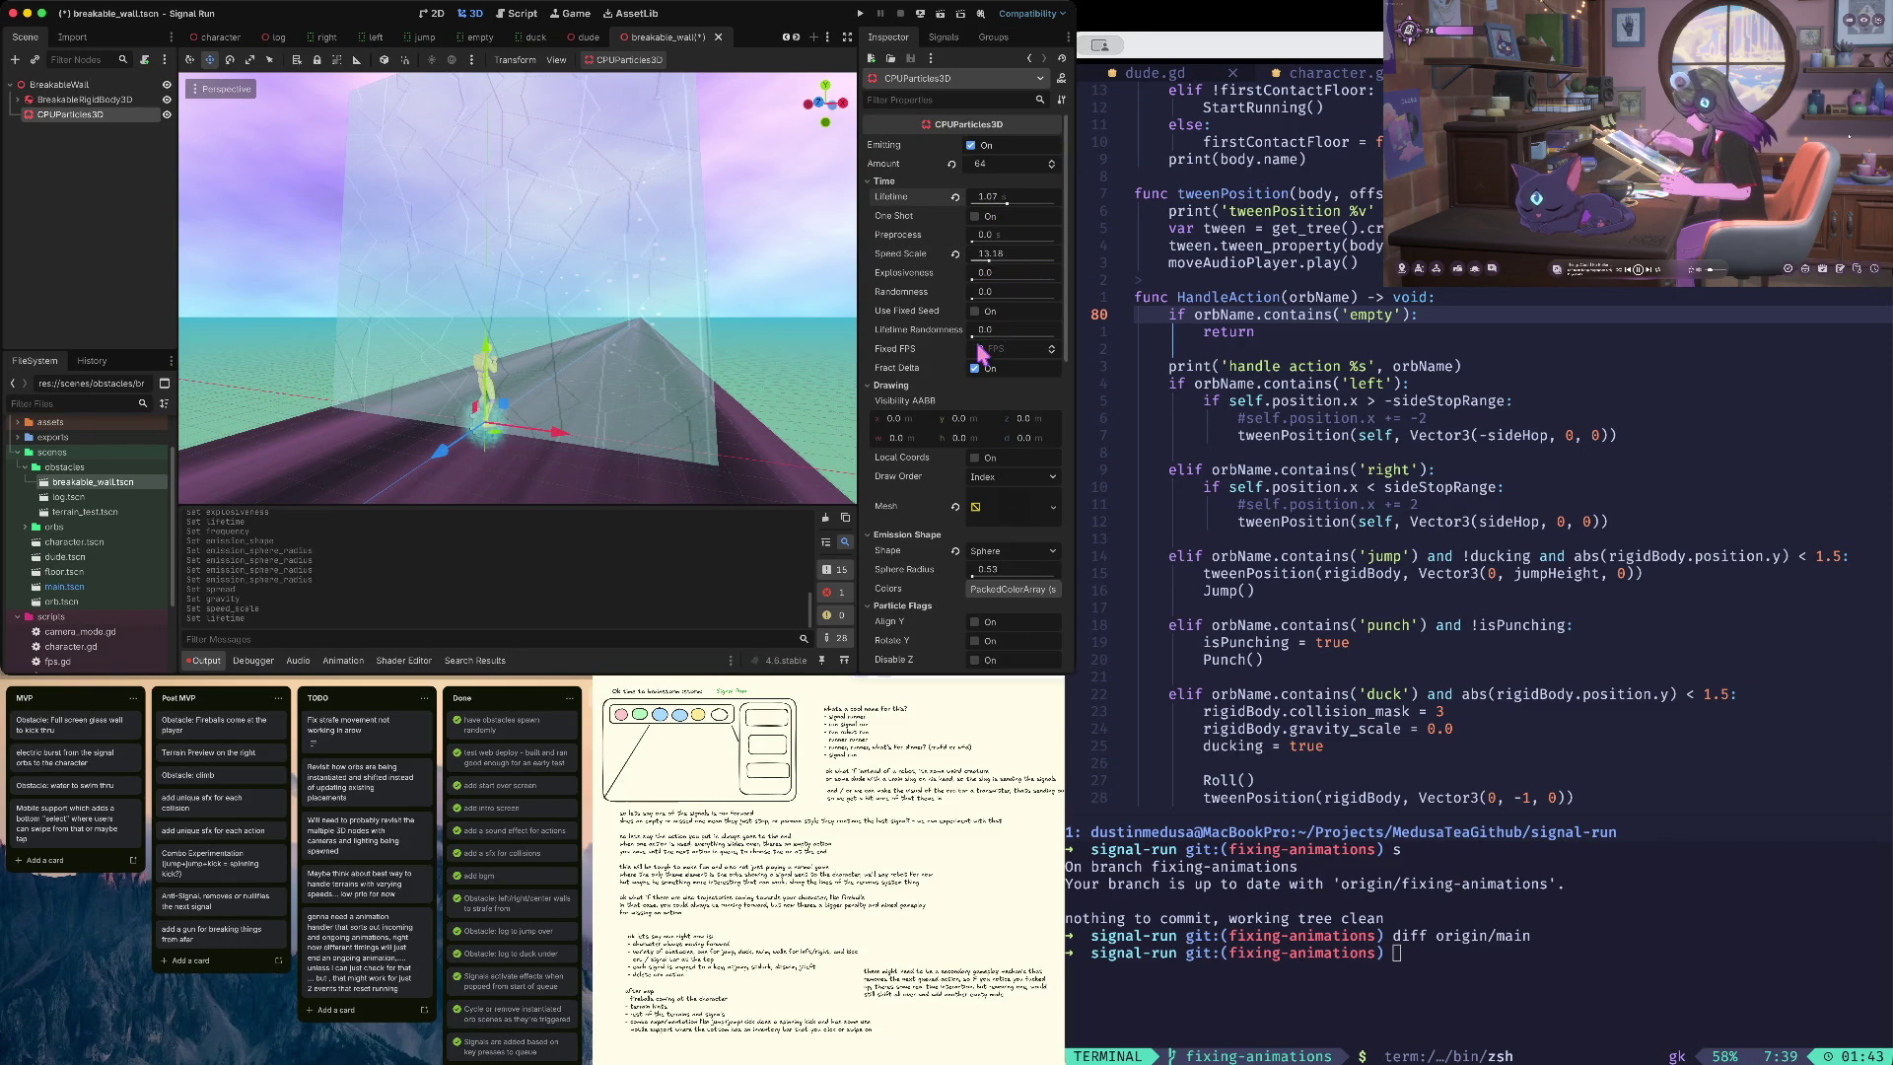
left_click(971, 300)
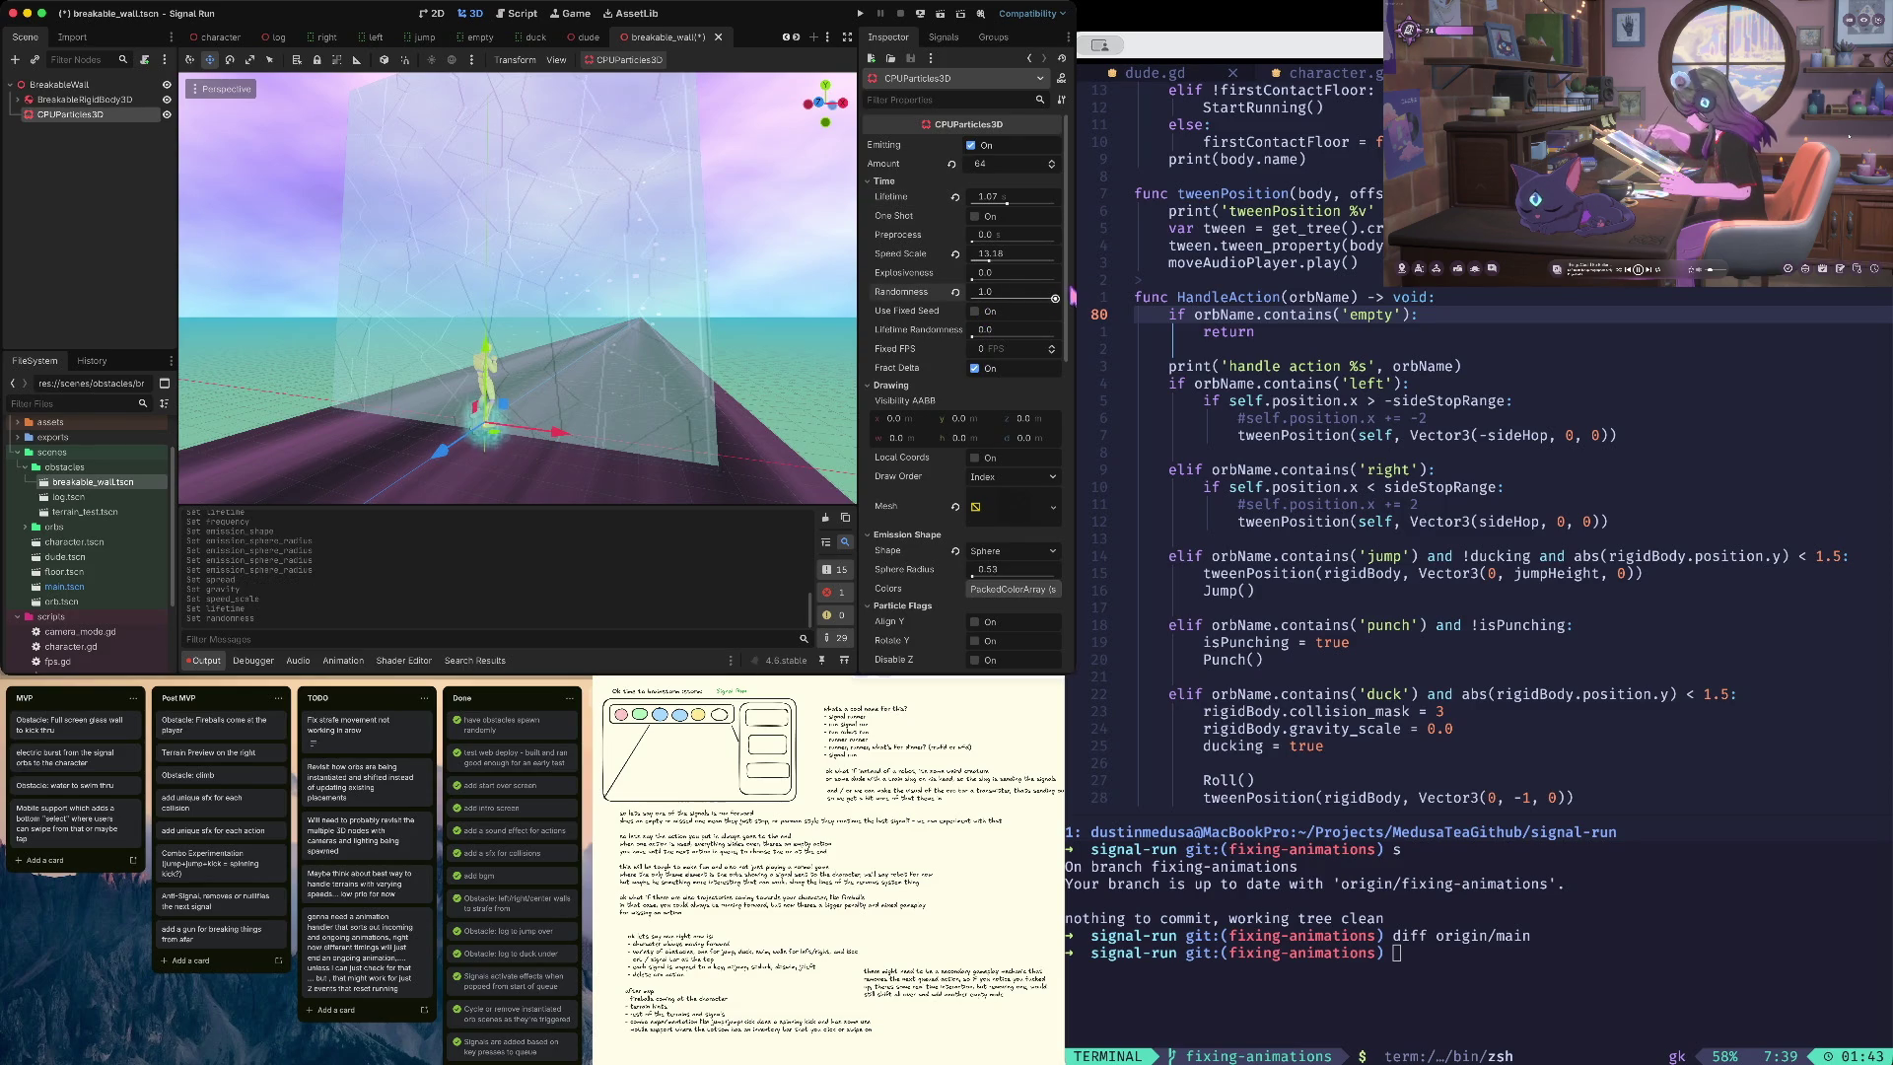
left_click(988, 283)
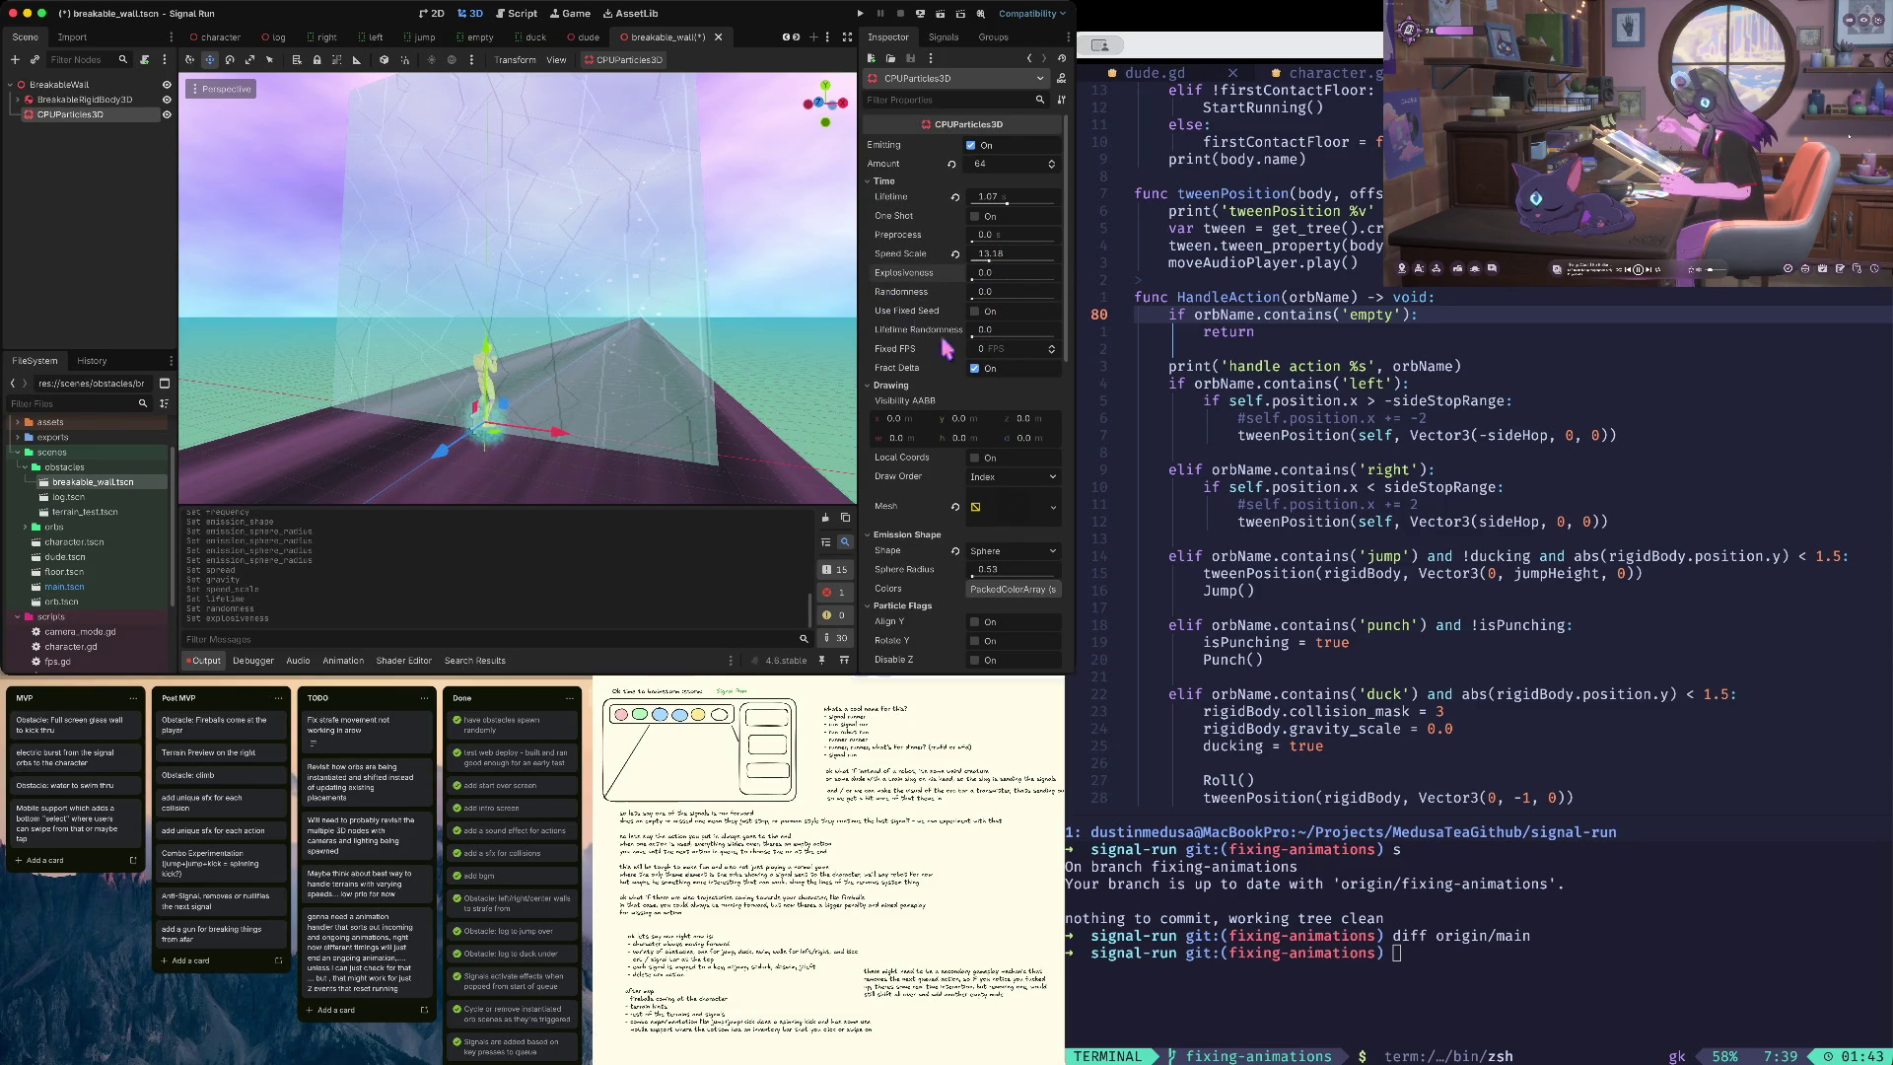
scroll(974, 358, "down", 5)
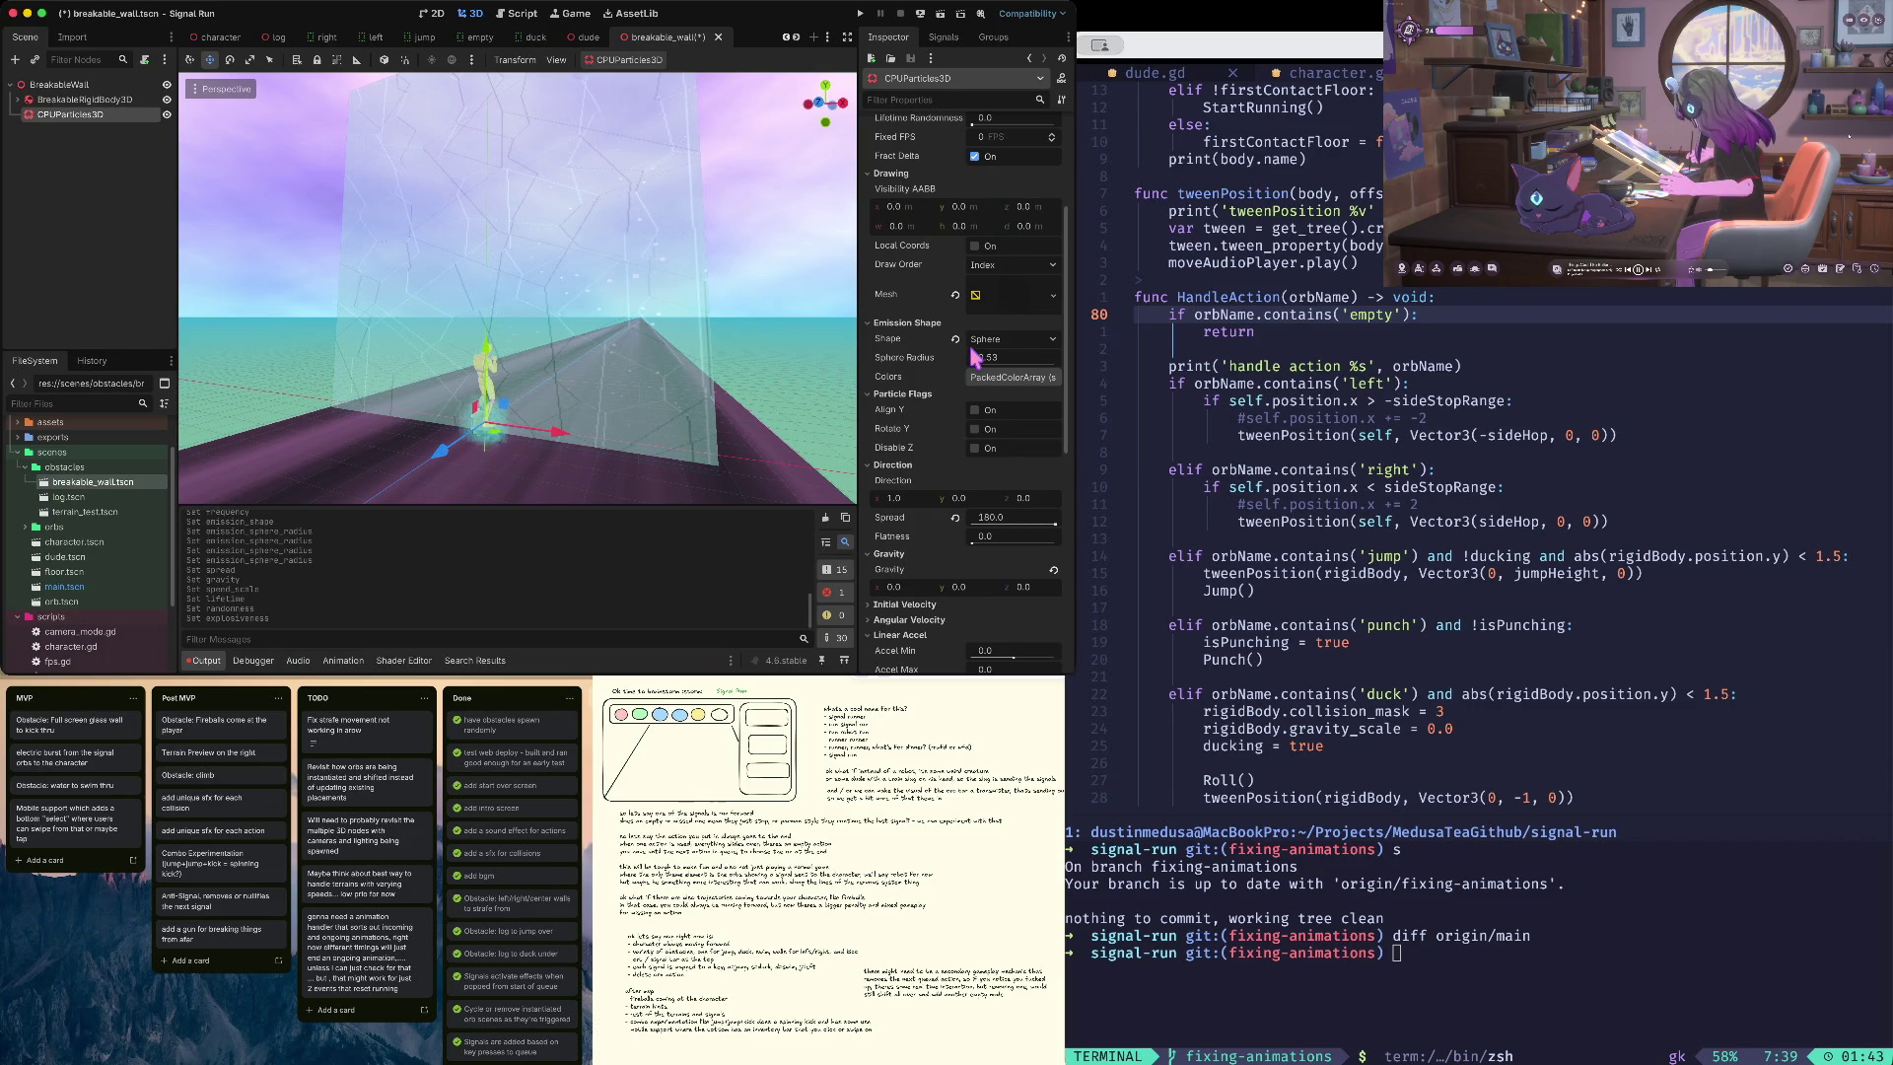
scroll(977, 357, "down", 4)
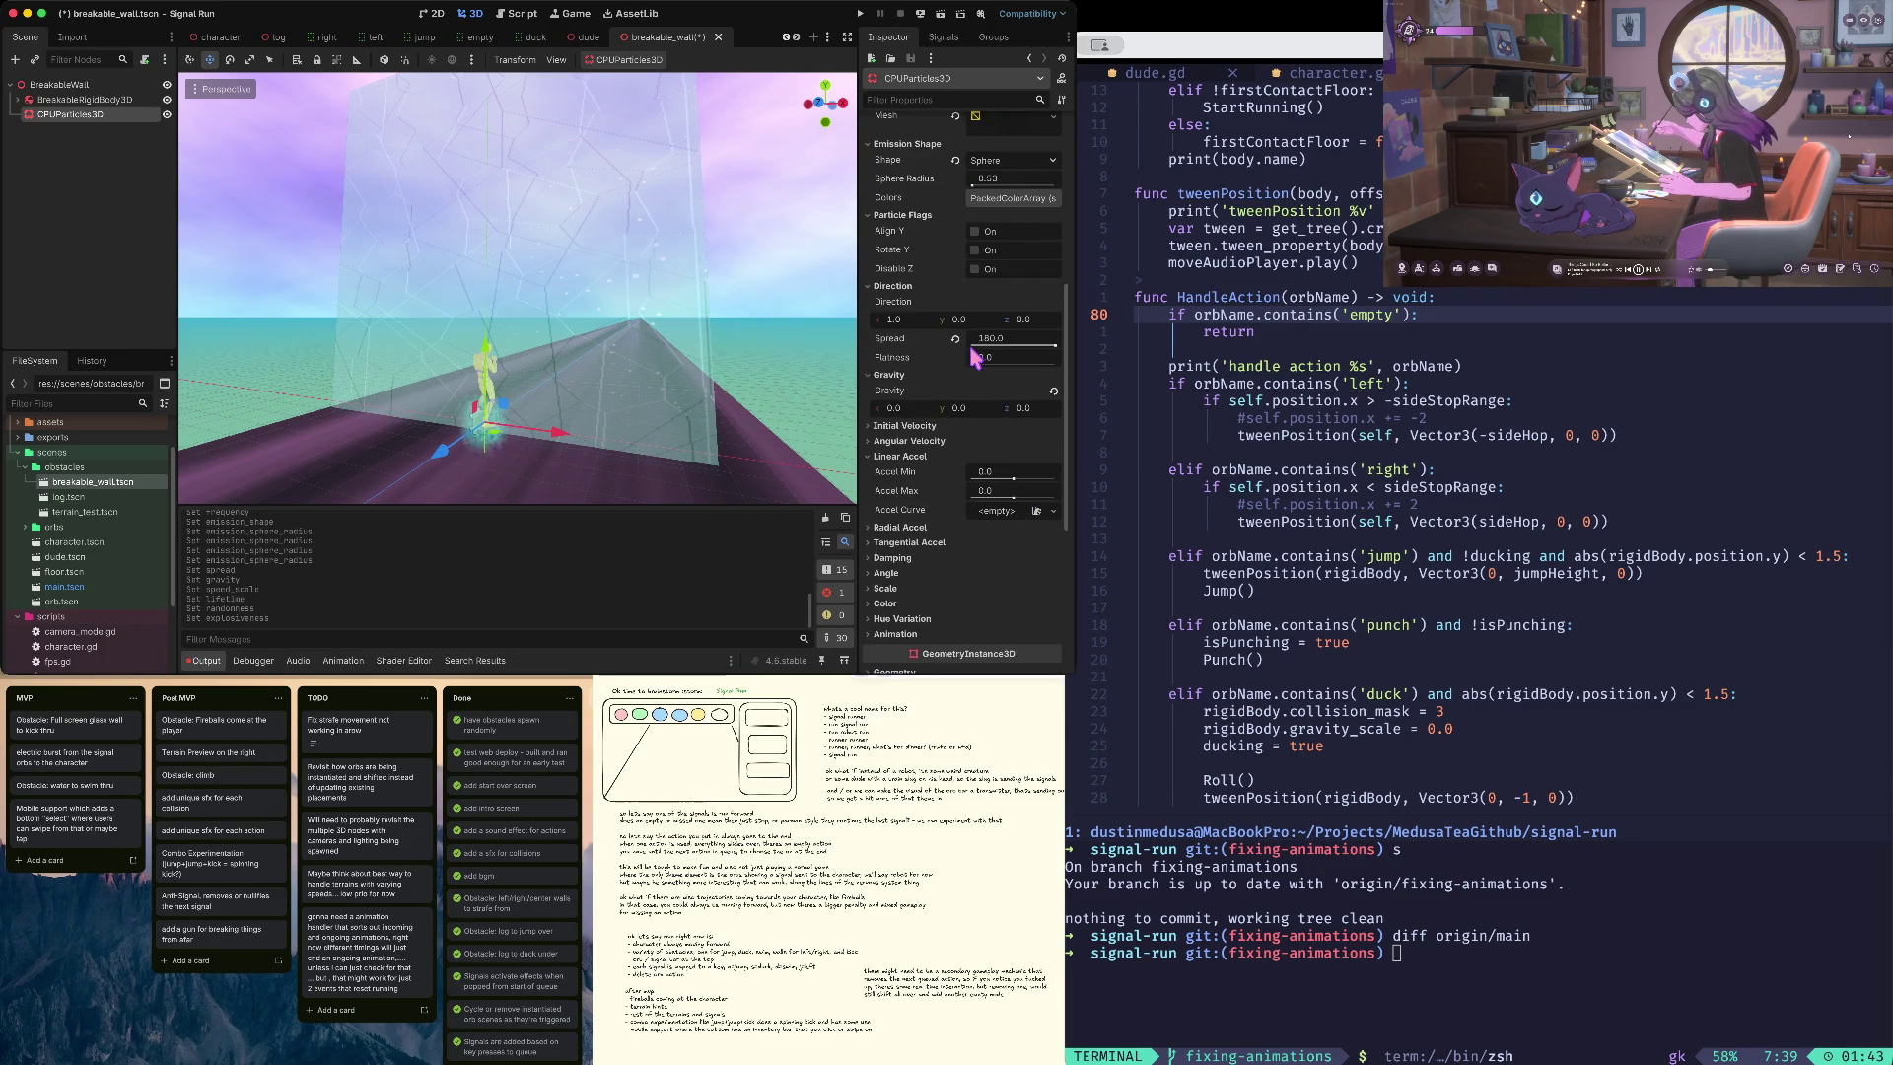
scroll(976, 357, "down", 1)
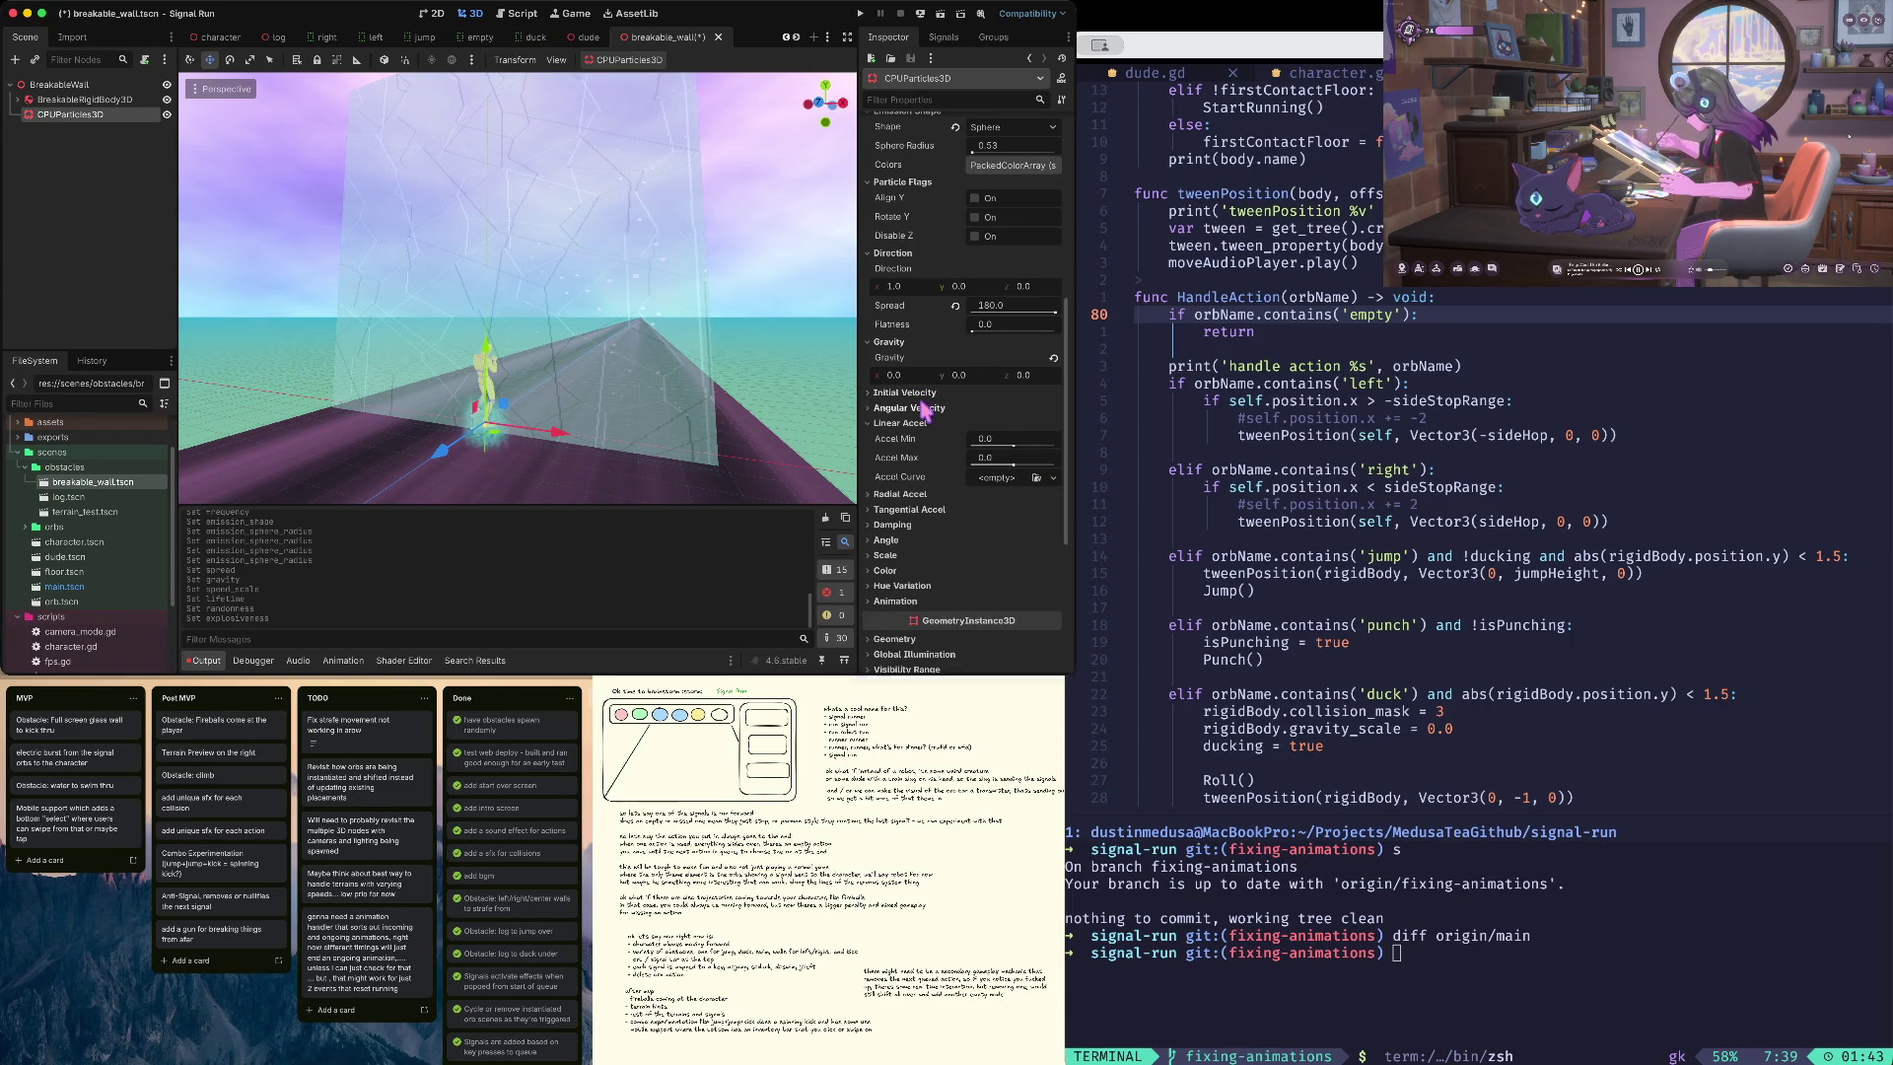
left_click(924, 408)
scroll(924, 408, "up", 5)
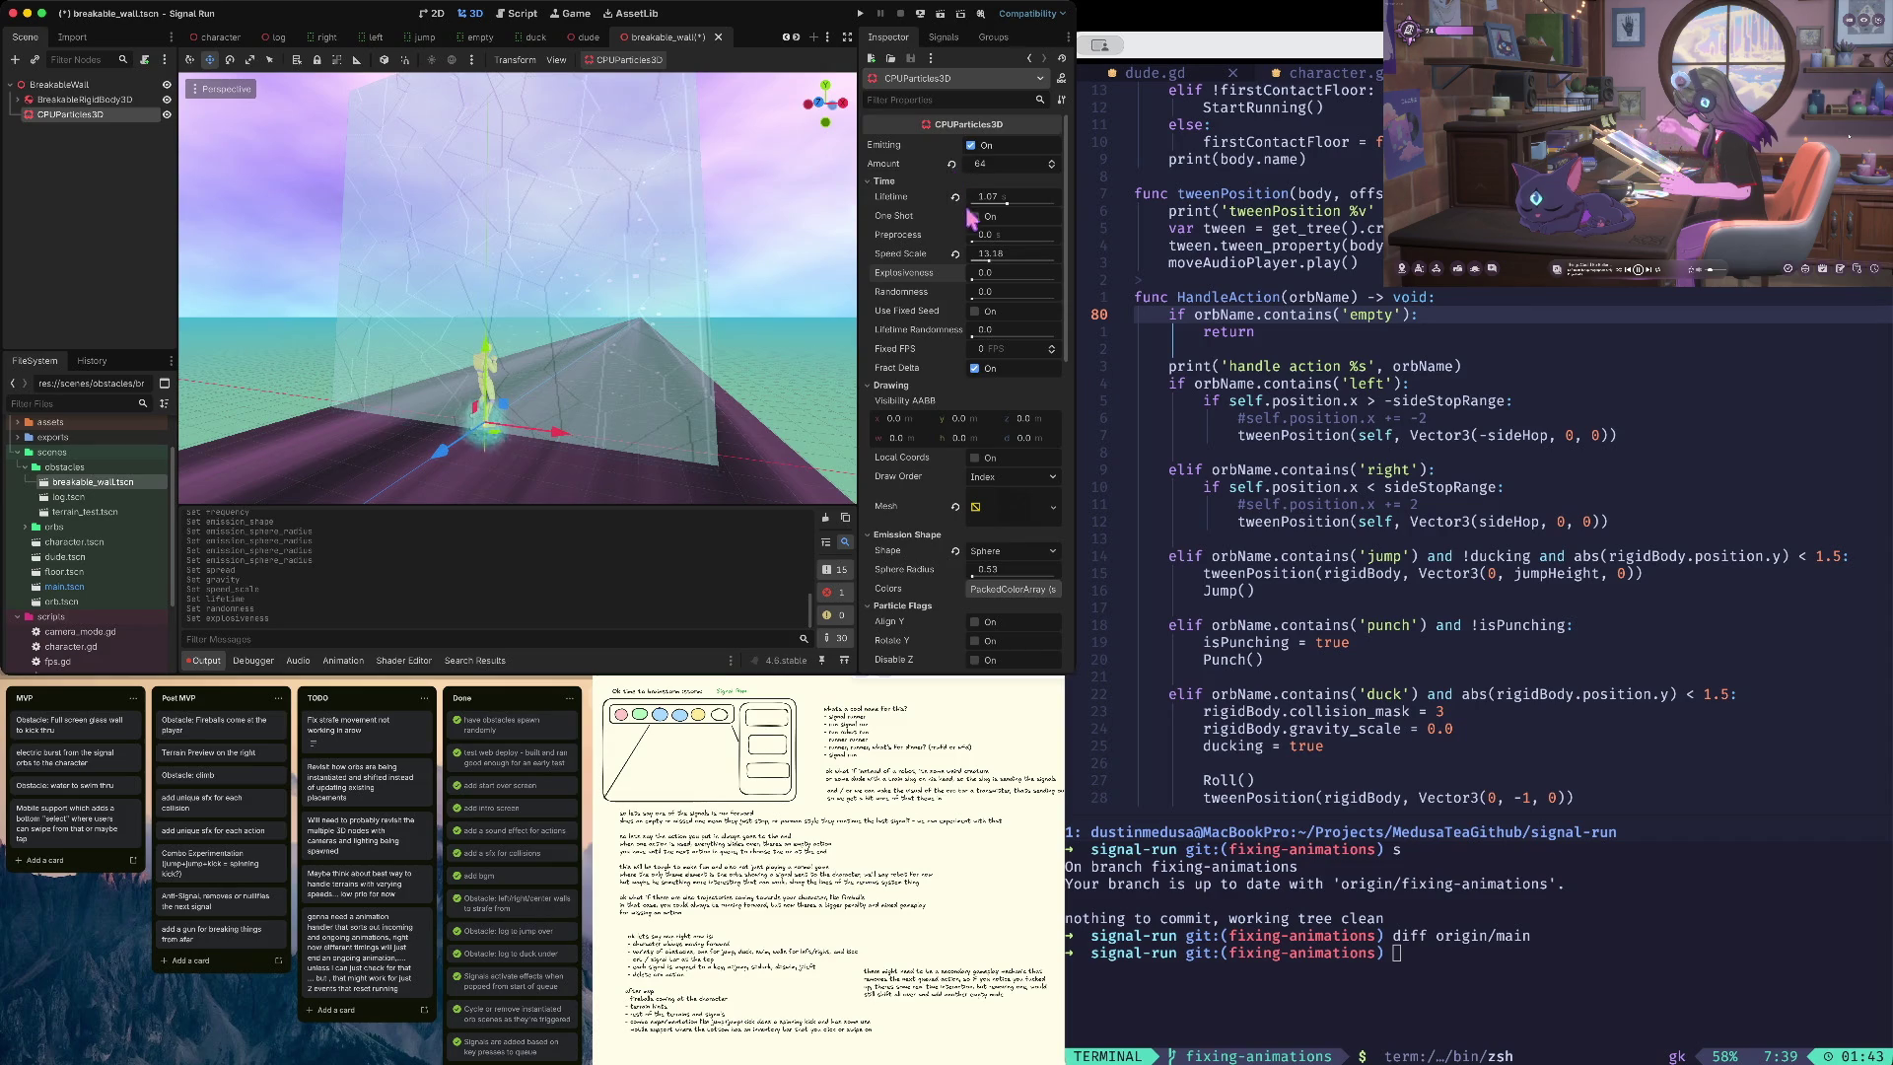
- Set Amount to 64 and Lifetime to 2 seconds, then retune the speed scale
left_click(952, 165)
type("8")
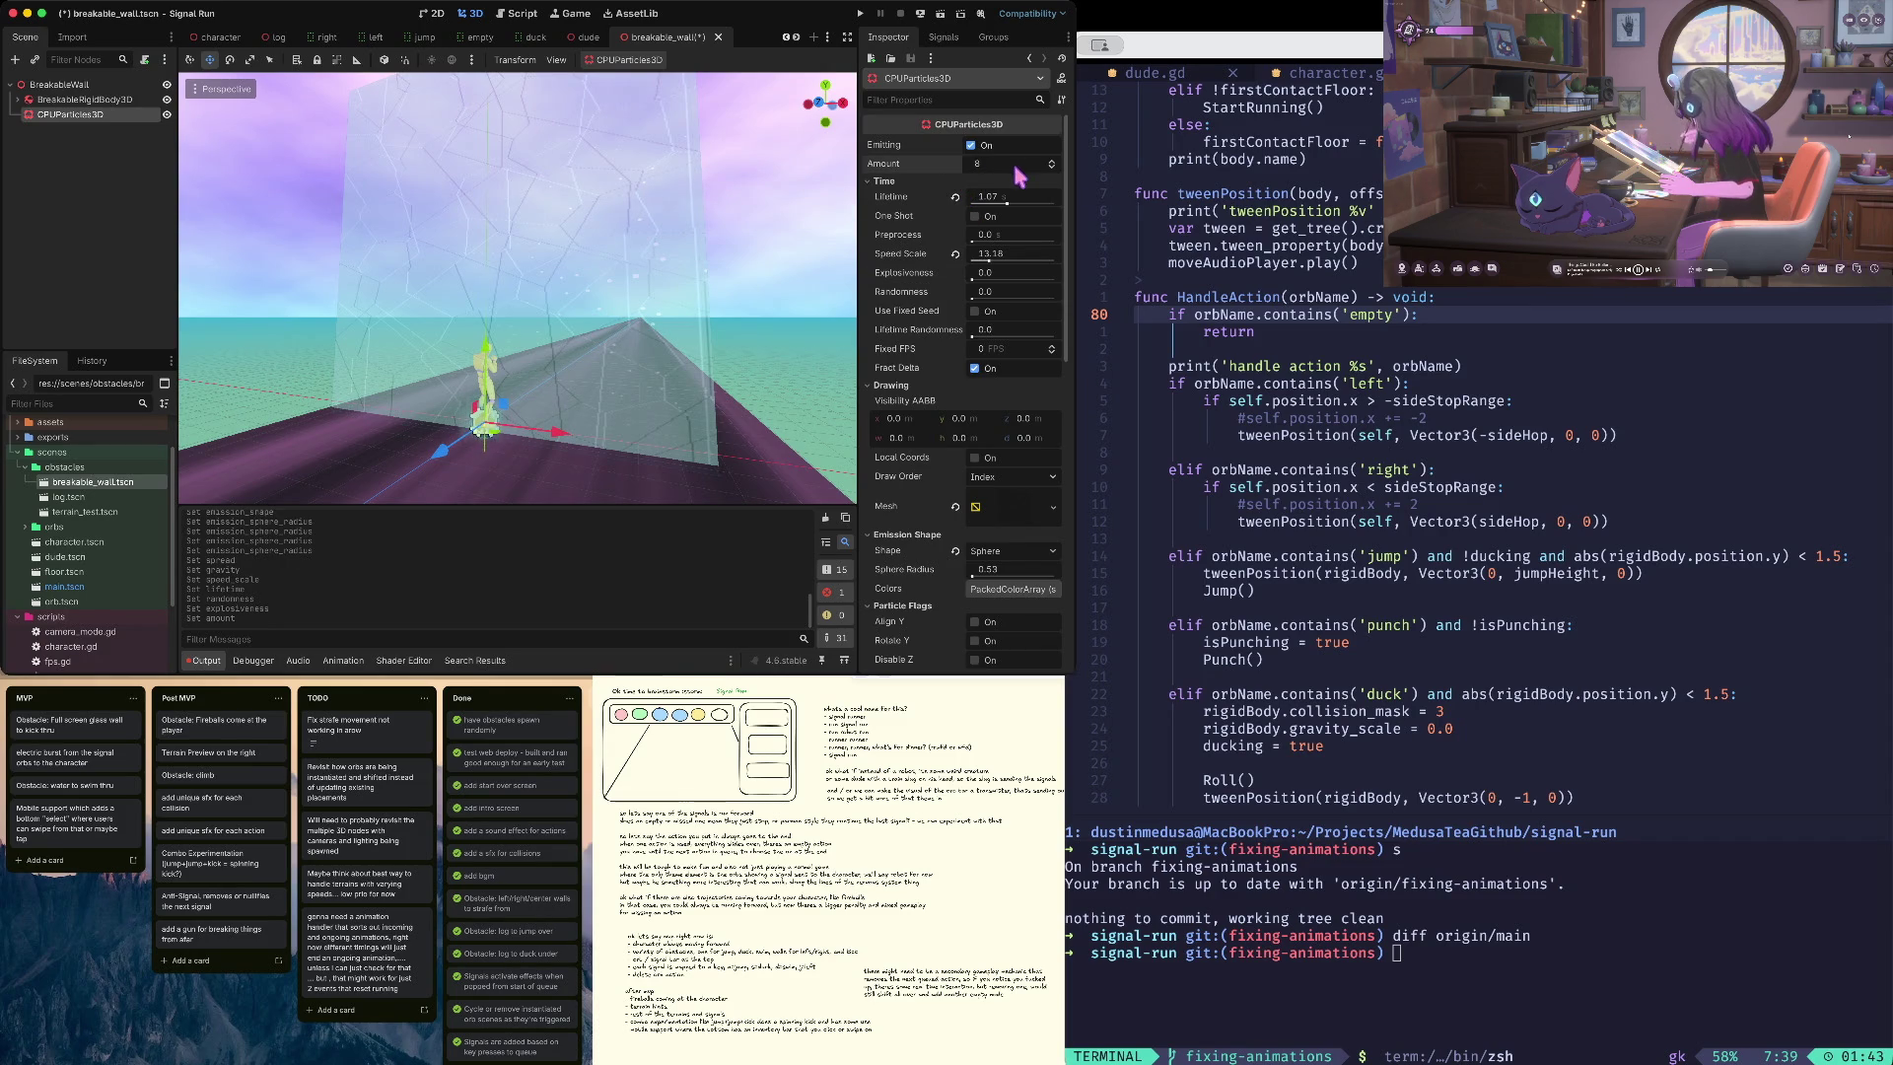
type("64")
left_click(1000, 194)
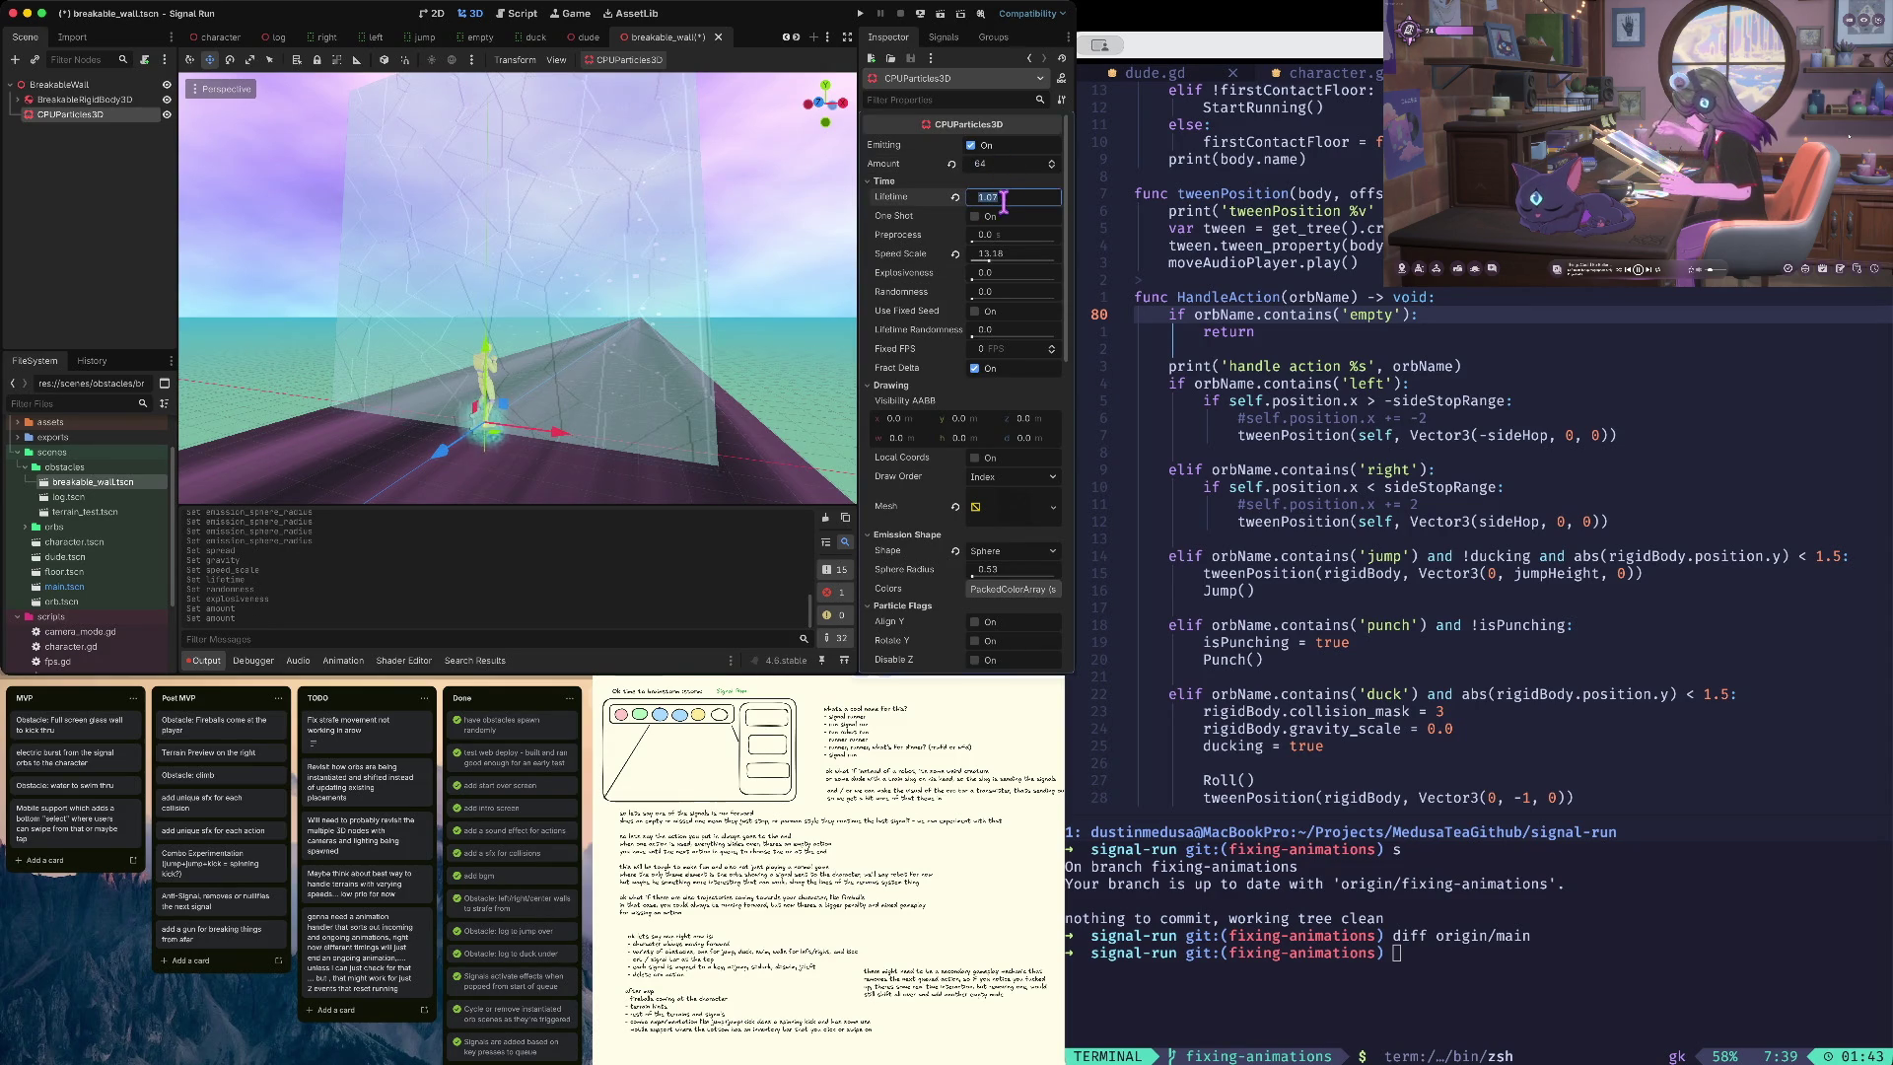
type("2")
key("Tab")
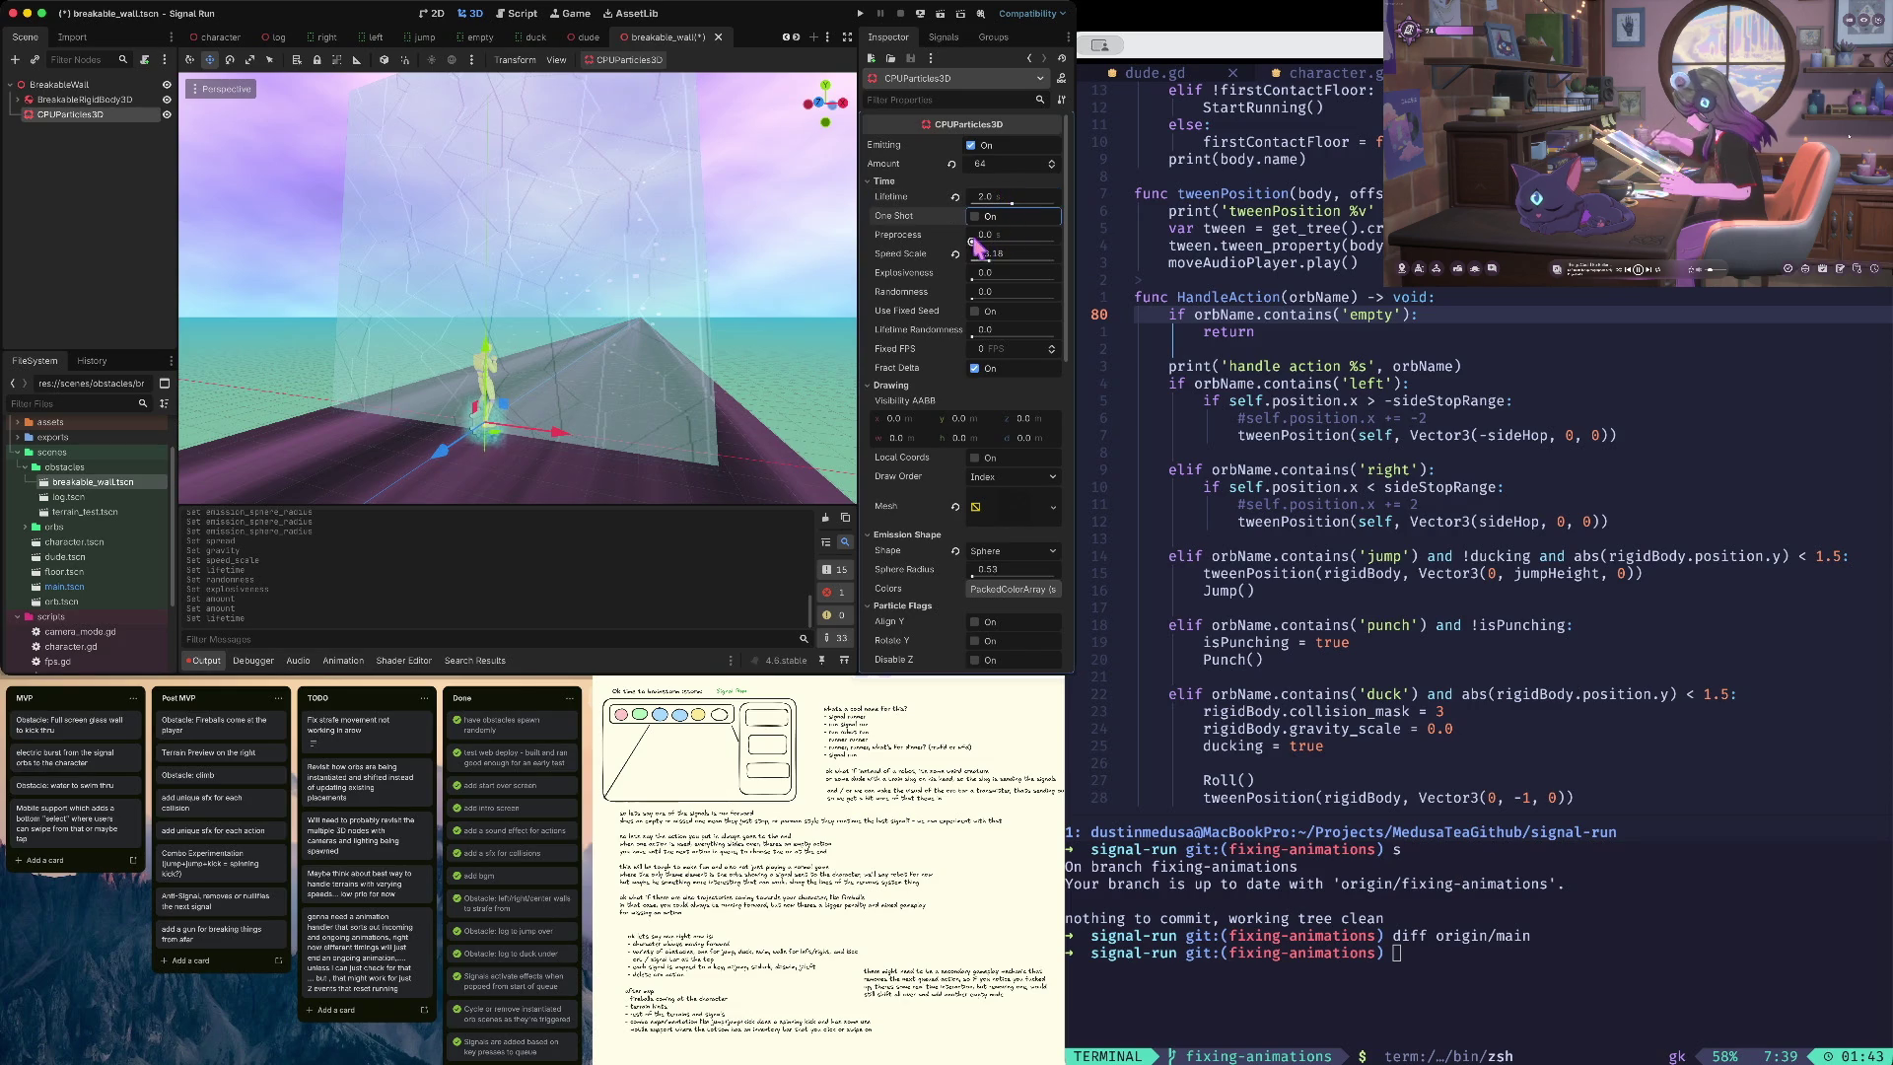
left_click_drag(990, 265, 1006, 264)
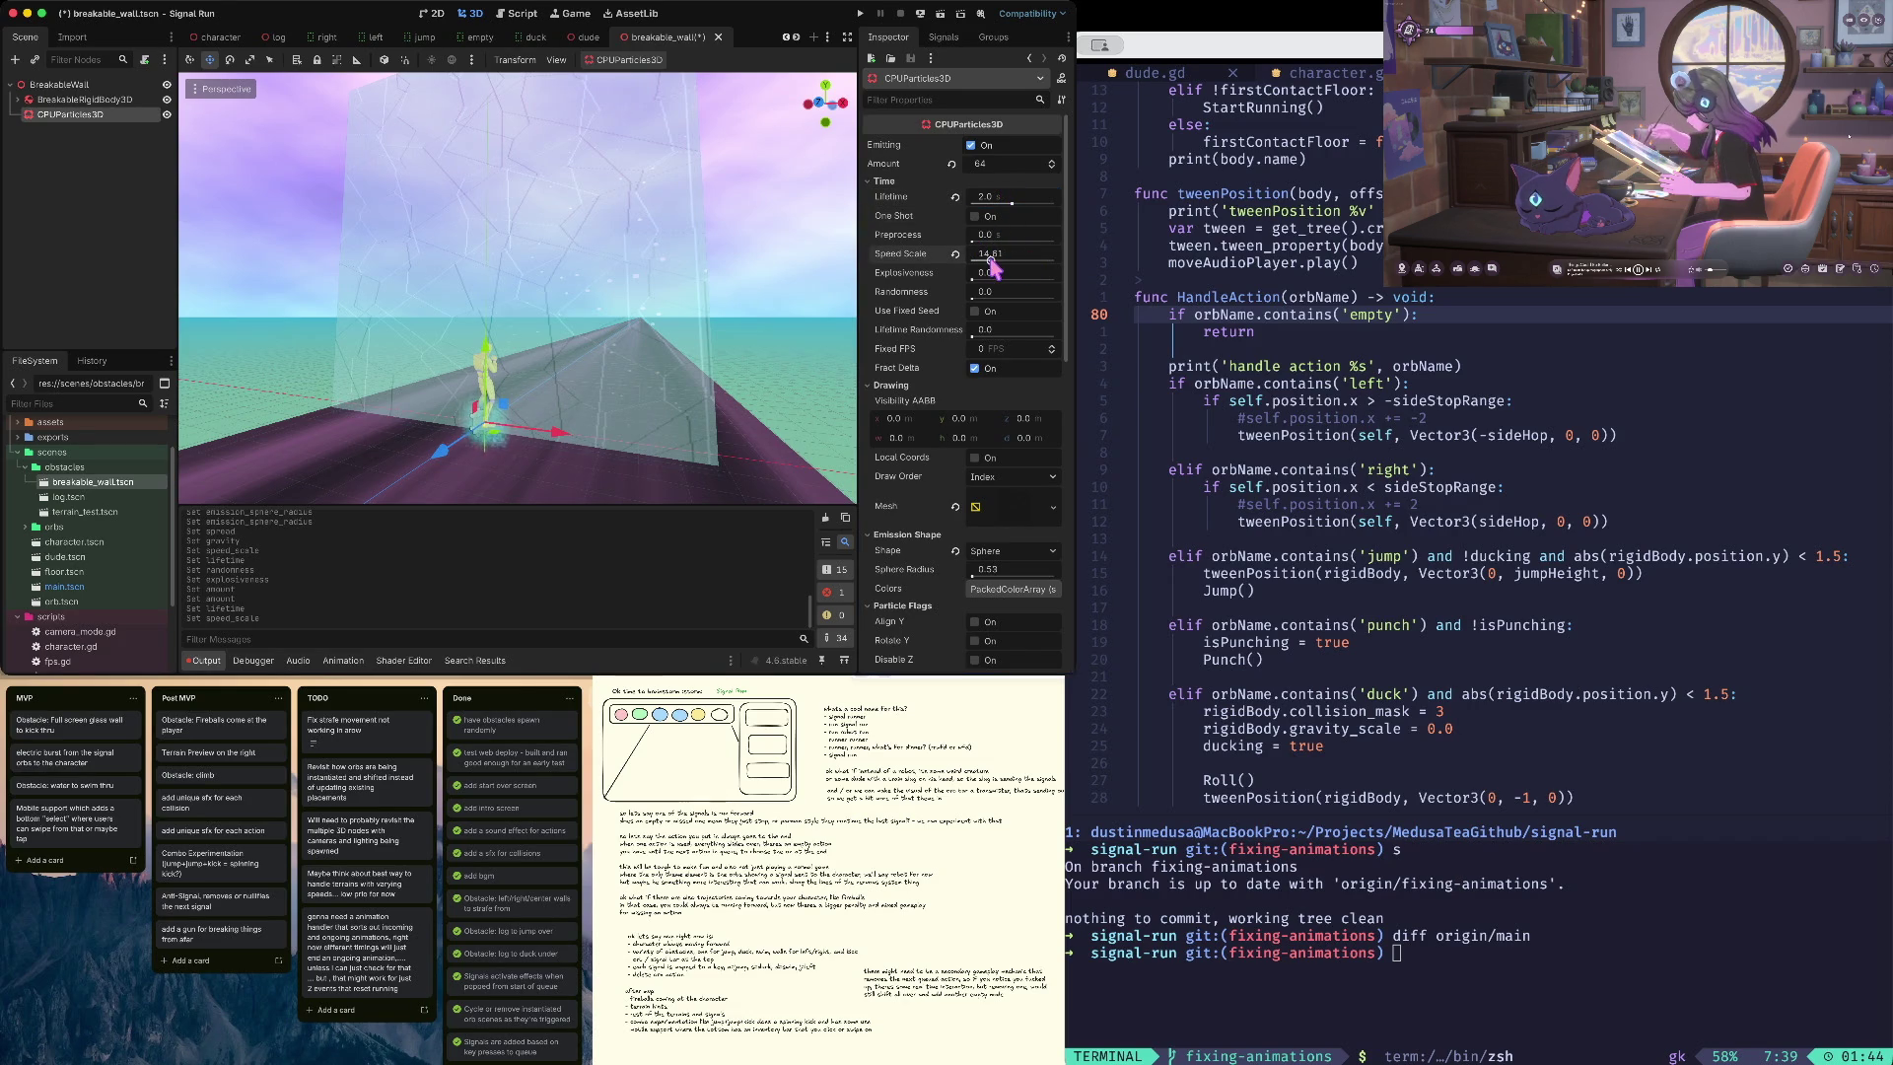
- Expand the particles' Angle and Initial Velocity sections
scroll(667, 371, "up", 5)
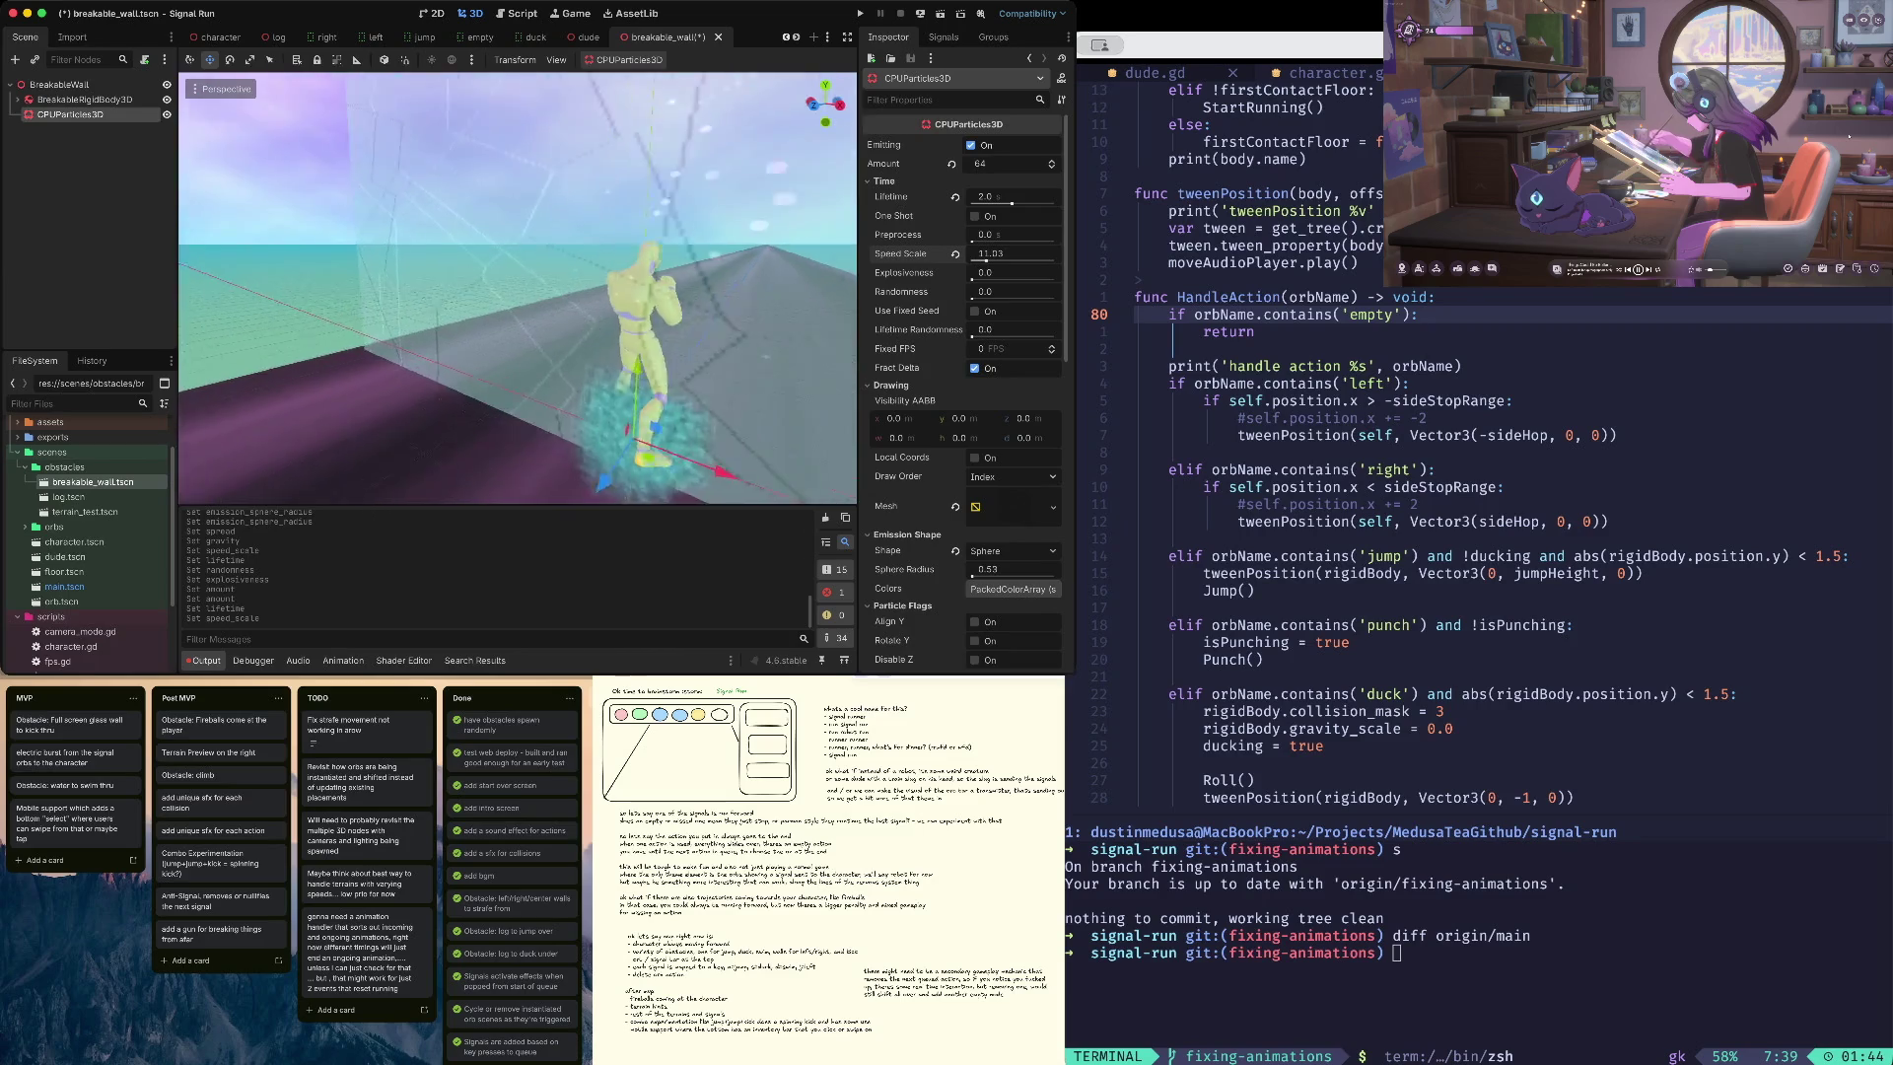
scroll(706, 357, "up", 5)
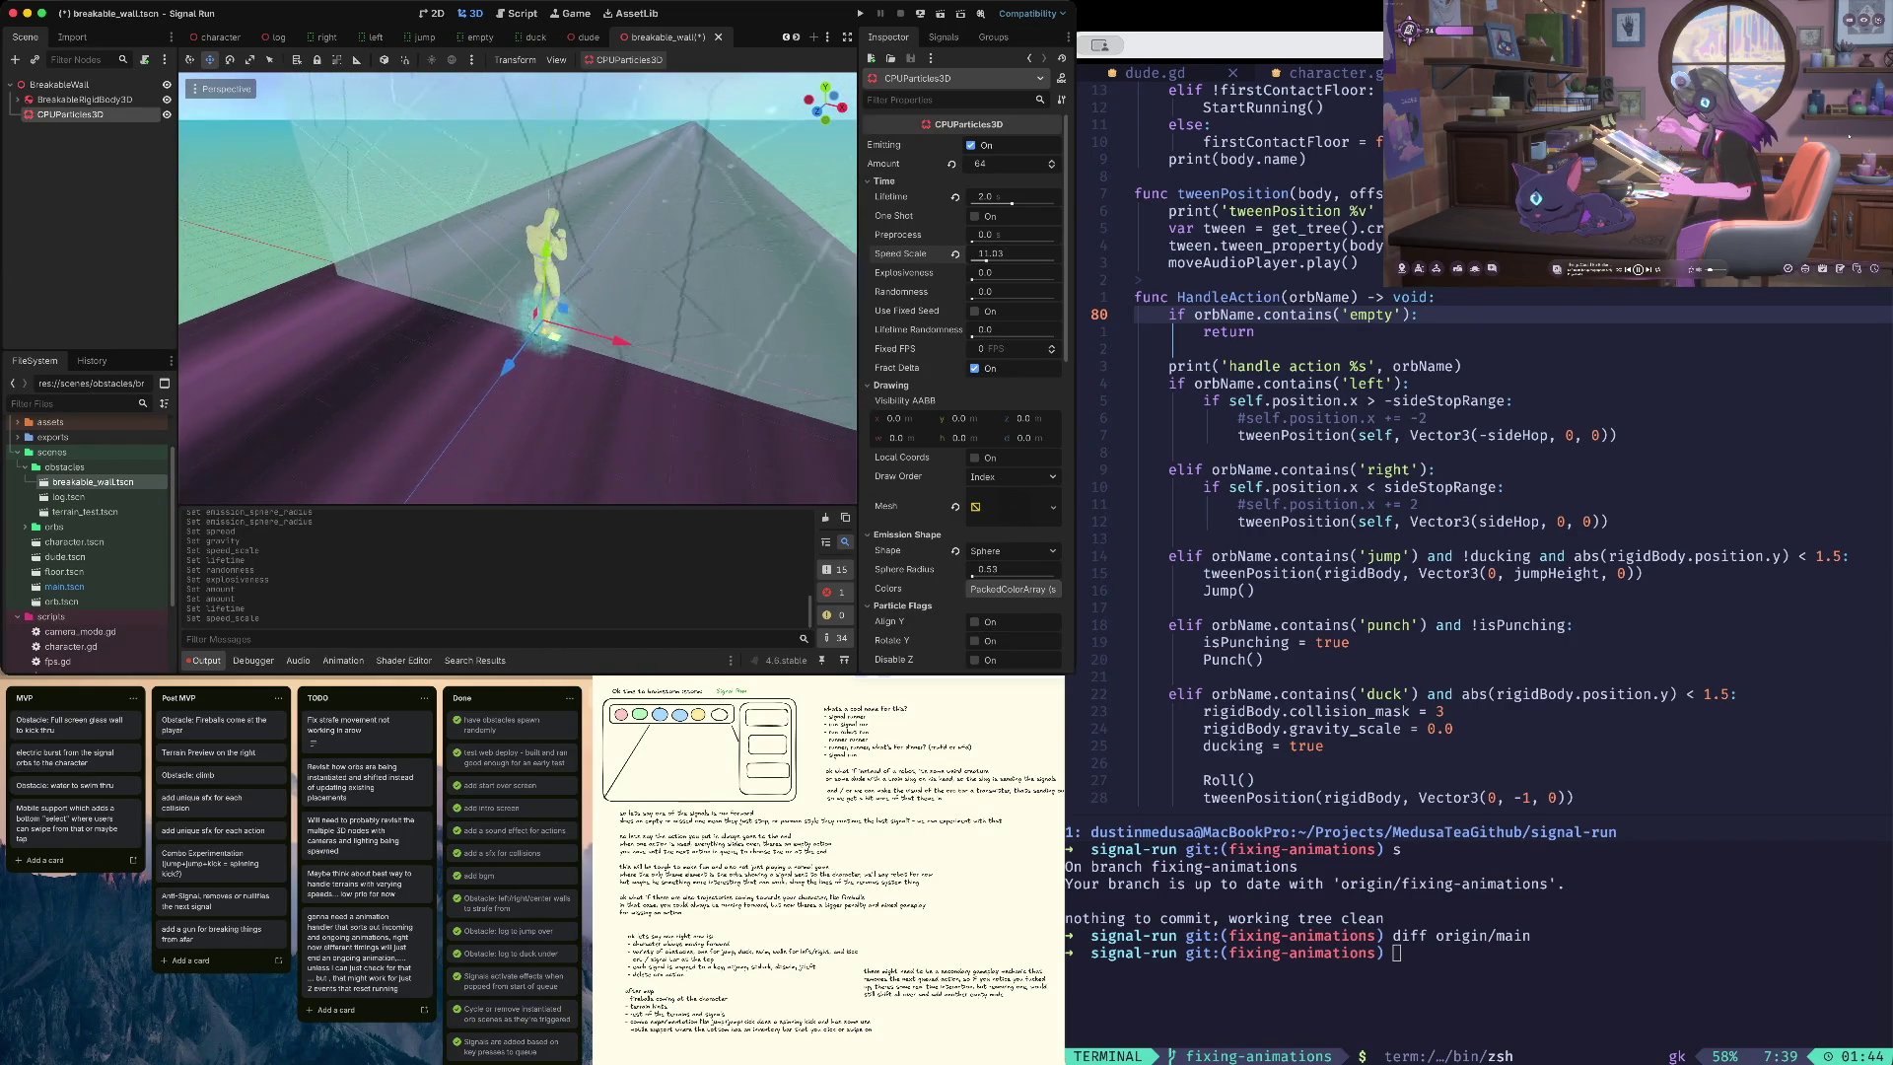
scroll(937, 340, "down", 2)
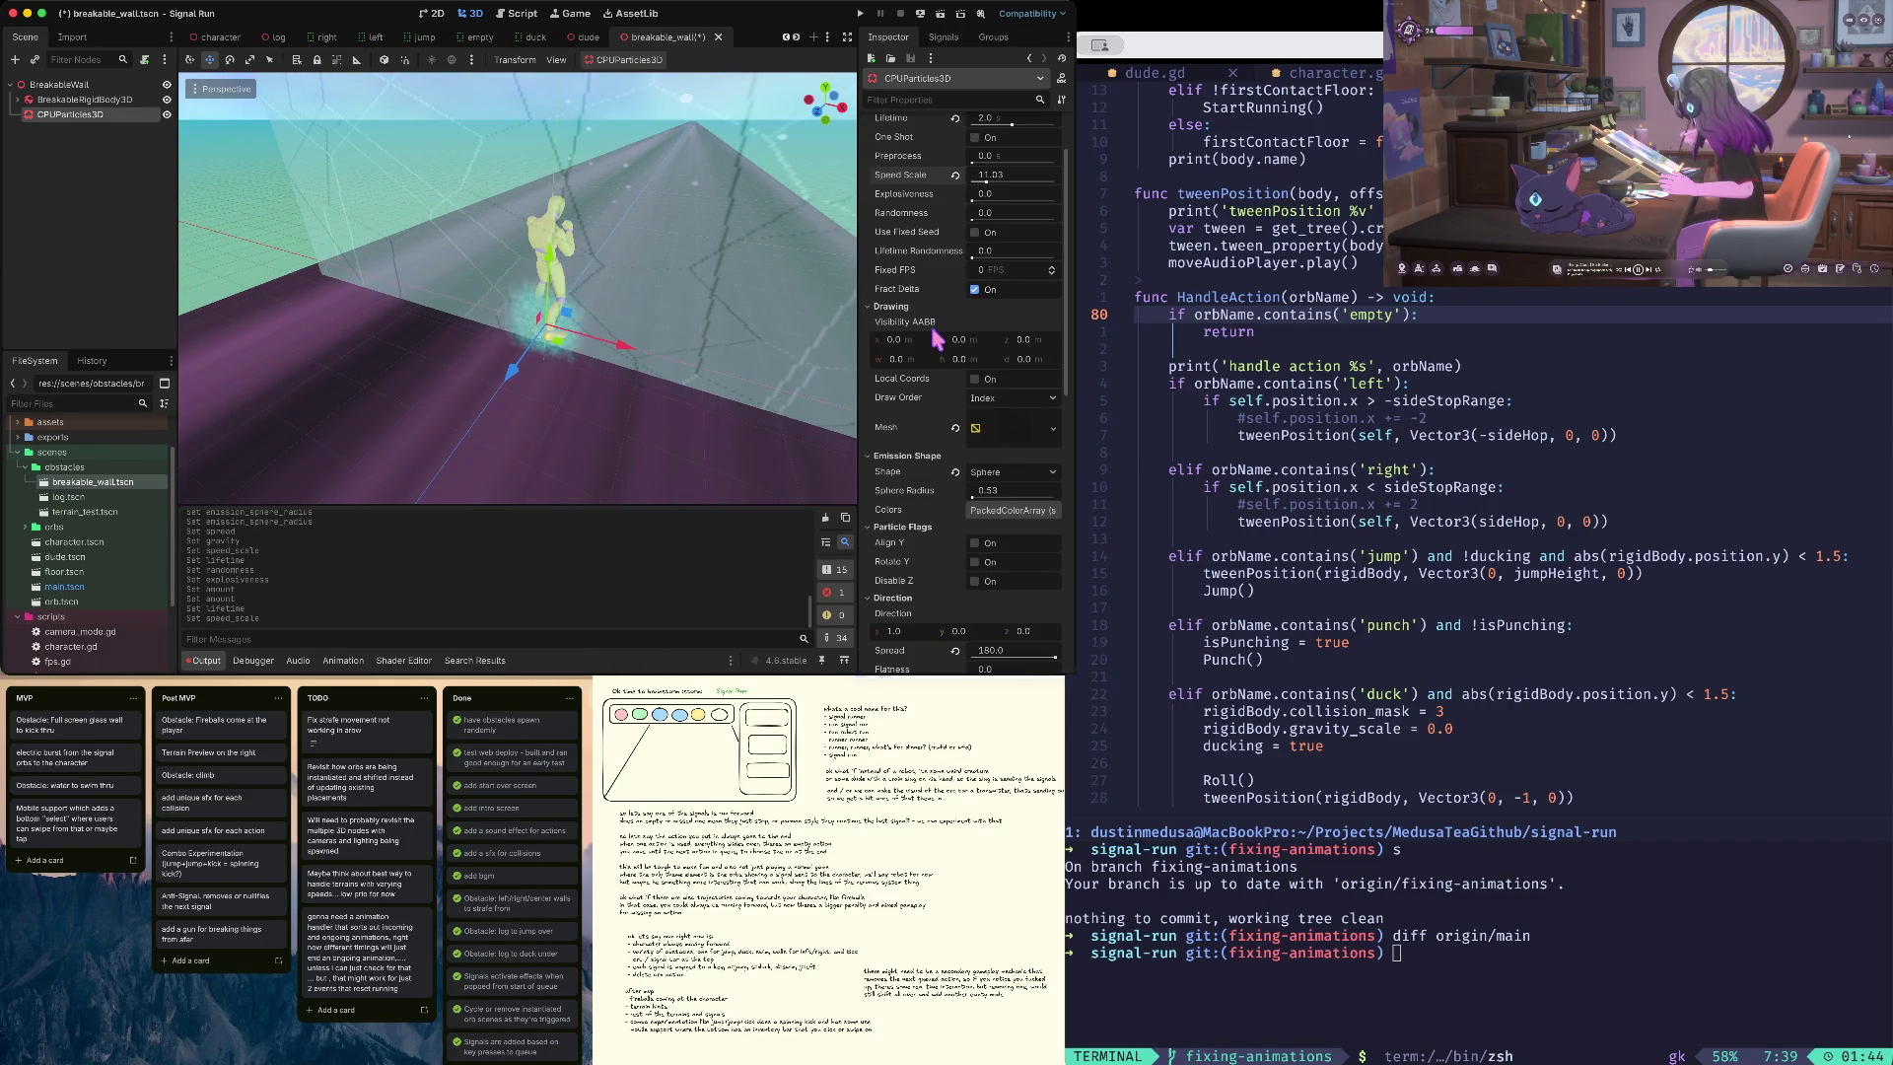
scroll(937, 307, "down", 1)
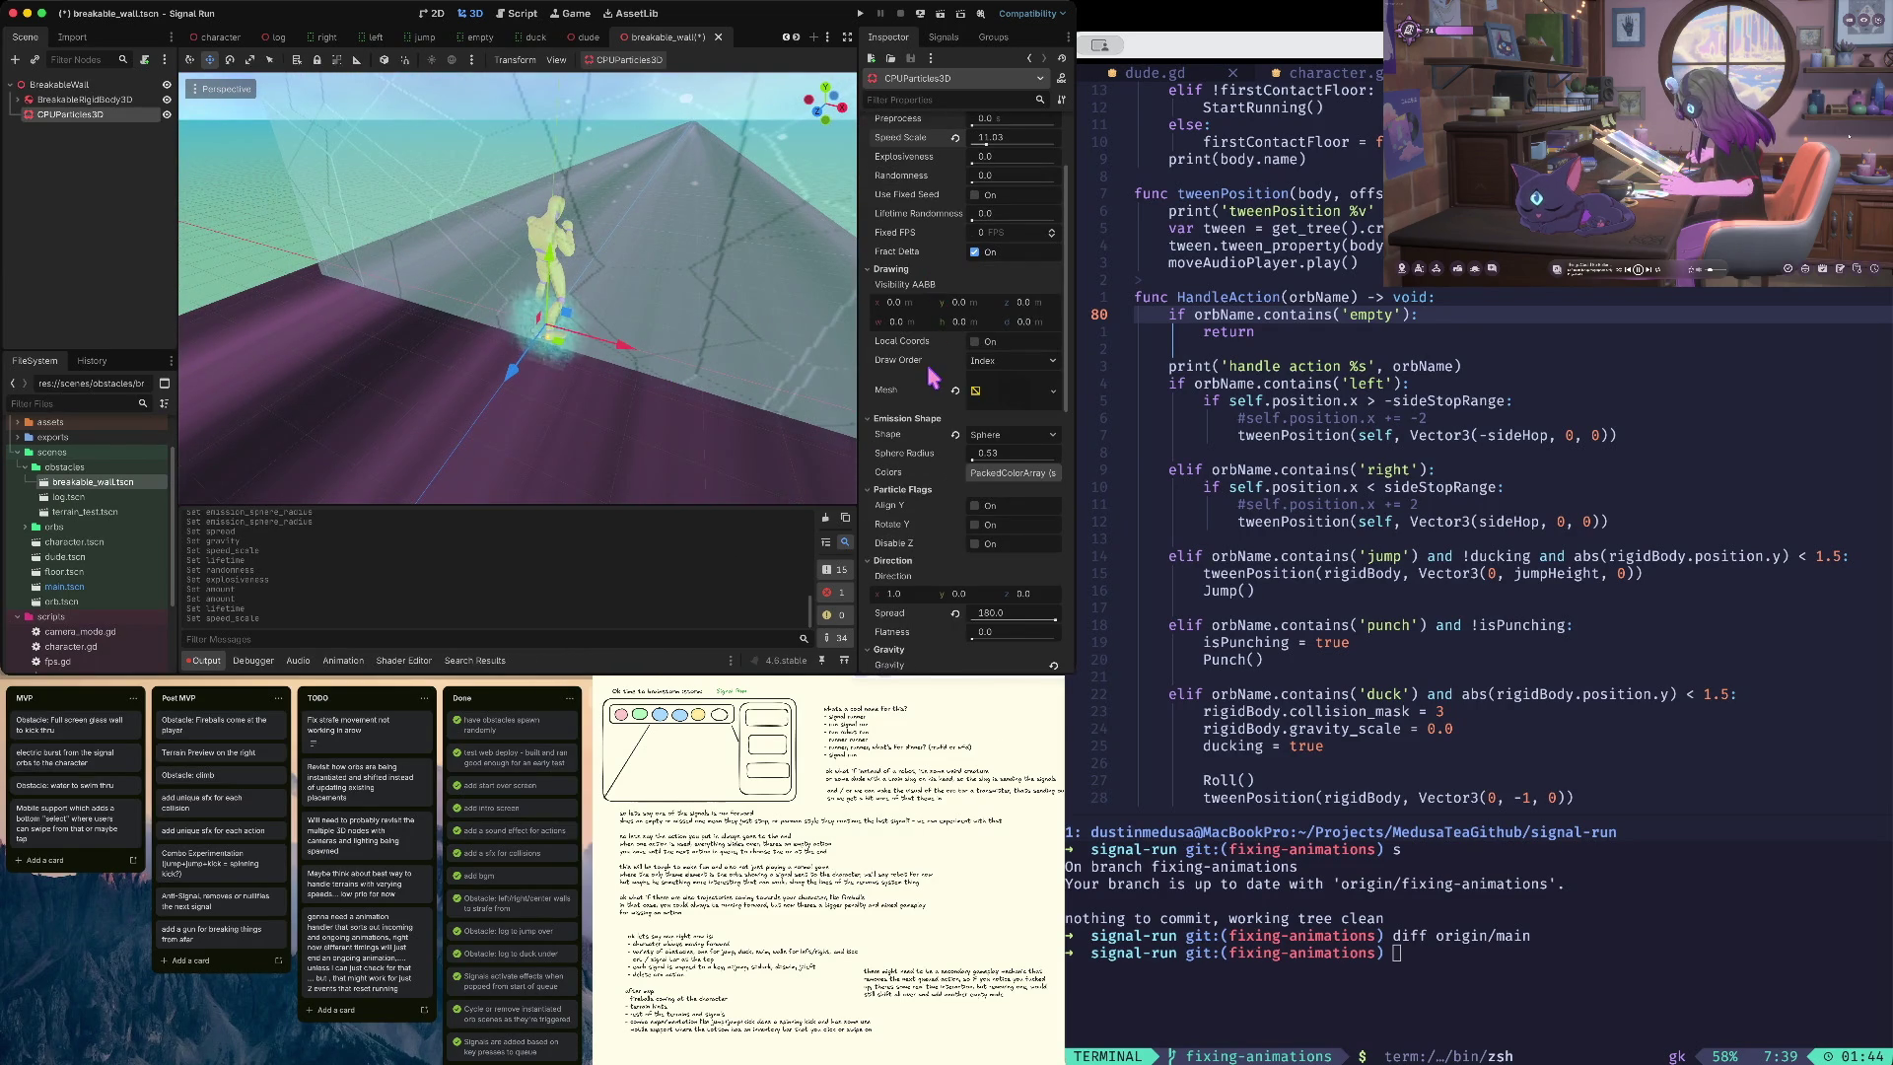
scroll(933, 377, "down", 2)
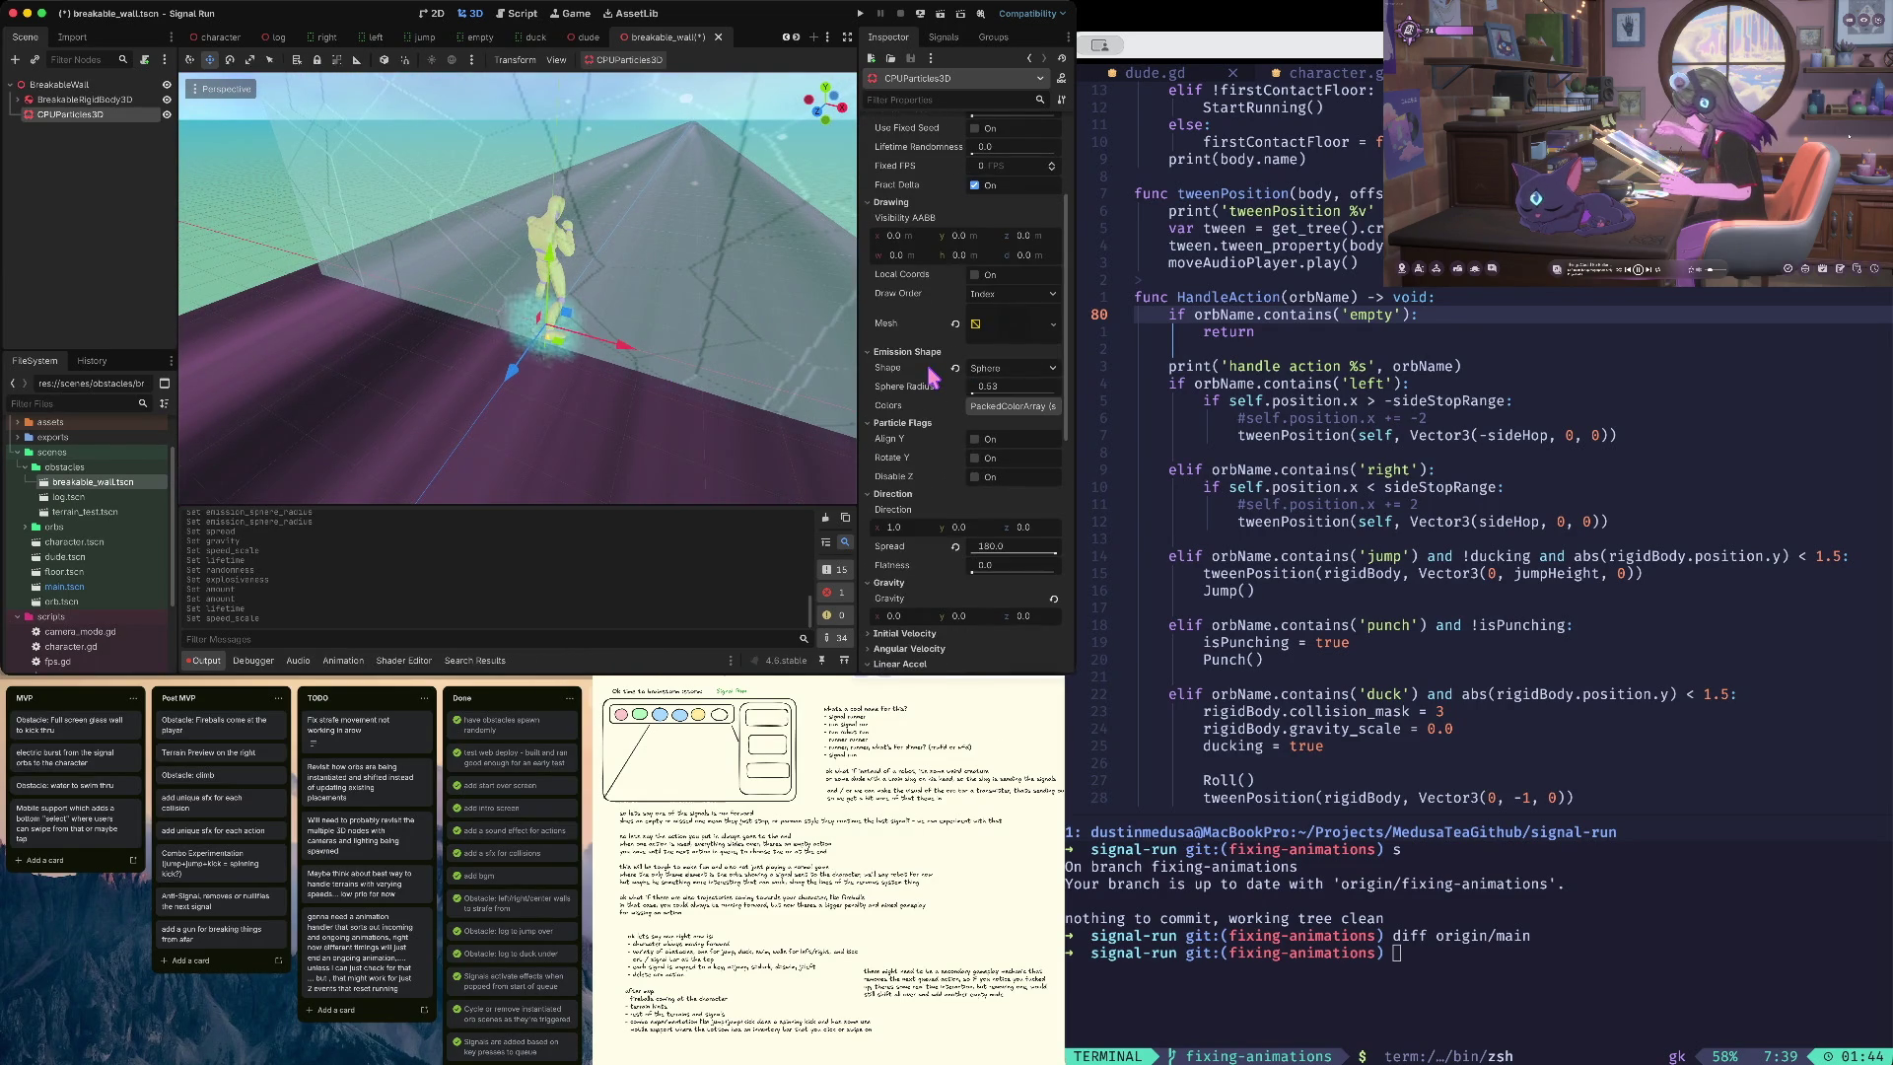
scroll(931, 376, "down", 4)
scroll(927, 414, "down", 12)
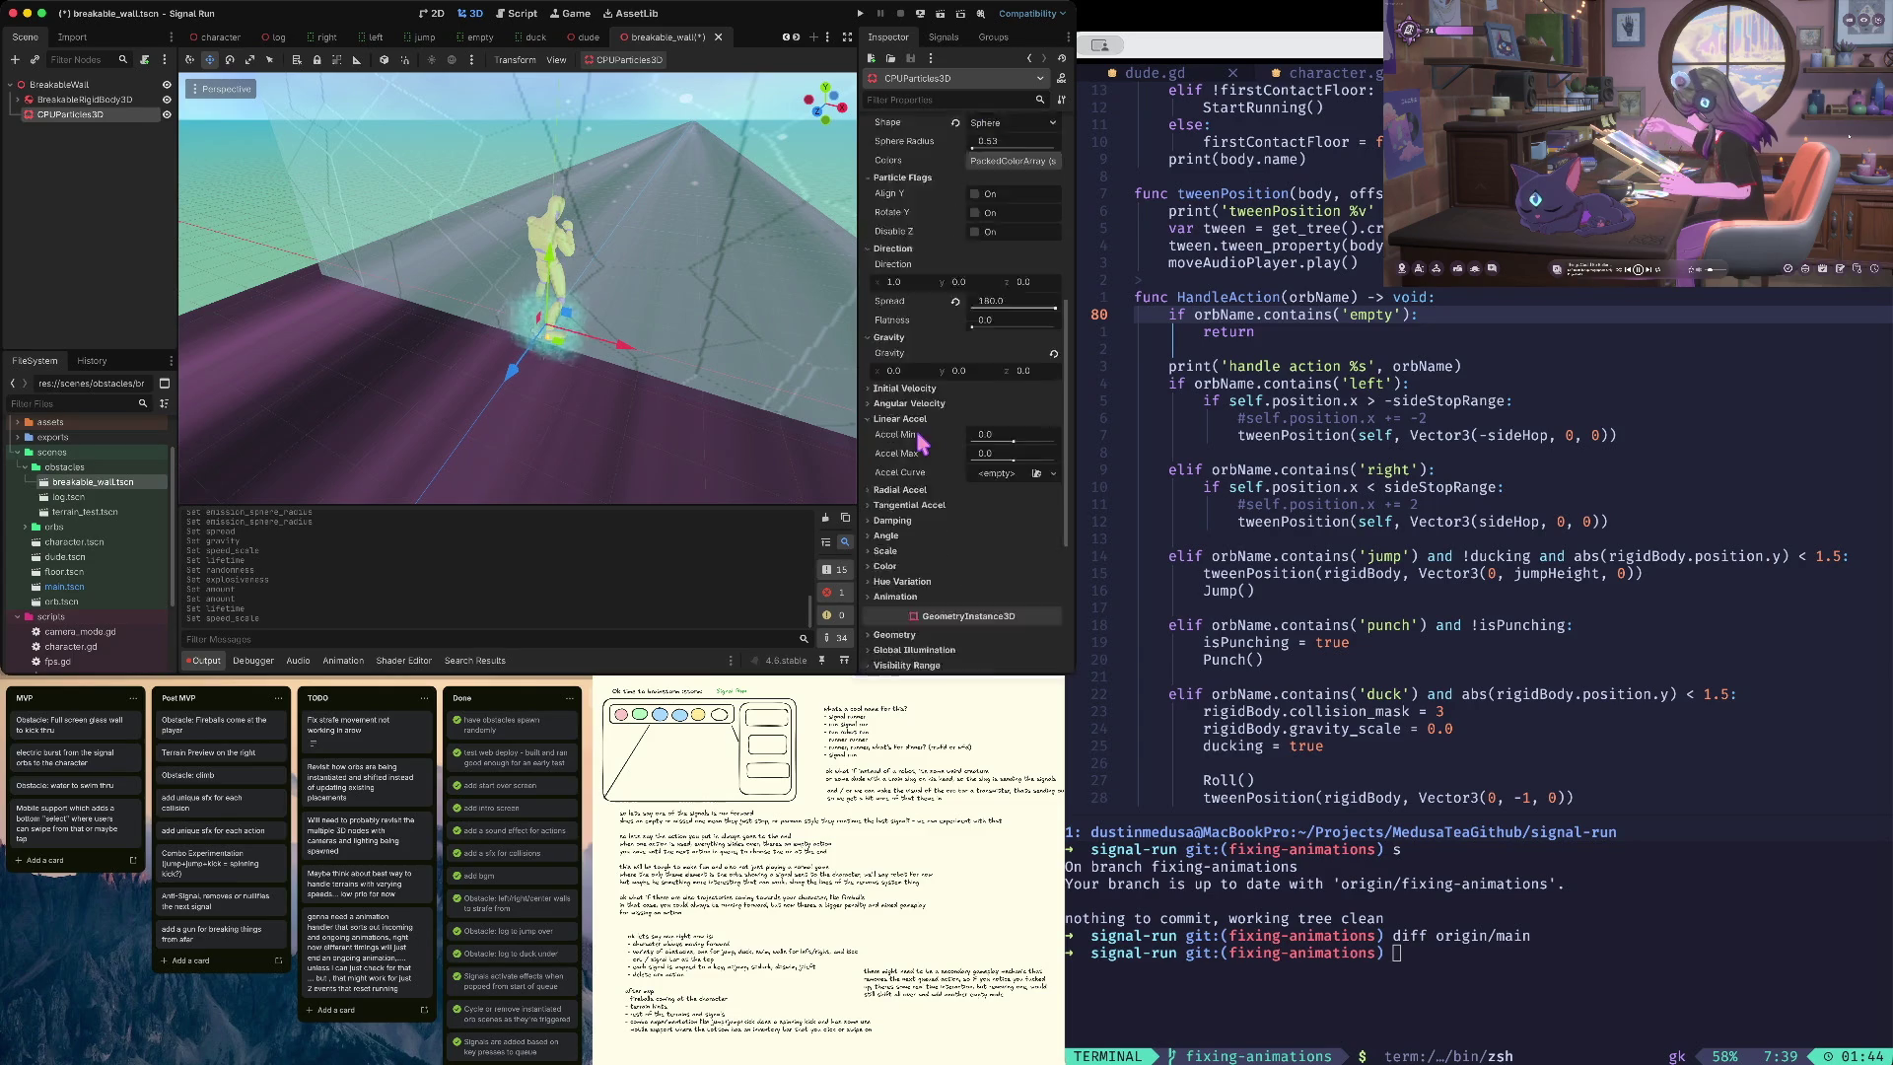
left_click(885, 257)
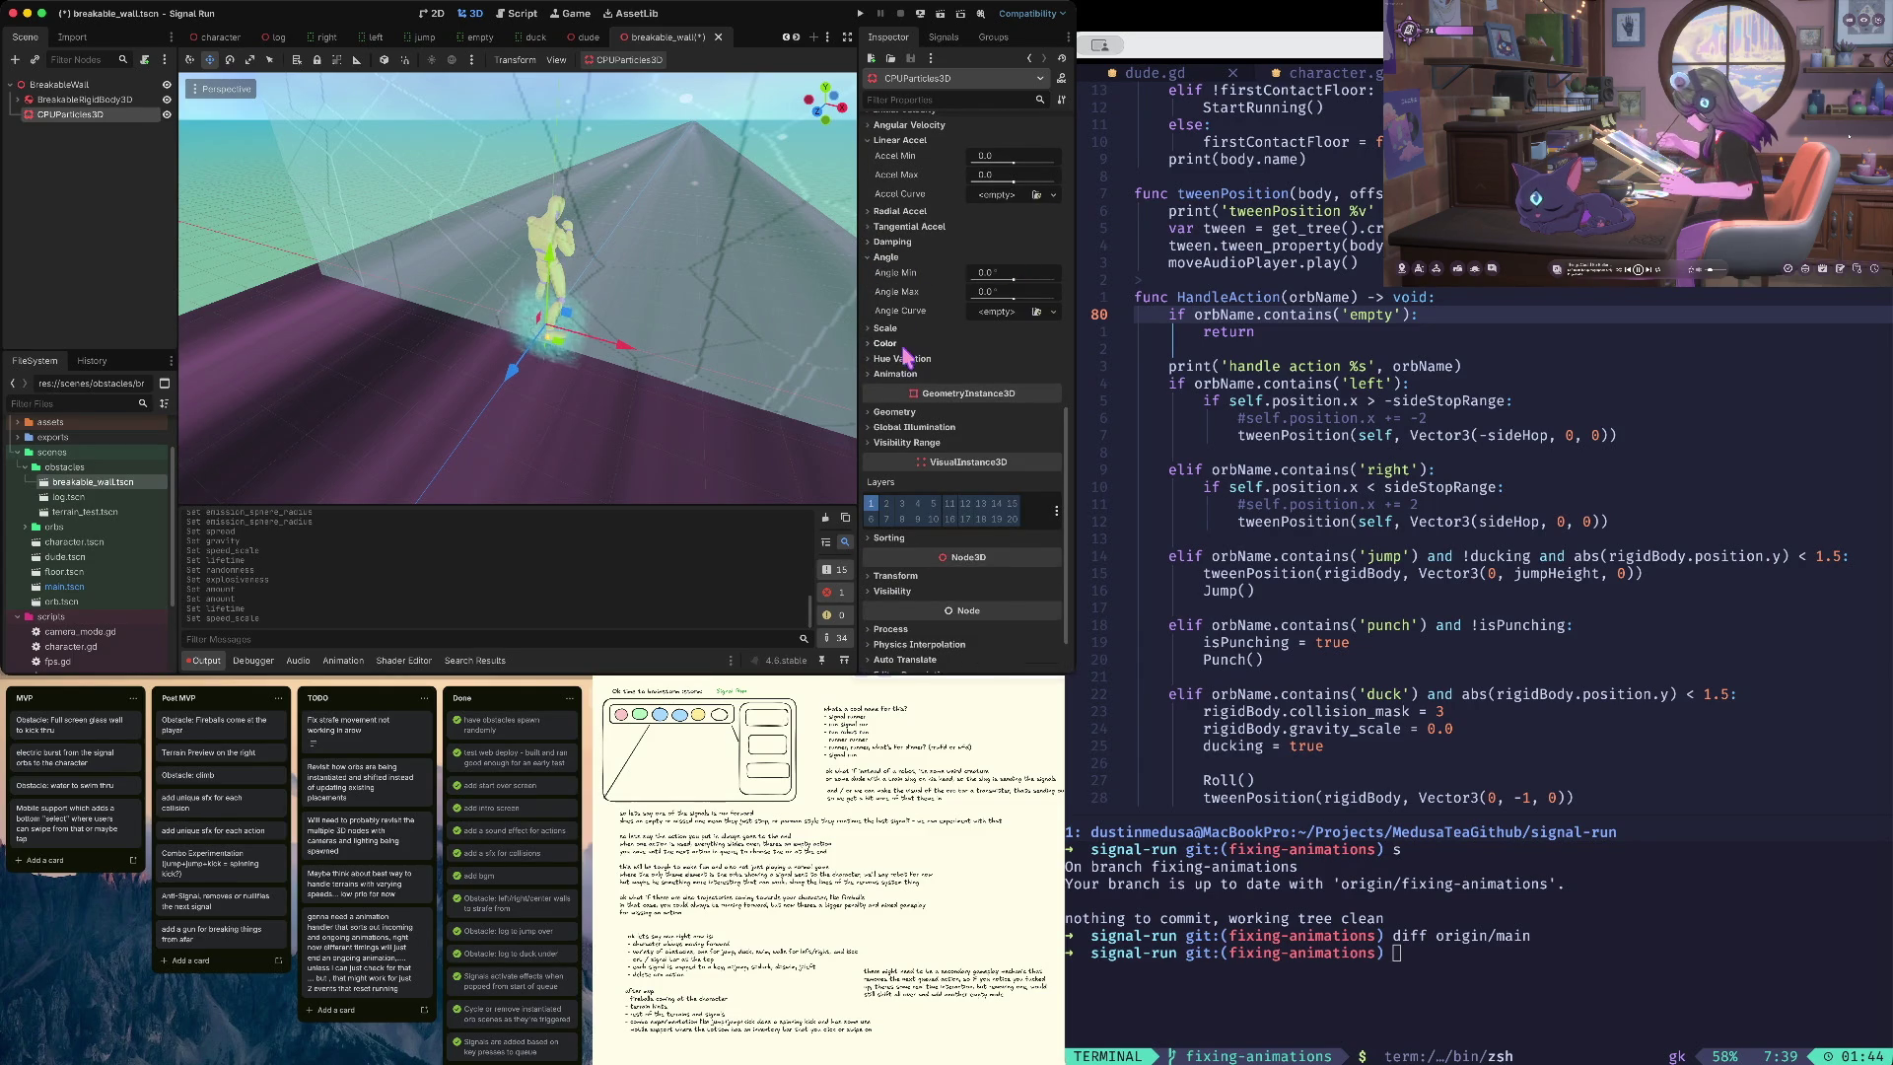
scroll(905, 368, "up", 3)
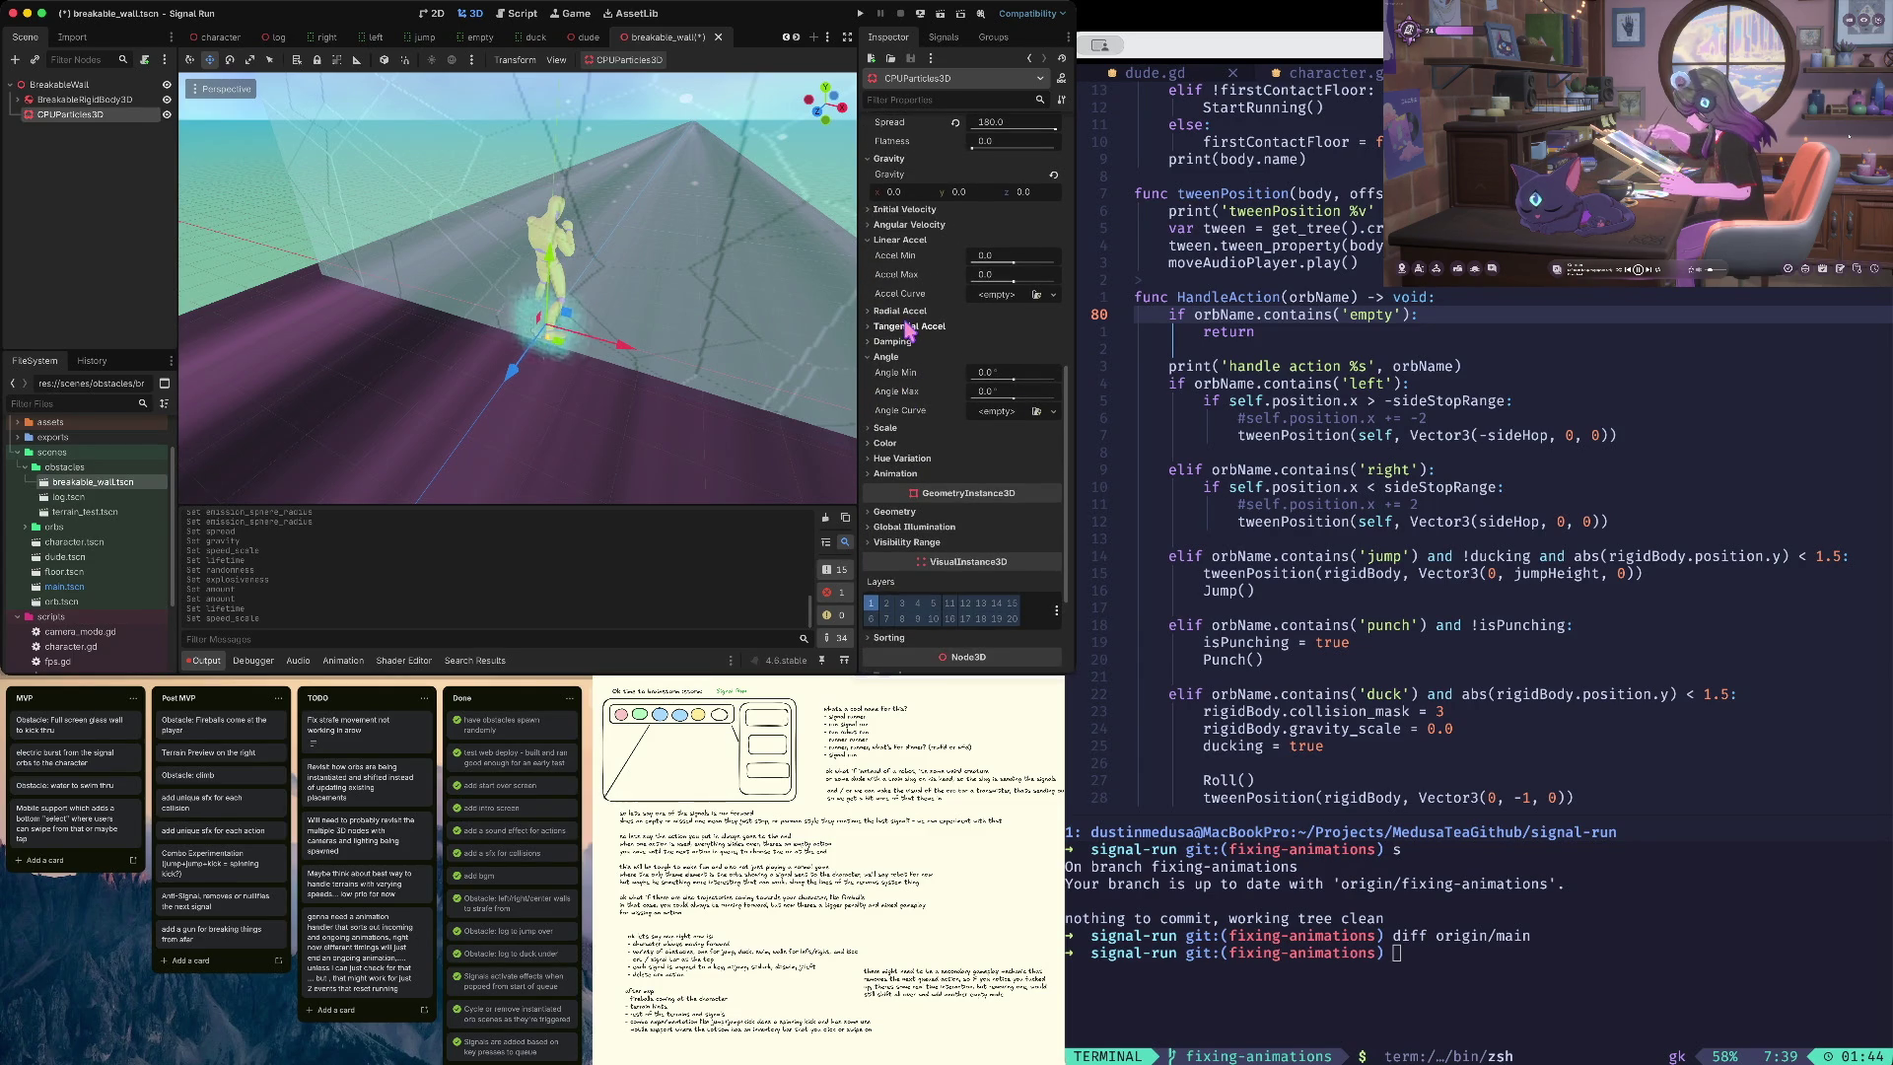
scroll(909, 330, "up", 6)
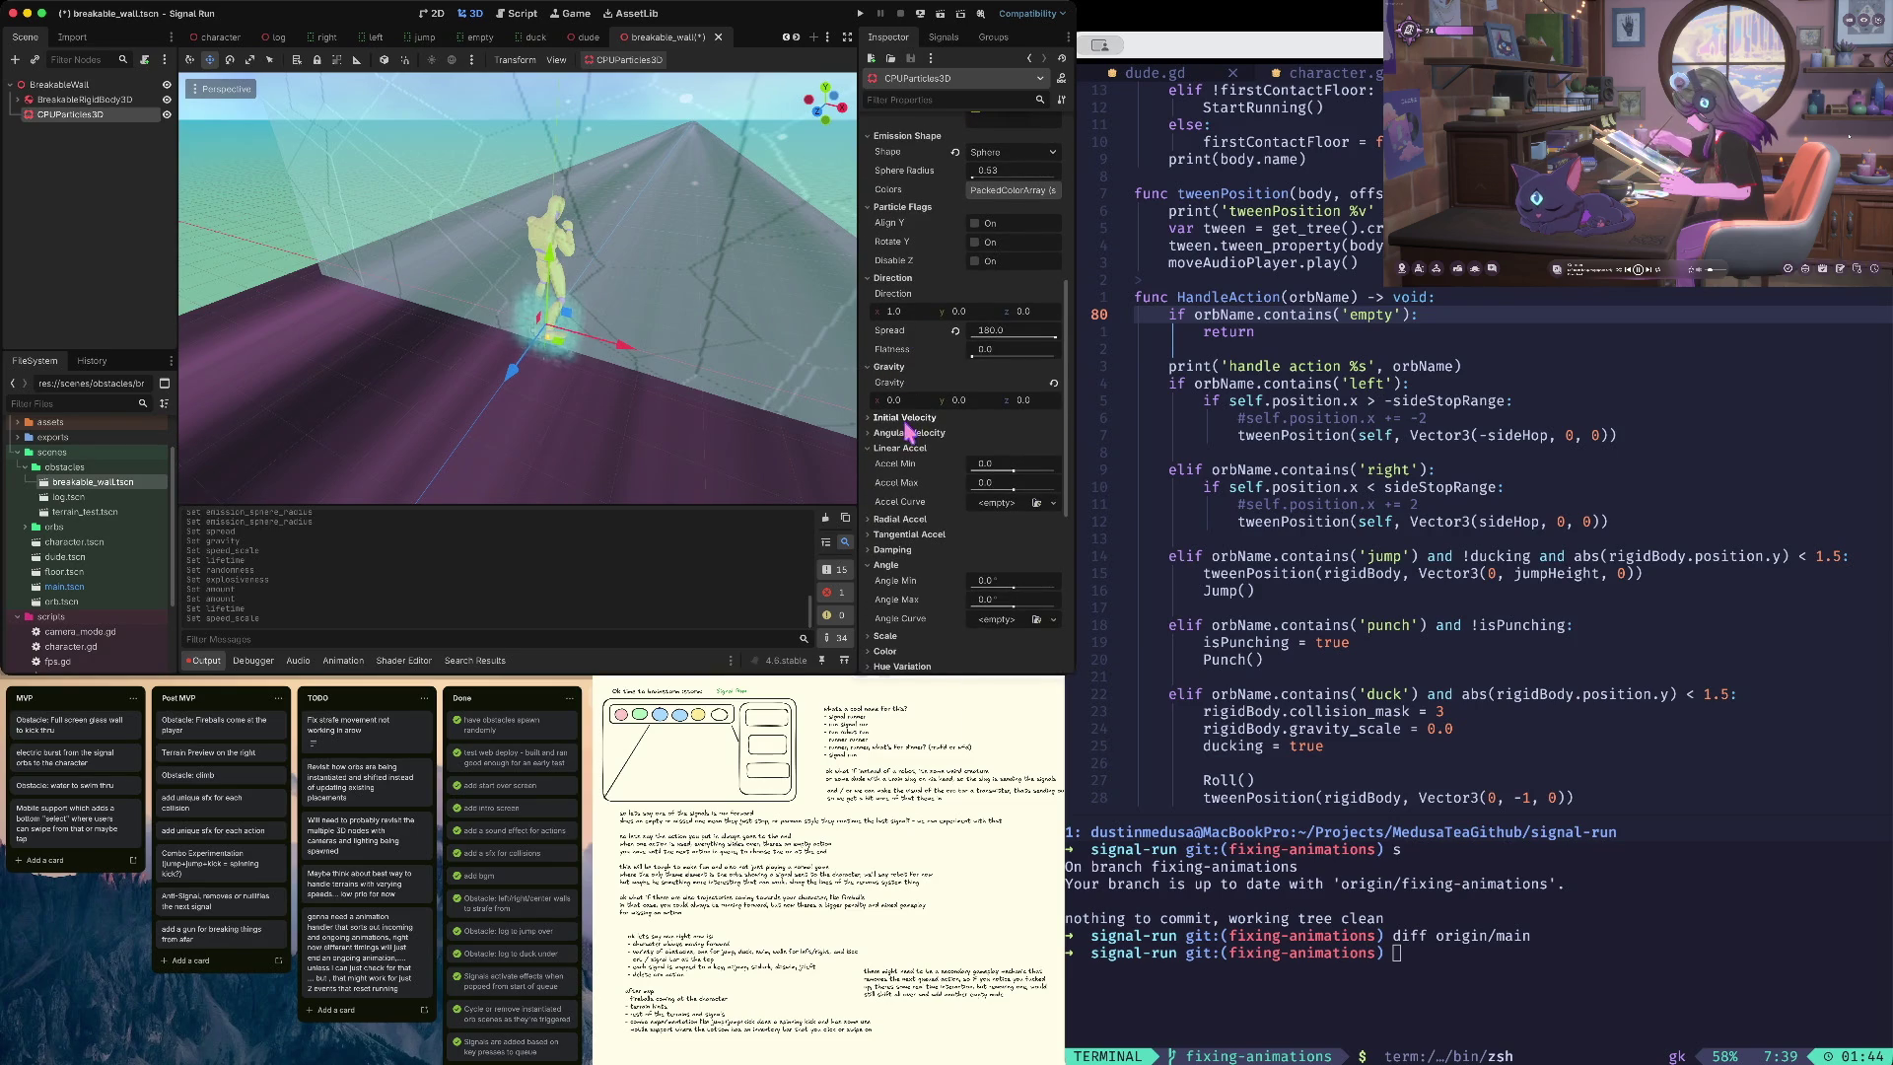
left_click(905, 418)
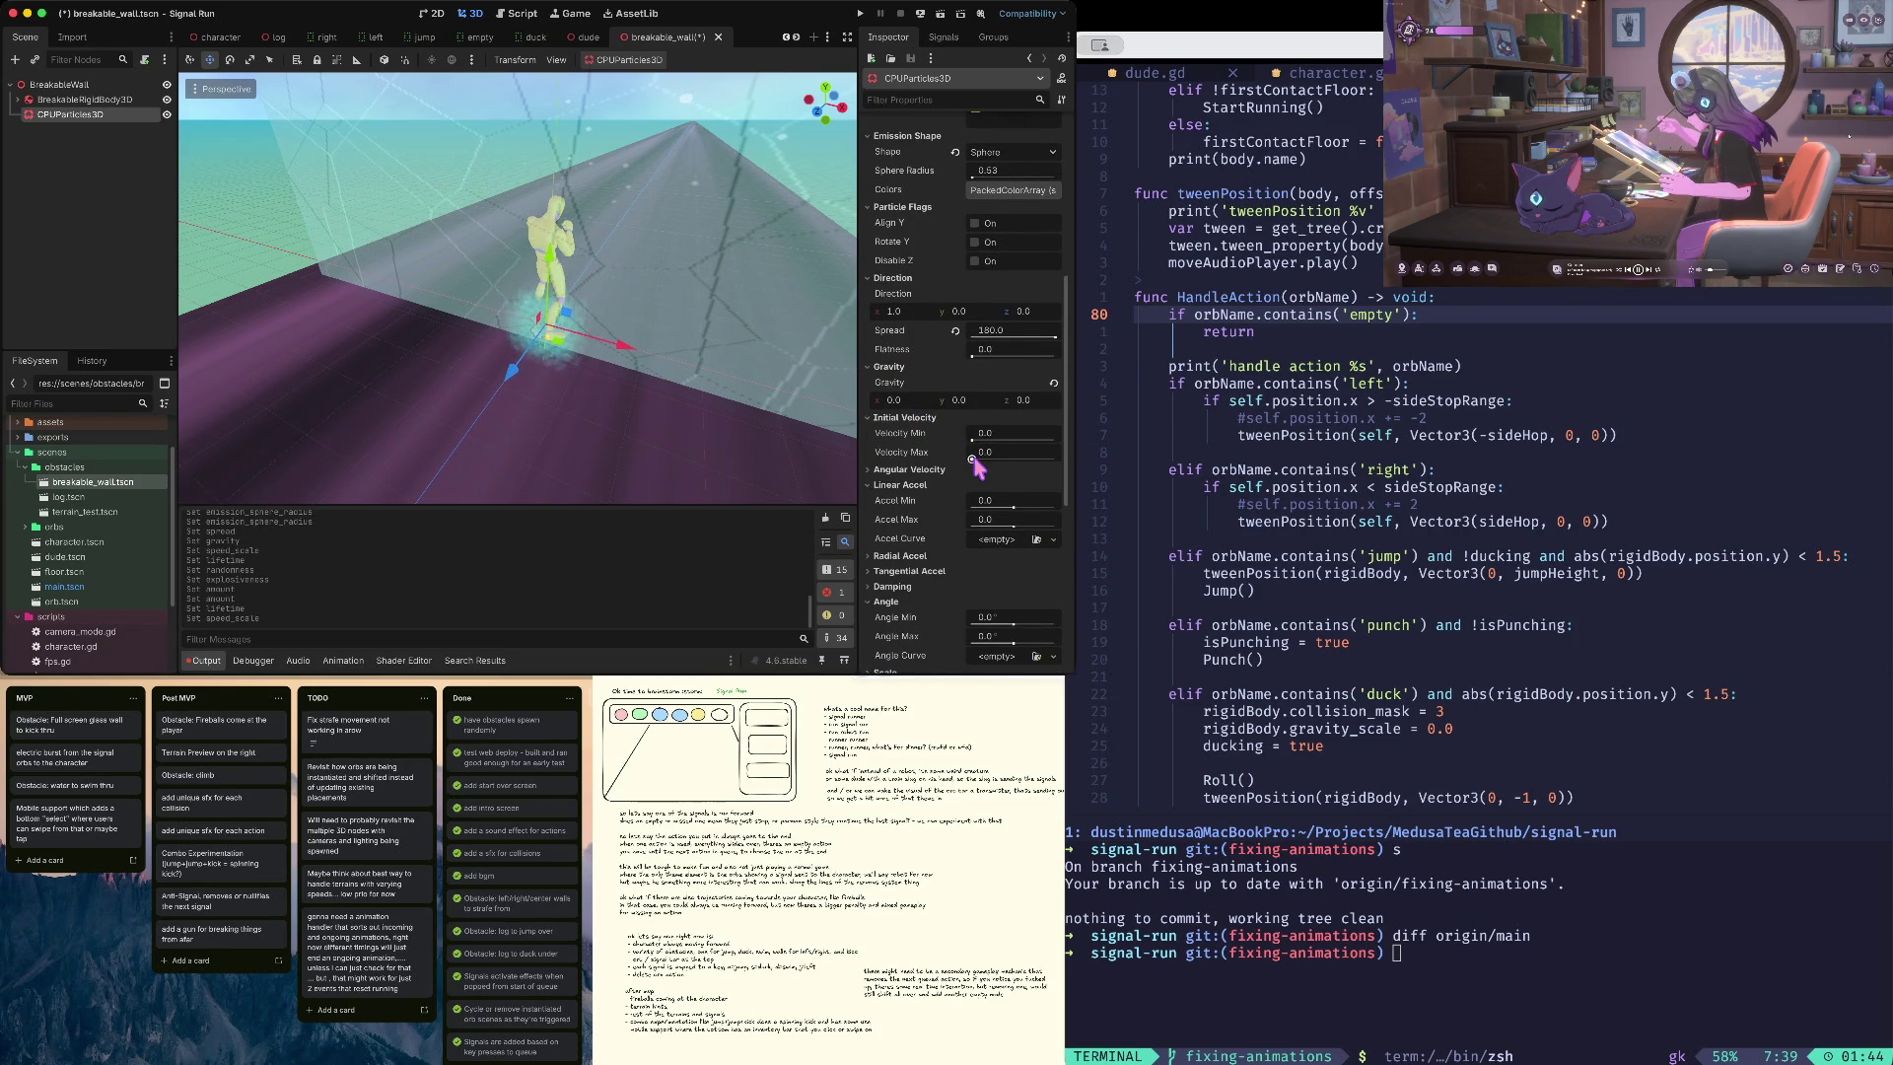
- Set Initial Velocity to range from 0.0 to a max of 5.0 and save breakable_wall
mouse_move(974, 461)
left_mouse_down()
mouse_move(1048, 452)
mouse_move(989, 455)
left_mouse_up()
left_click_drag(834, 464, 840, 372)
scroll(981, 311, "down", 10)
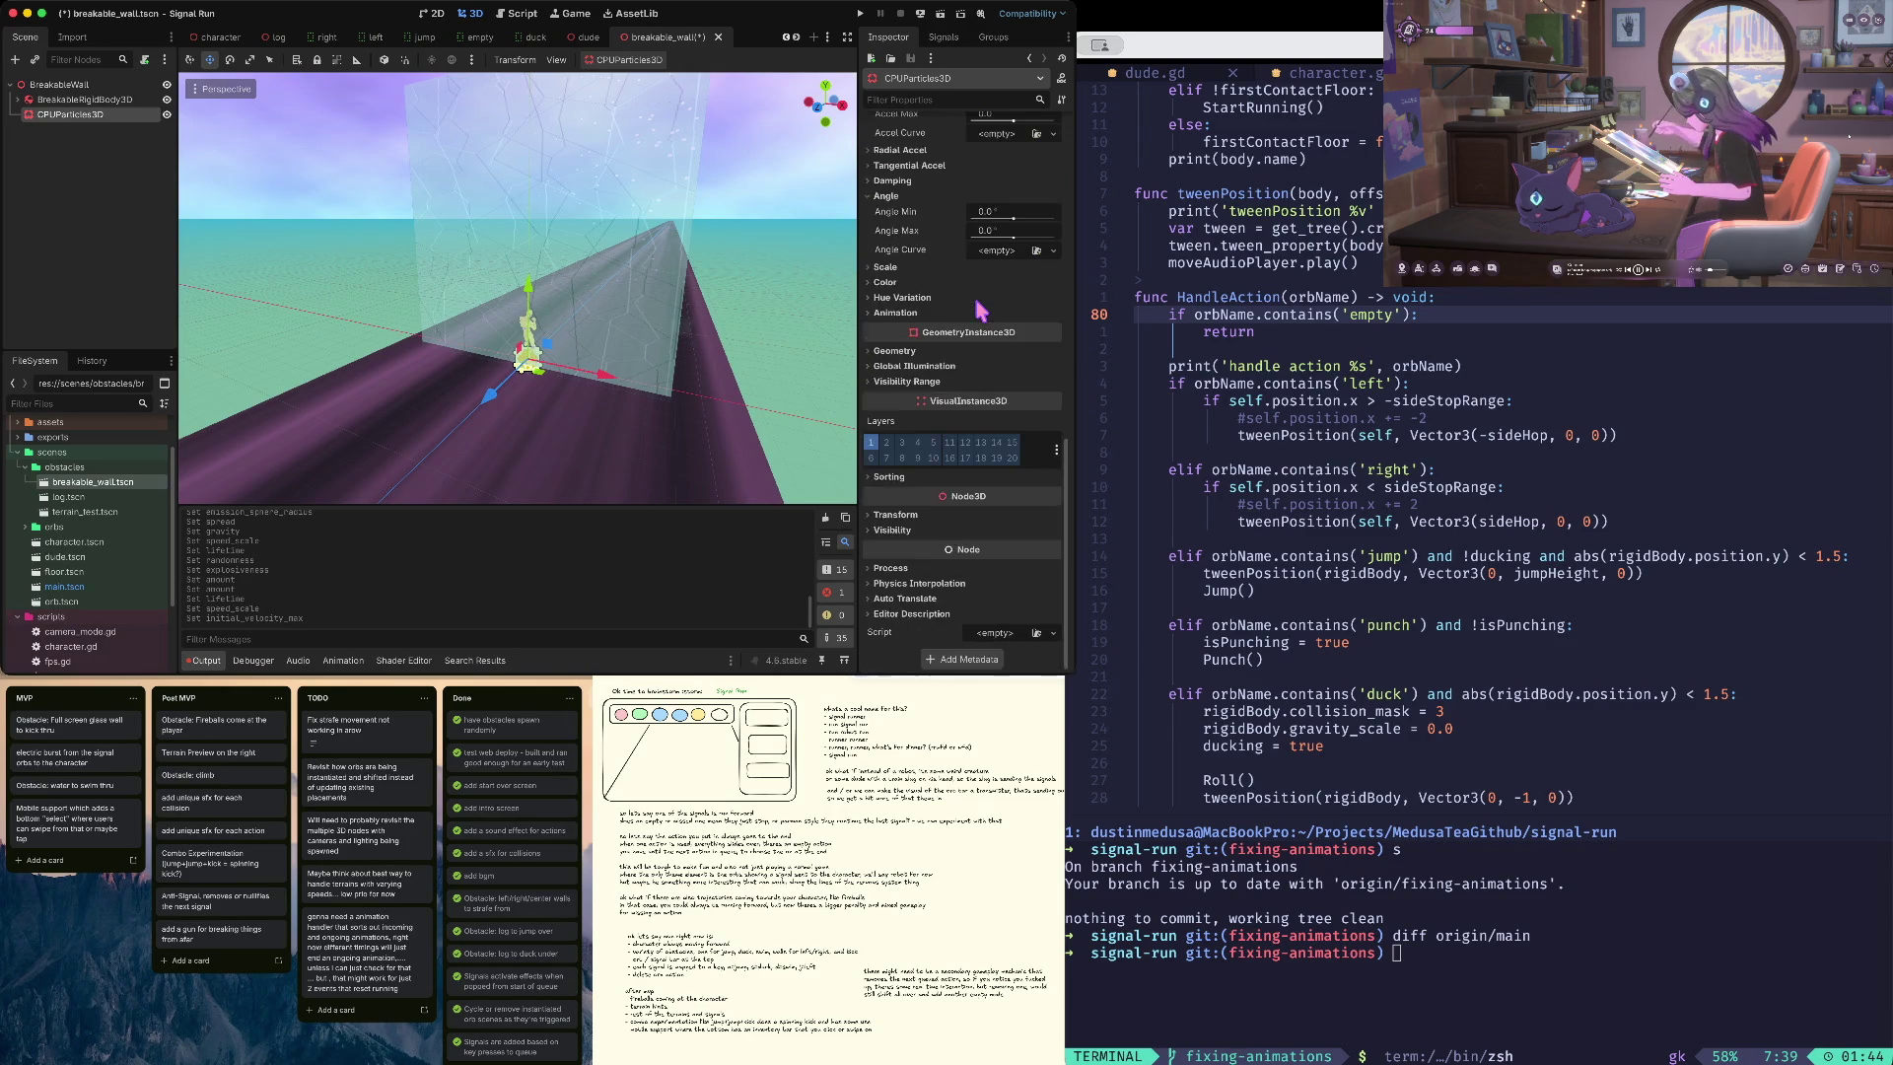
scroll(981, 310, "up", 7)
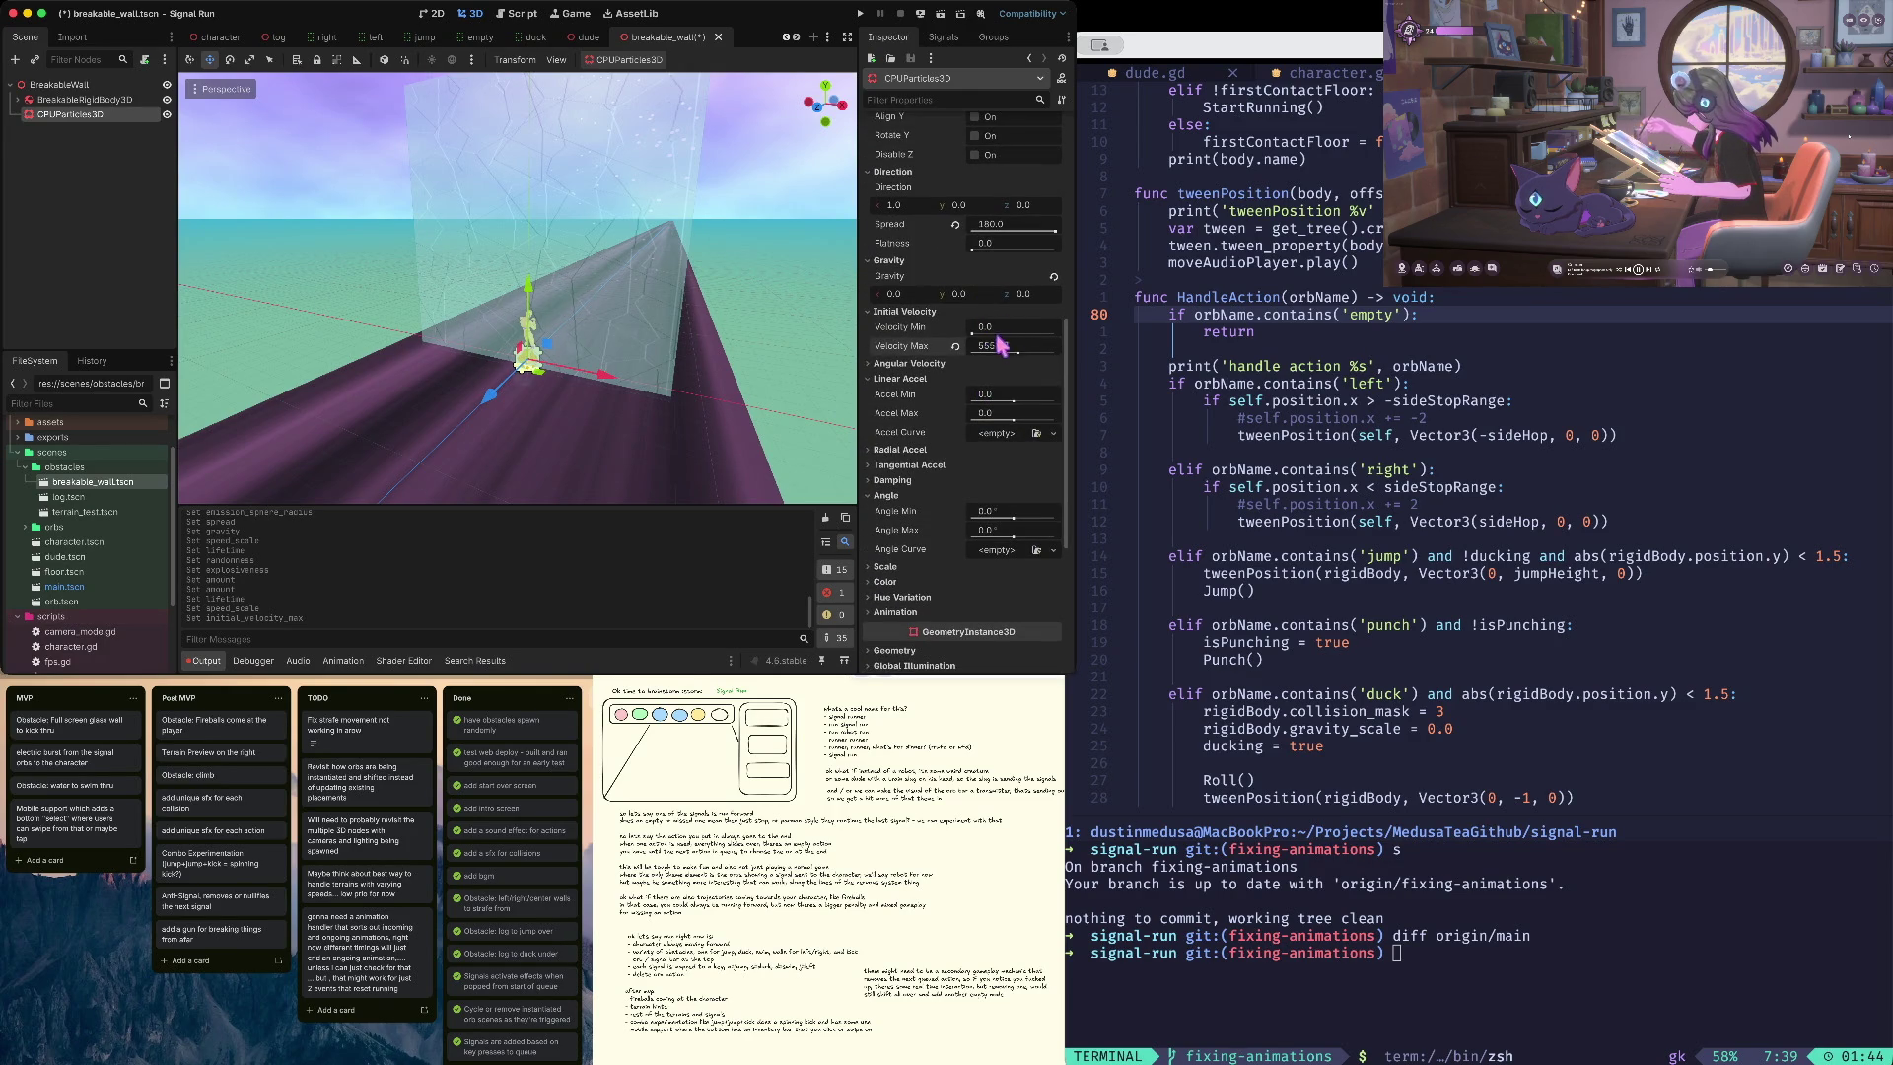
left_click(983, 333)
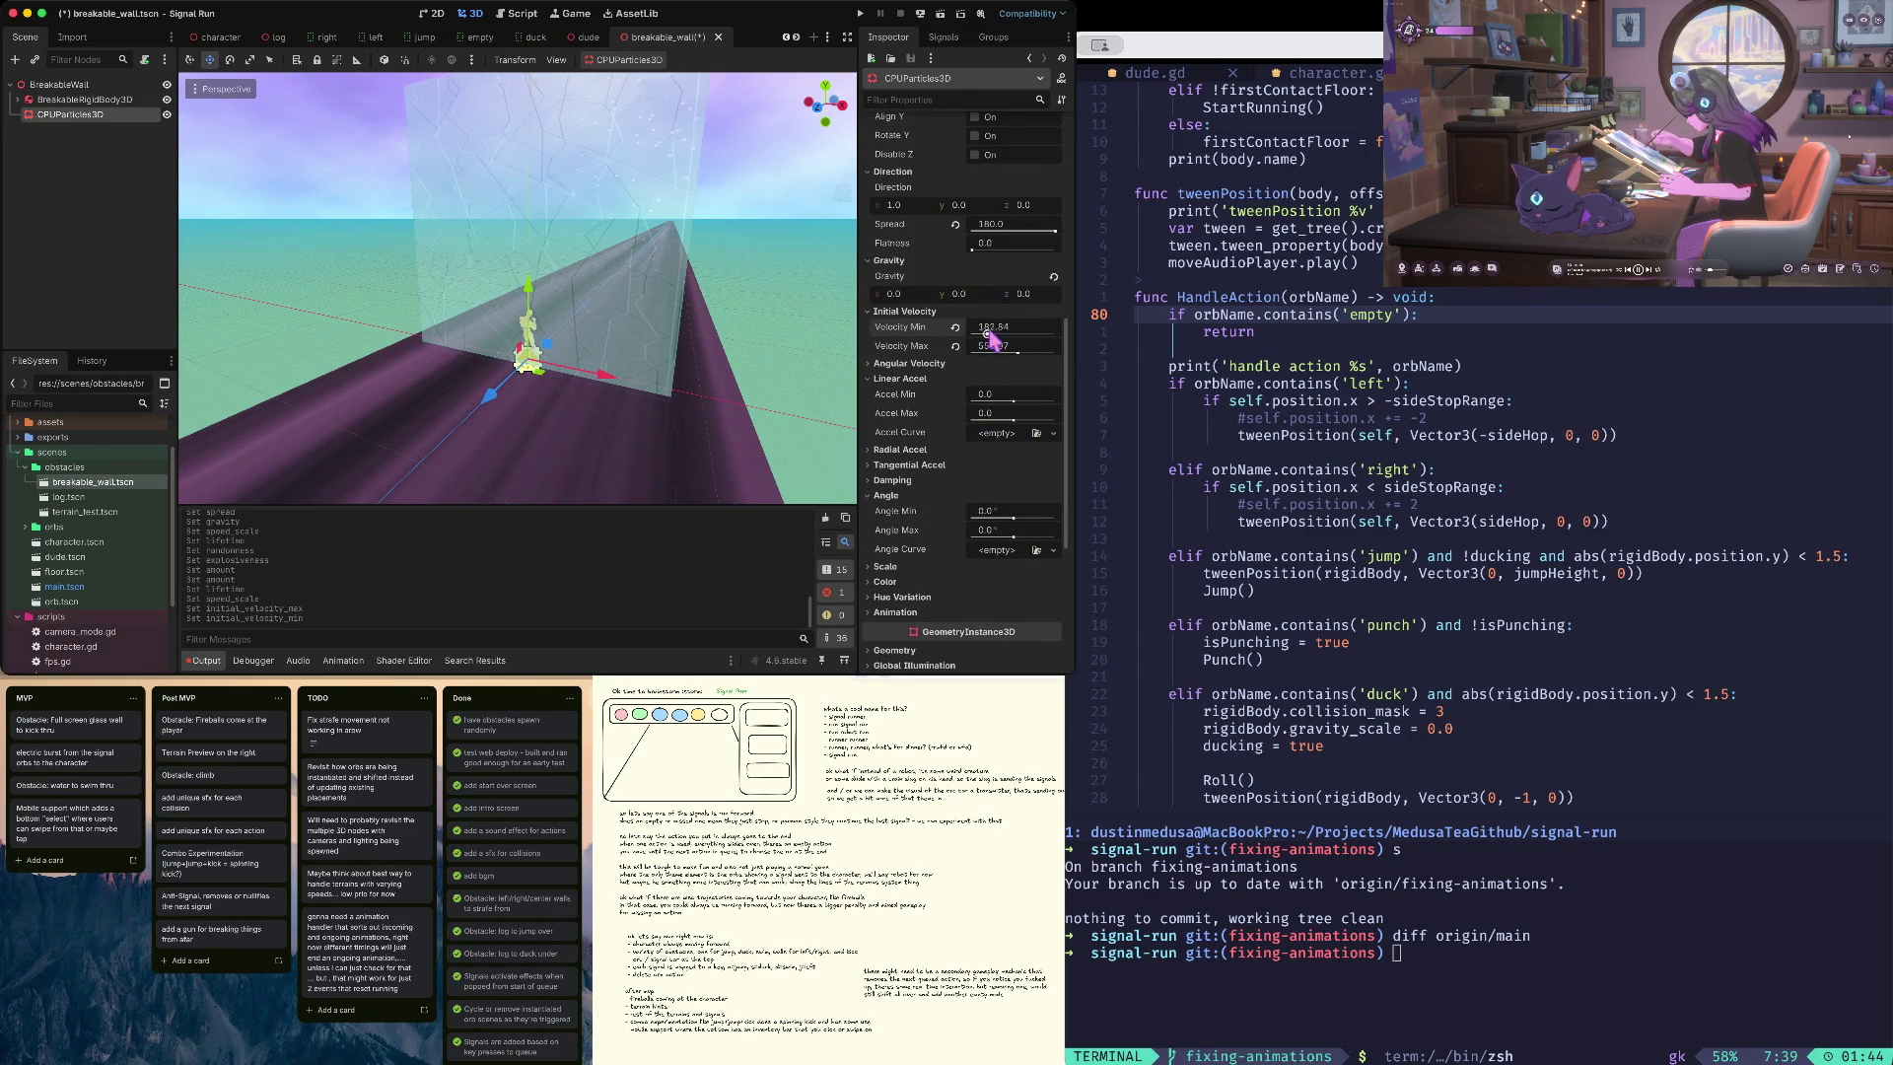
left_click_drag(1013, 350, 988, 362)
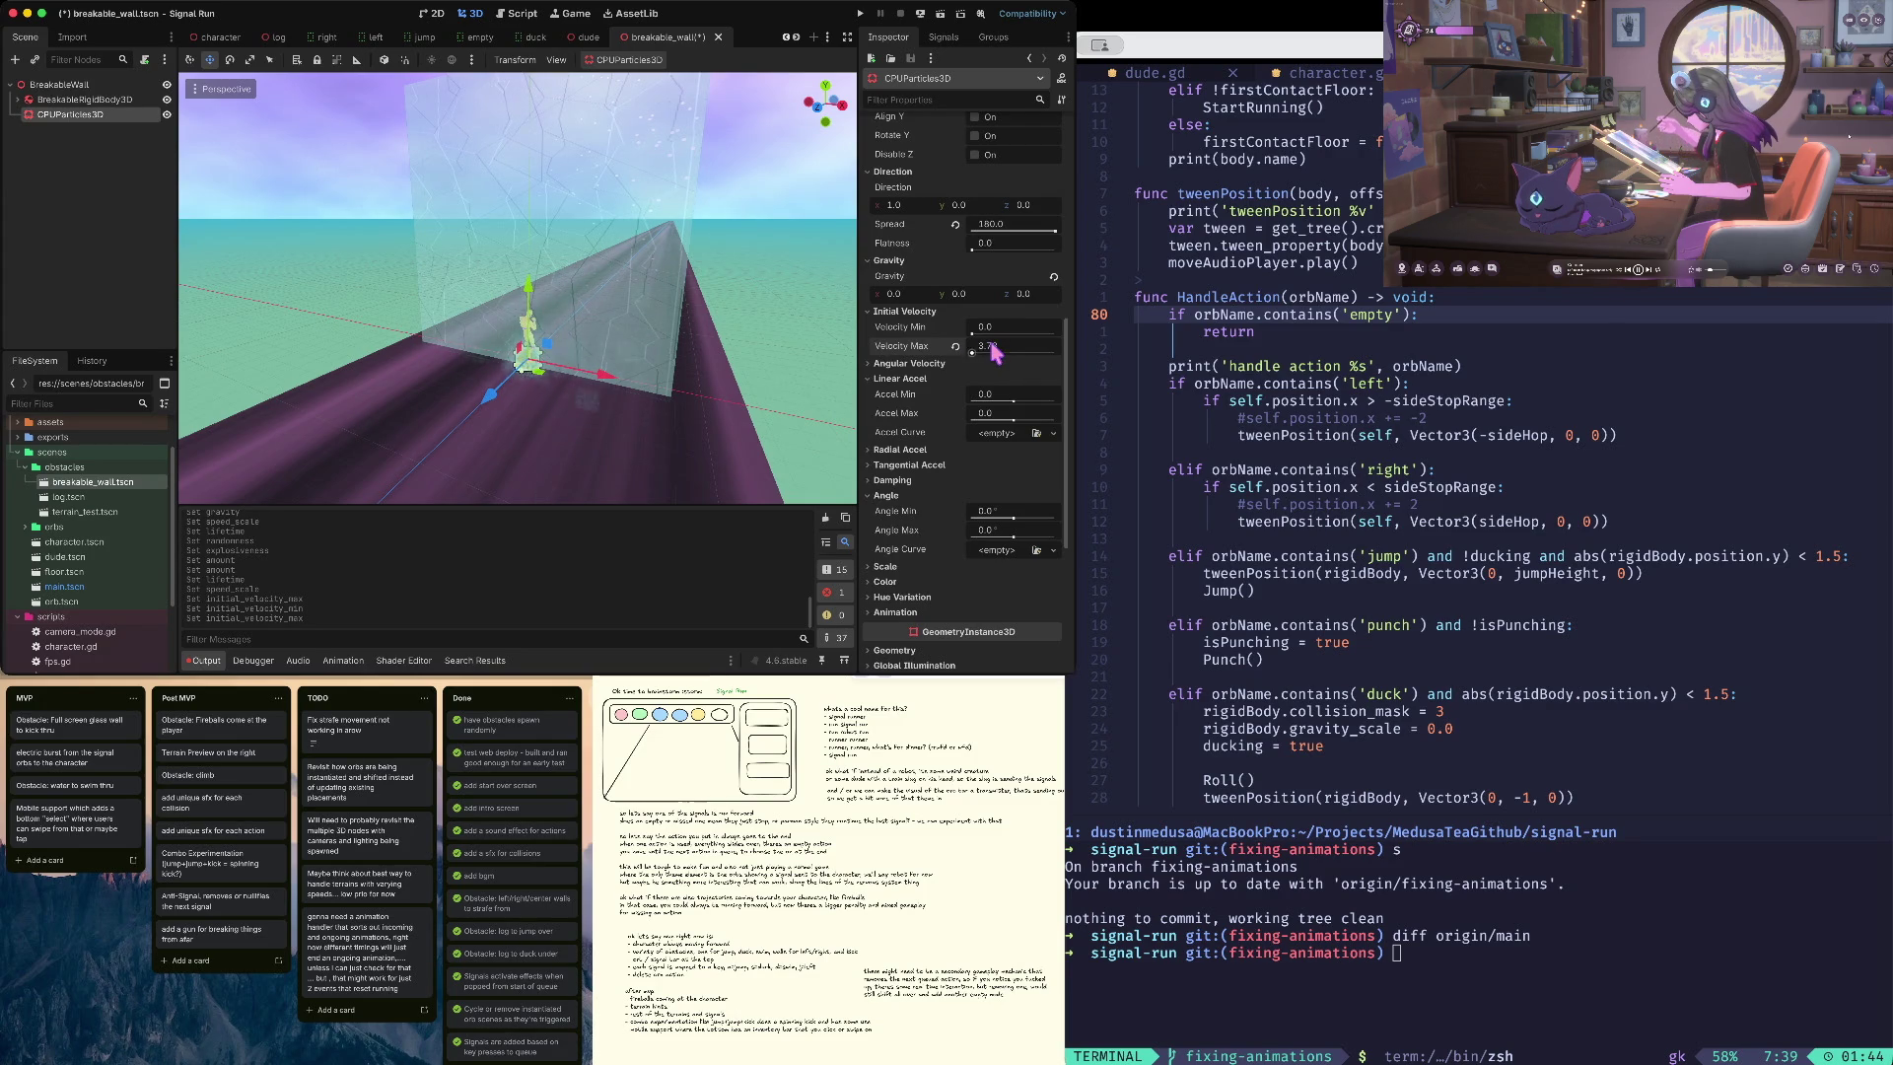
key("Tab")
key("super+s")
scroll(961, 283, "up", 5)
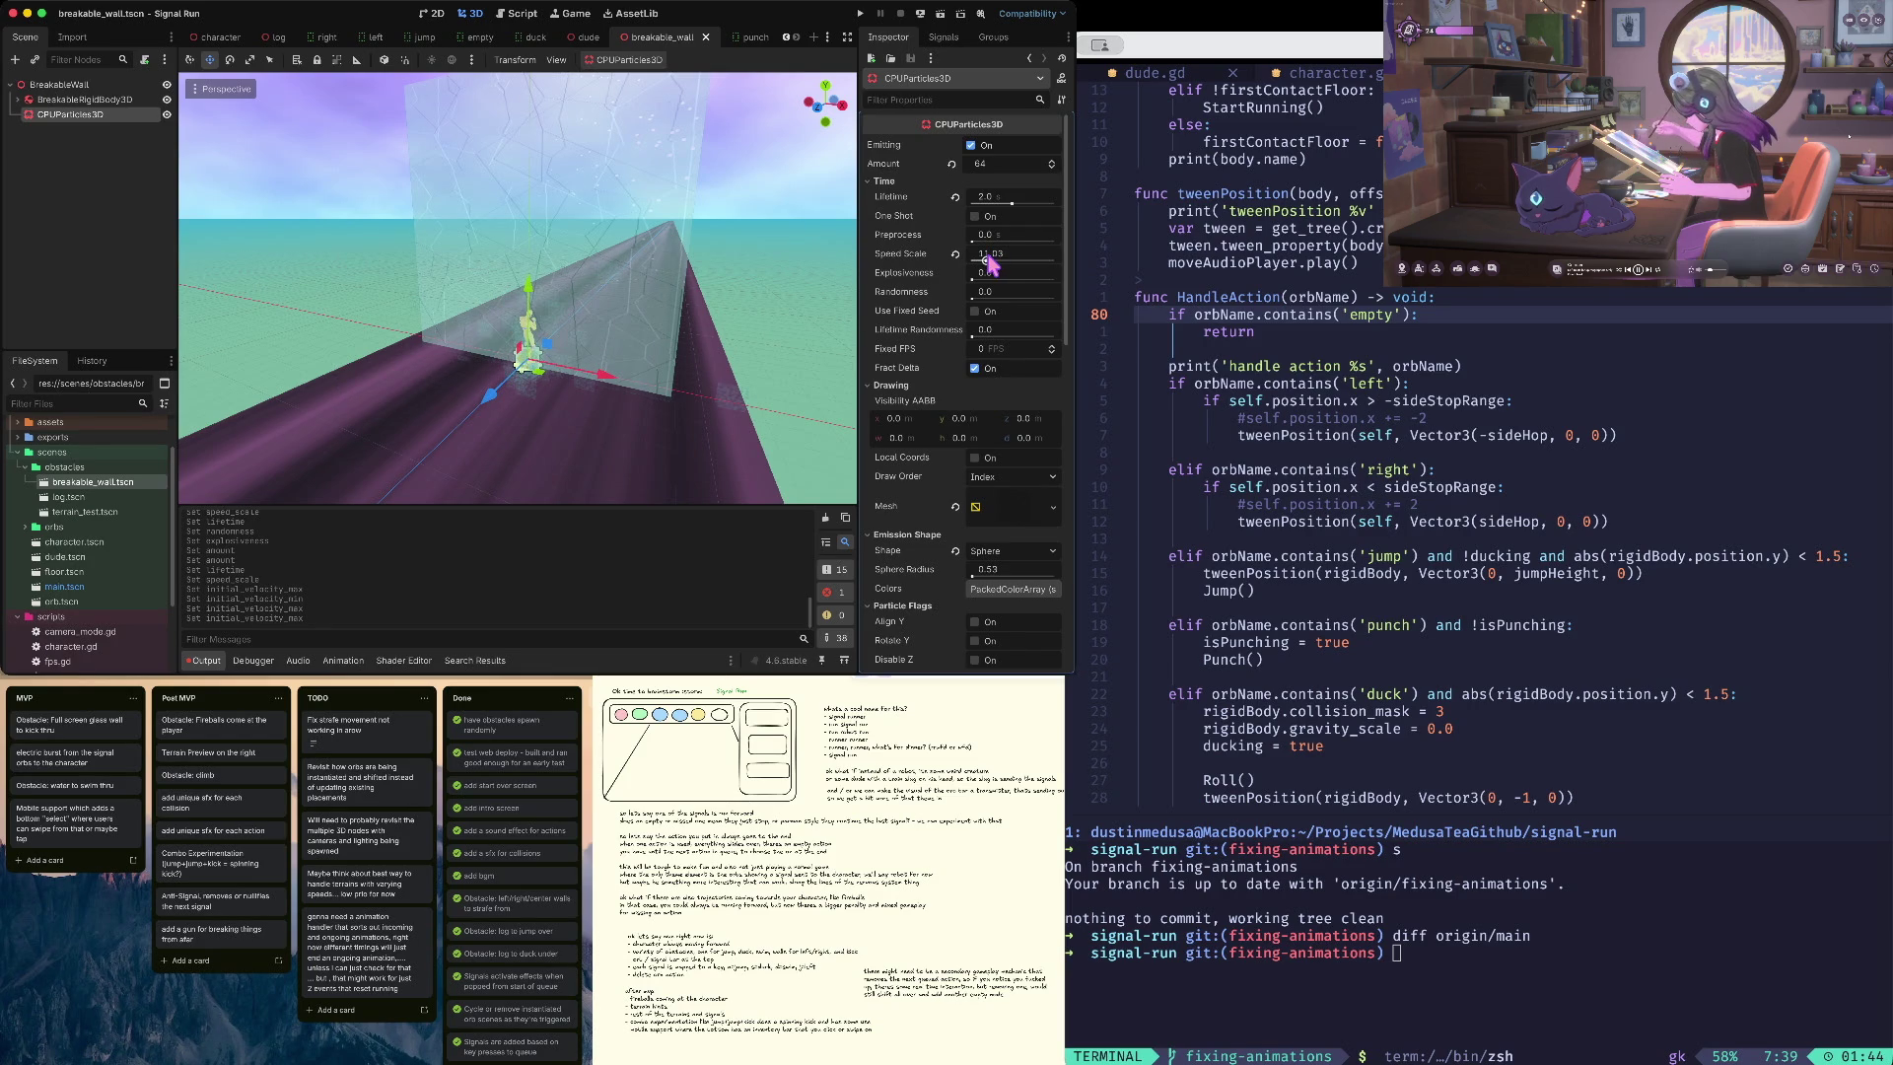
- Reset the speed scale to 1.0, set the particle amount to 128, and save
left_click_drag(989, 263, 973, 261)
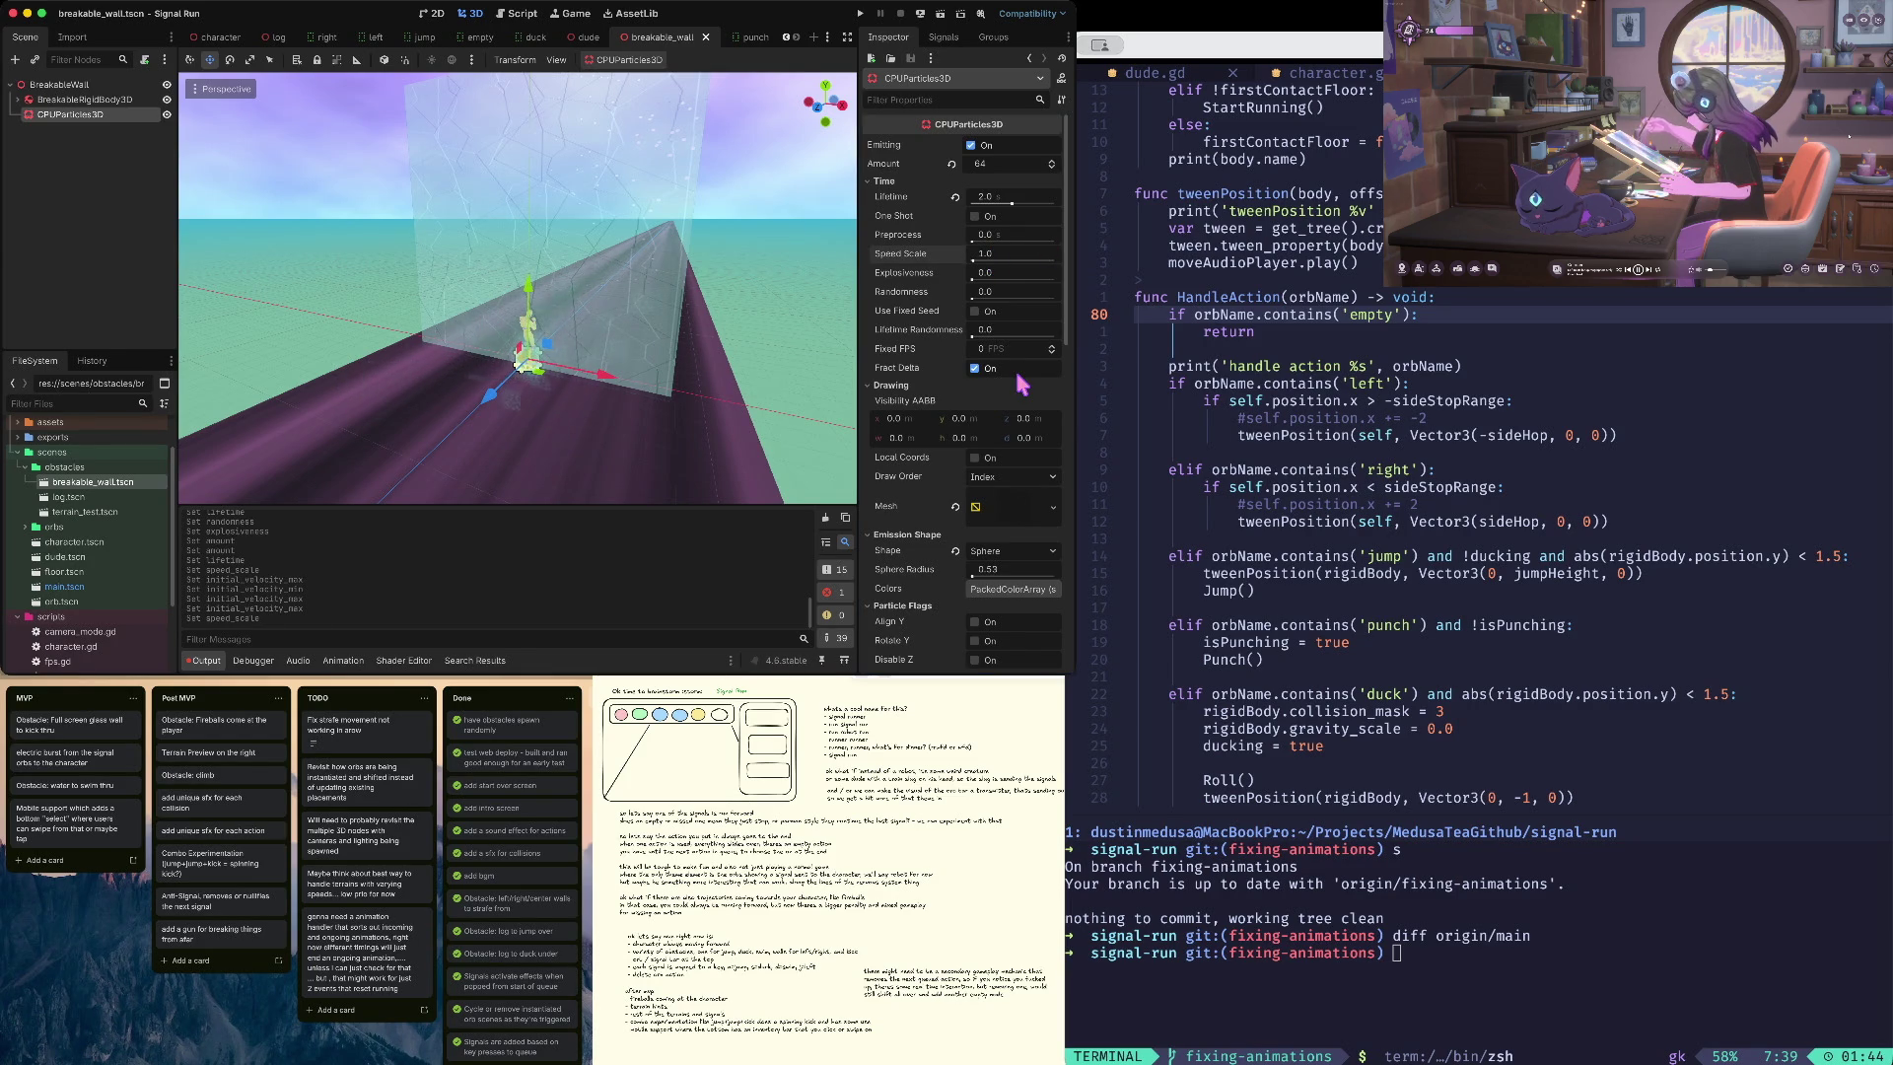
left_click(1008, 173)
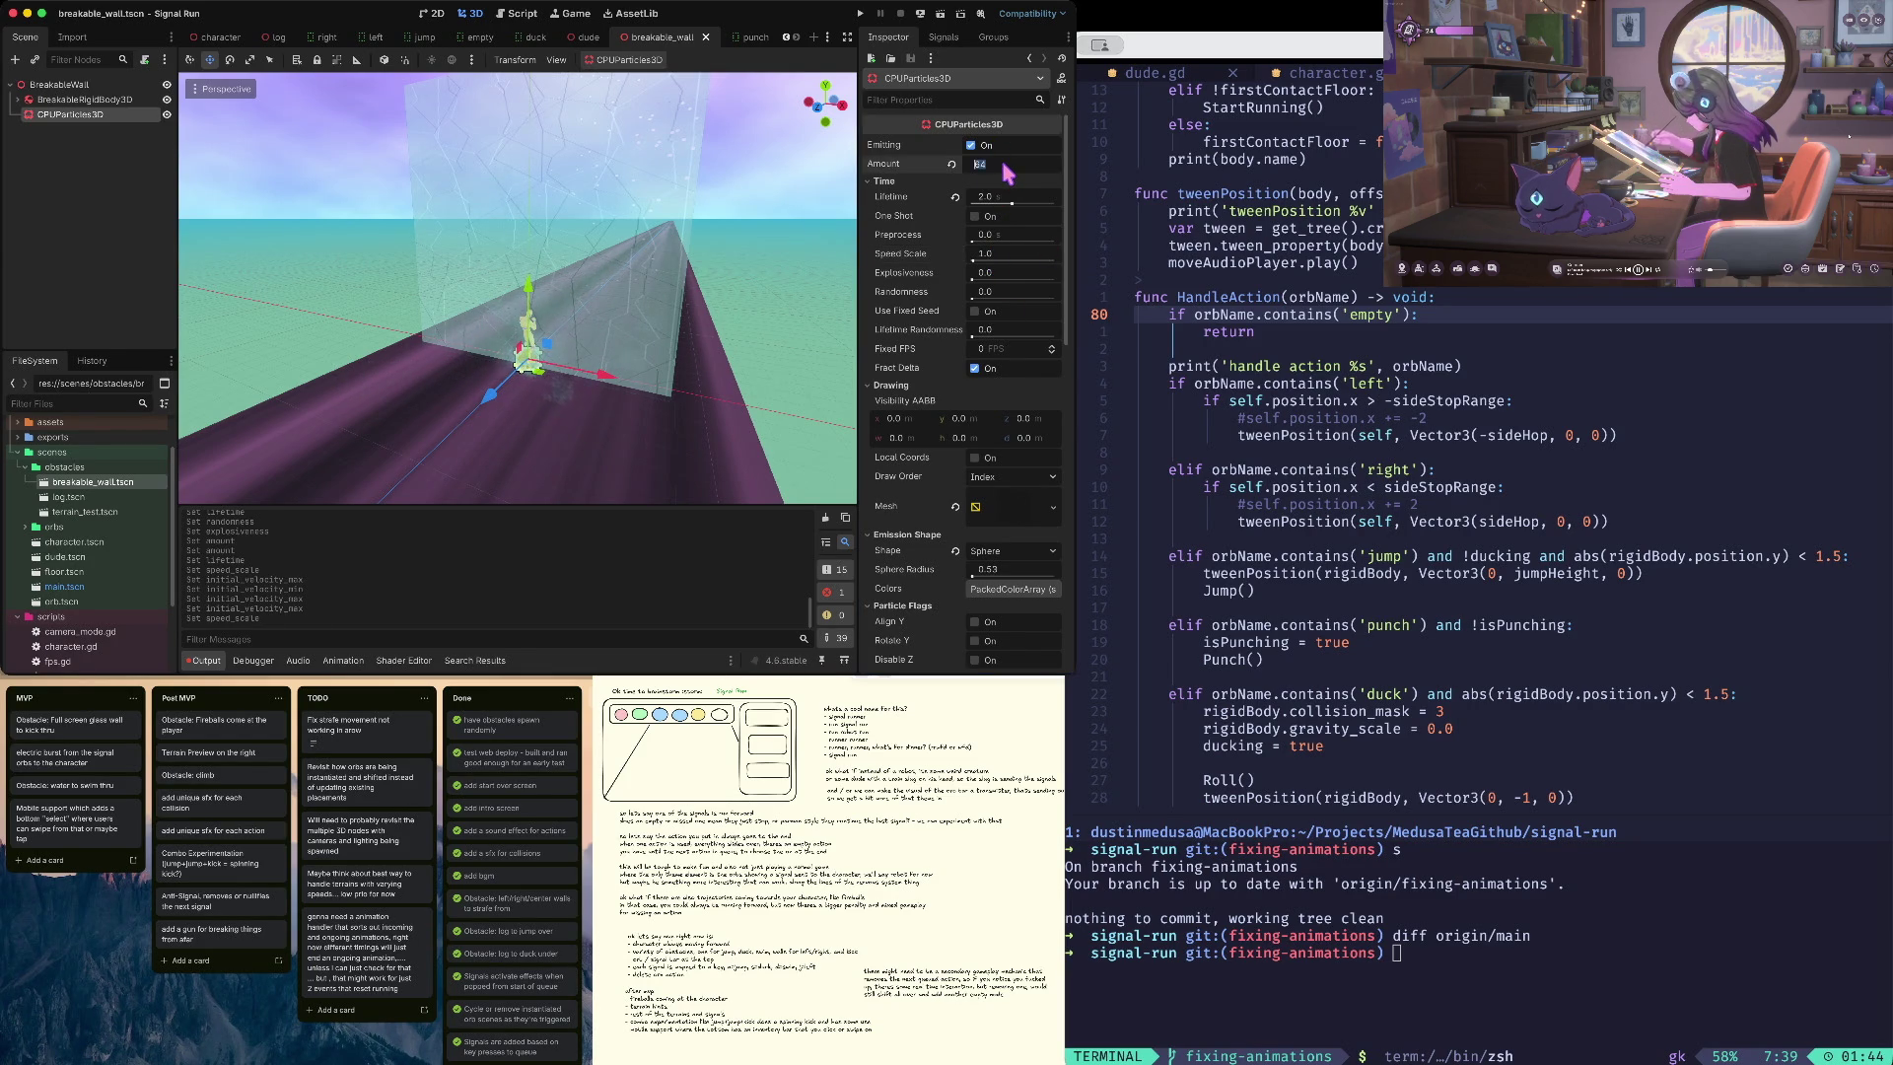
type("128")
key("Tab")
key("super+s")
- Collapse the Drawing, Emission Shape, Flags, Direction, Gravity and Linear Accel groups, leaving Initial Velocity open
scroll(996, 368, "down", 5)
scroll(996, 368, "up", 5)
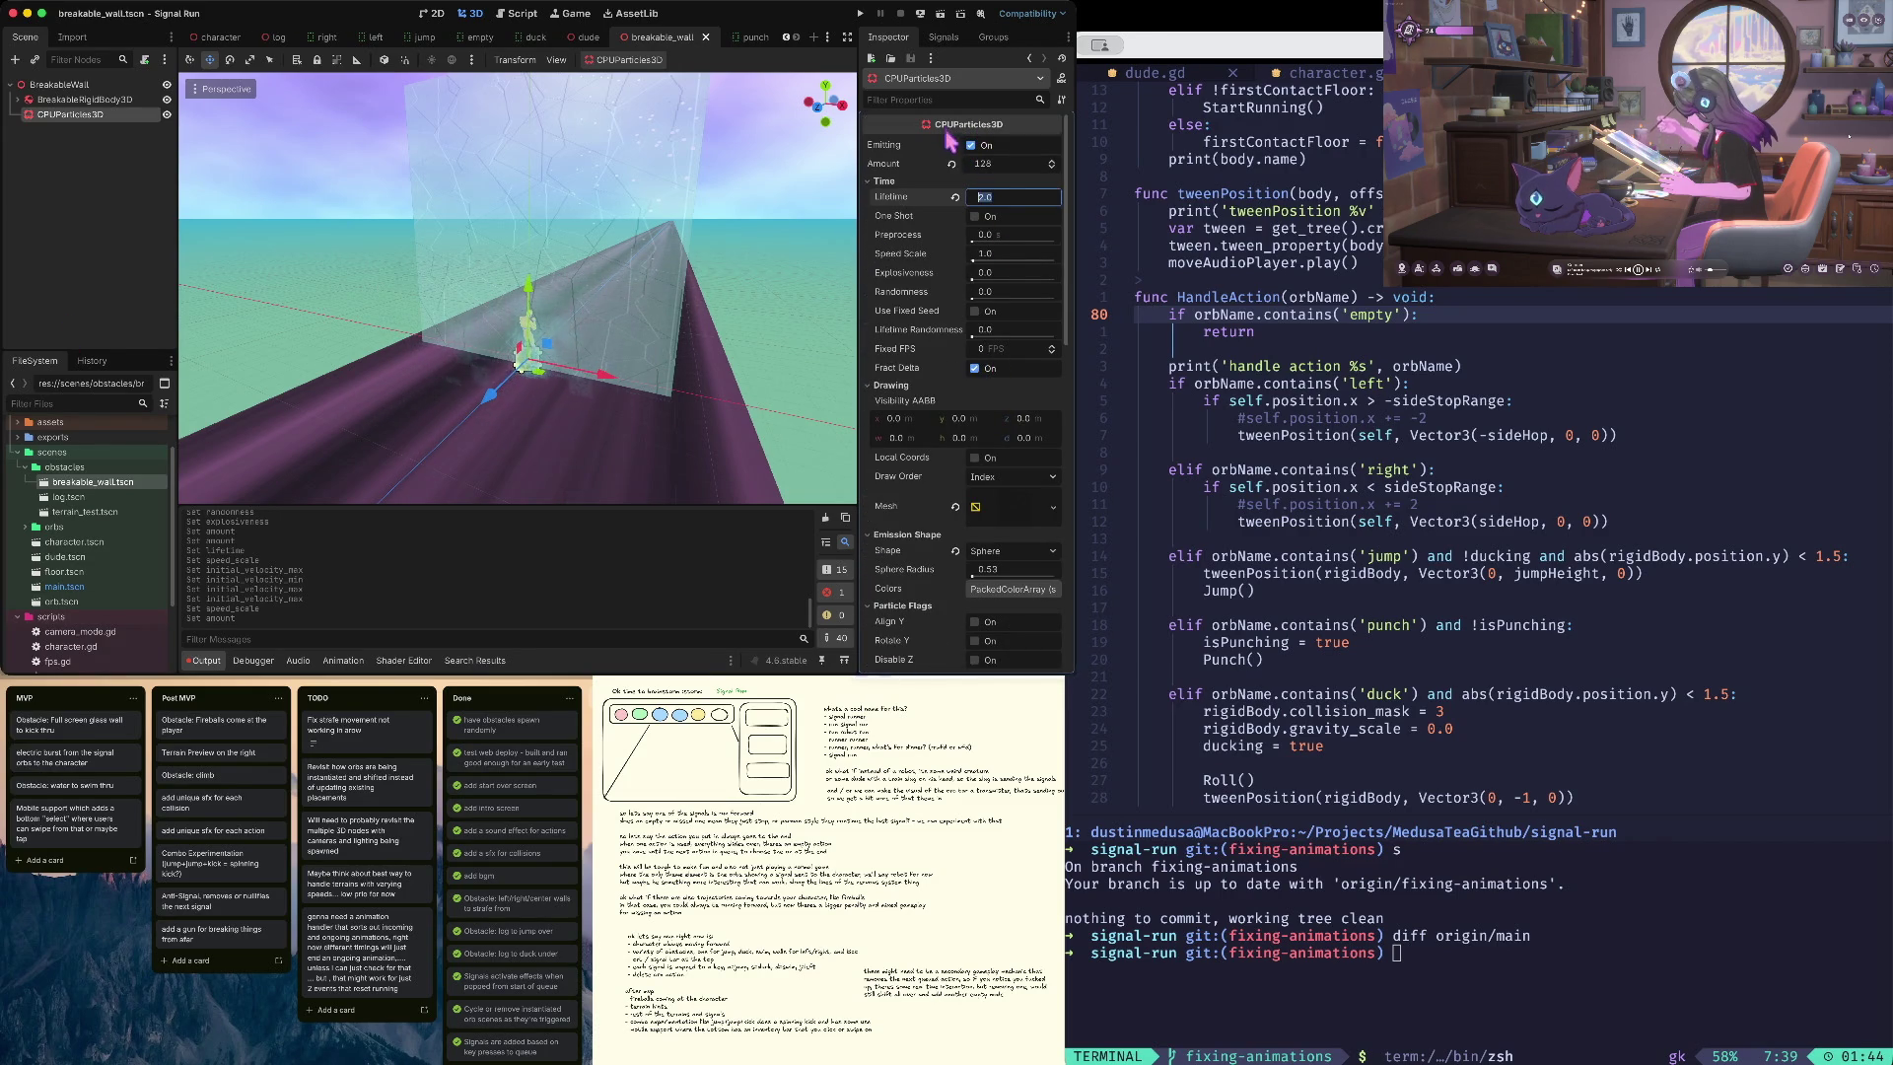
scroll(927, 247, "down", 3)
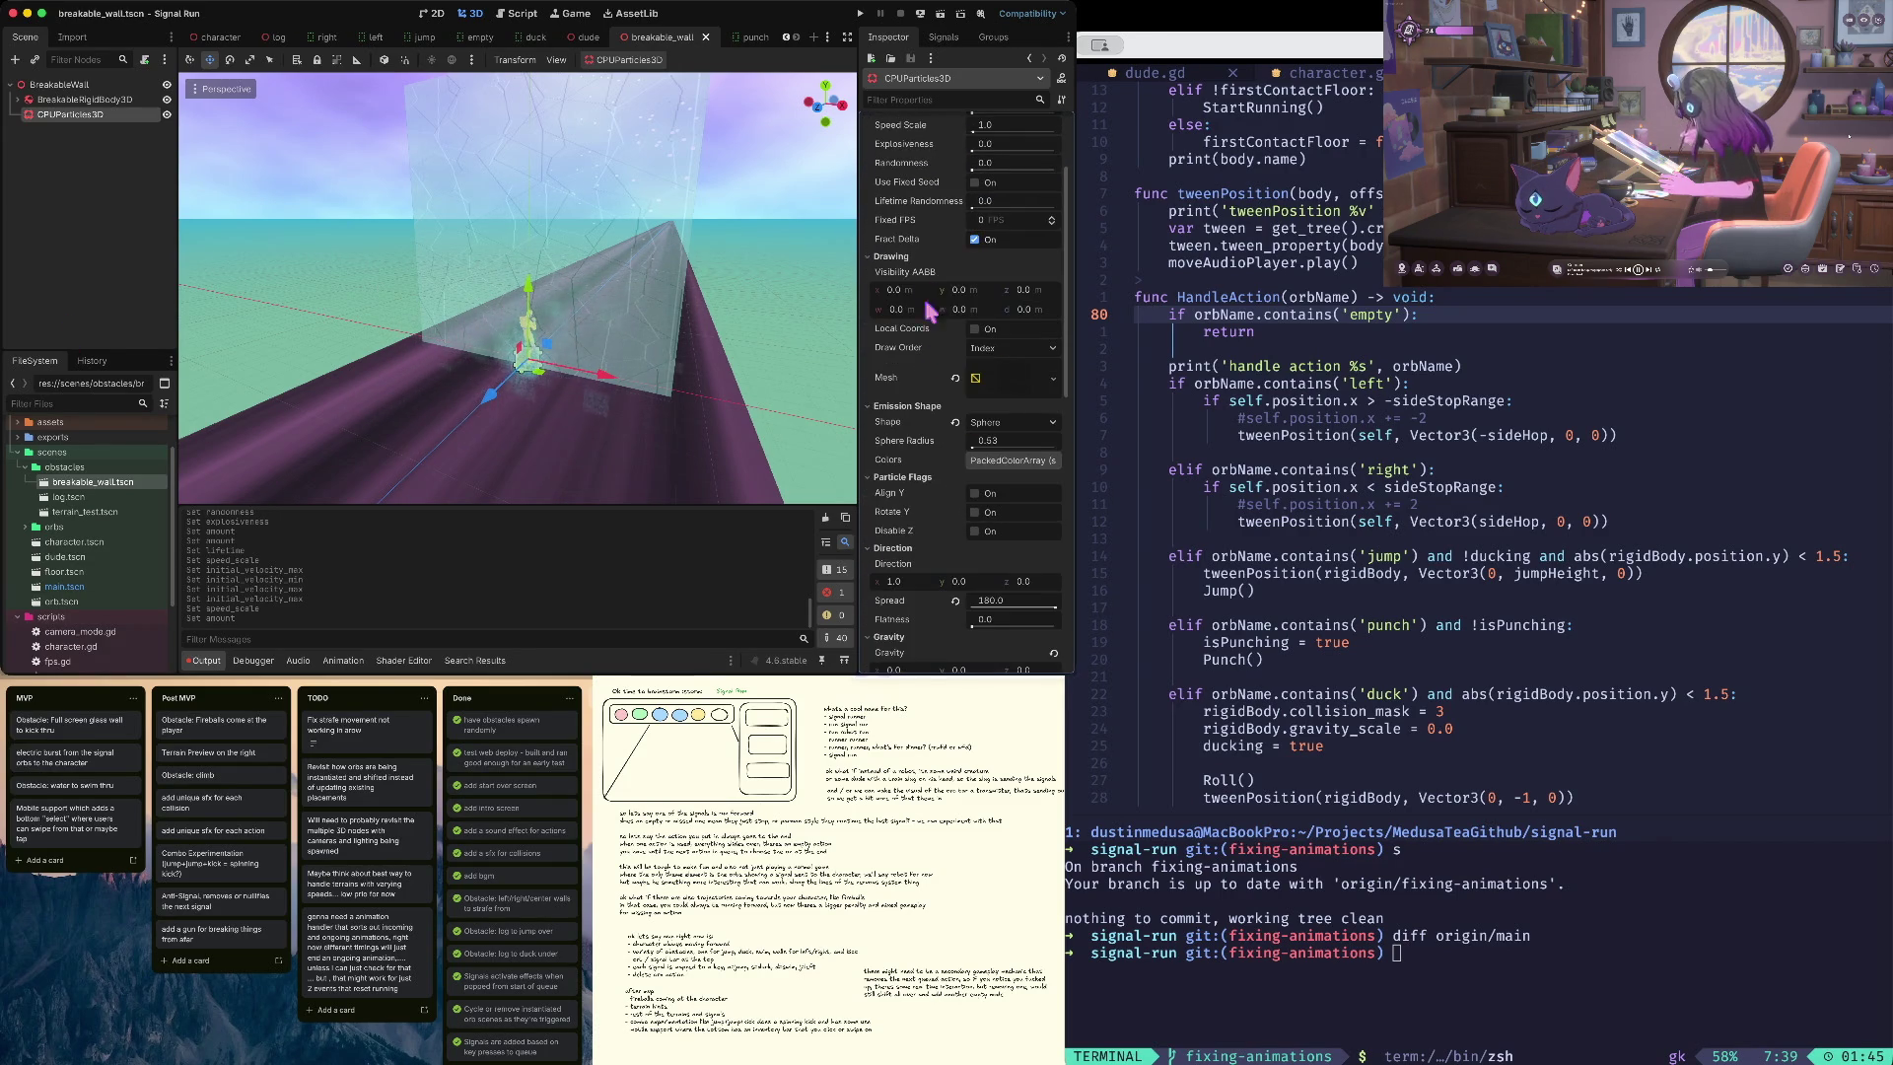
left_click(890, 258)
left_click(887, 273)
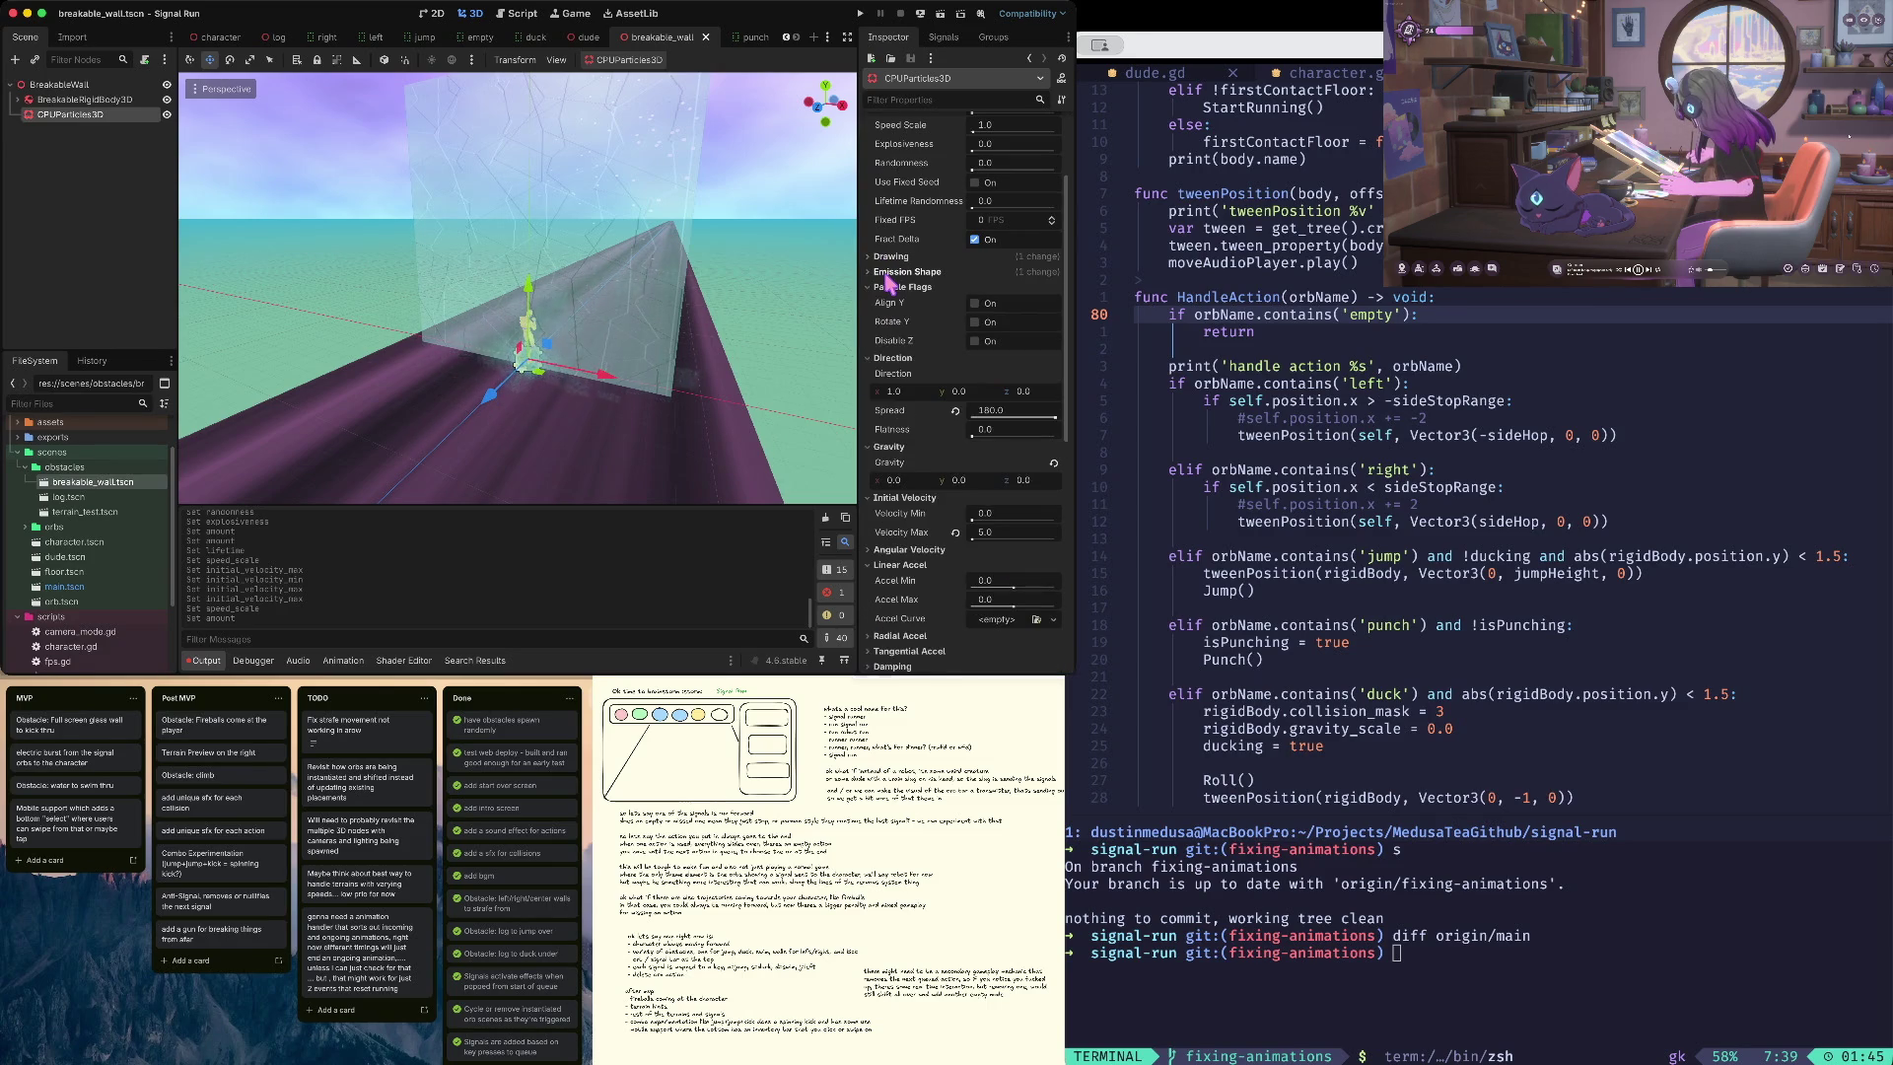
left_click(890, 288)
left_click(892, 303)
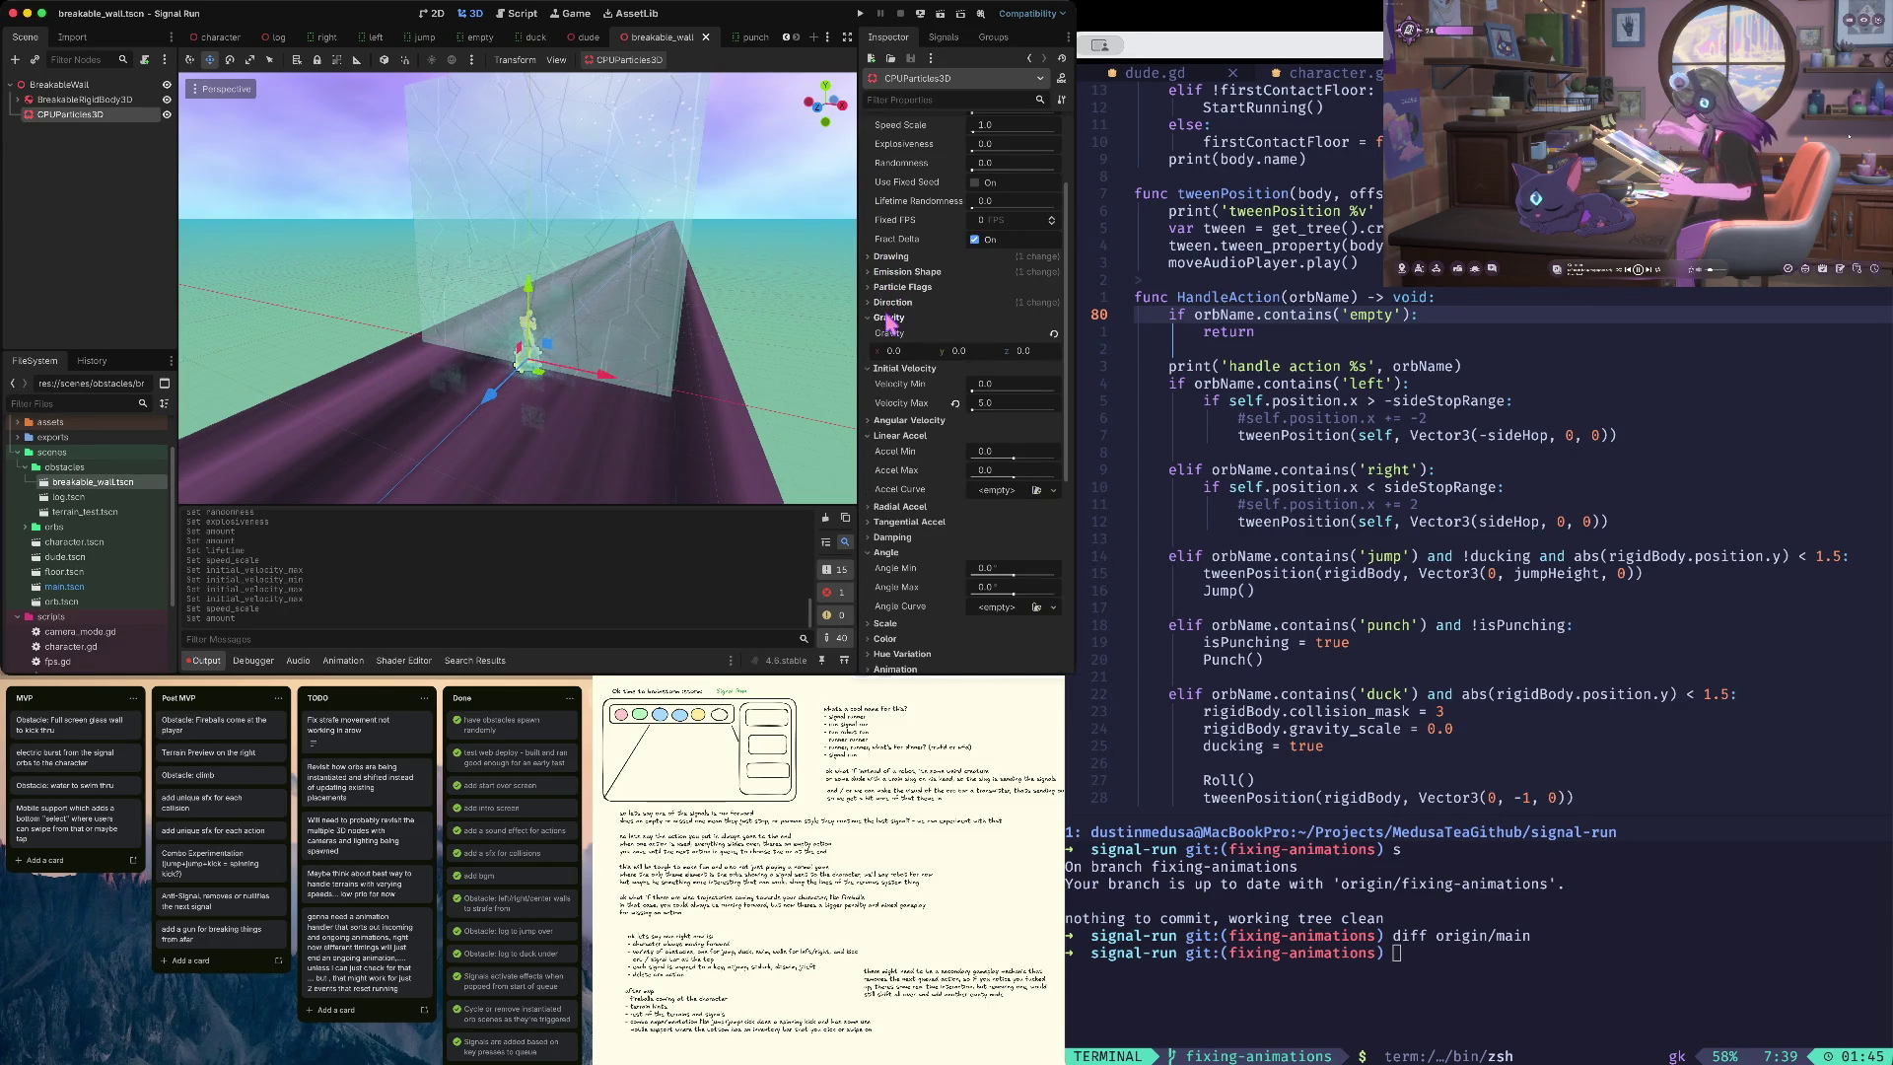
left_click(889, 318)
left_click(890, 334)
left_click(891, 362)
left_click(891, 335)
- Set the maximum initial velocity to 10.0, save, then raise it to 20.0
left_click(992, 368)
type("10")
key("Tab")
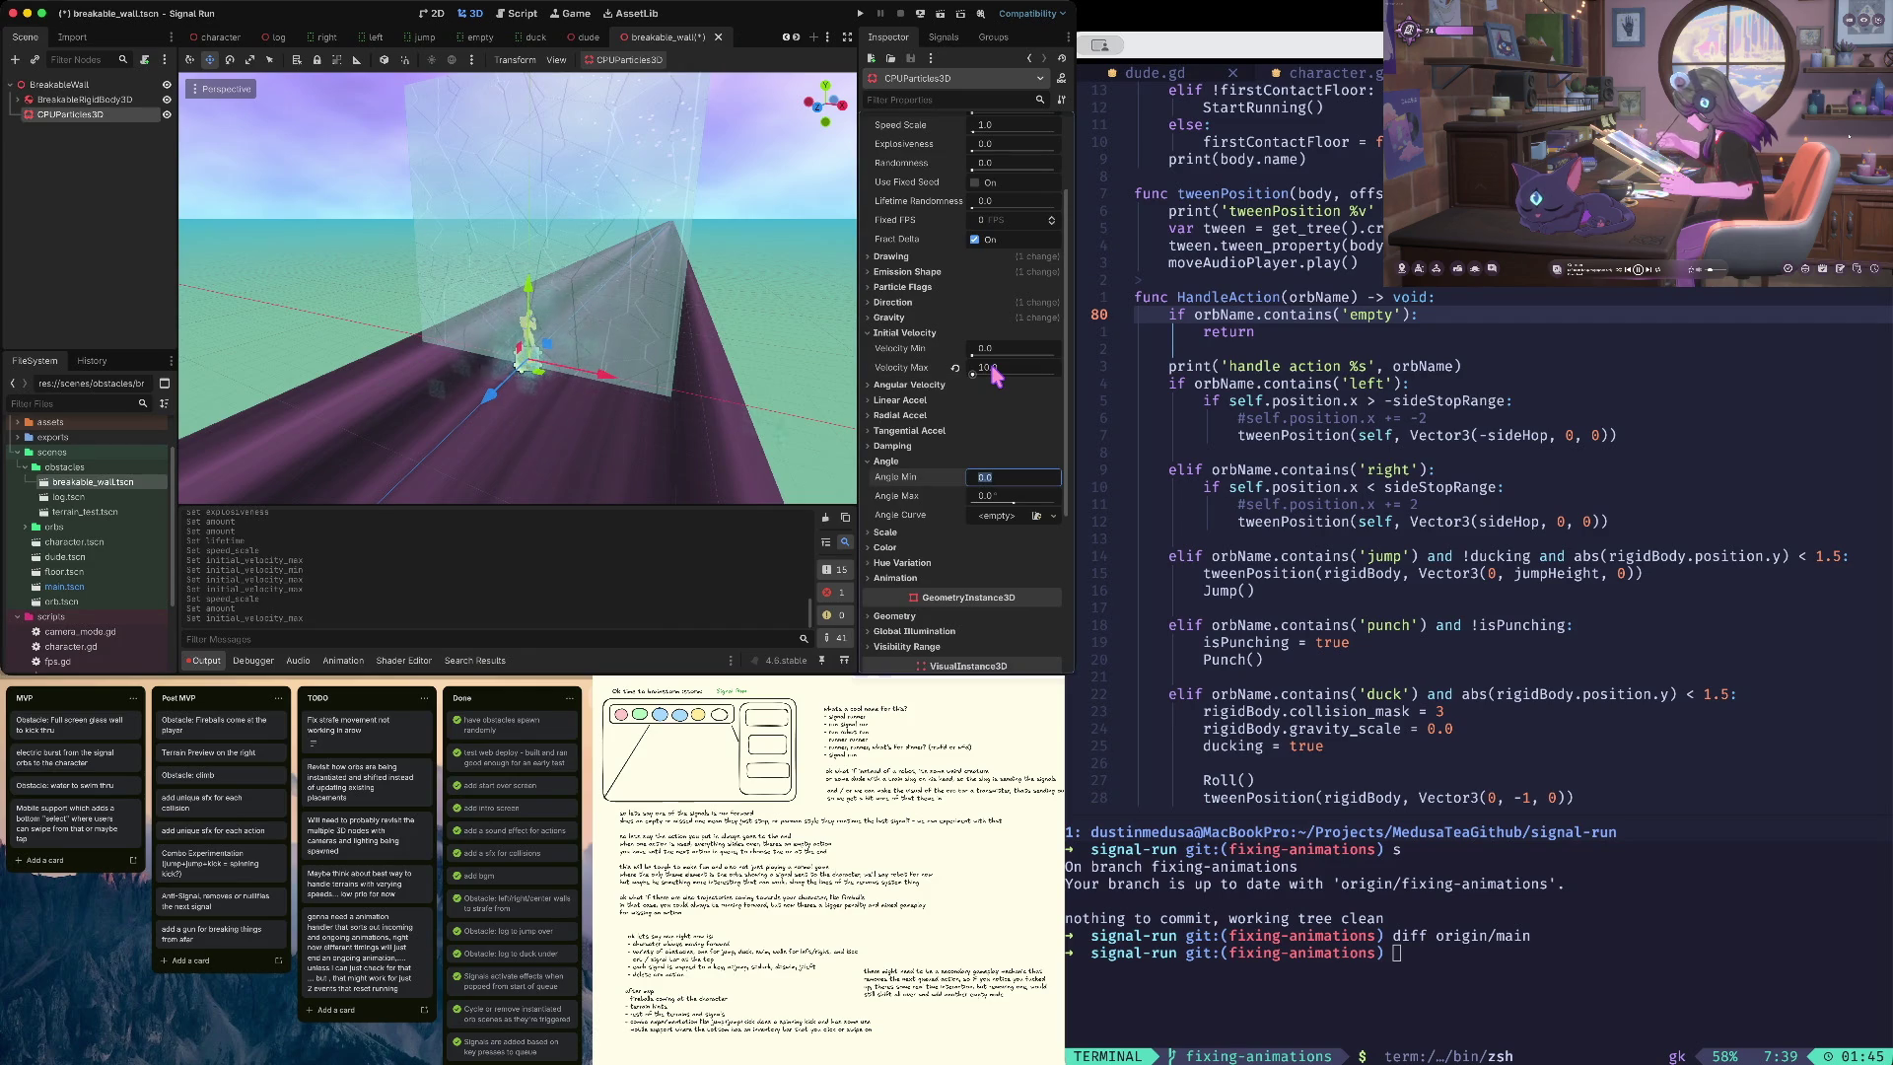
key("ctrl+s")
left_click(1005, 371)
type("20")
key("Tab")
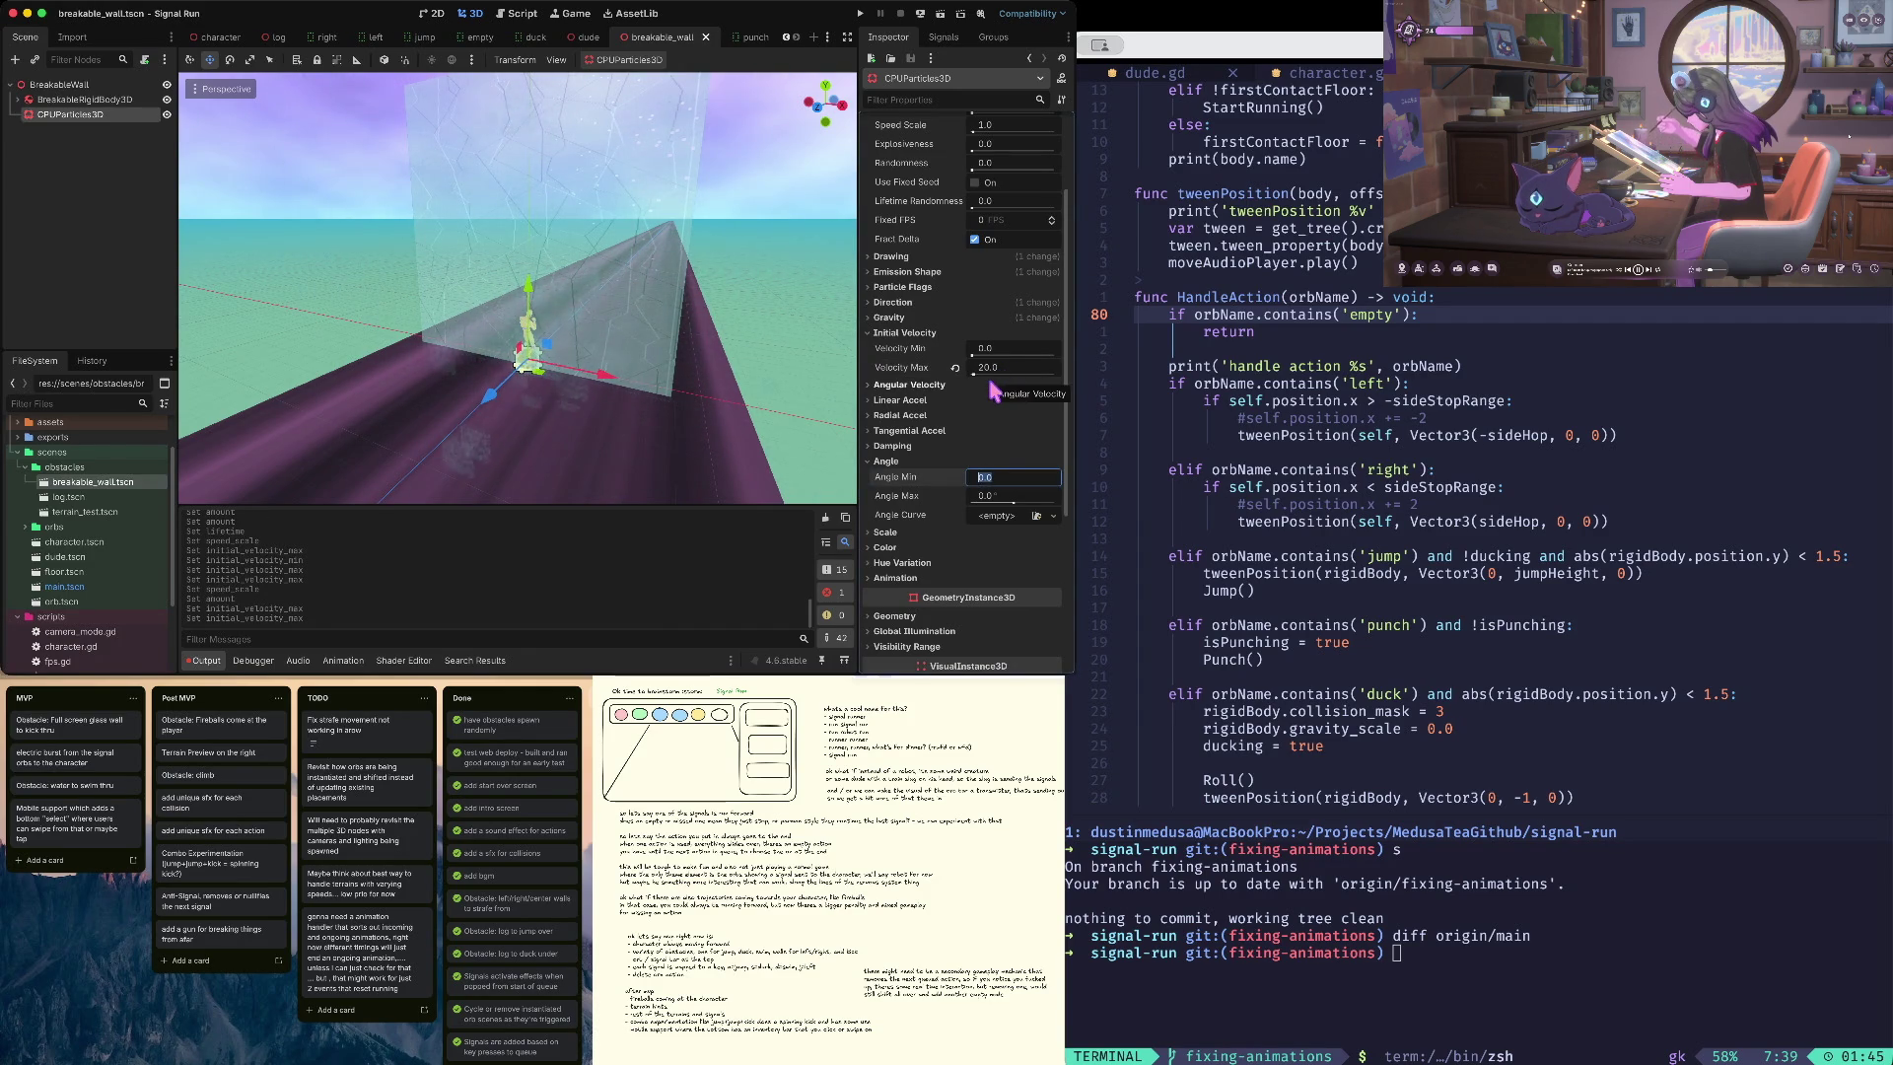
- Raise the particles' speed scale to about 1.96, then to 3.0, saving each time
scroll(976, 259, "up", 1)
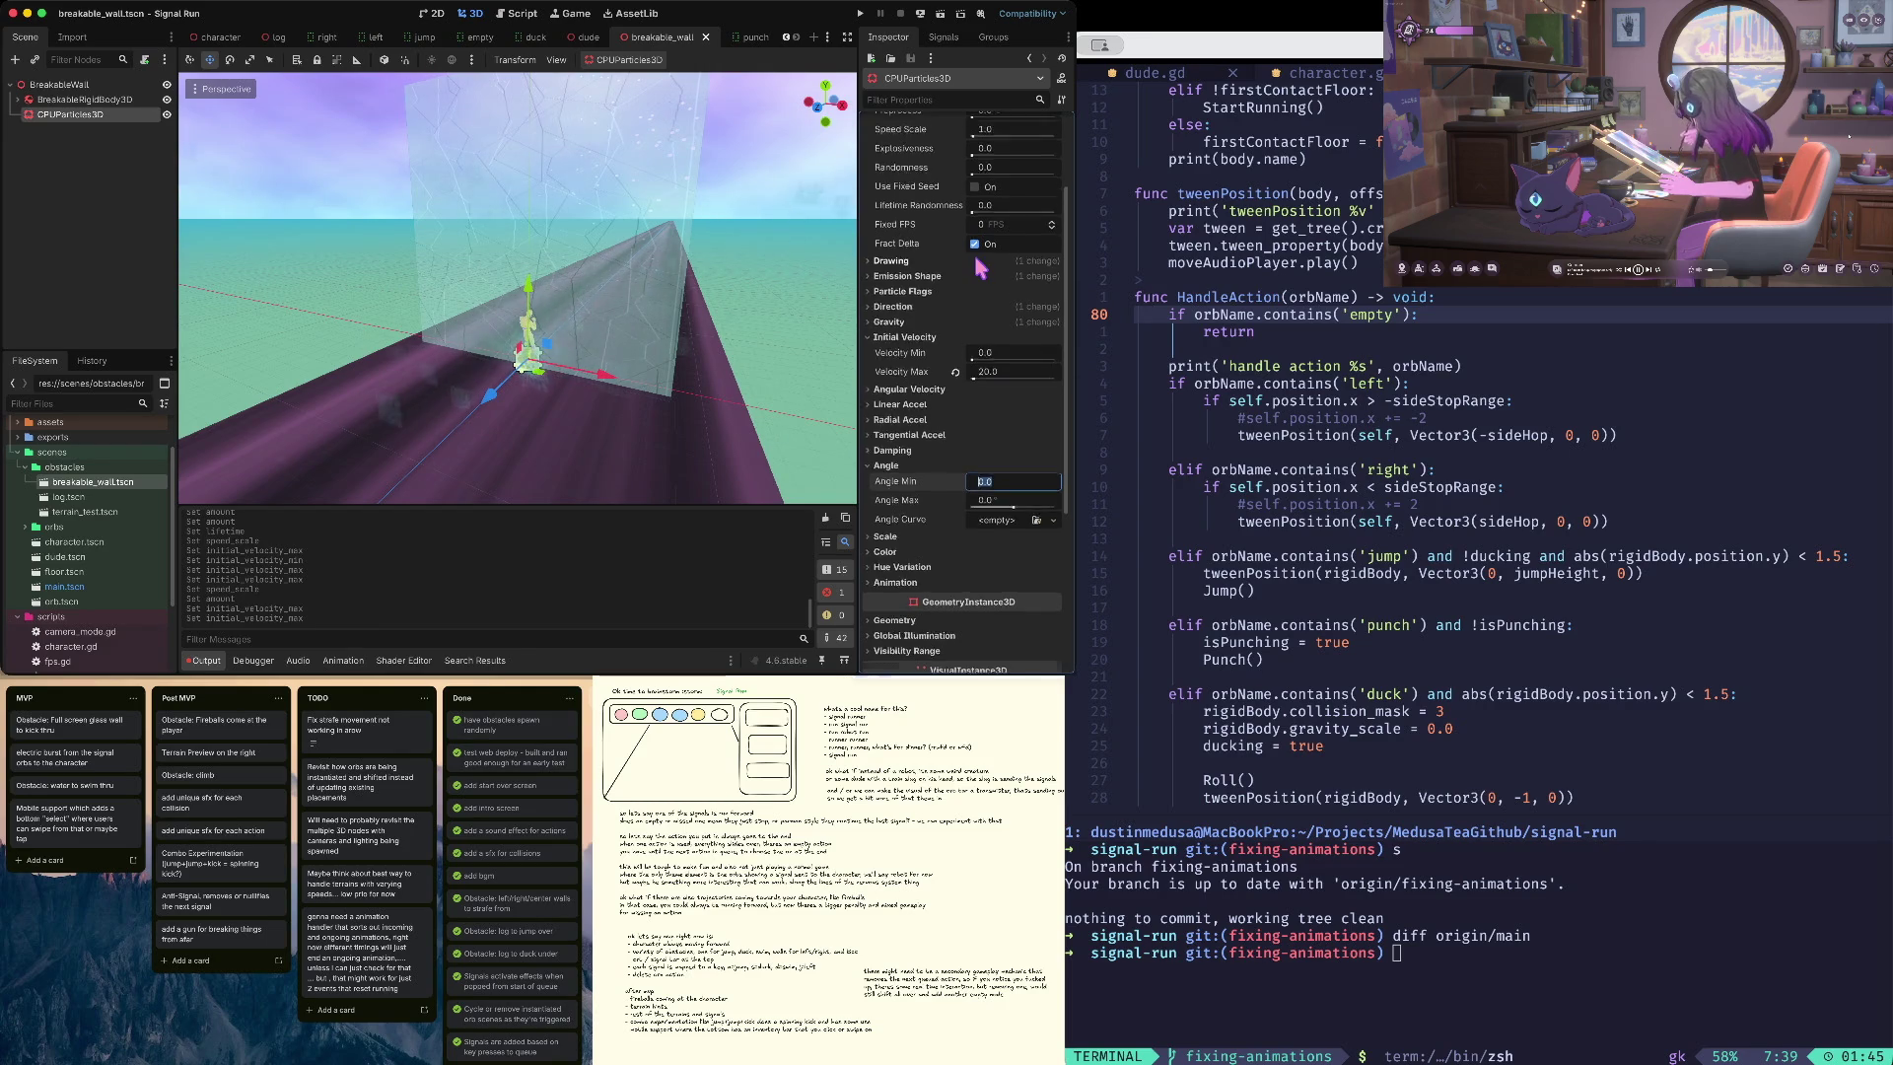
scroll(976, 260, "up", 5)
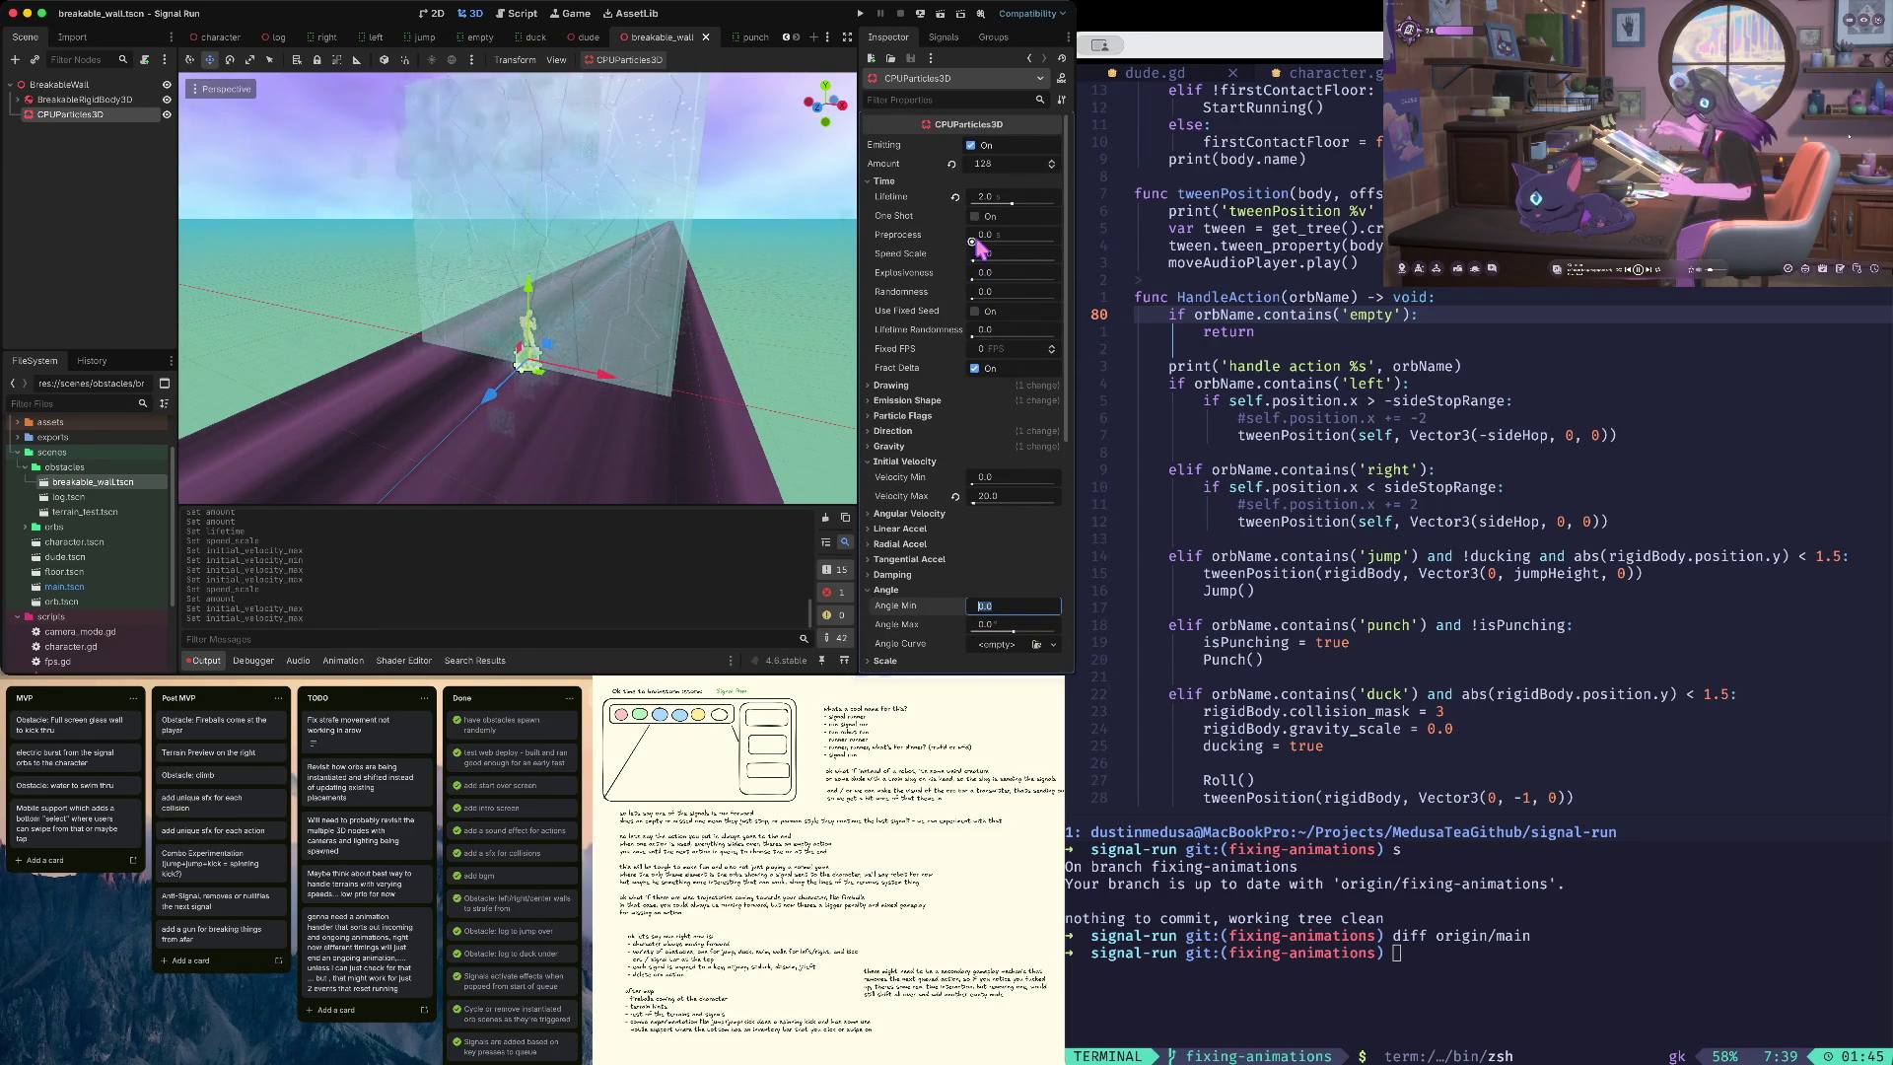
left_click_drag(975, 261, 978, 266)
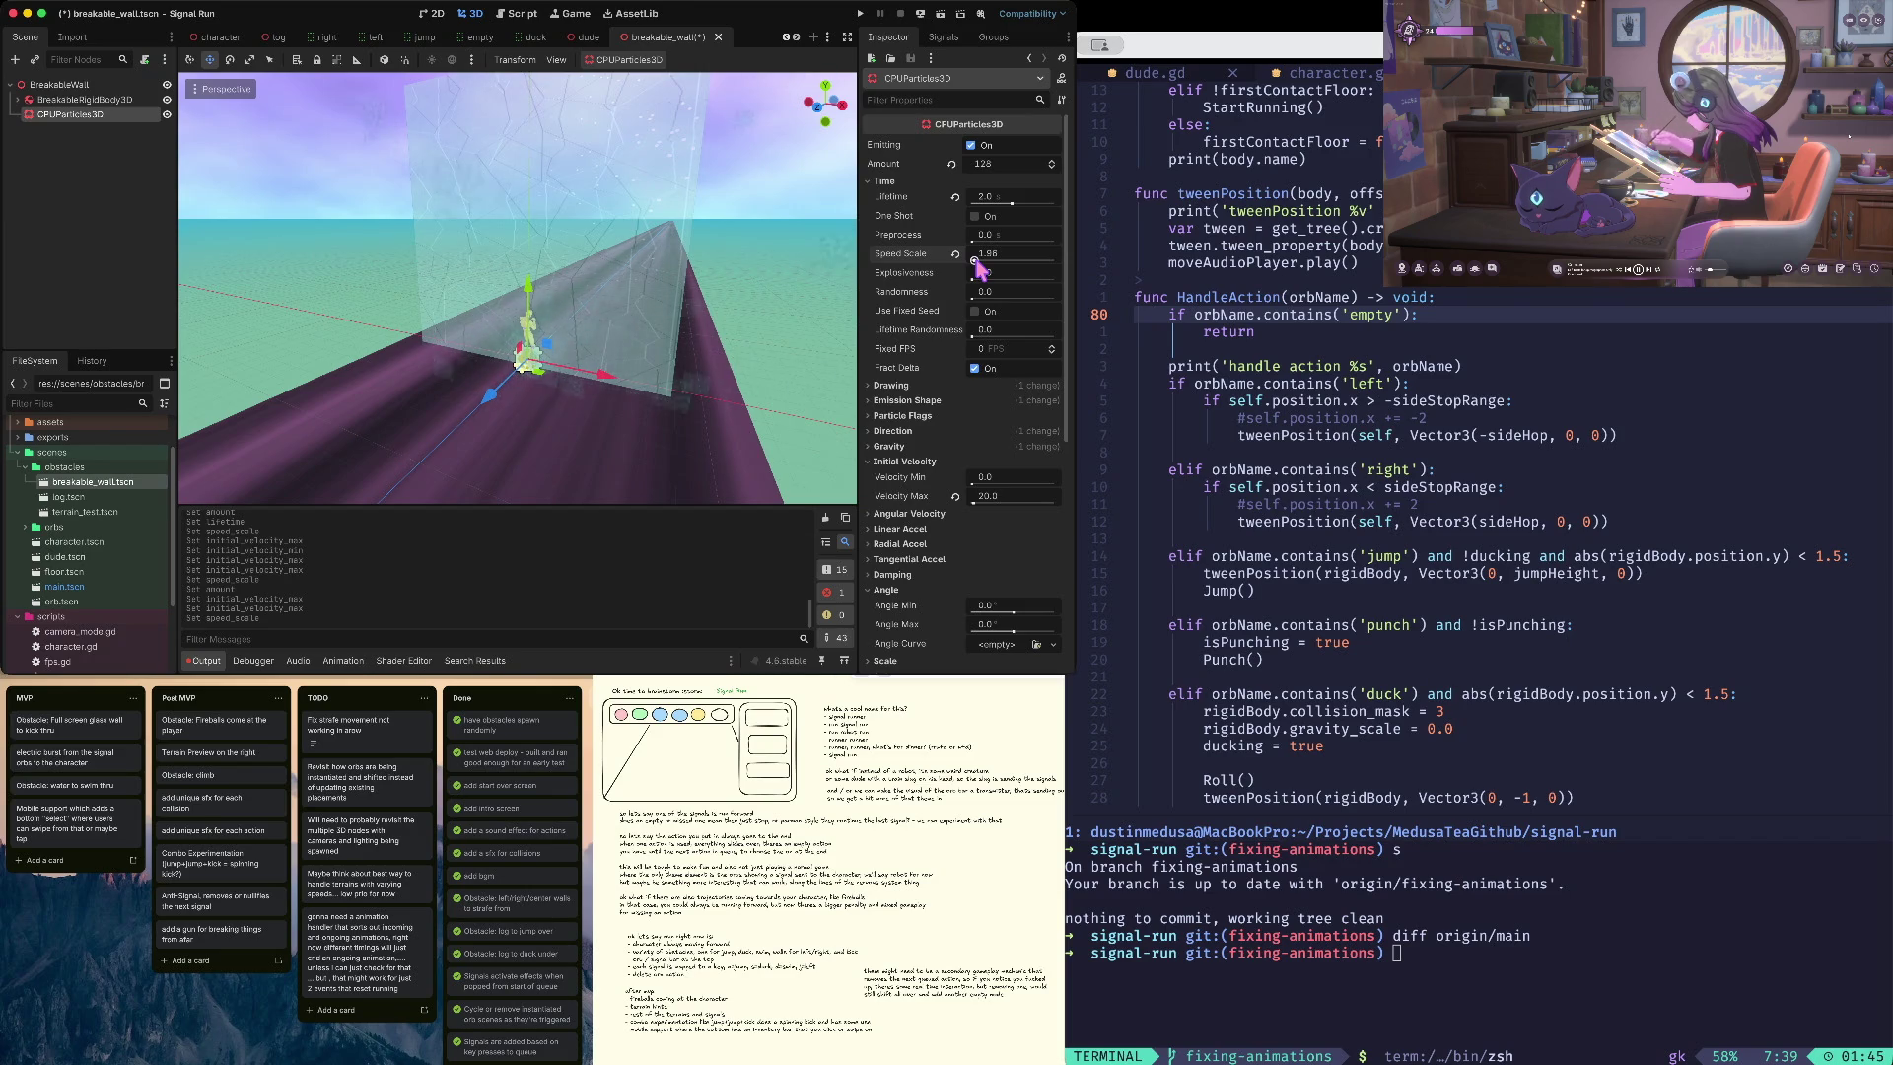
key("ctrl+s")
left_click(978, 262)
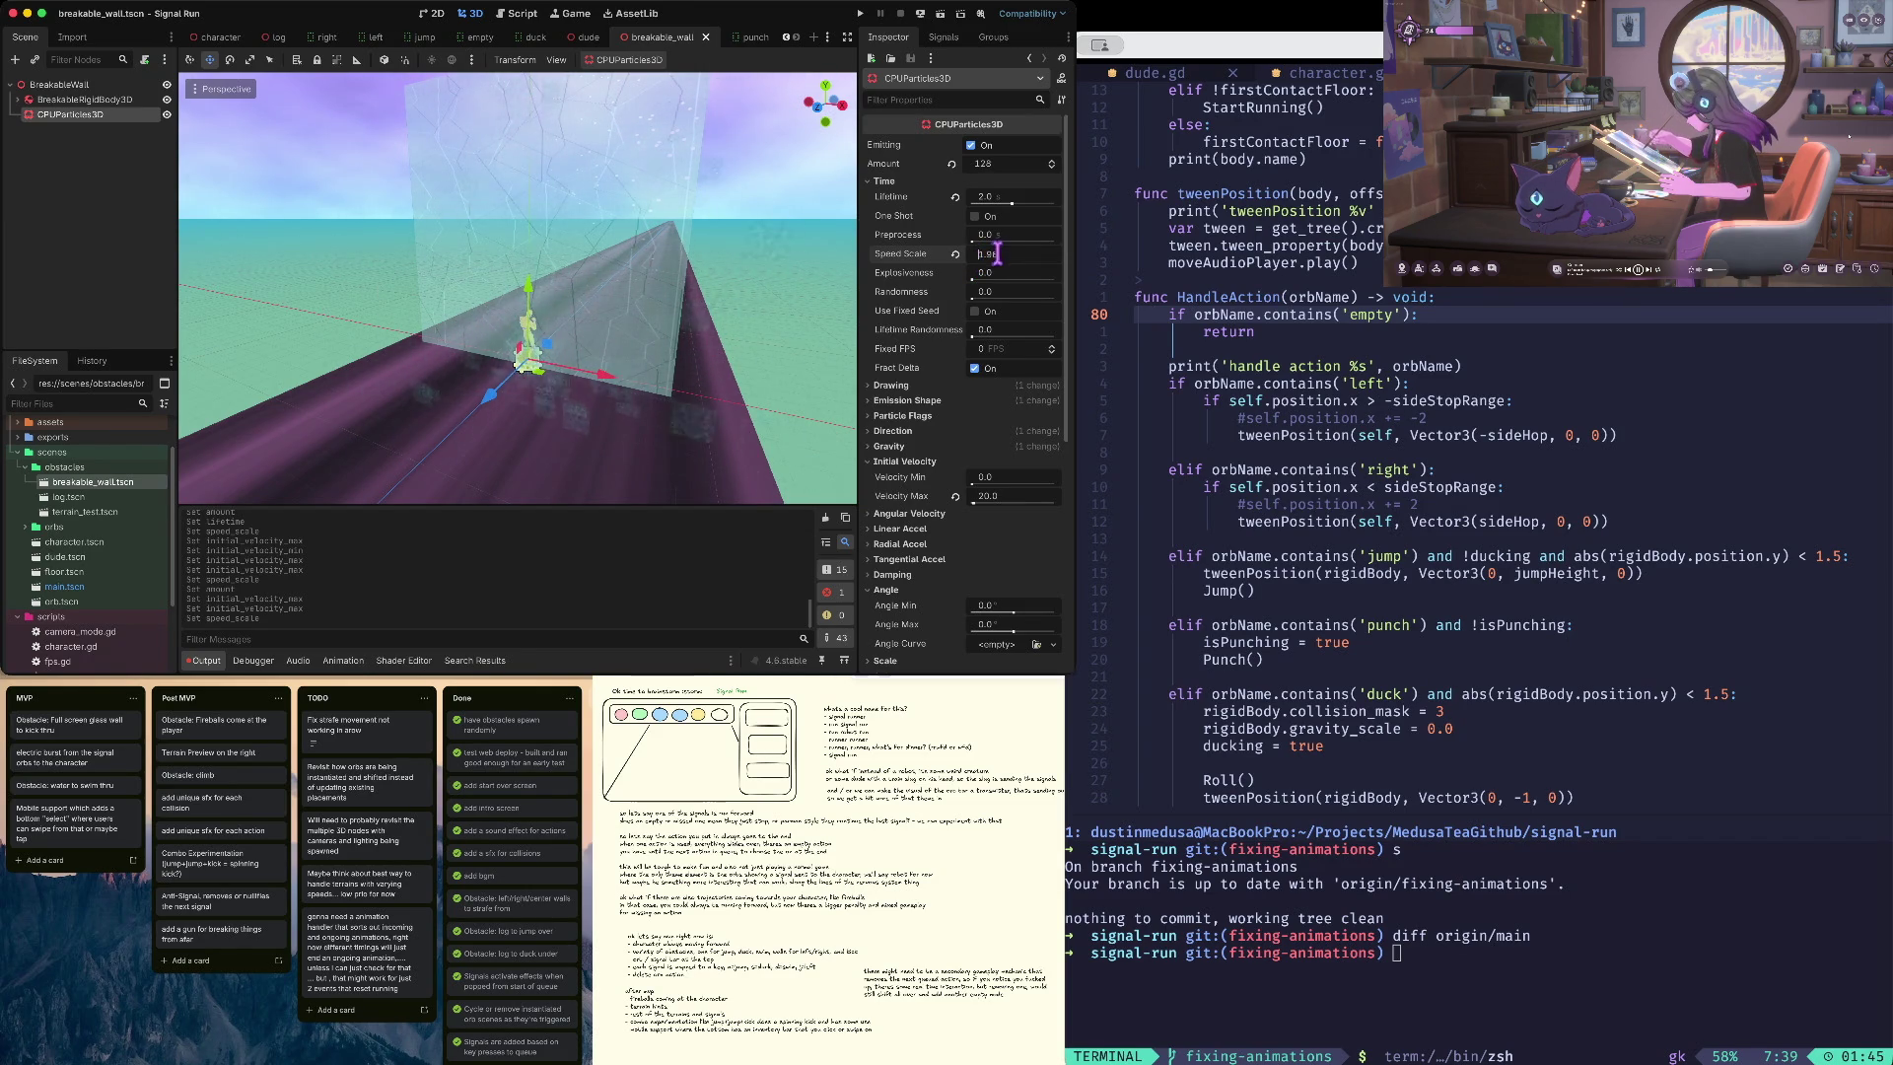
type("3")
key("Tab")
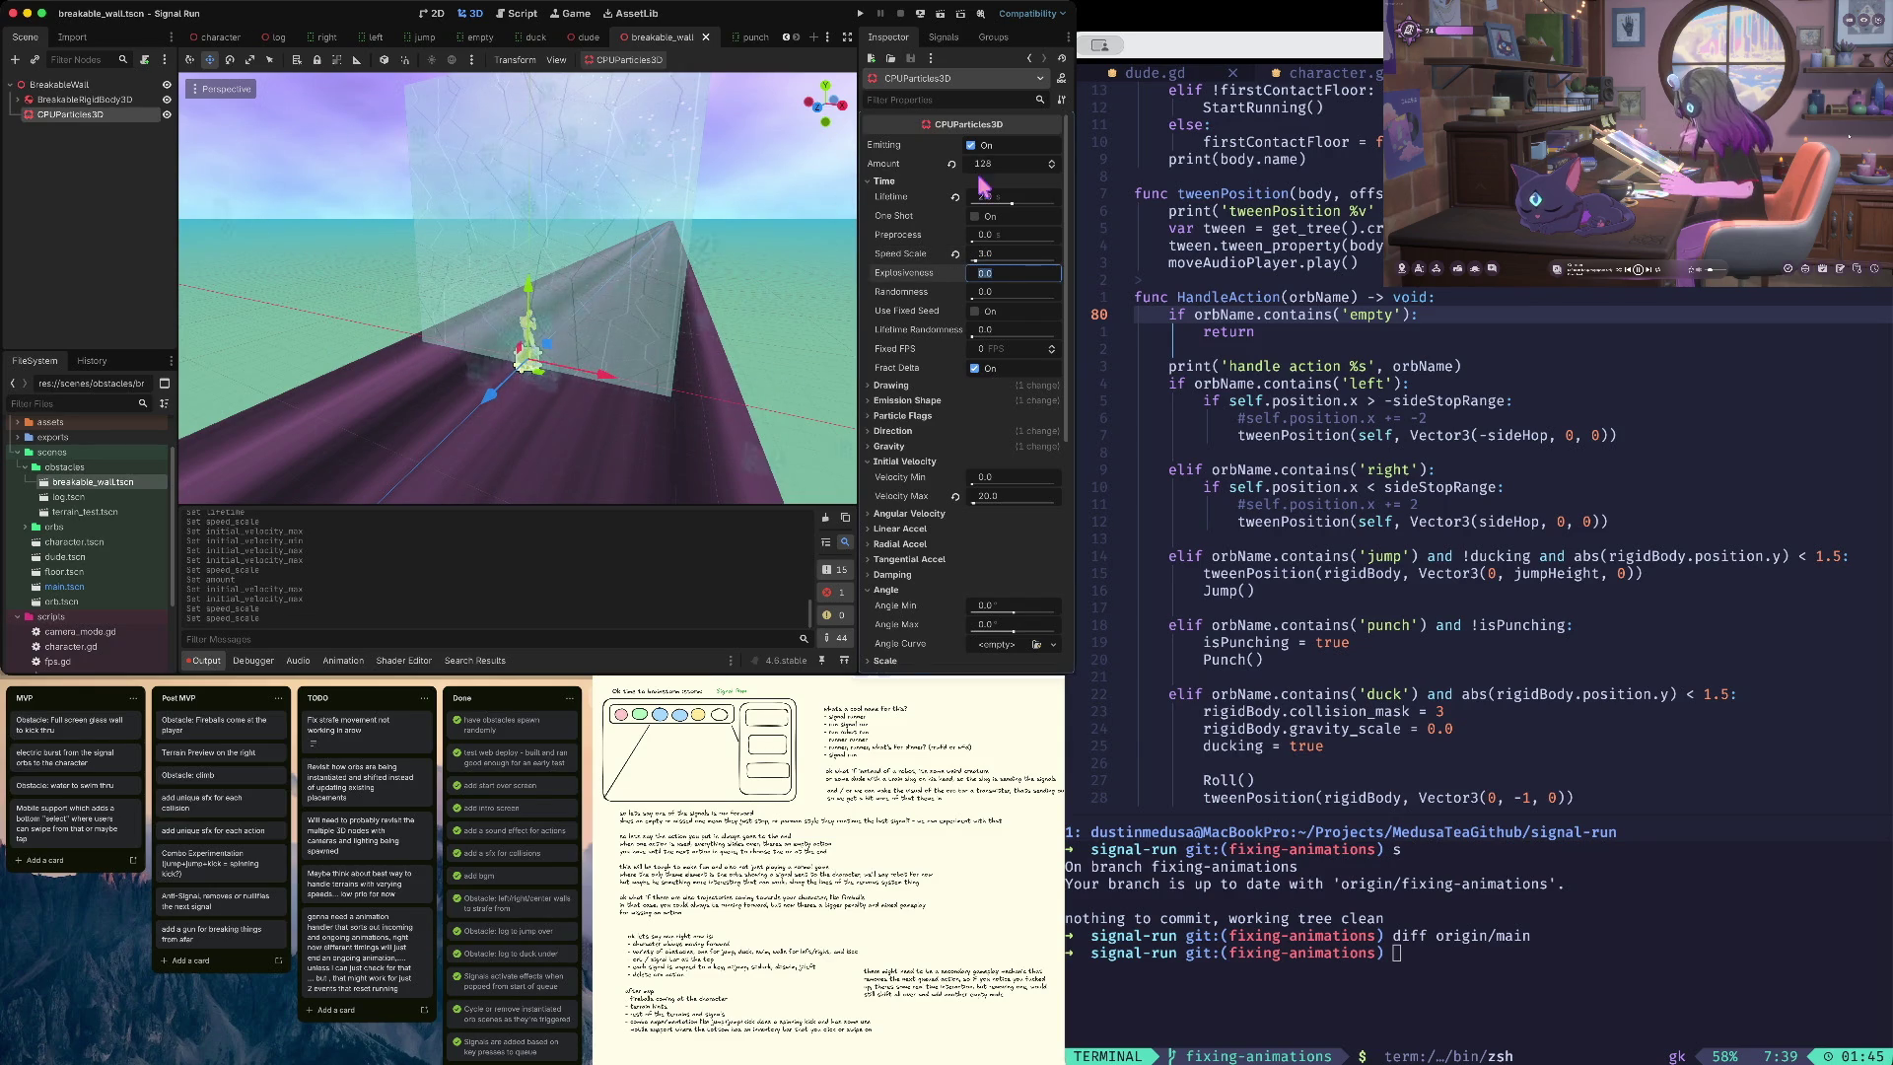
key("ctrl+s")
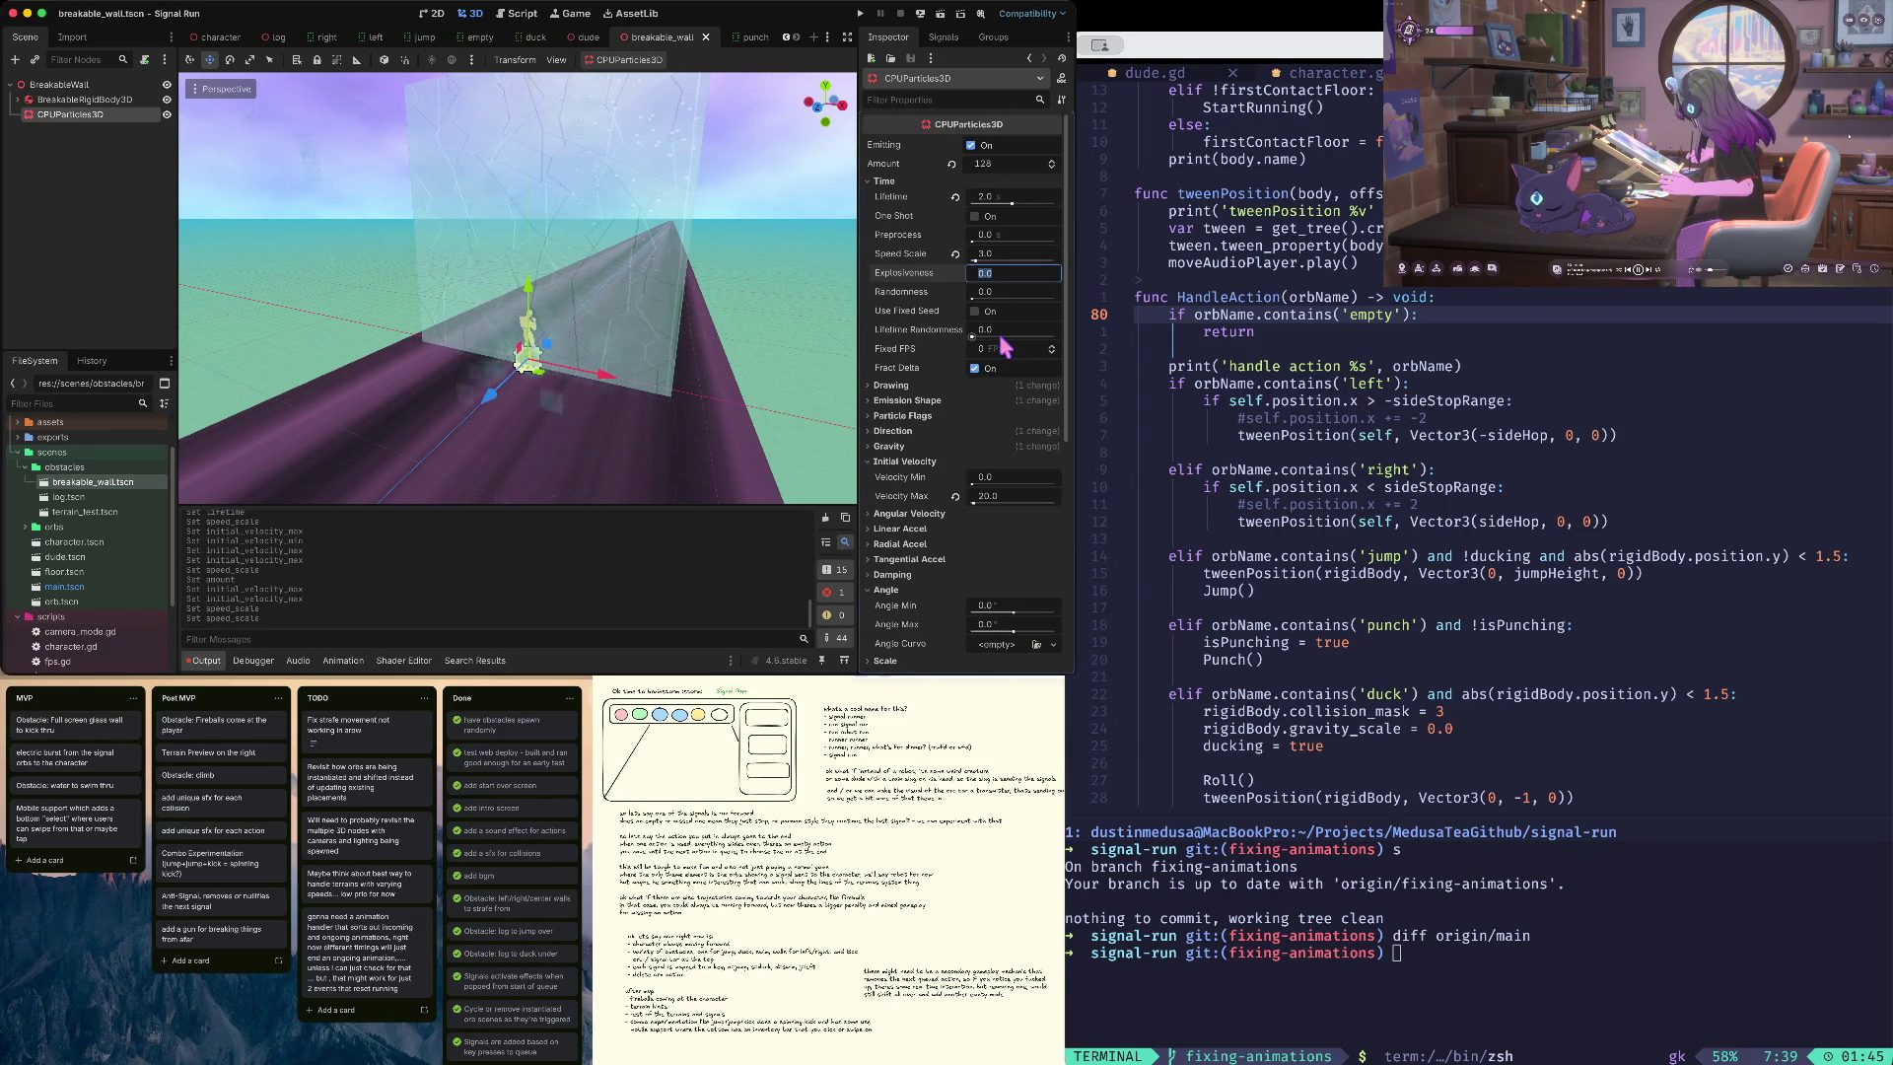
- Collapse the Time, Initial Velocity and Angle groups and reopen the Drawing group
left_click(886, 181)
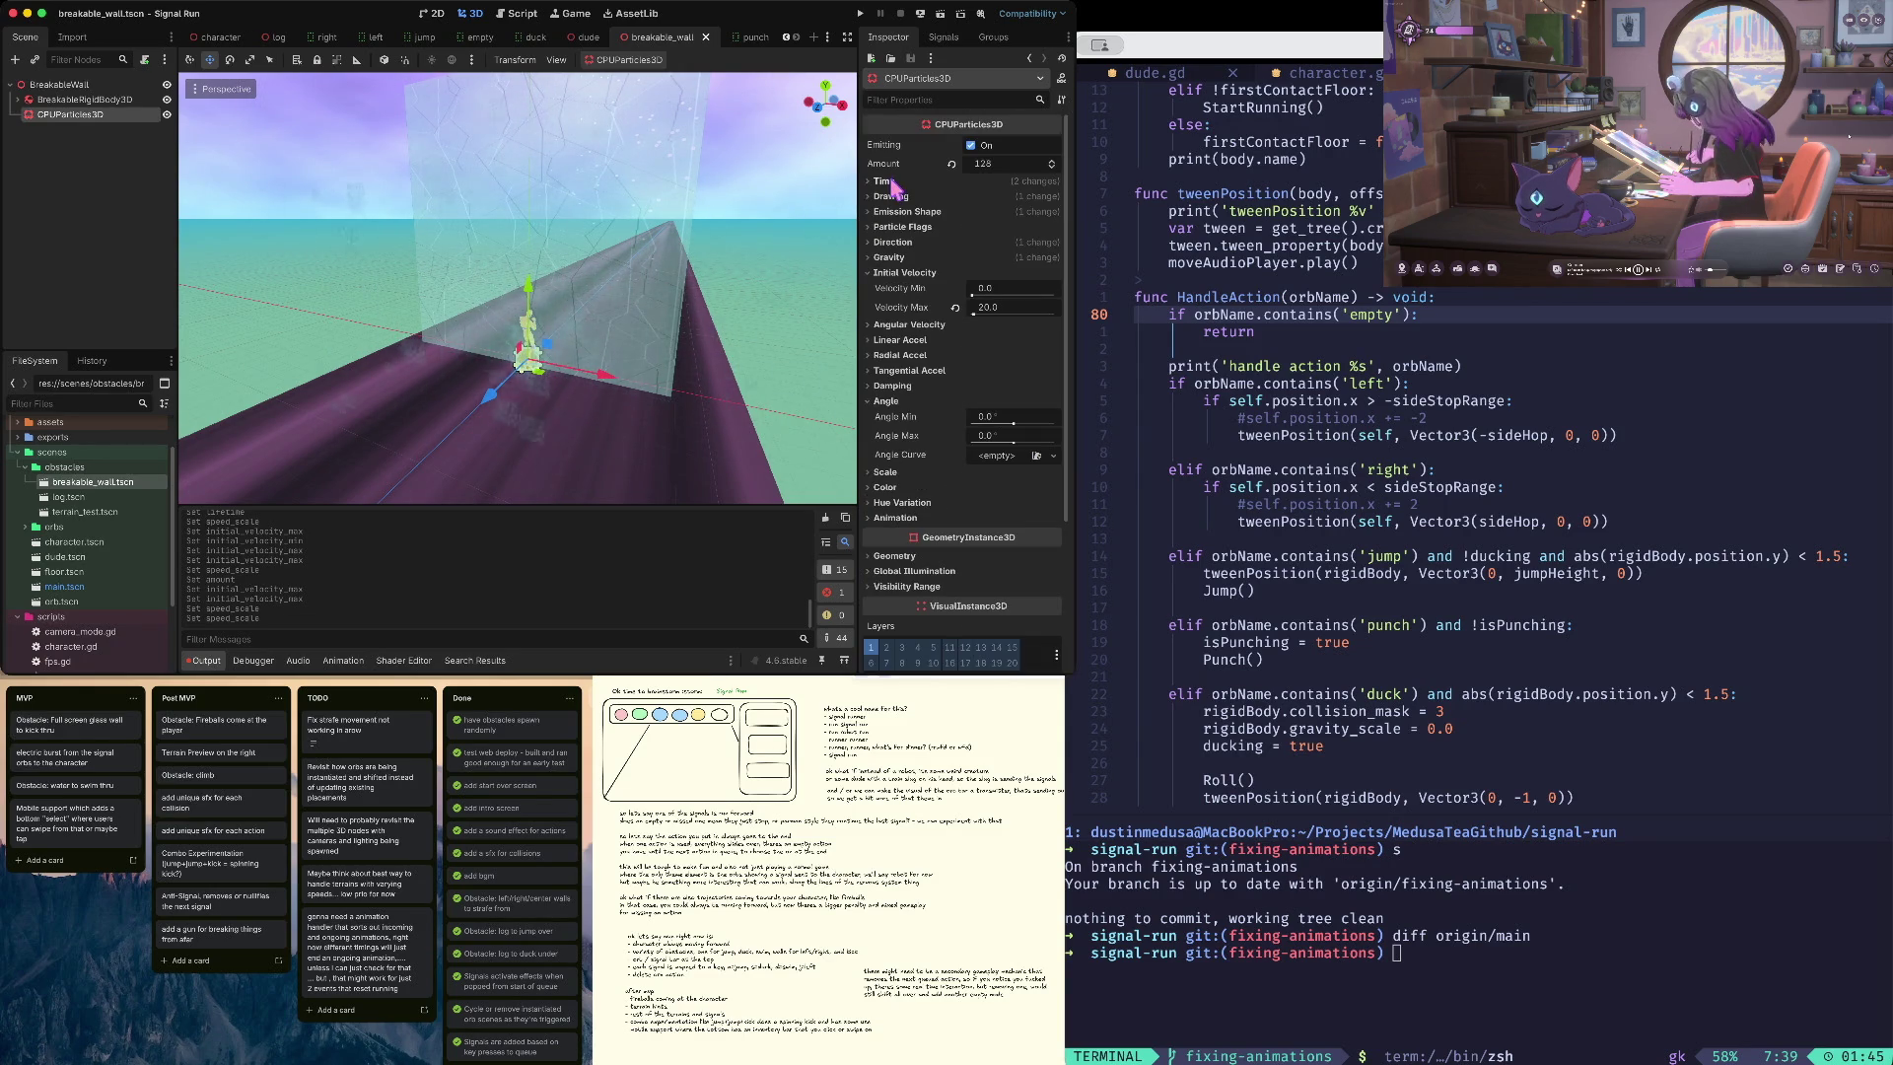
left_click(899, 273)
left_click(900, 365)
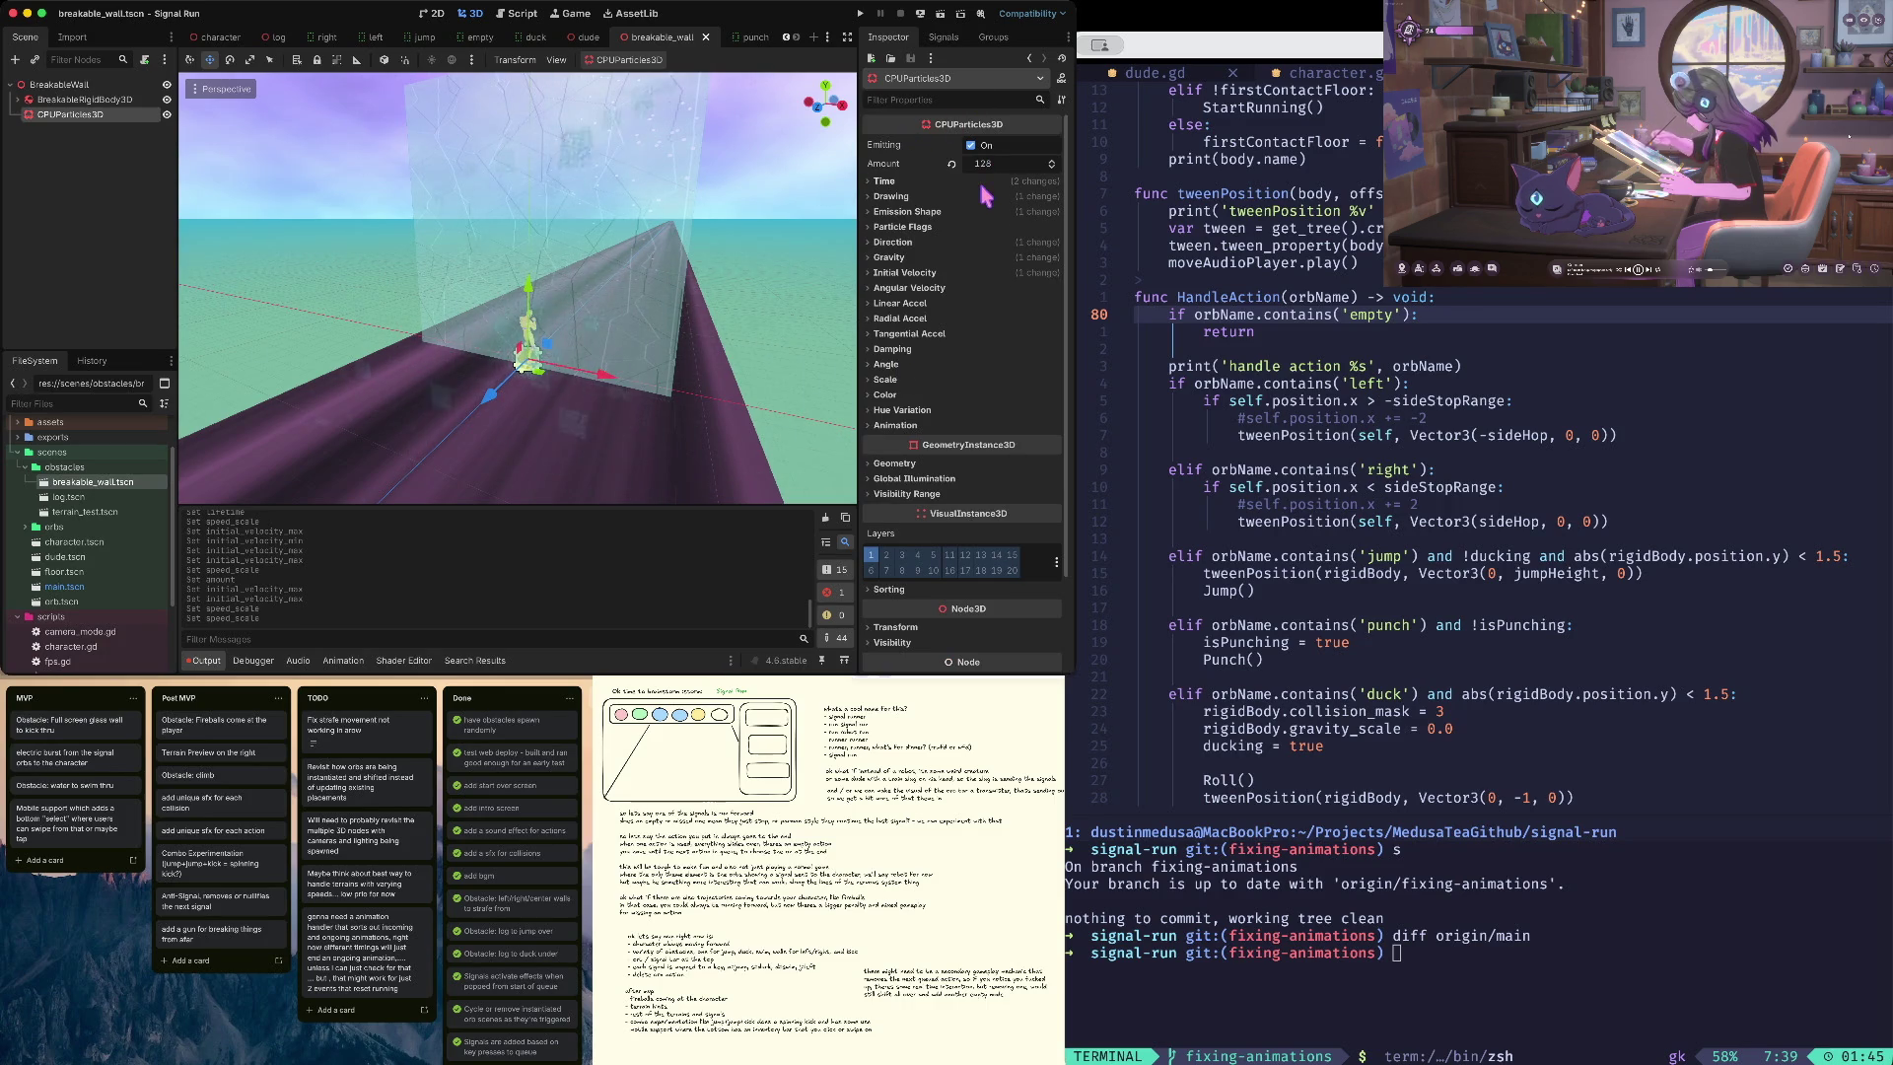
left_click(909, 195)
left_click(909, 195)
left_click(911, 196)
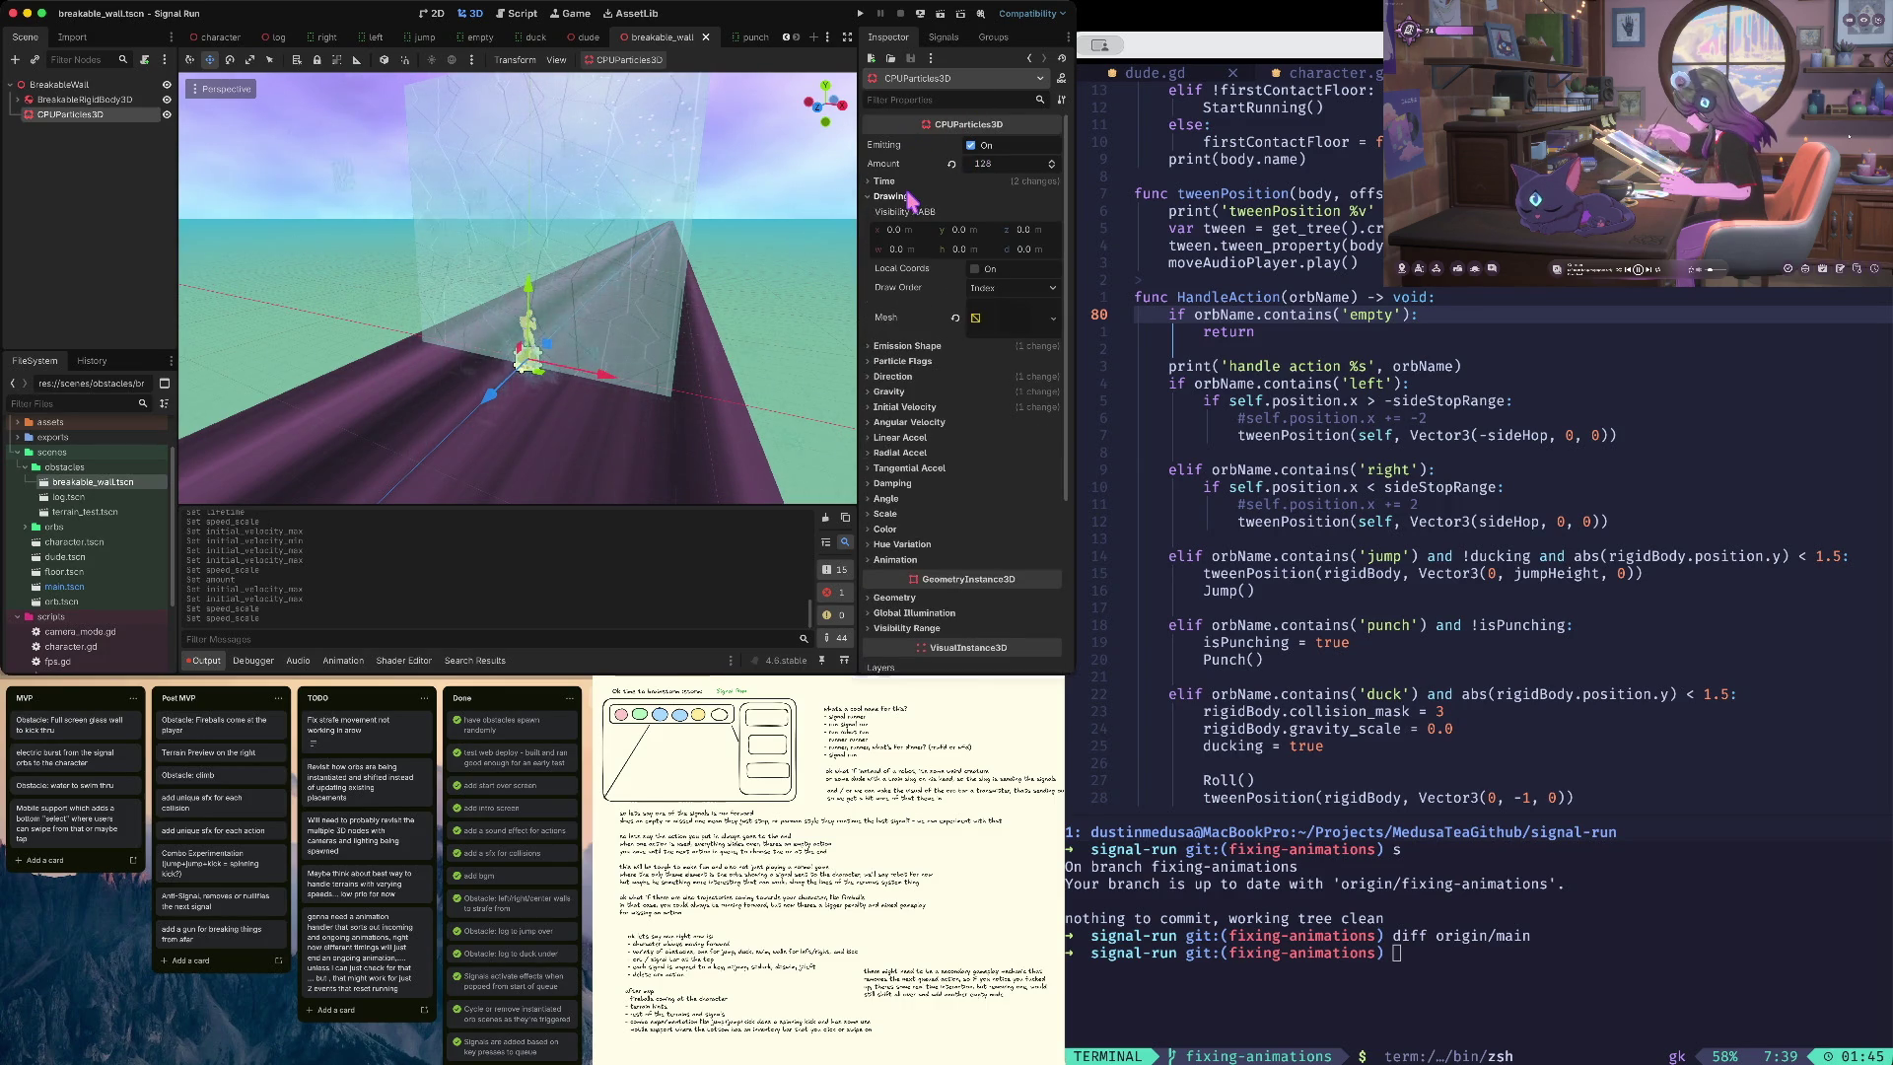
- Make the particle PlaneMesh size 3 × 3 and save the scene
left_click(1011, 318)
scroll(1015, 325, "down", 2)
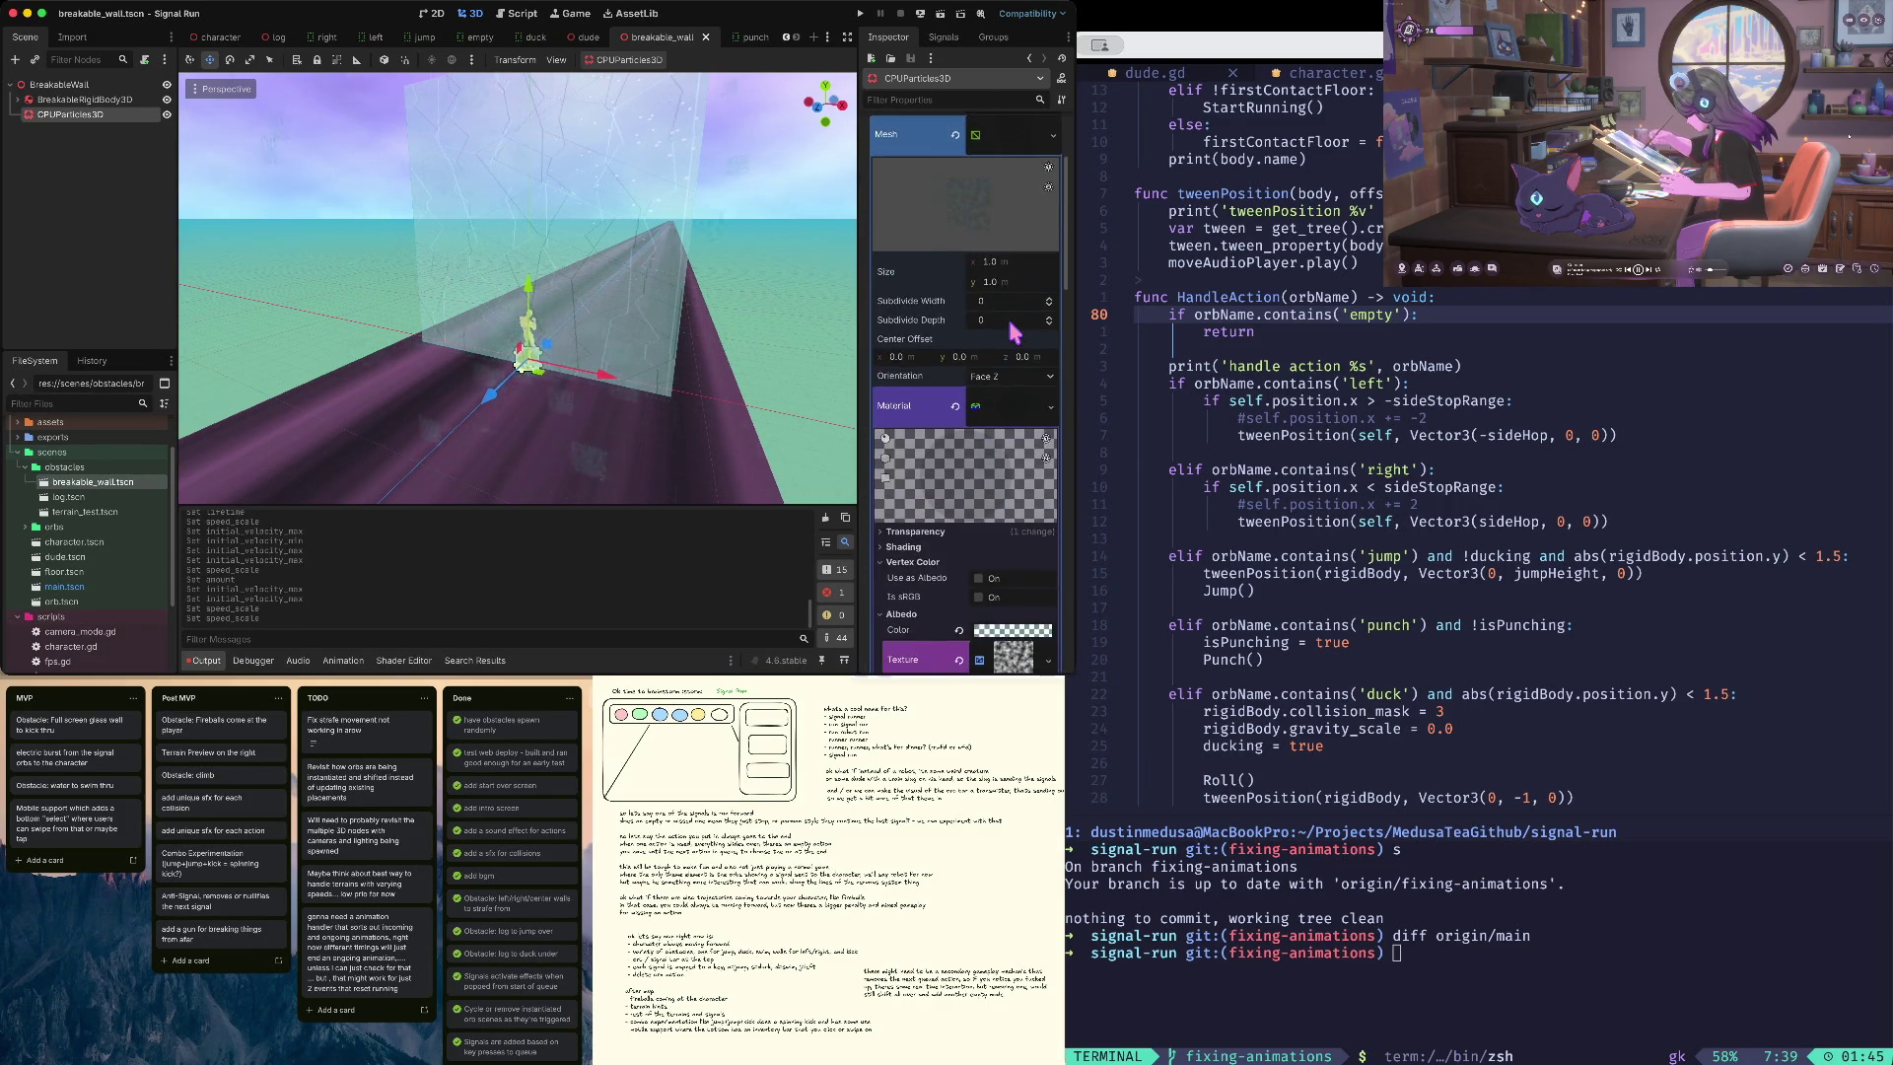
left_click(1016, 373)
type("3")
key("Tab")
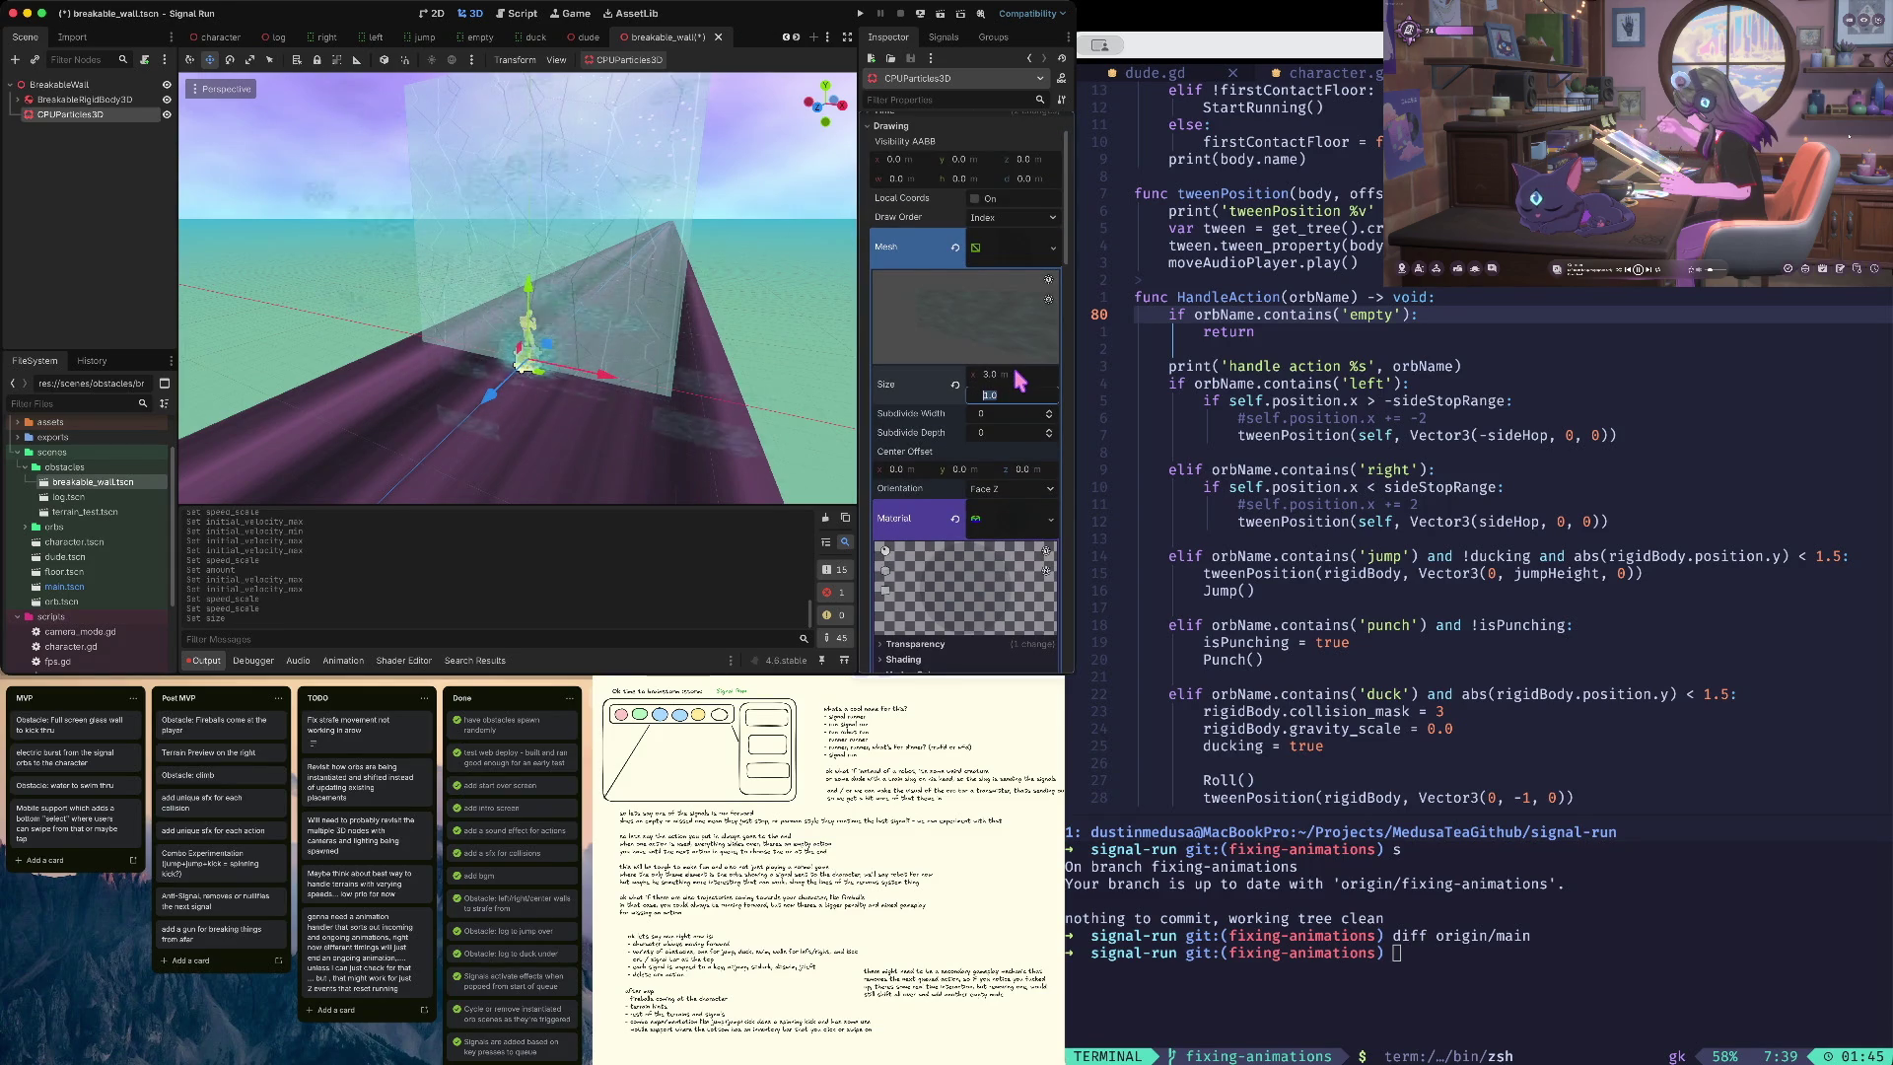
type("3")
key("Tab")
key("ctrl+s")
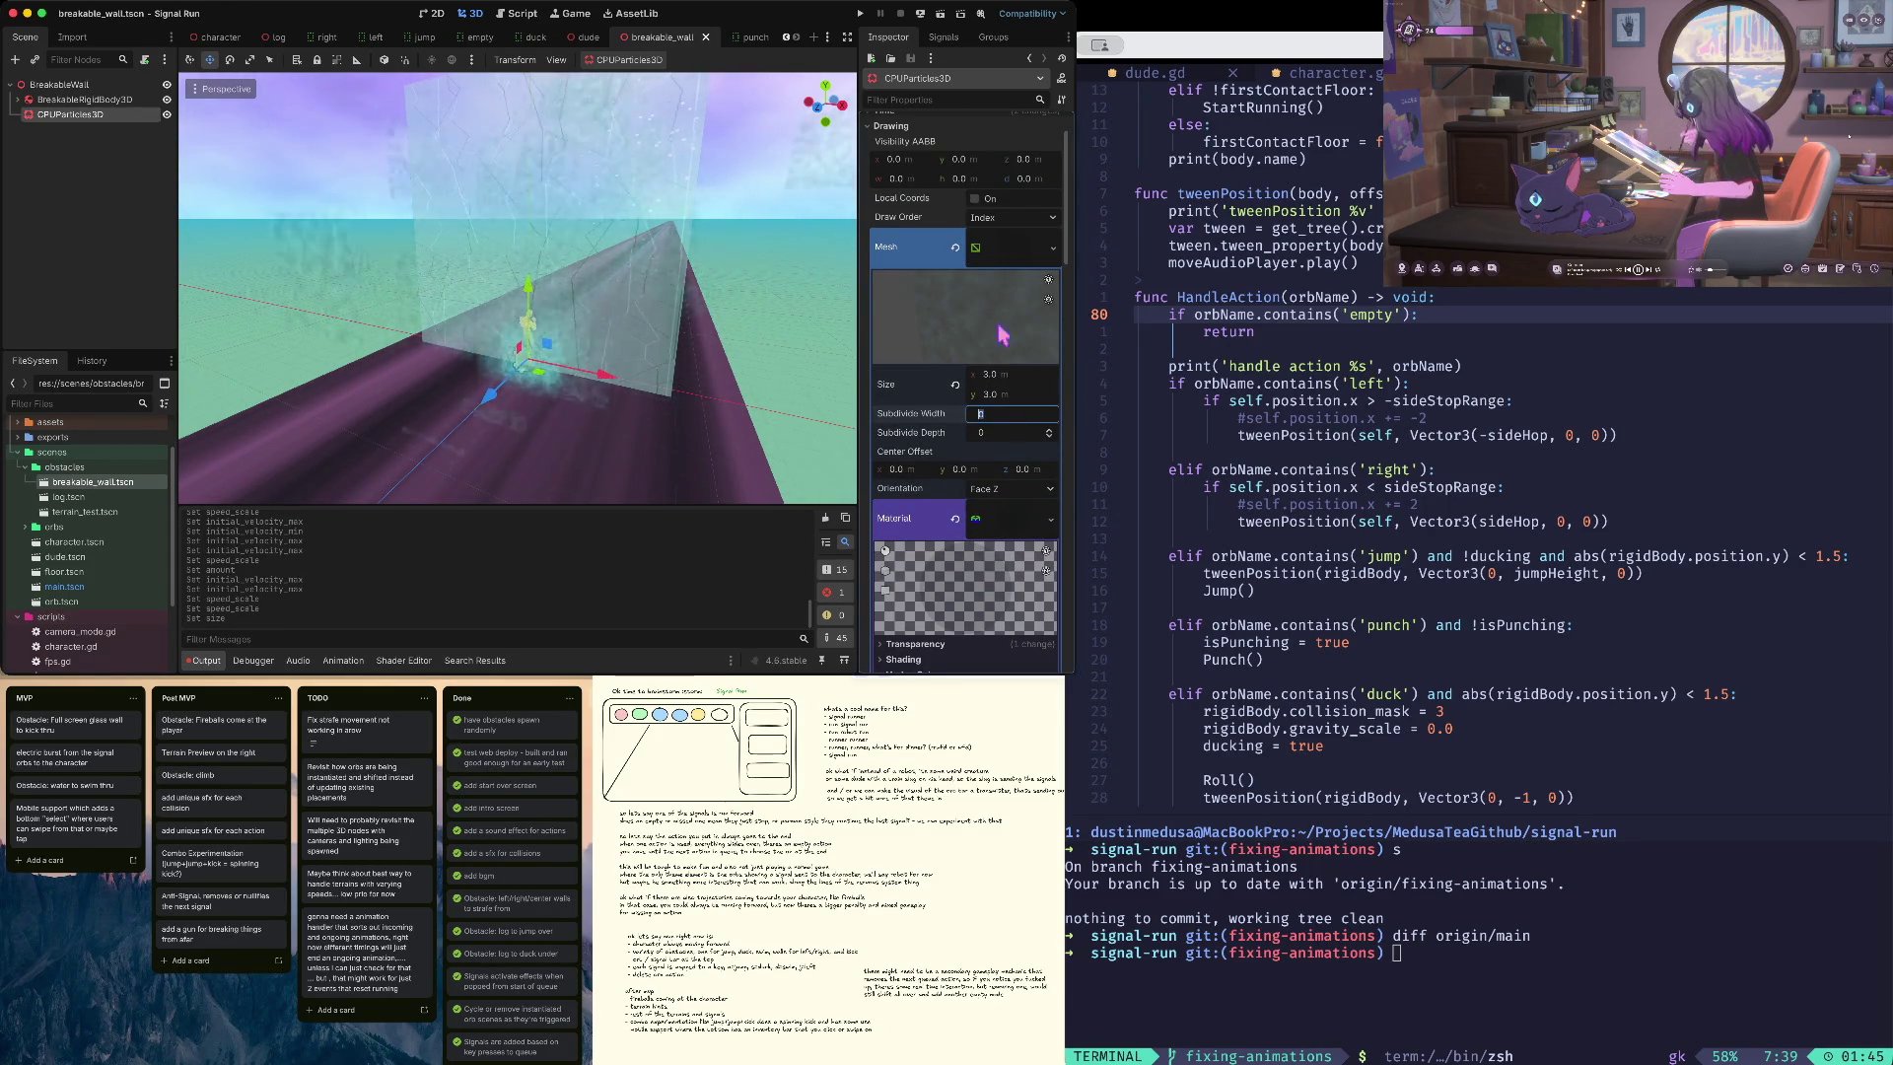
- Set the particle lifetime to 1.0 and speed scale back to 1.0, save, and run the game
scroll(1001, 169, "up", 2)
left_click(1003, 181)
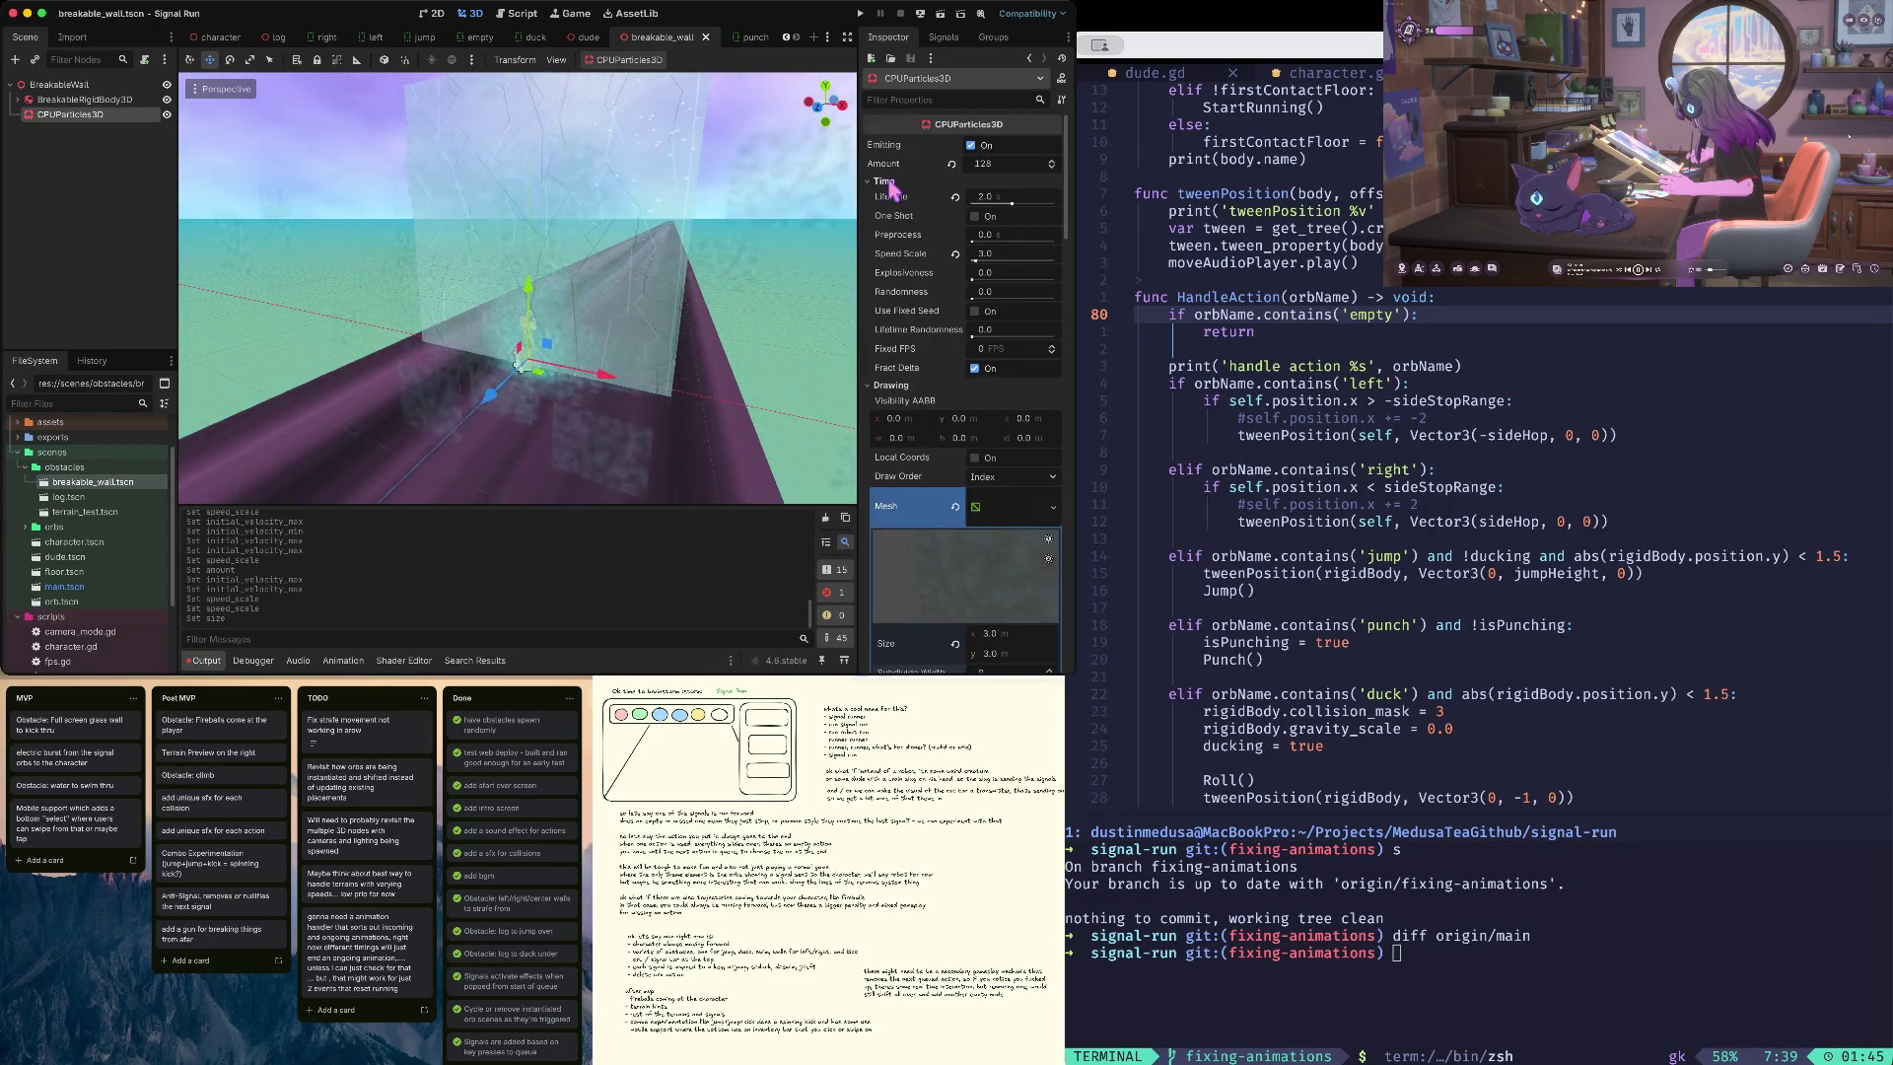
left_click_drag(1008, 204, 1021, 210)
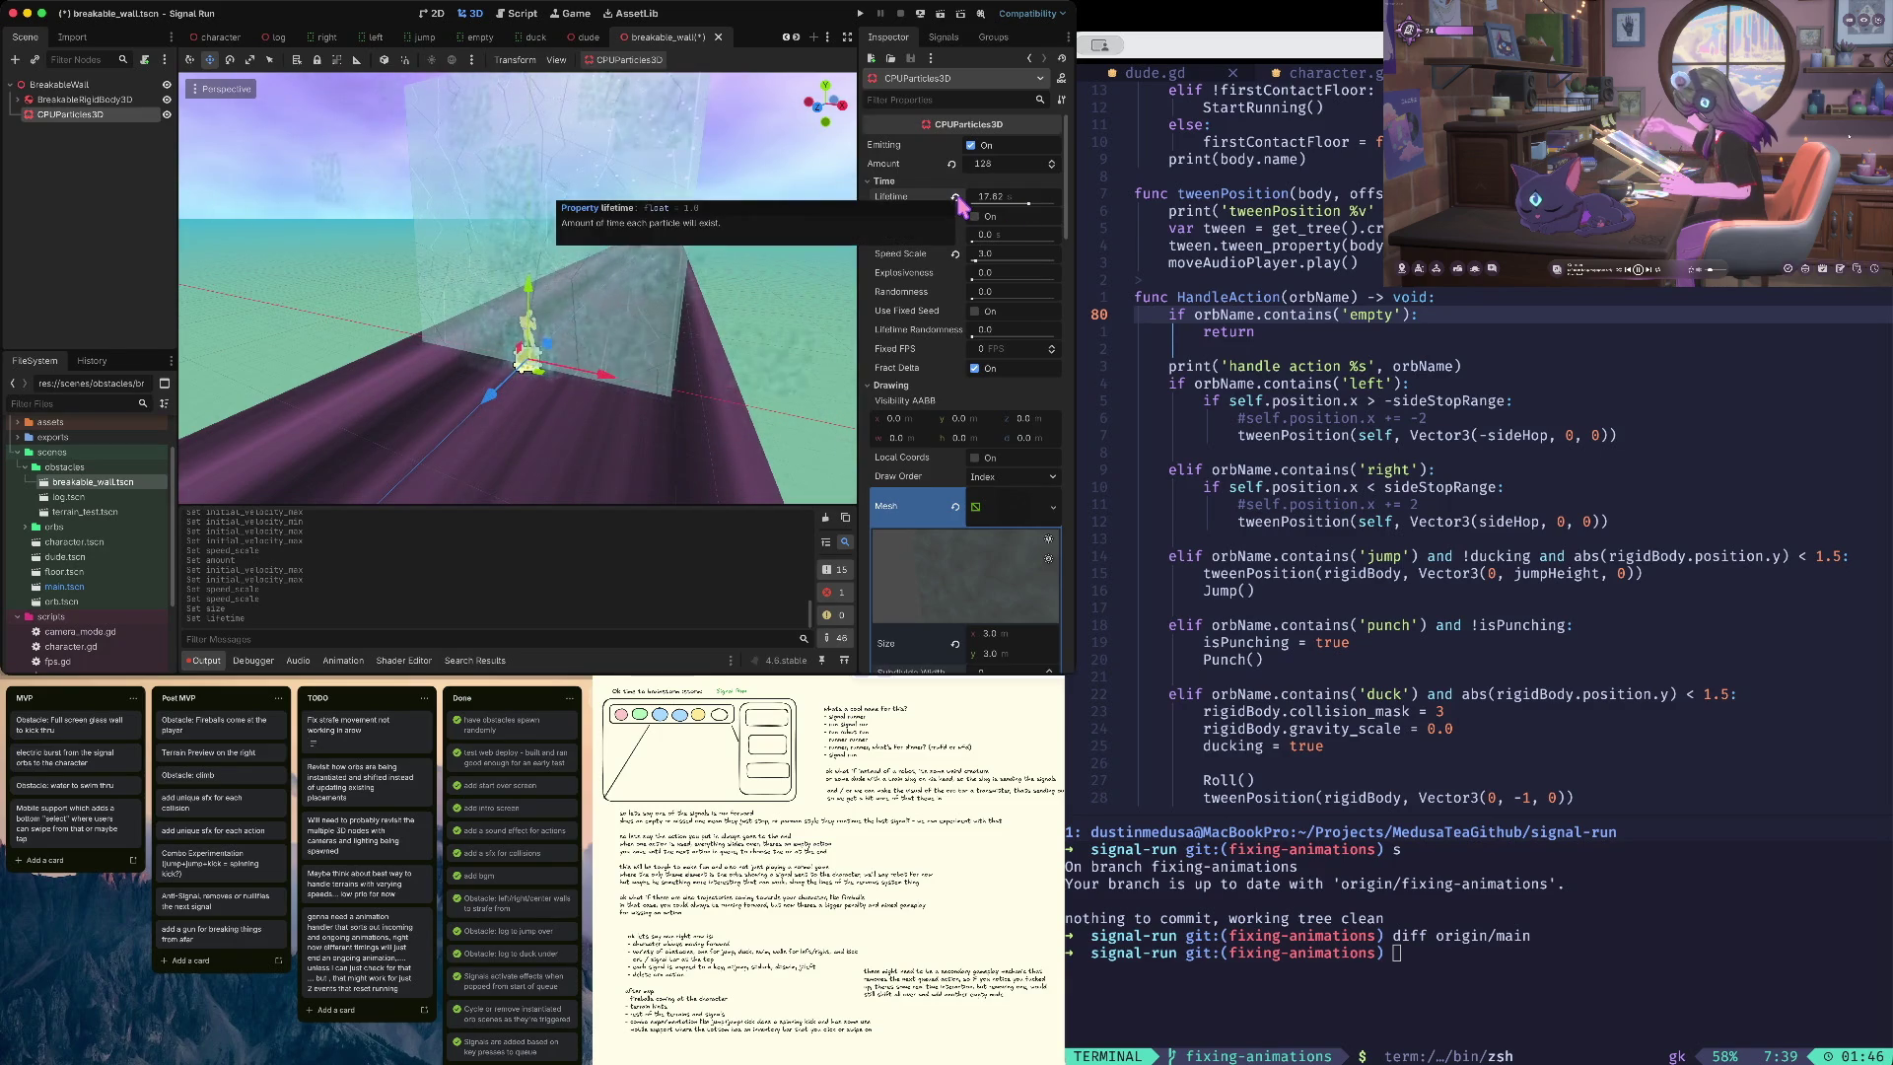
left_click(996, 254)
type("1")
key("Tab")
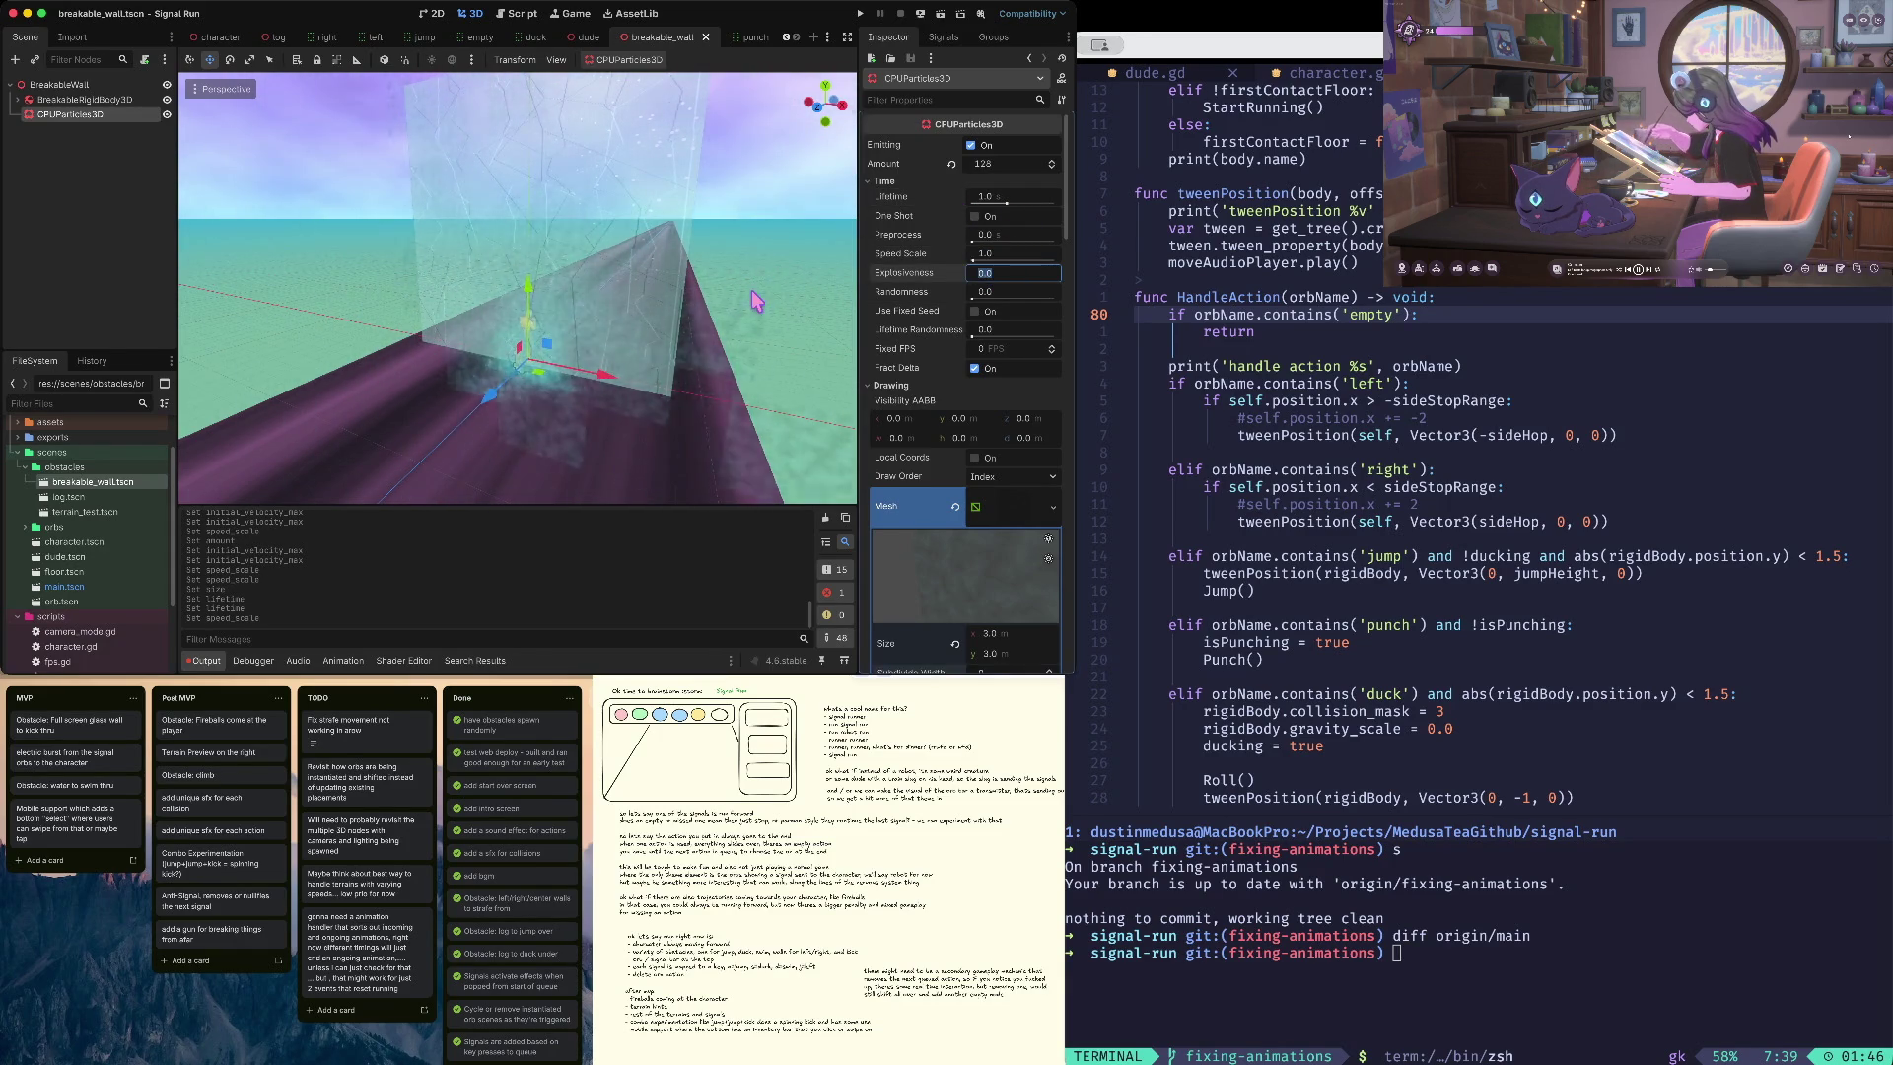
key("ctrl+s")
scroll(749, 294, "left", 10)
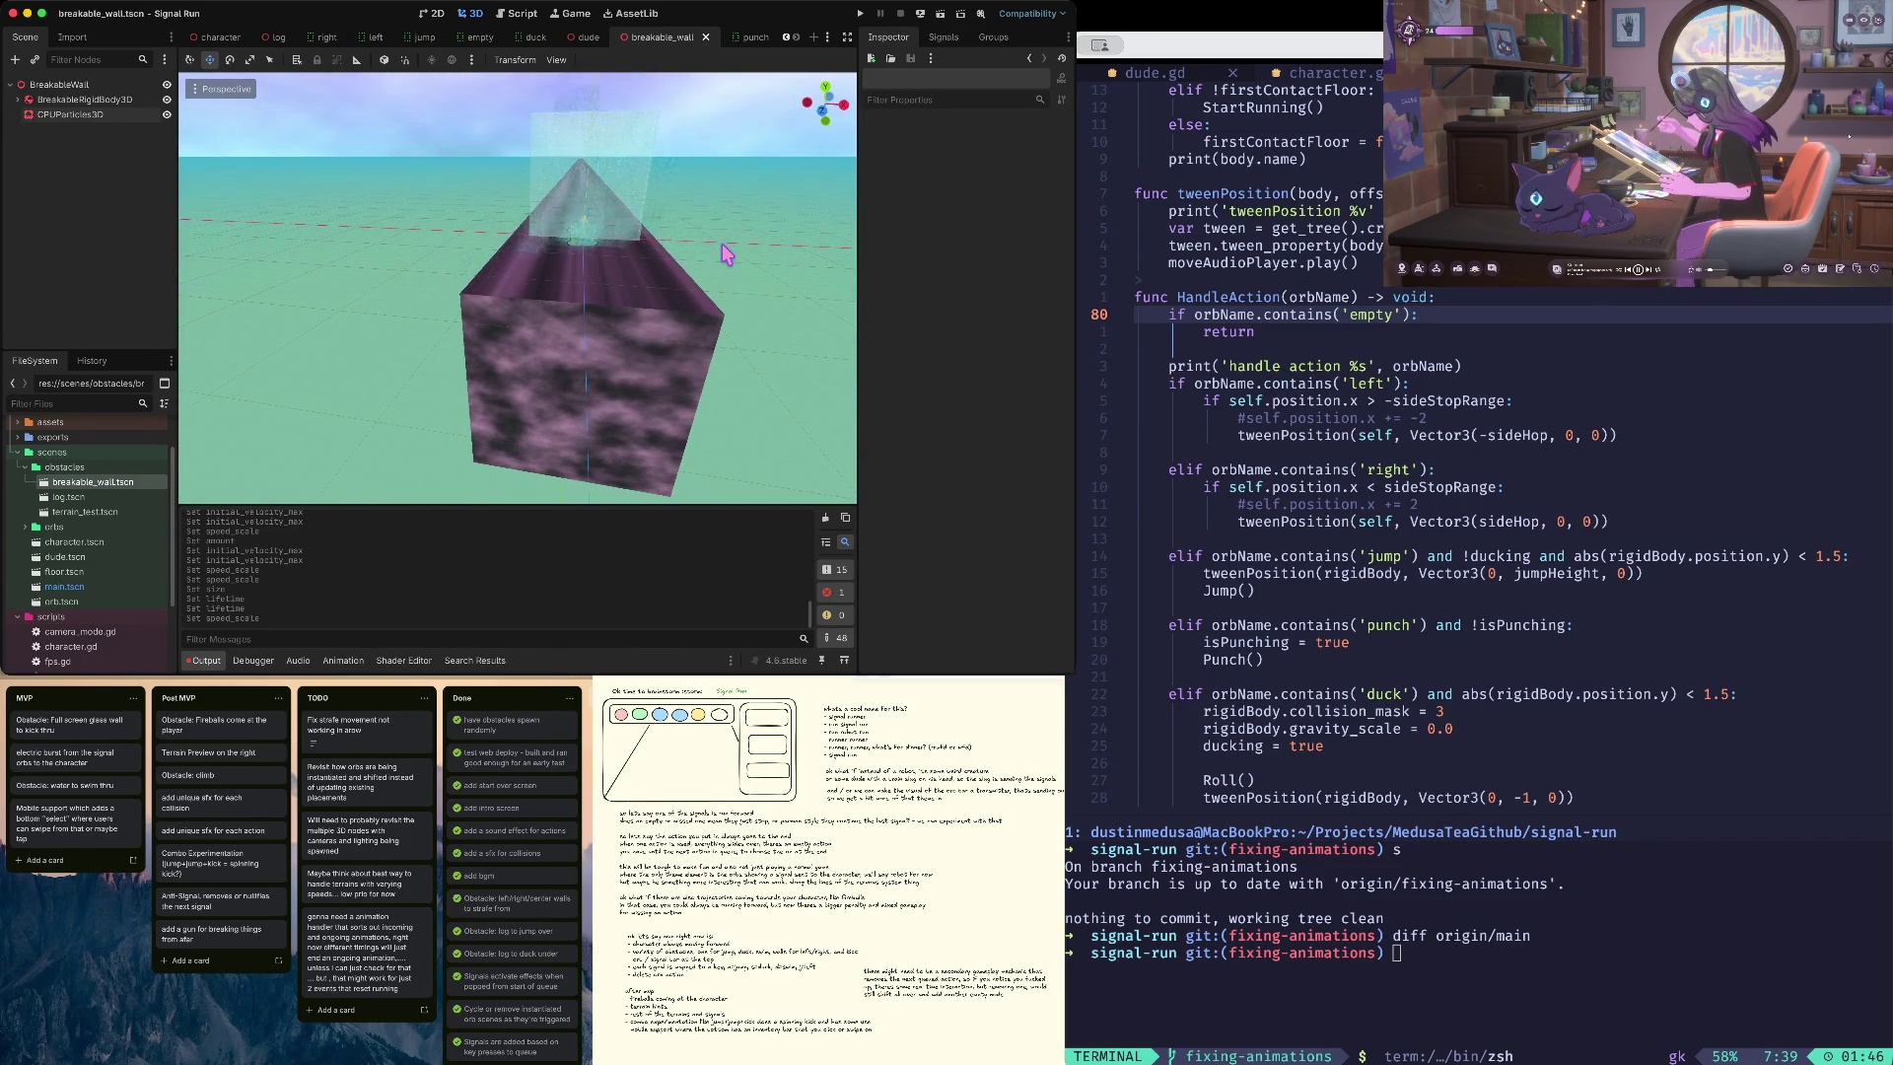
key("super+b")
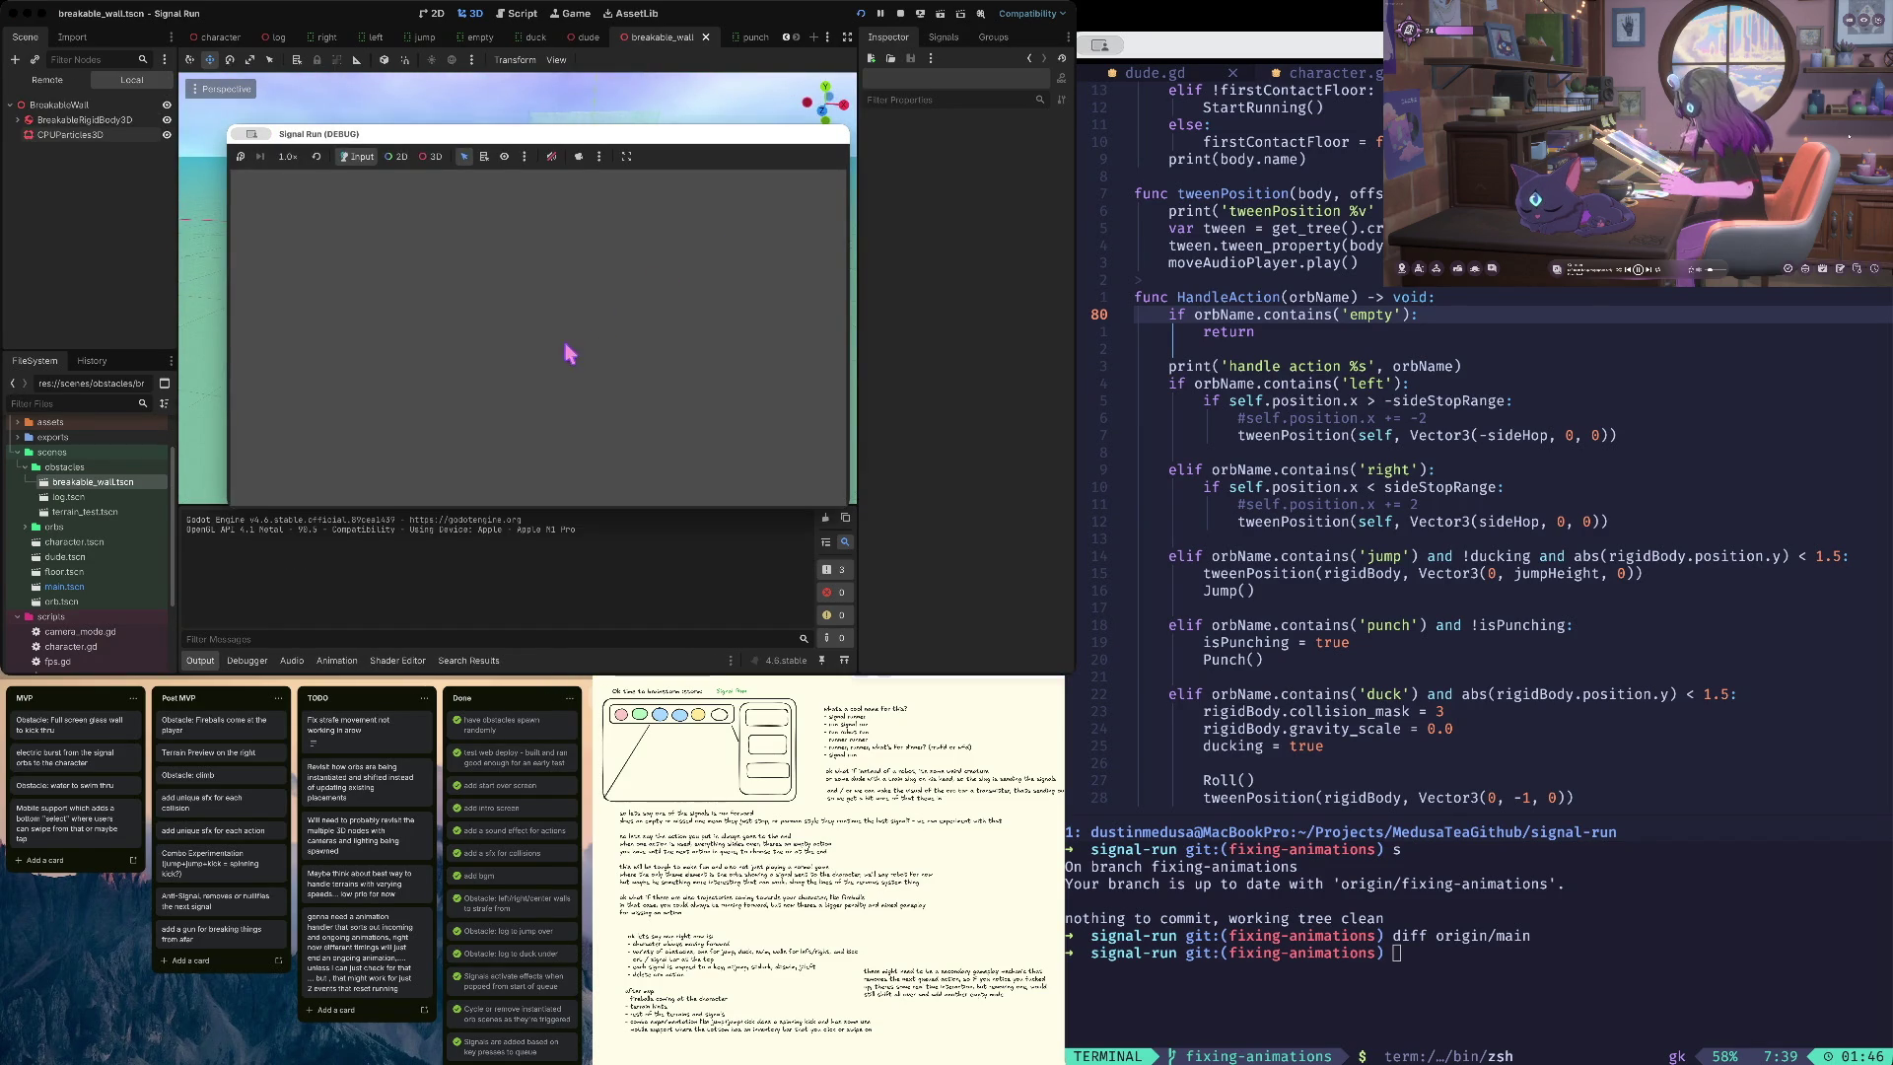
left_click_drag(597, 134, 604, 85)
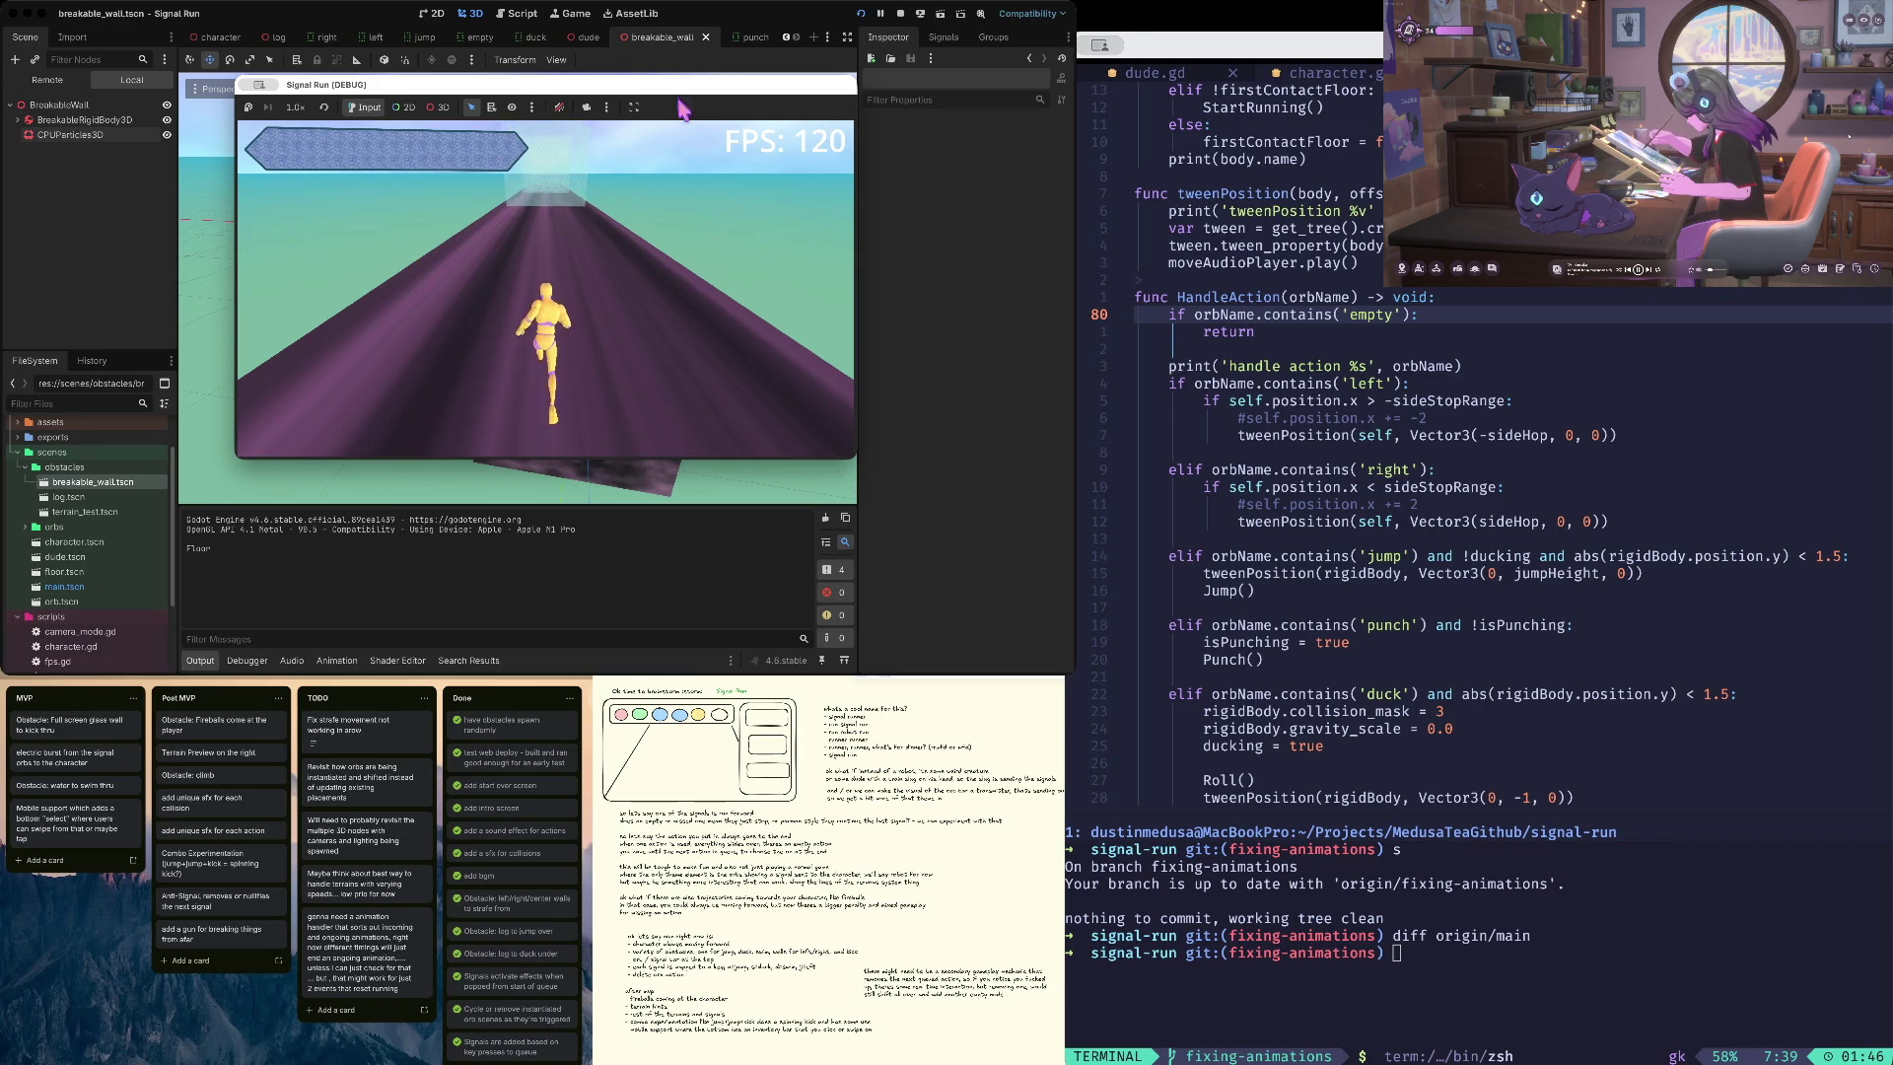
left_click(901, 14)
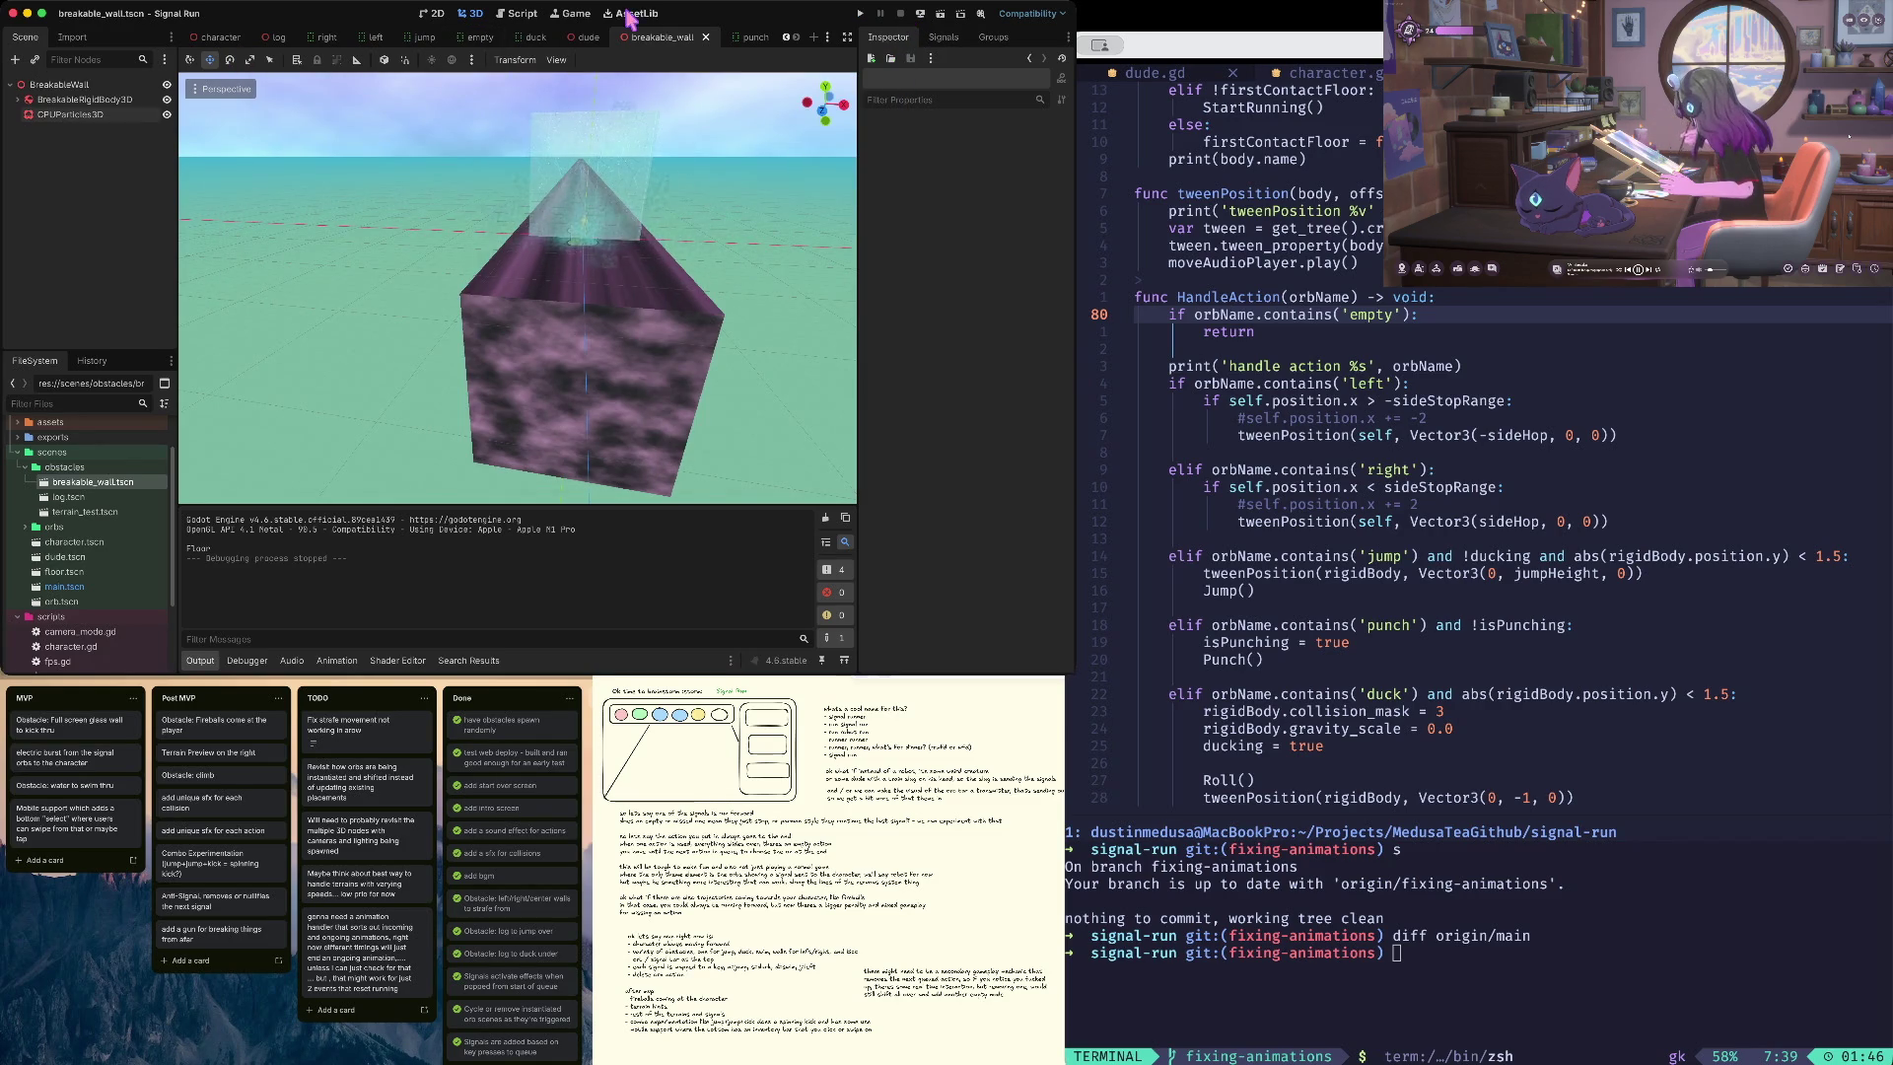
left_click(54, 116)
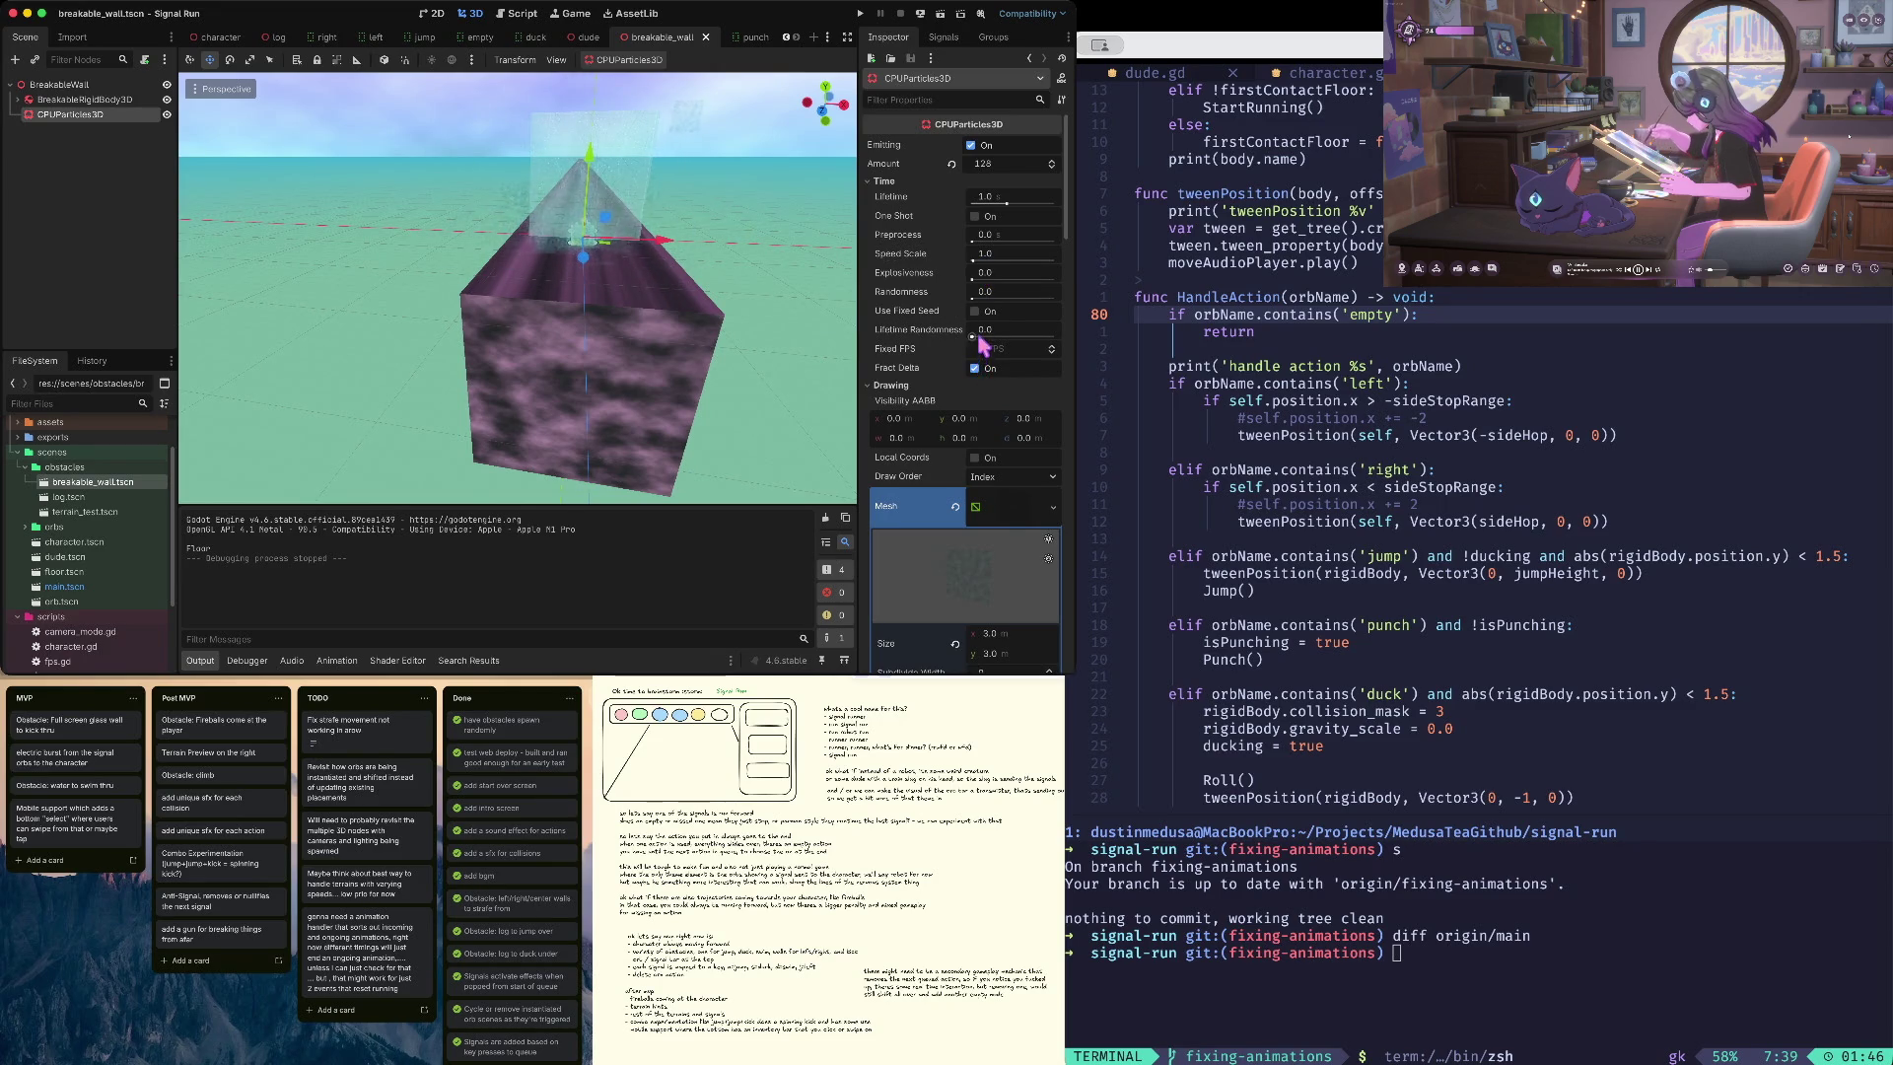
- Lower the albedo noise frequency to 0.0088 and change the noise type to Cellular
scroll(981, 375, "down", 6)
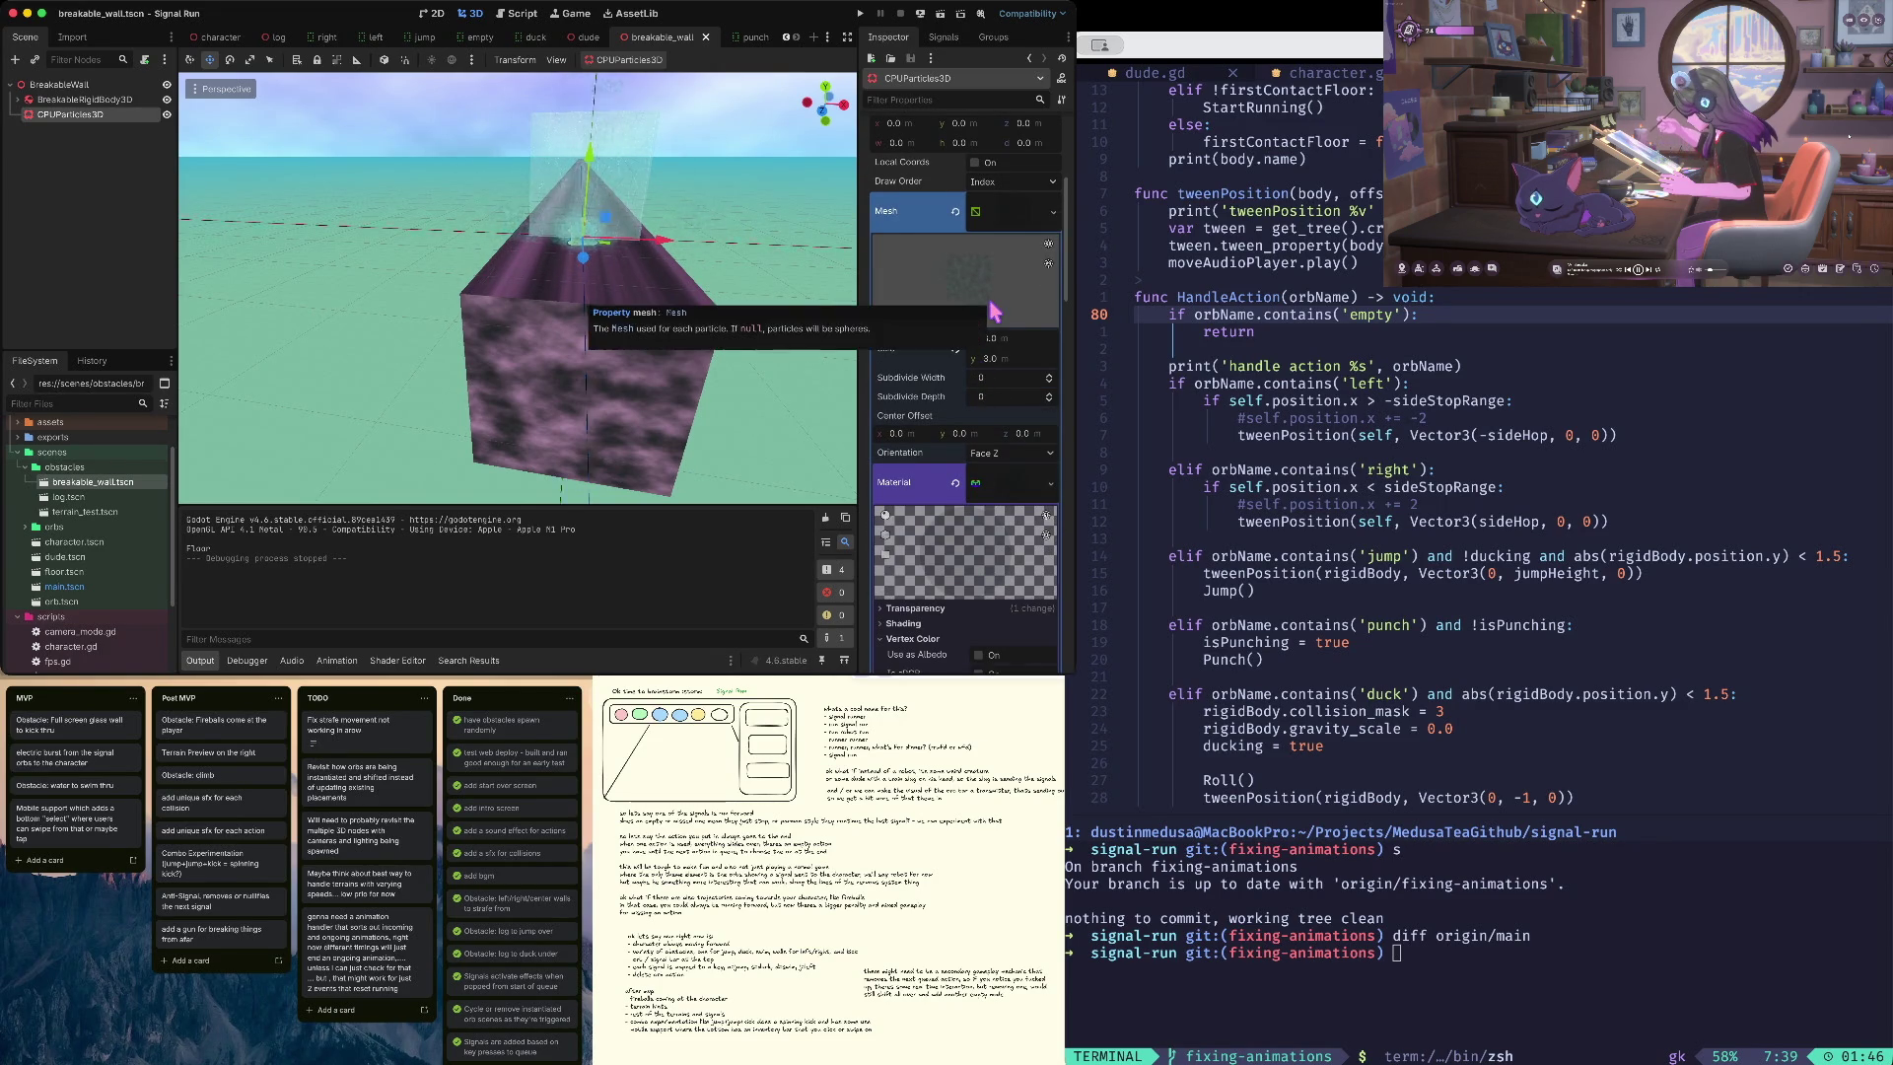
scroll(1000, 256, "down", 2)
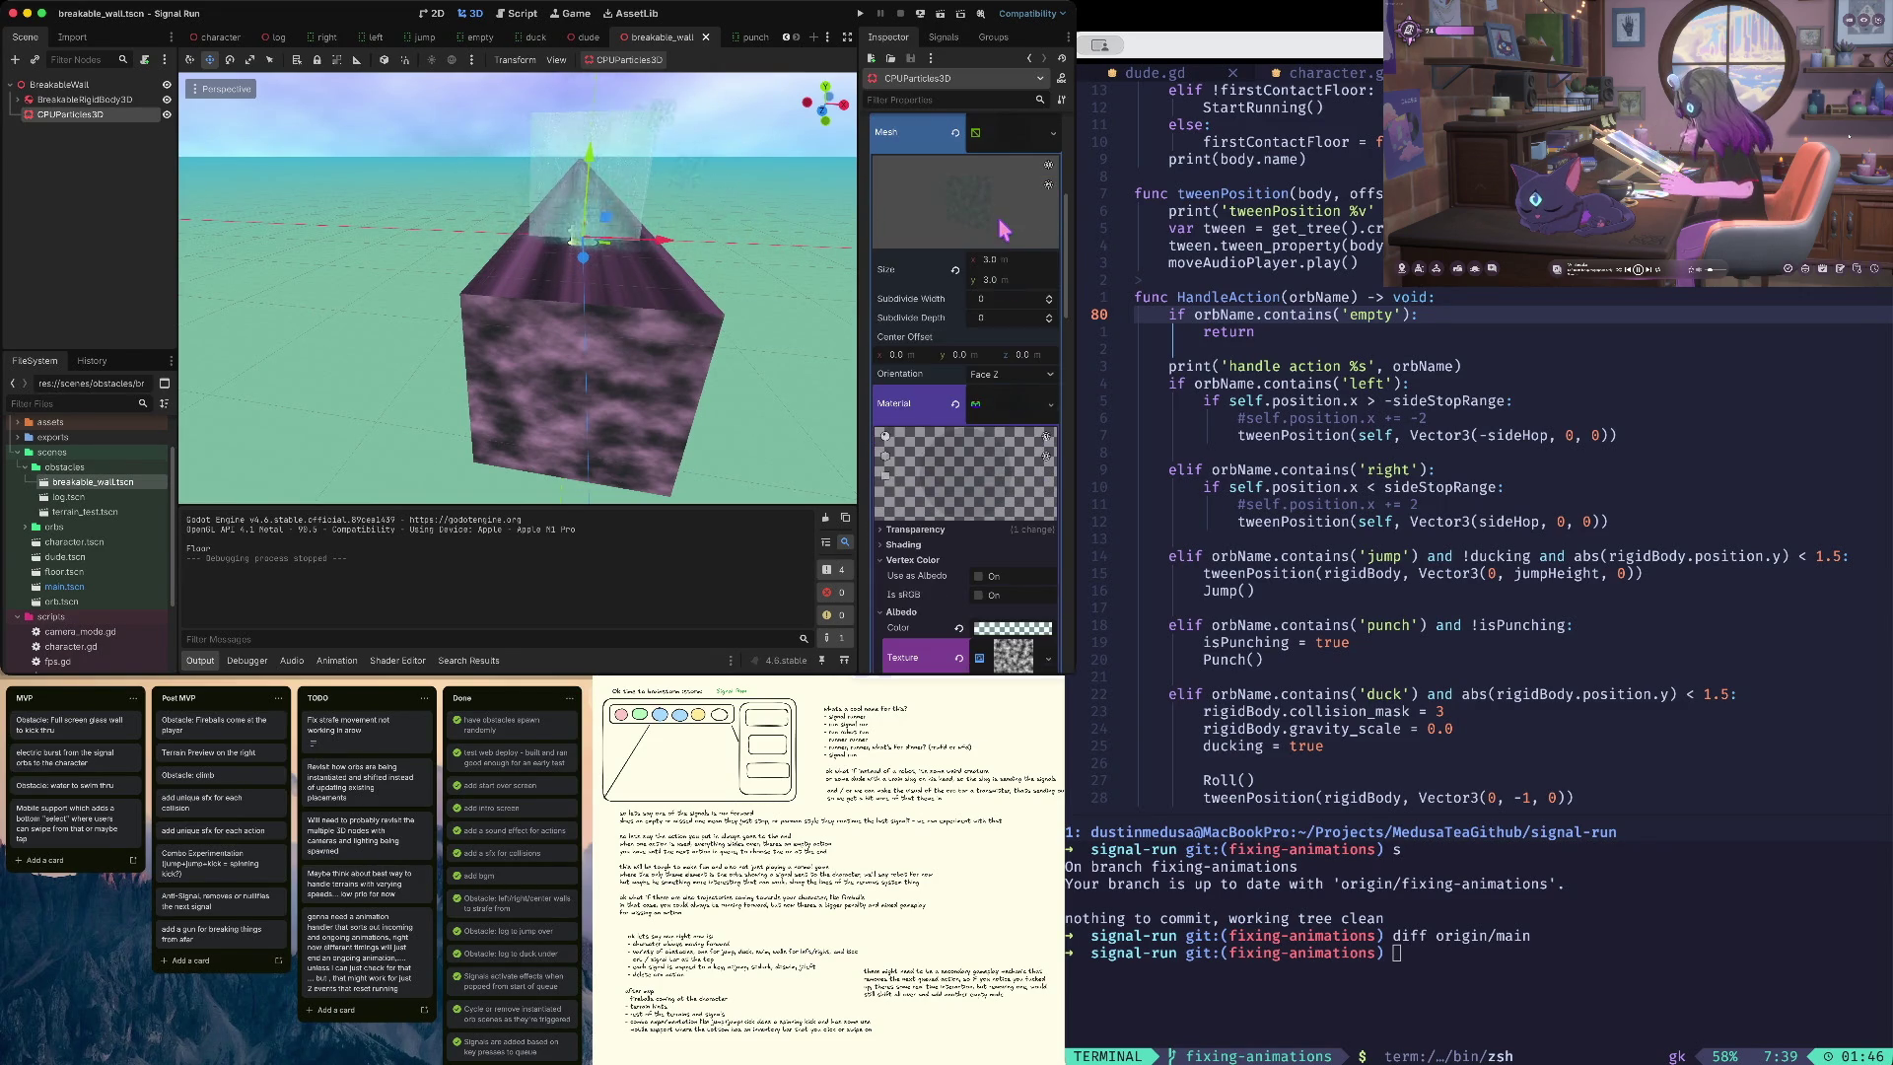
scroll(1004, 235, "down", 5)
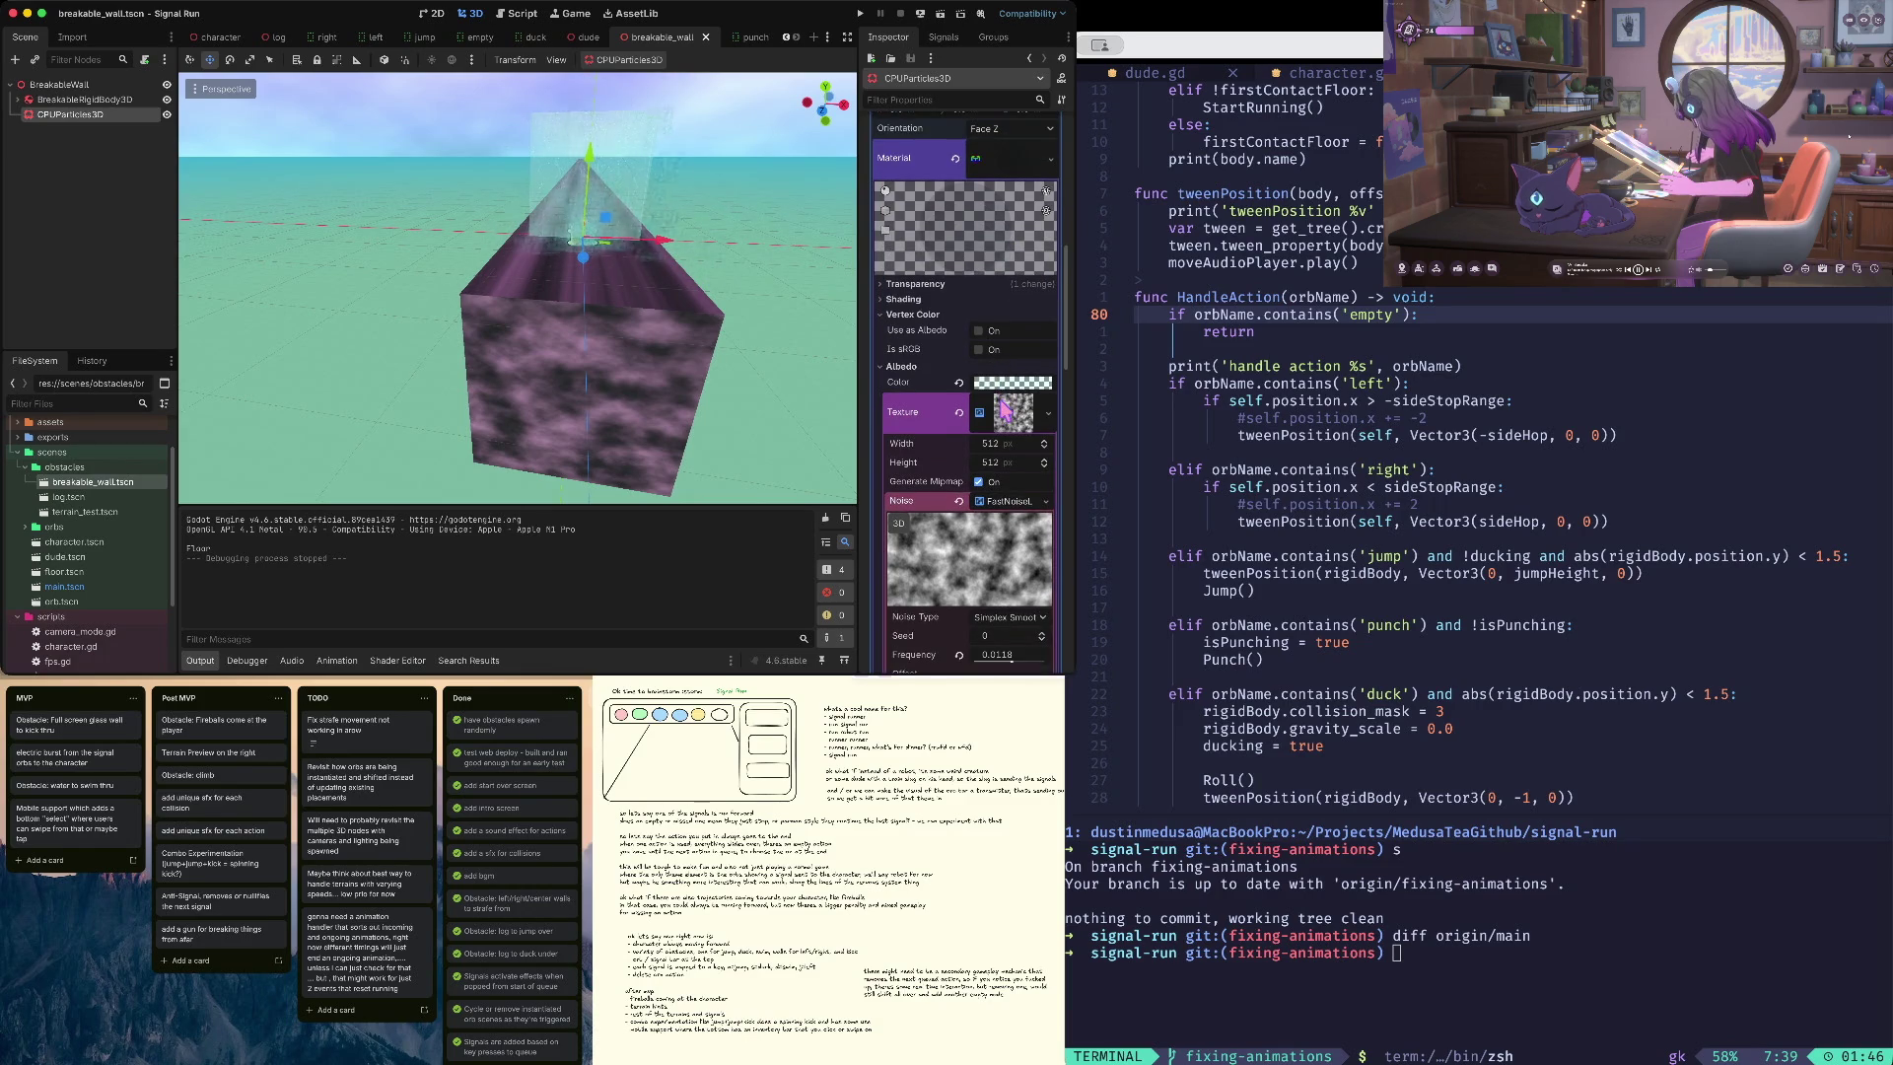
scroll(1004, 408, "down", 2)
scroll(1006, 375, "down", 2)
key("BackSpace")
key("BackSpace")
key("Return")
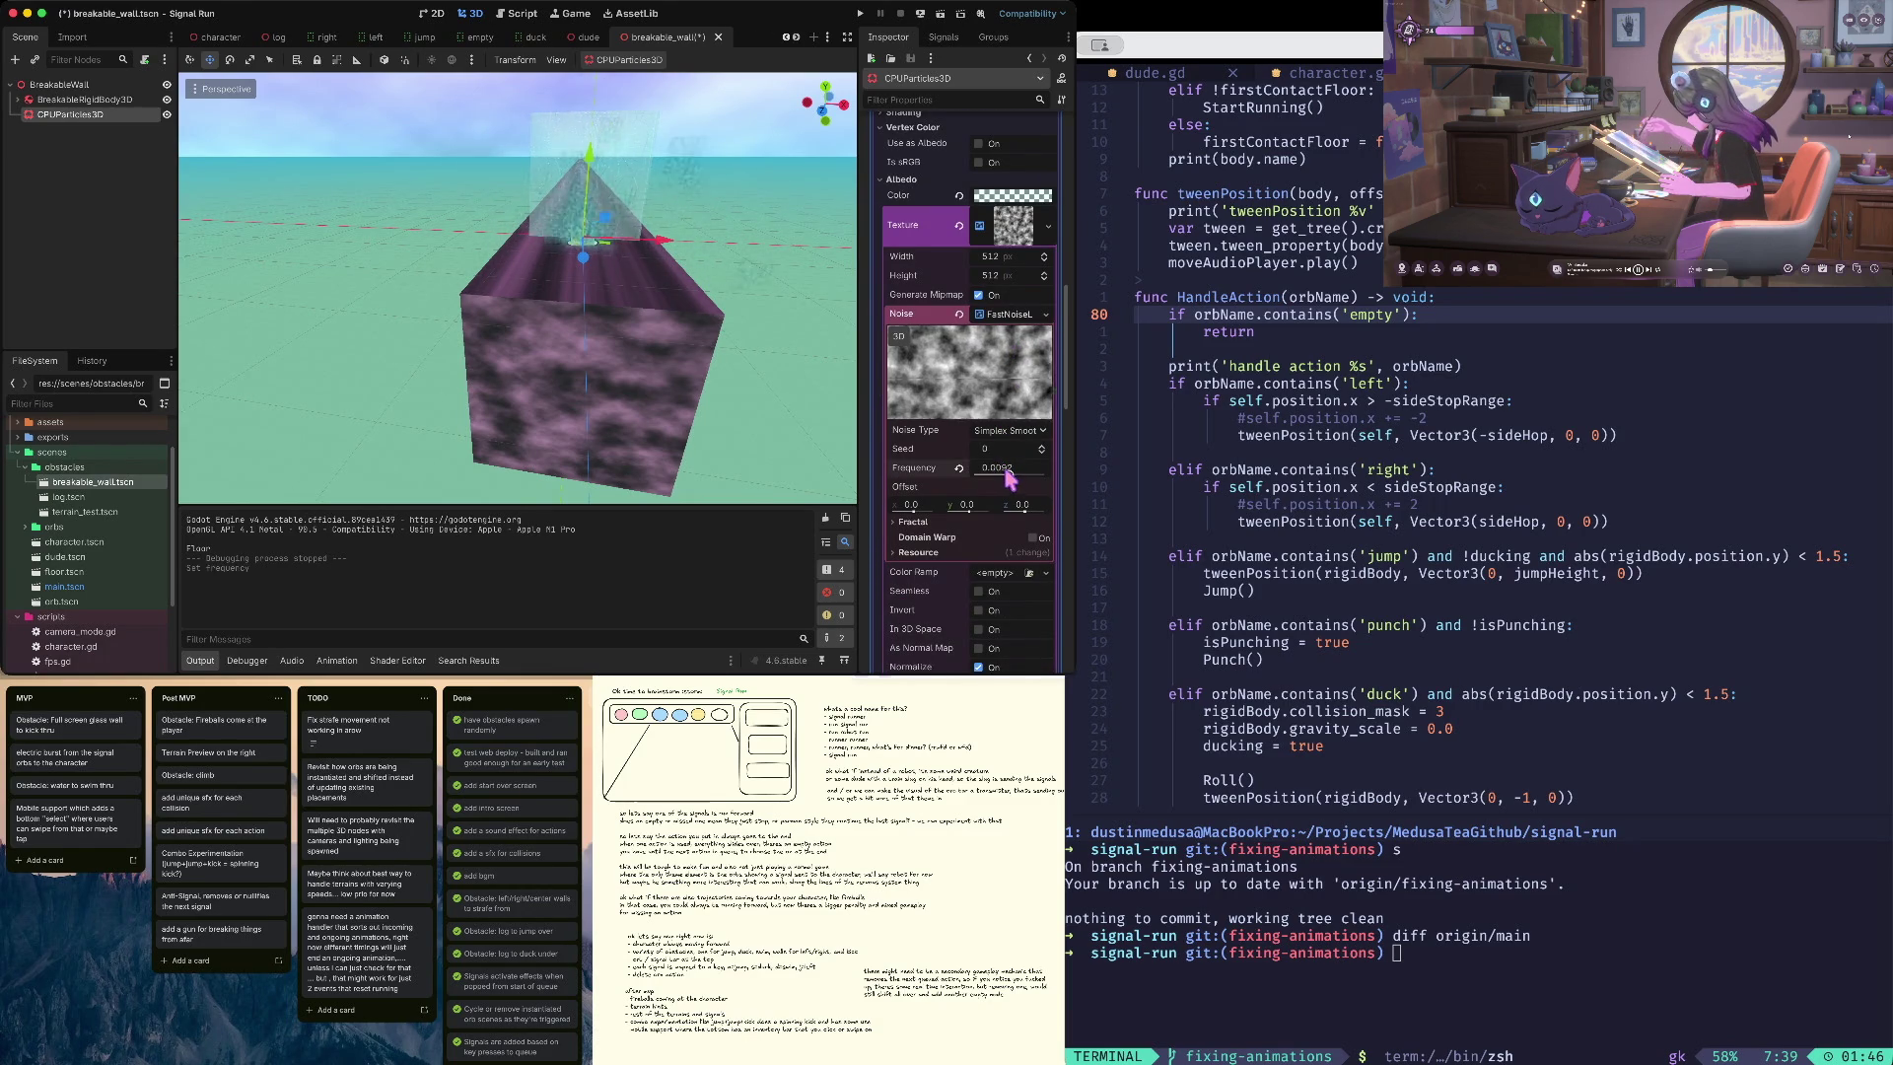
type("5")
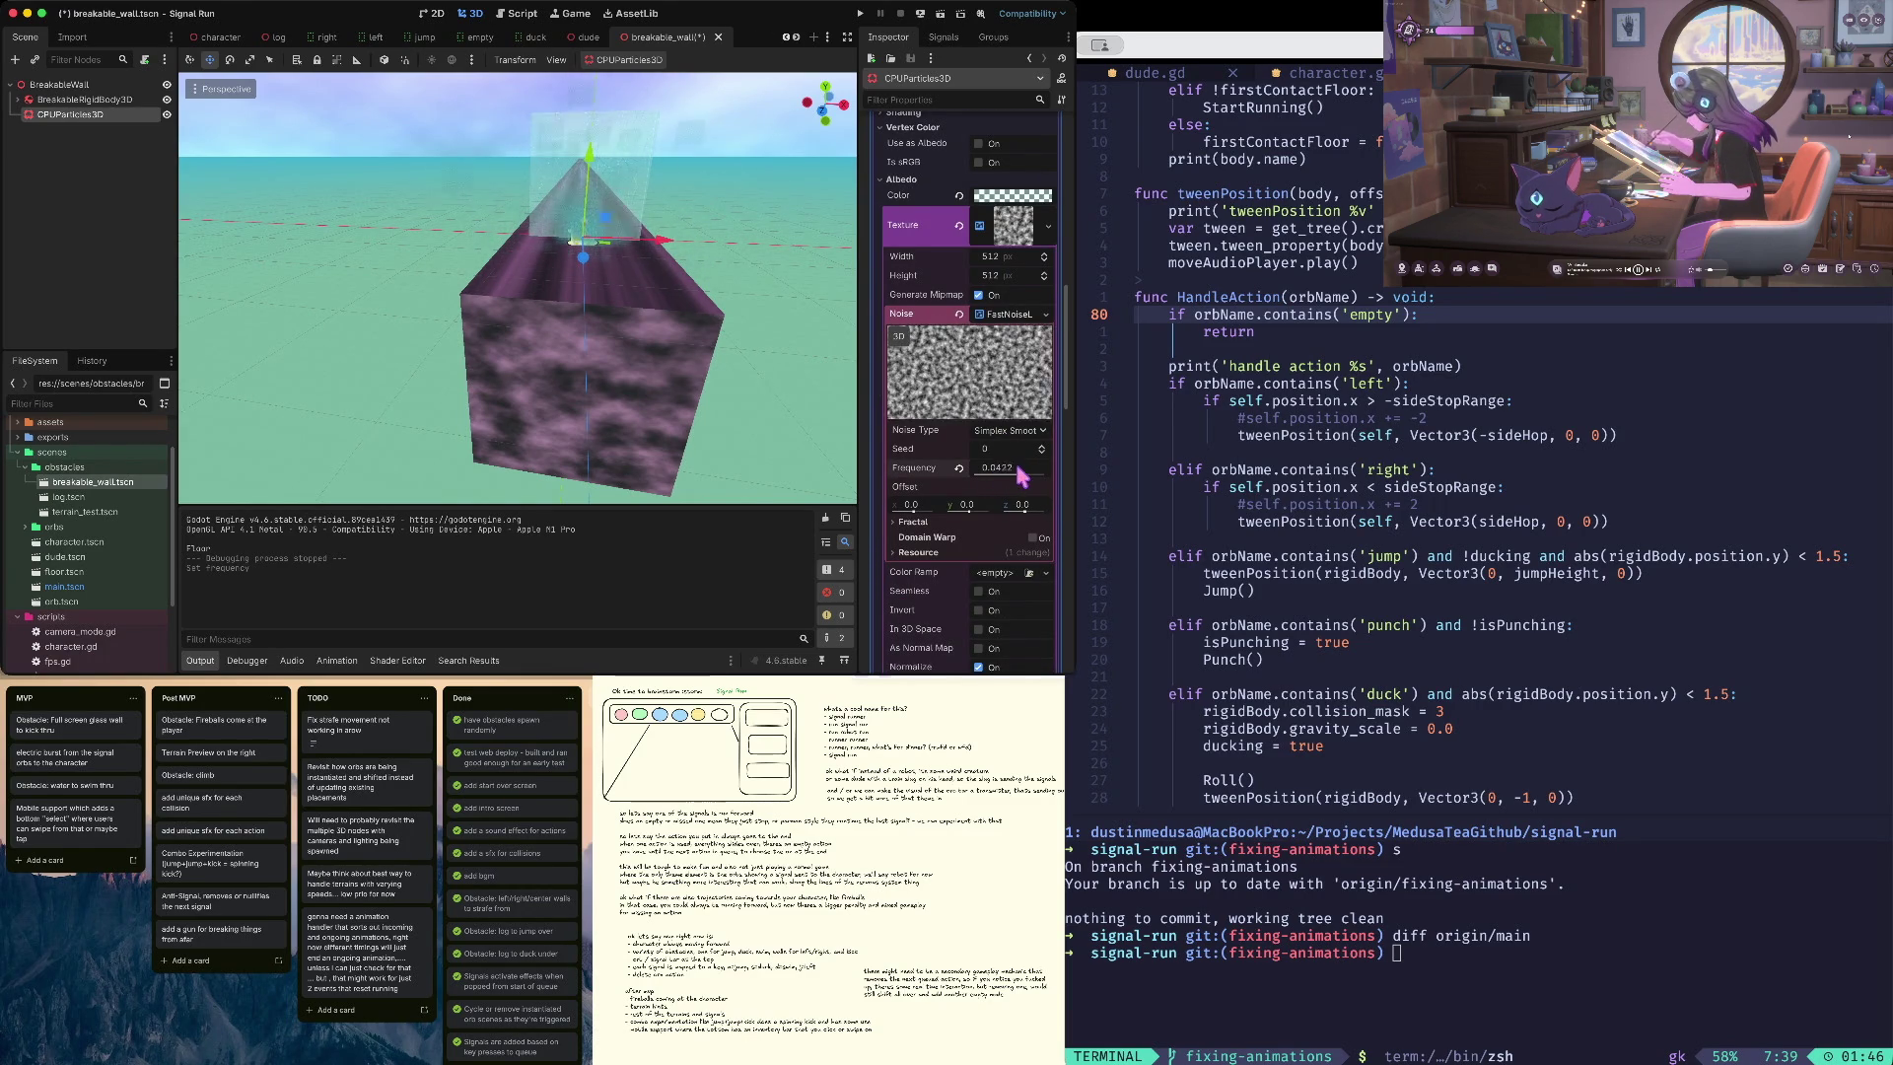
left_click_drag(1013, 478, 986, 478)
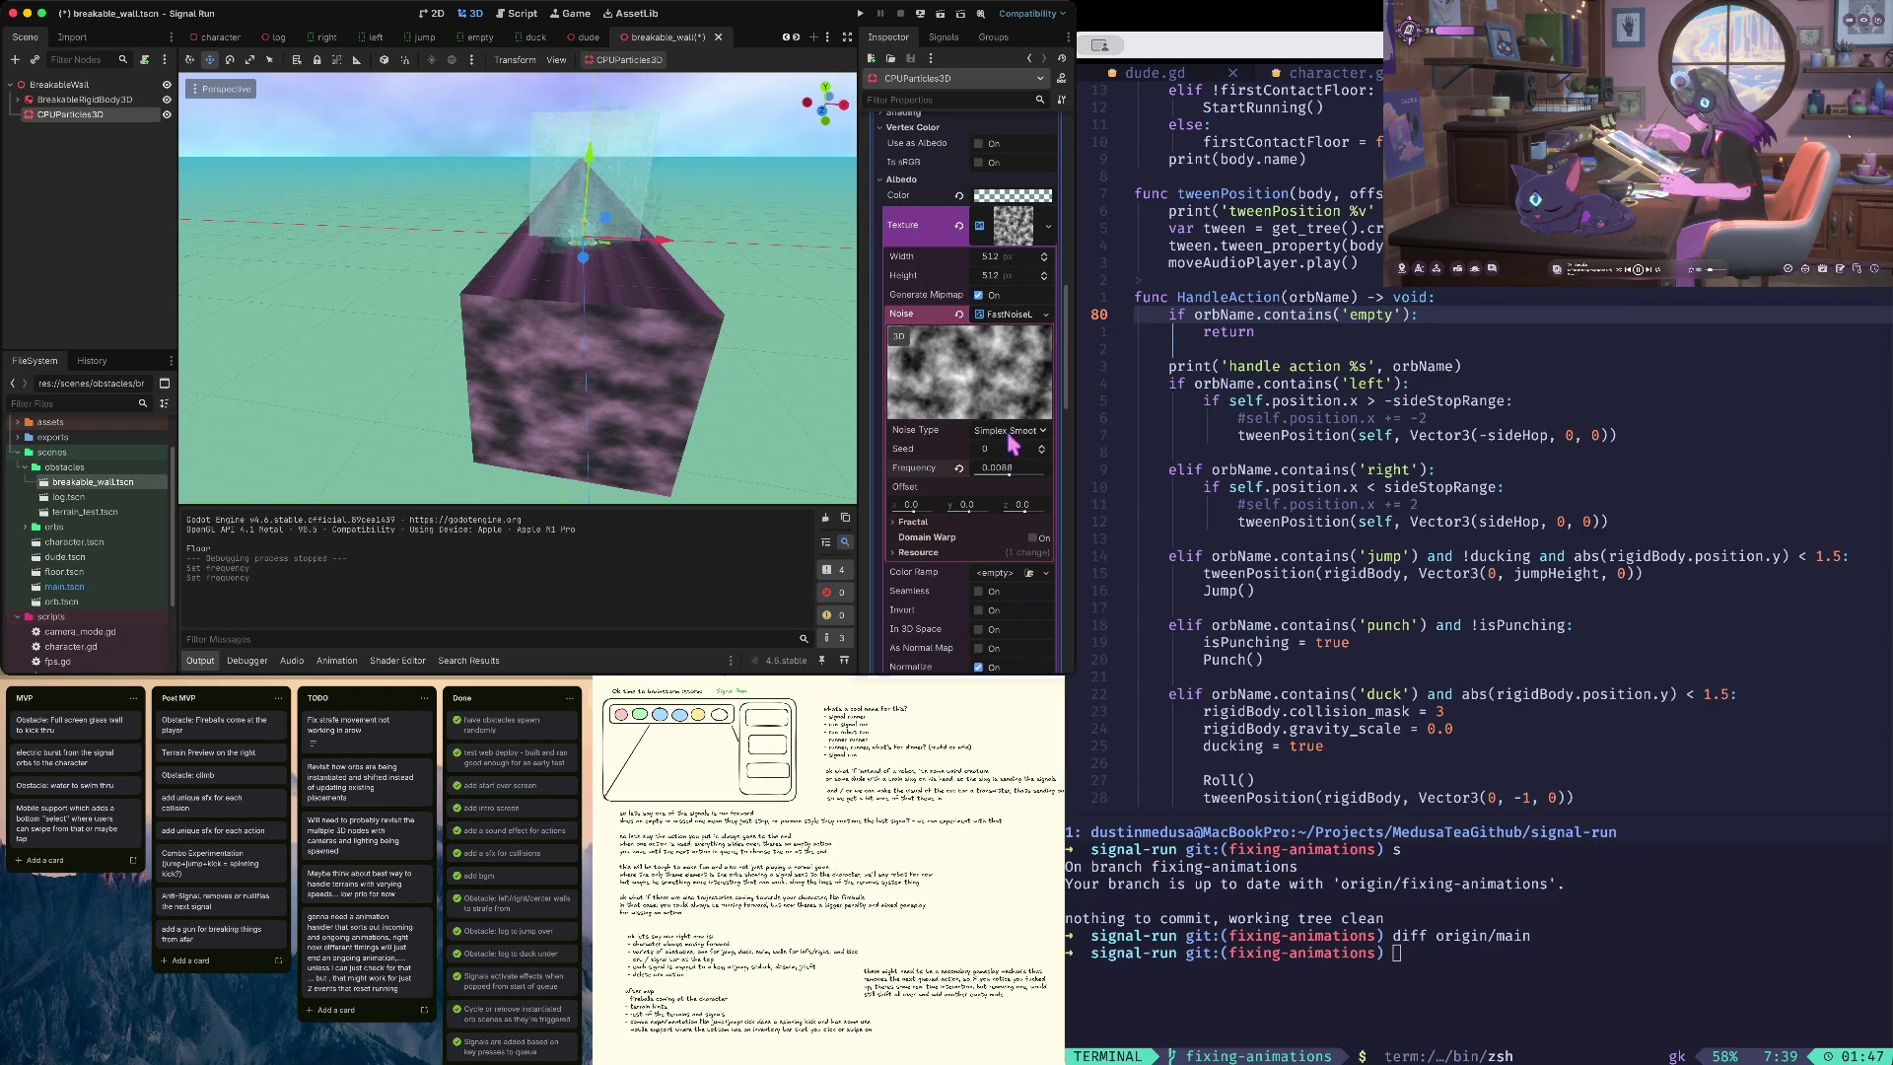
left_click(1012, 445)
left_click(1016, 488)
scroll(1016, 490, "down", 3)
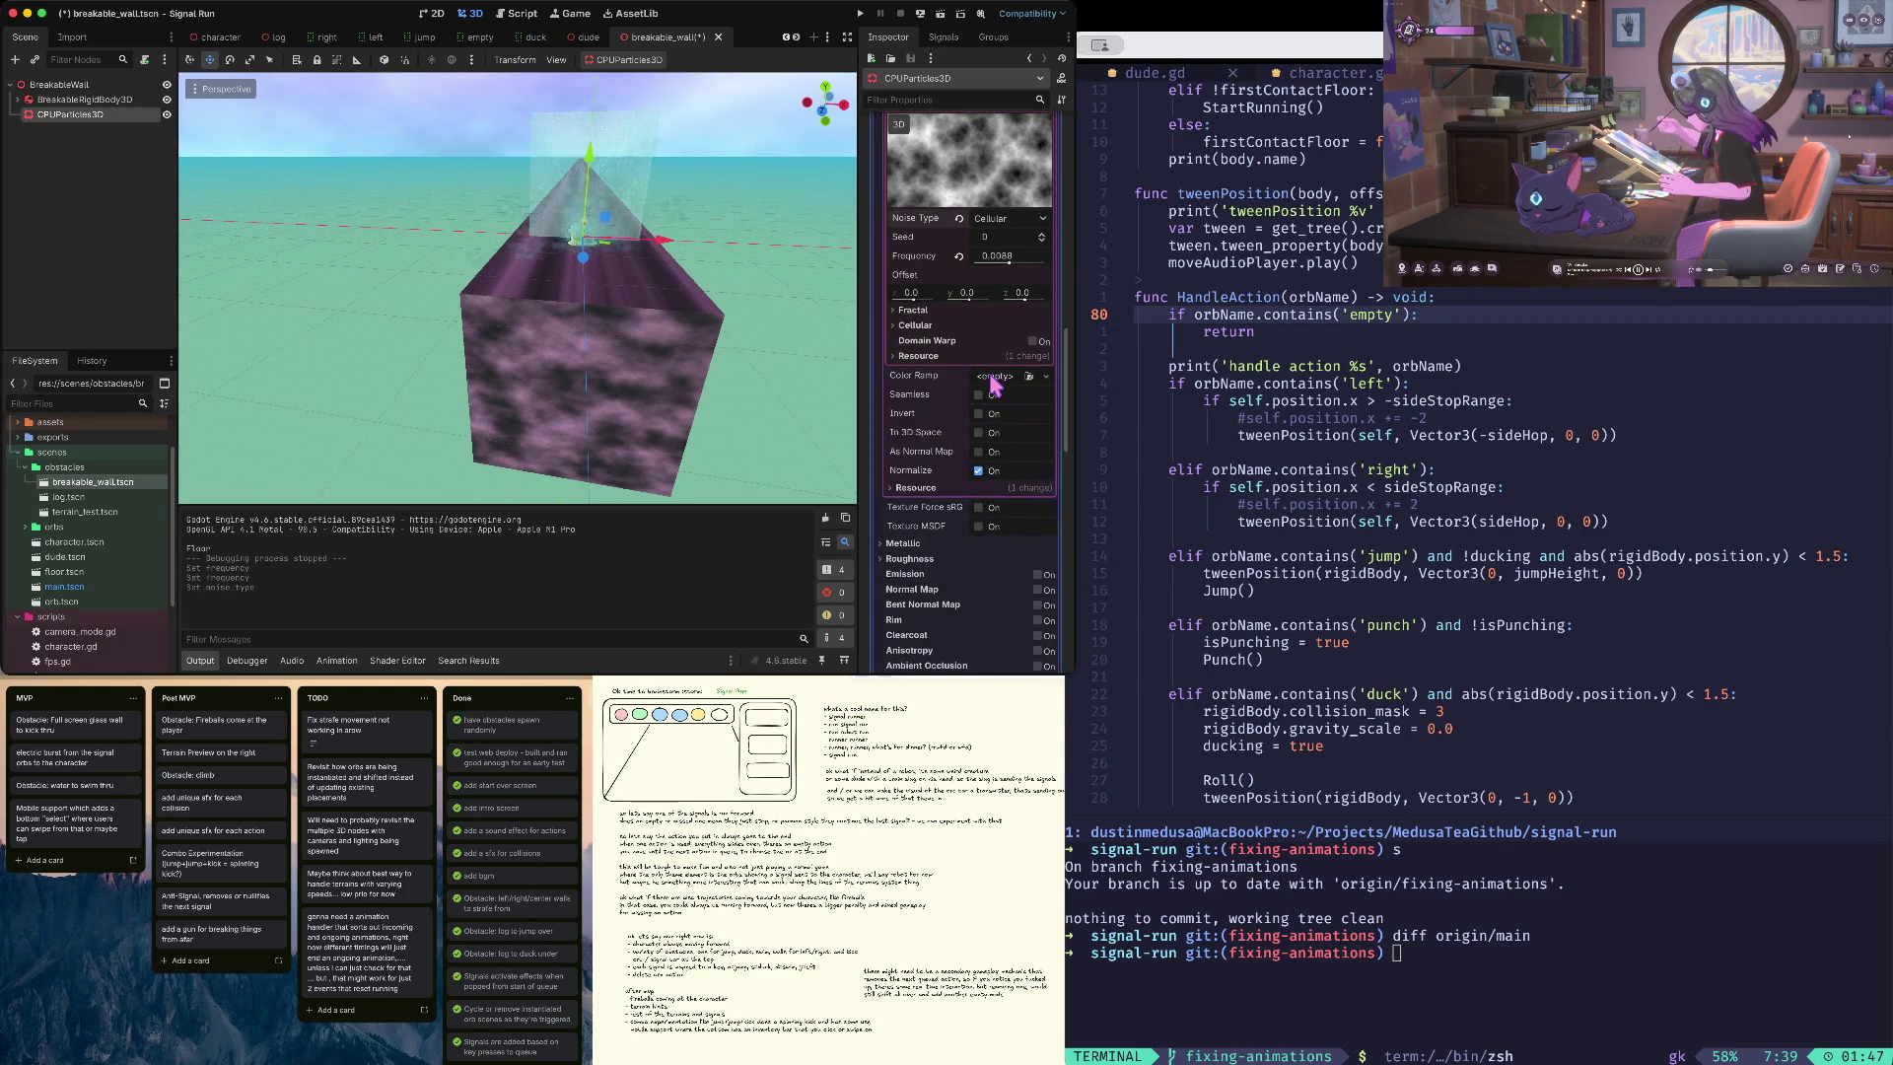
scroll(993, 385, "up", 1)
- Set the noise fractal type to Ridged and the cellular distance function to Manhattan
left_click(938, 333)
left_click(1007, 347)
left_click(1016, 404)
left_click(917, 439)
left_click(1005, 457)
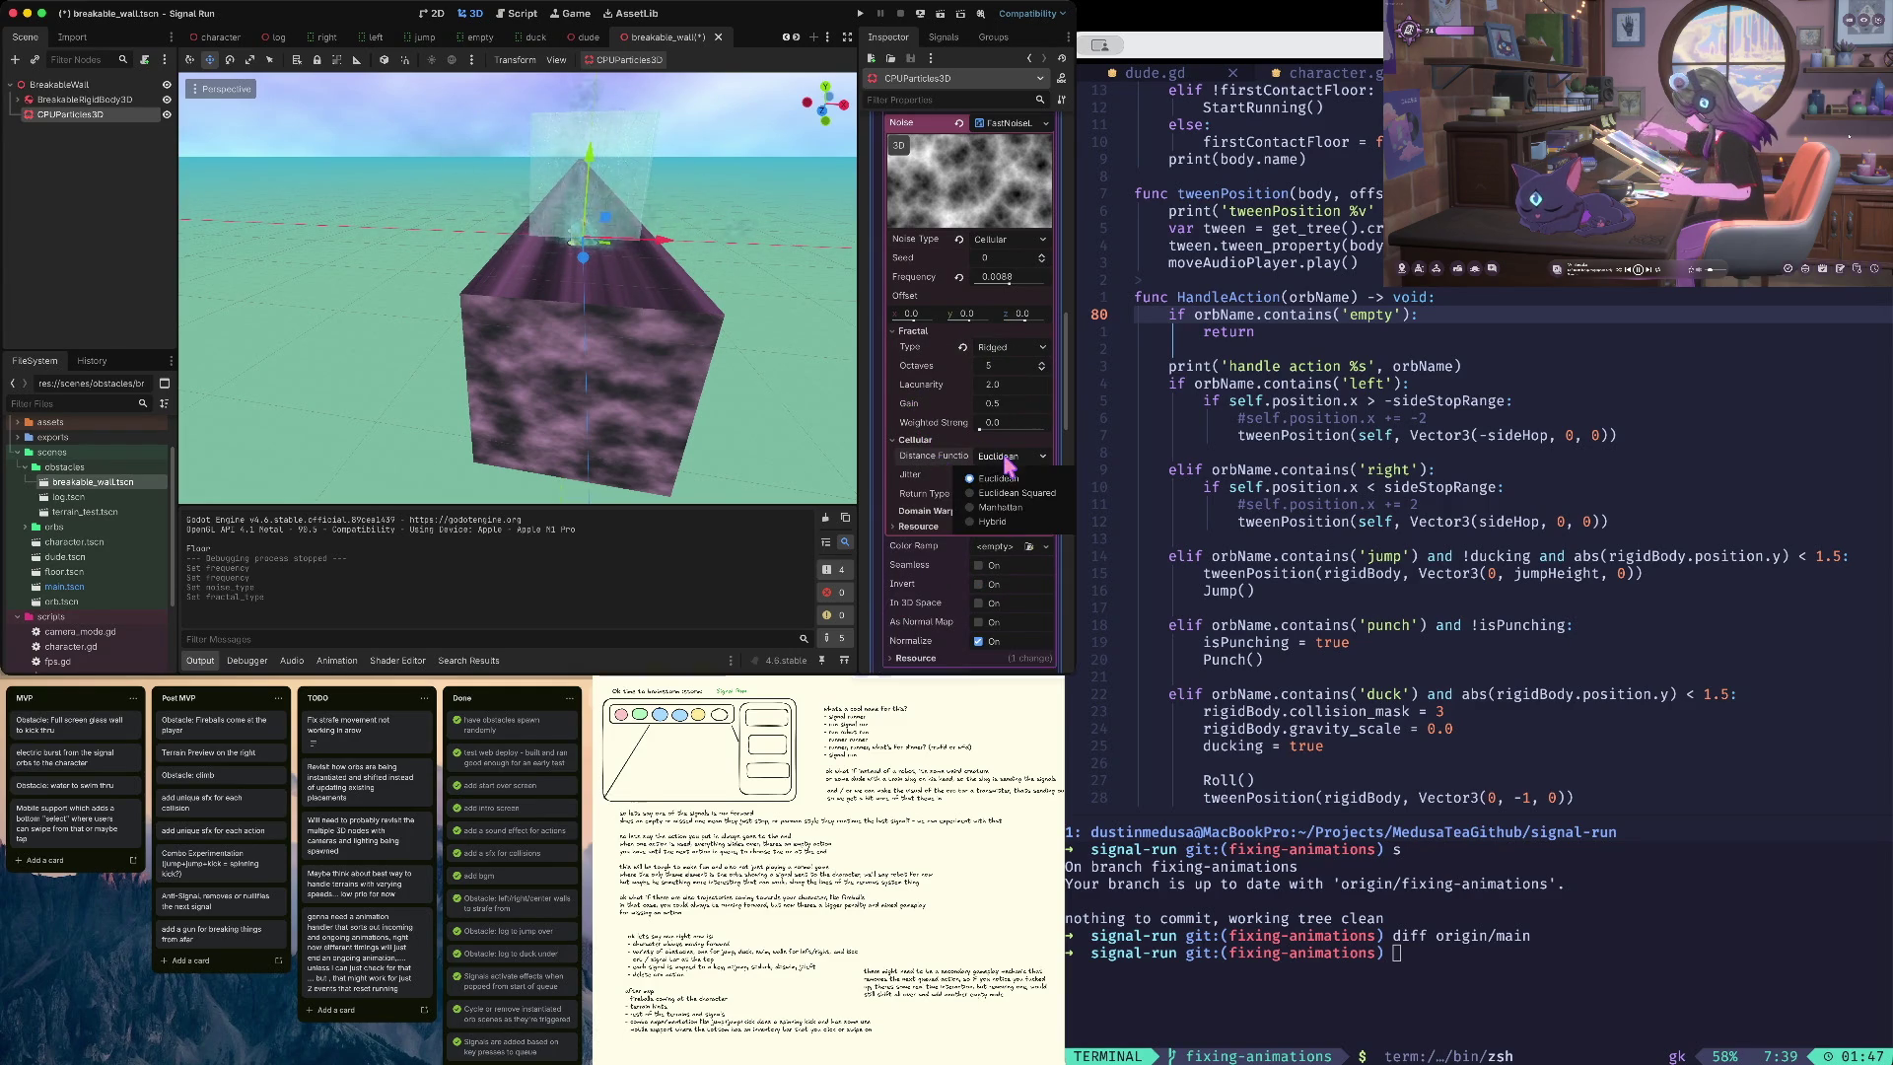
left_click(1001, 507)
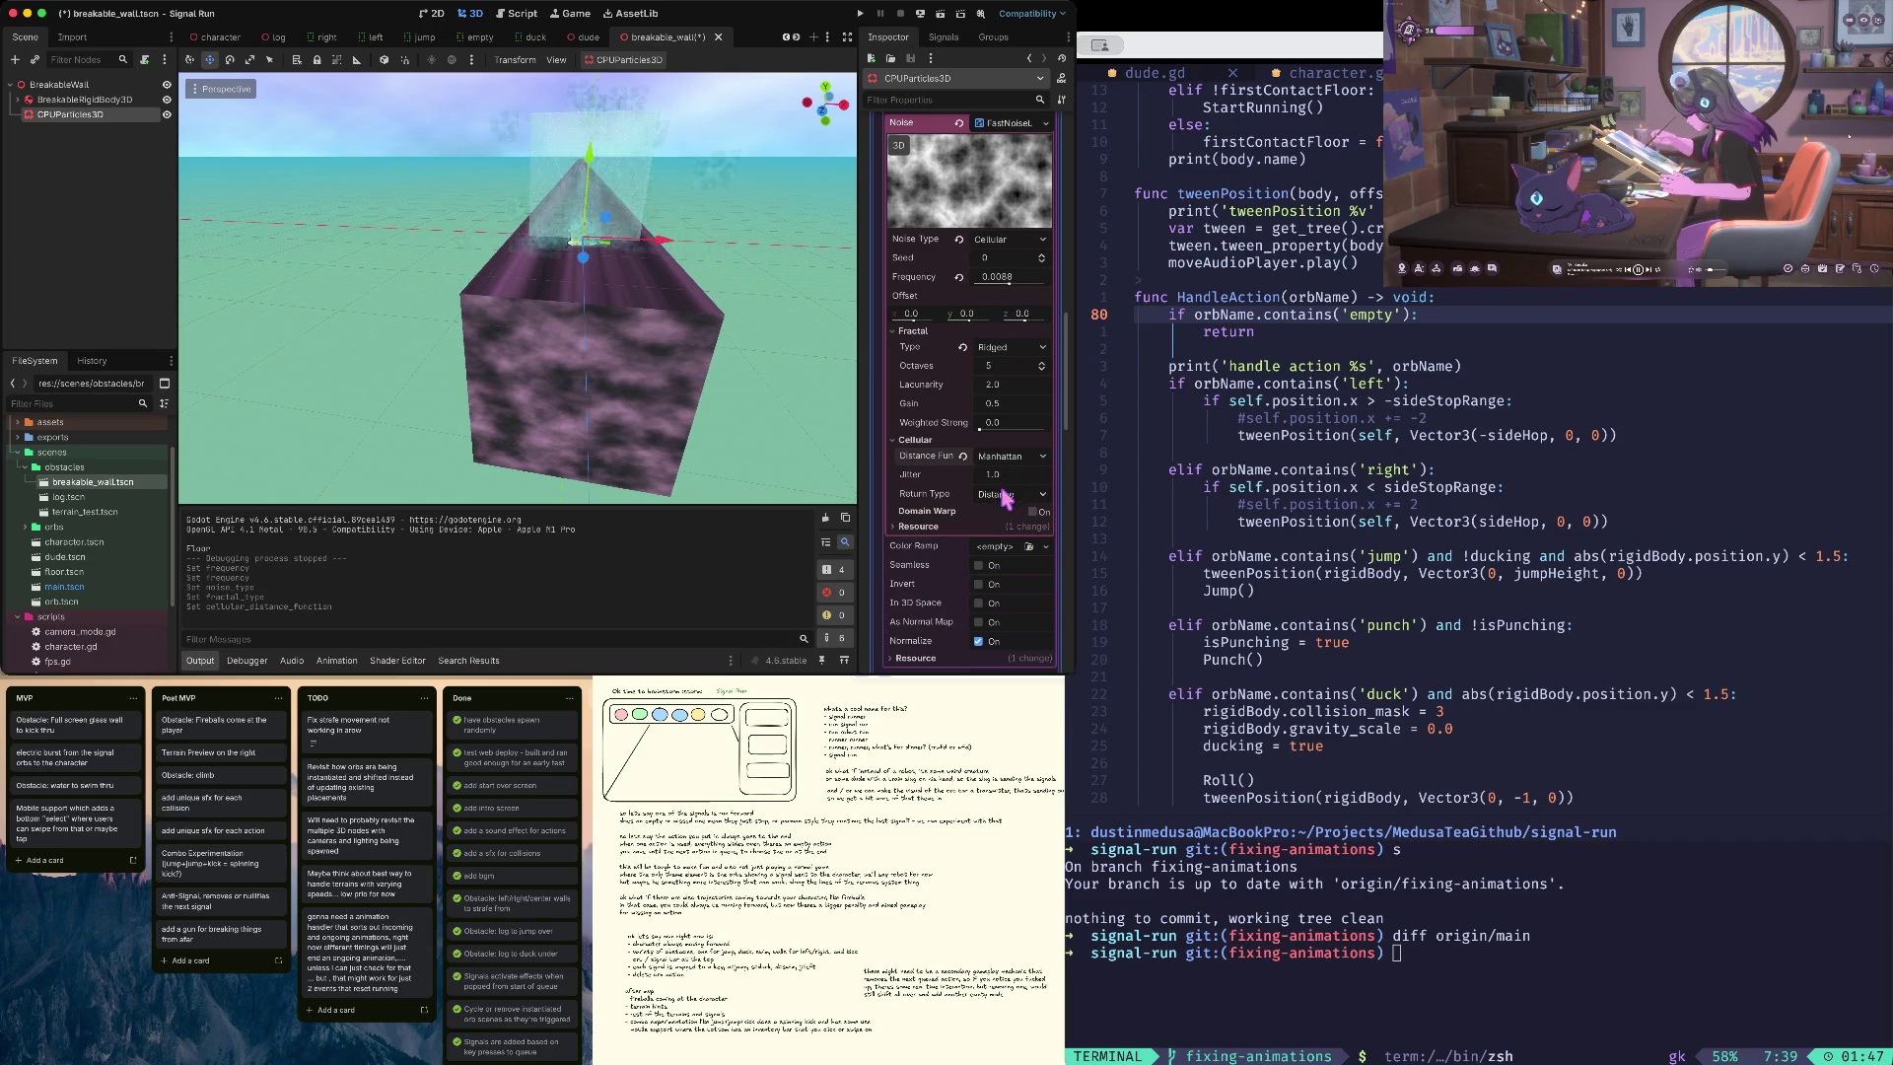
left_click(913, 441)
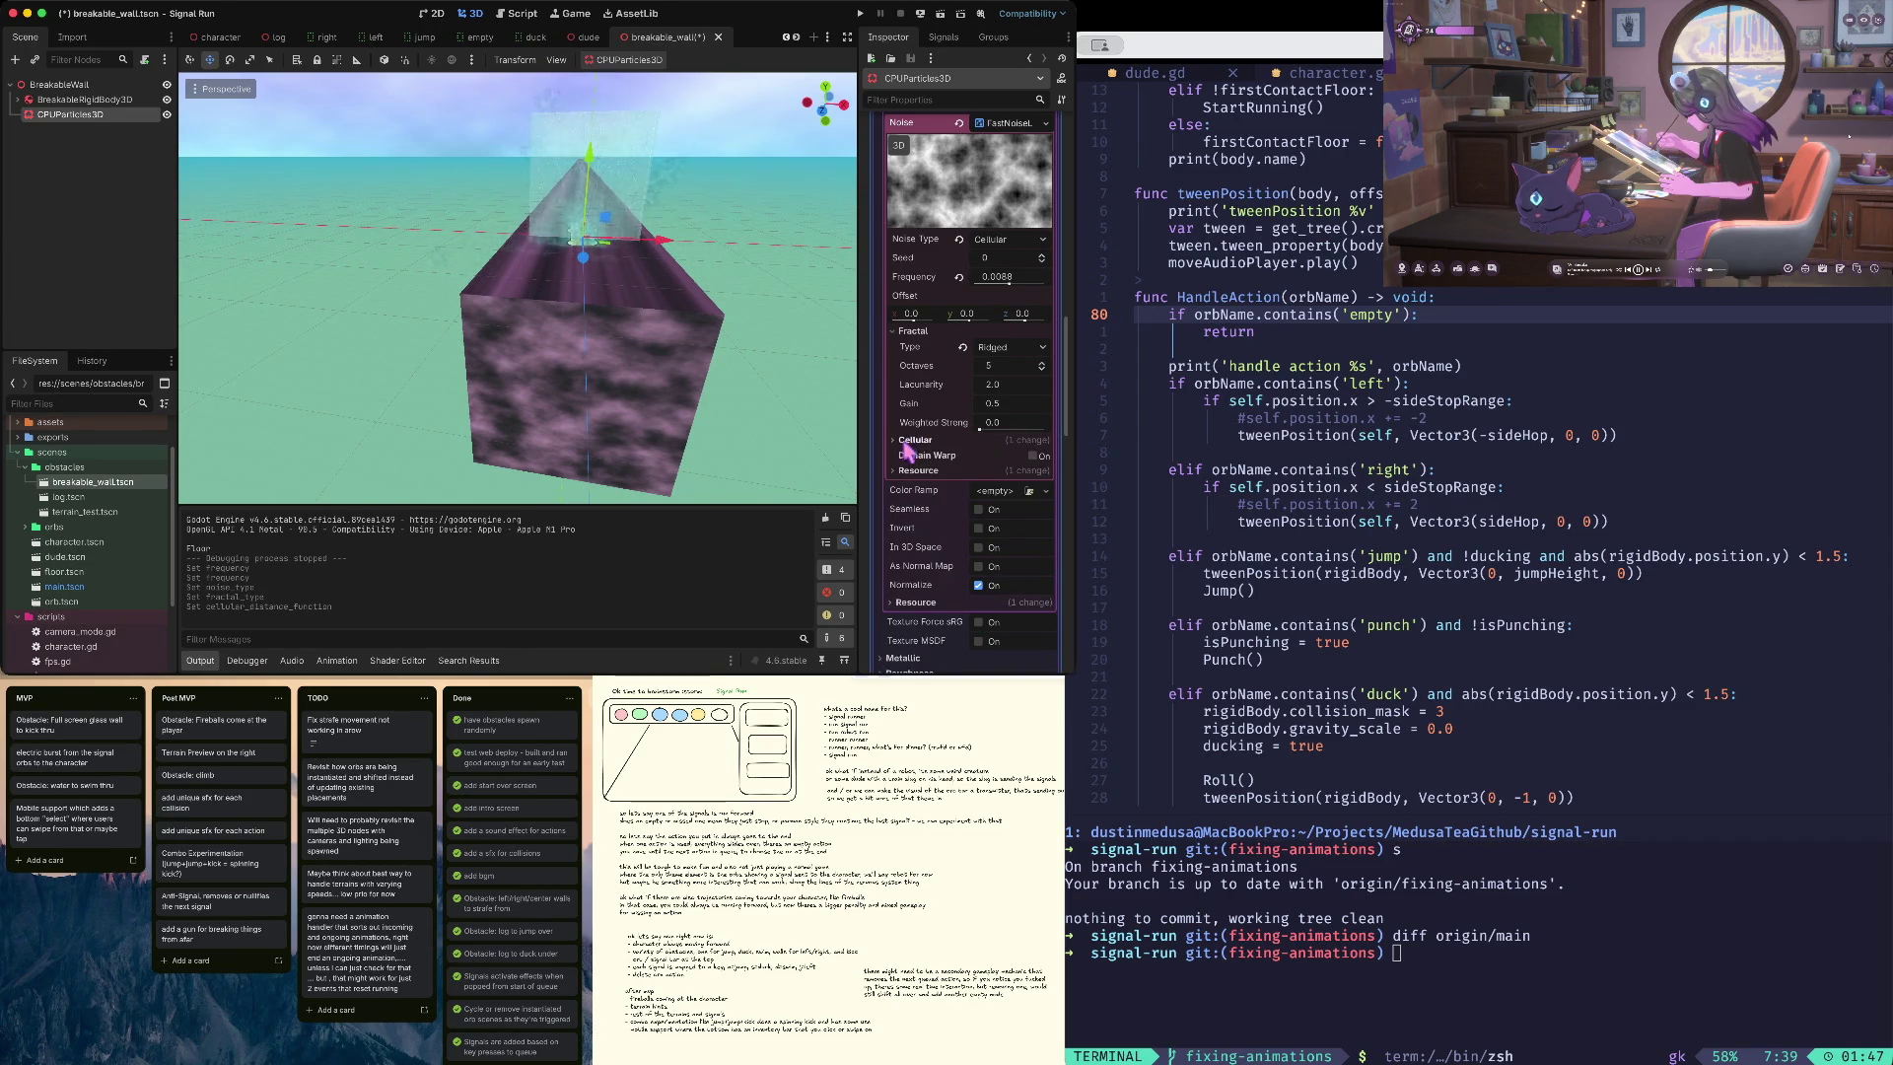
- Set the cellular jitter to 2.0 and the fractal octaves to 10, and save
left_click(915, 440)
left_click(1001, 474)
type("2")
key("Tab")
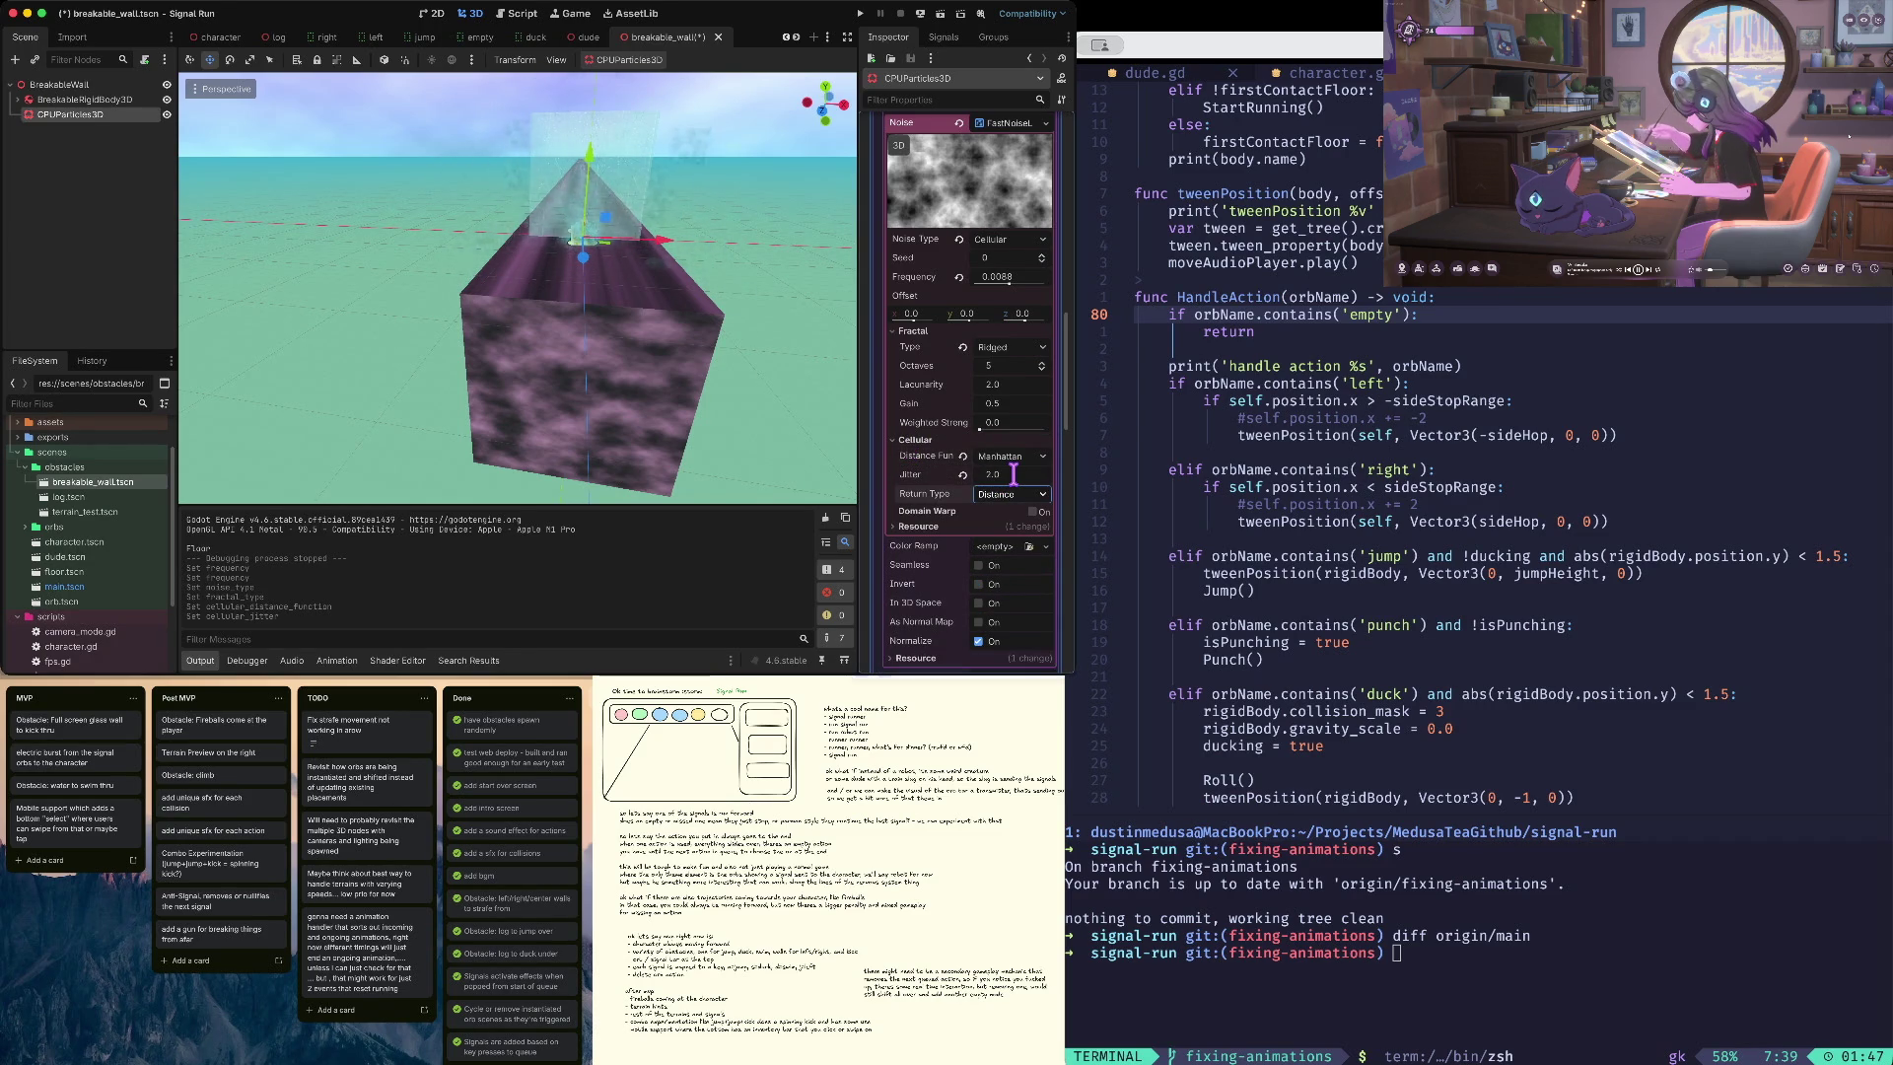
key("ctrl+s")
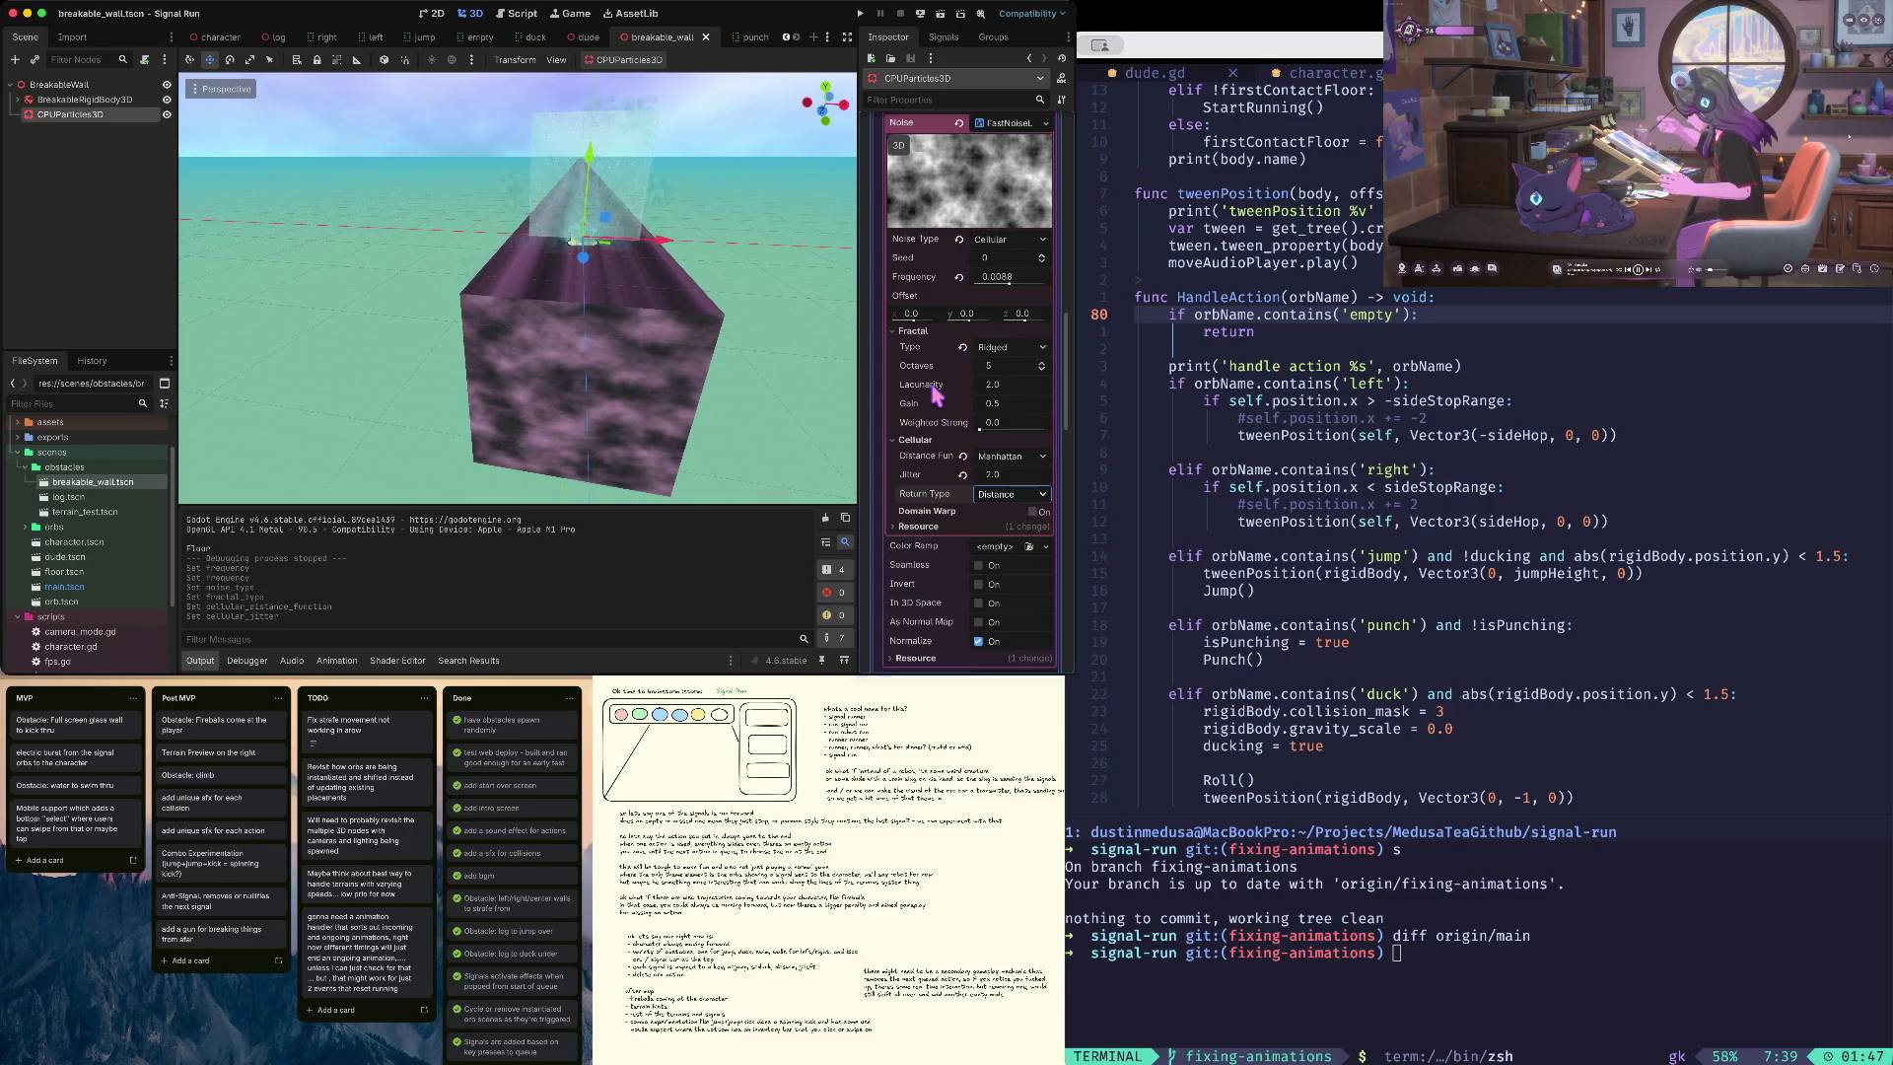
type("10")
key("Tab")
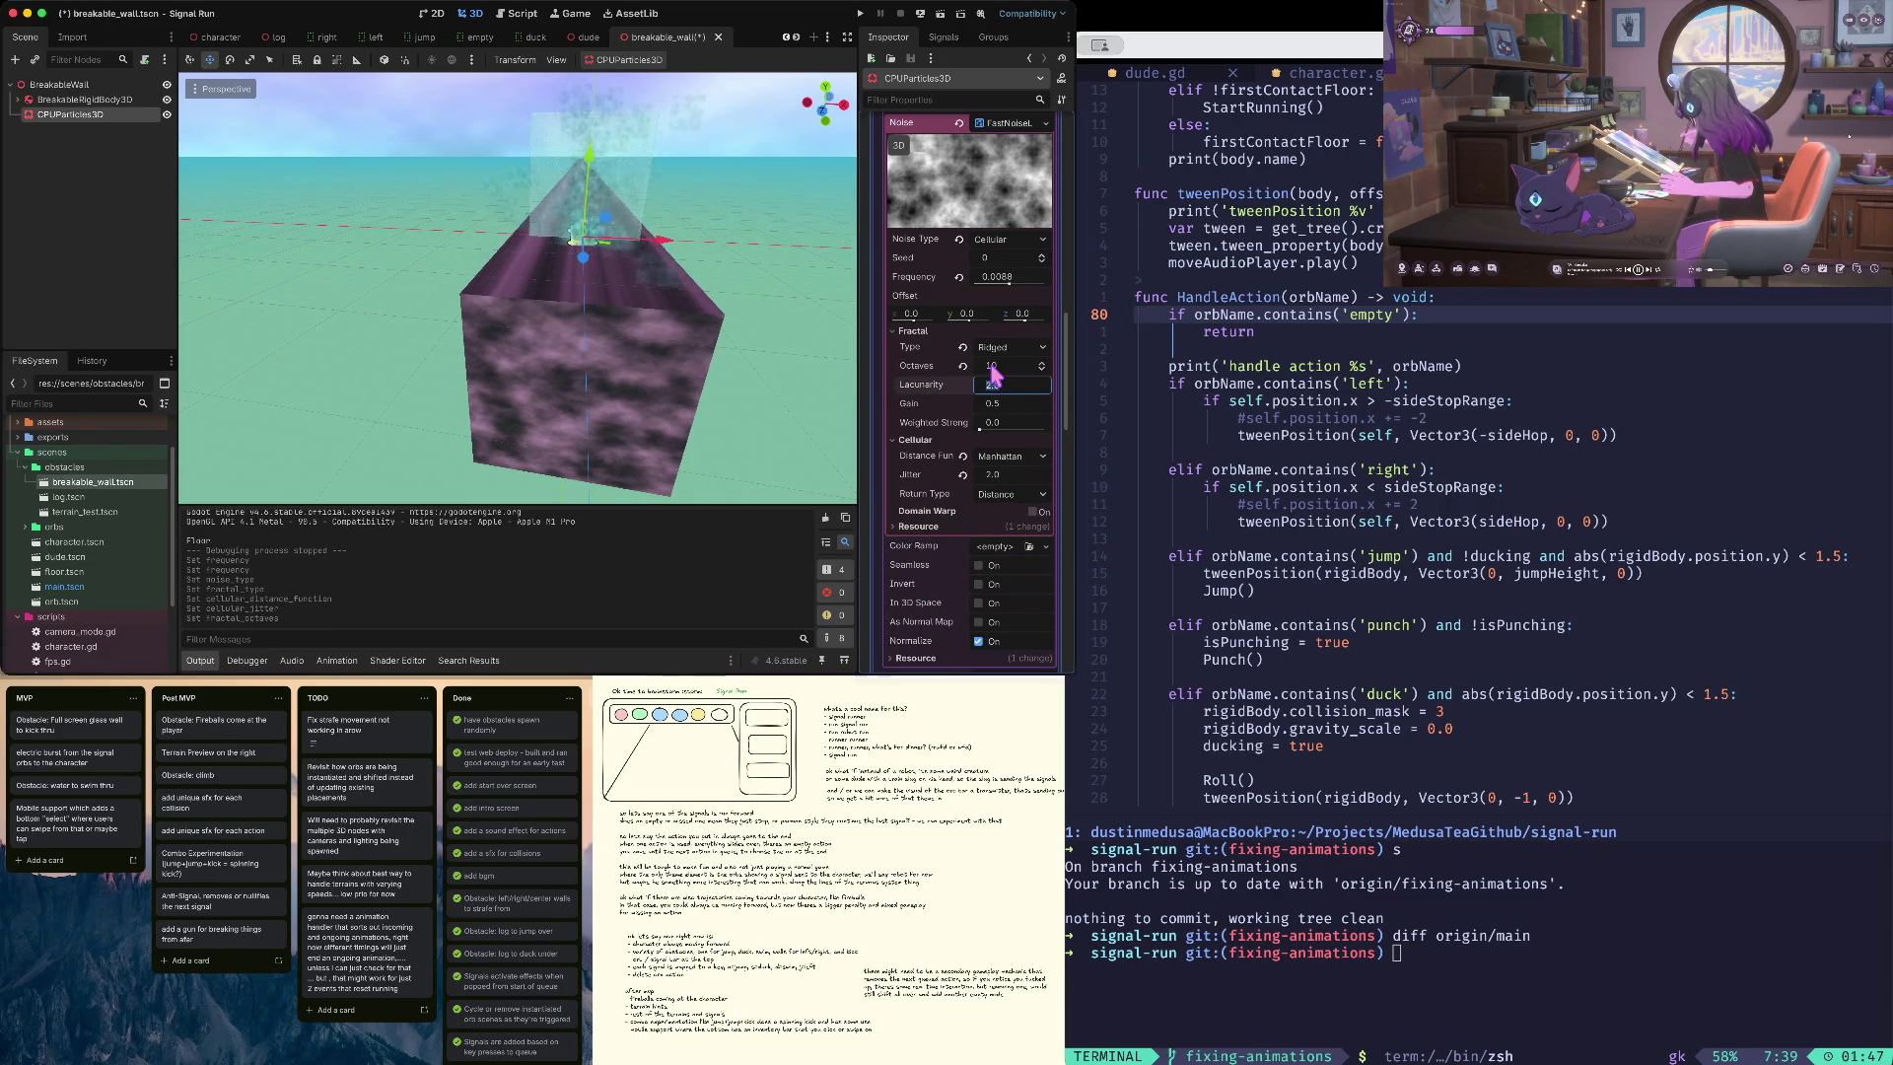
left_click(963, 365)
key("ctrl+z")
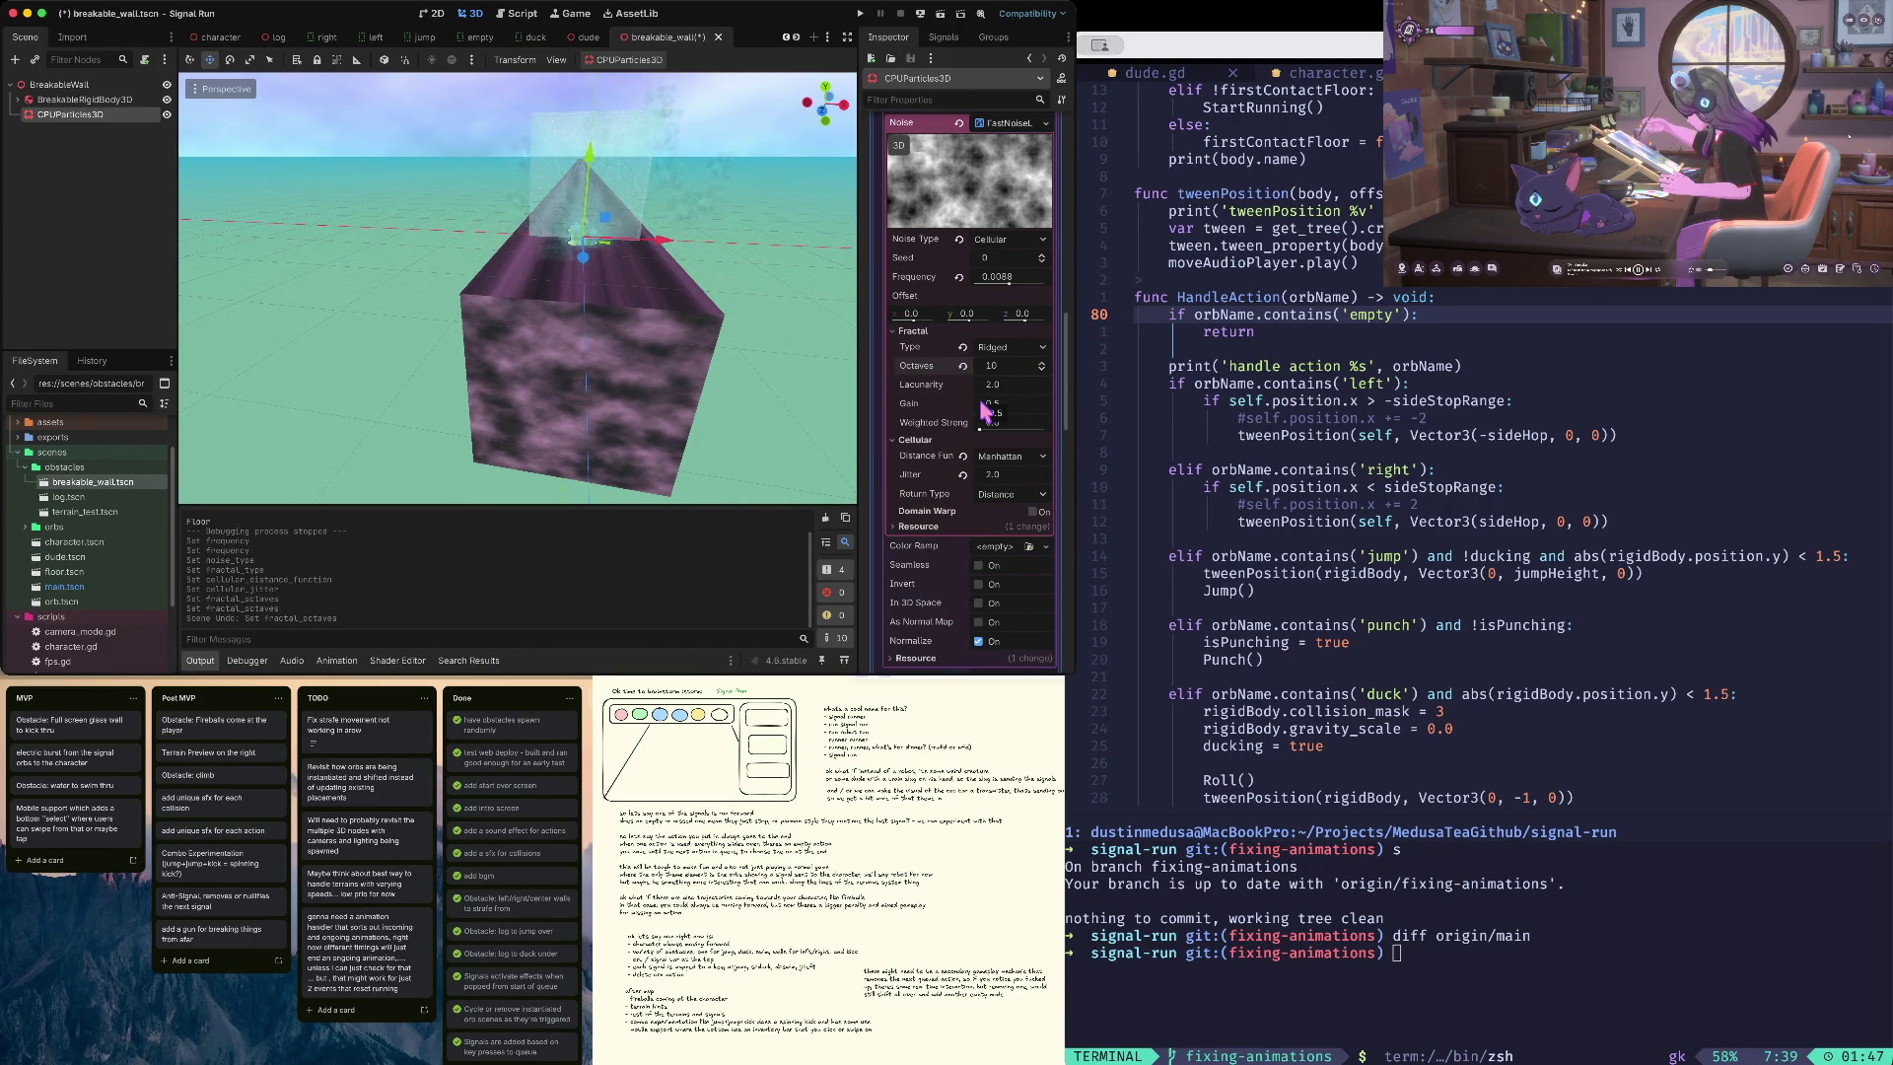
key("ctrl+shift+z")
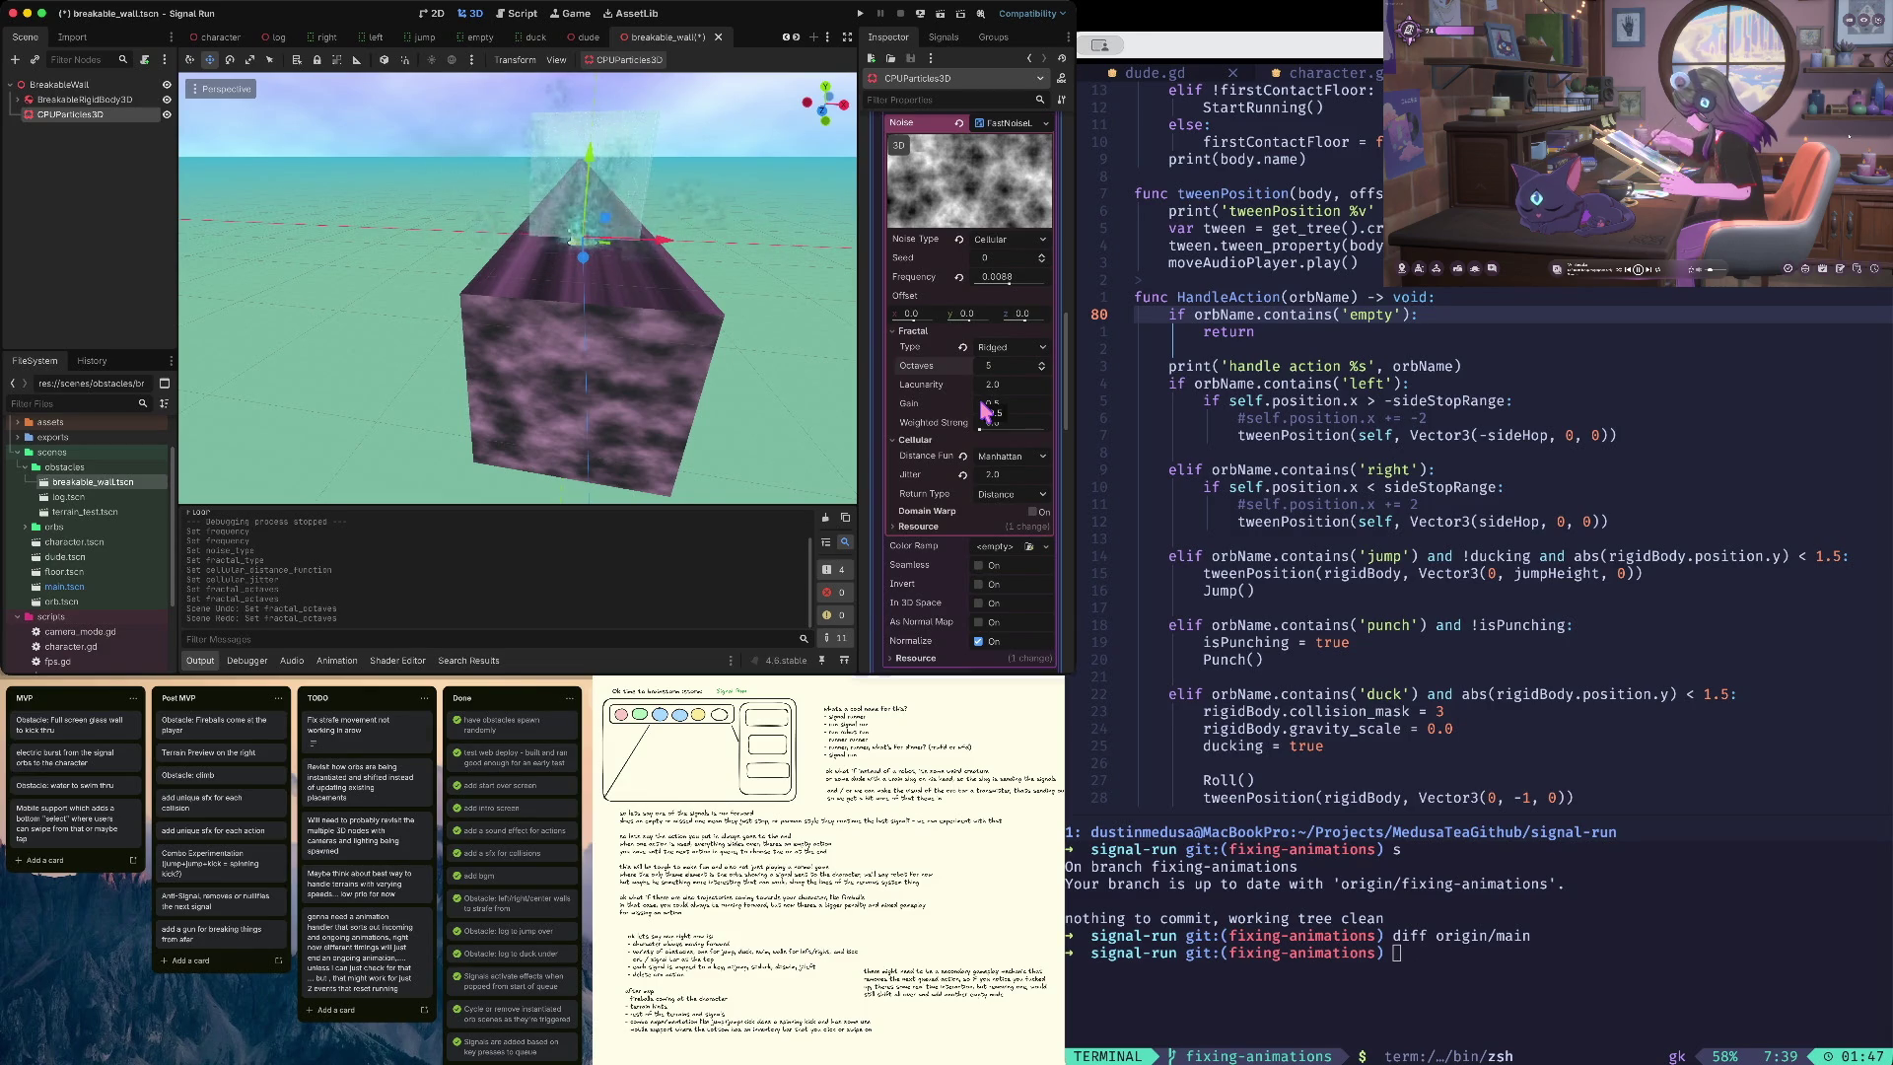
key("ctrl+z")
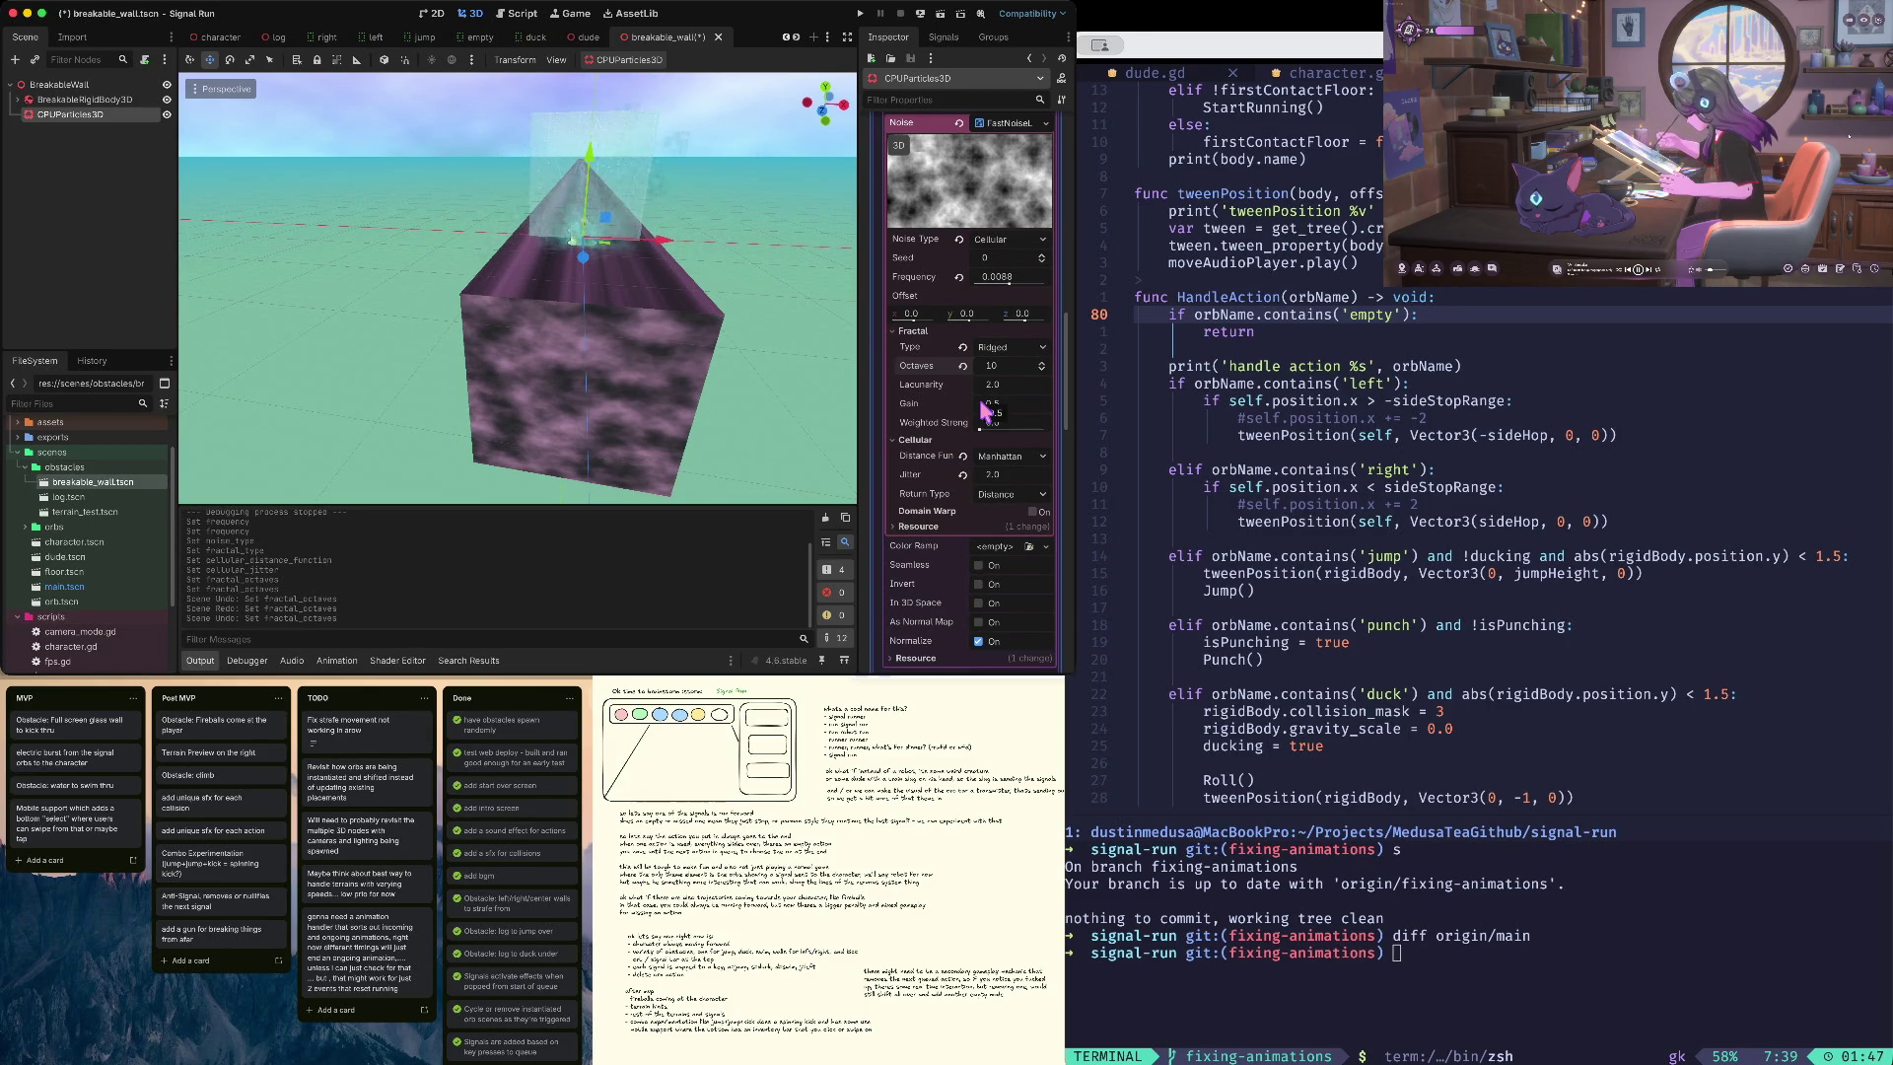
key("ctrl+s")
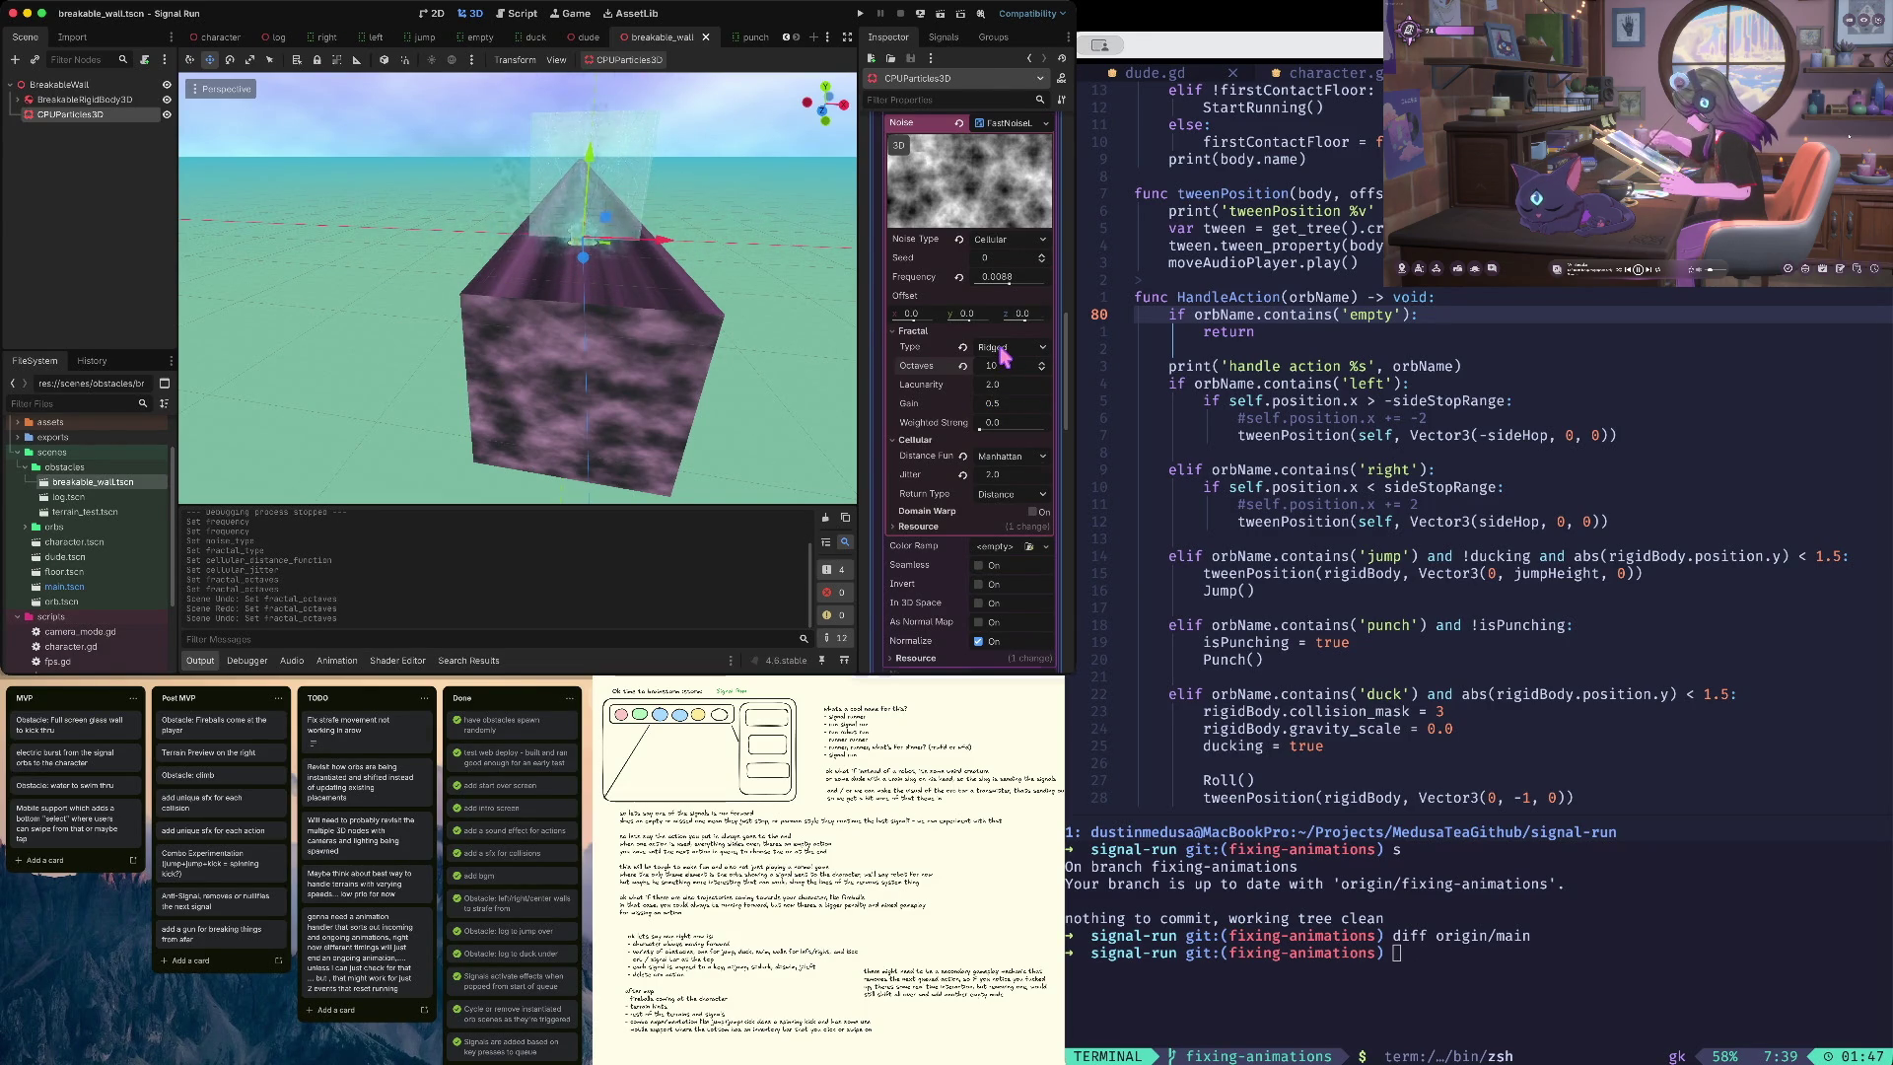
- Try the In 3D Space, As Normal Map and Normalize options, restoring each, with Cellular kept as the noise type
scroll(1003, 356, "up", 2)
scroll(998, 375, "down", 2)
scroll(998, 375, "down", 2)
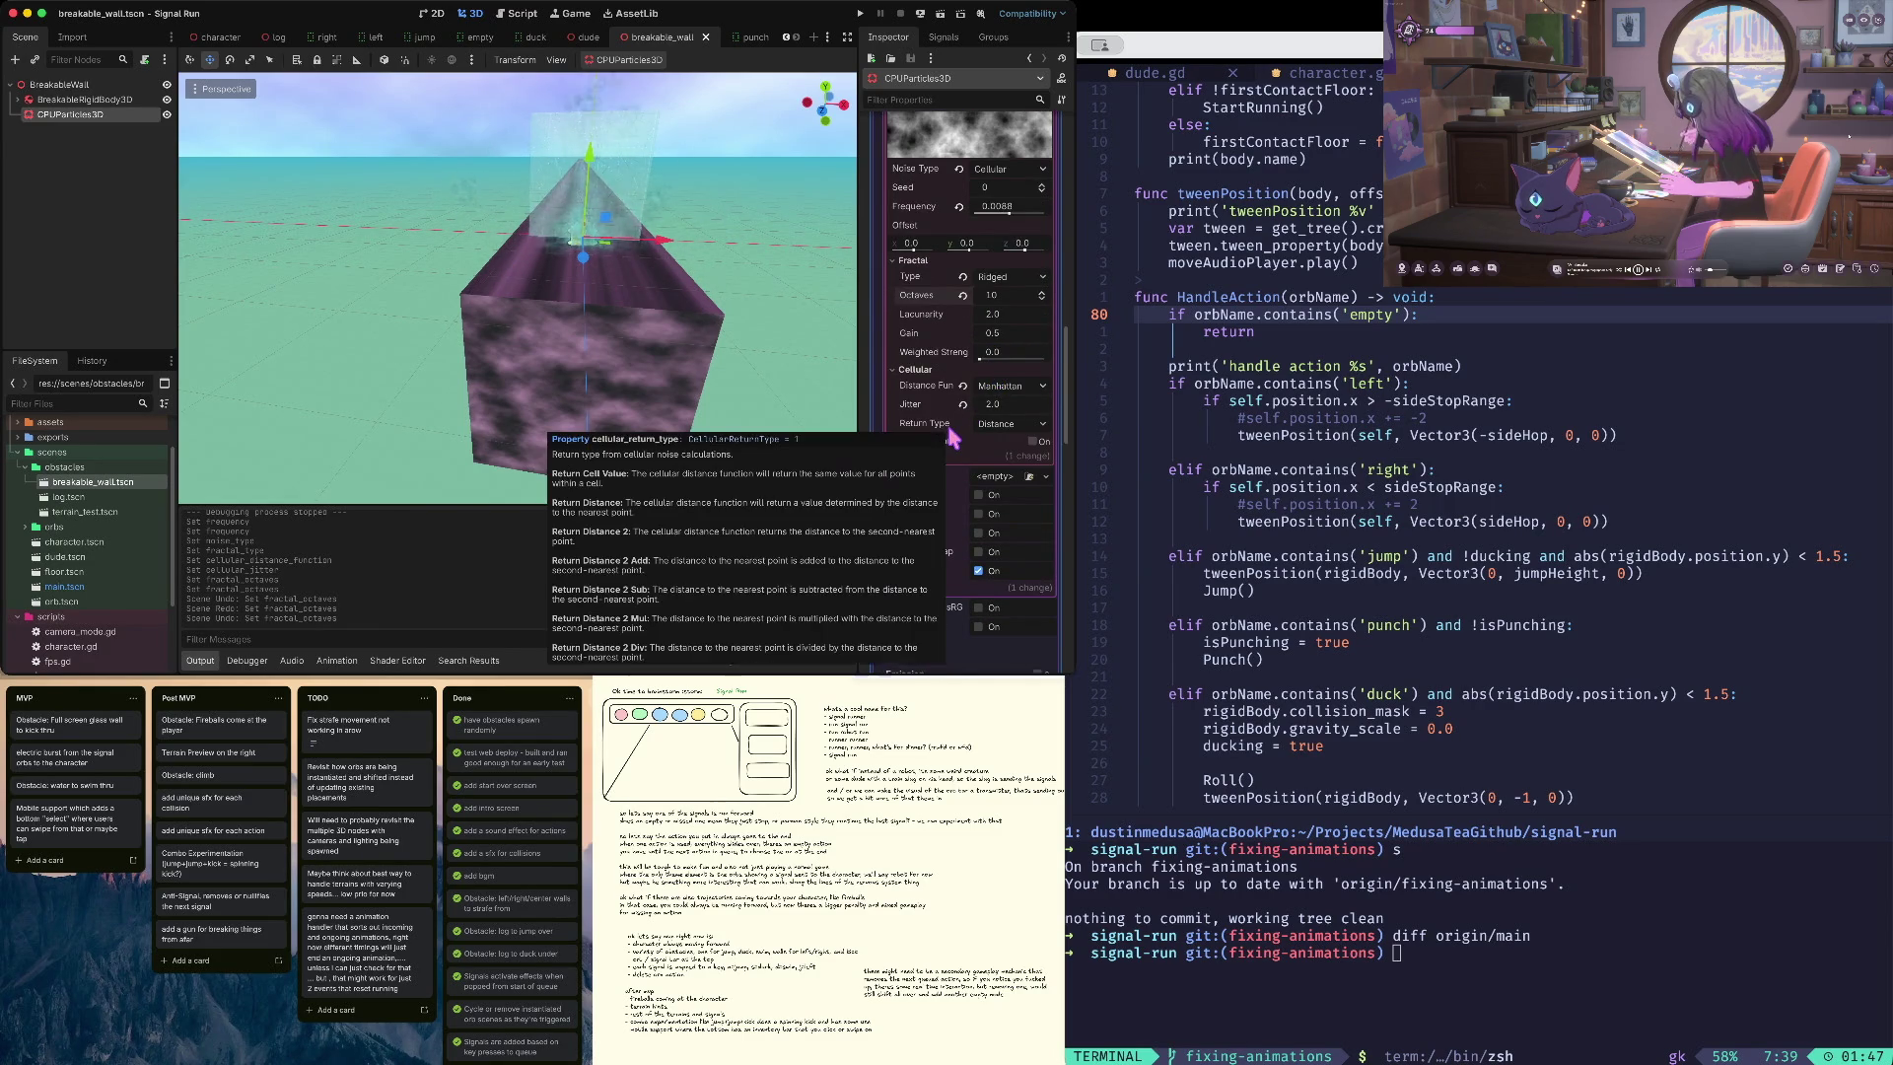
scroll(1006, 385, "down", 2)
left_click(980, 458)
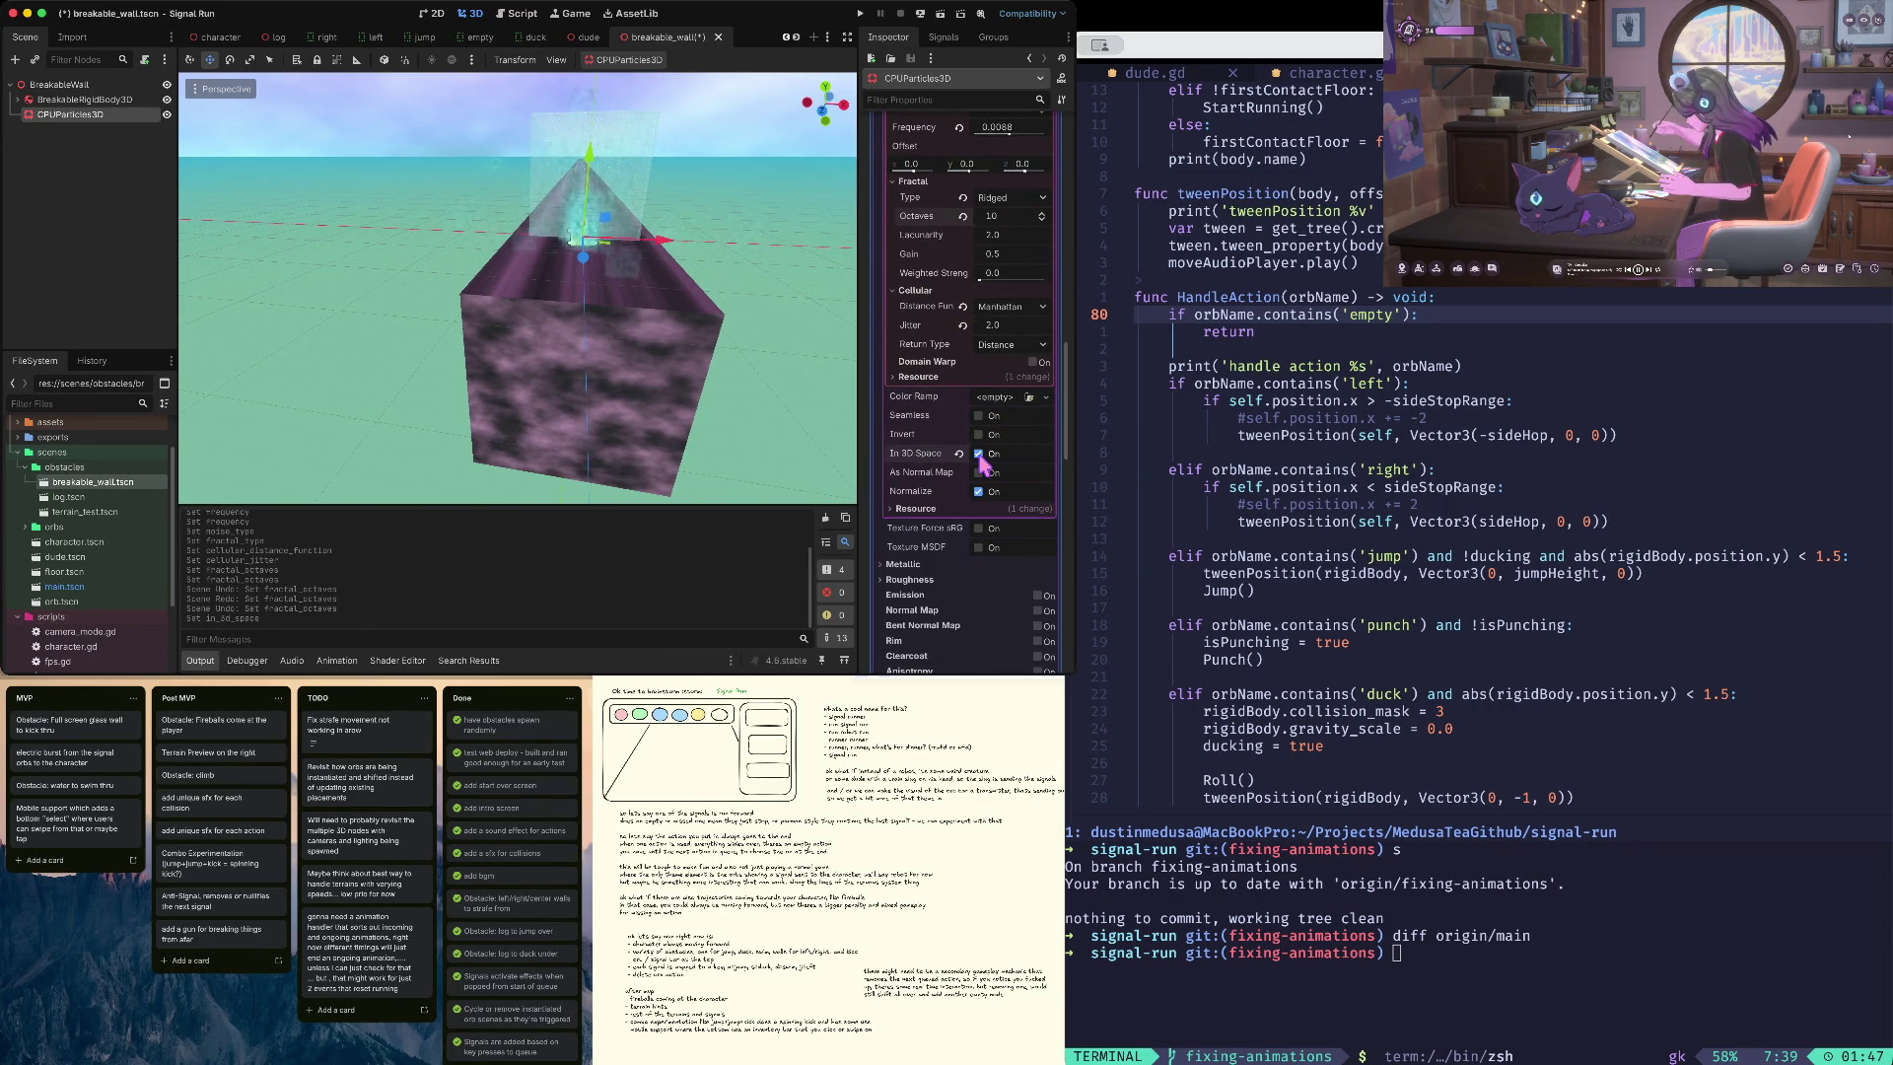
left_click(980, 456)
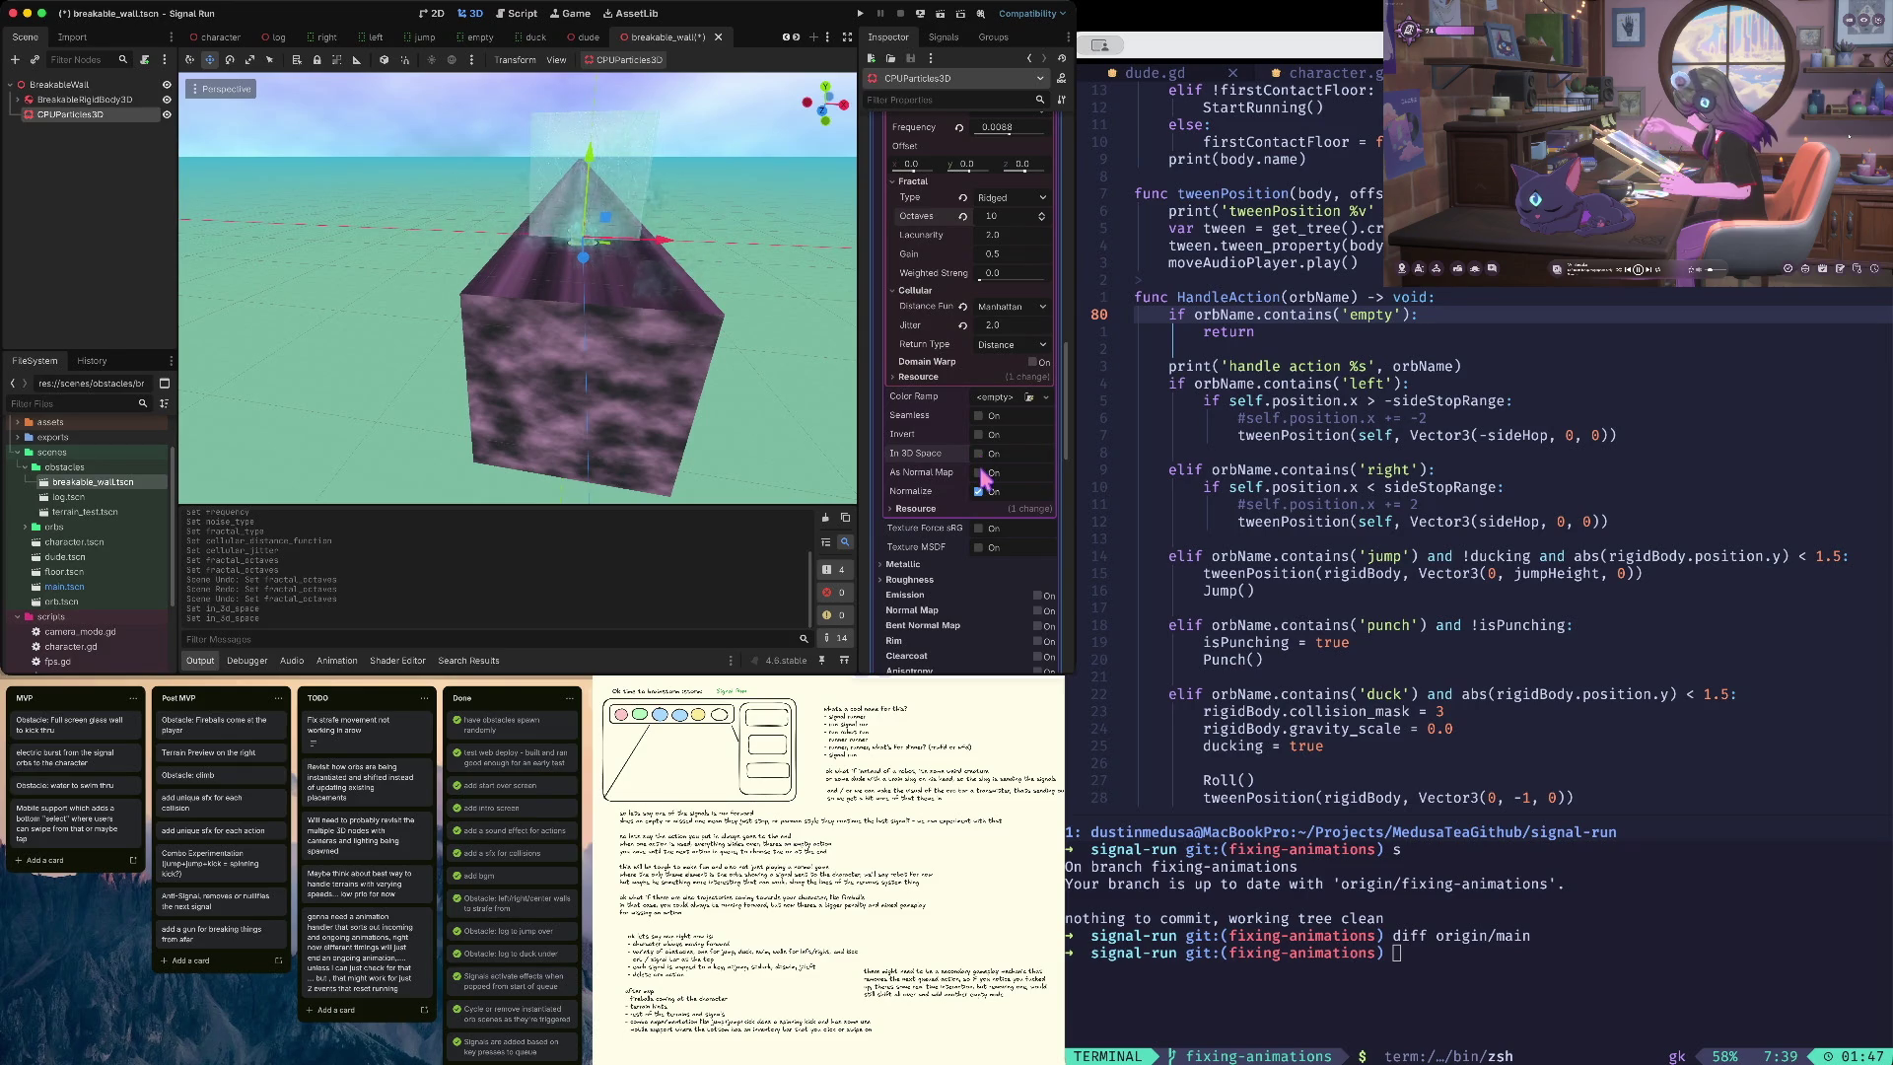
left_click(980, 473)
left_click(981, 474)
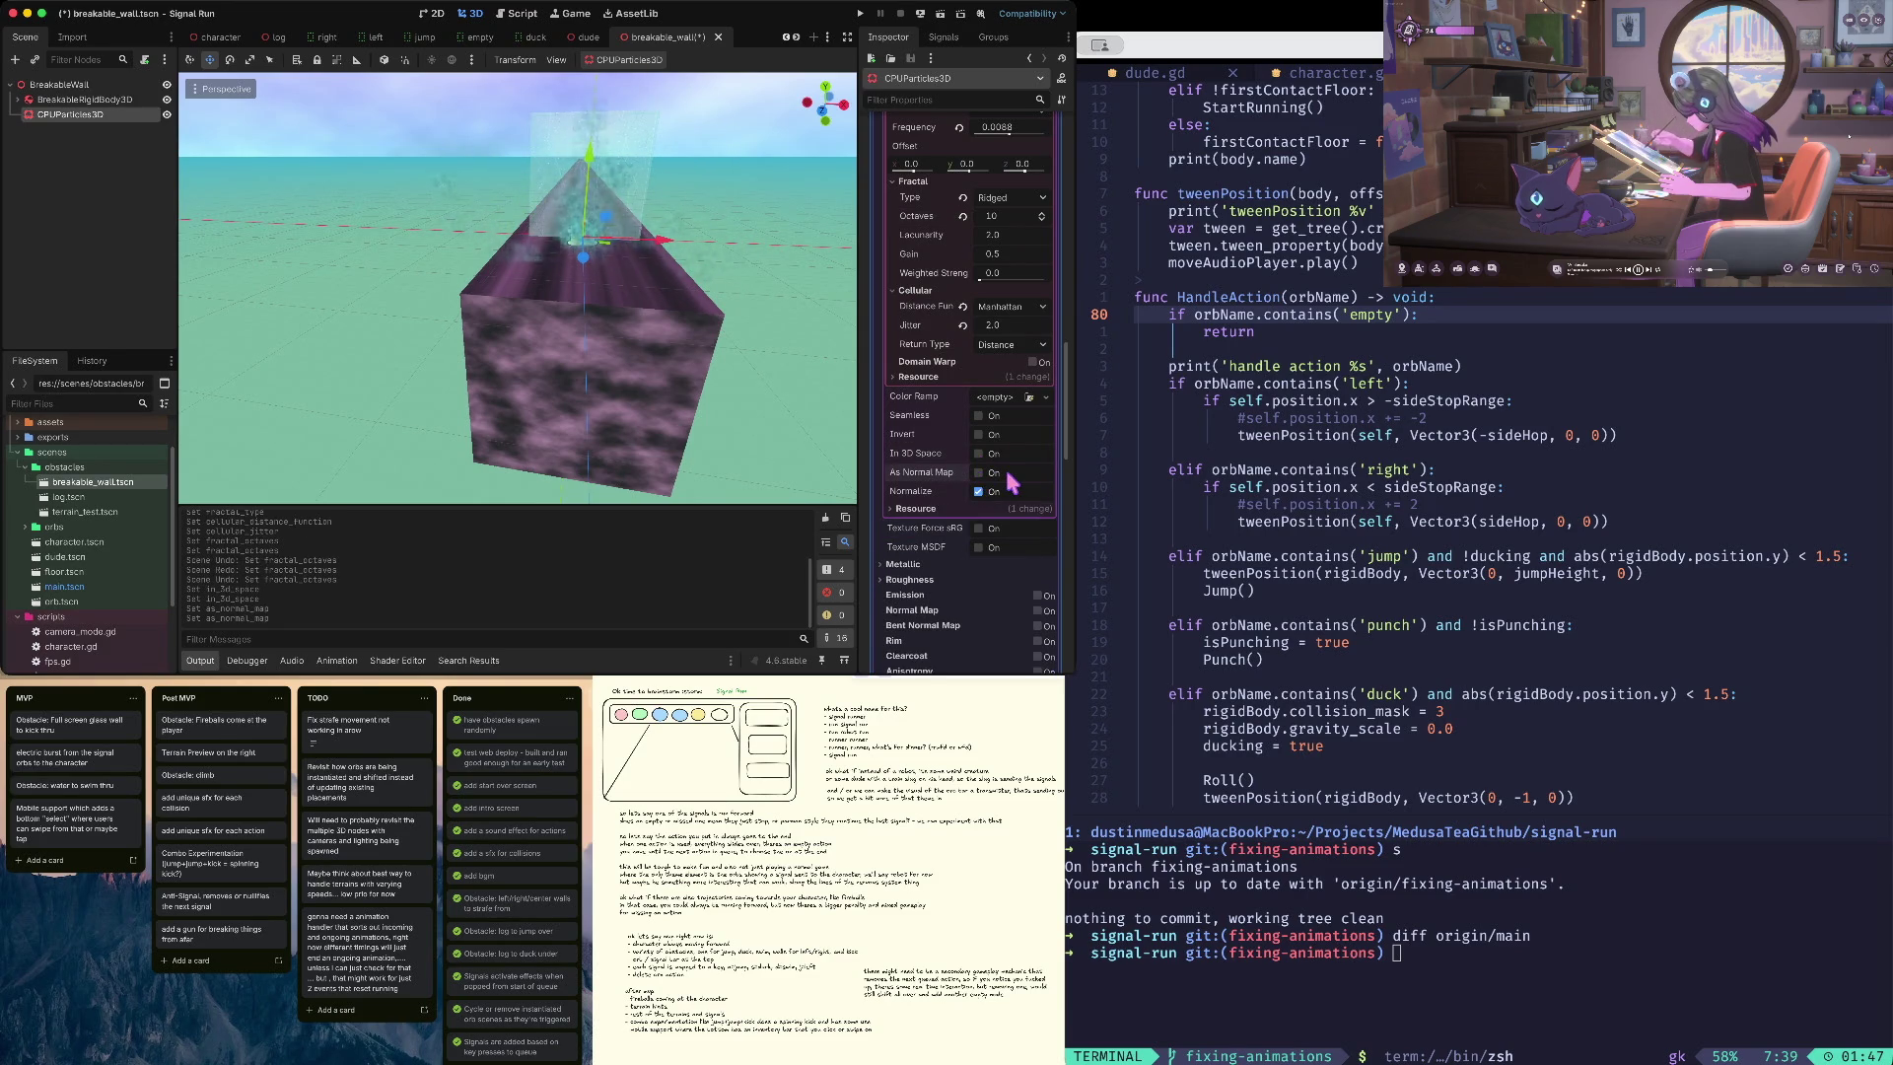
left_click(980, 491)
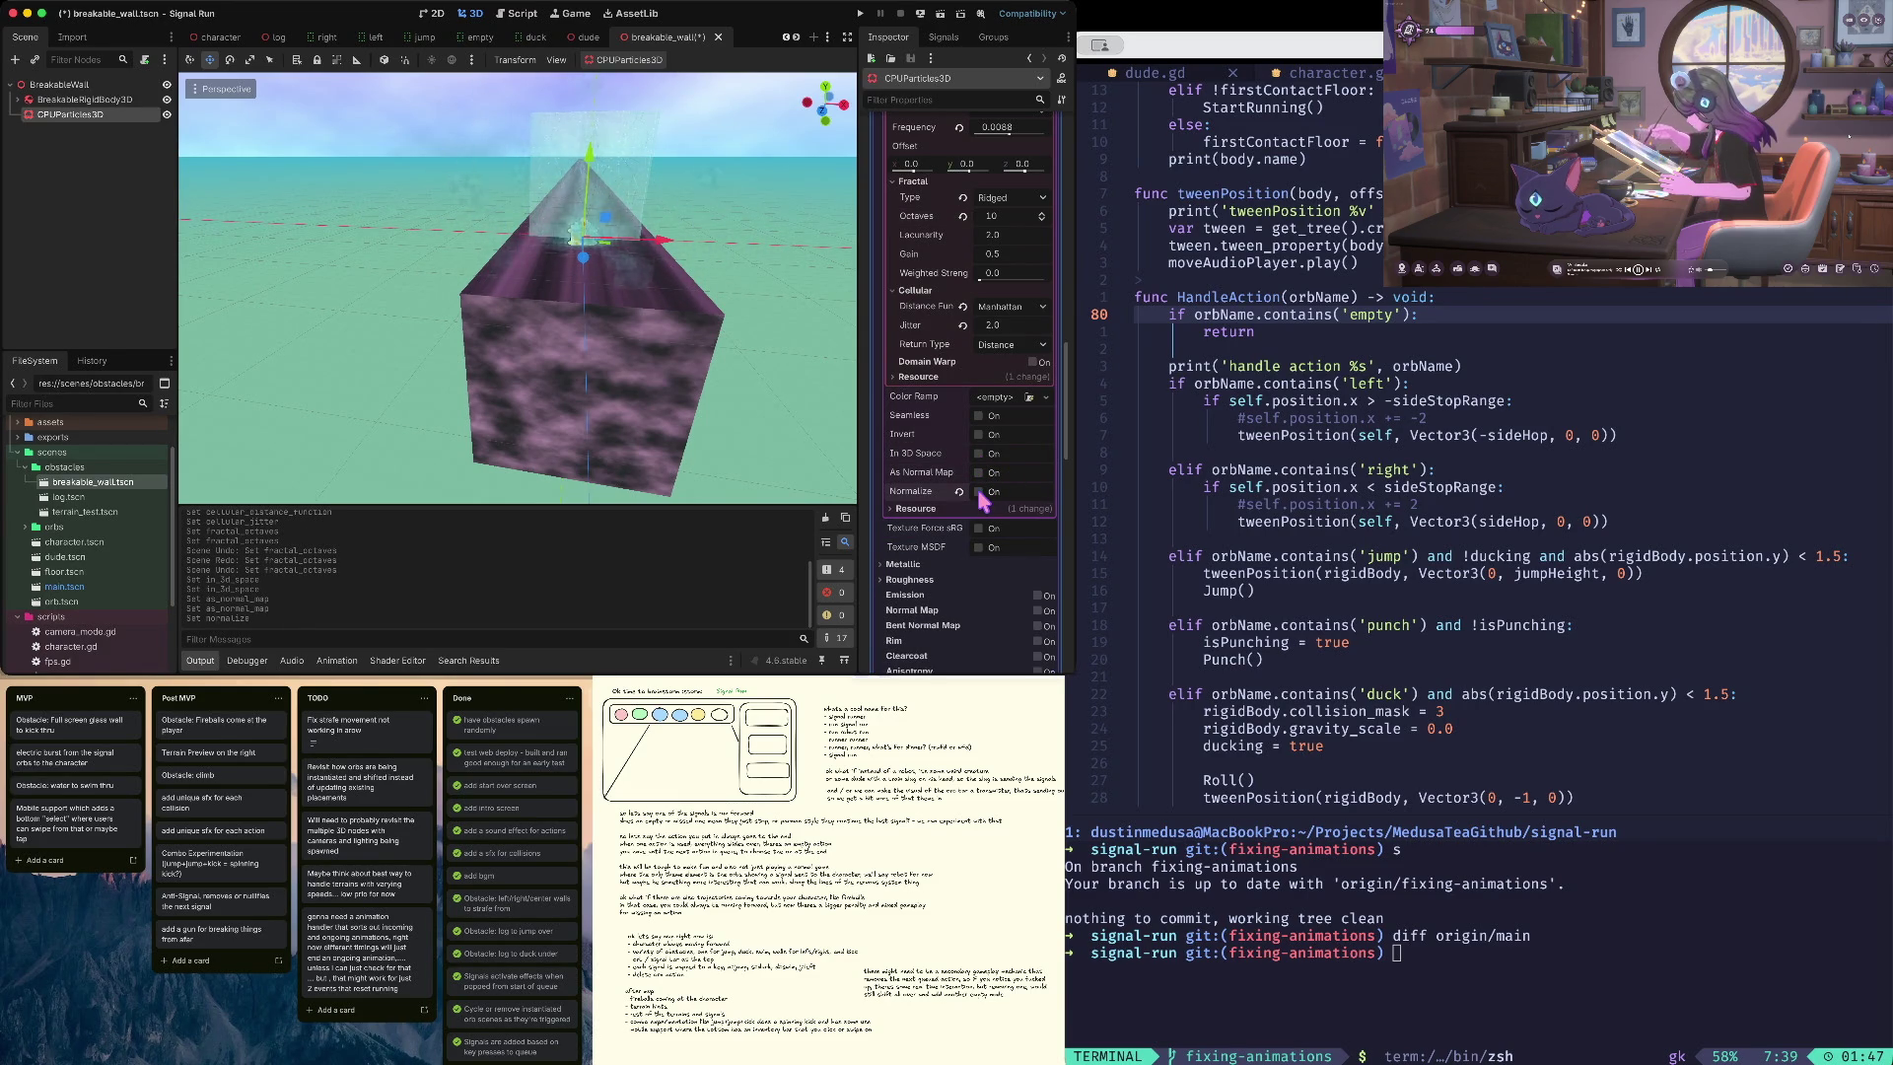
left_click(979, 492)
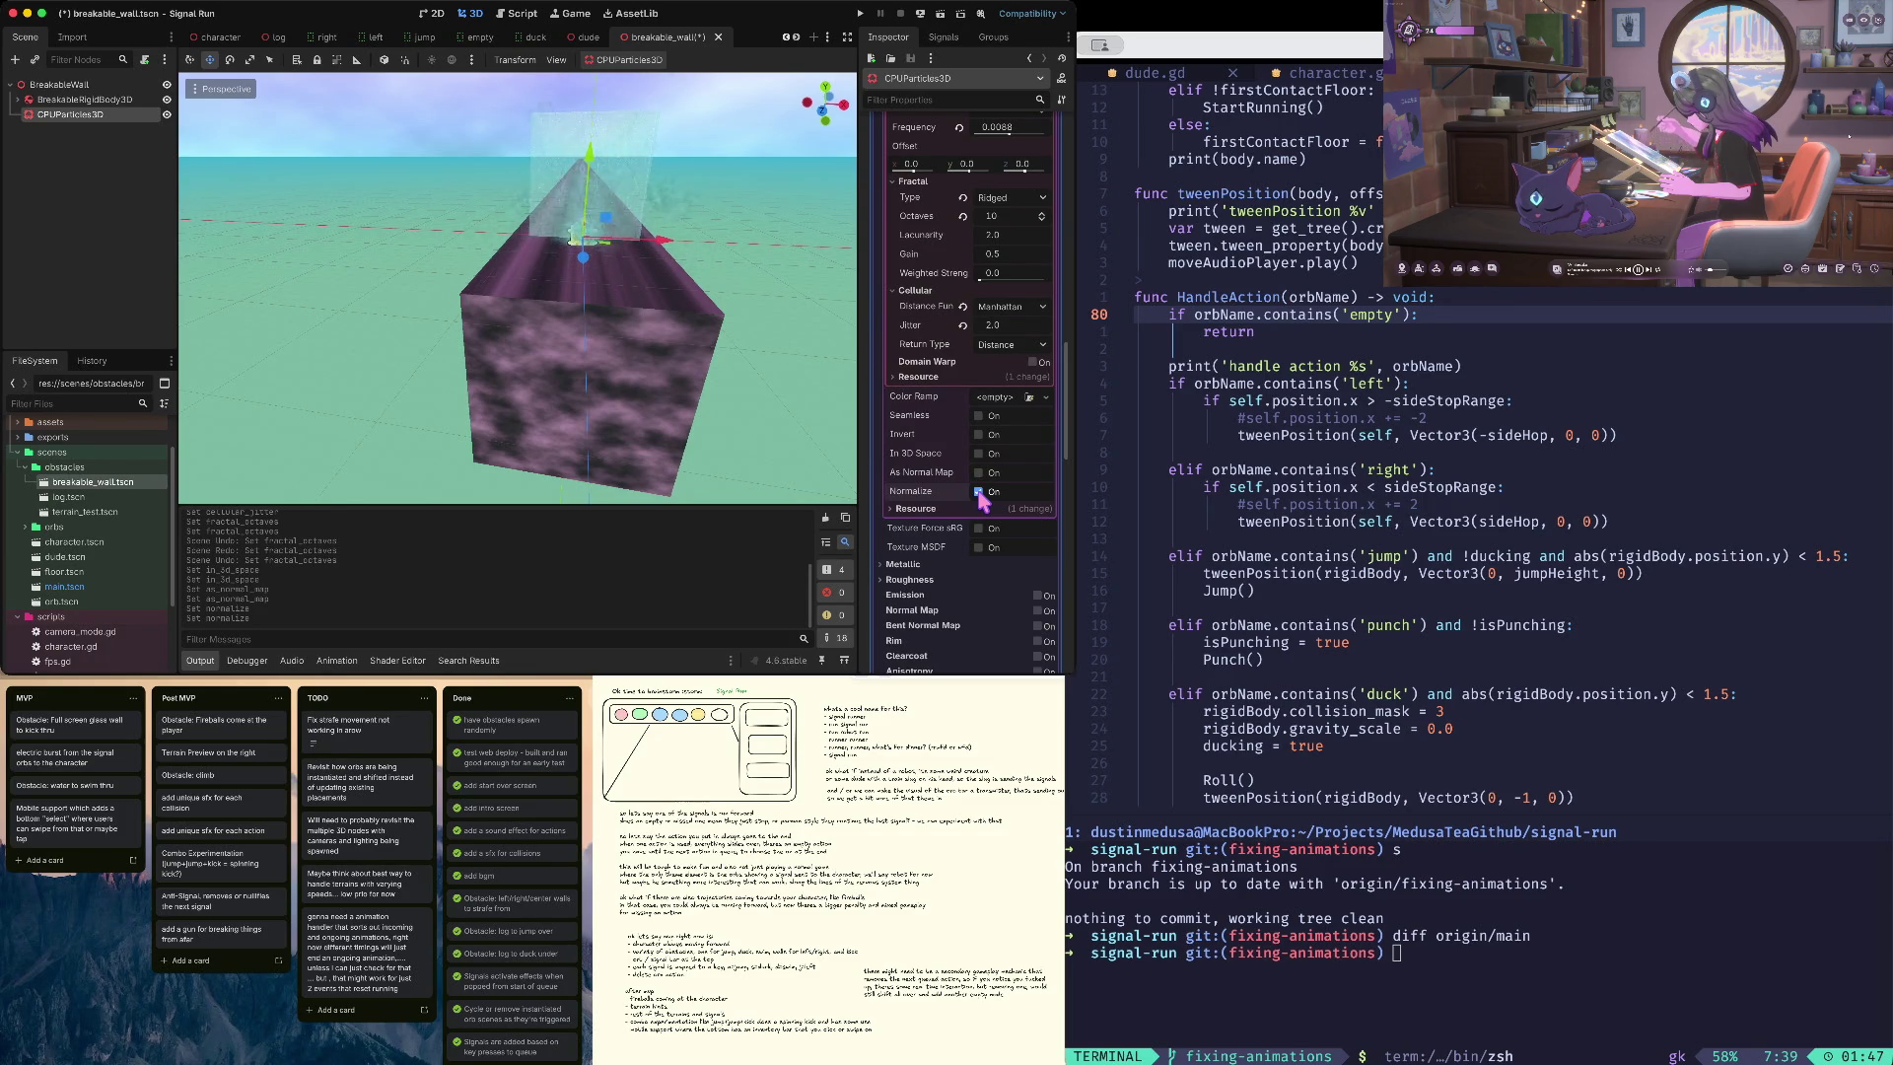
scroll(949, 391, "up", 5)
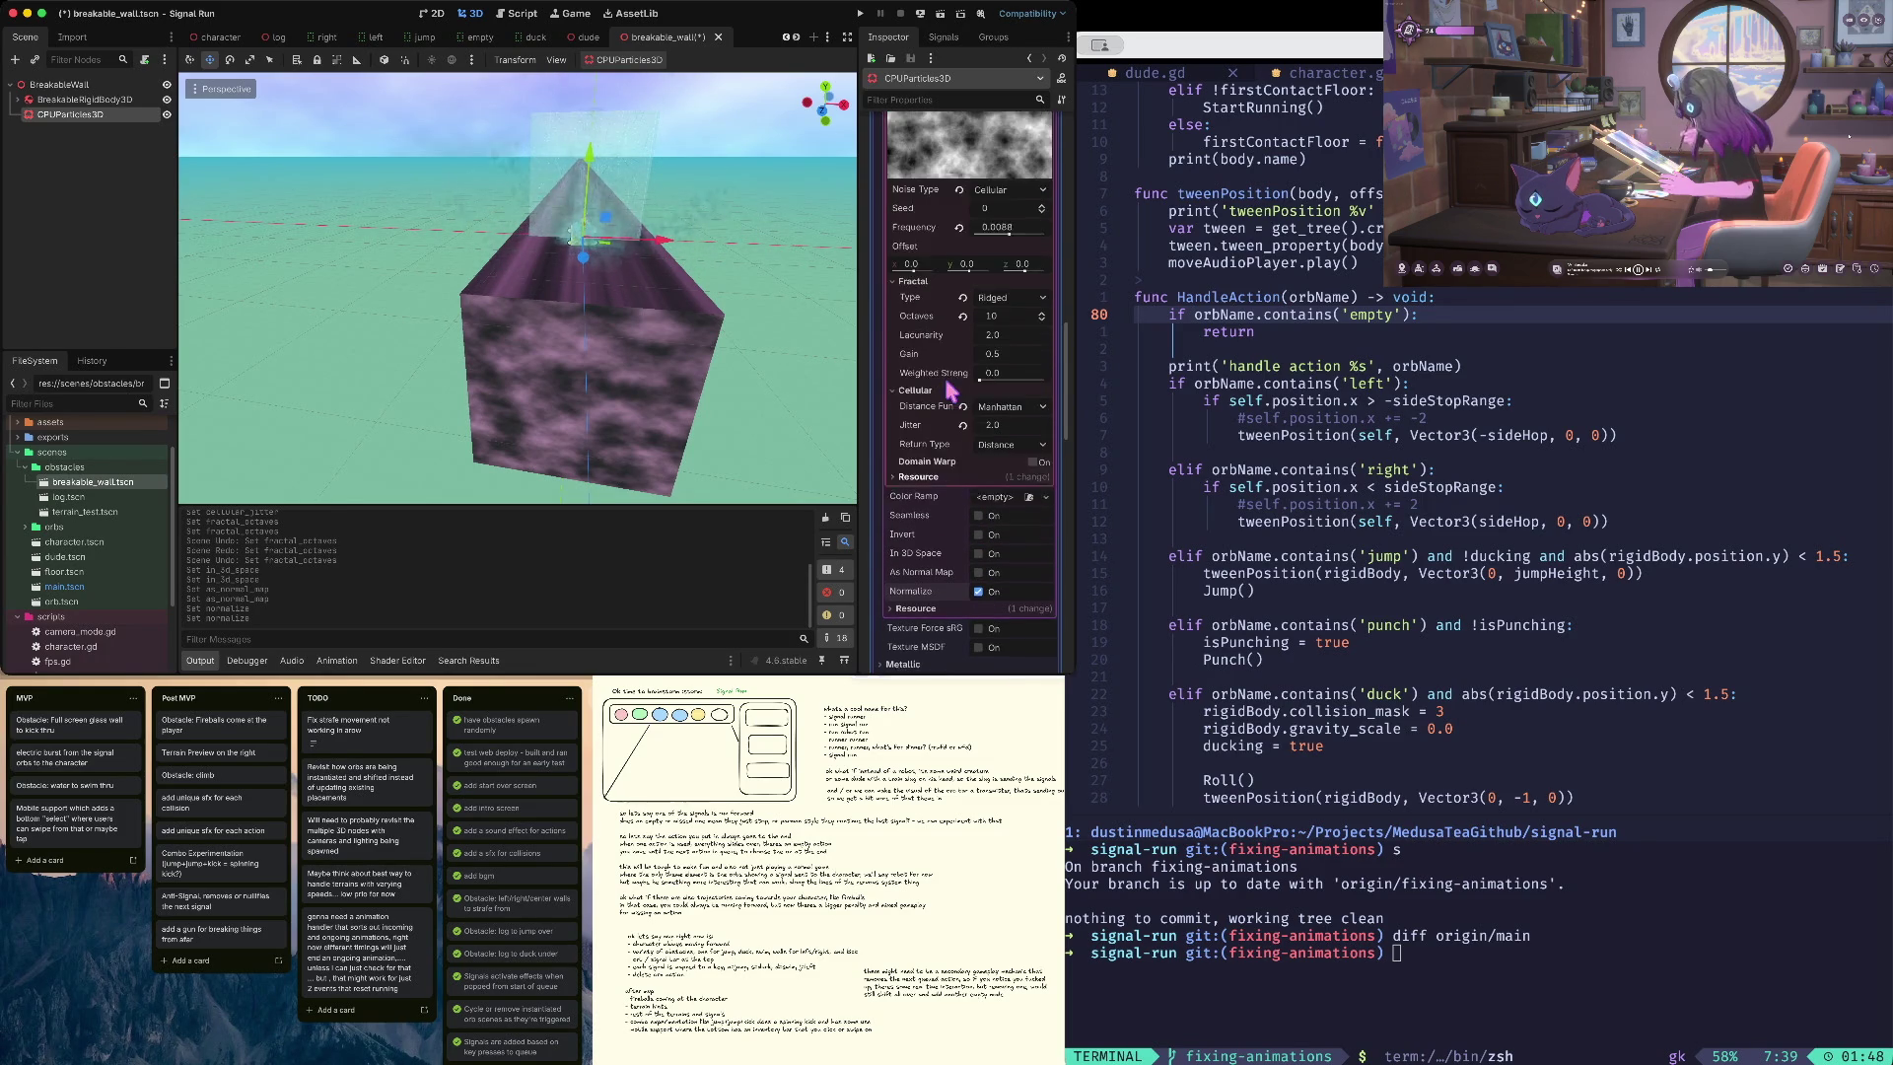
left_click(995, 261)
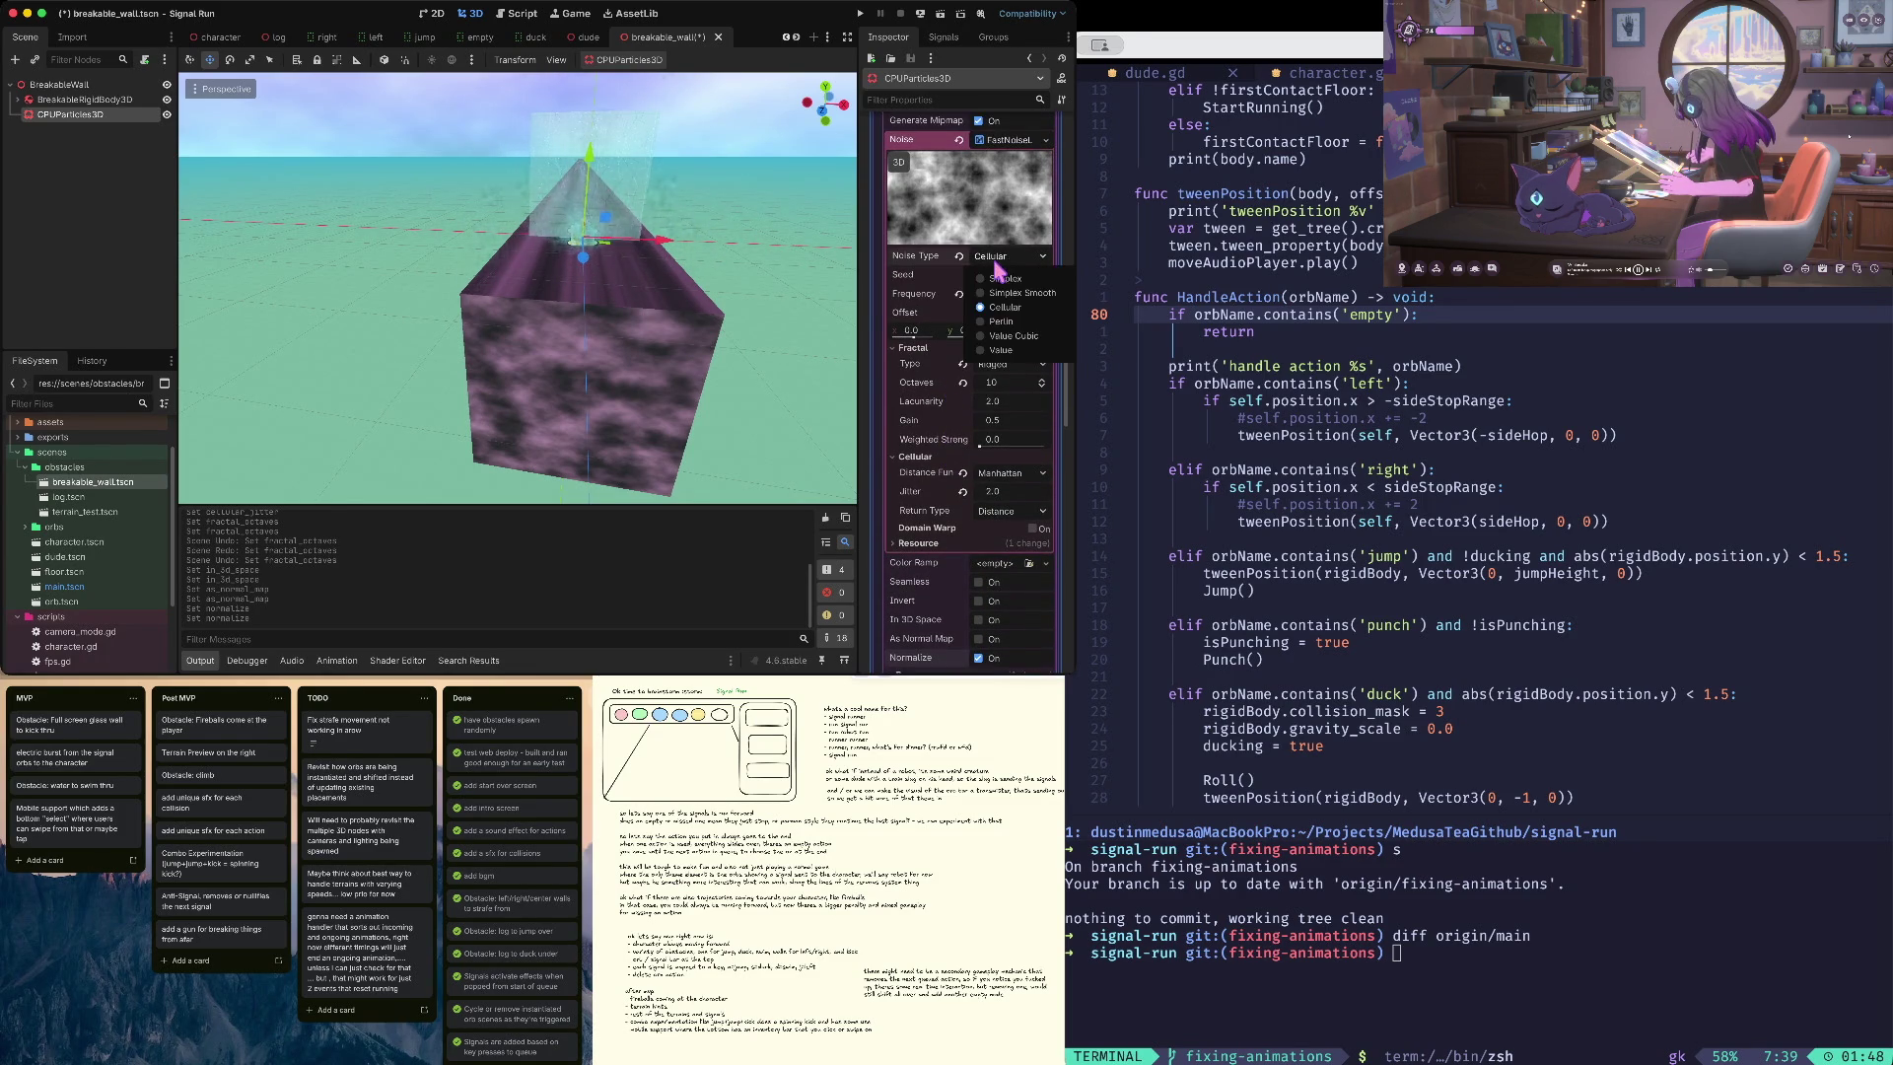
left_click(998, 307)
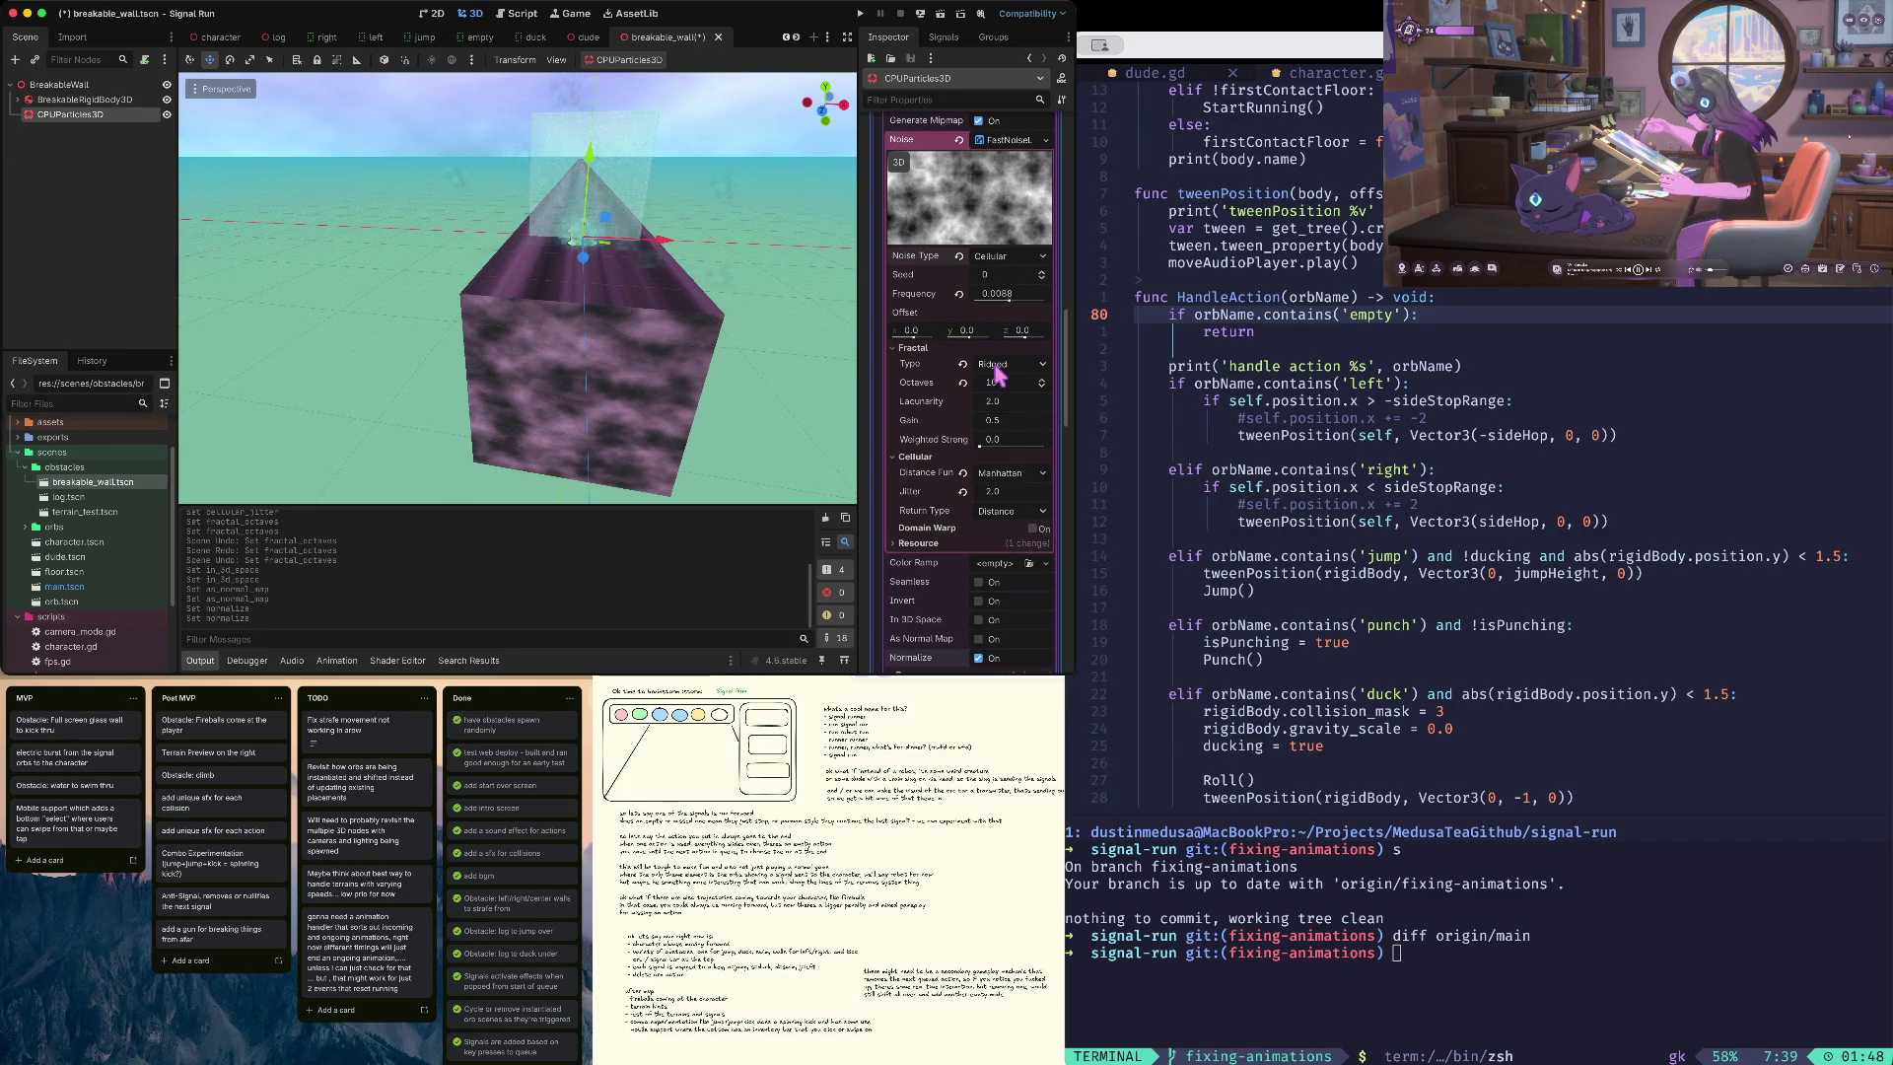
- Switch the cellular return type to Cell Value, lower the frequency for larger cells, and save
left_click(1001, 511)
left_click(1016, 520)
left_click(1013, 513)
left_click(1015, 537)
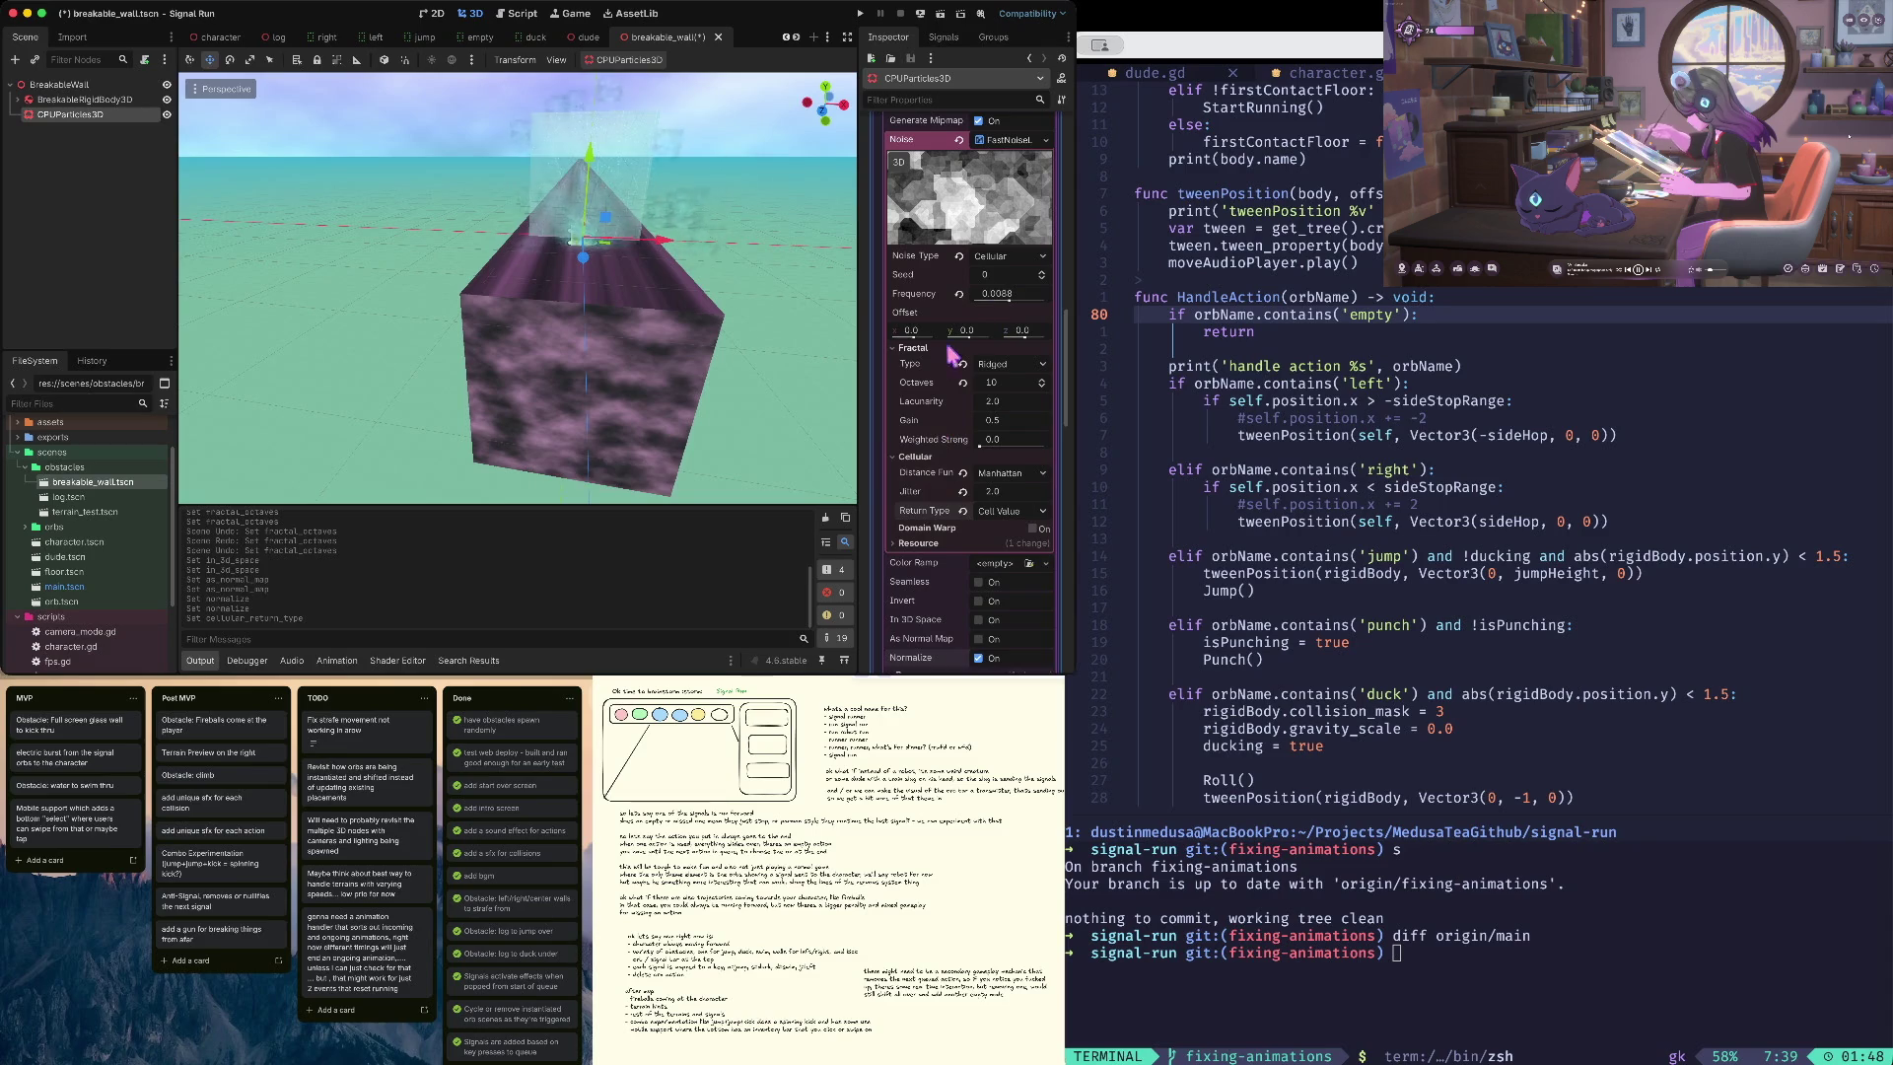
key("ctrl+s")
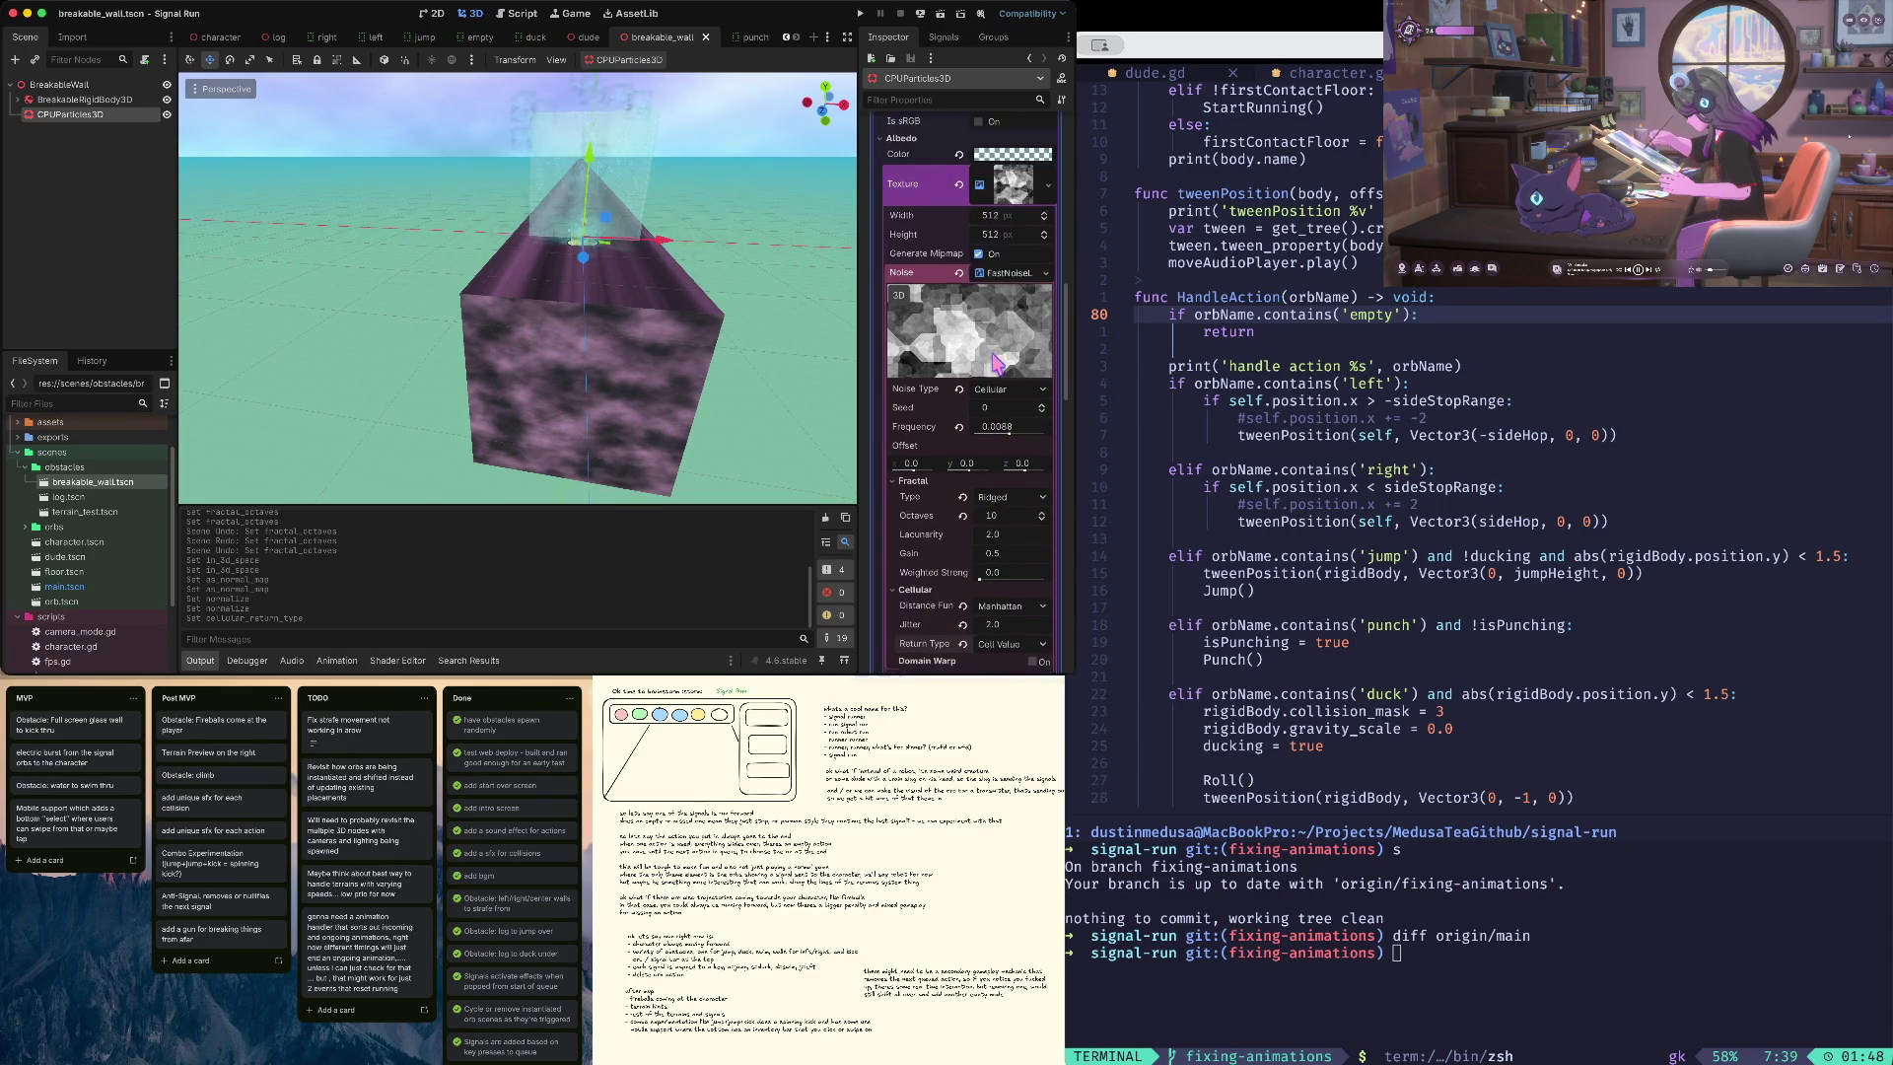
left_click_drag(1011, 421, 1013, 422)
key("ctrl+s")
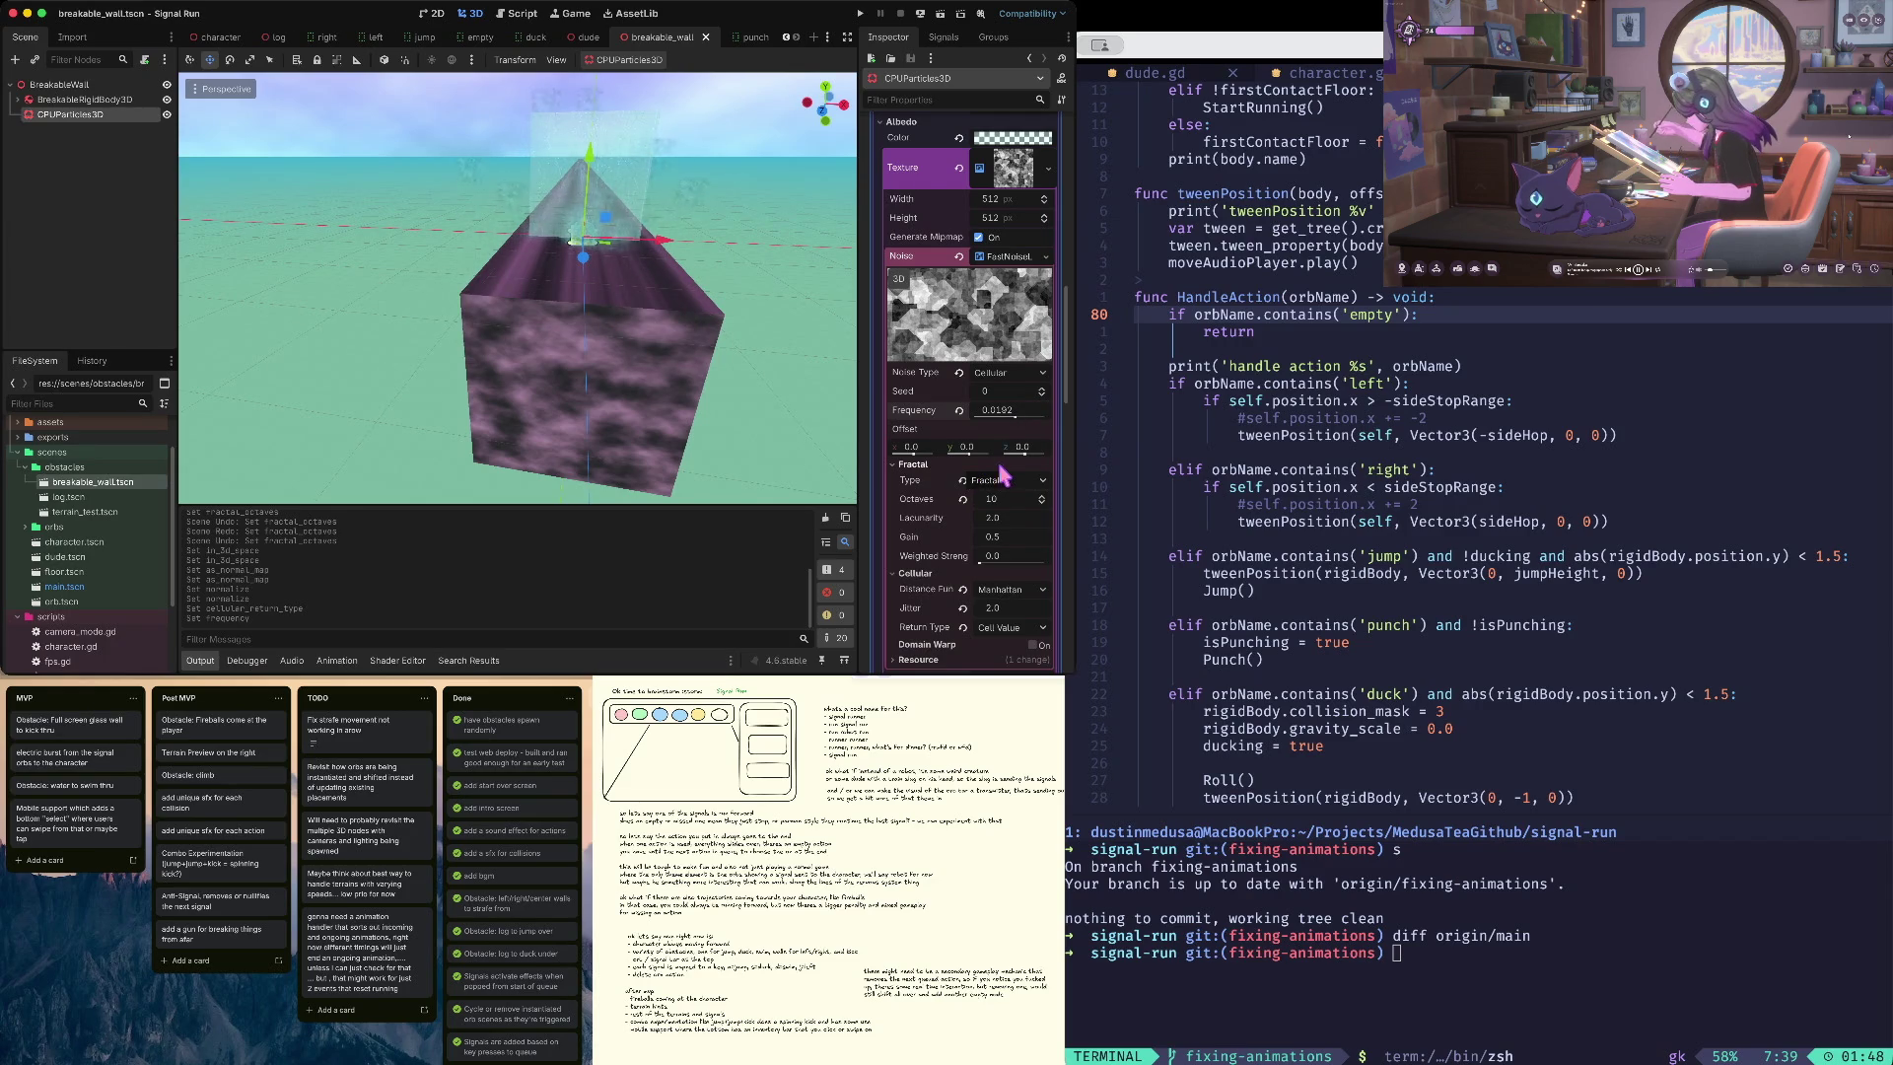
- Add a new Gradient as the noise's Color Ramp
scroll(998, 476, "down", 5)
scroll(1007, 408, "down", 1)
left_click(1001, 373)
left_click(1008, 418)
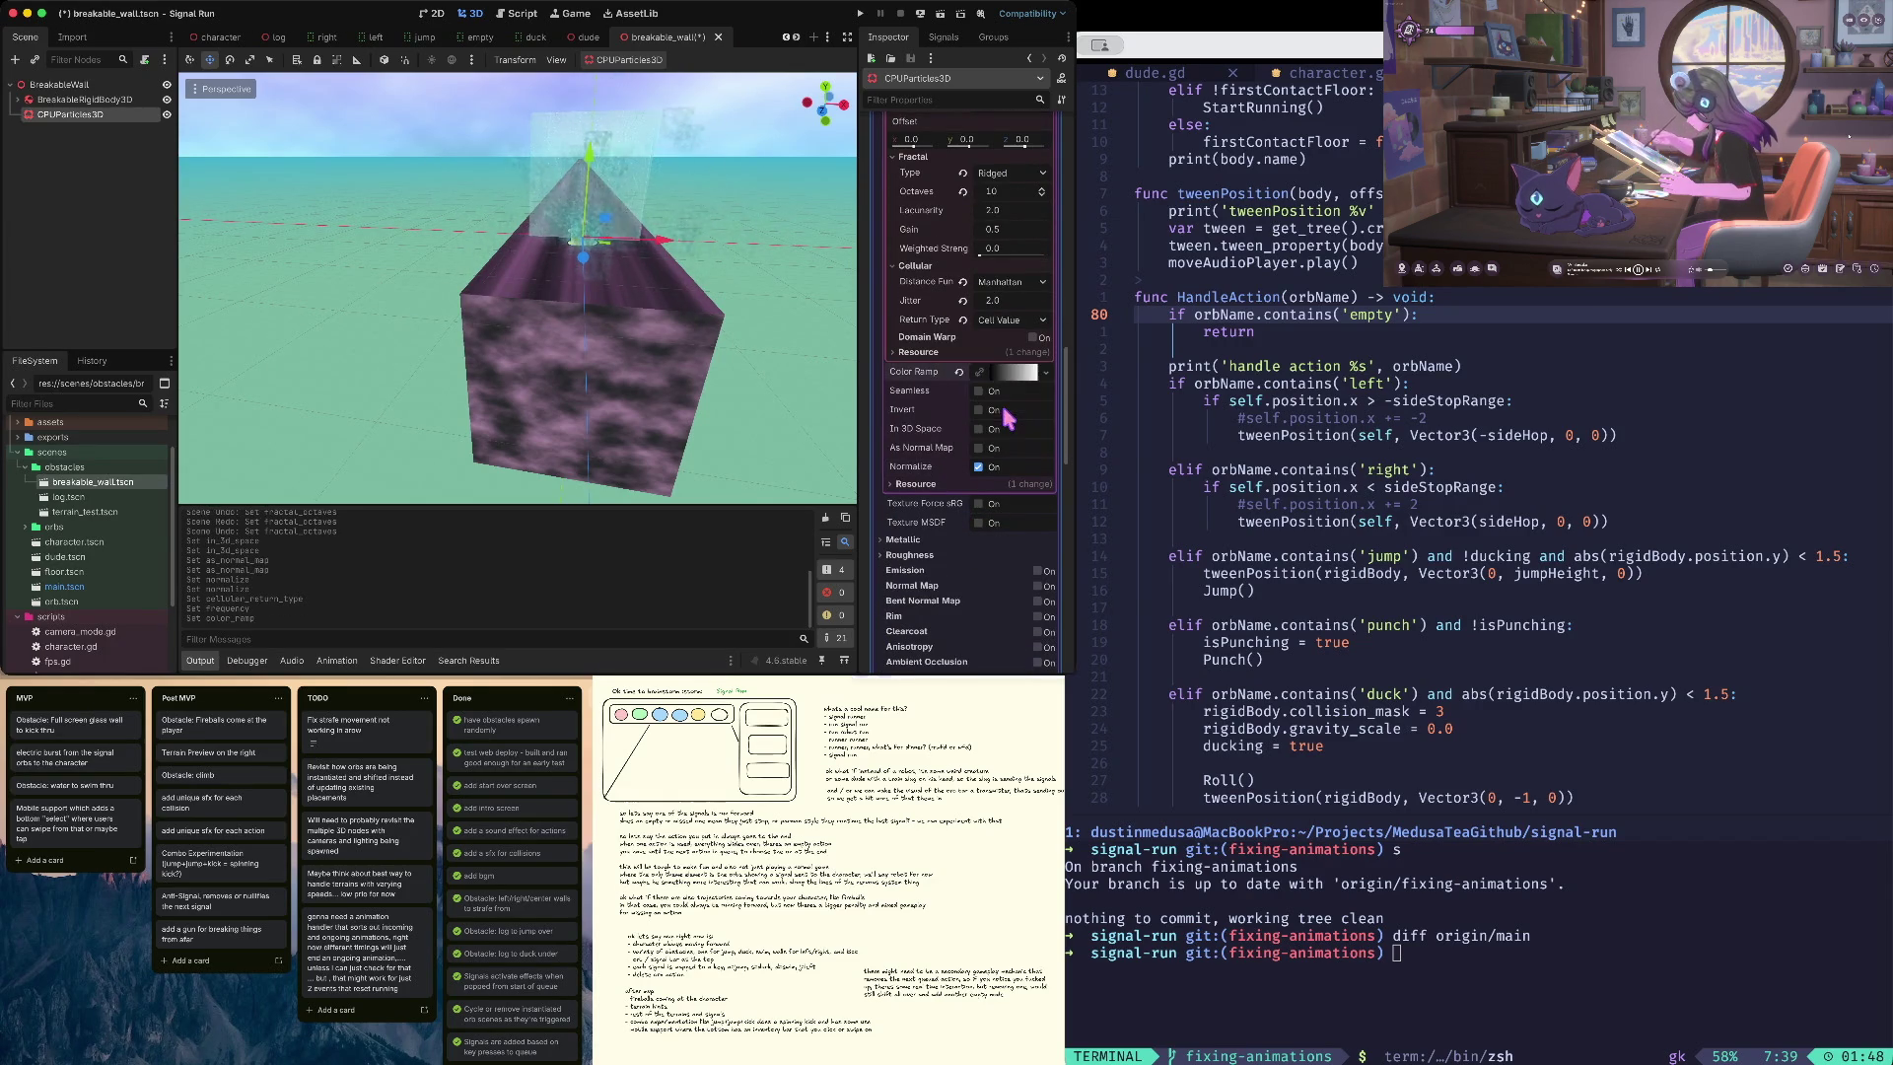
- Colour the gradient's left stop a deep blue and drop its alpha to about 19
left_click(1011, 373)
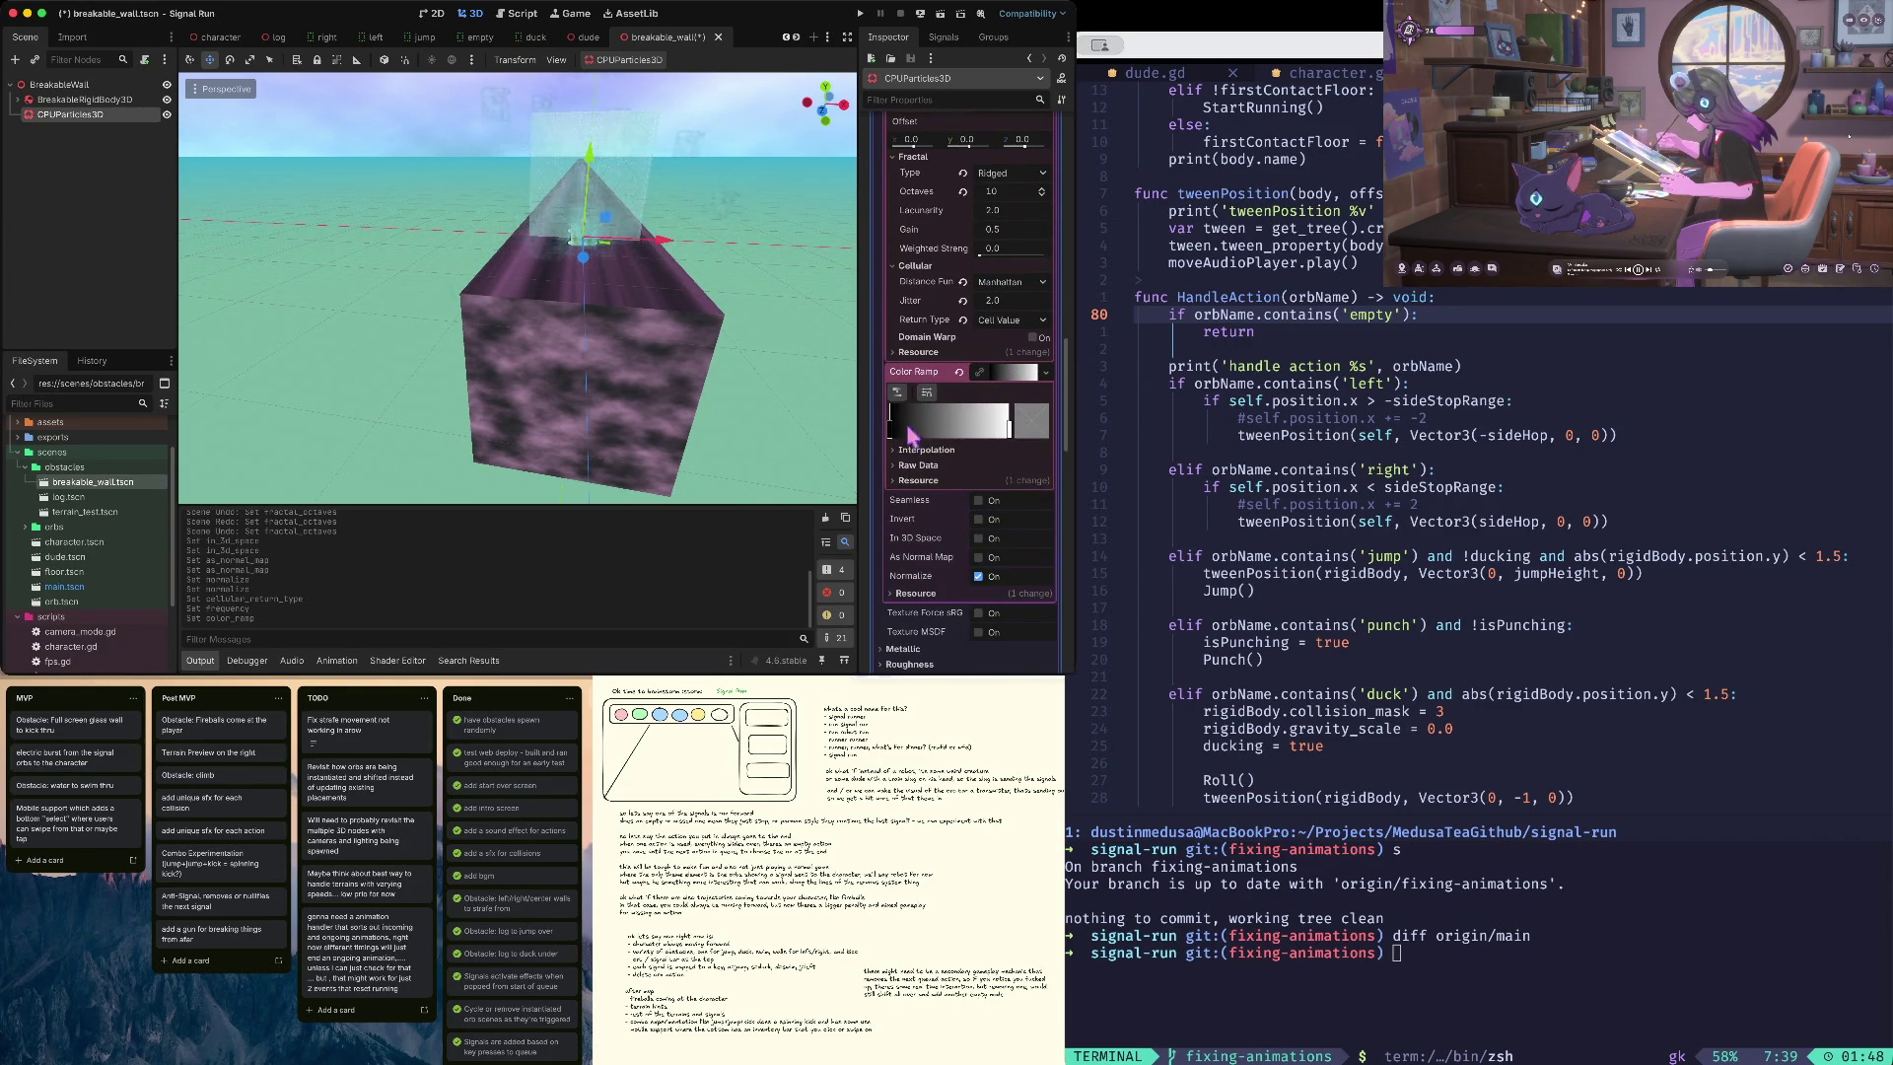
double_click(889, 432)
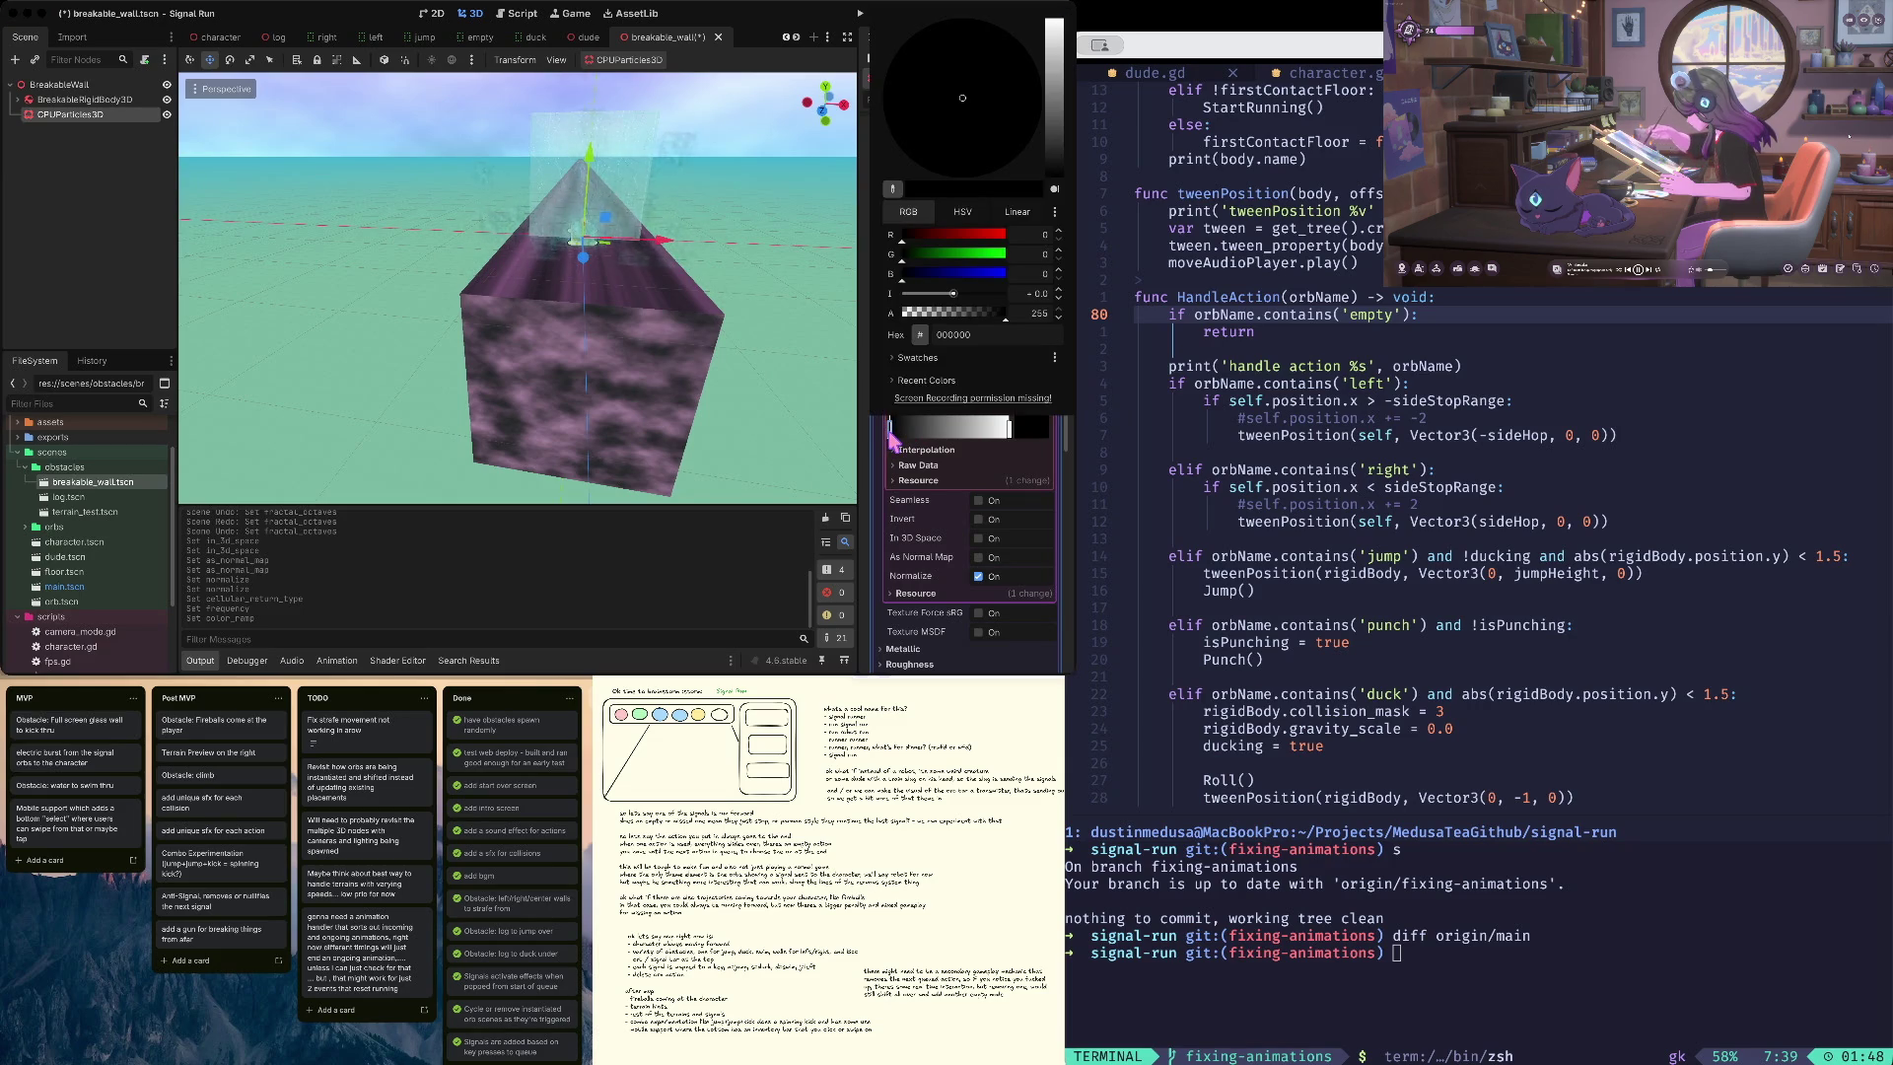
mouse_move(1054, 163)
left_mouse_down()
mouse_move(1055, 39)
mouse_move(1048, 225)
left_mouse_up()
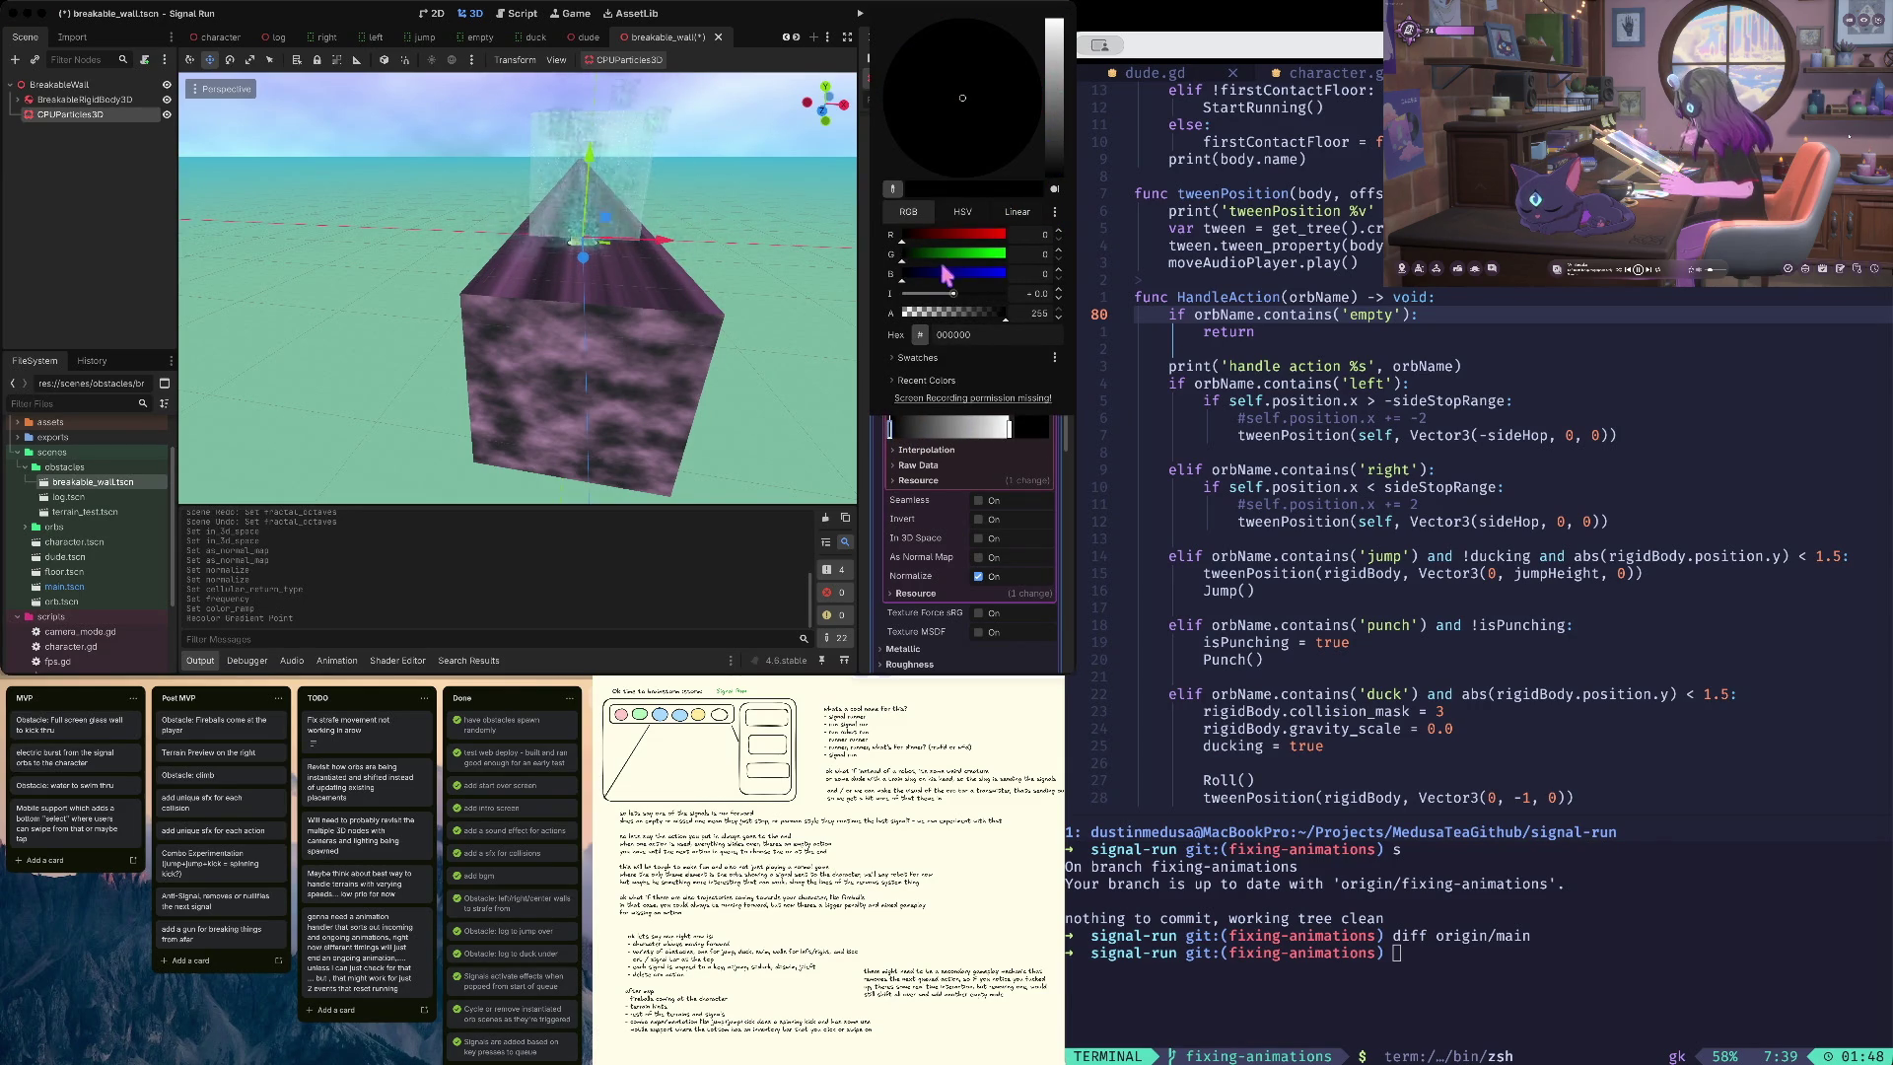
left_click(908, 274)
left_click_drag(908, 276, 917, 277)
left_click_drag(1066, 143, 1055, 178)
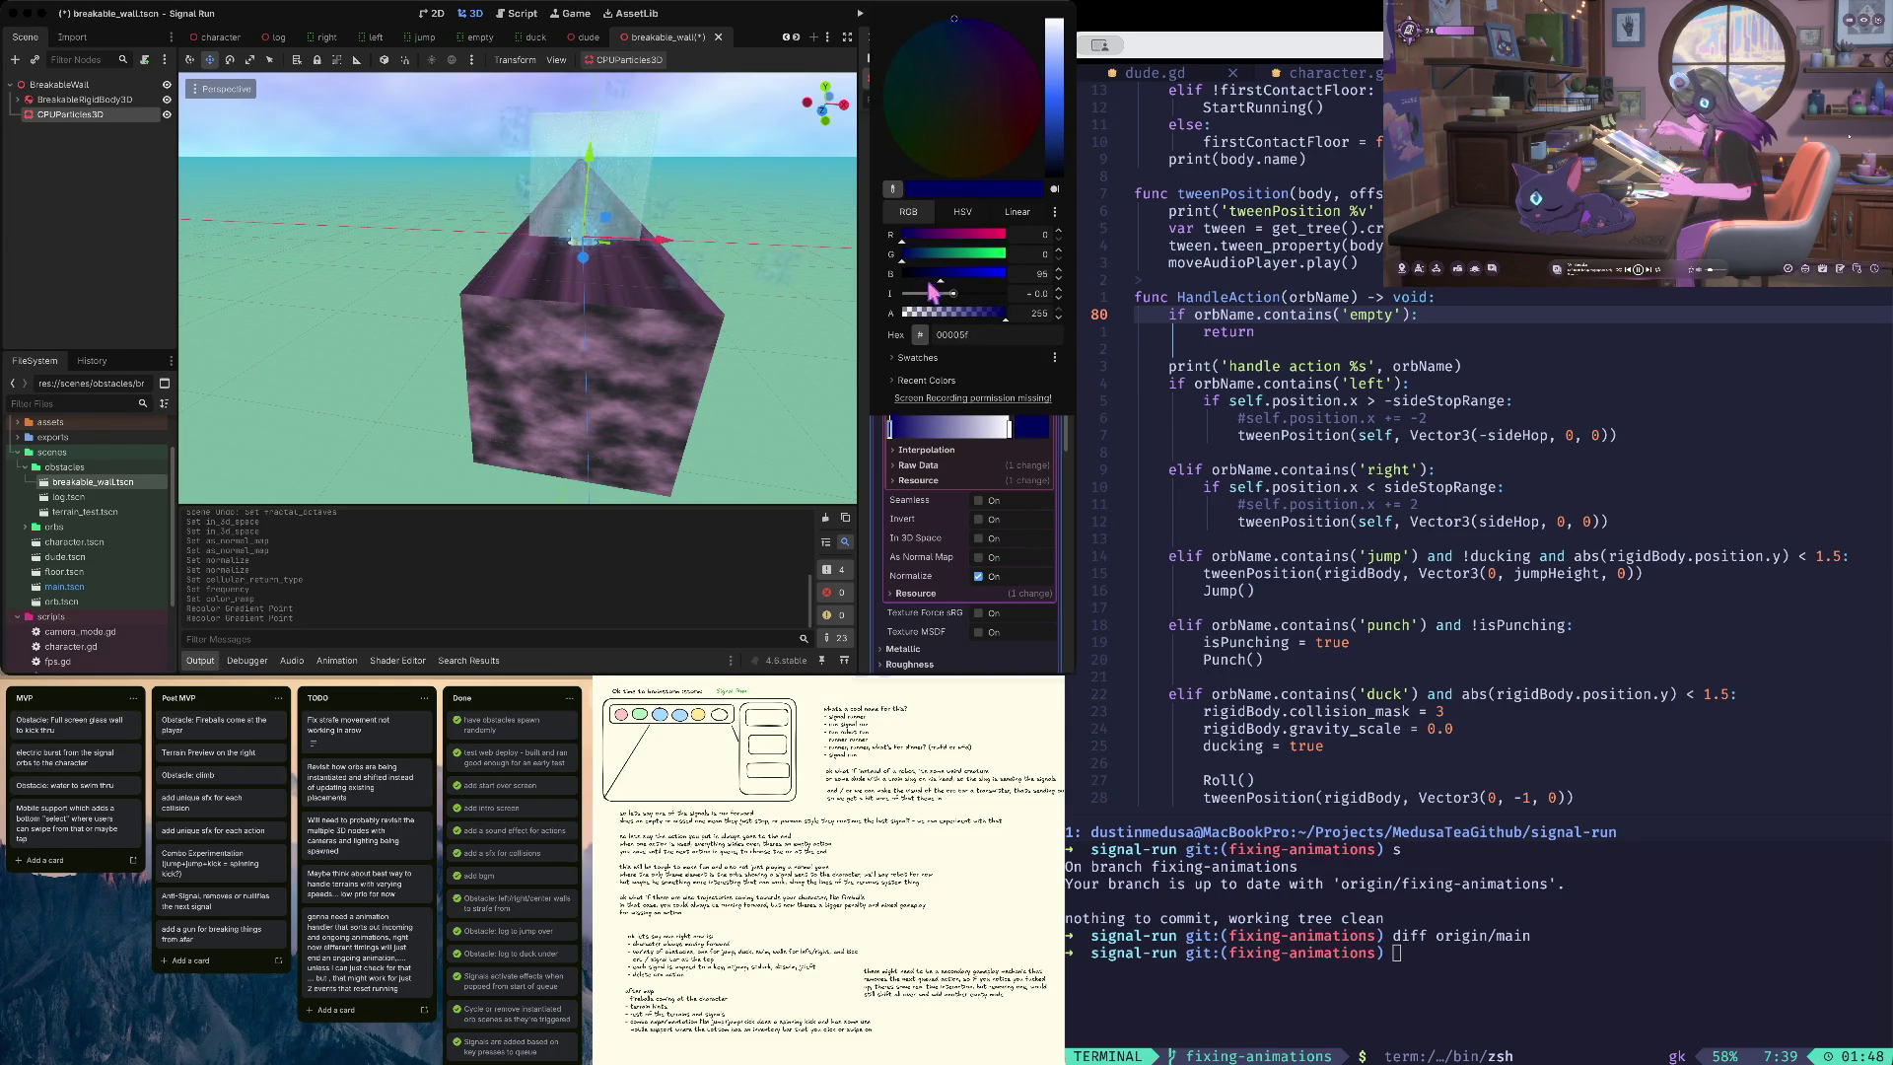
left_click(919, 250)
left_click(917, 237)
left_click_drag(913, 241, 900, 241)
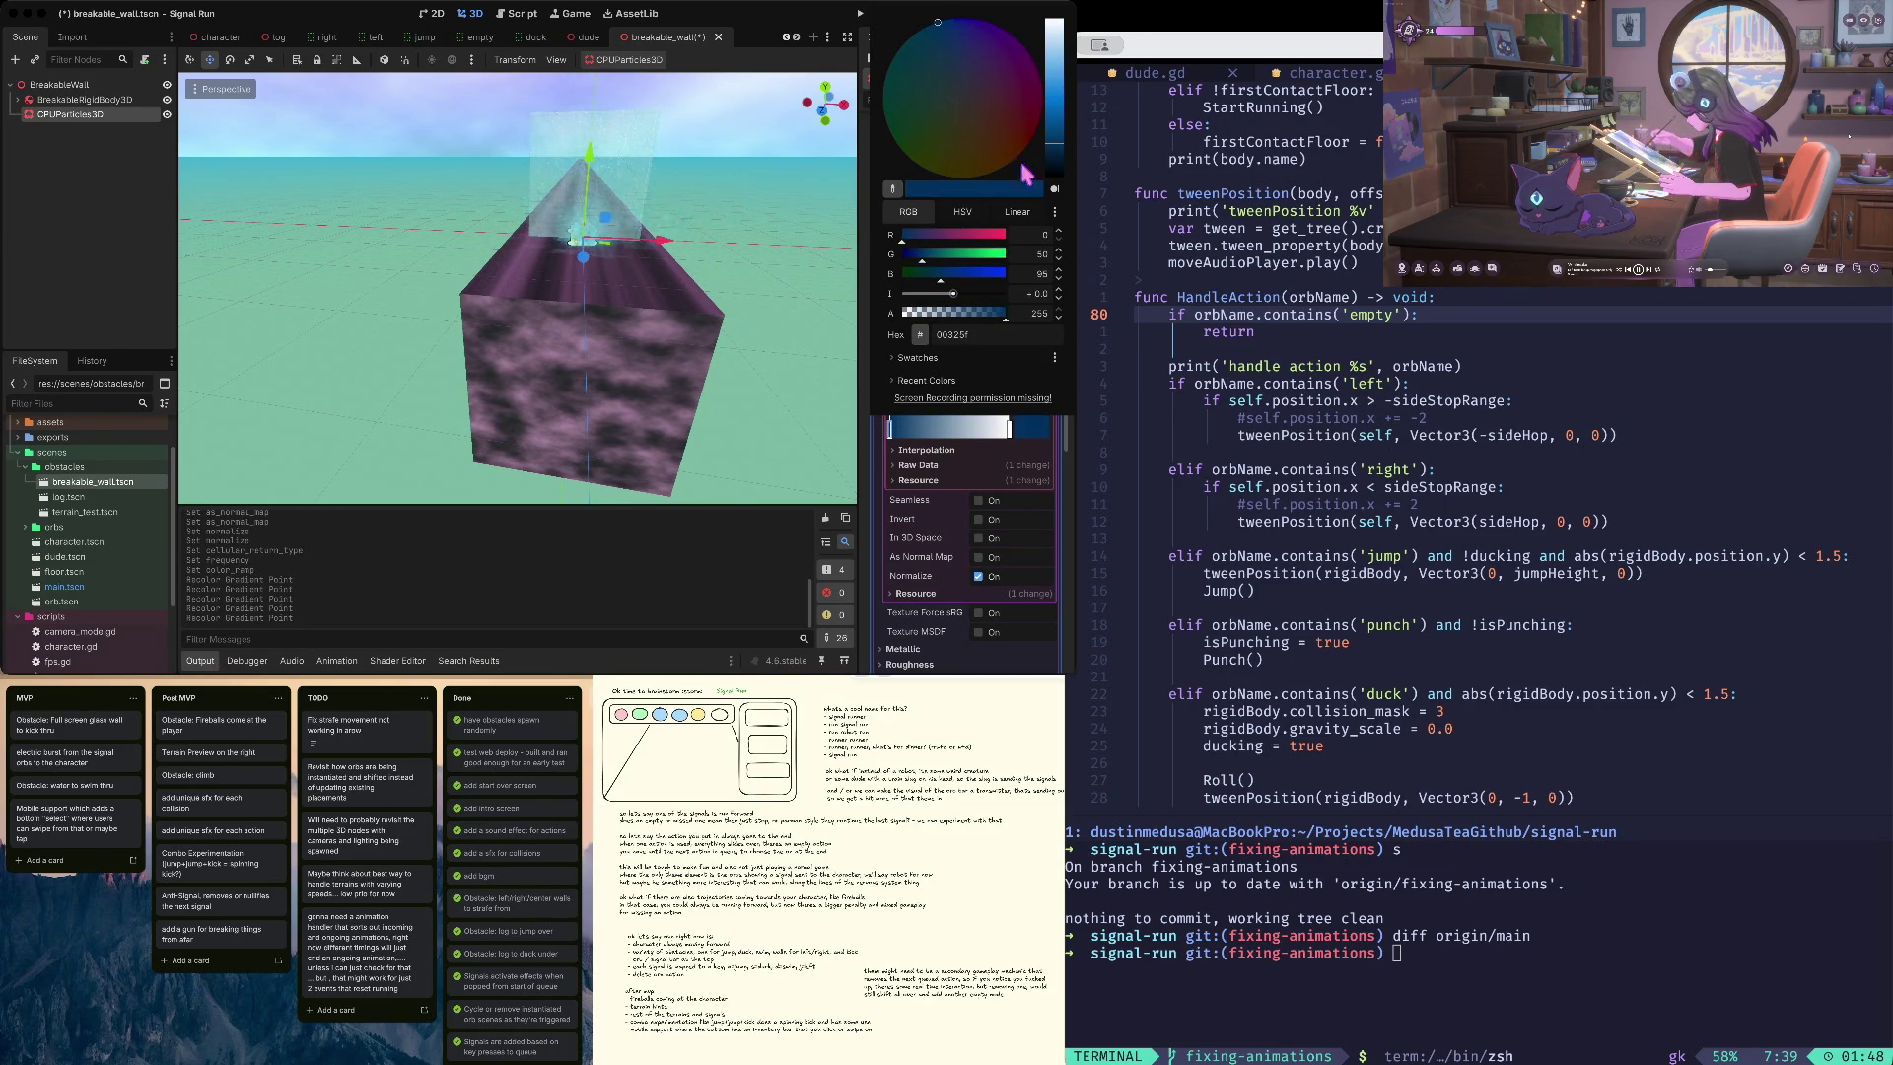
mouse_move(1062, 120)
left_mouse_down()
mouse_move(1057, 103)
mouse_move(1057, 149)
left_mouse_up()
left_click(1058, 126)
left_click(1051, 62)
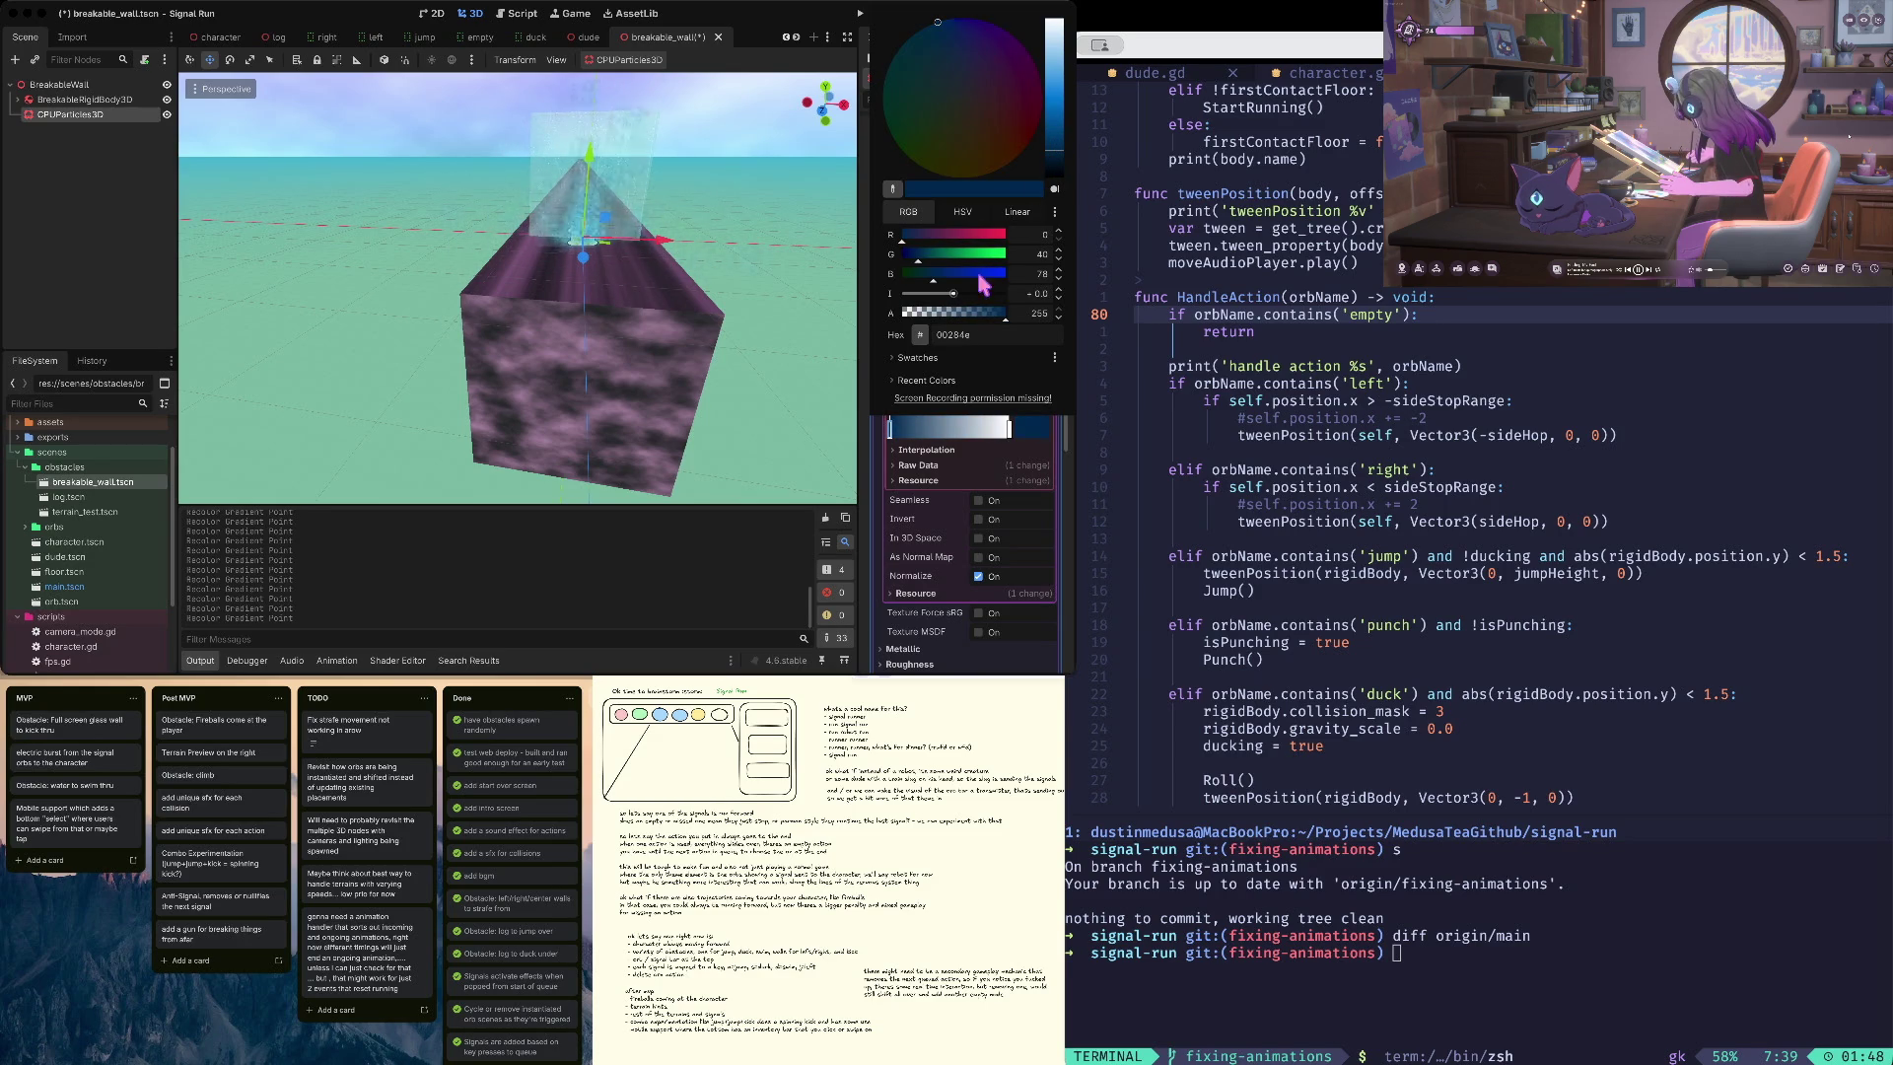
left_click(956, 314)
left_click_drag(955, 319, 901, 316)
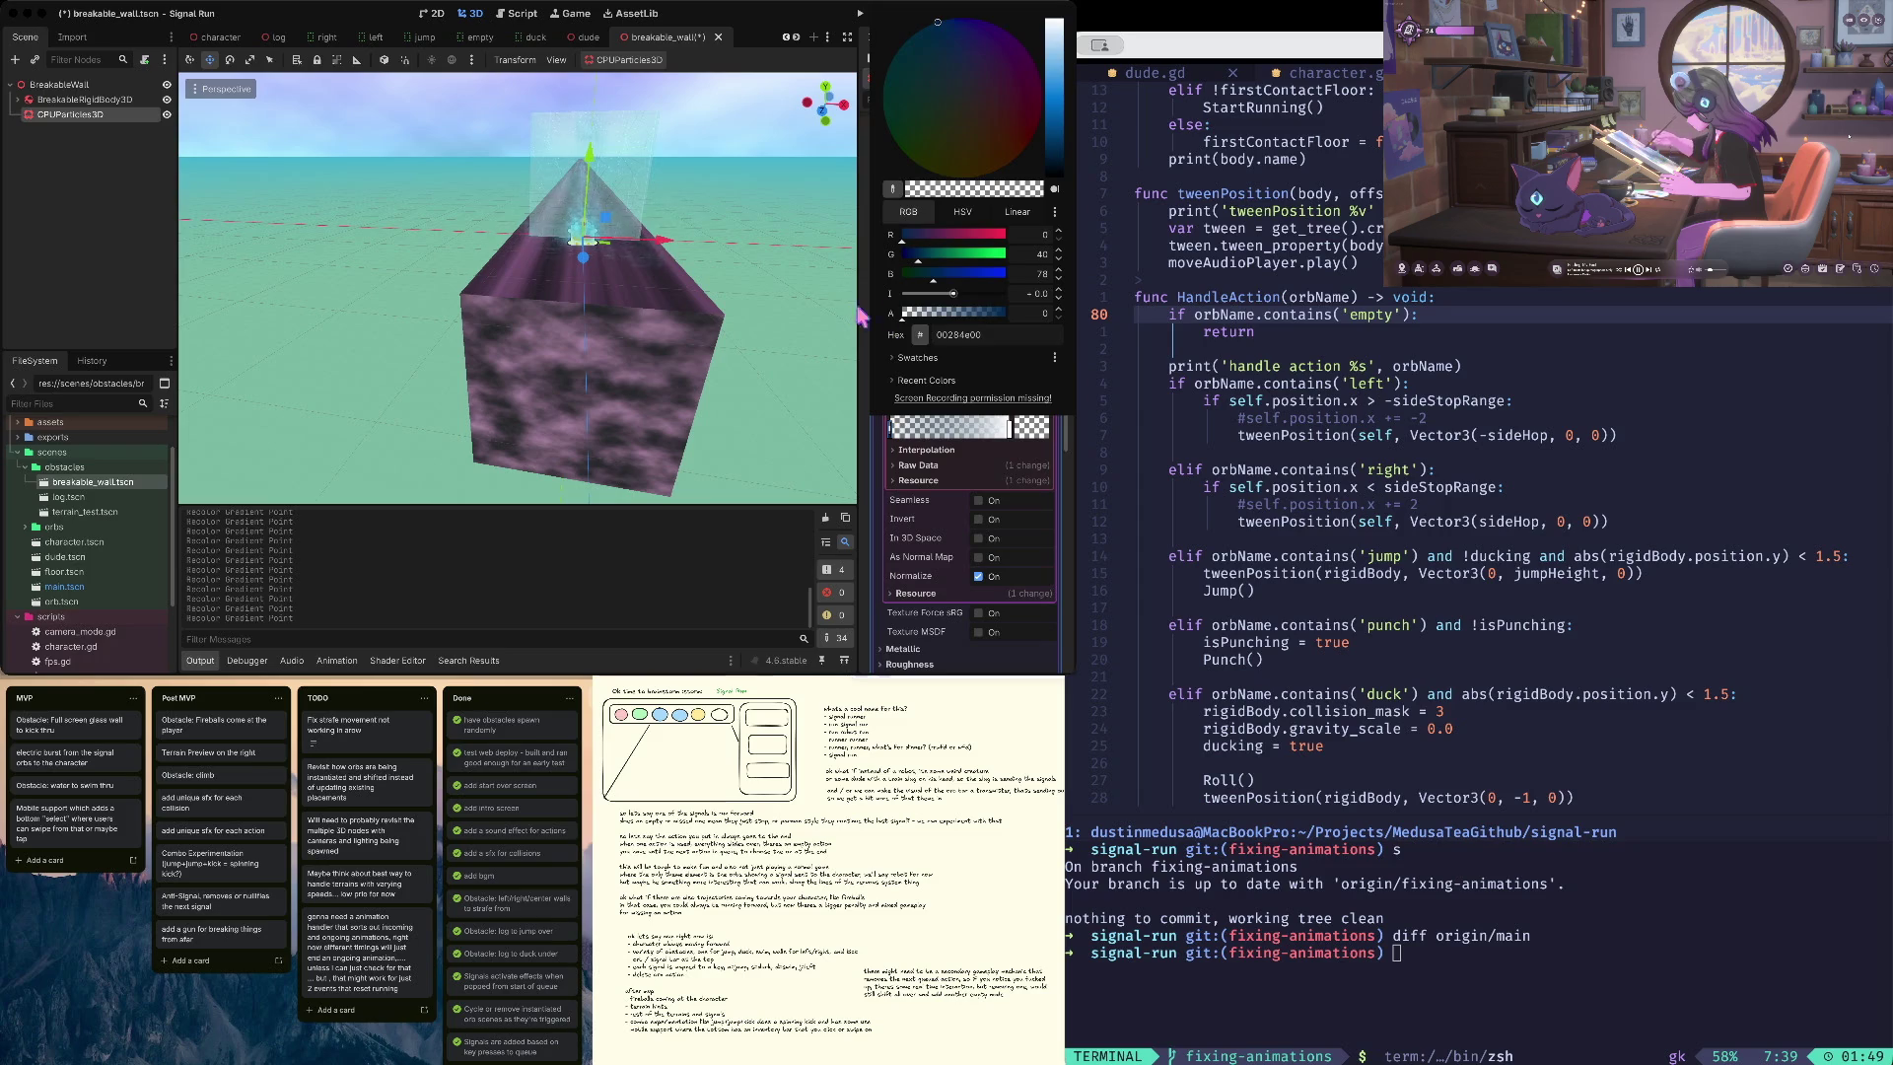
left_click(872, 520)
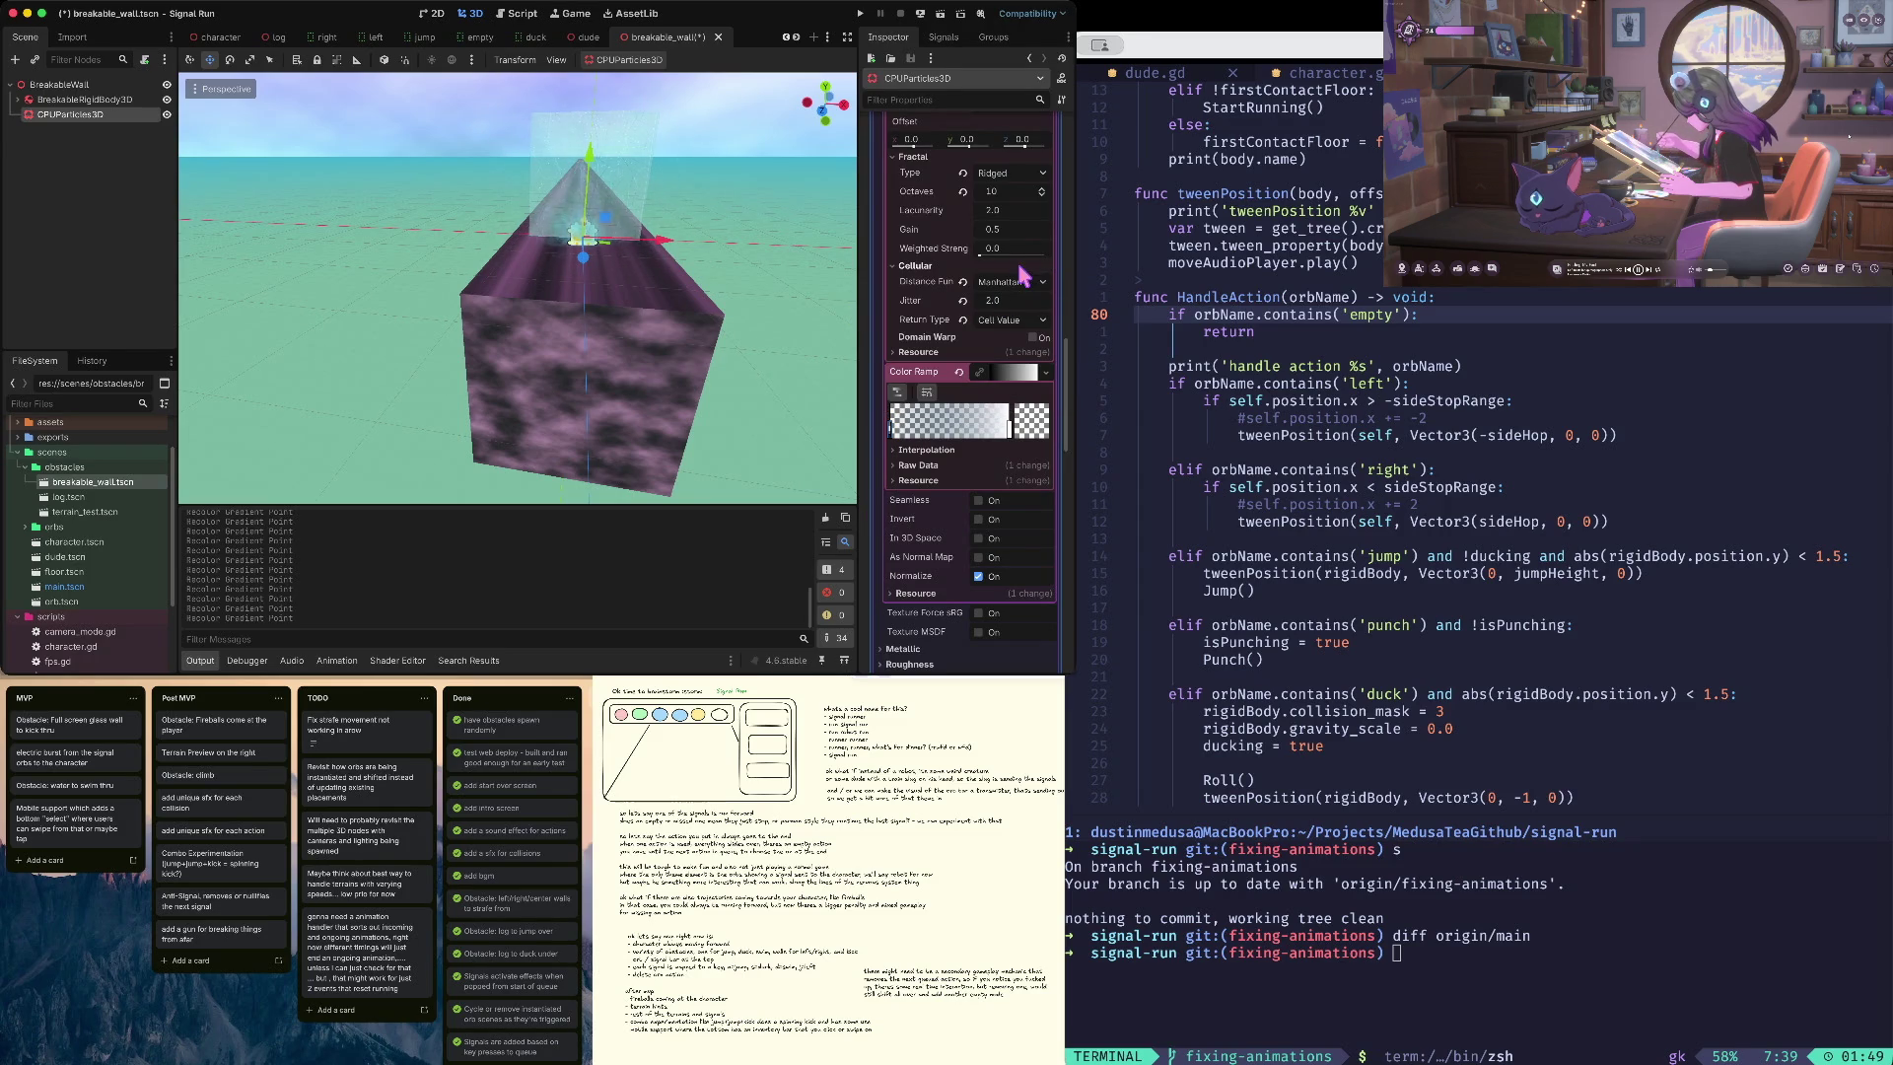
- Save, run the game, start a run from the title menu, and stop it once it ends
key("ctrl+s")
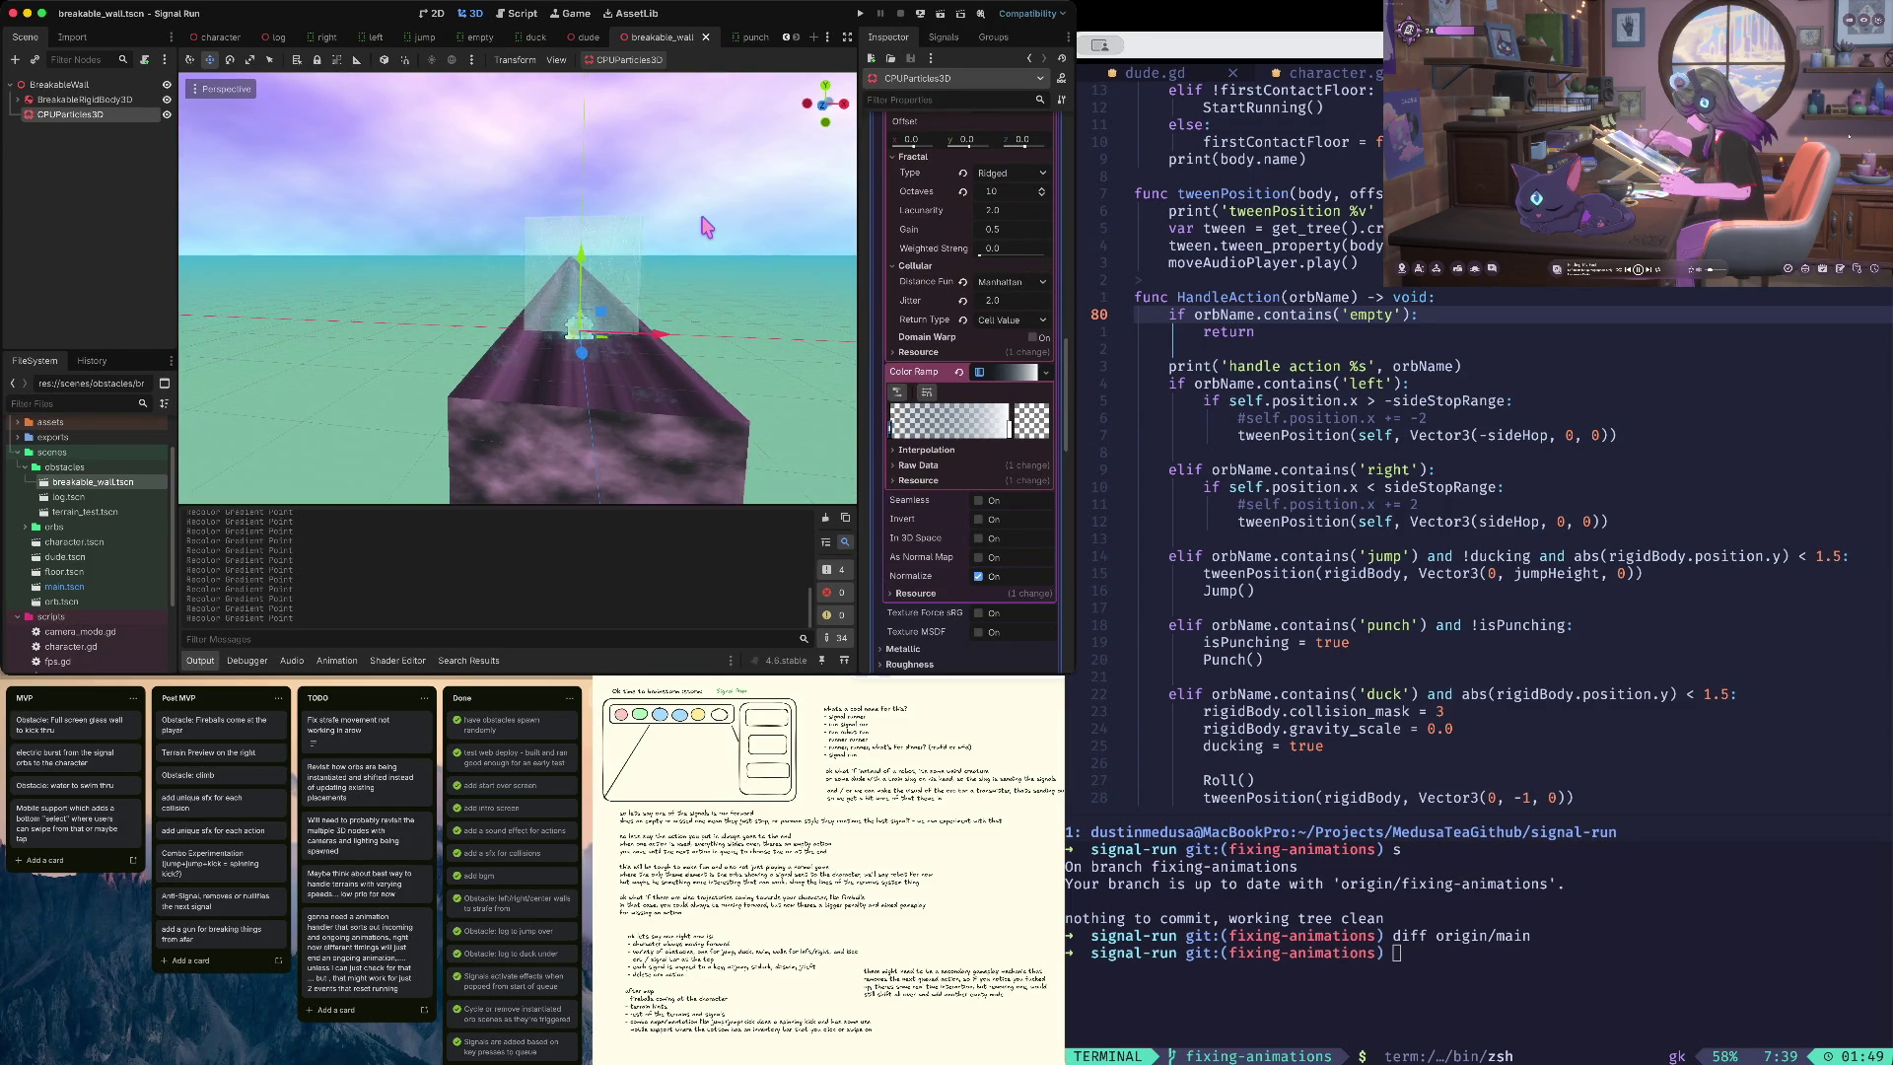
key("super+b")
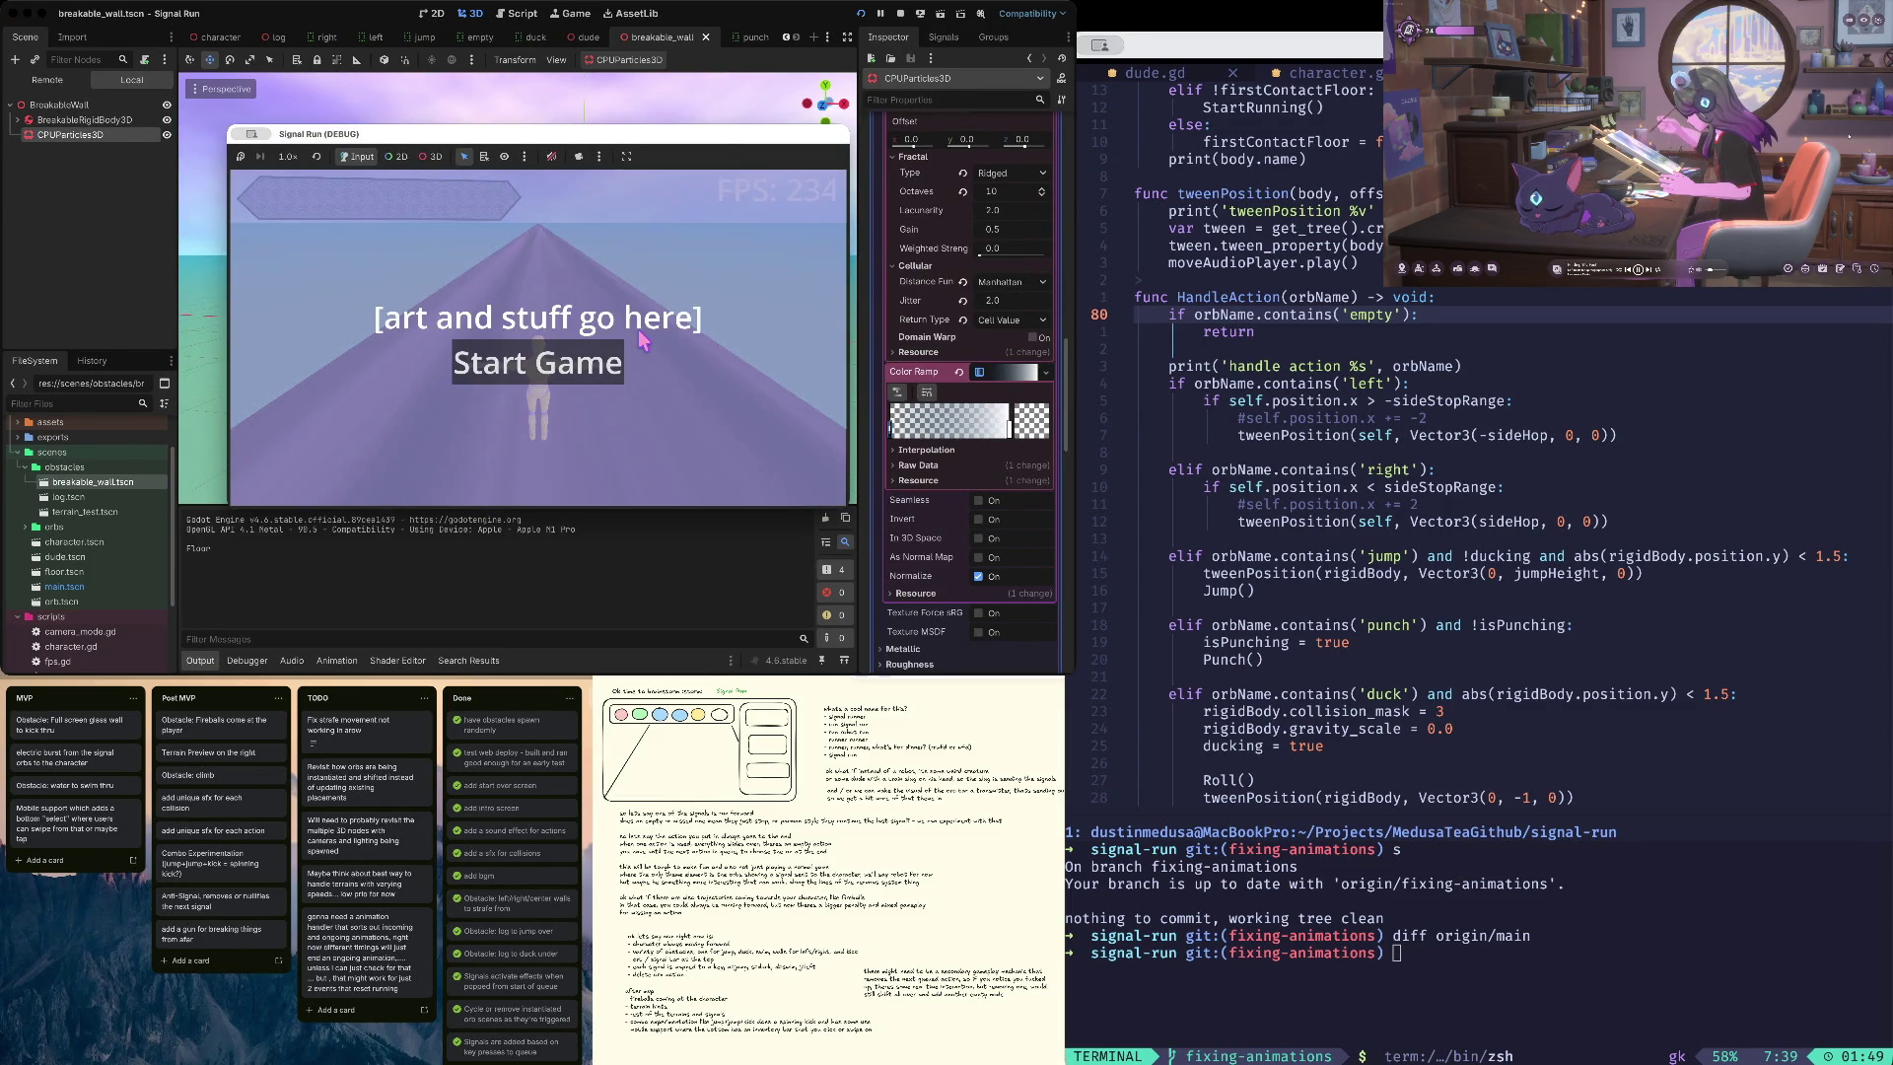
left_click(641, 338)
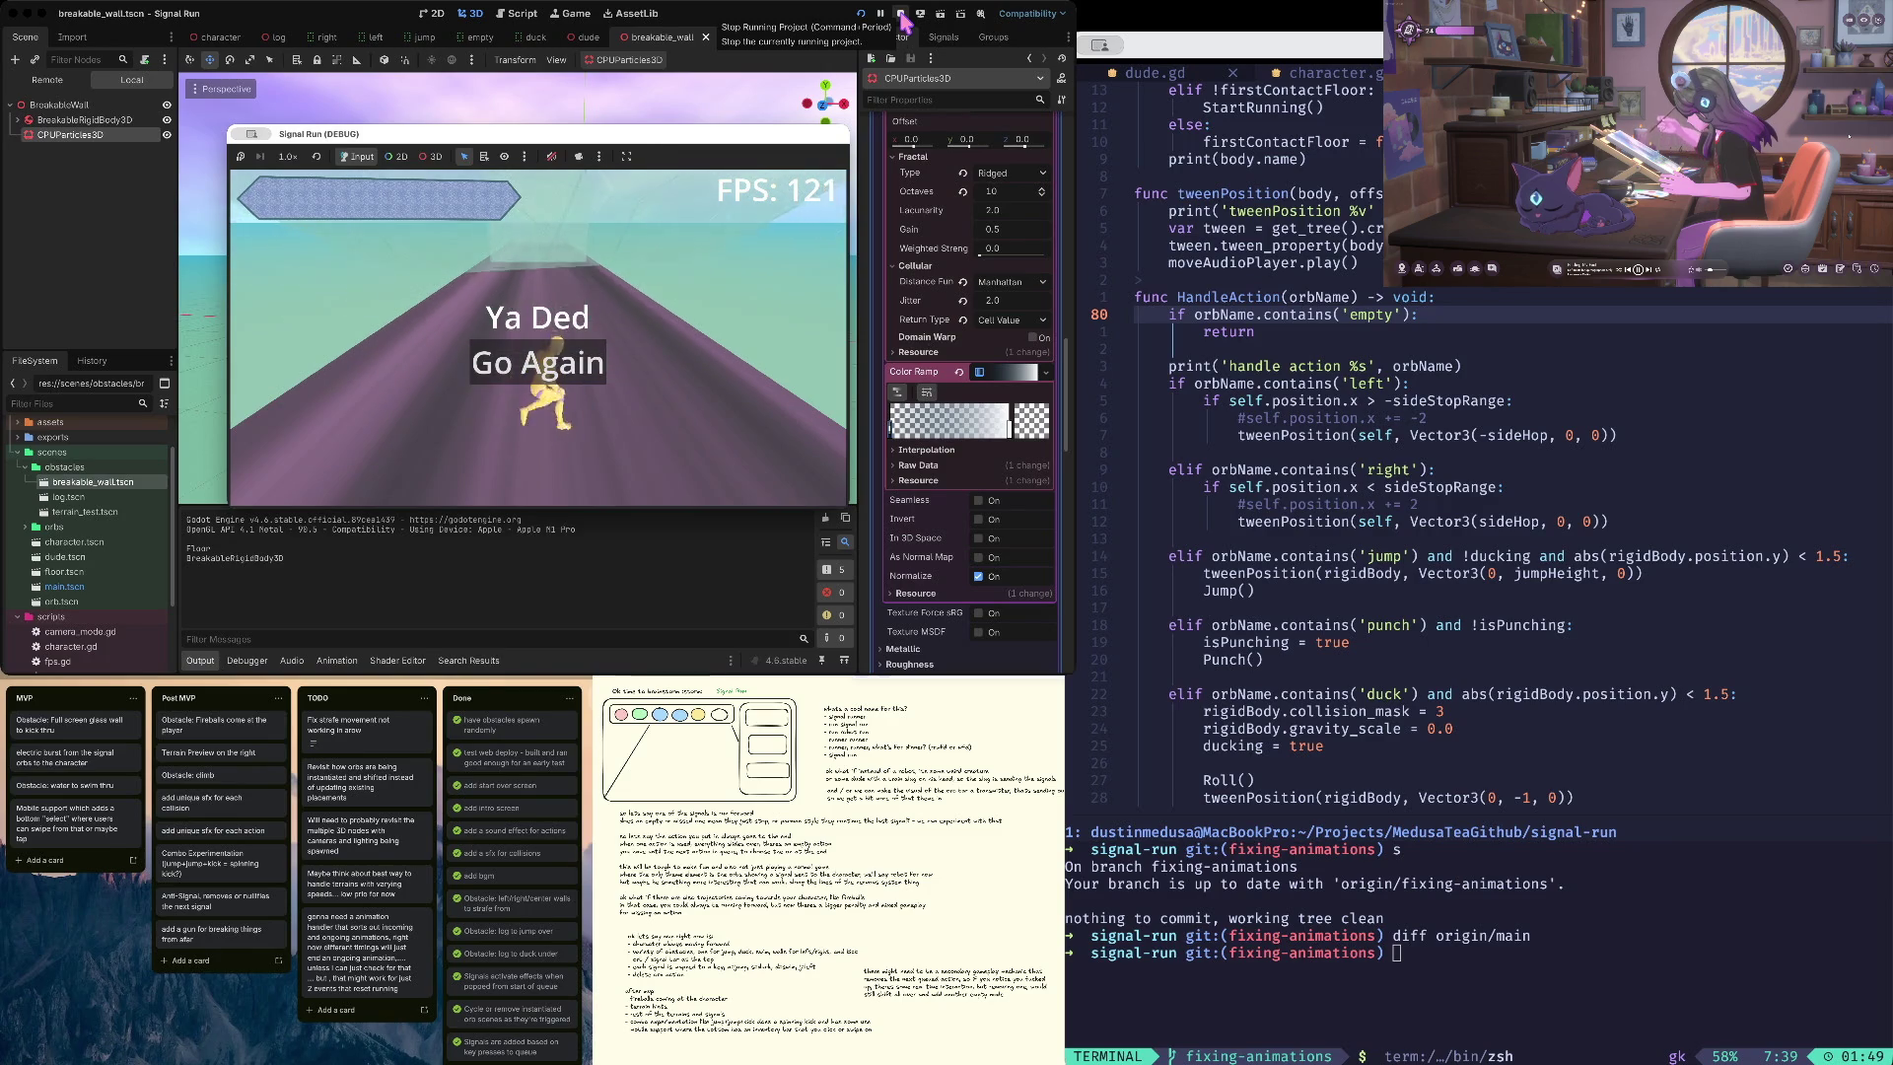
left_click(900, 17)
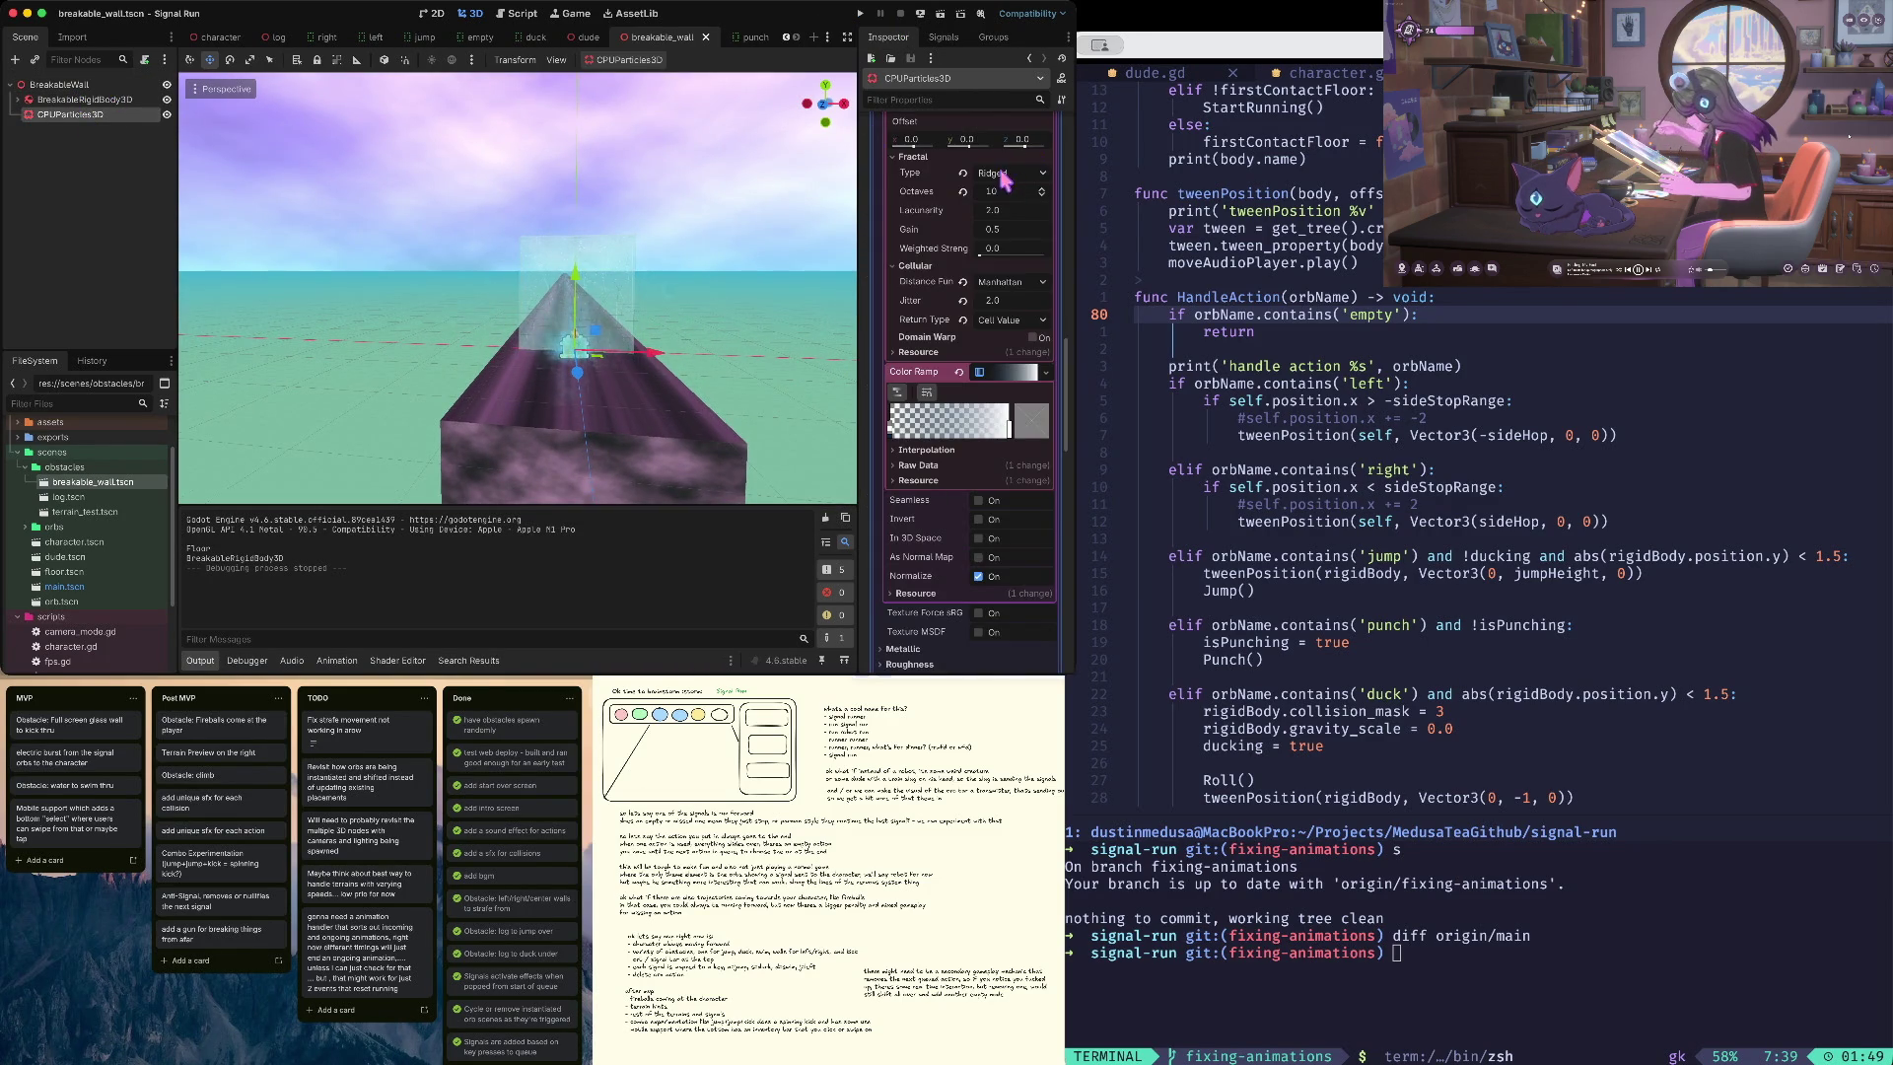
- Cut the particle amount to 64 and save, trying lifetime 2.0 then undoing back to 1.0
scroll(997, 164, "up", 15)
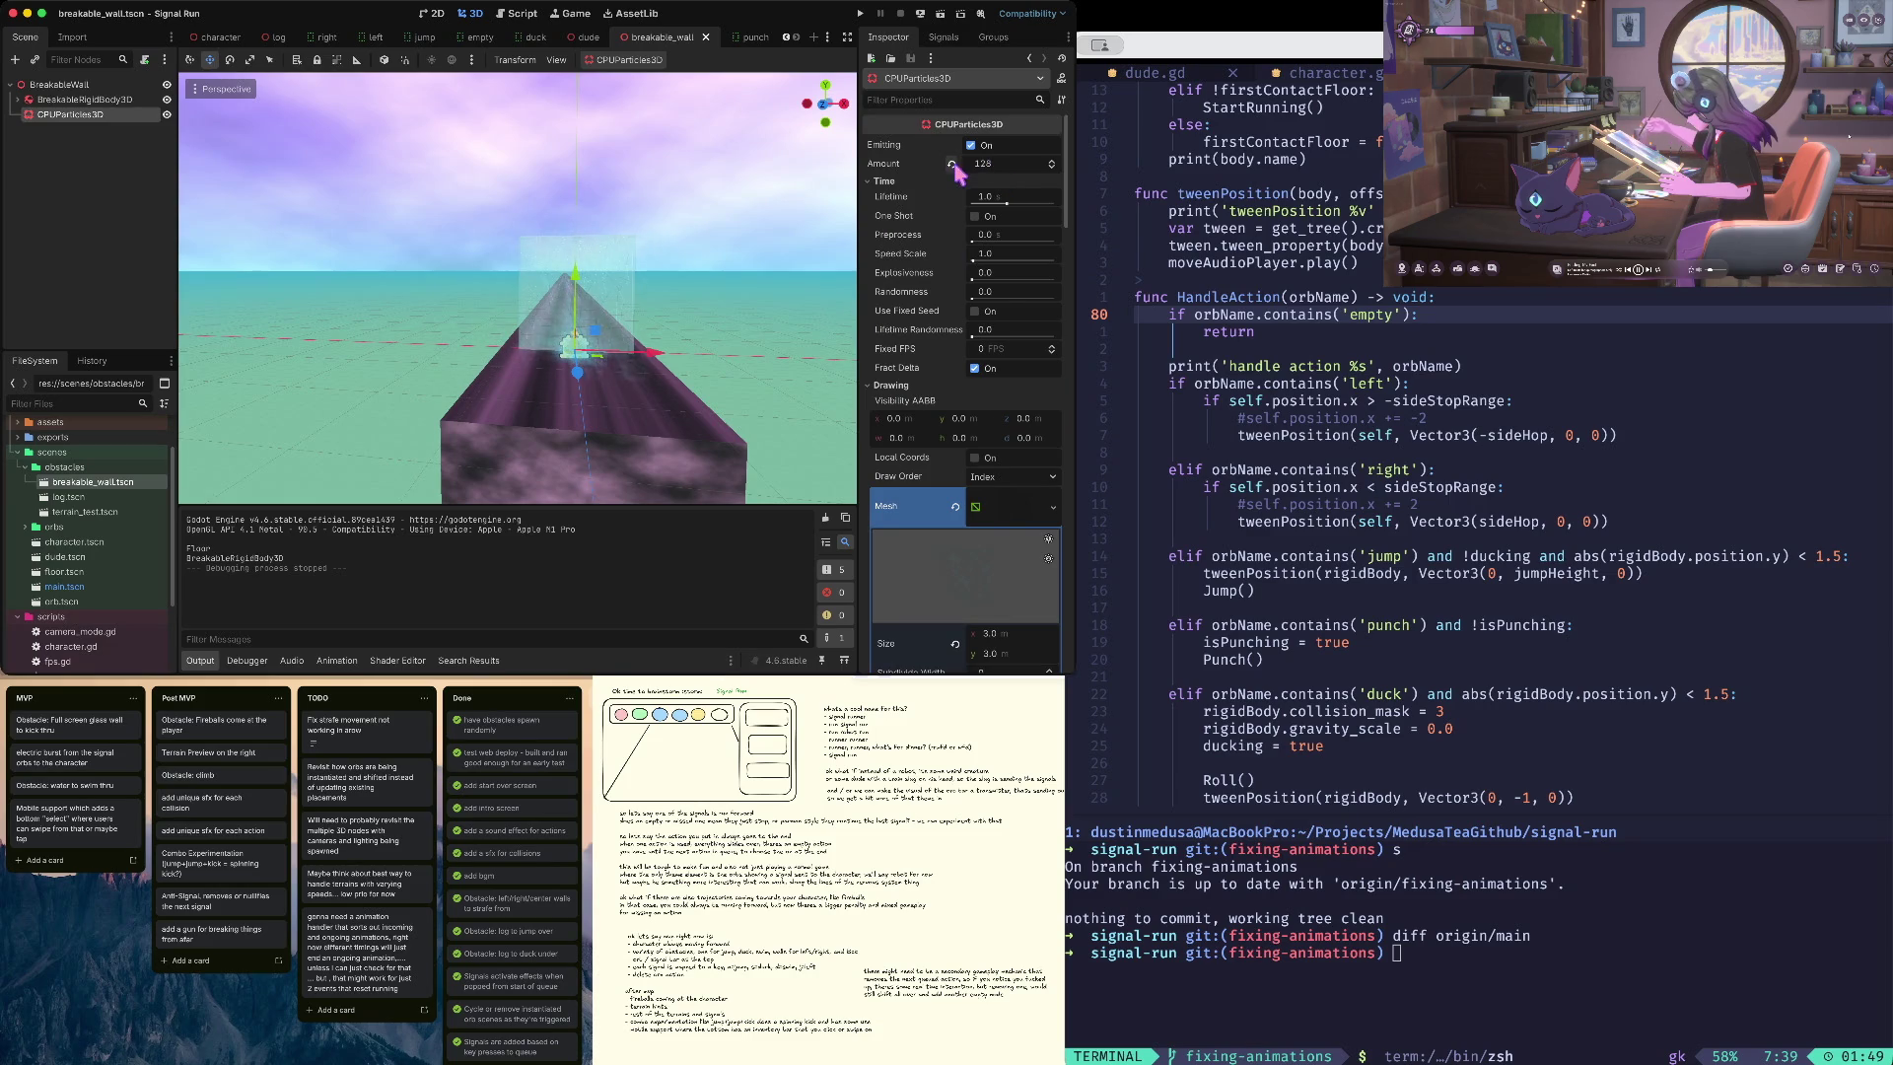
type("4")
key("Tab")
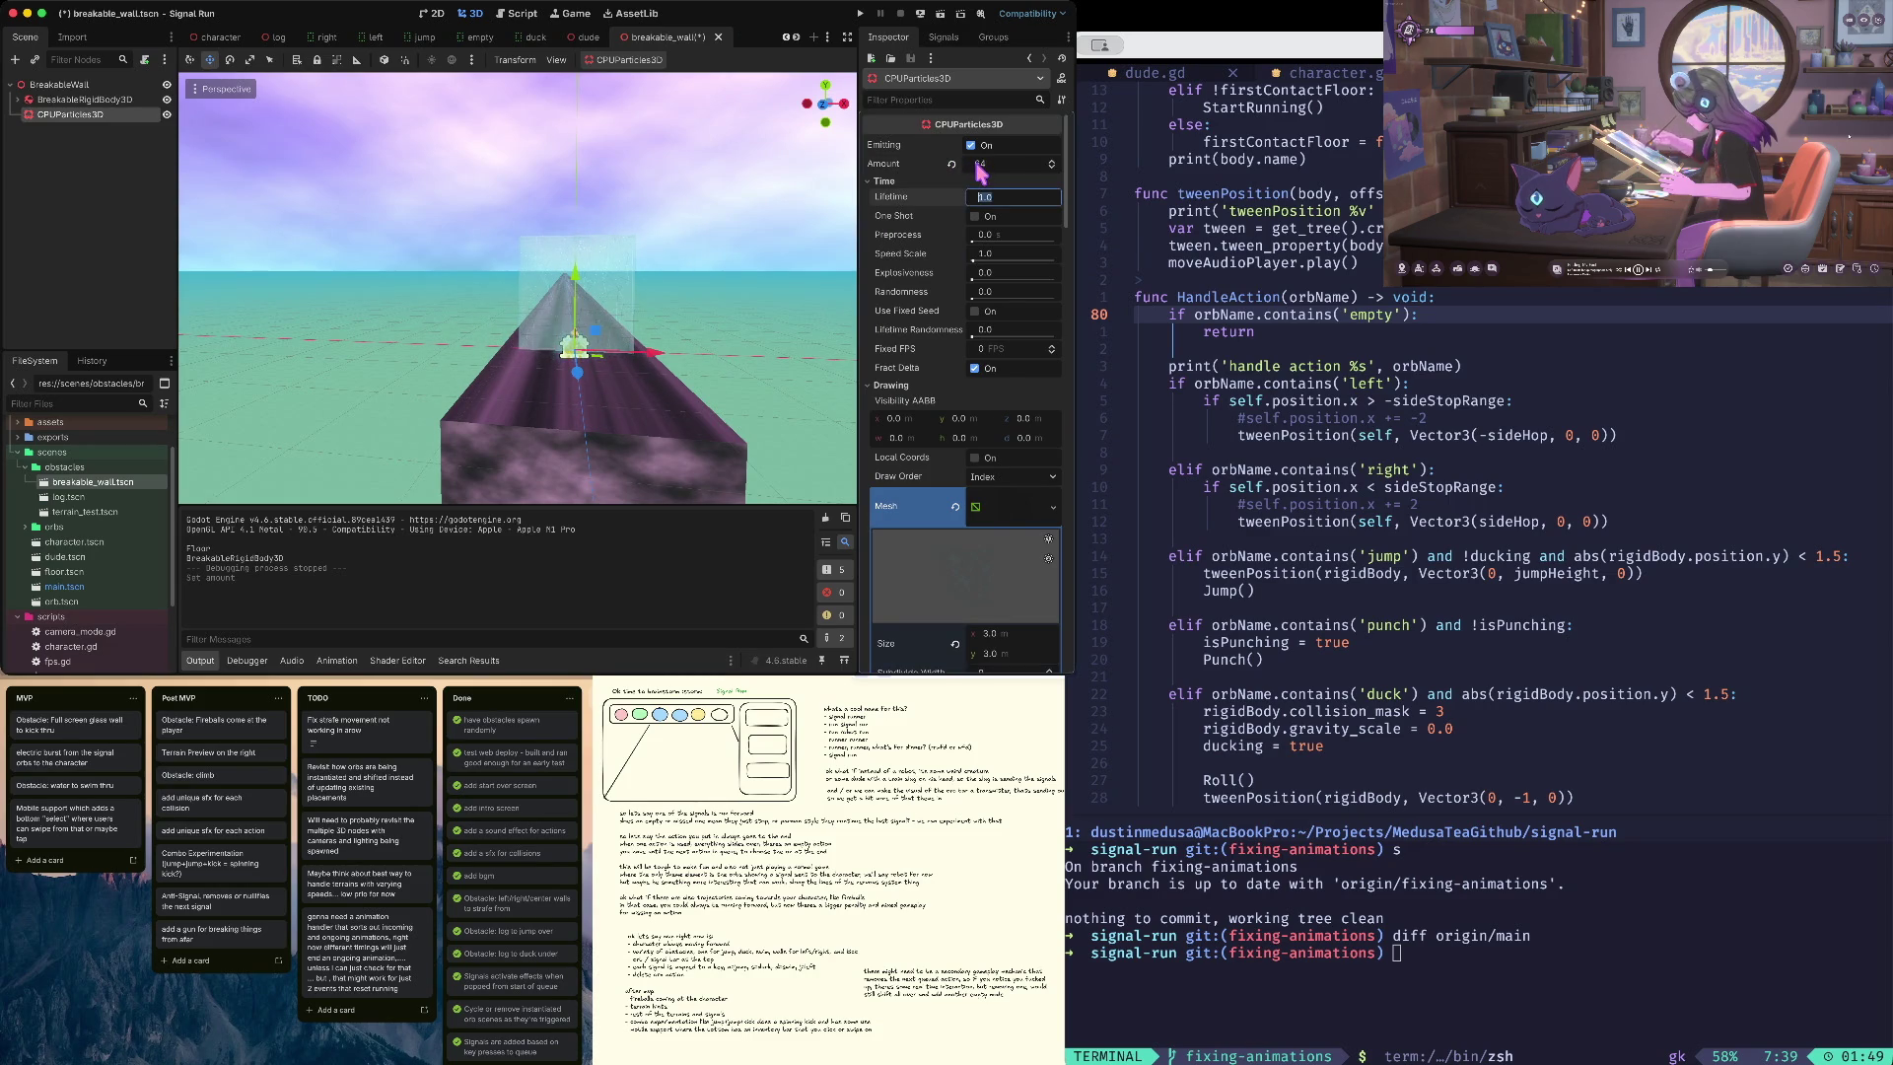
key("ctrl+s")
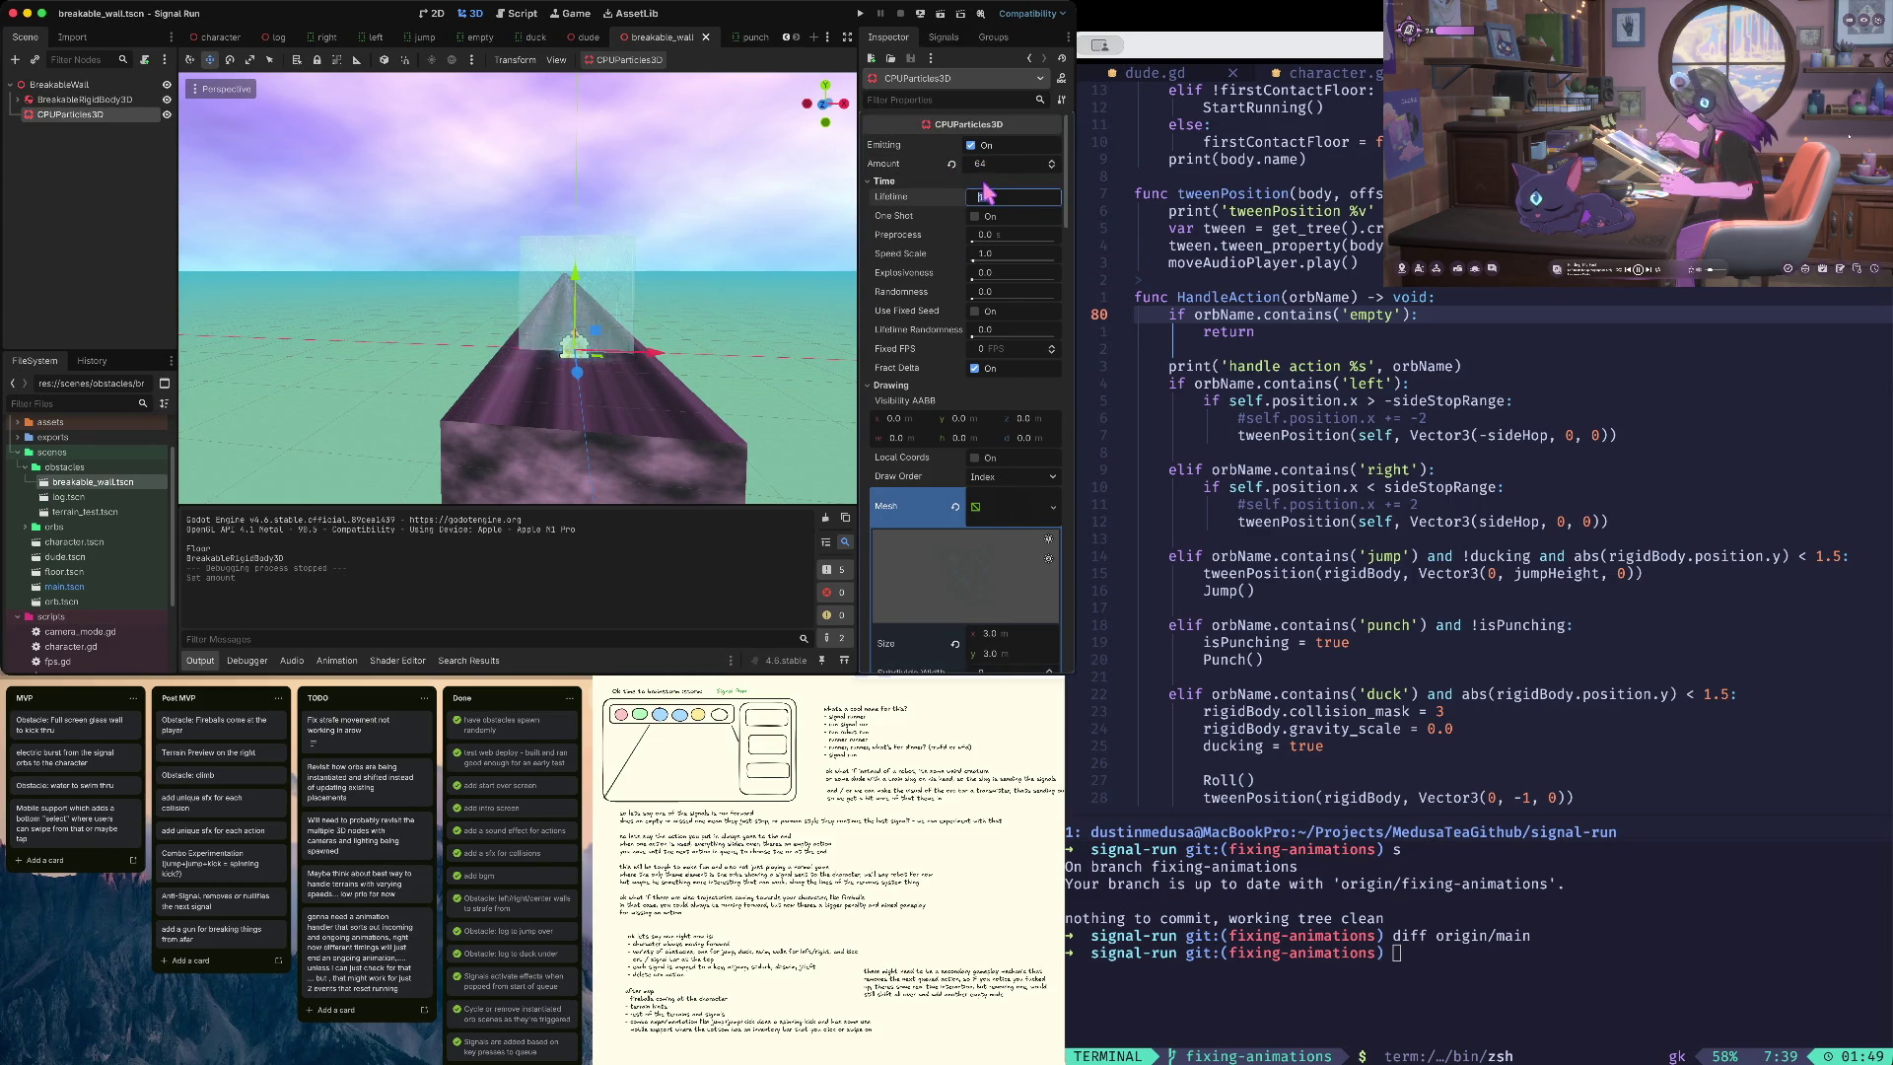
type("2")
key("Tab")
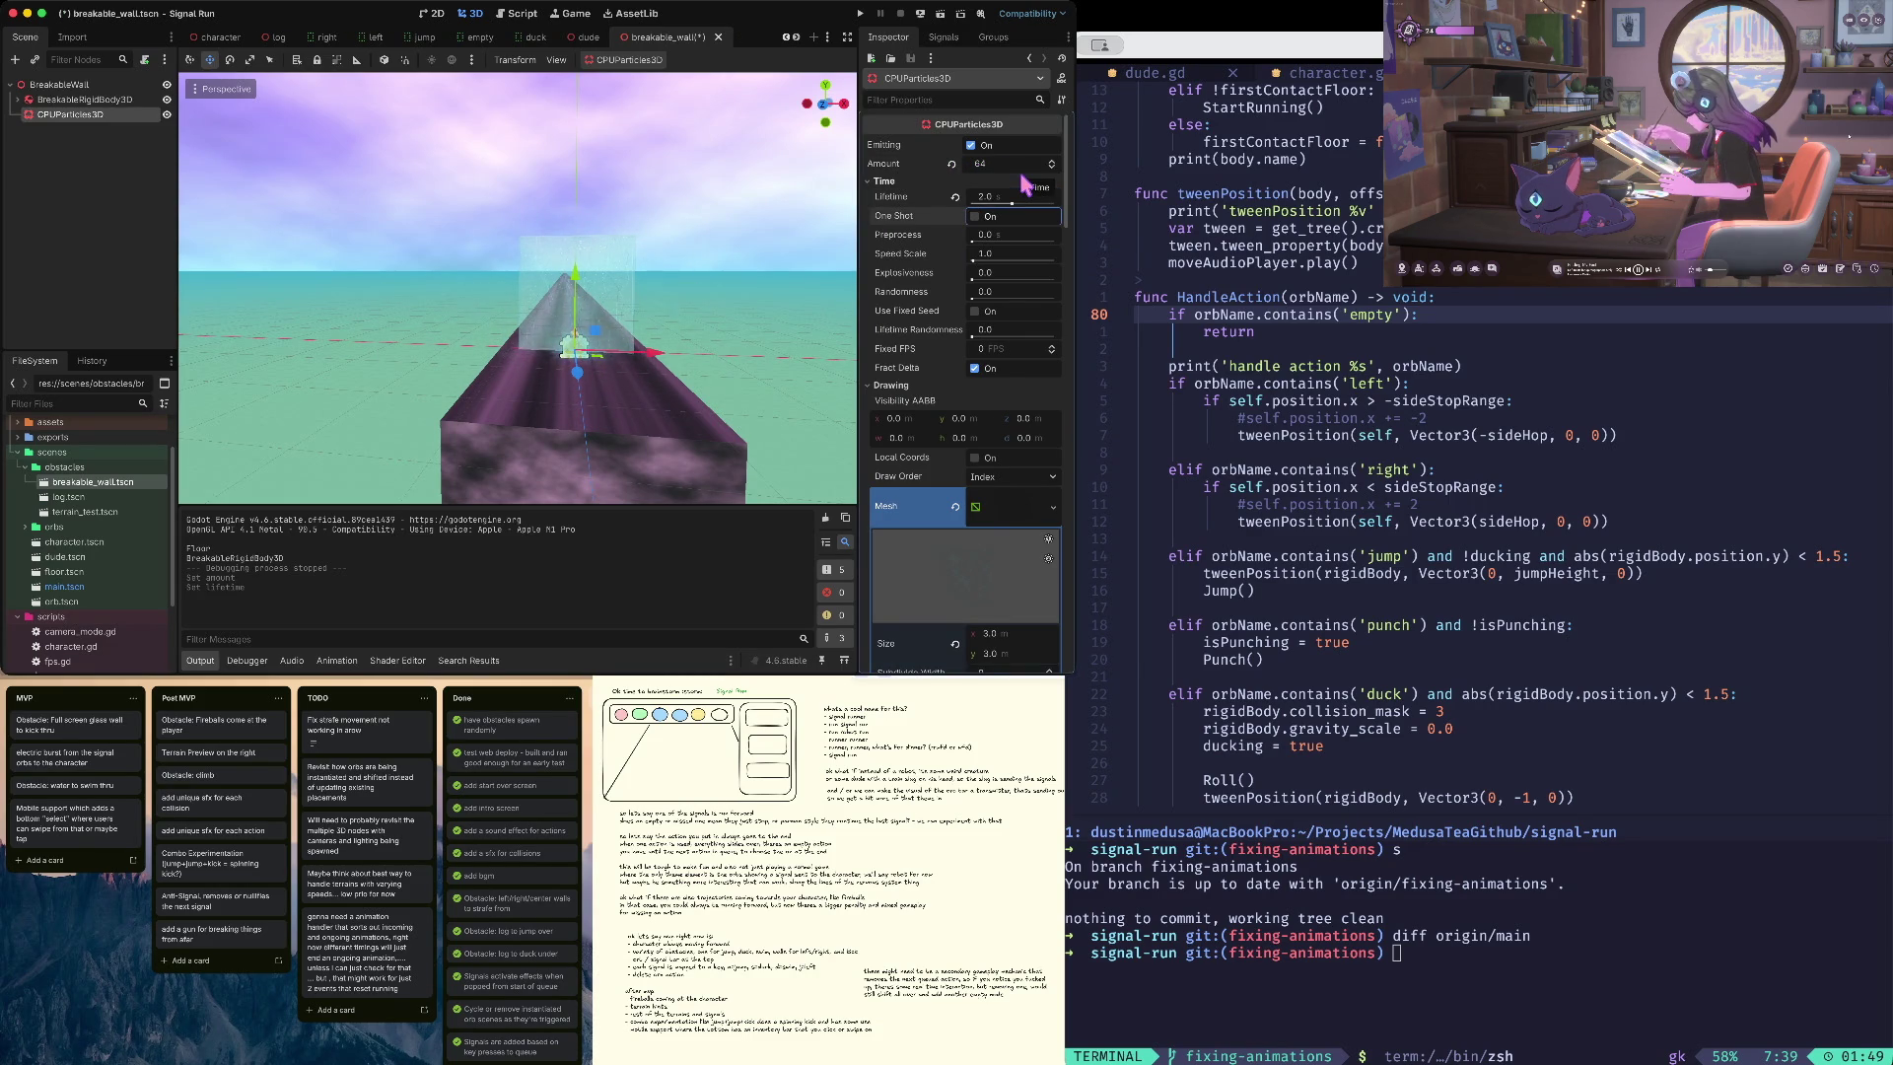
key("ctrl+z")
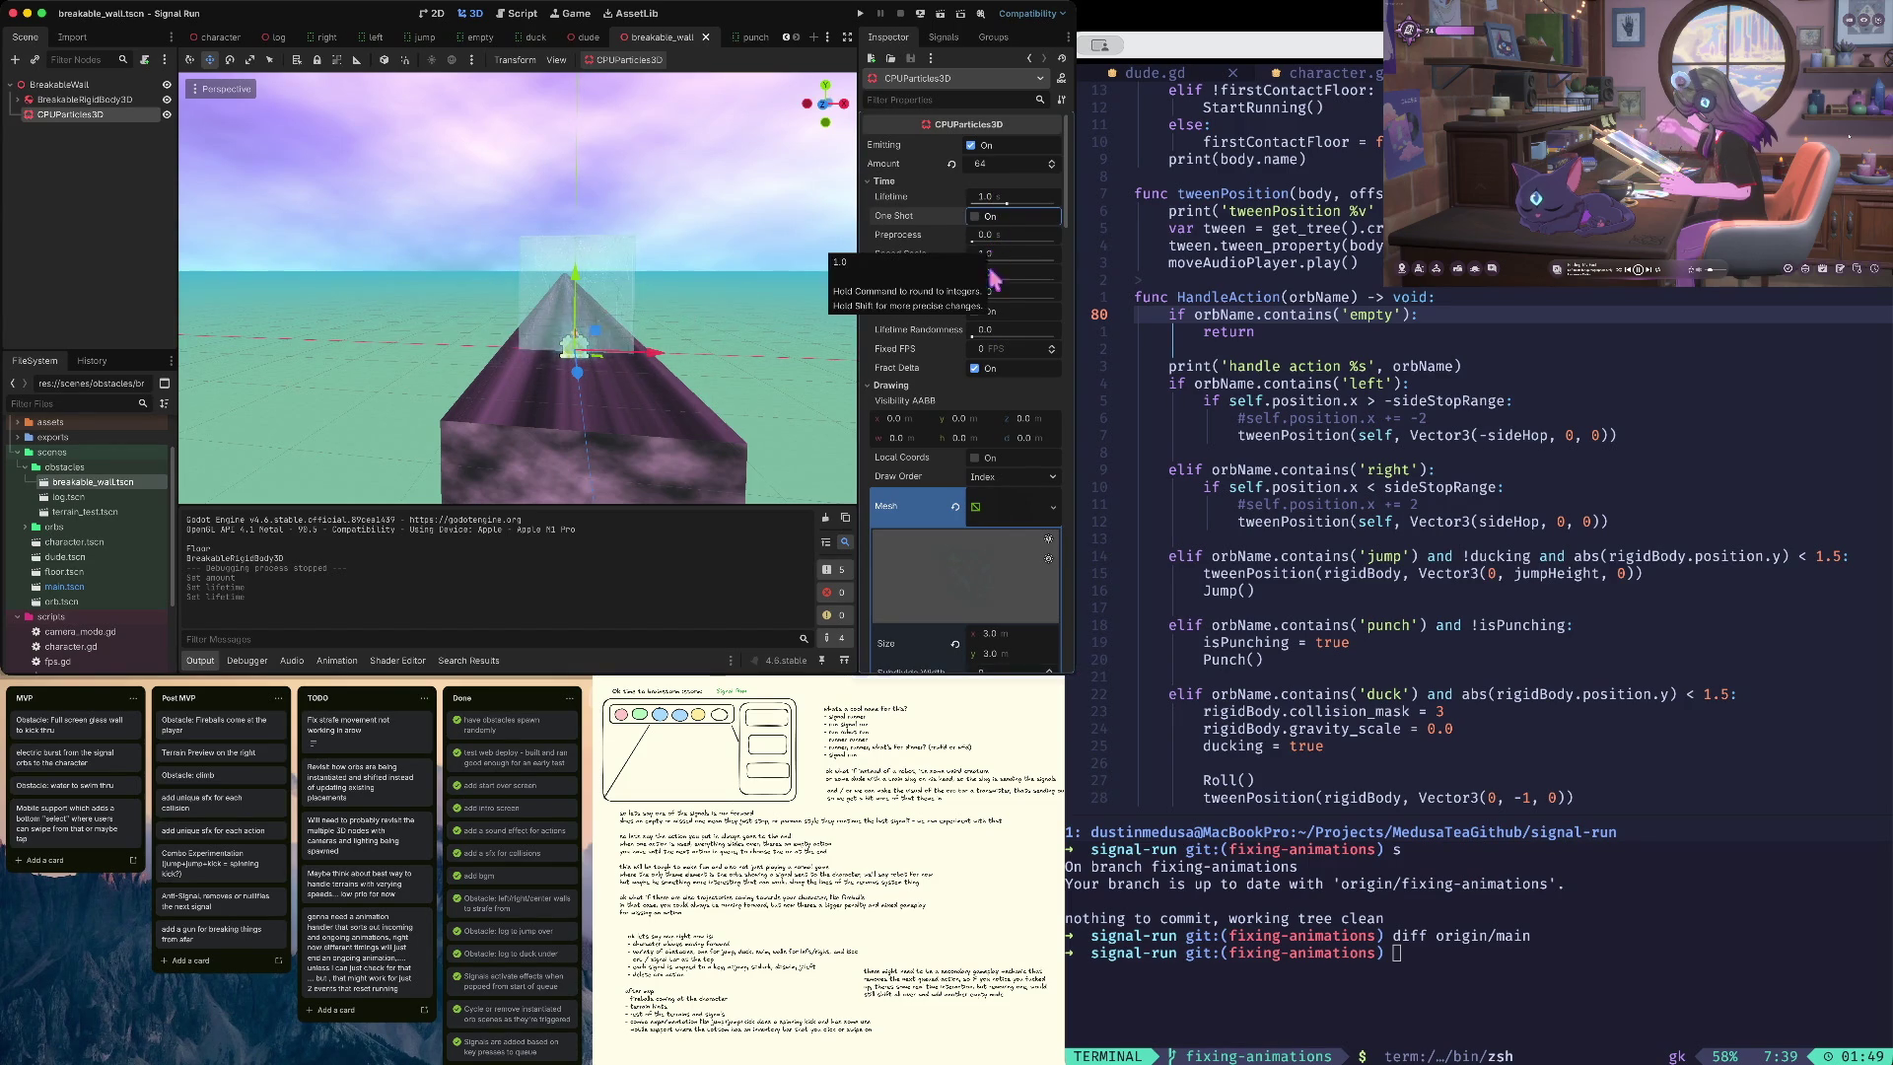
scroll(998, 271, "down", 4)
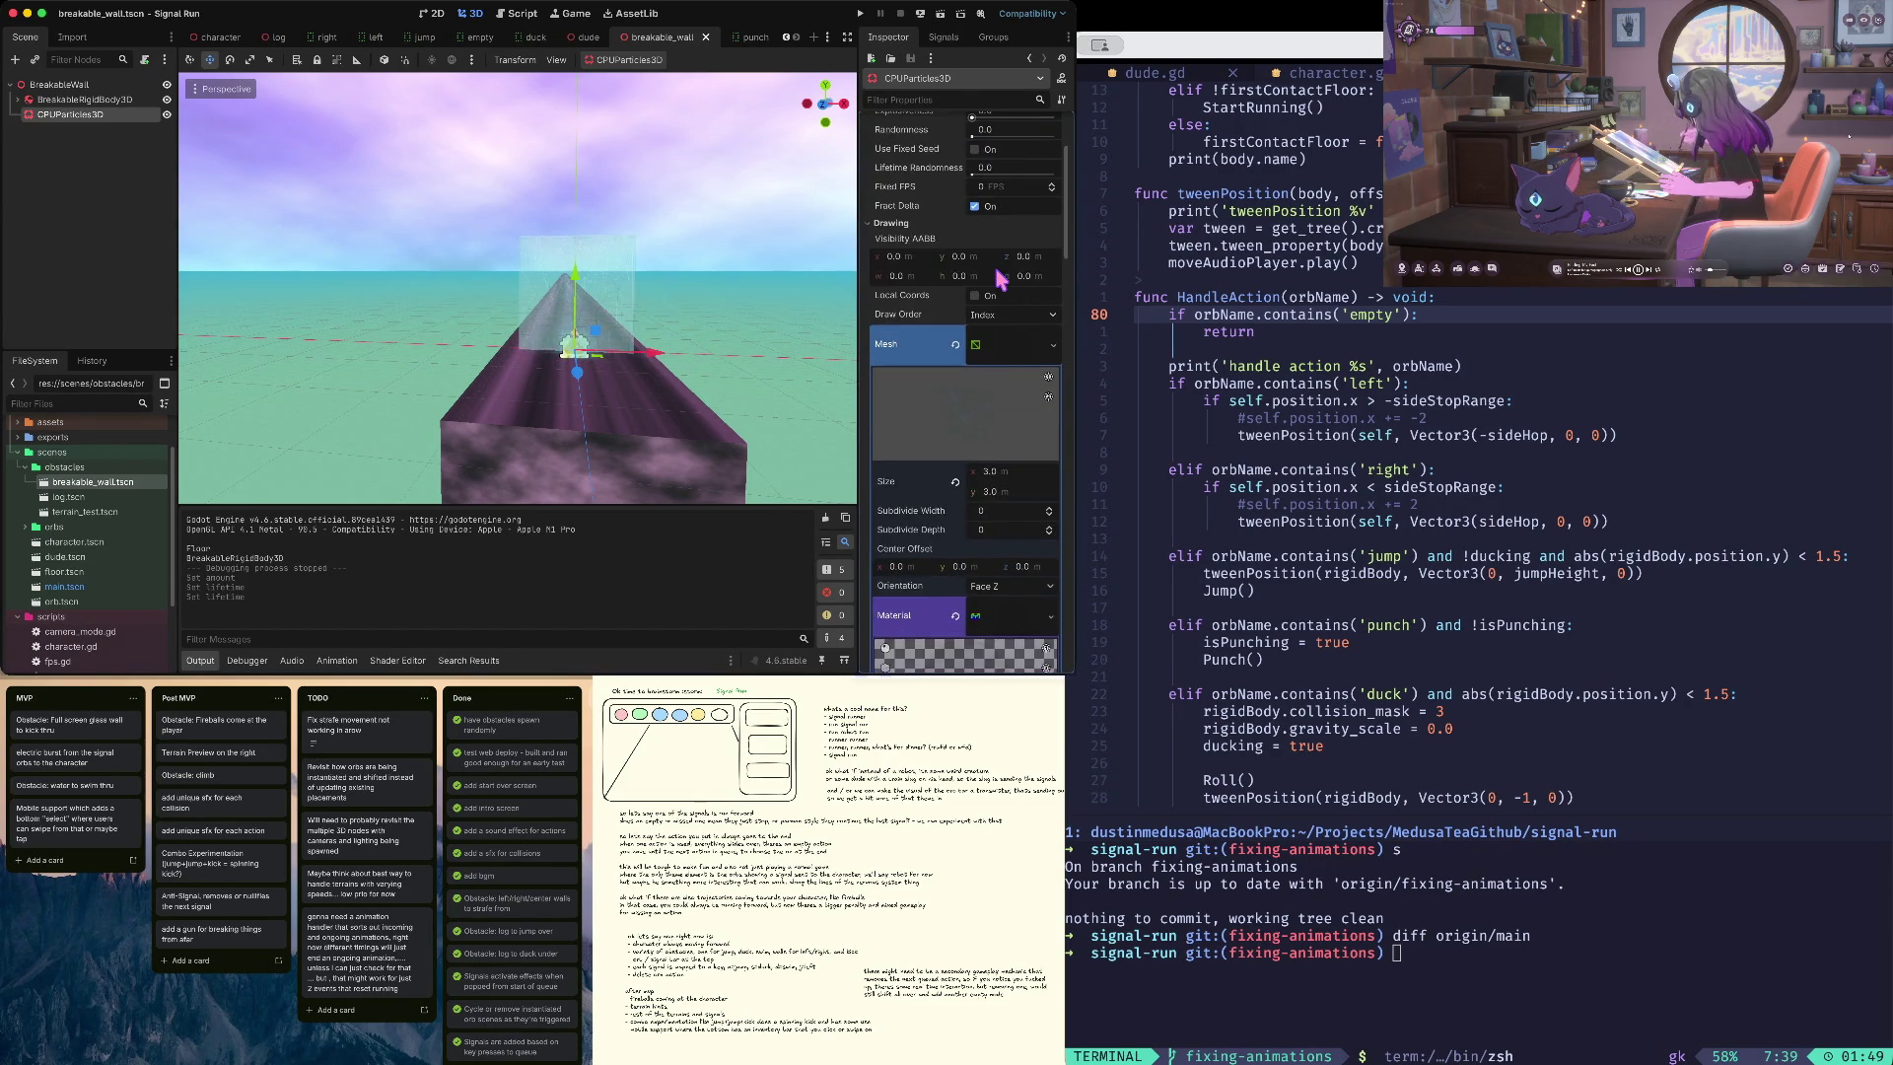
scroll(998, 276, "up", 4)
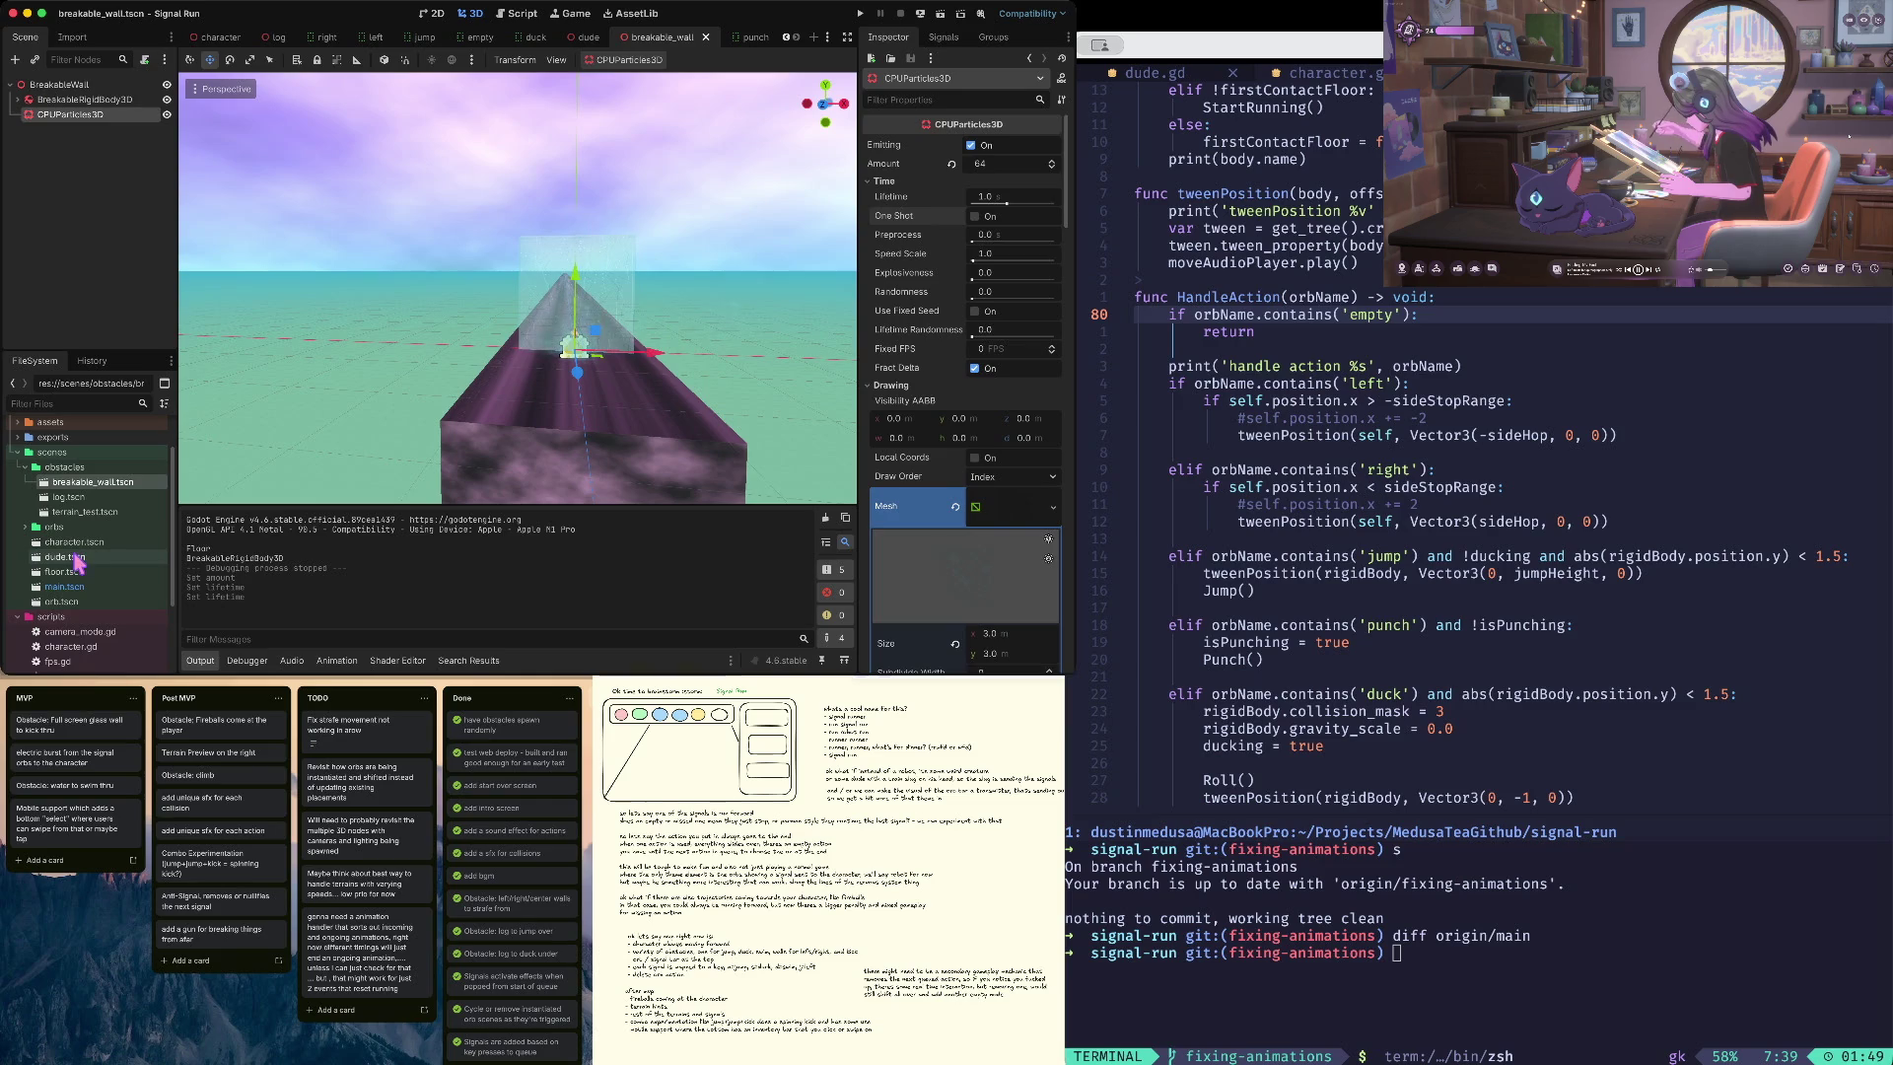
scroll(89, 589, "down", 3)
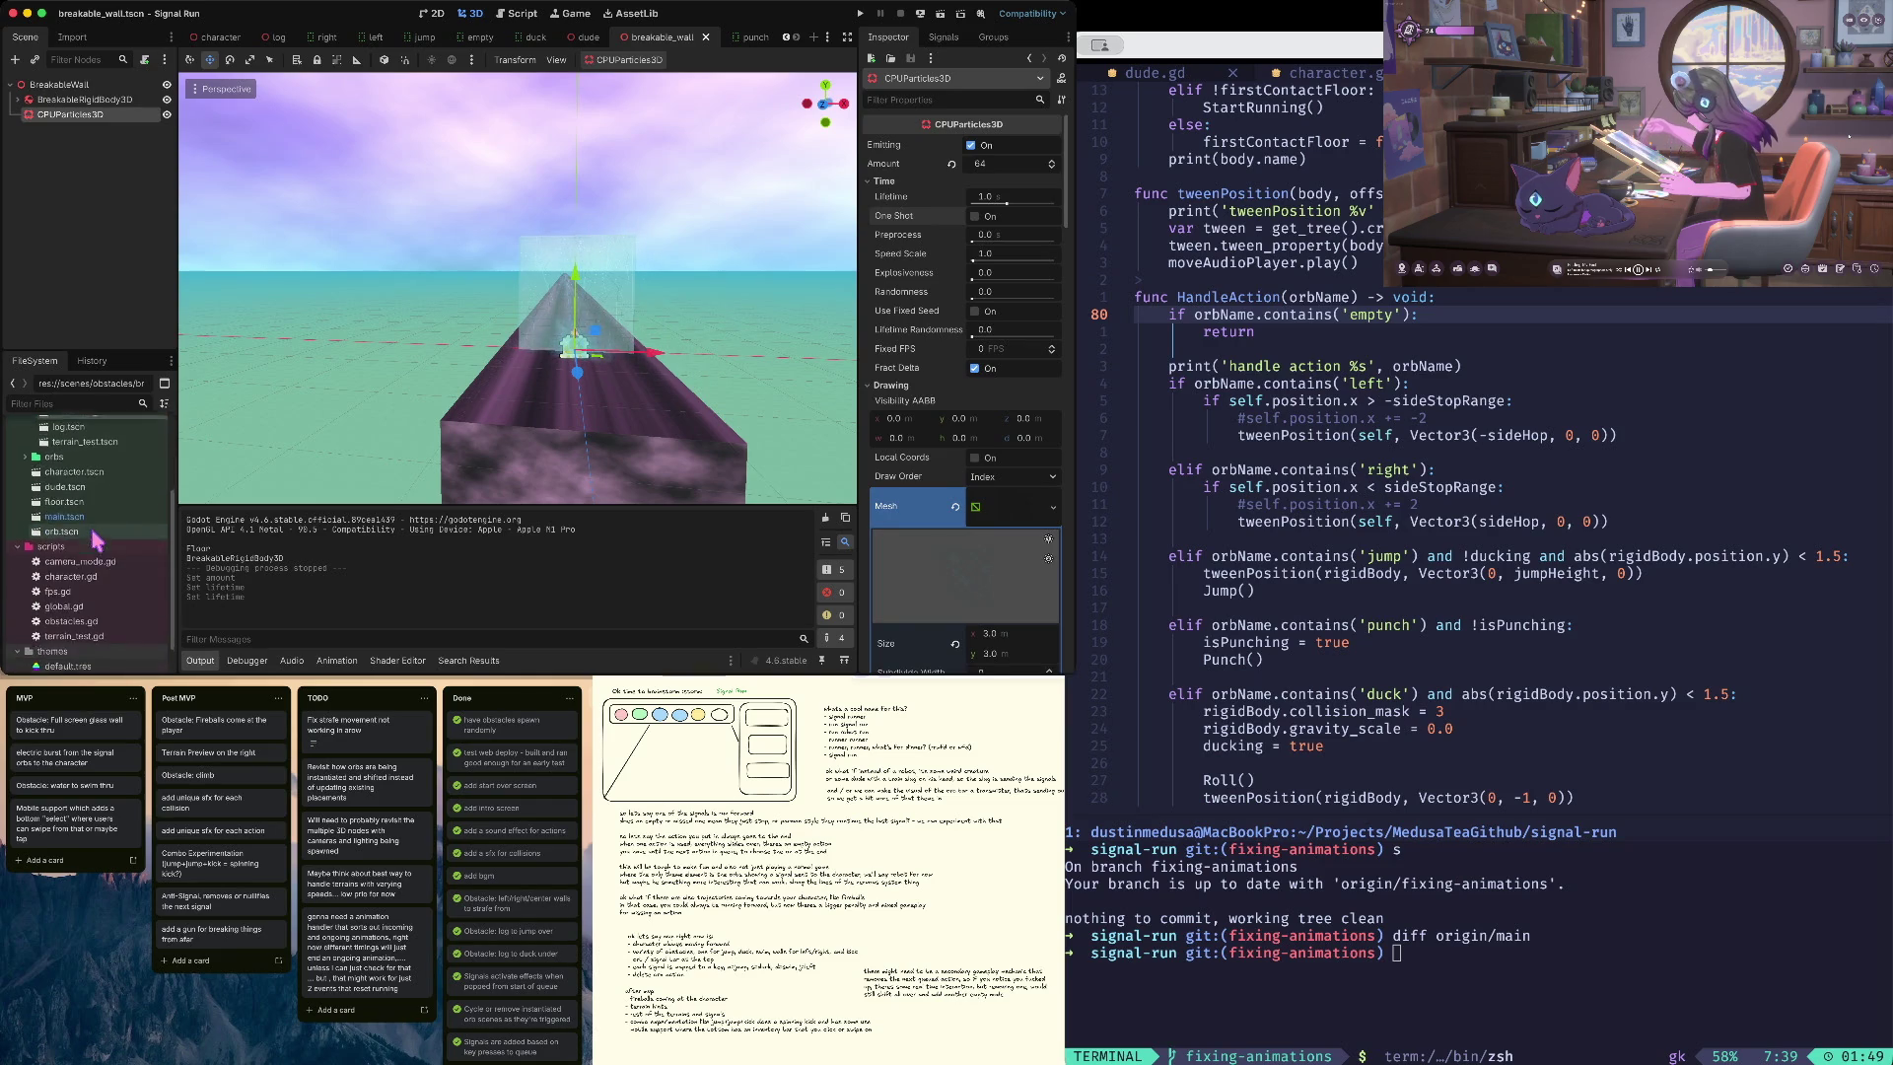
- Open obstacles.gd at the minSpawnDistance line, then run the game and pause it
double_click(70, 617)
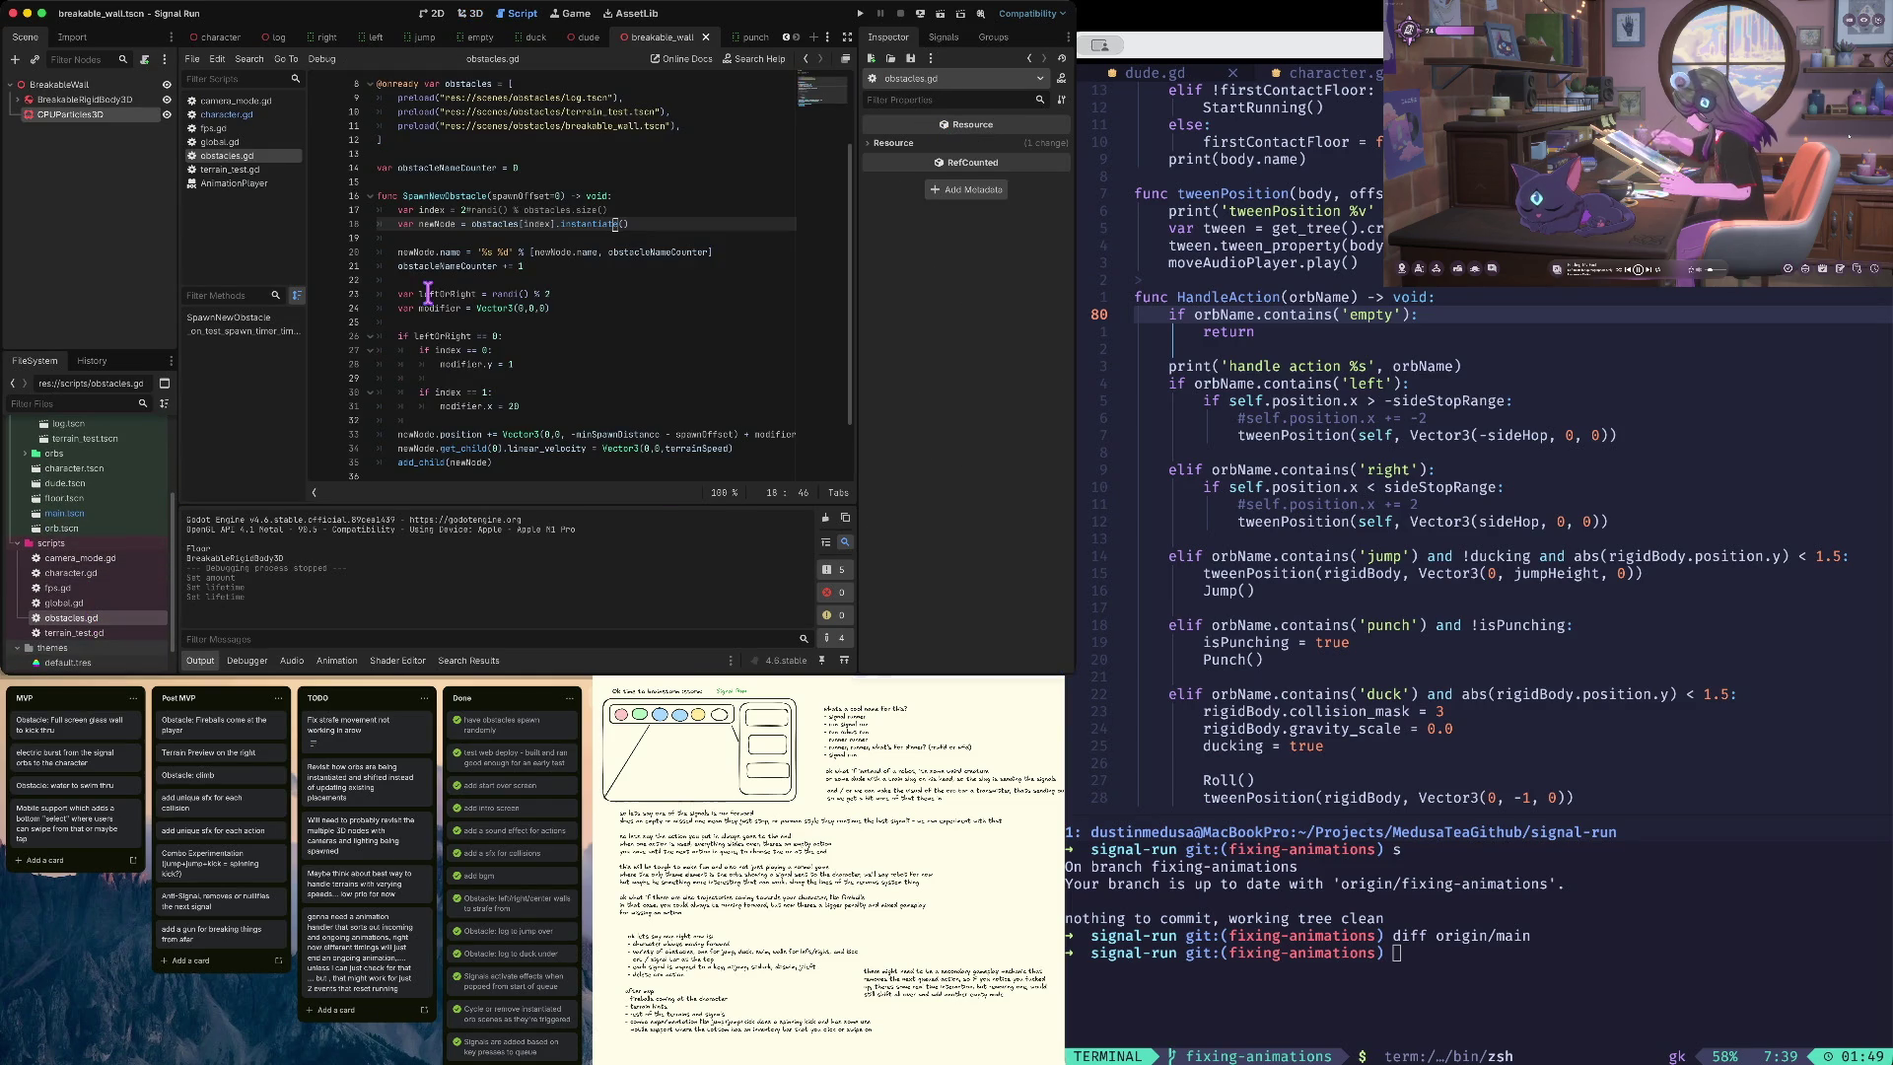
scroll(582, 159, "up", 3)
left_click(580, 110)
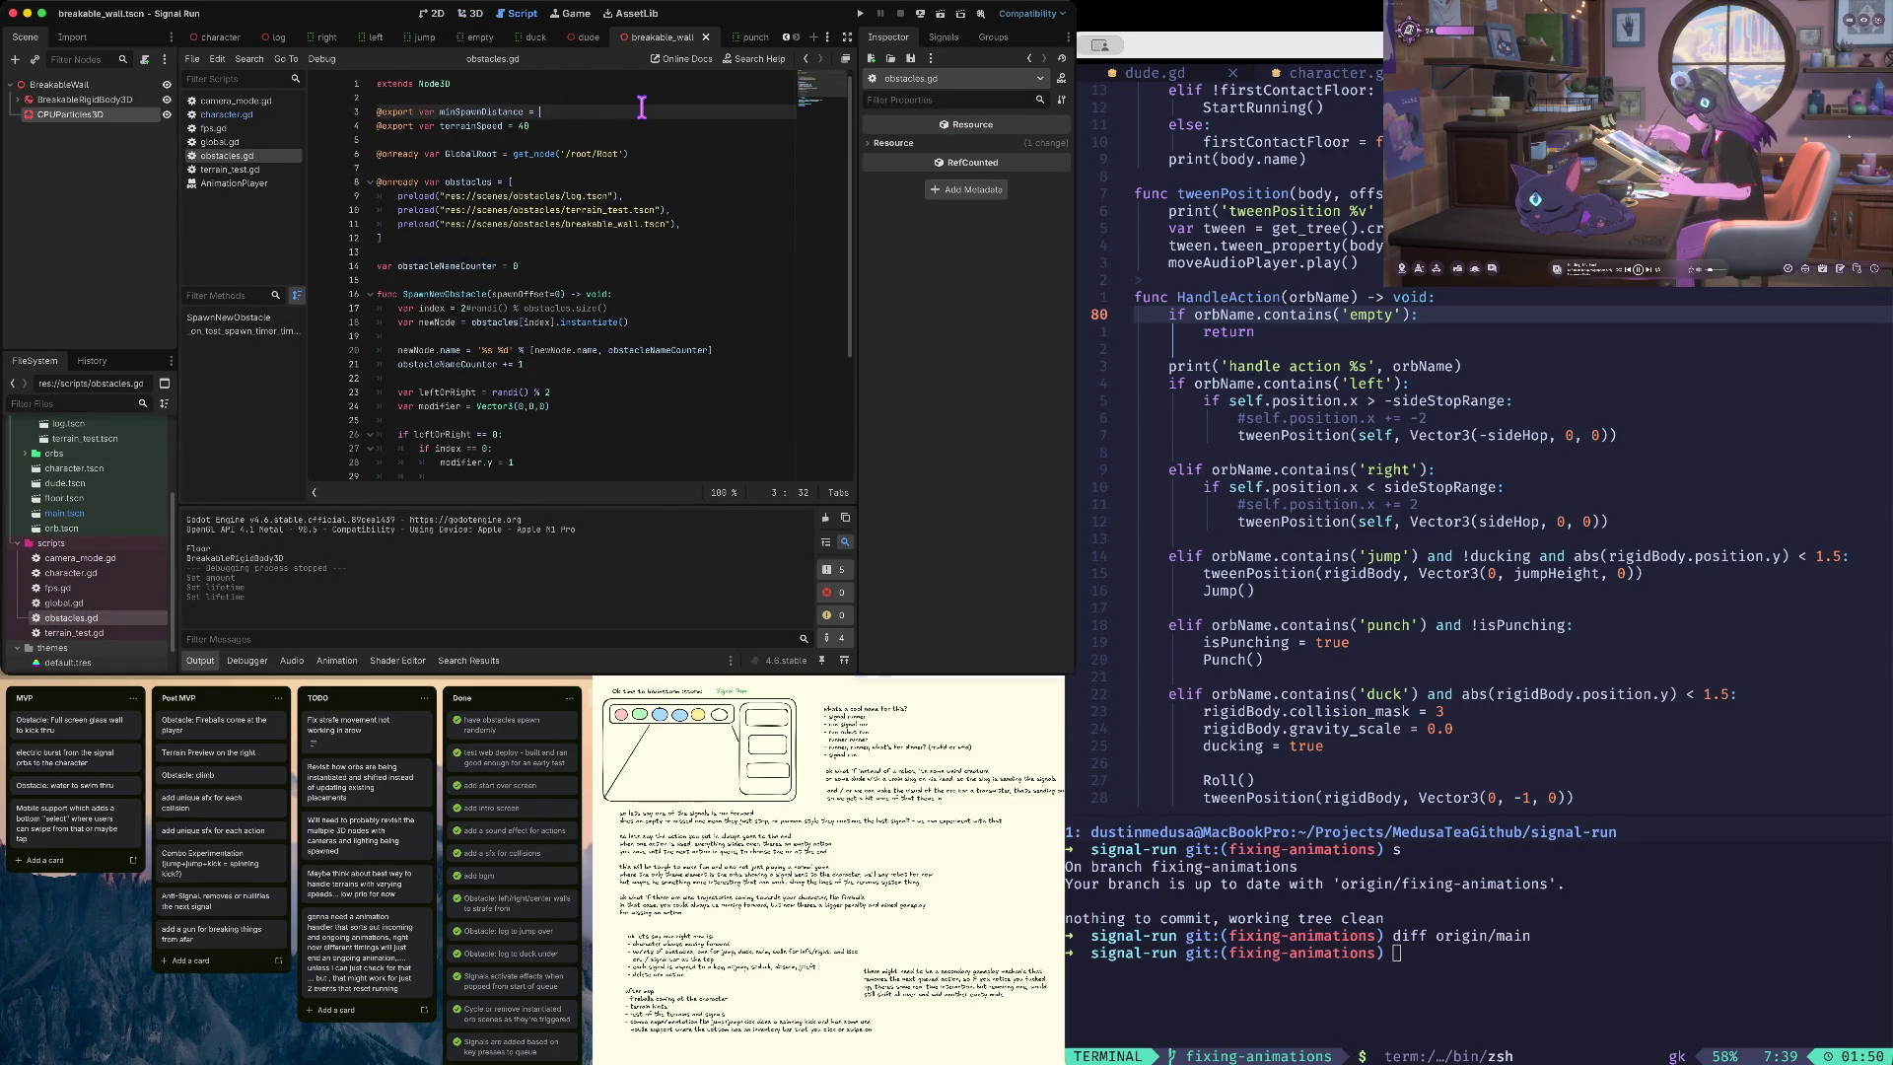
key("super+b")
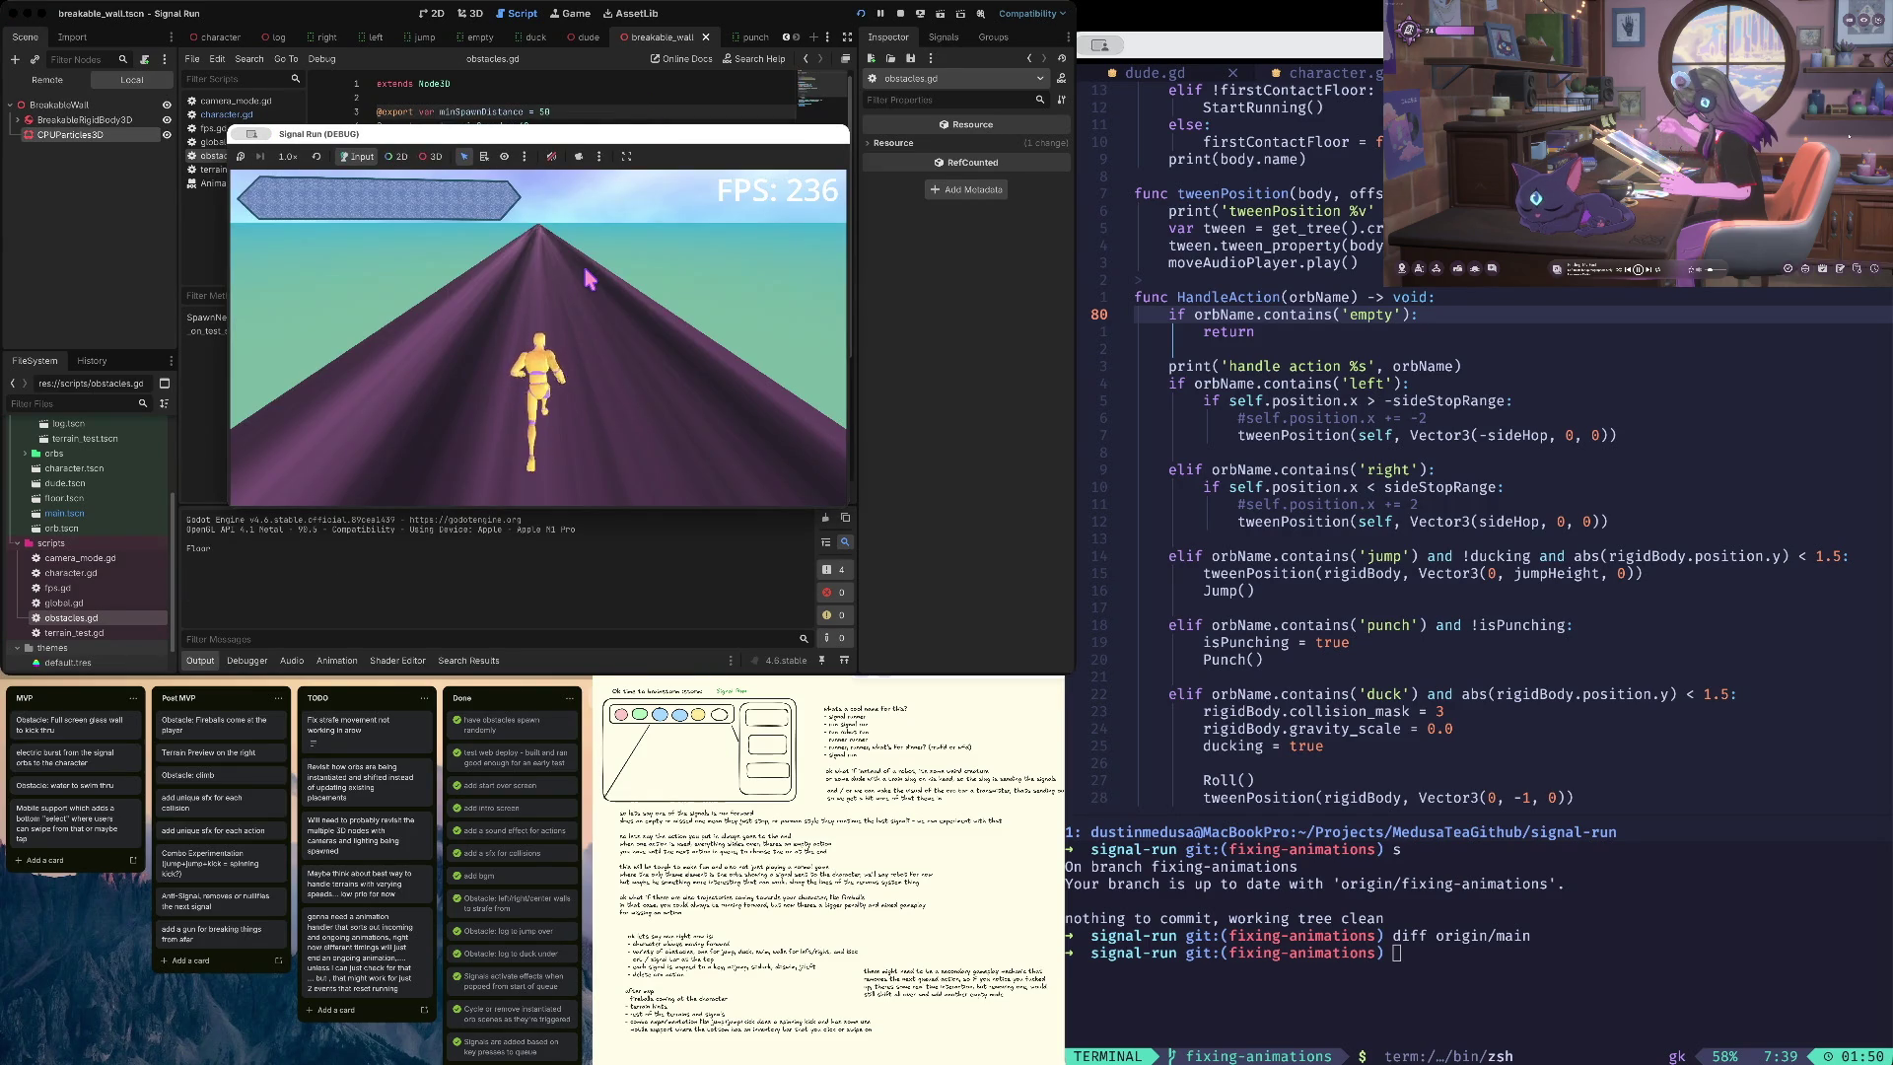
left_click(882, 13)
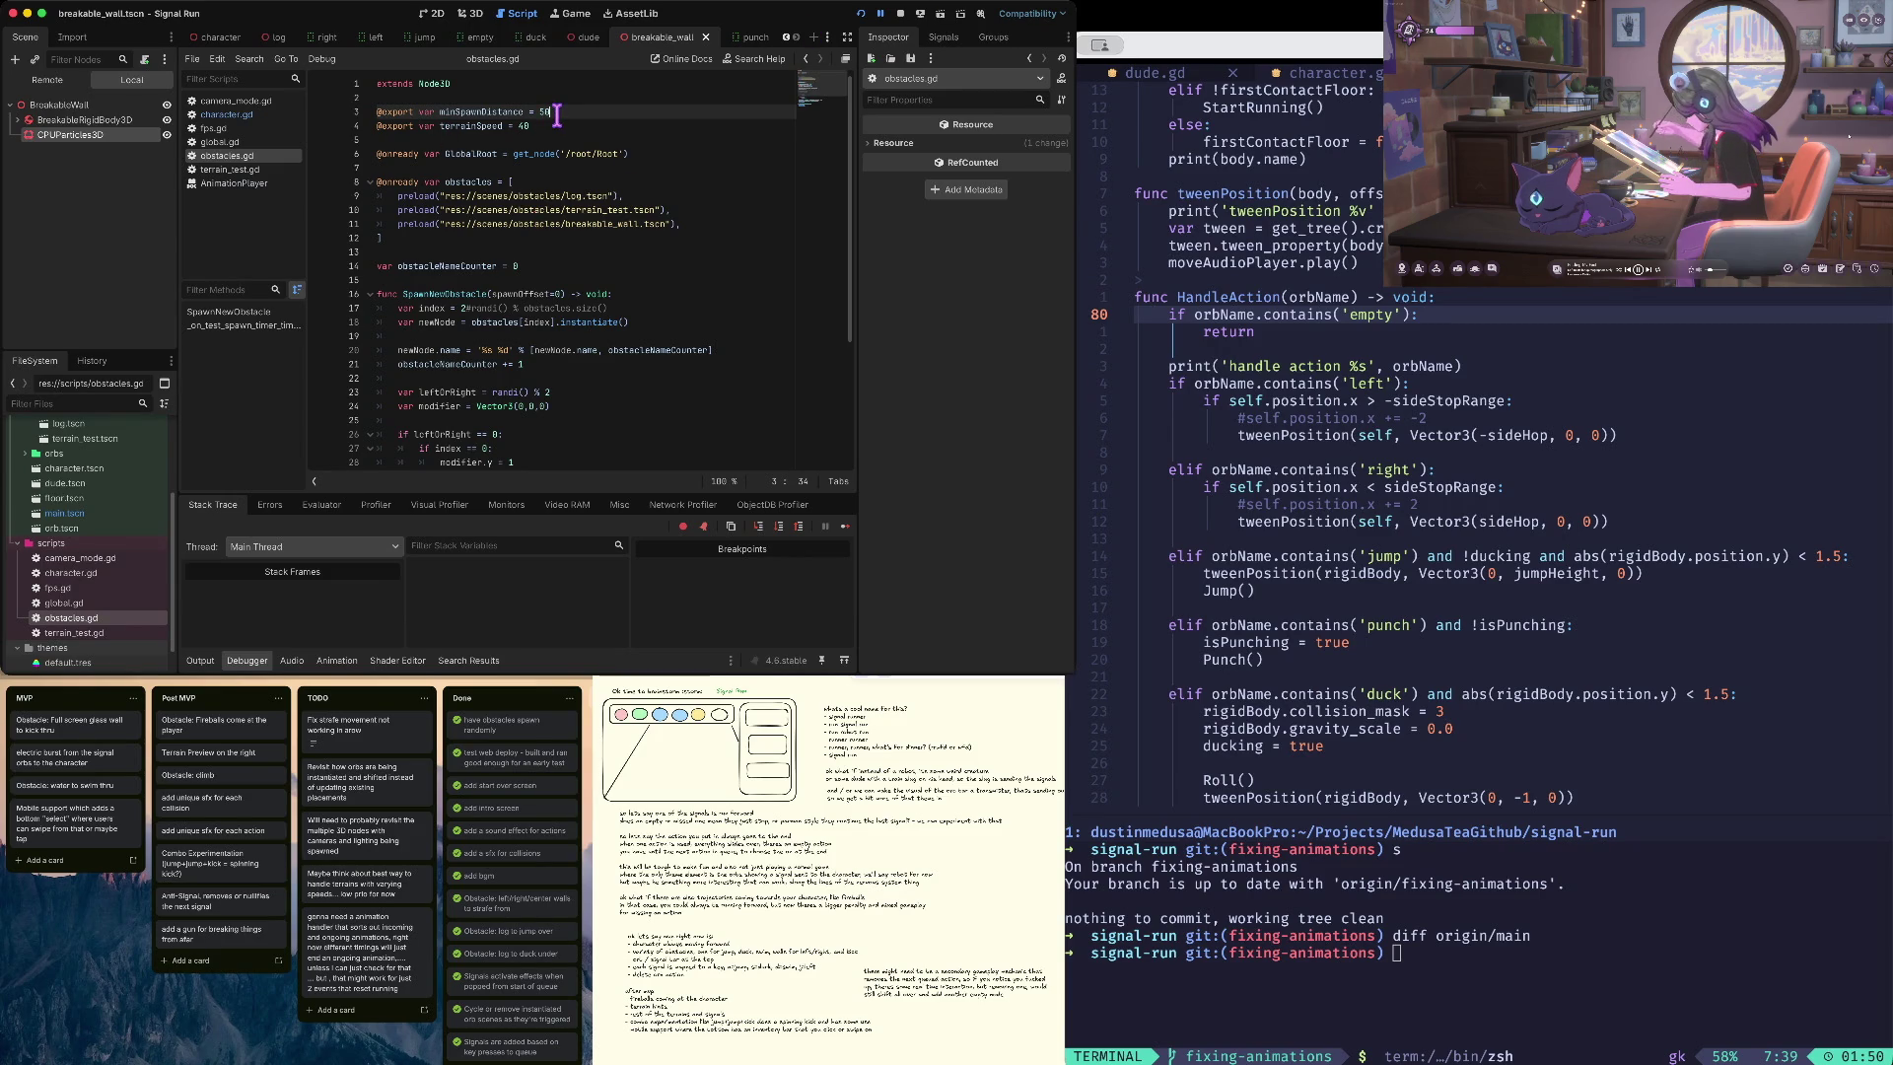
- Change minSpawnDistance from 15 to 150, then run the game again and pause it
type("0")
key("super+b")
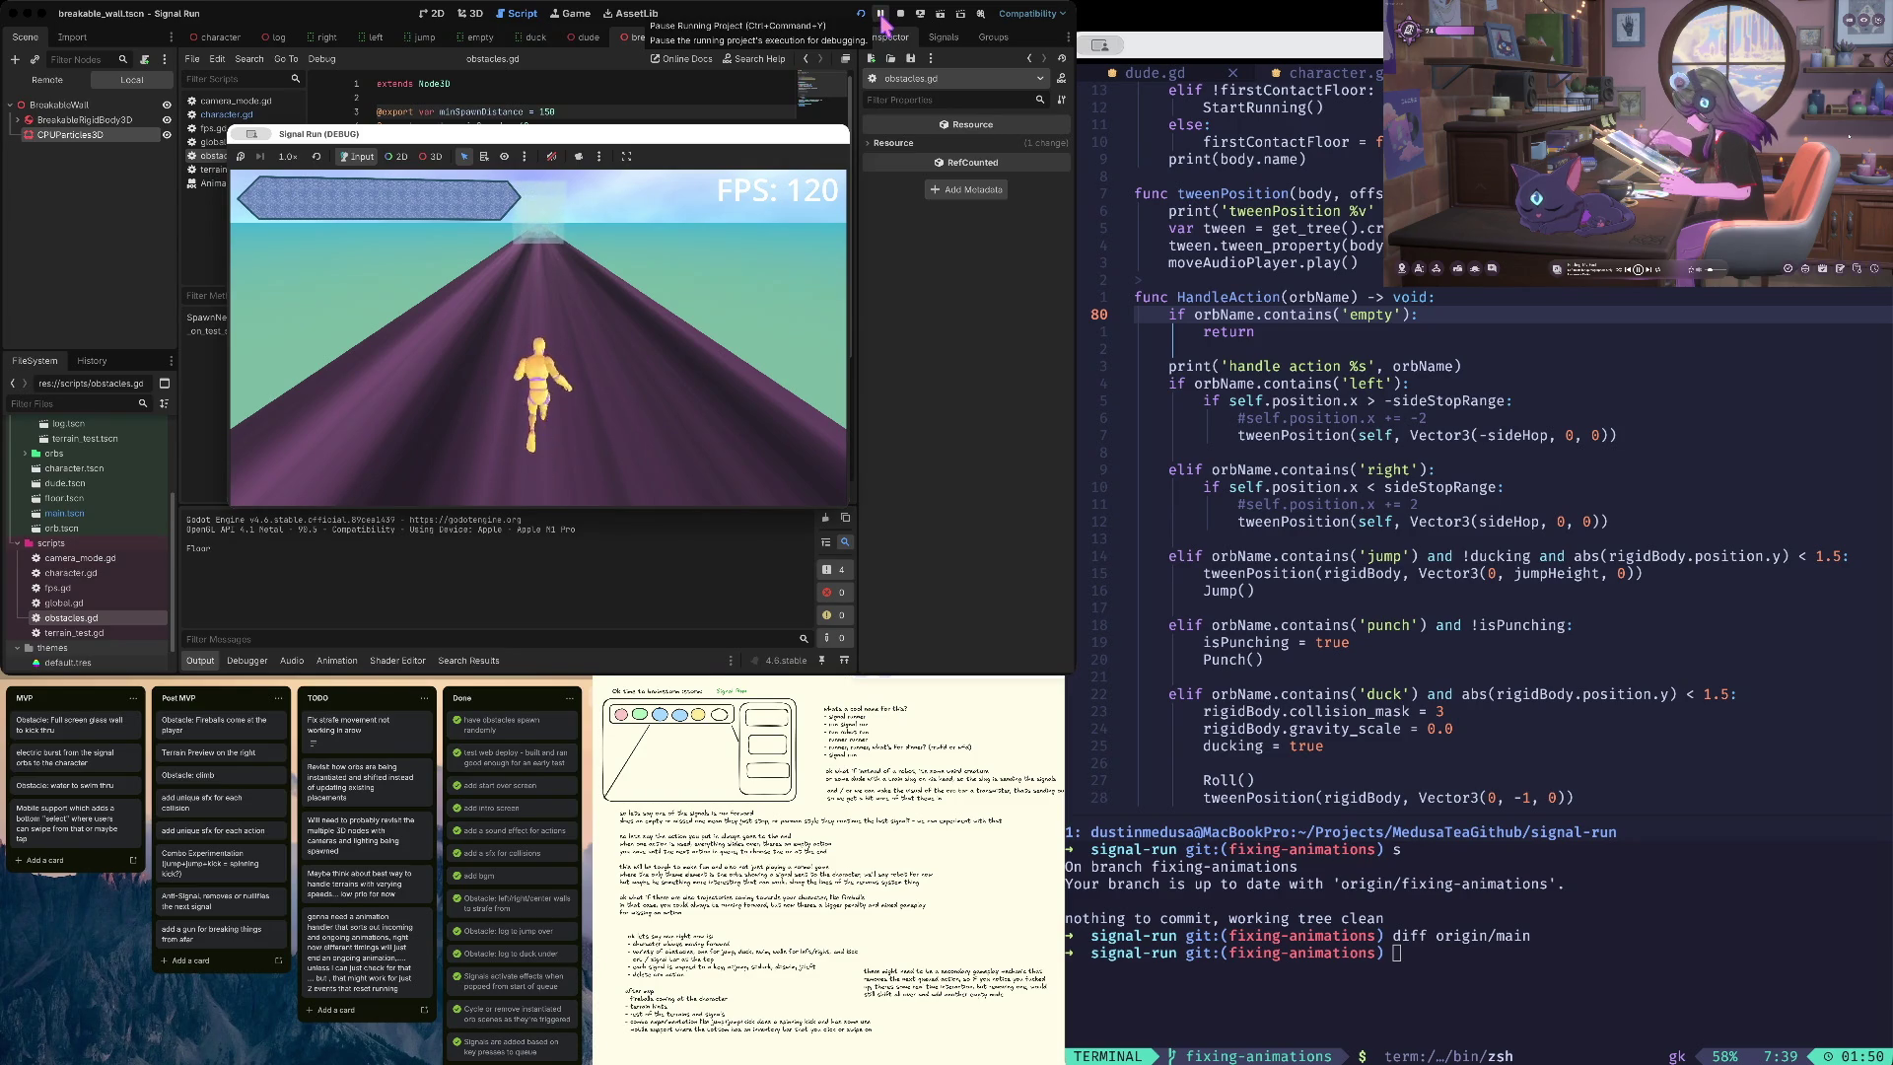
left_click(881, 16)
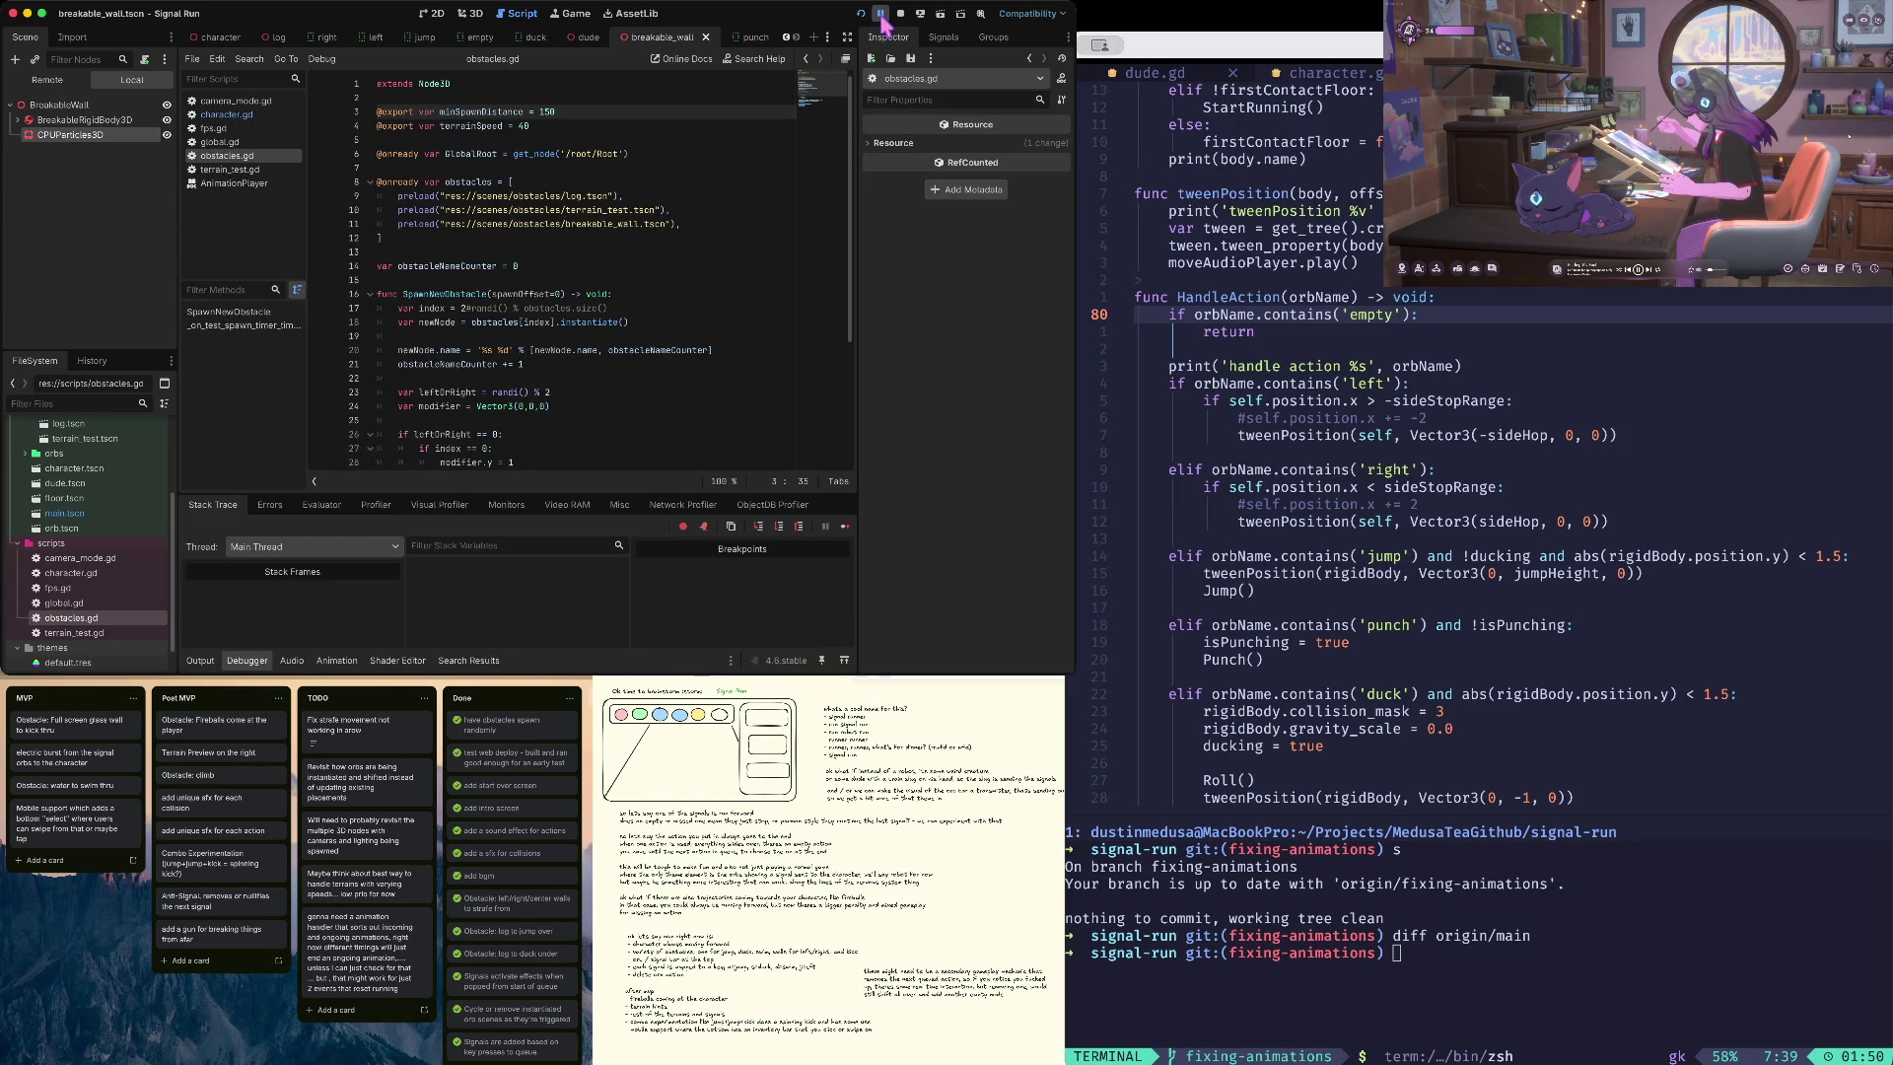
- In the Remote tree, inspect BreakableWall 0's live CPUParticles3D settings, then stop the game
left_click(55, 82)
left_click(47, 119)
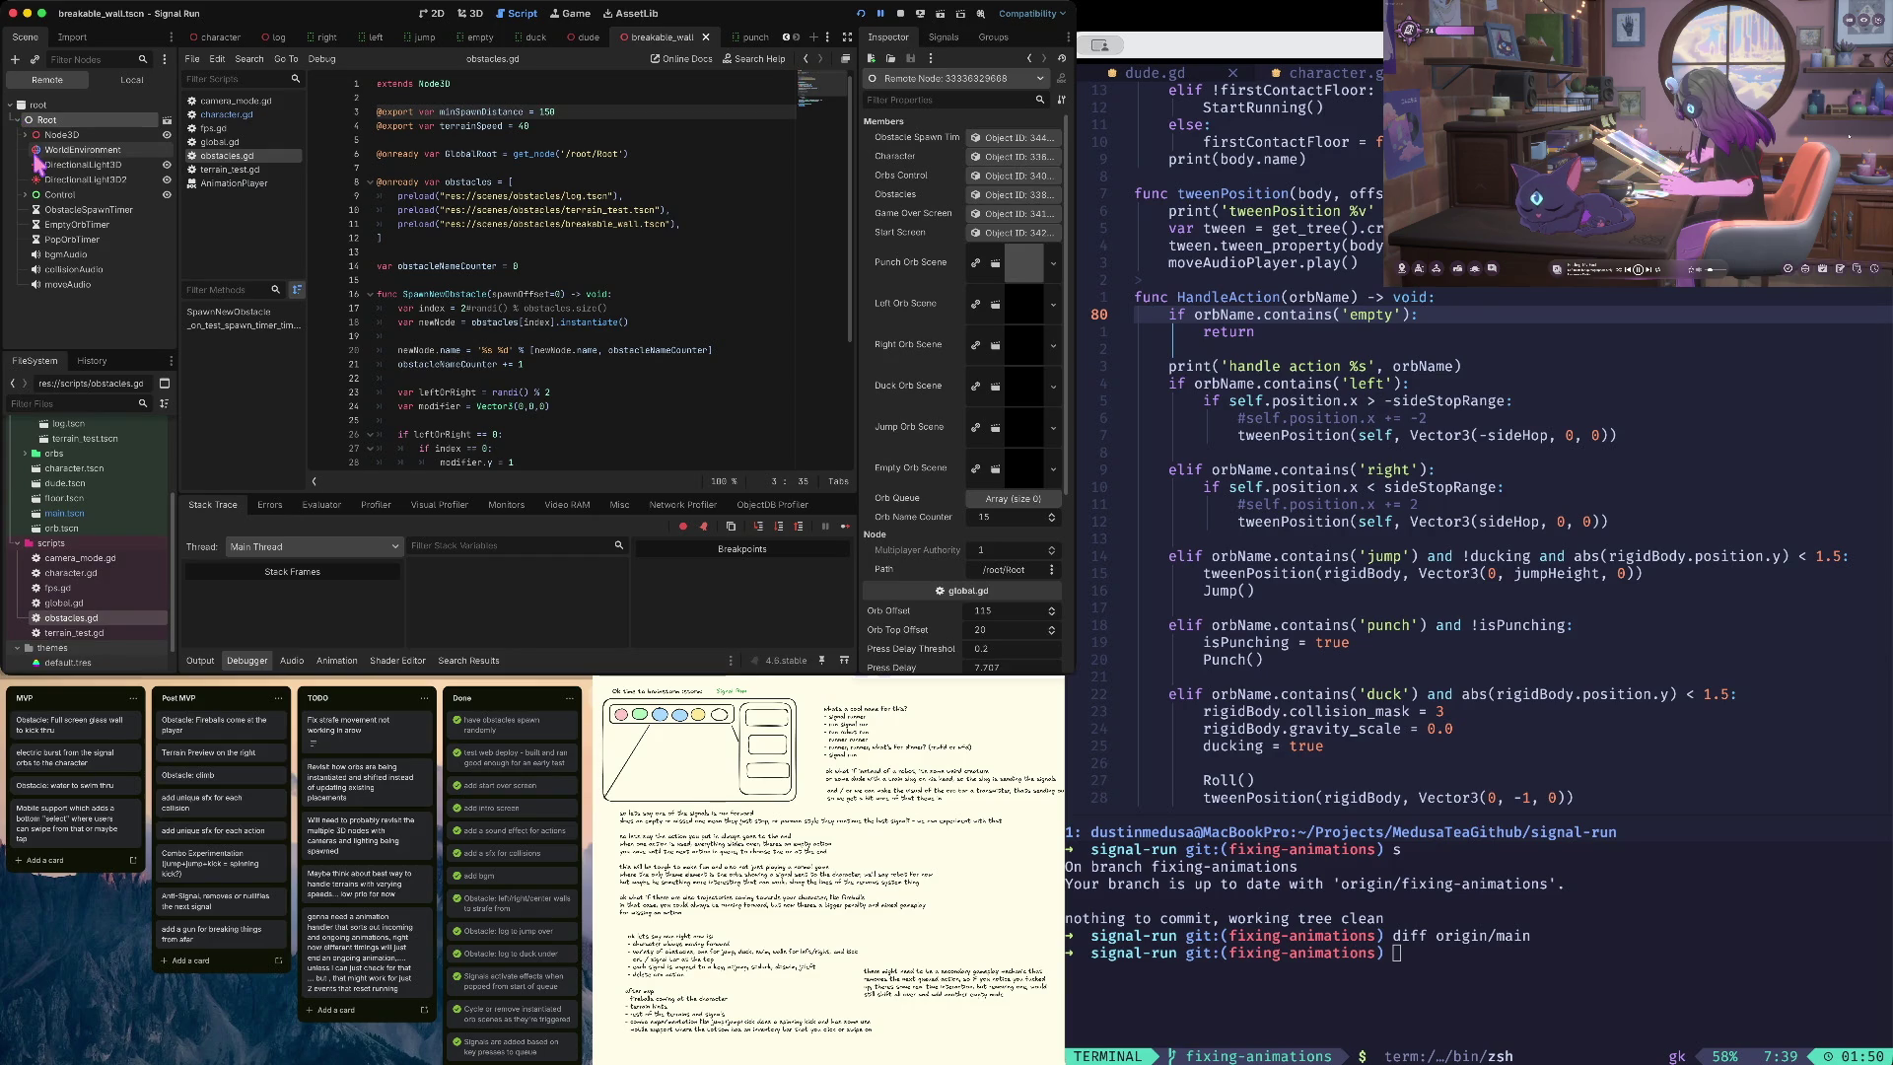
left_click(25, 135)
left_click(32, 164)
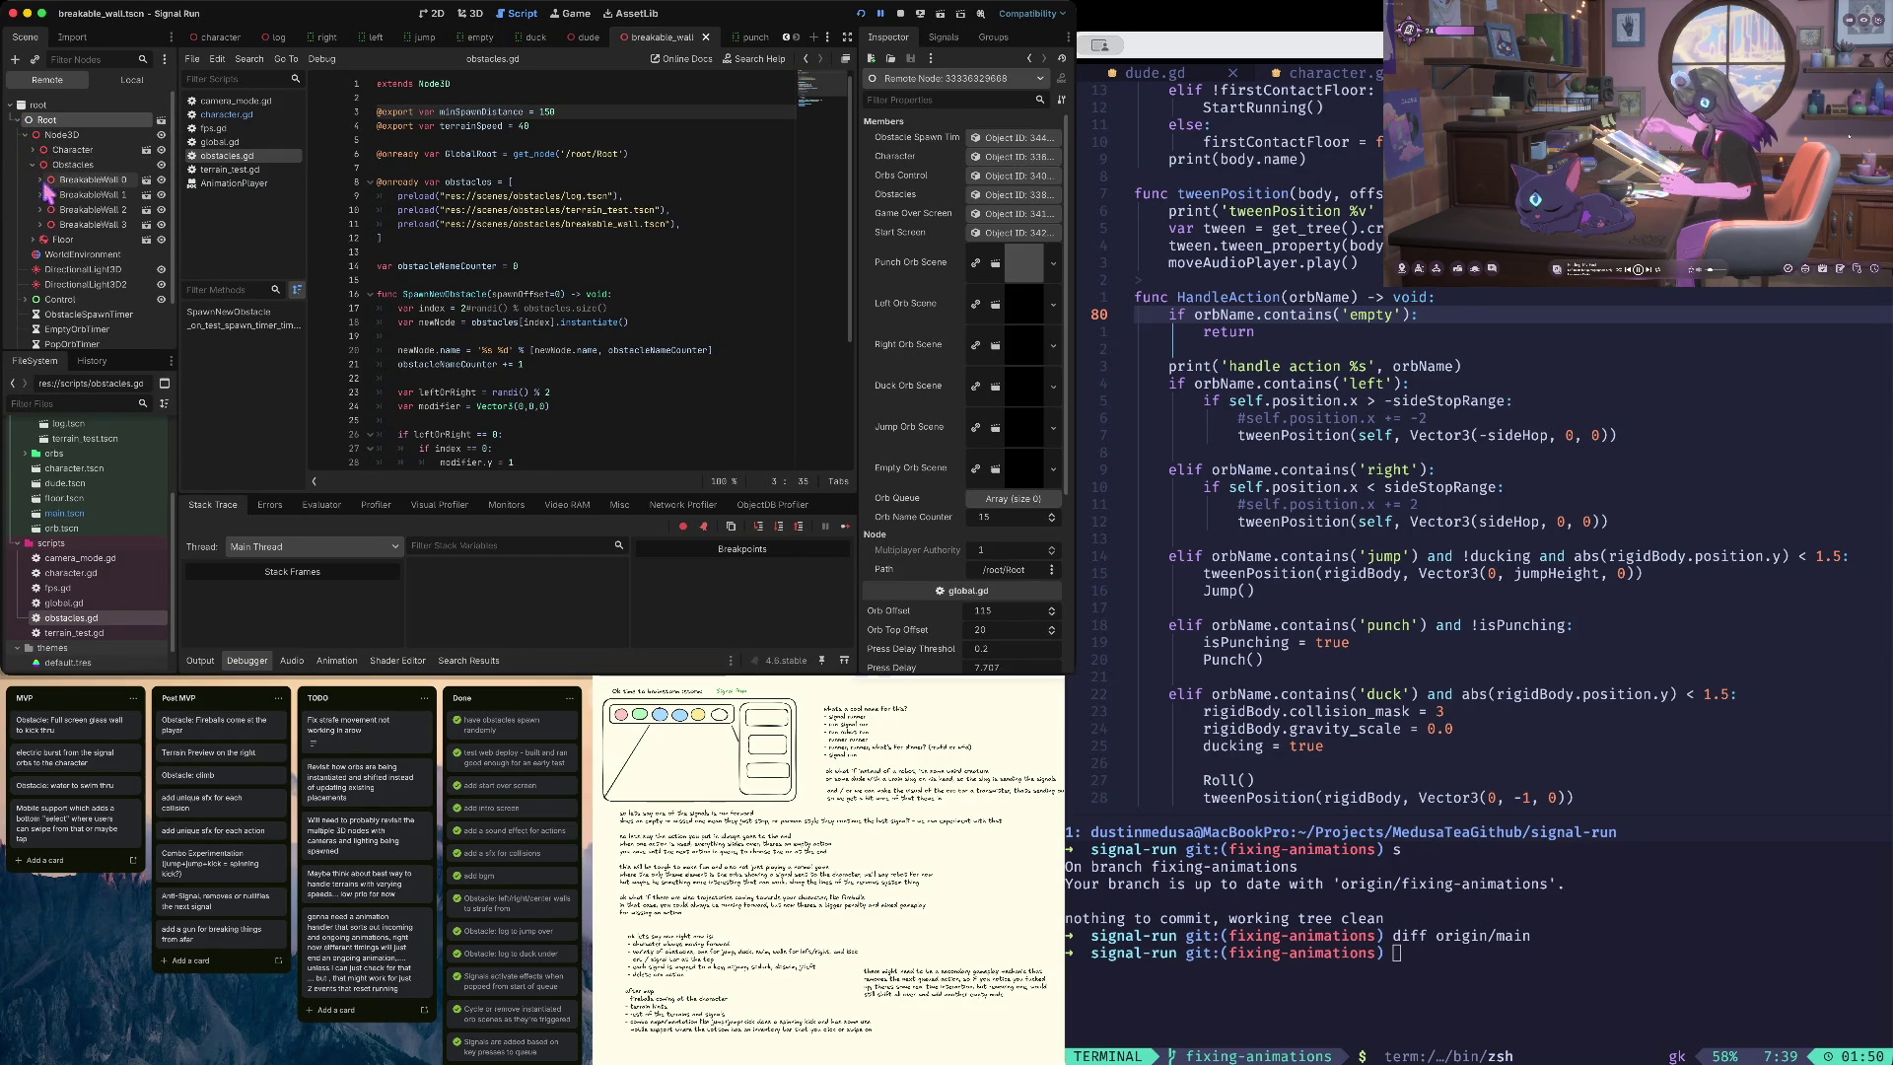
left_click(39, 179)
left_click(86, 210)
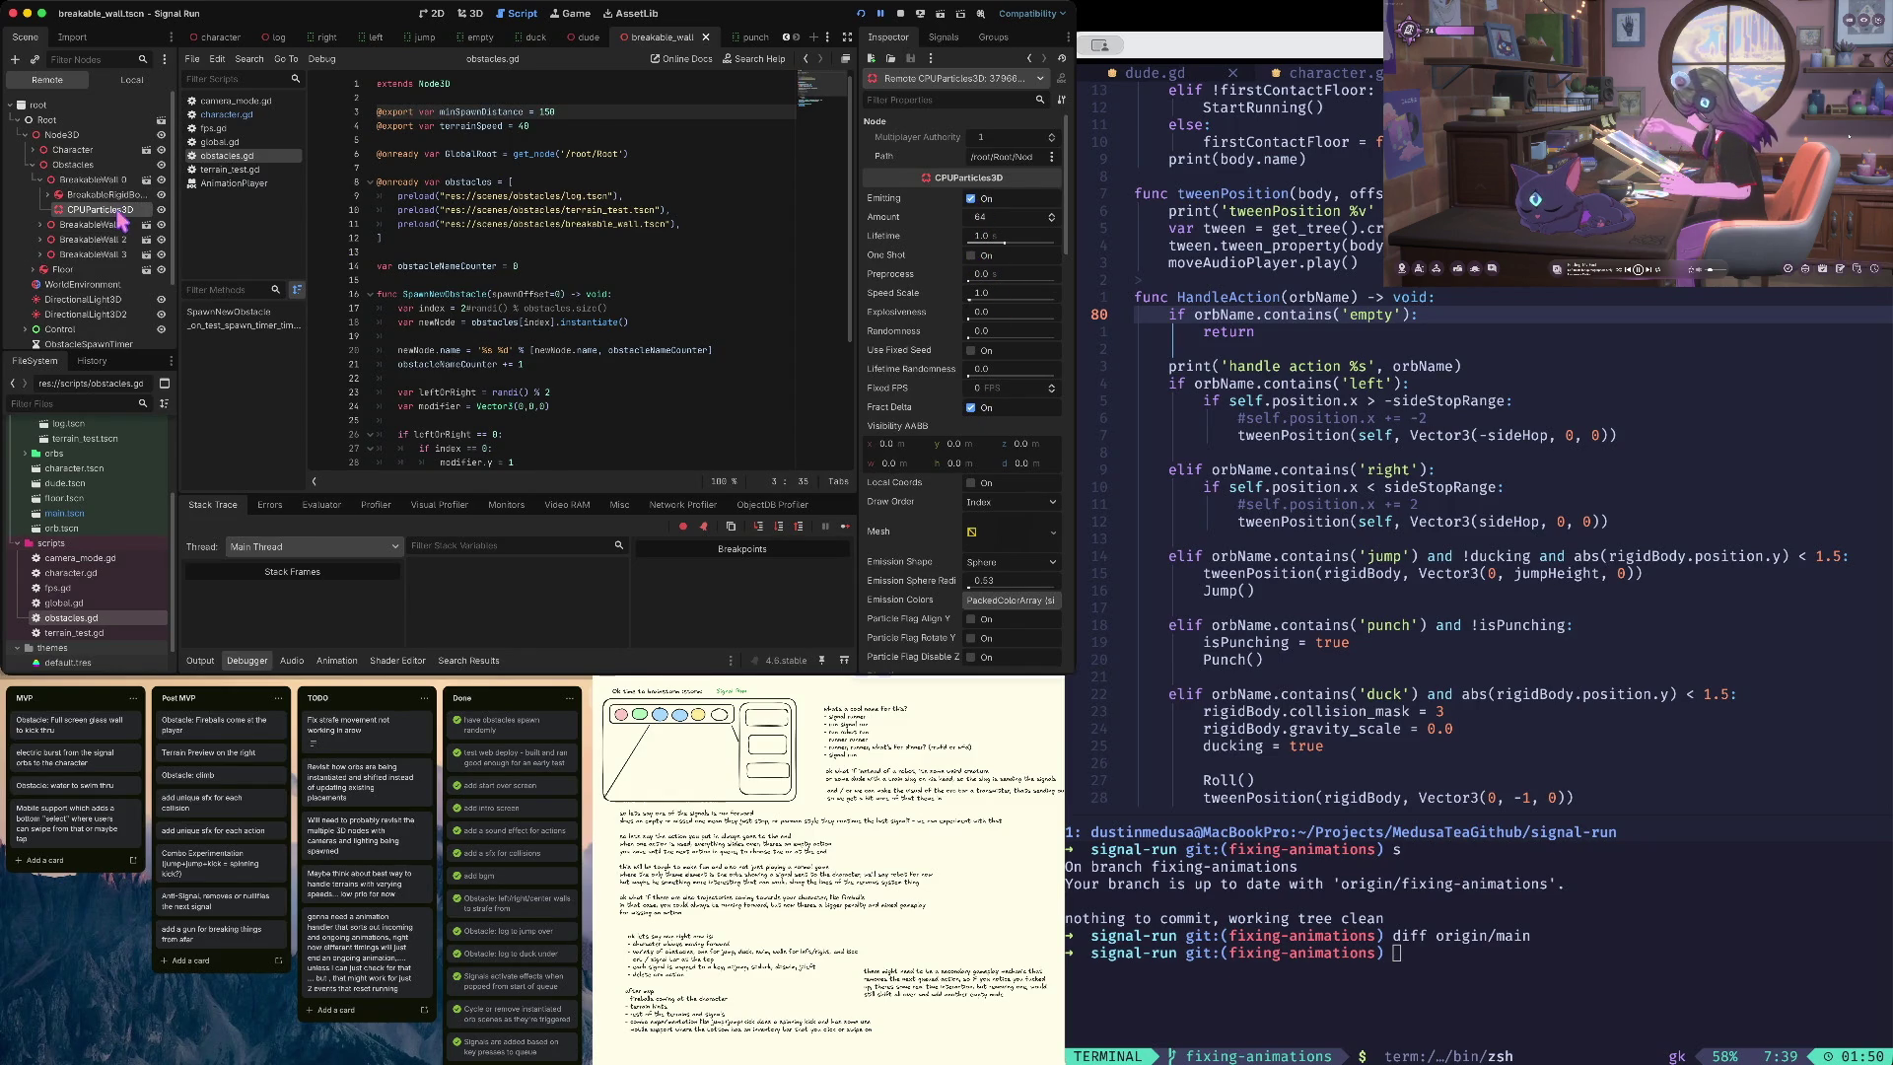
left_click(900, 14)
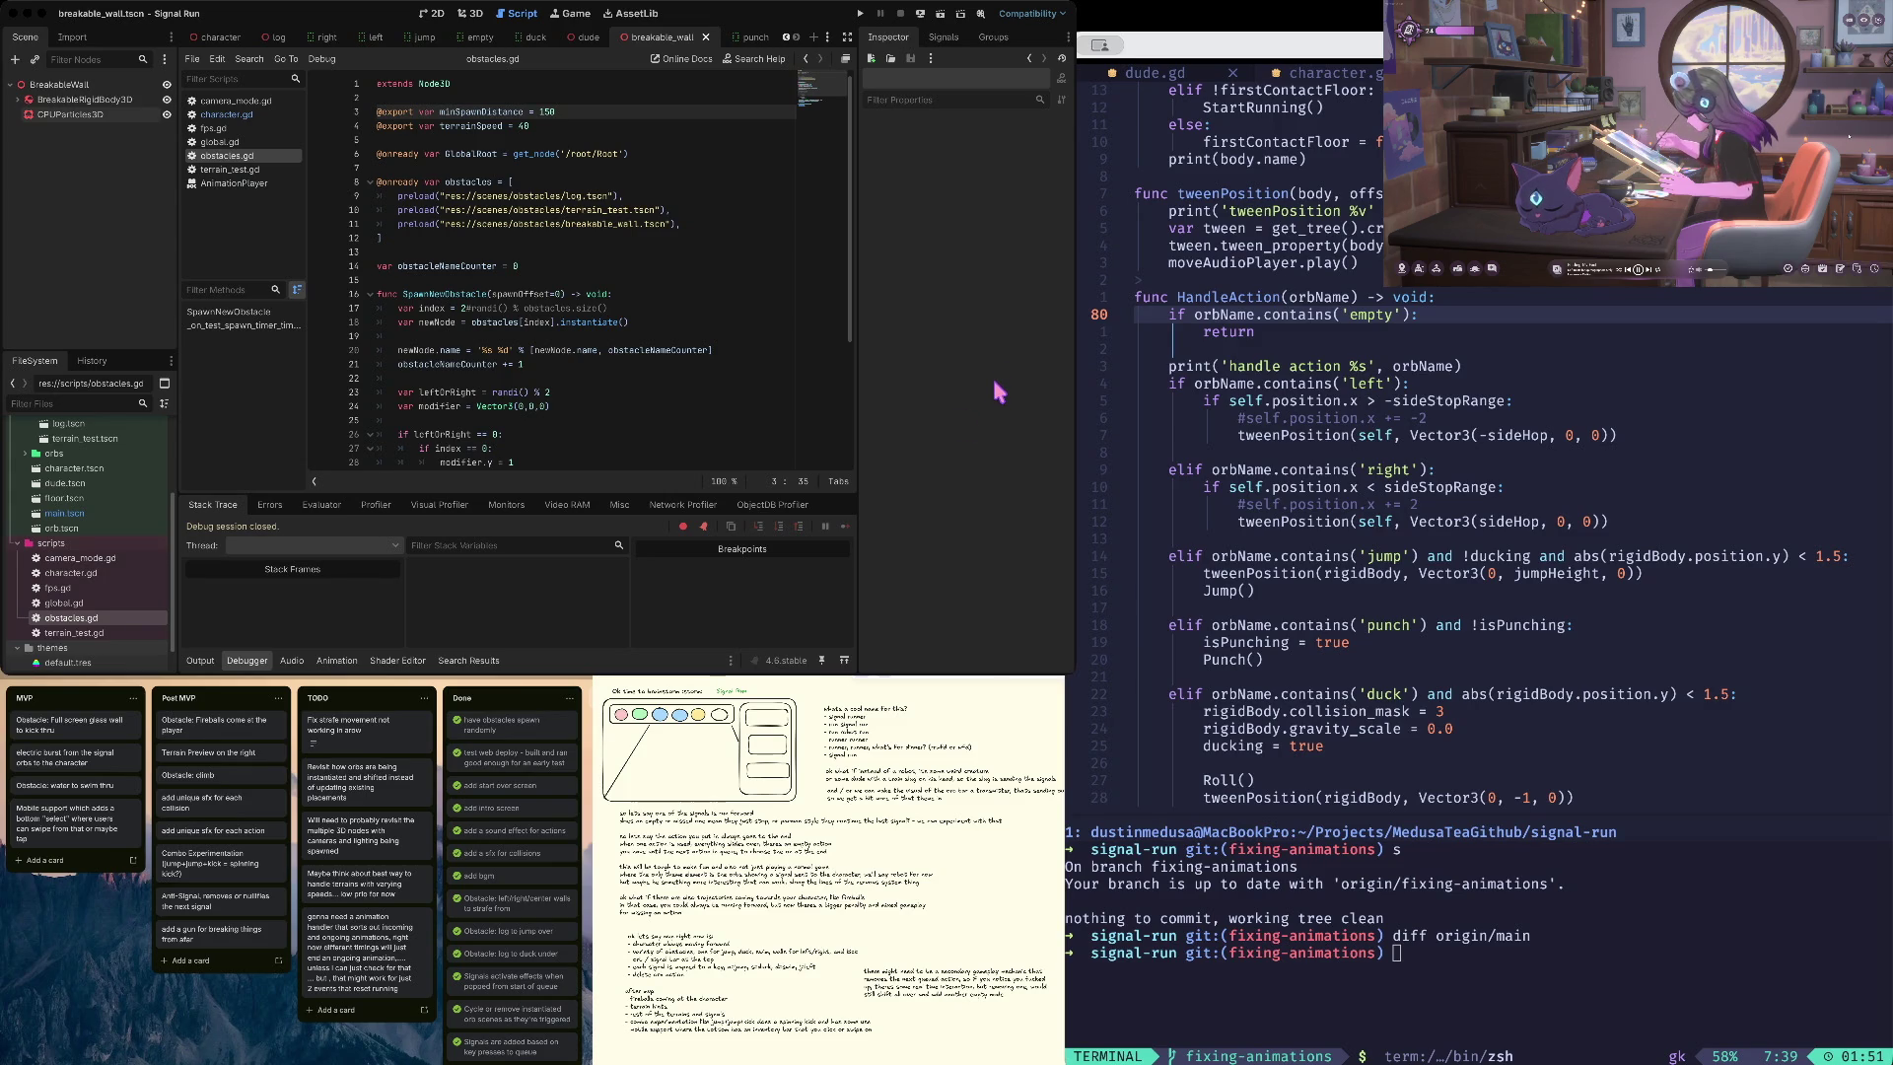
left_click(489, 167)
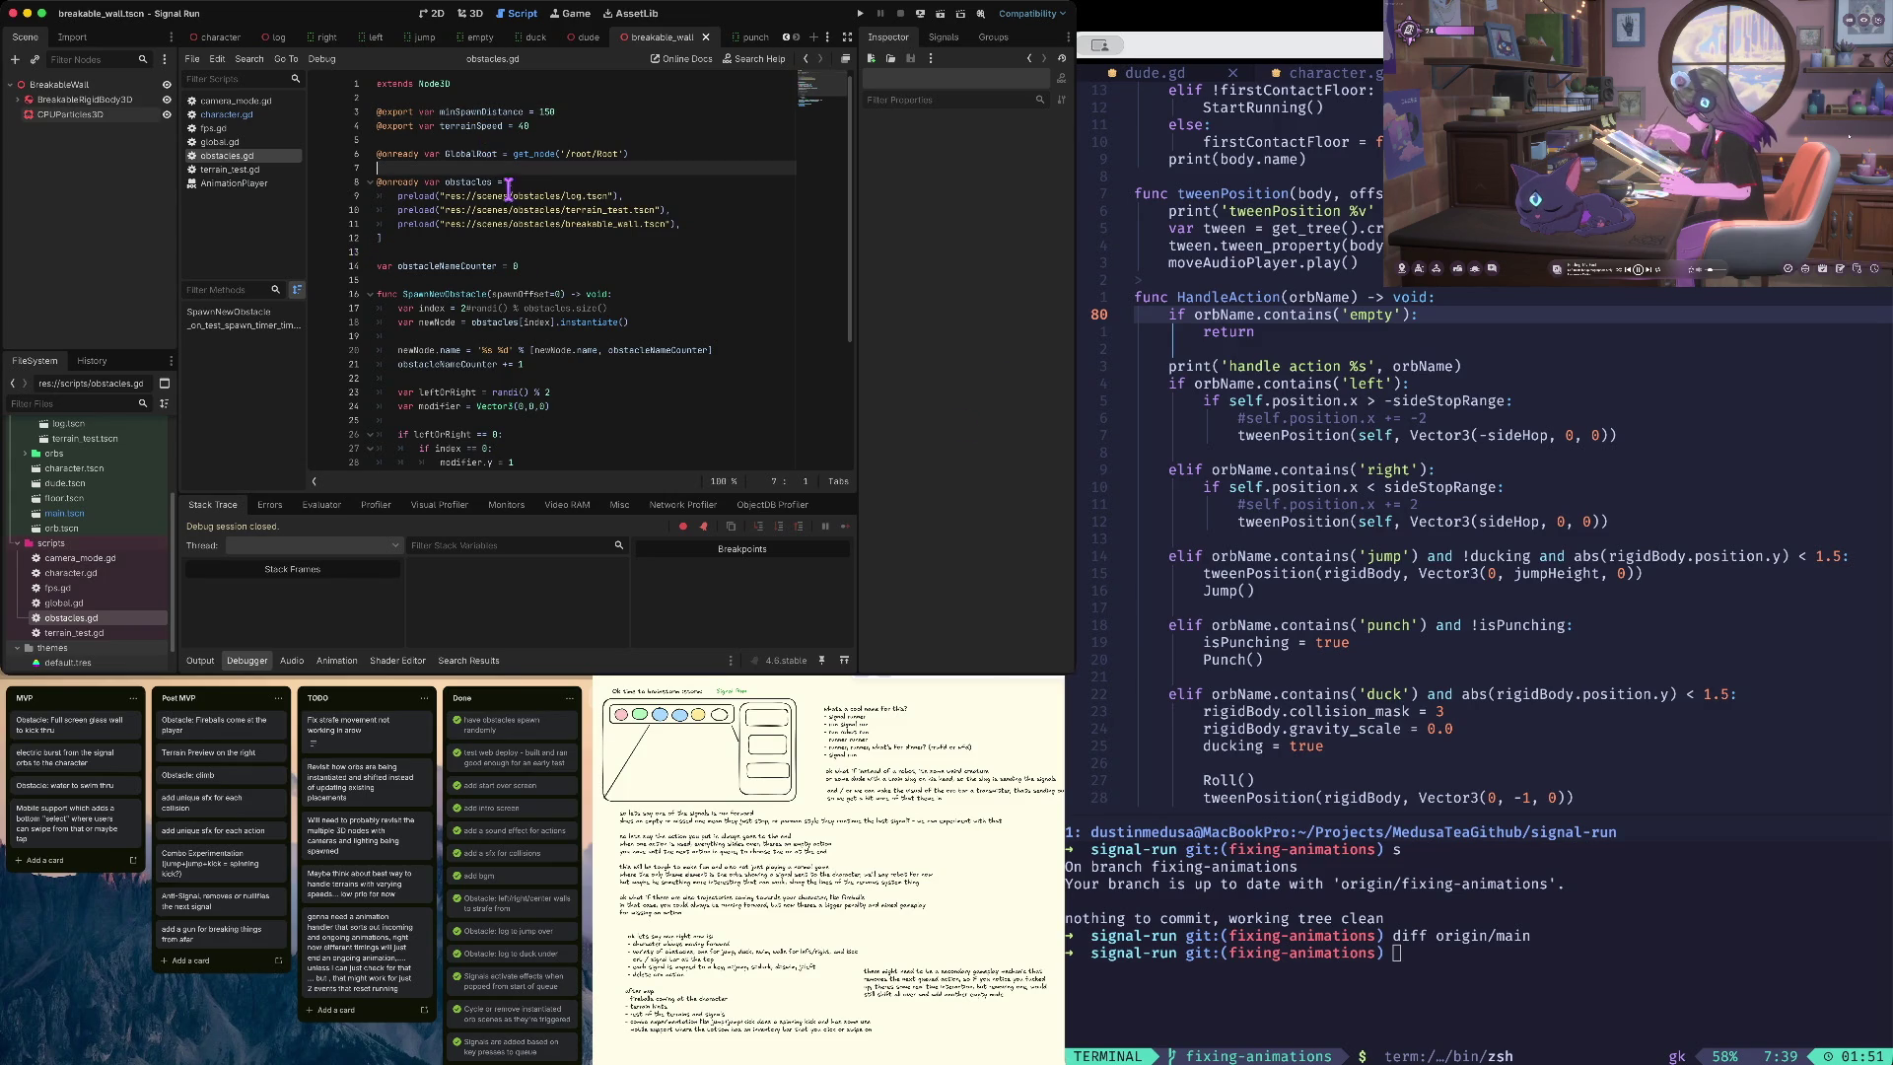
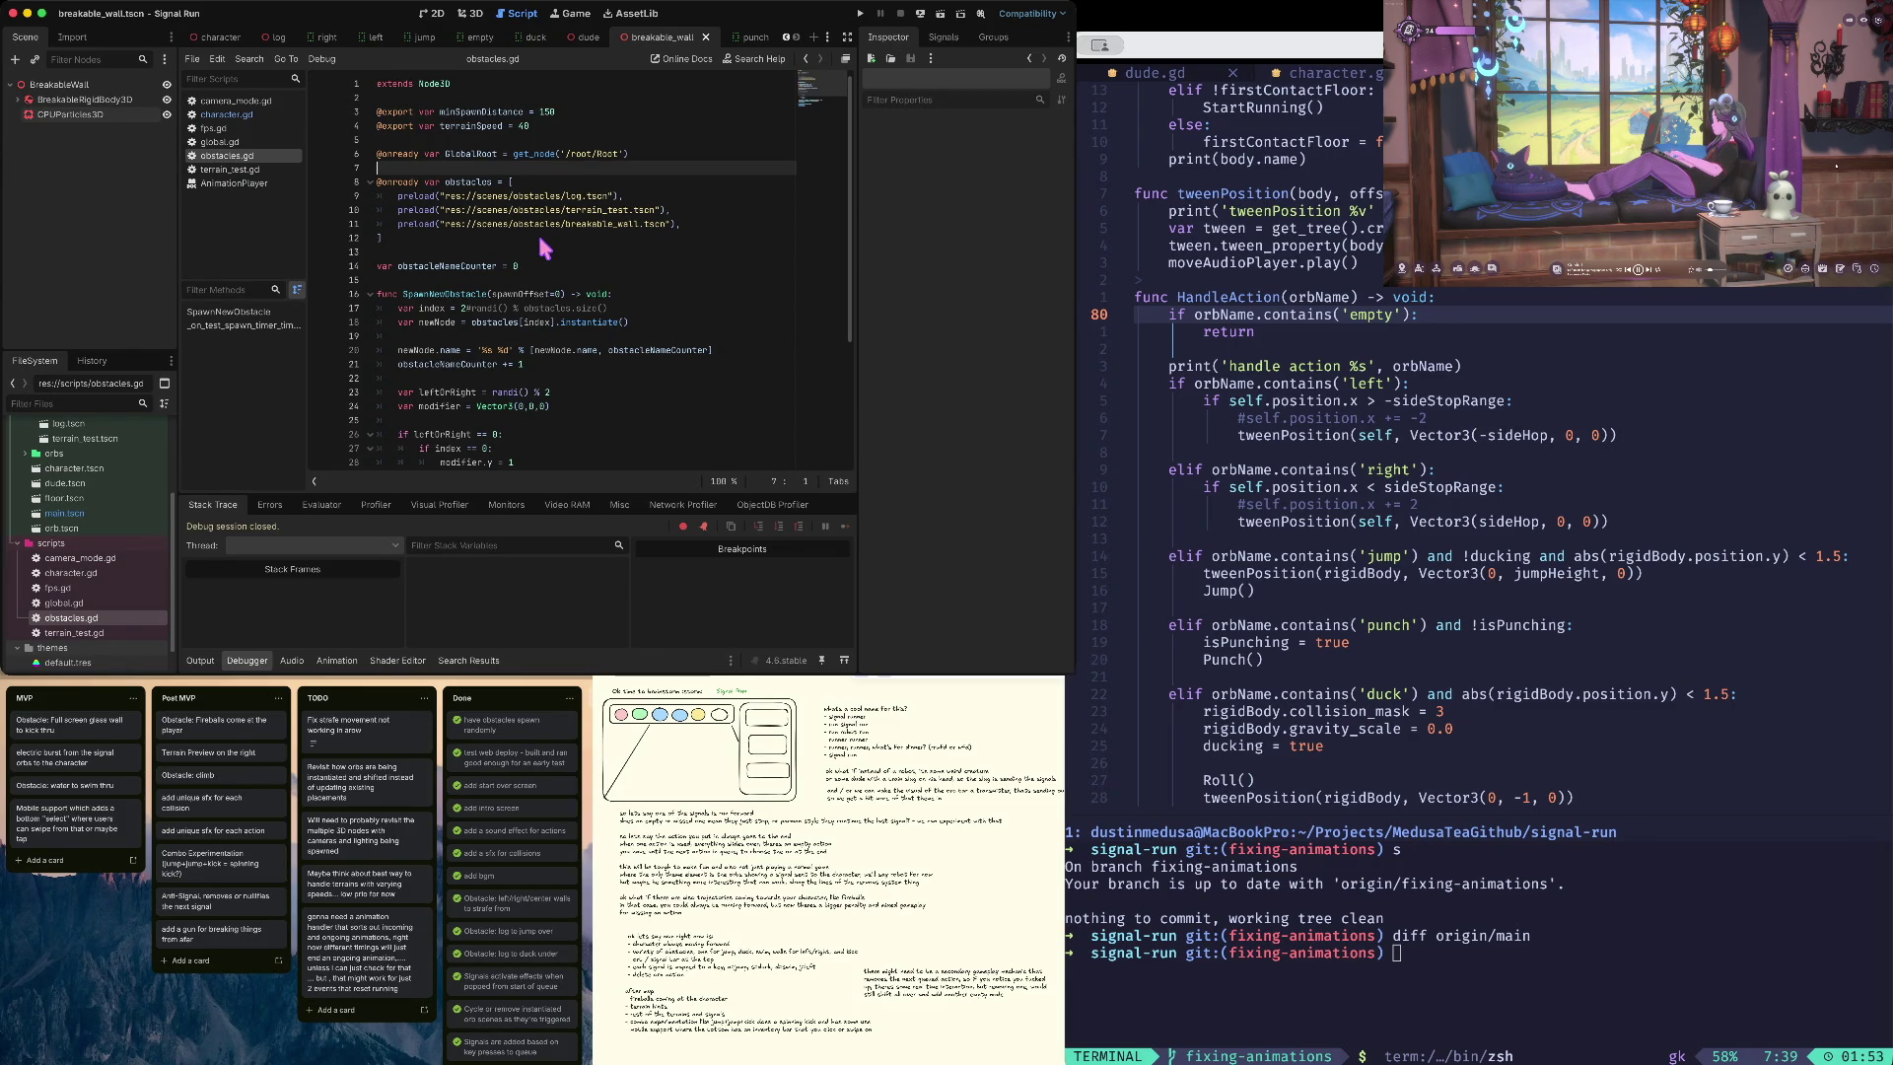
- From obstacles.gd, launch Signal Run so its title screen with Start Game shows in the debug window
mouse_move(559, 223)
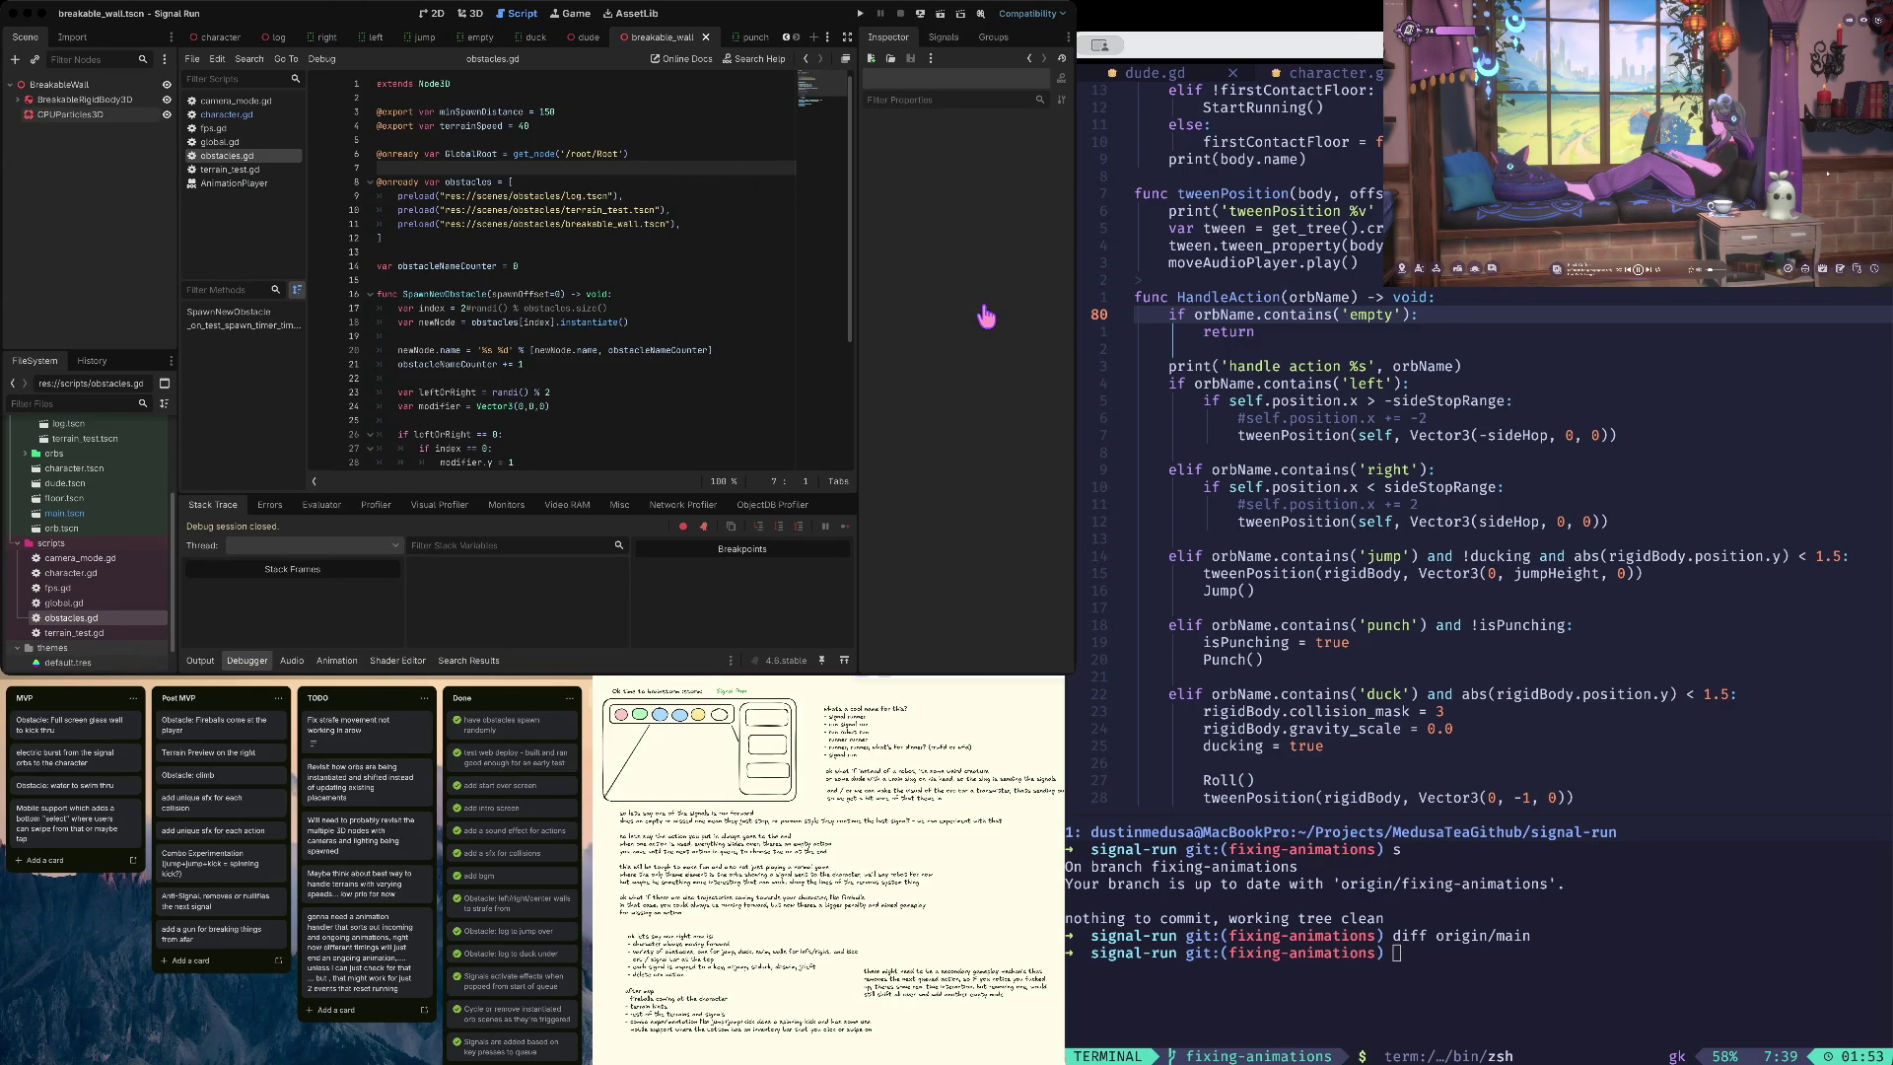
left_click(564, 265)
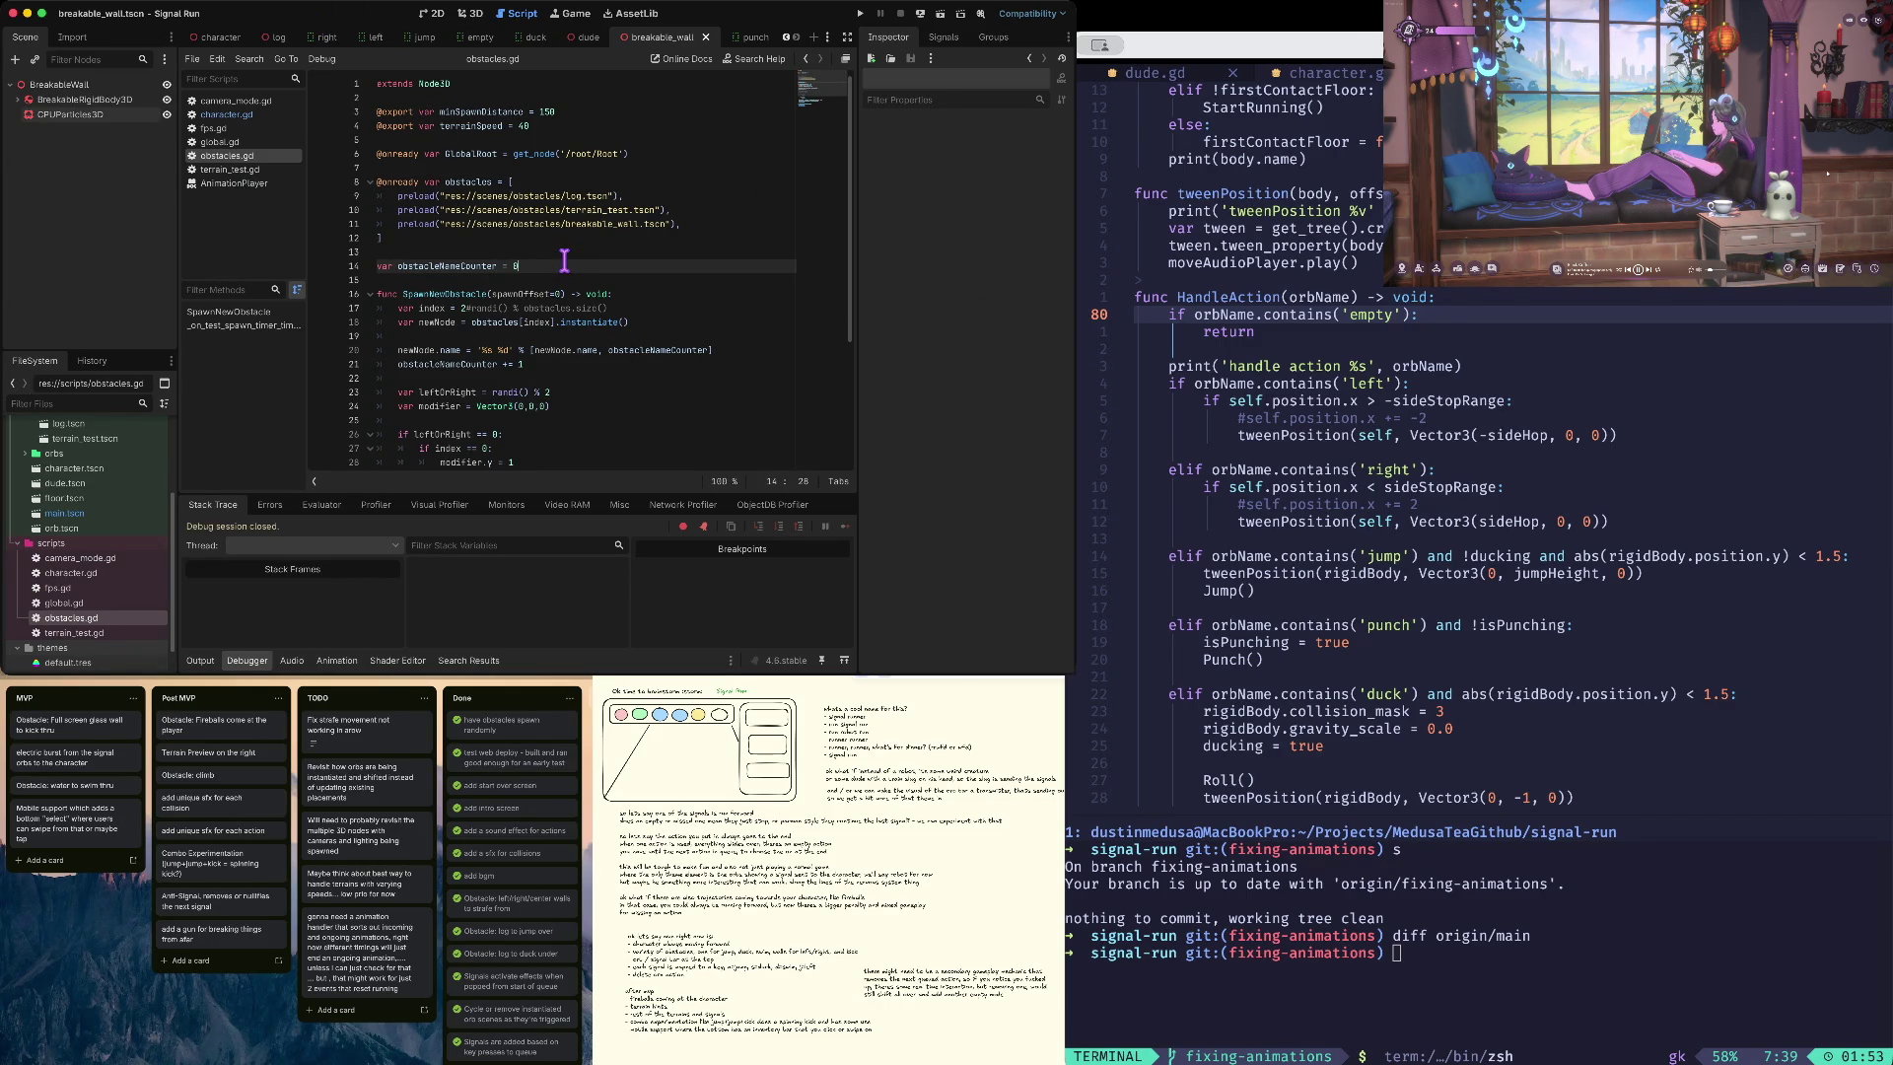
key("super+b")
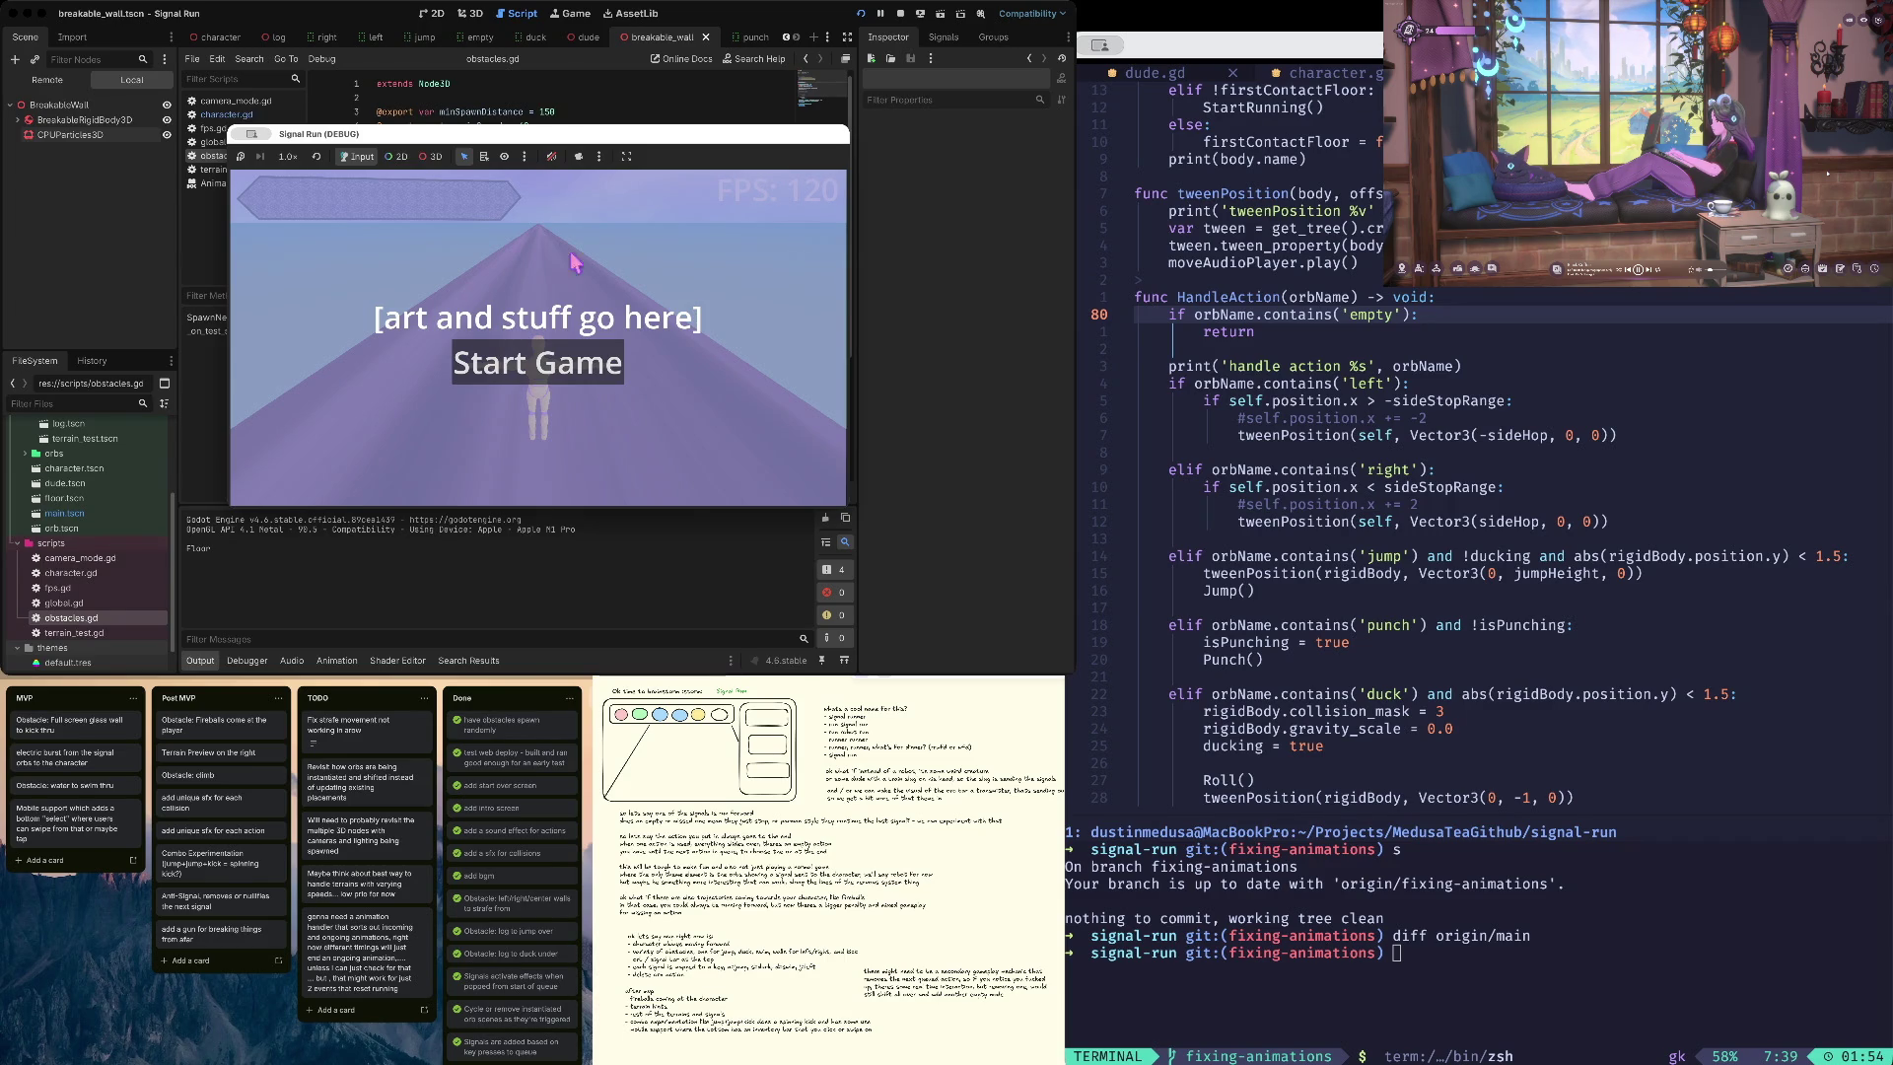
- Stop the game and open breakable_wall.tscn from the FileSystem dock
left_click(900, 12)
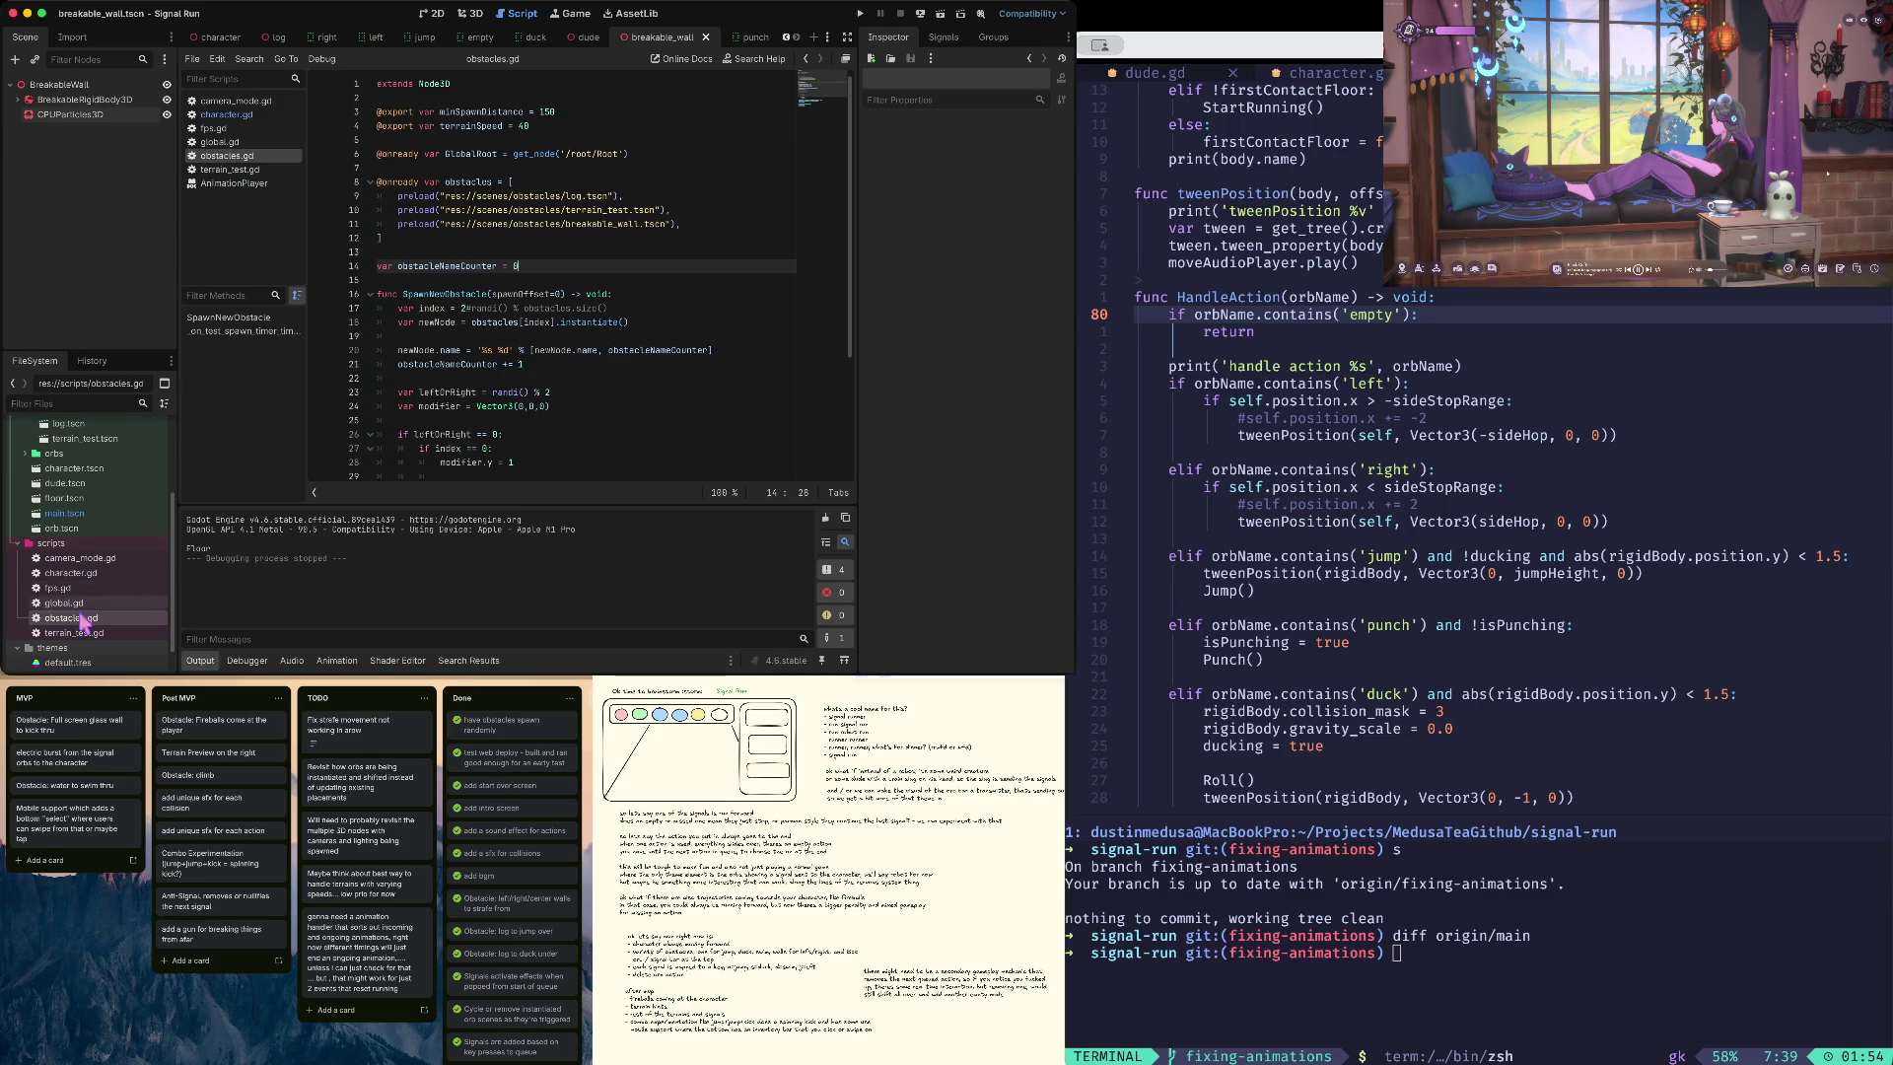
scroll(79, 592, "up", 3)
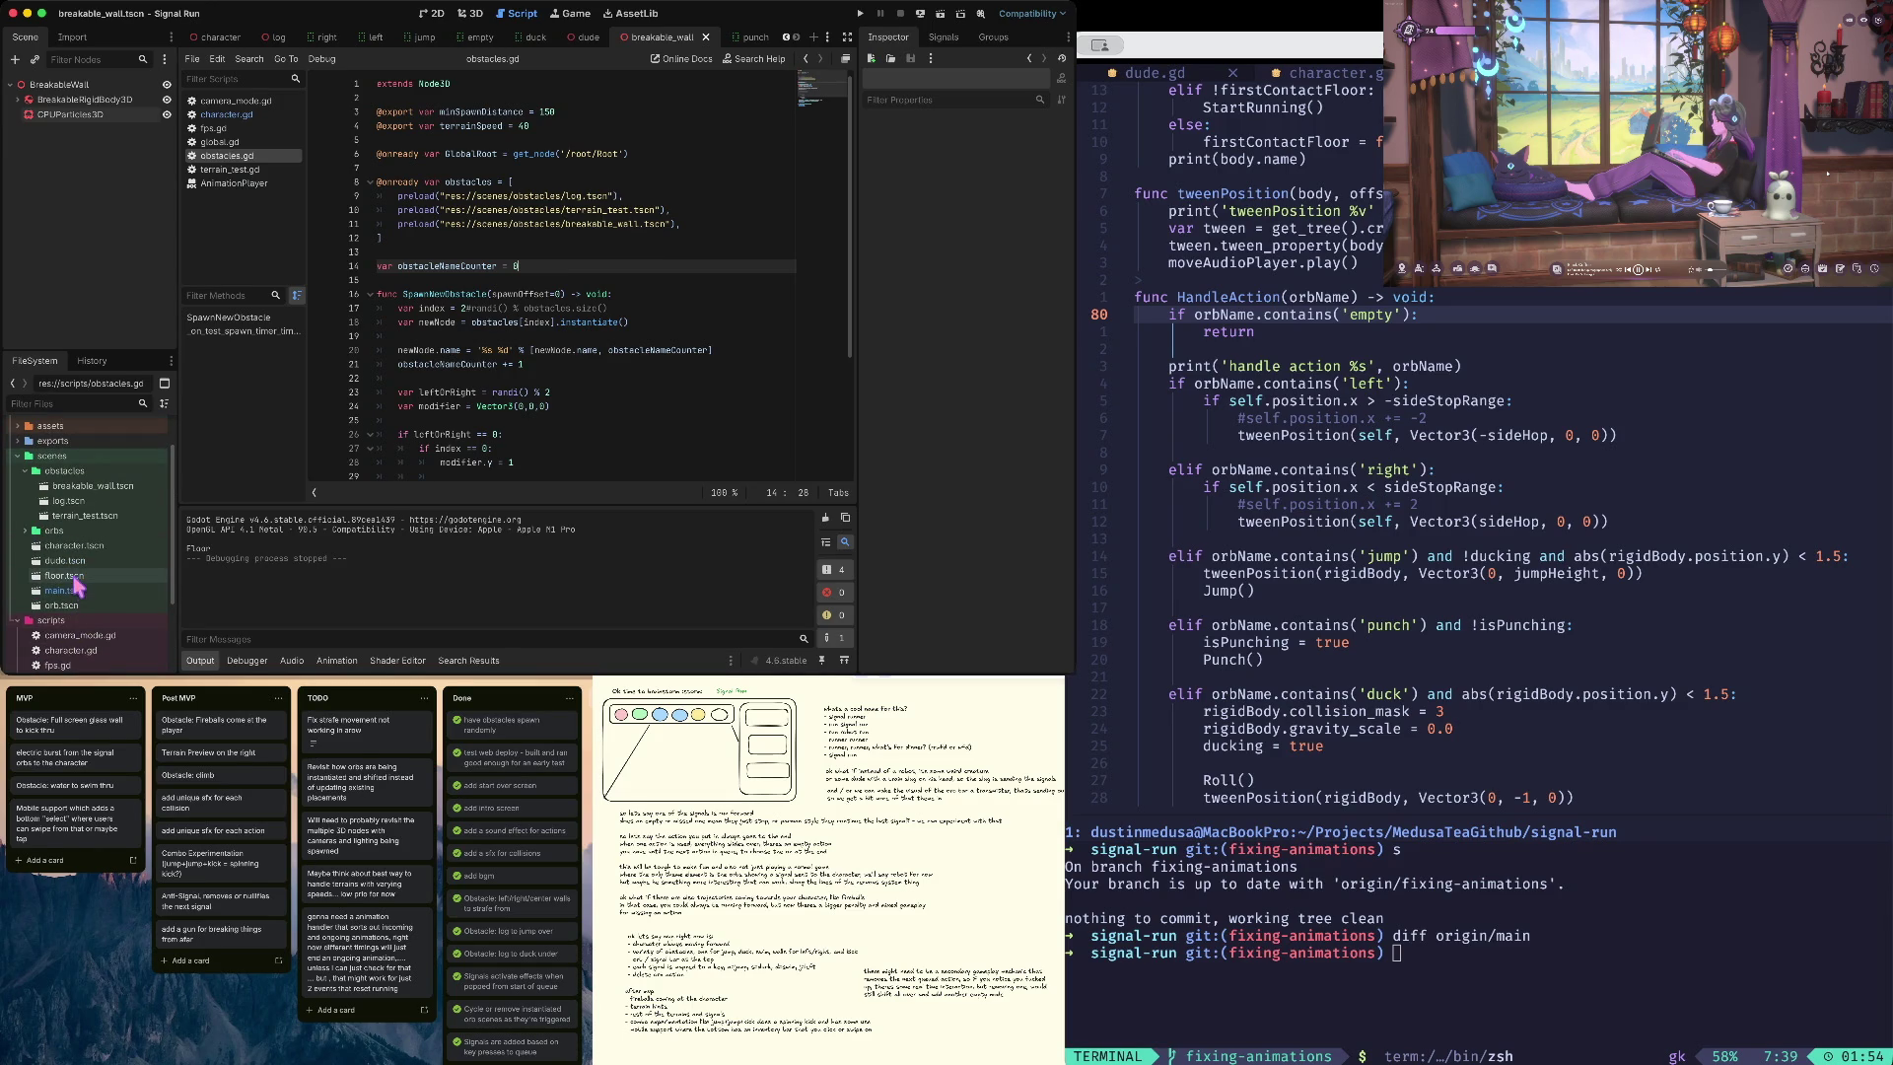
double_click(77, 589)
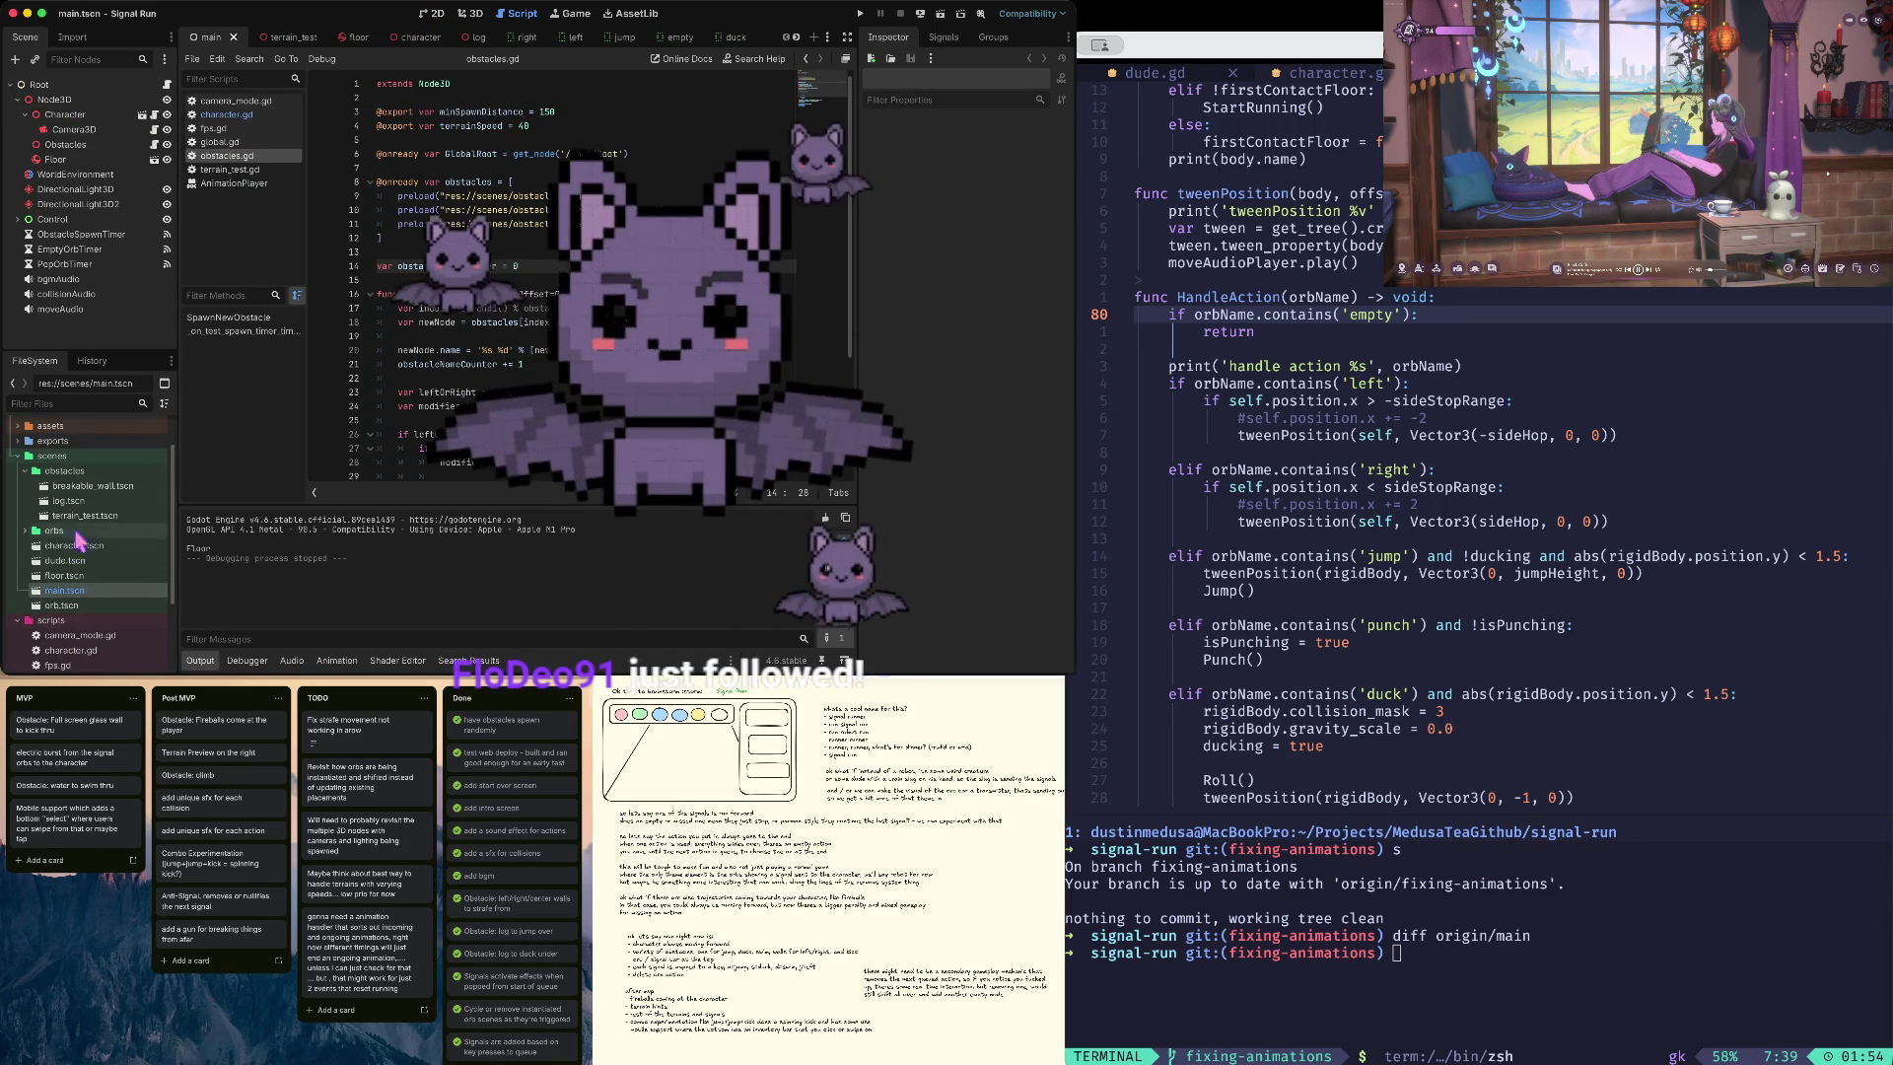
double_click(93, 485)
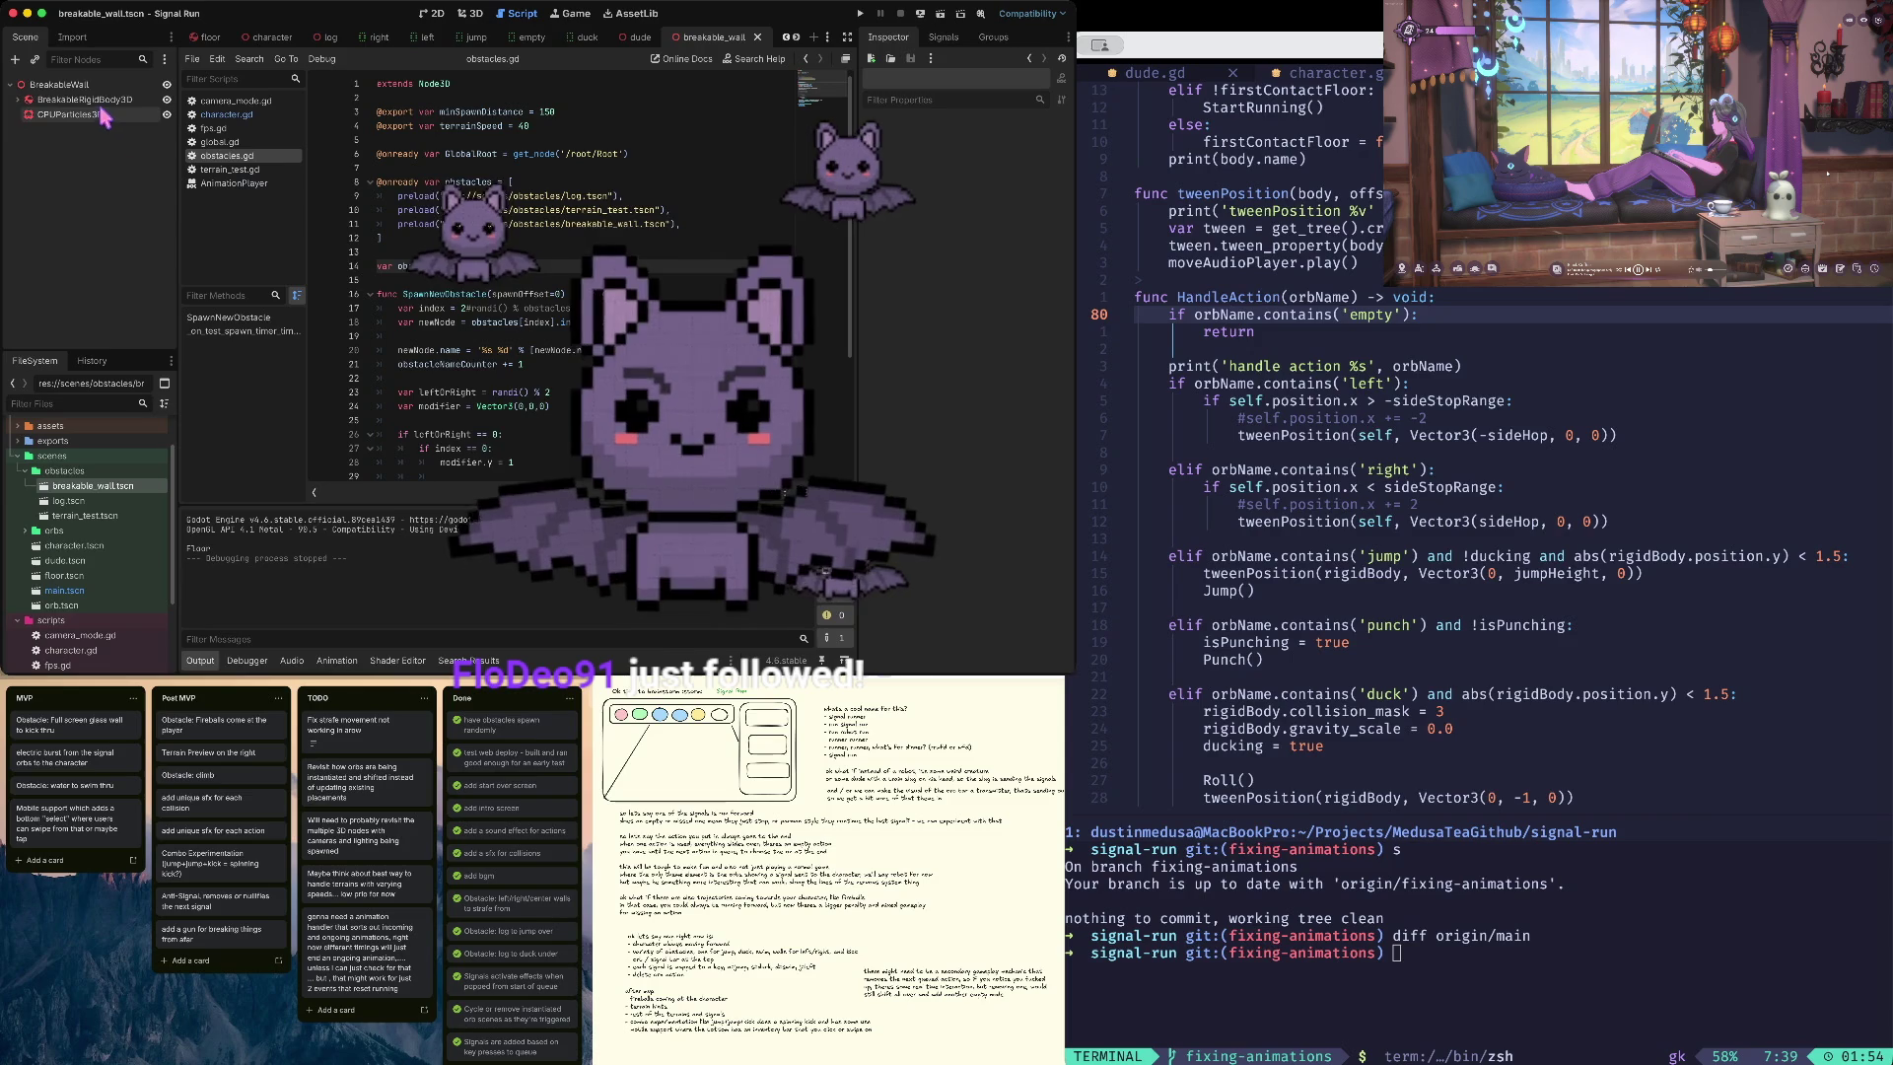
- Test-run the breakable wall scene alone, stop it, and bring up the BreakableWall node's context menu
left_click(59, 84)
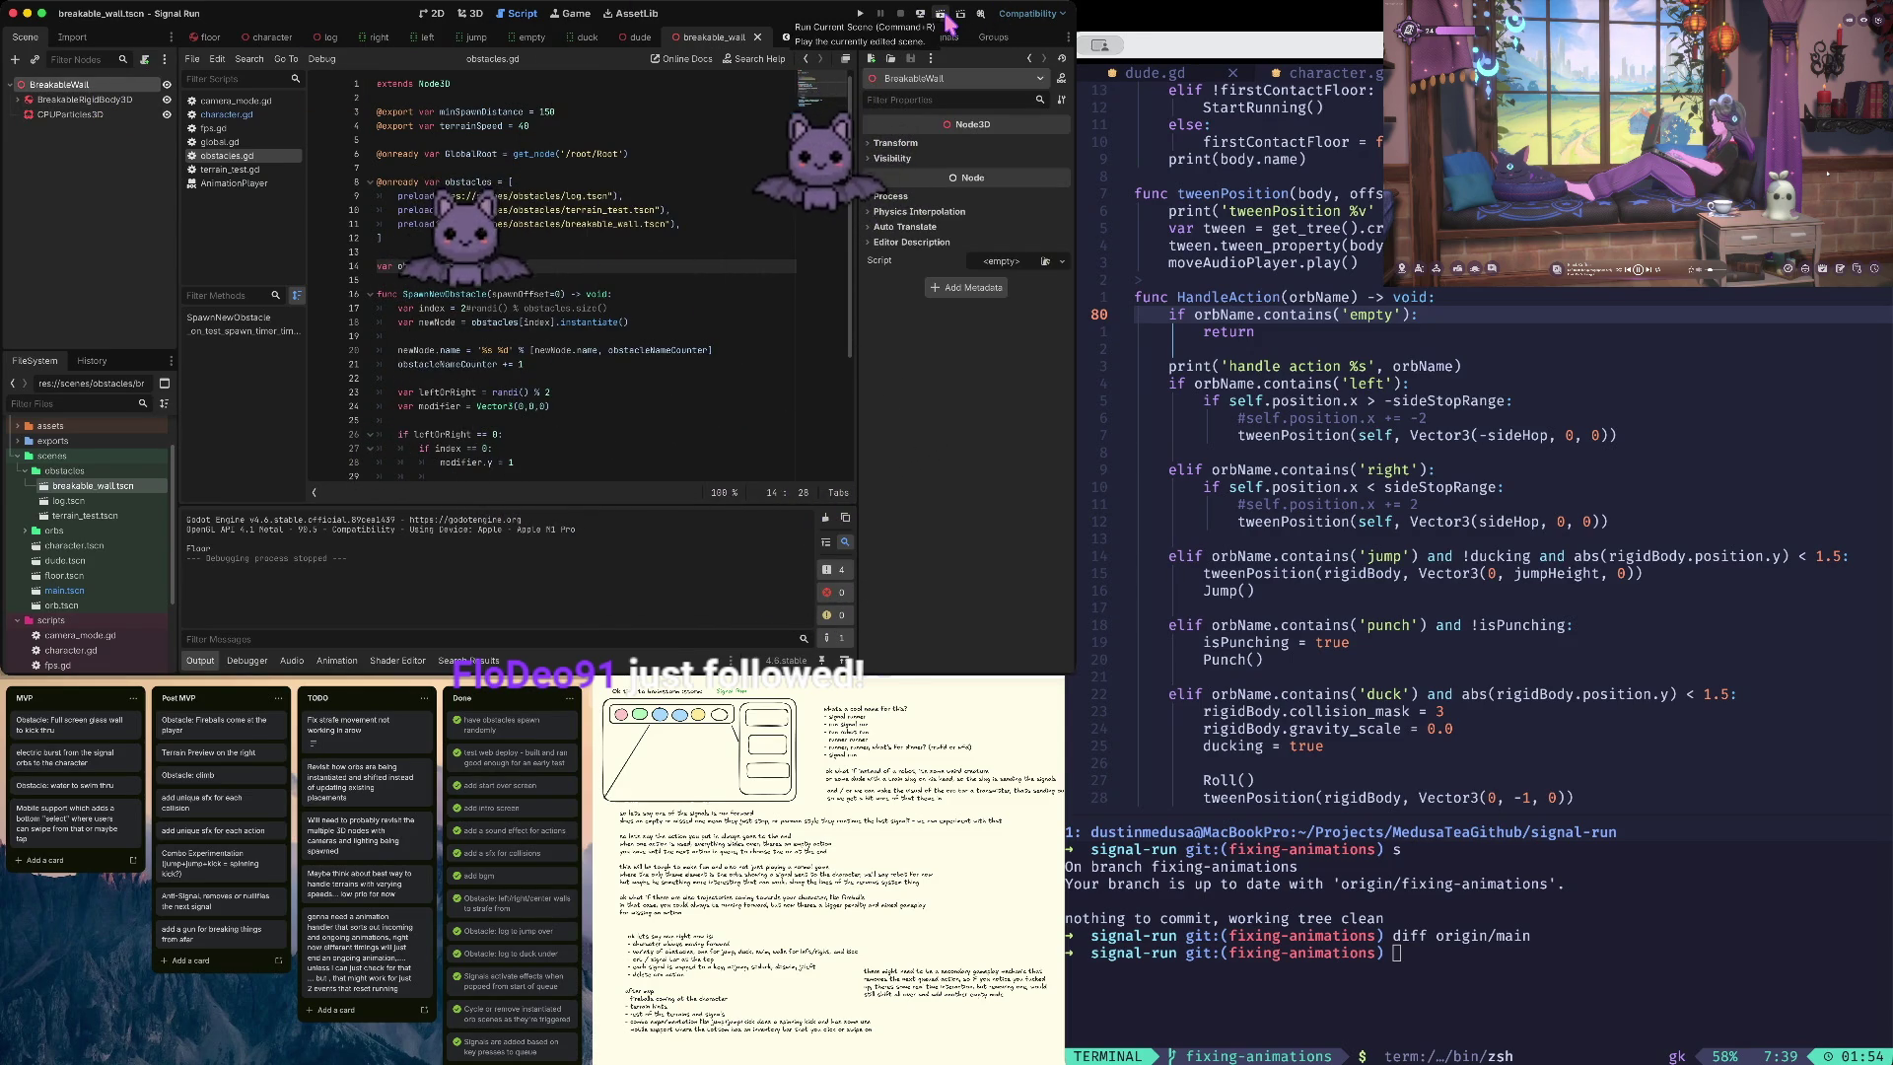
left_click(942, 14)
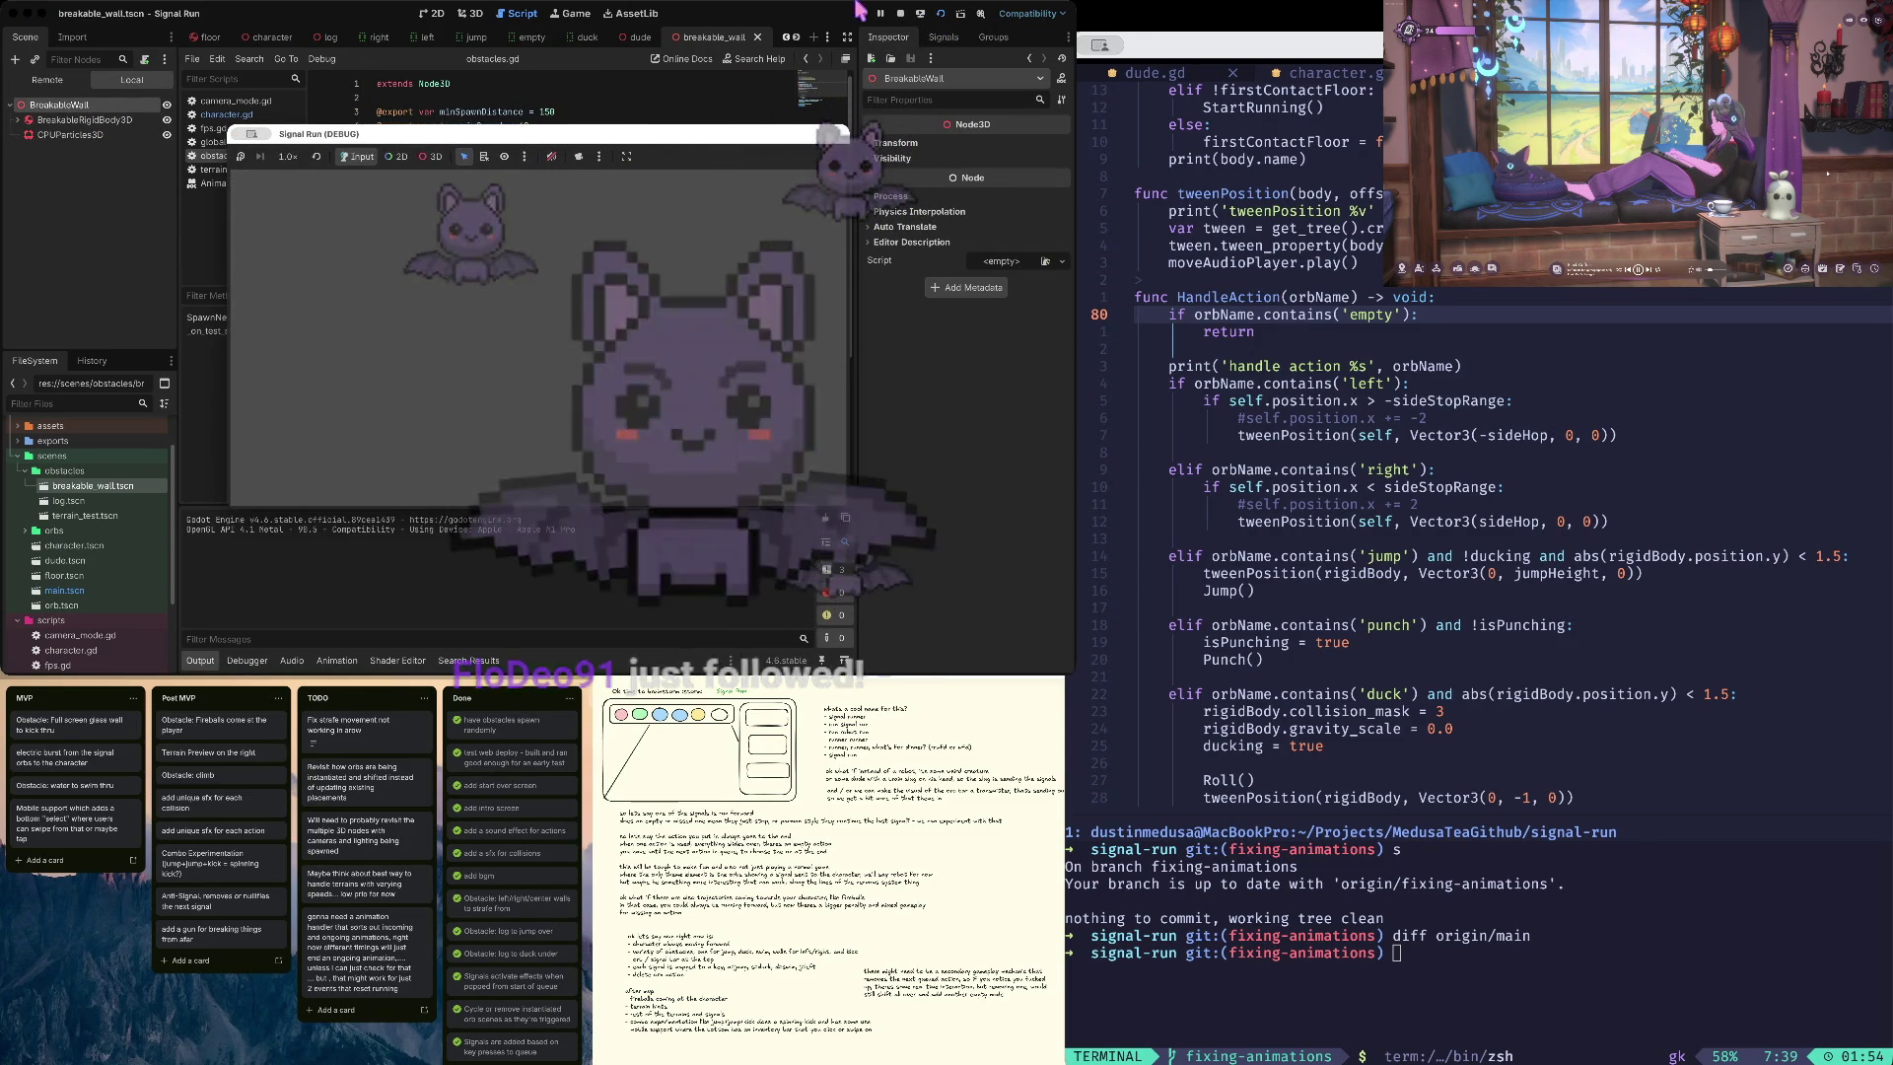
left_click(899, 14)
right_click(76, 87)
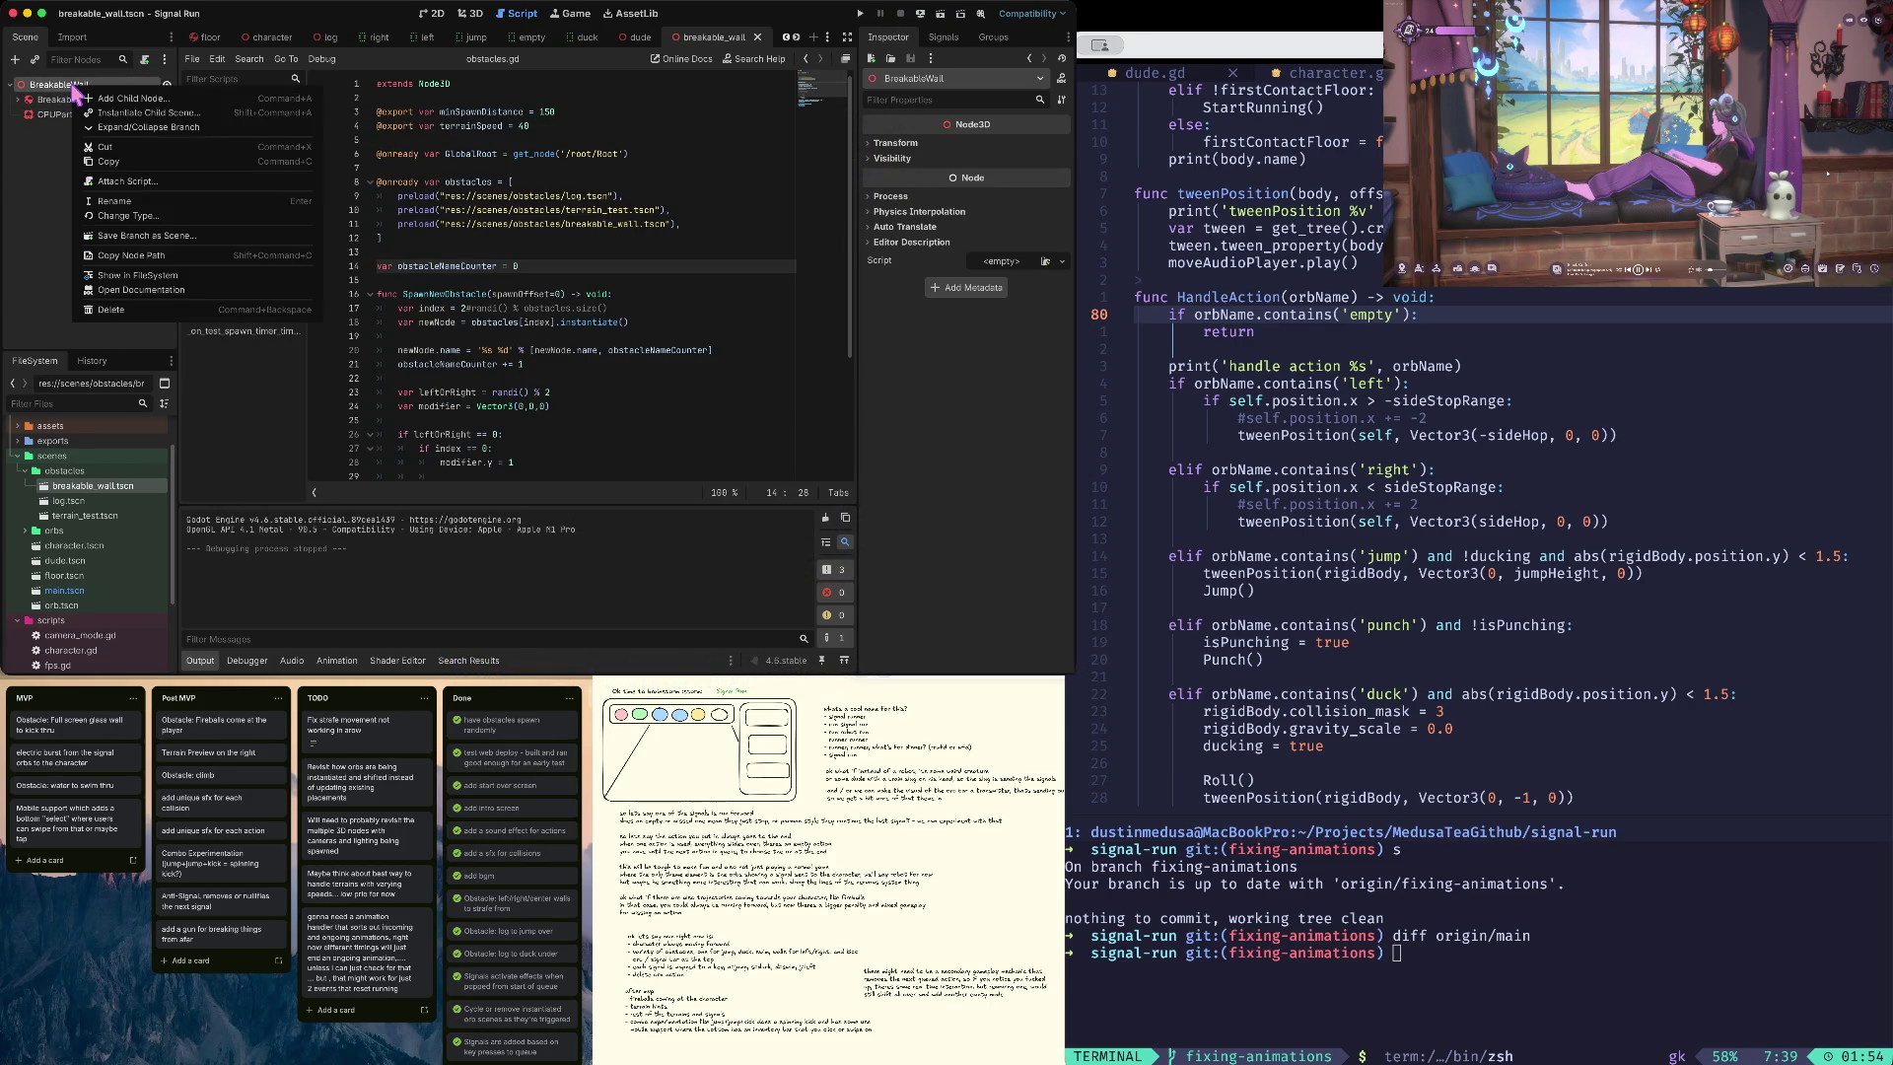
- Add a Camera3D child to BreakableWall, position it to frame the wall, and save
left_click(193, 97)
type("camera")
key("Return")
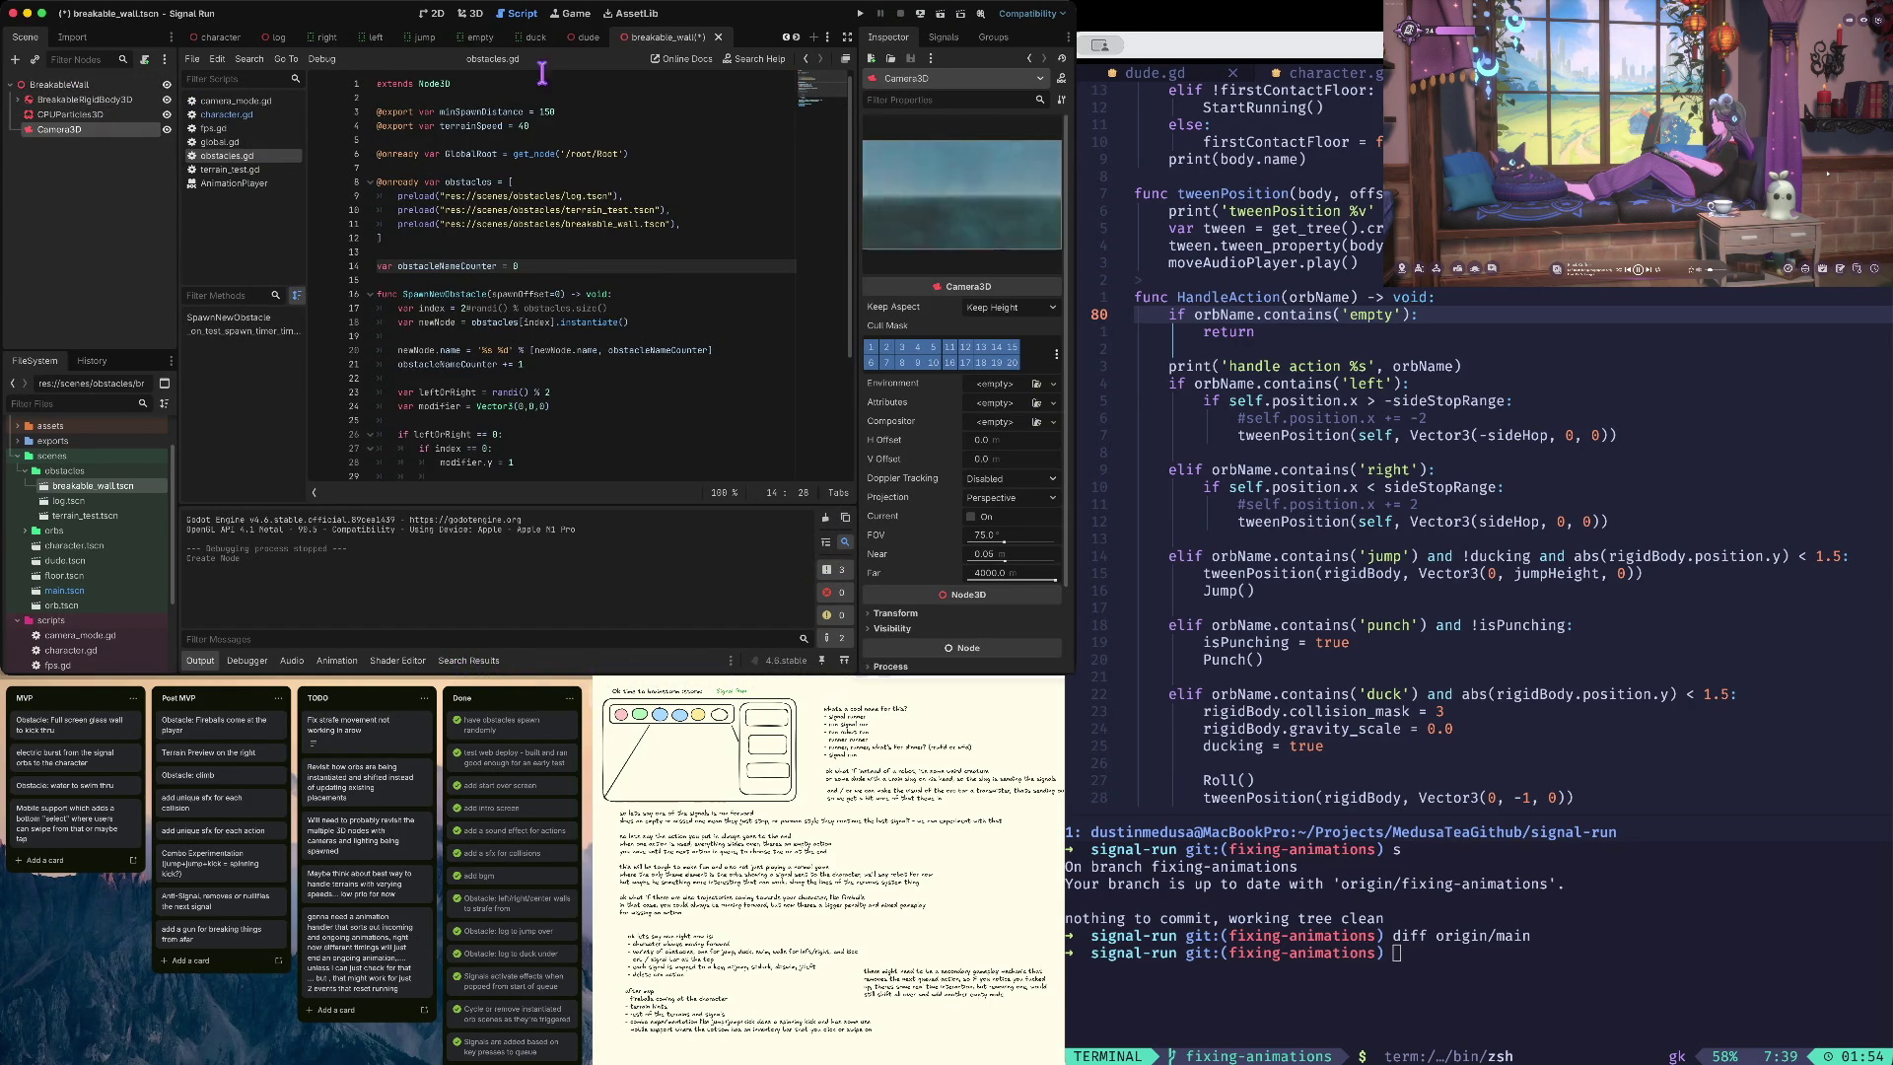
left_click(472, 14)
left_click_drag(582, 373, 578, 414)
key("ctrl+s")
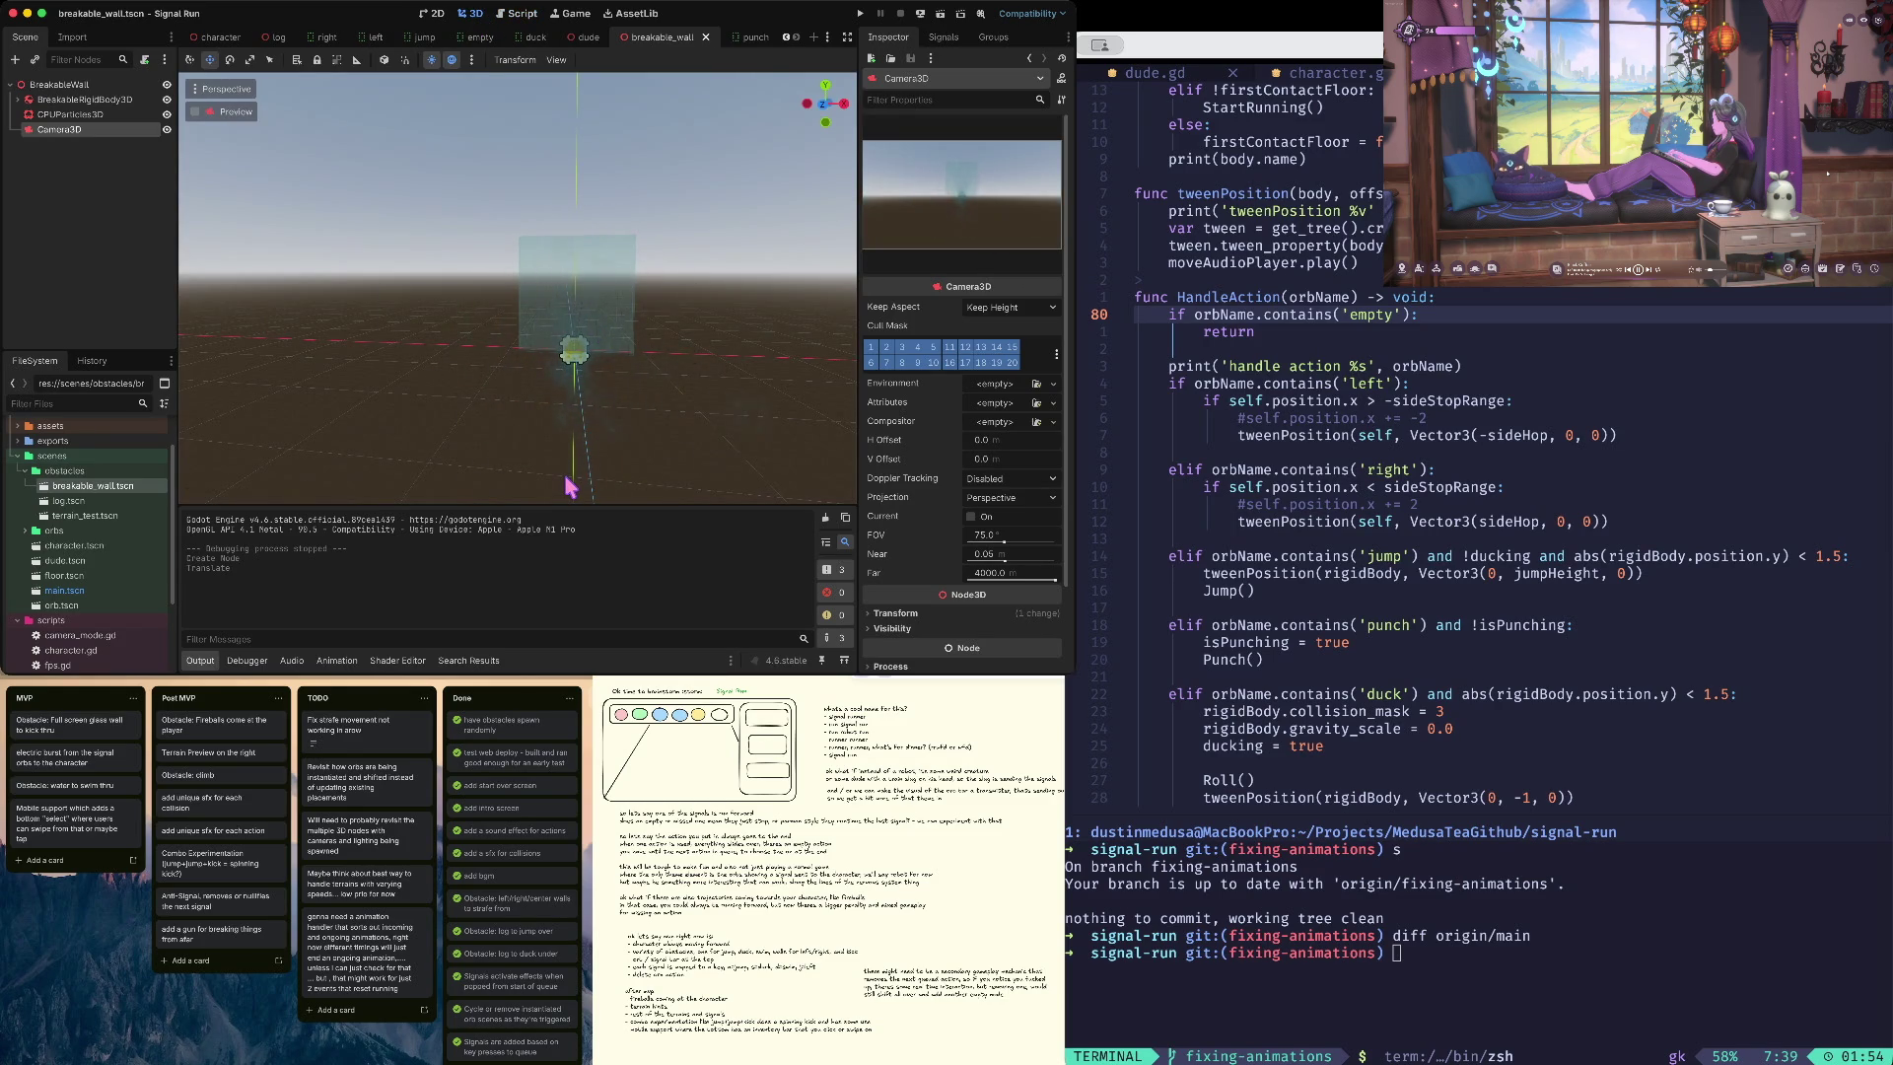
- Test-run the scene twice to view the particle burst, then undo the camera move
key("ctrl+b")
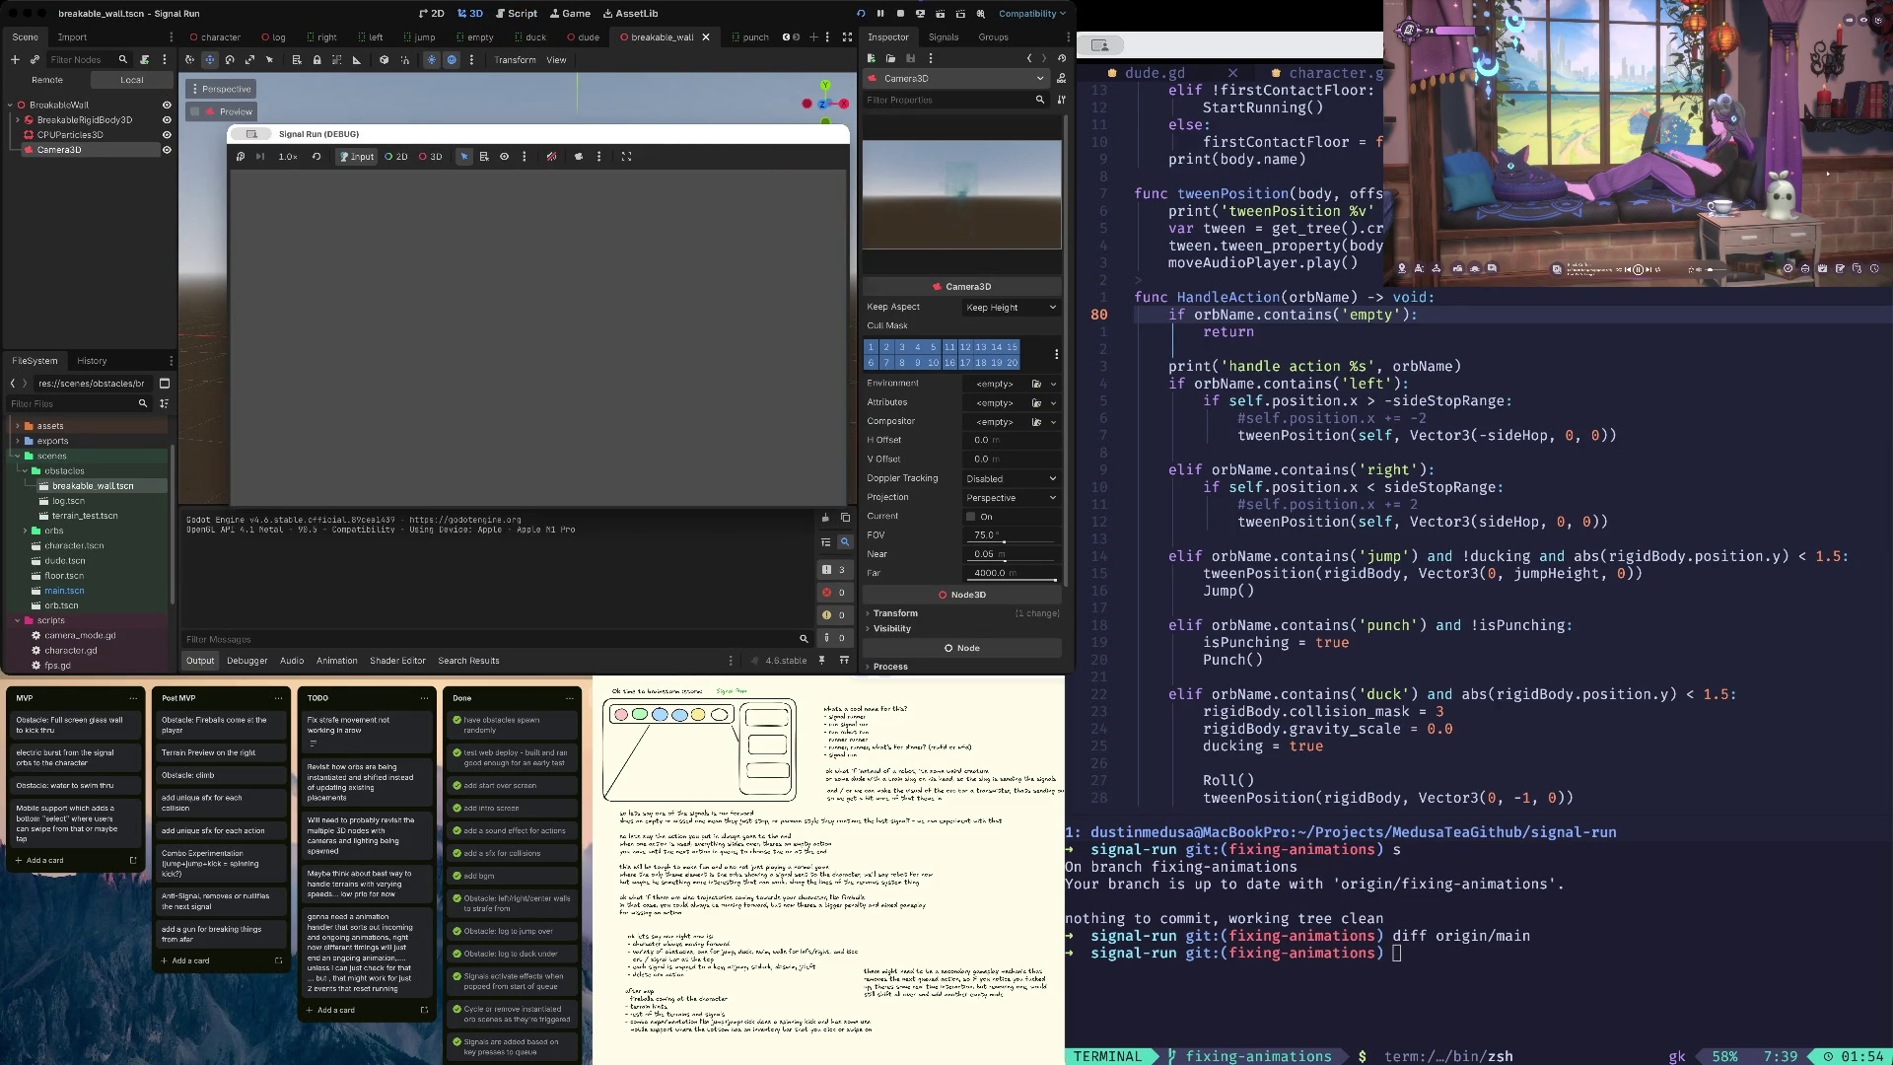
left_click(901, 14)
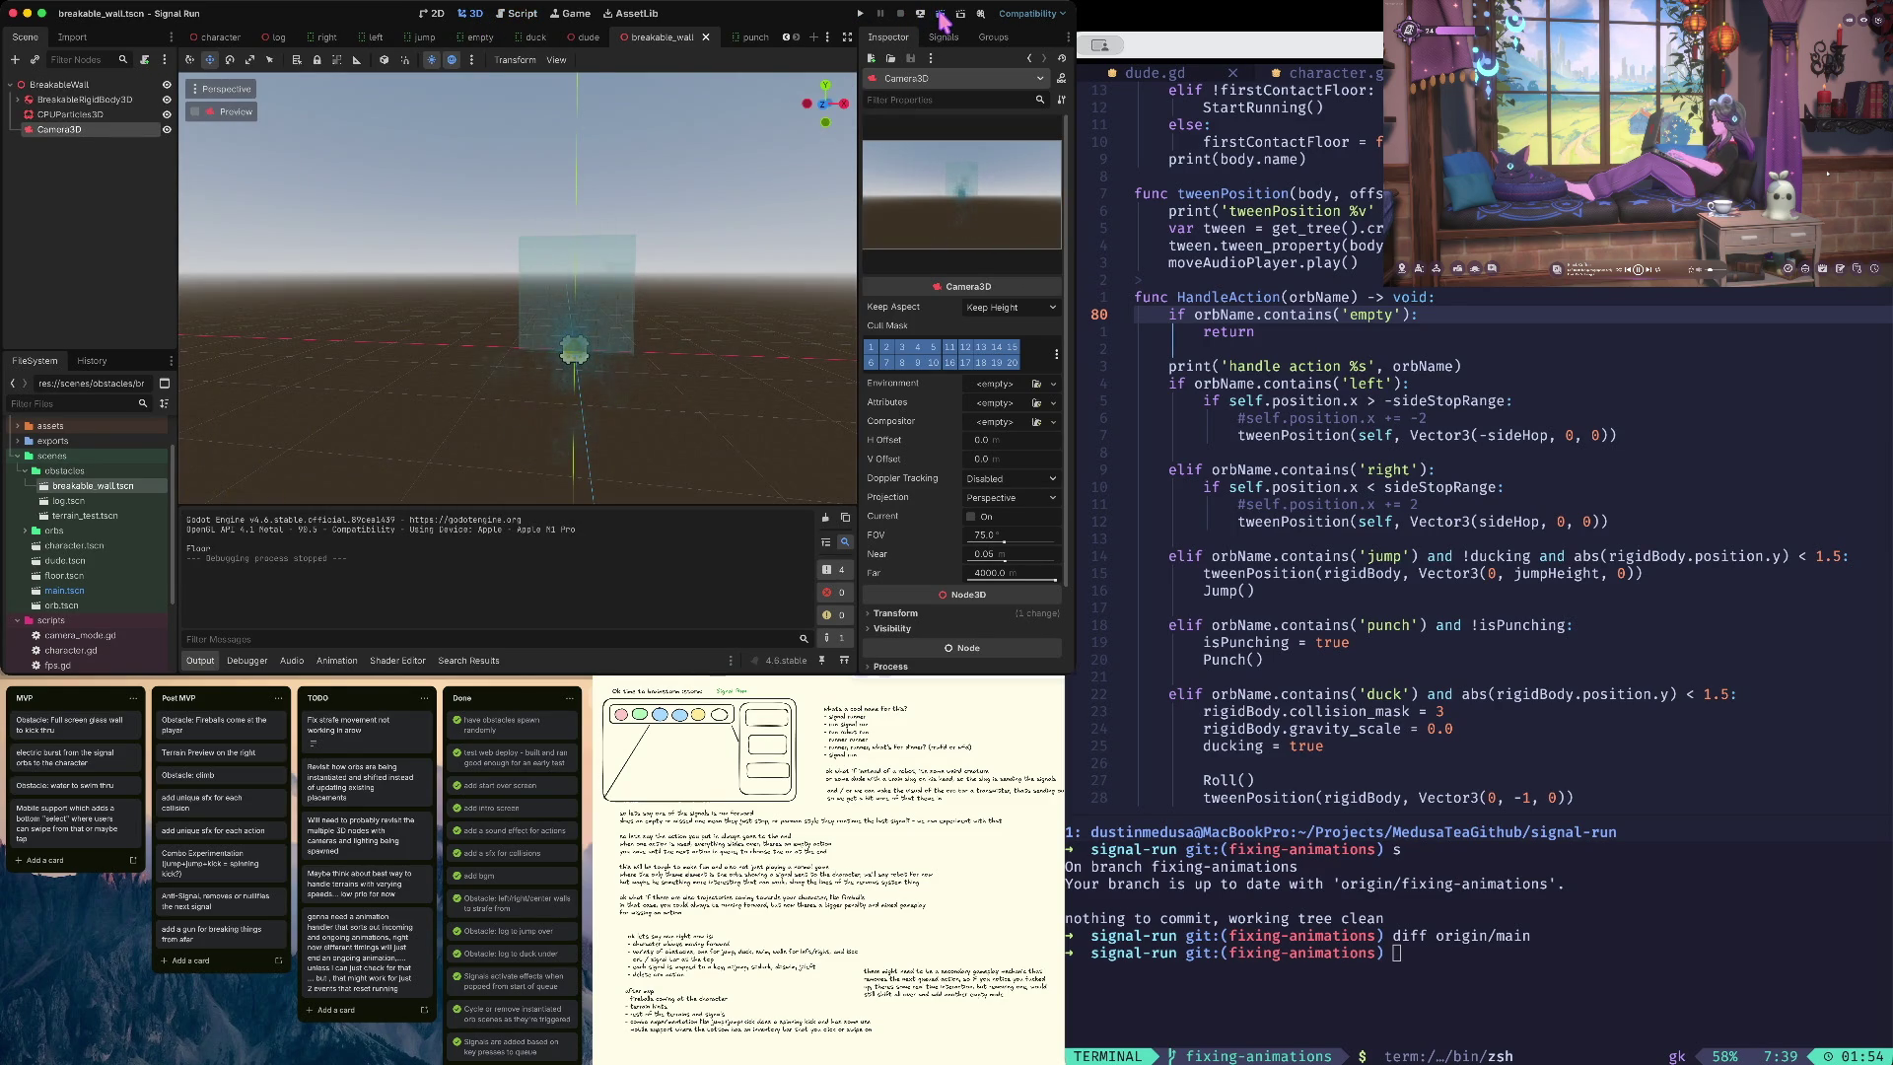
left_click(941, 14)
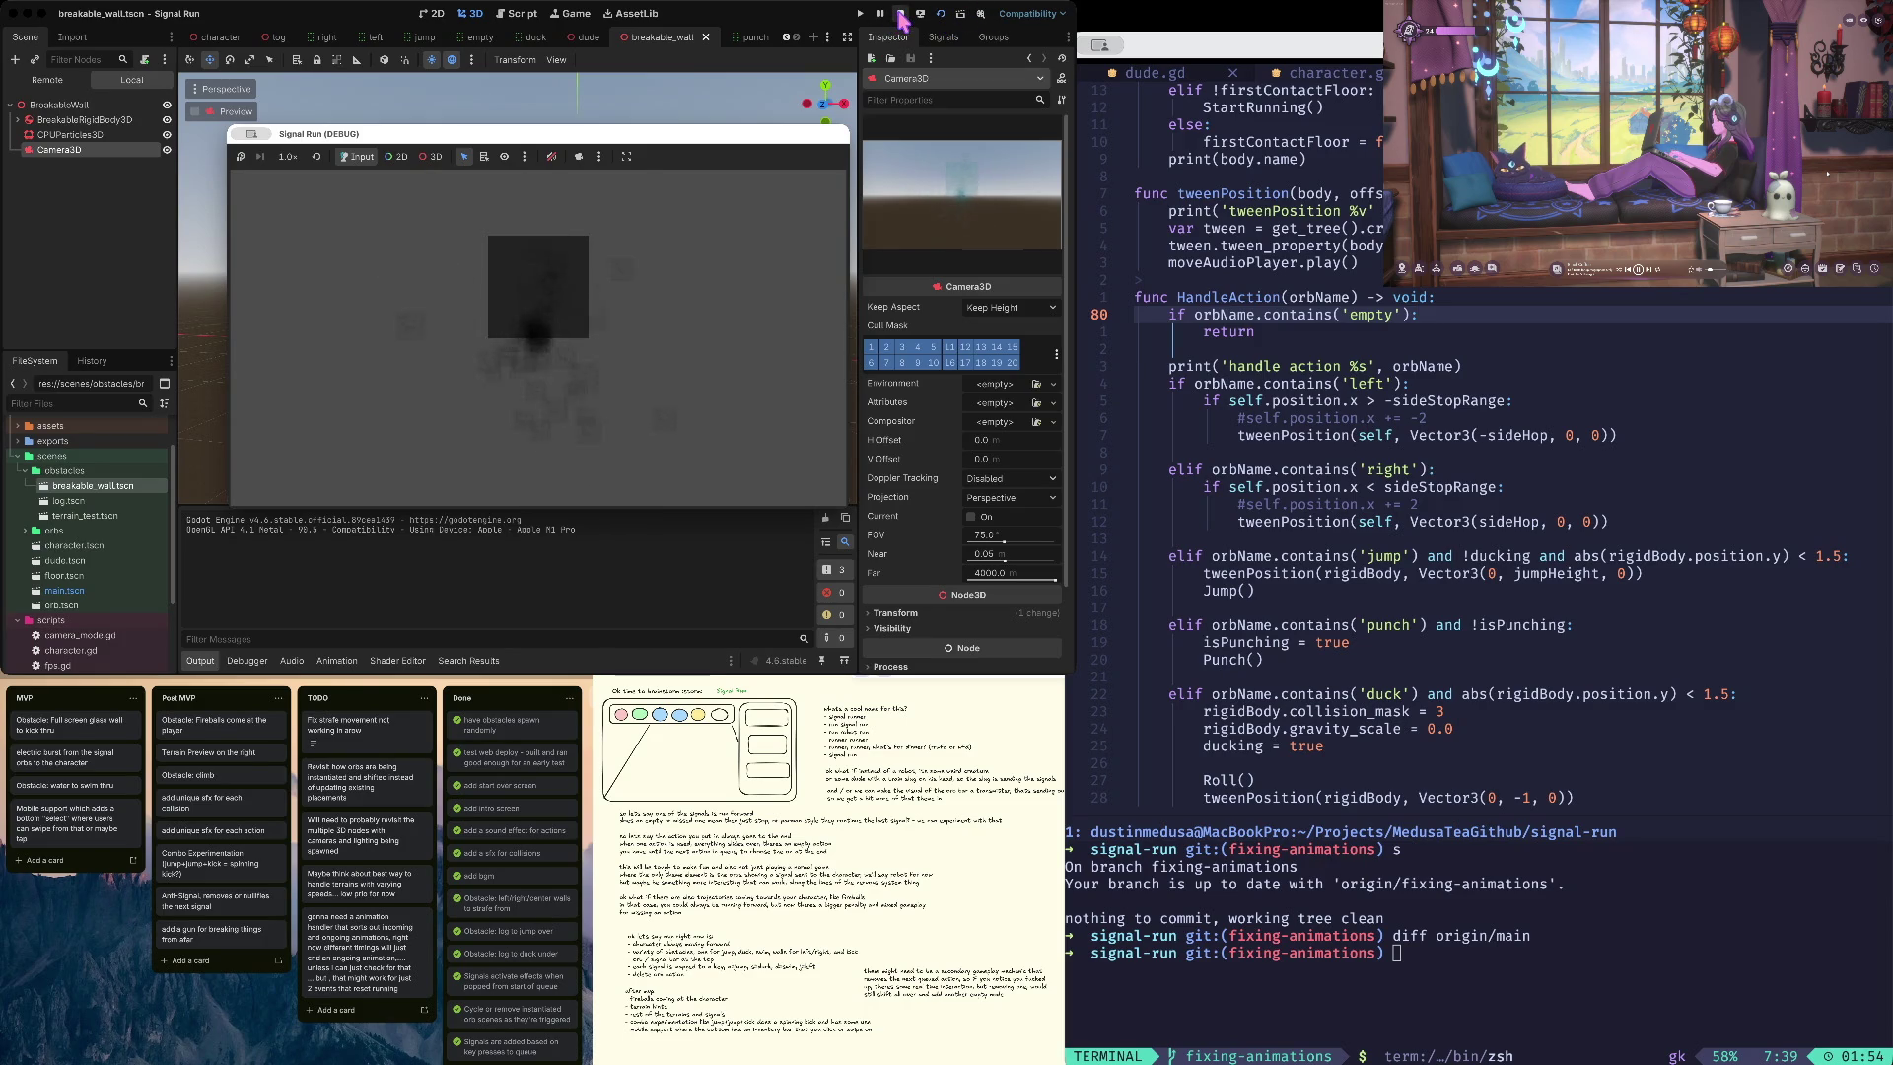
left_click(902, 17)
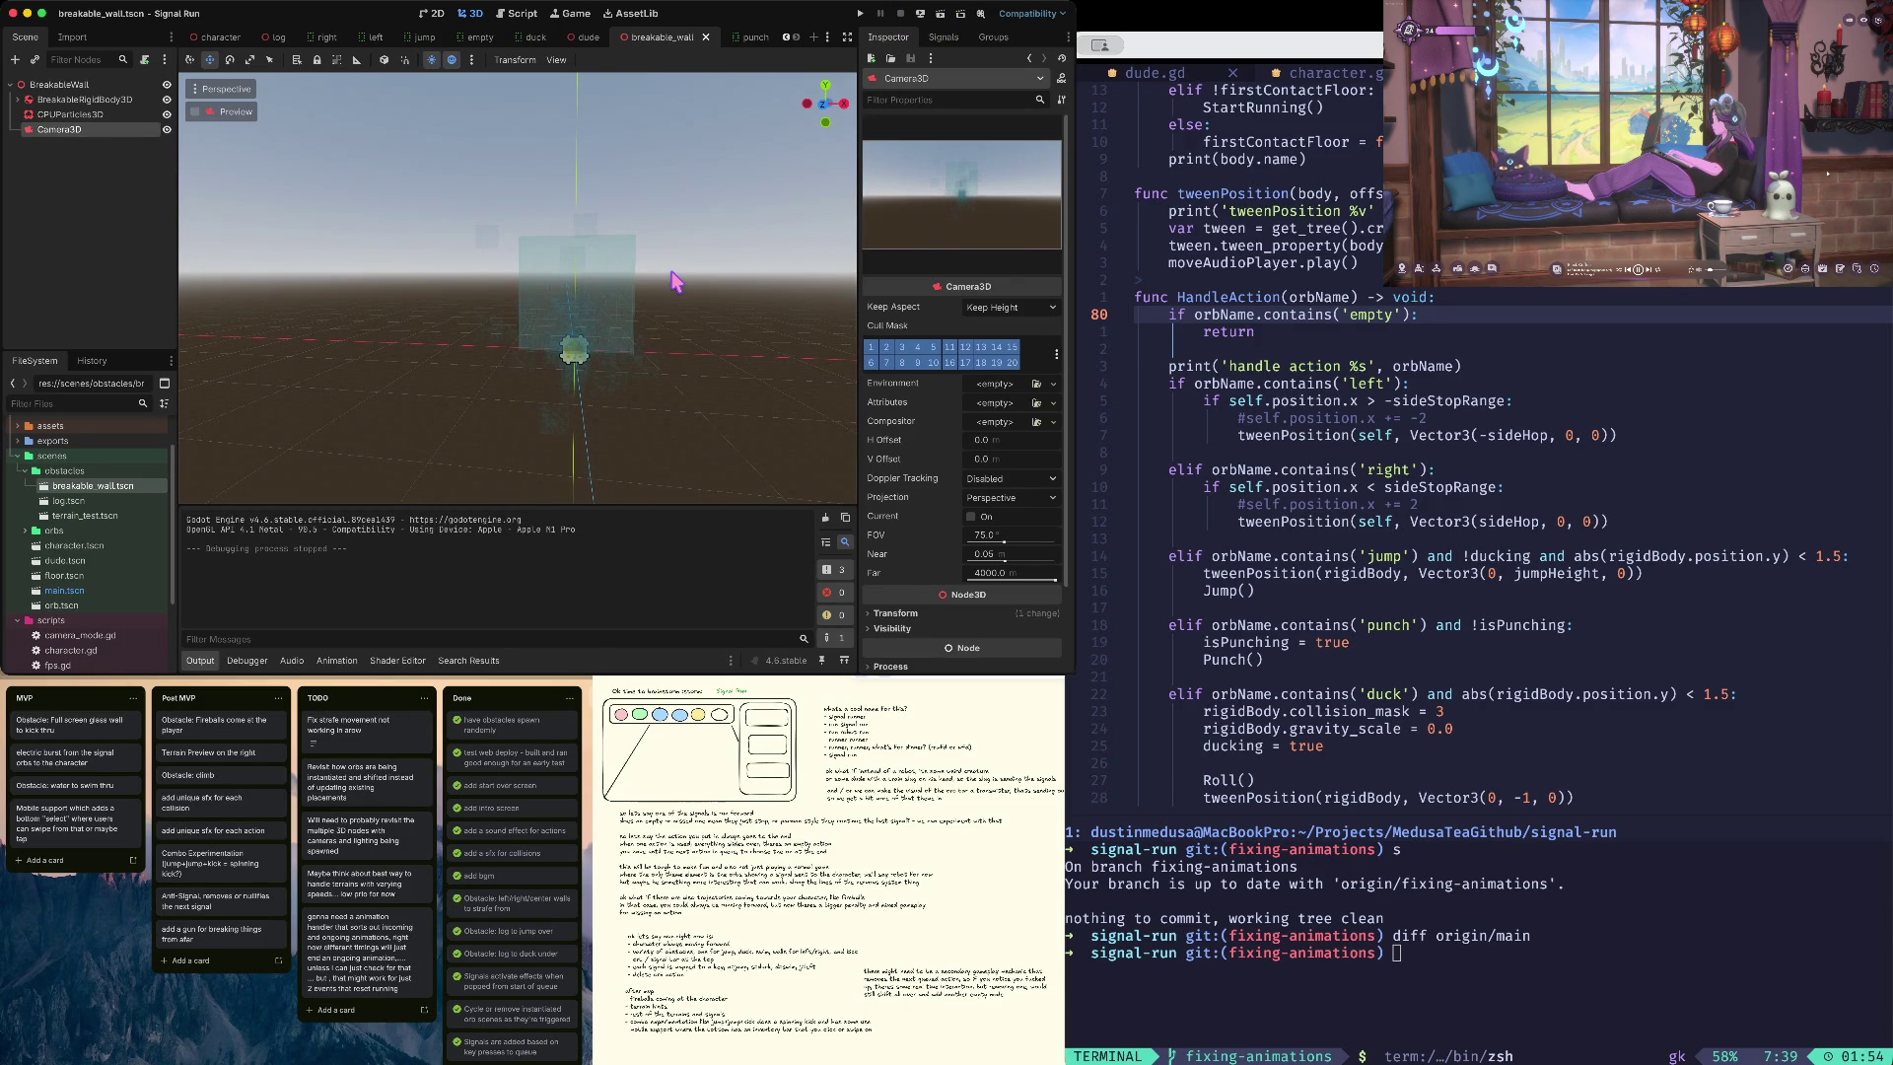
key("super+z")
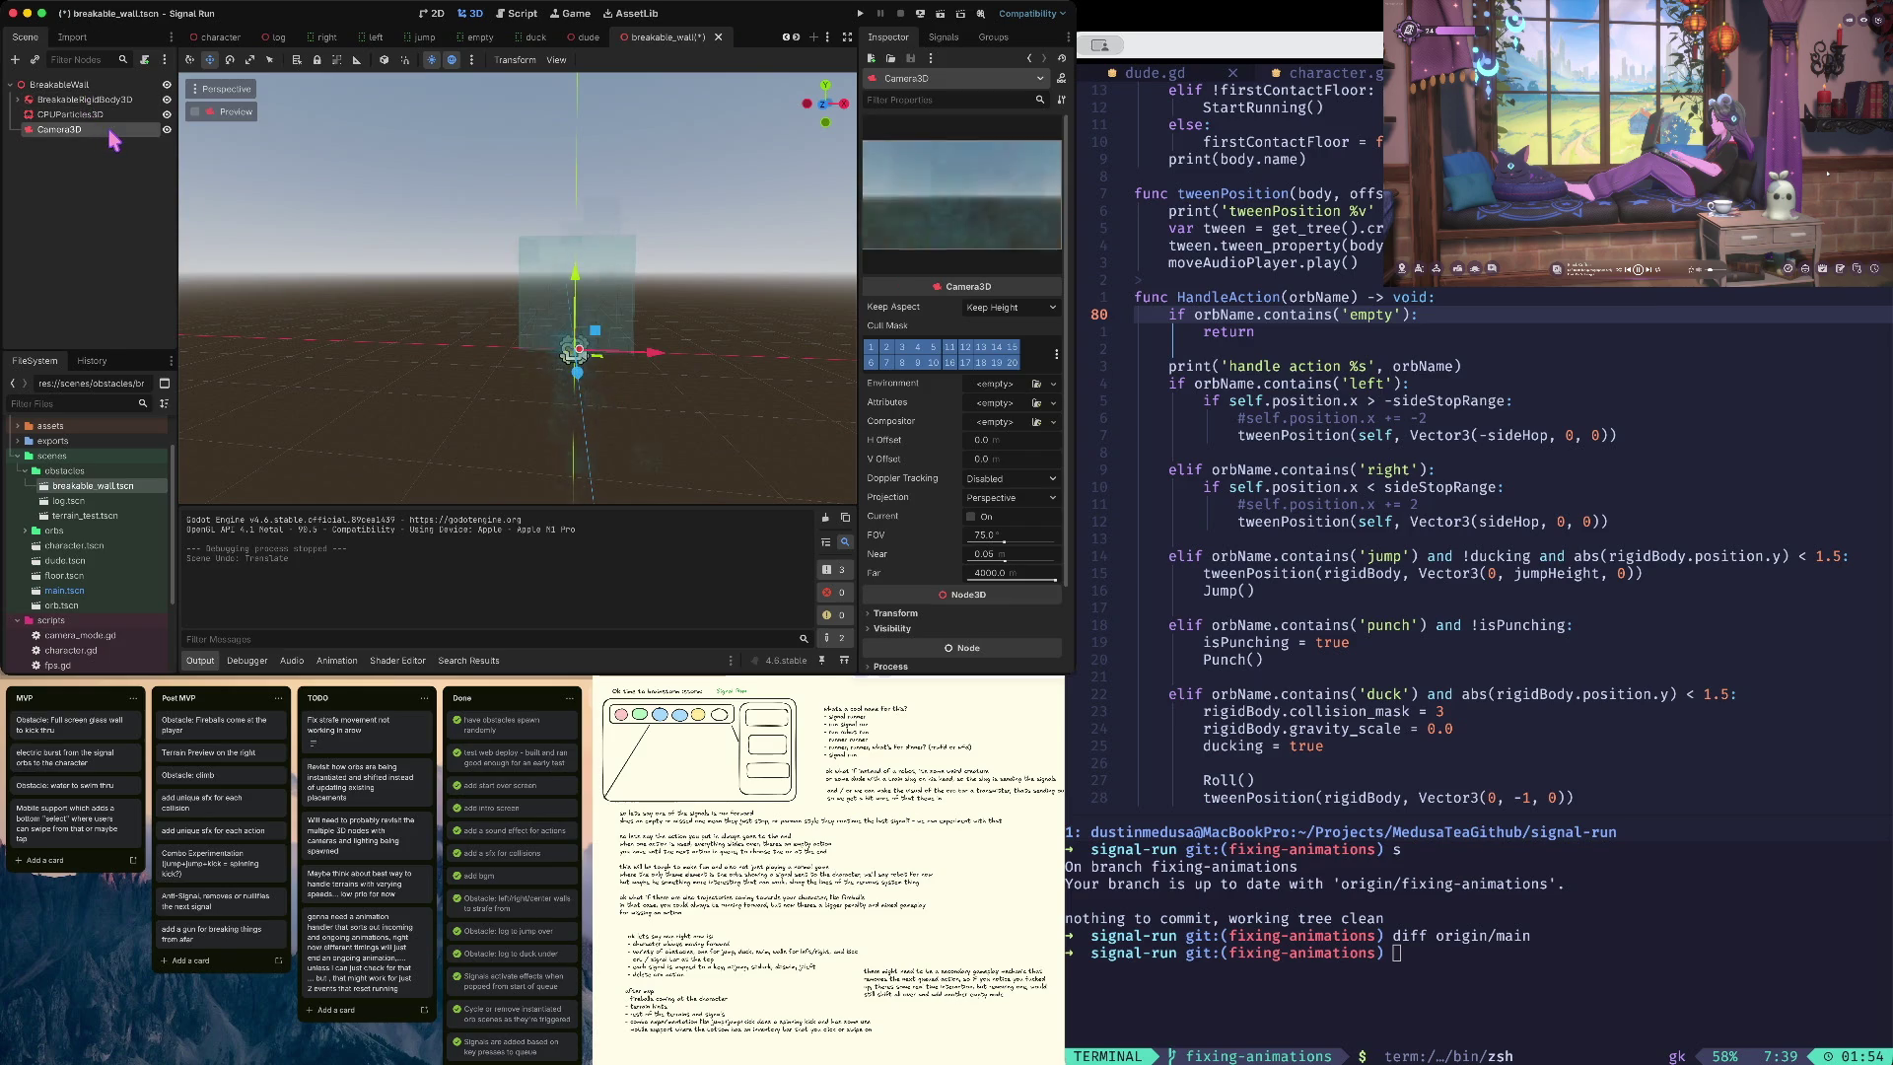
- Remove the test camera and rename CPUParticles3D to CrashParticles
key("super+z")
double_click(122, 114)
type("CrashParticles")
key("Return")
- Hide the CrashParticles node and save the scene
left_click(166, 115)
key("super+s")
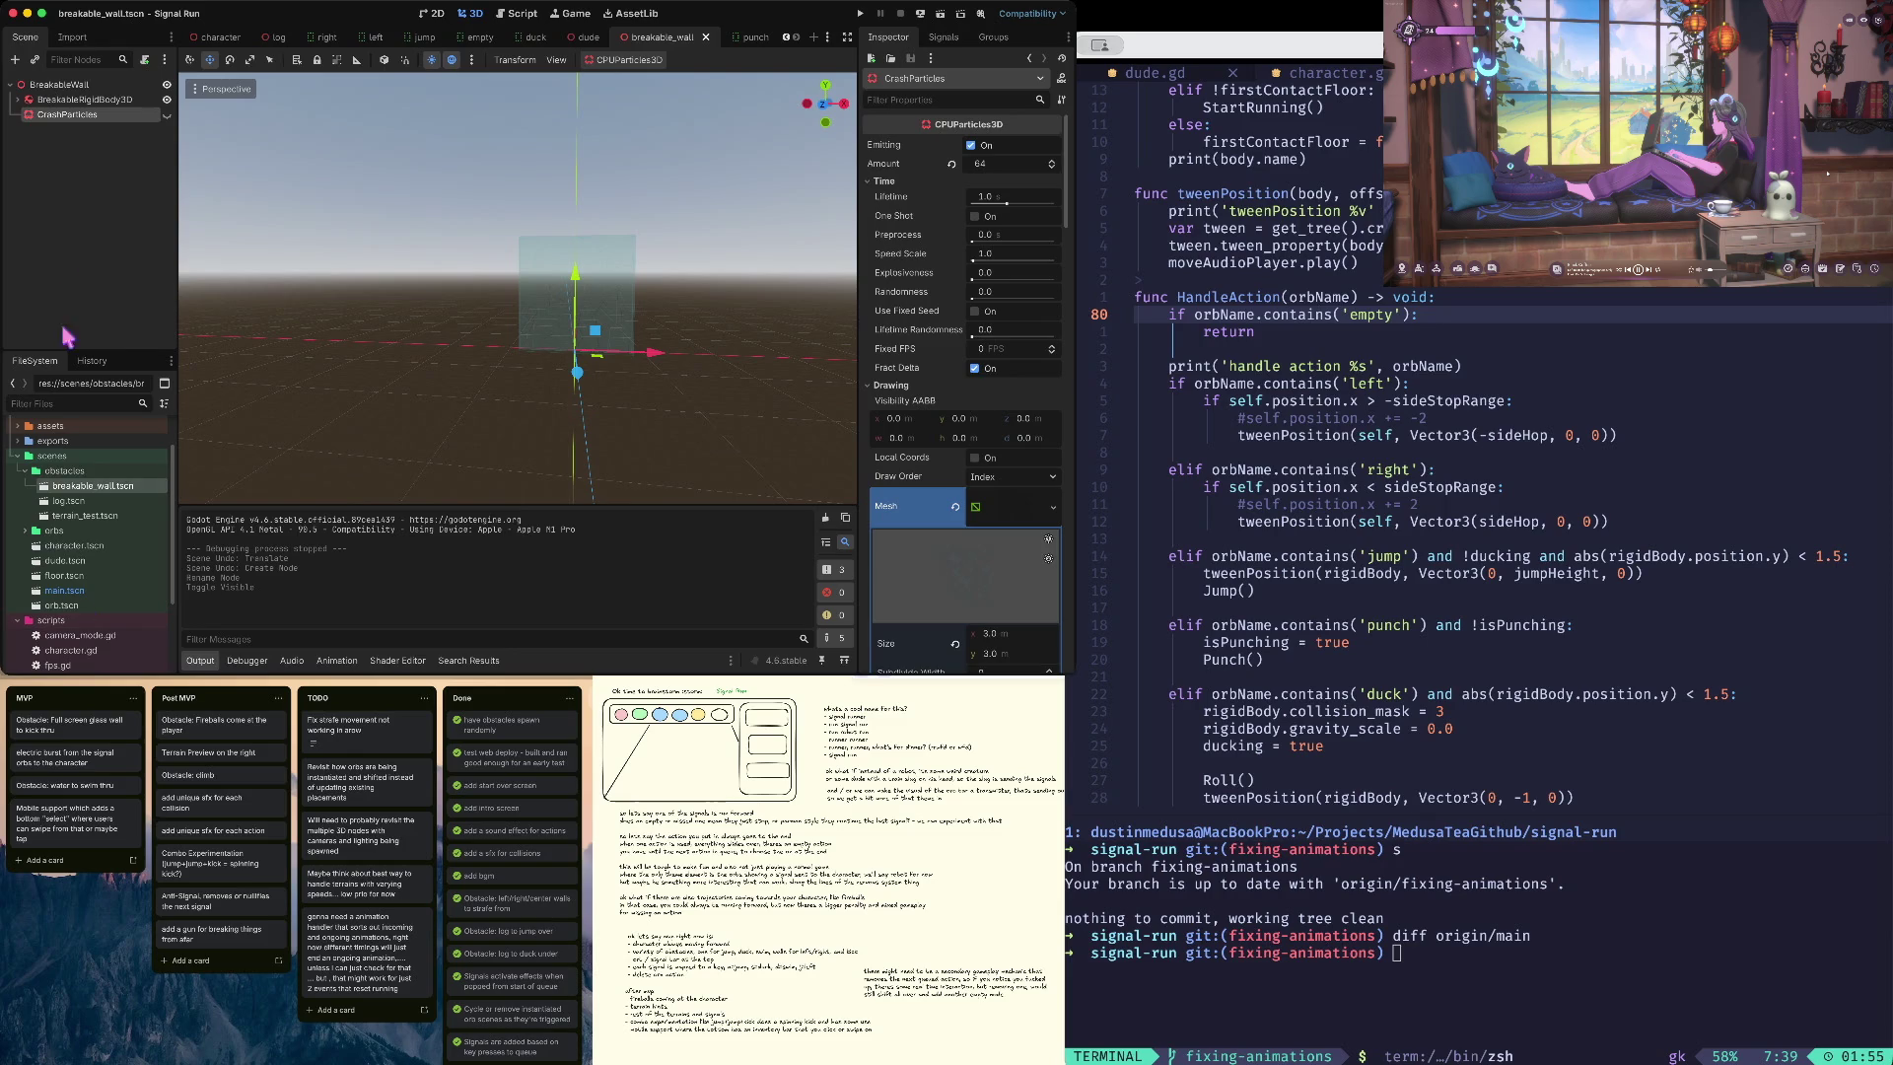
scroll(79, 552, "down", 1)
scroll(79, 555, "down", 6)
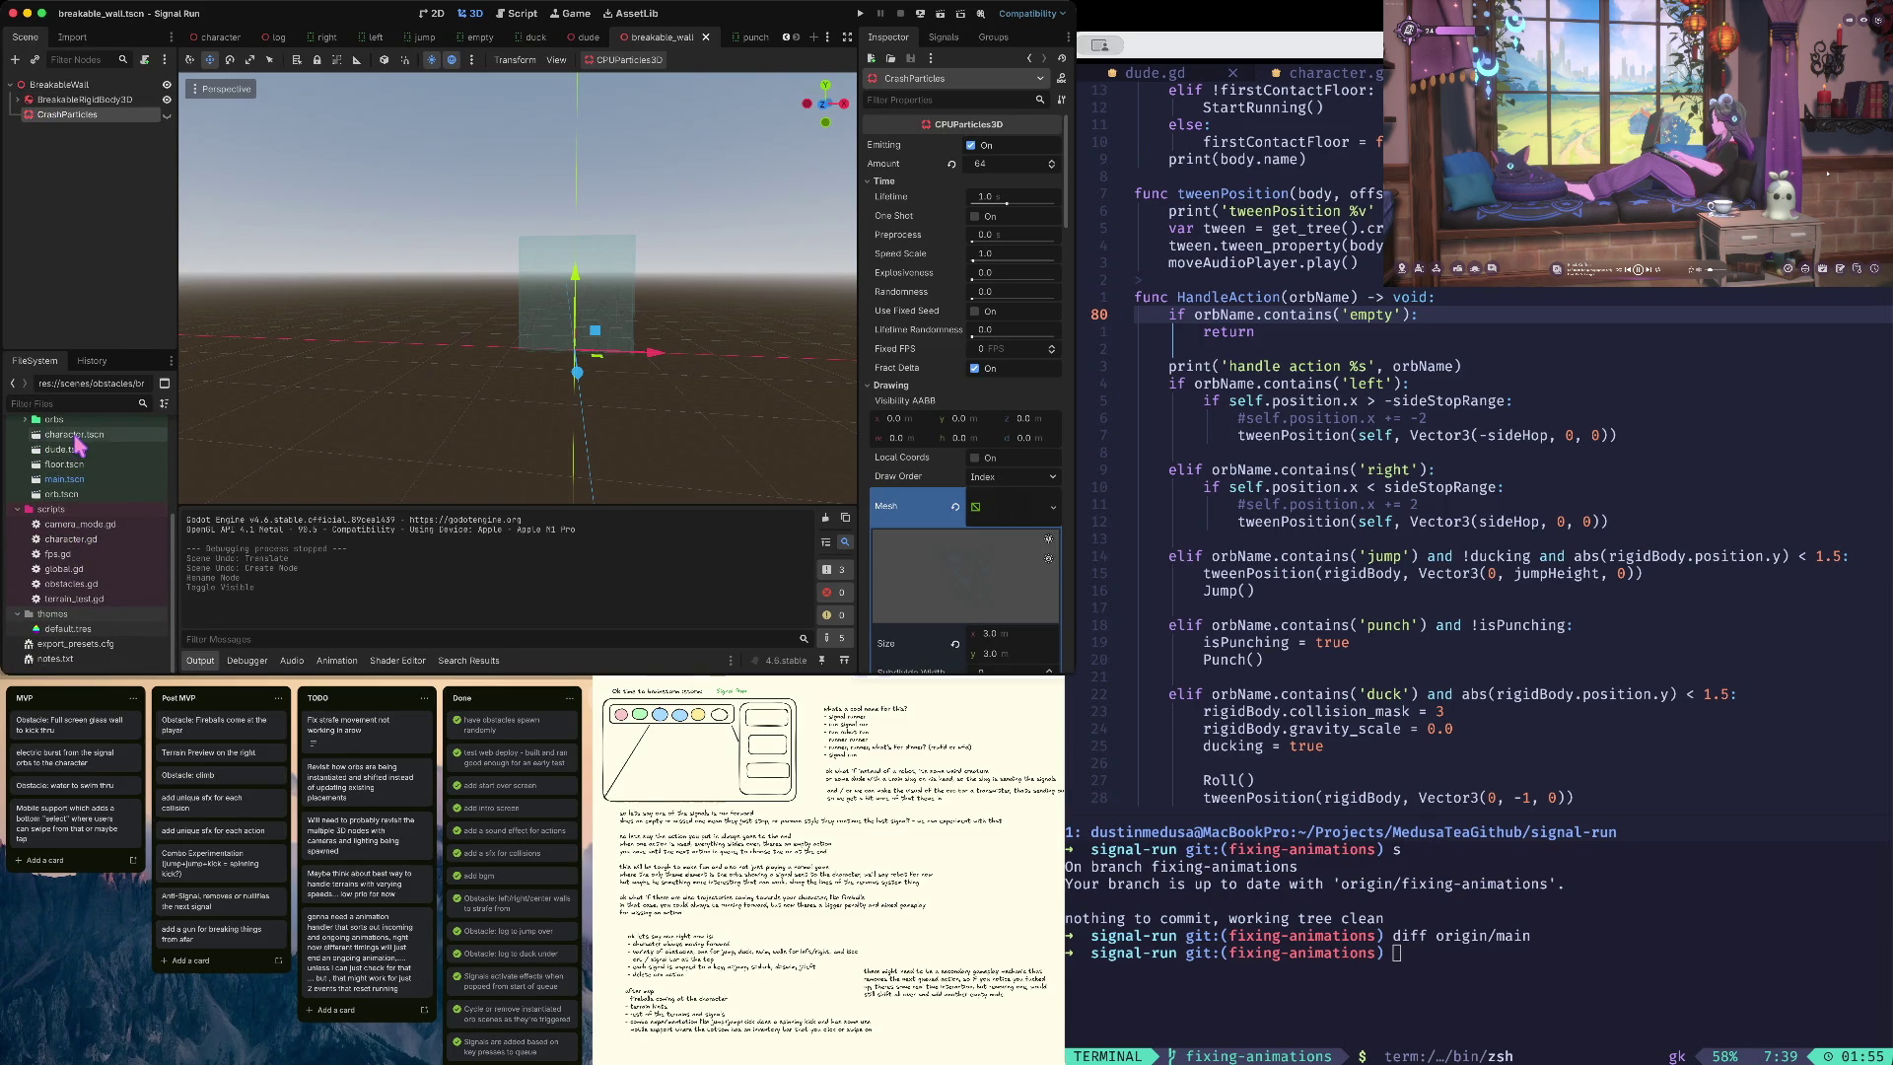
- Open character.gd and go to the end of the Breakable condition in _on_body_entered
double_click(79, 538)
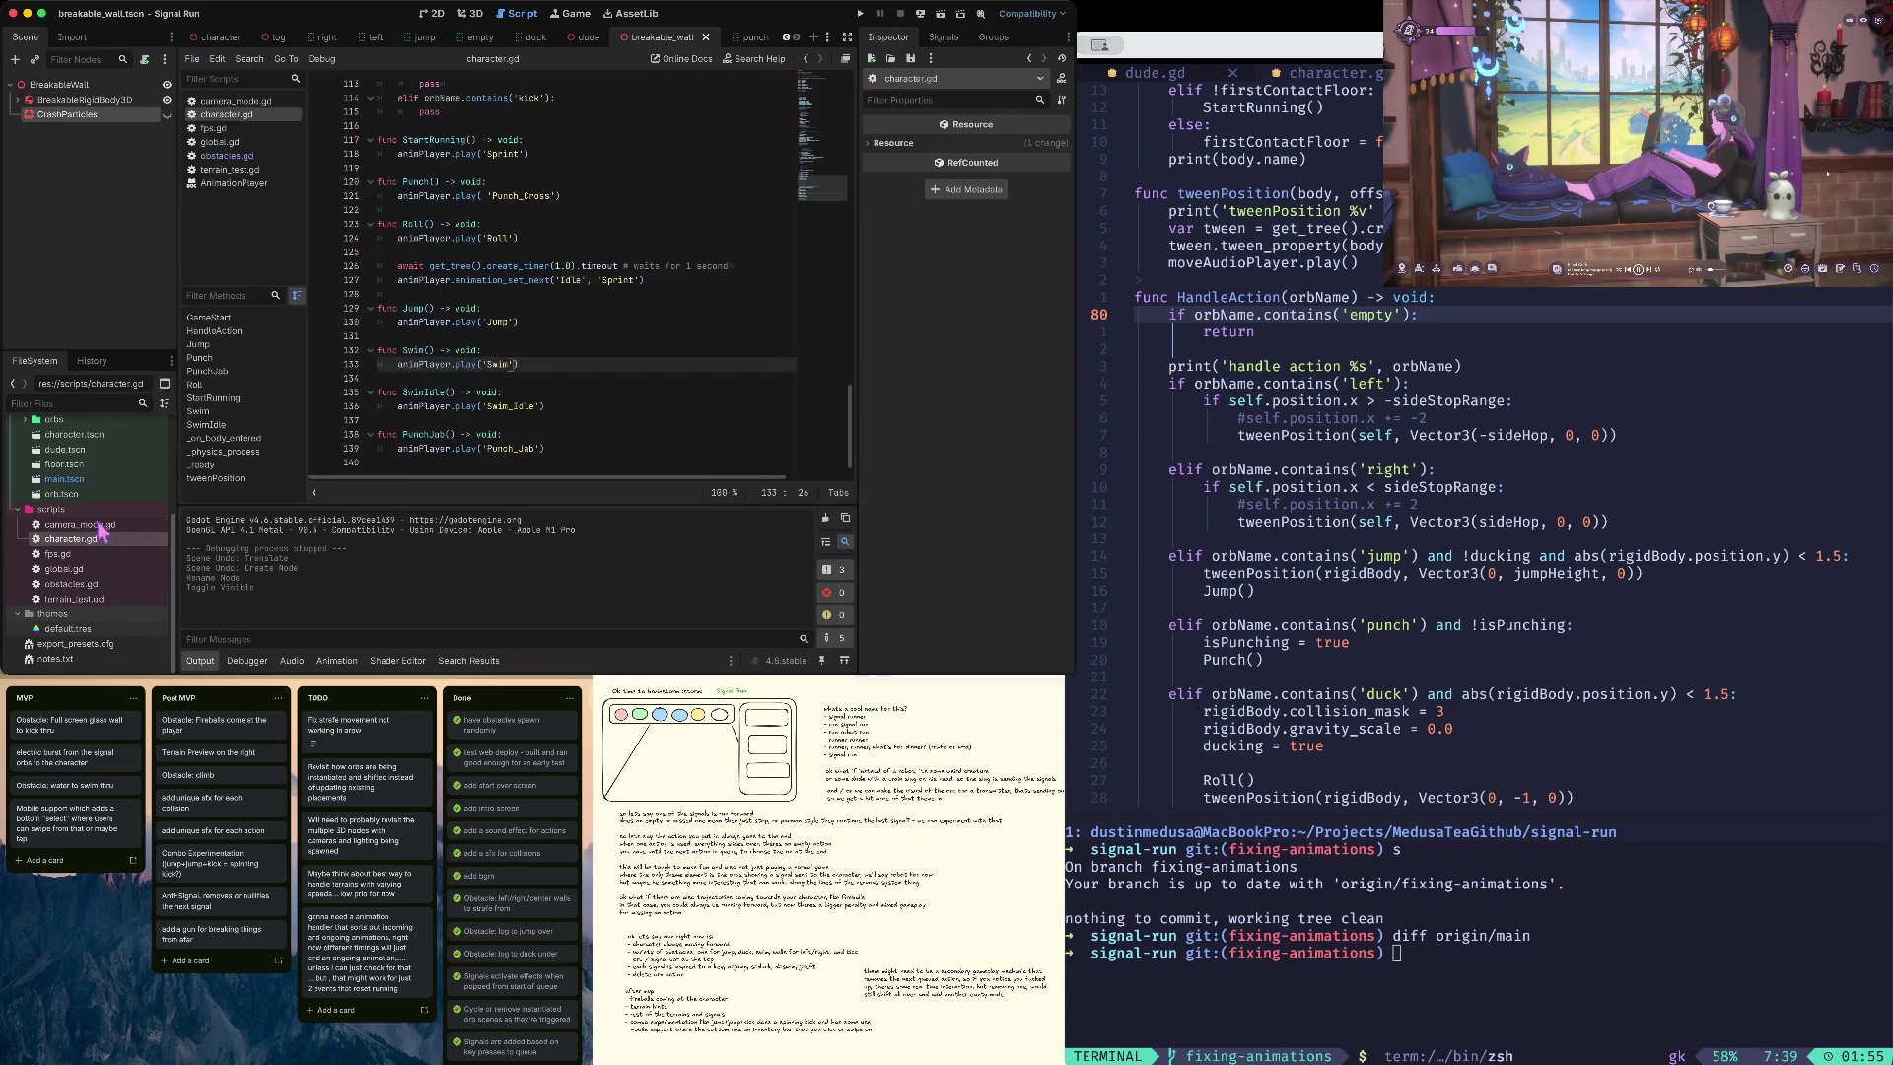
left_click(587, 335)
scroll(588, 336, "up", 8)
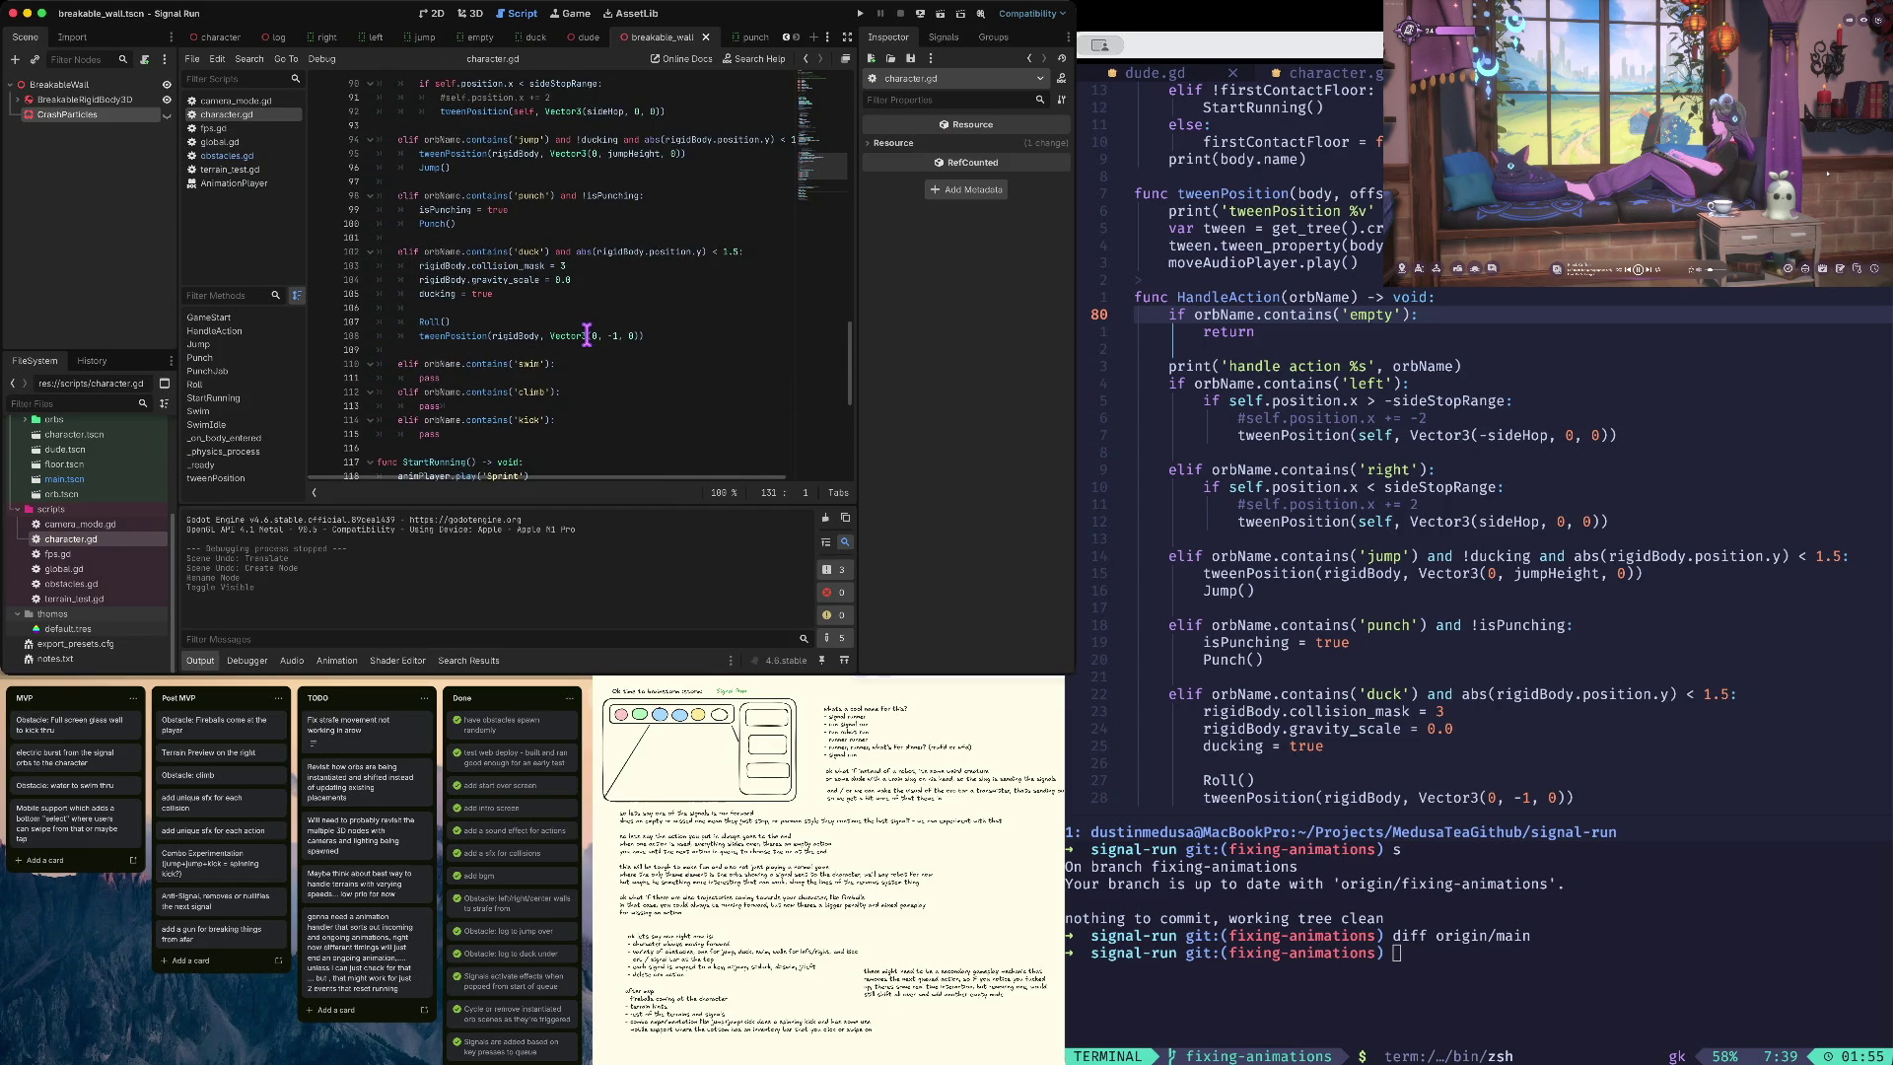
scroll(588, 335, "up", 11)
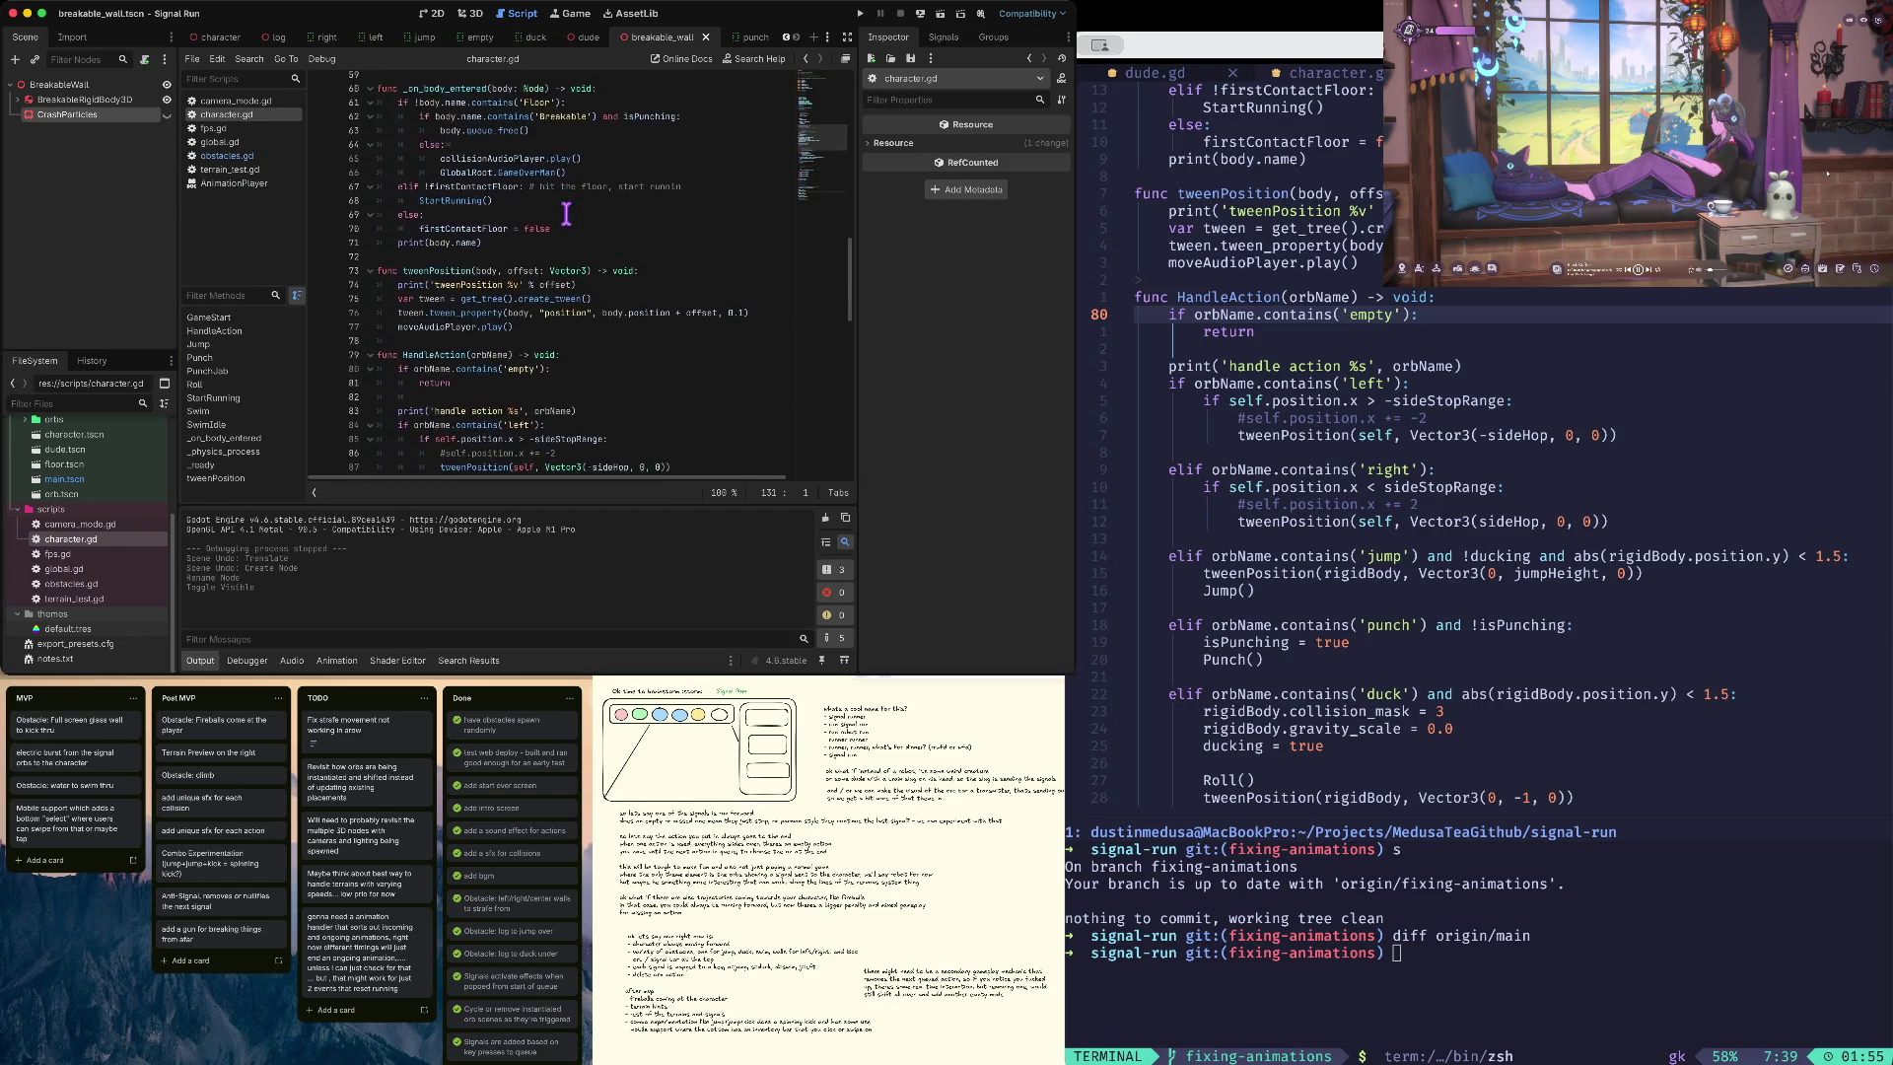
scroll(567, 214, "up", 1)
left_click(596, 207)
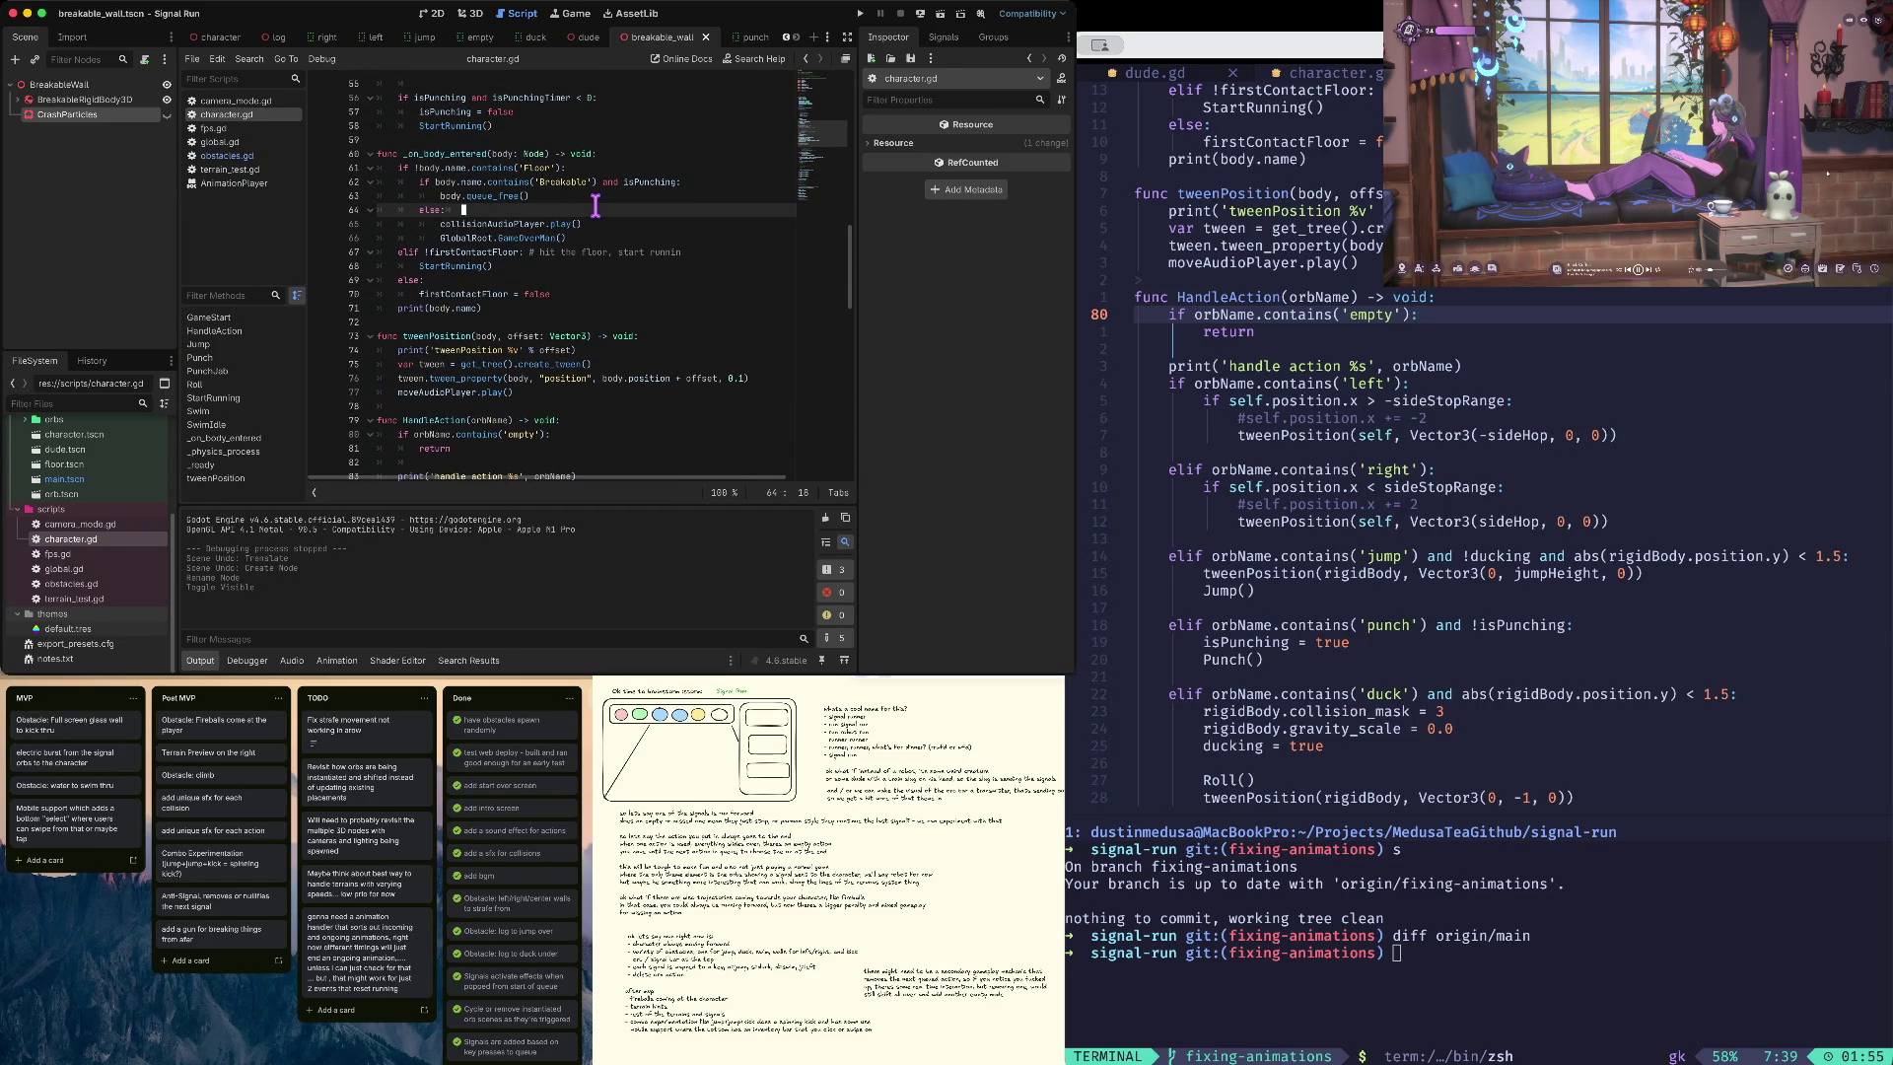
key("Up")
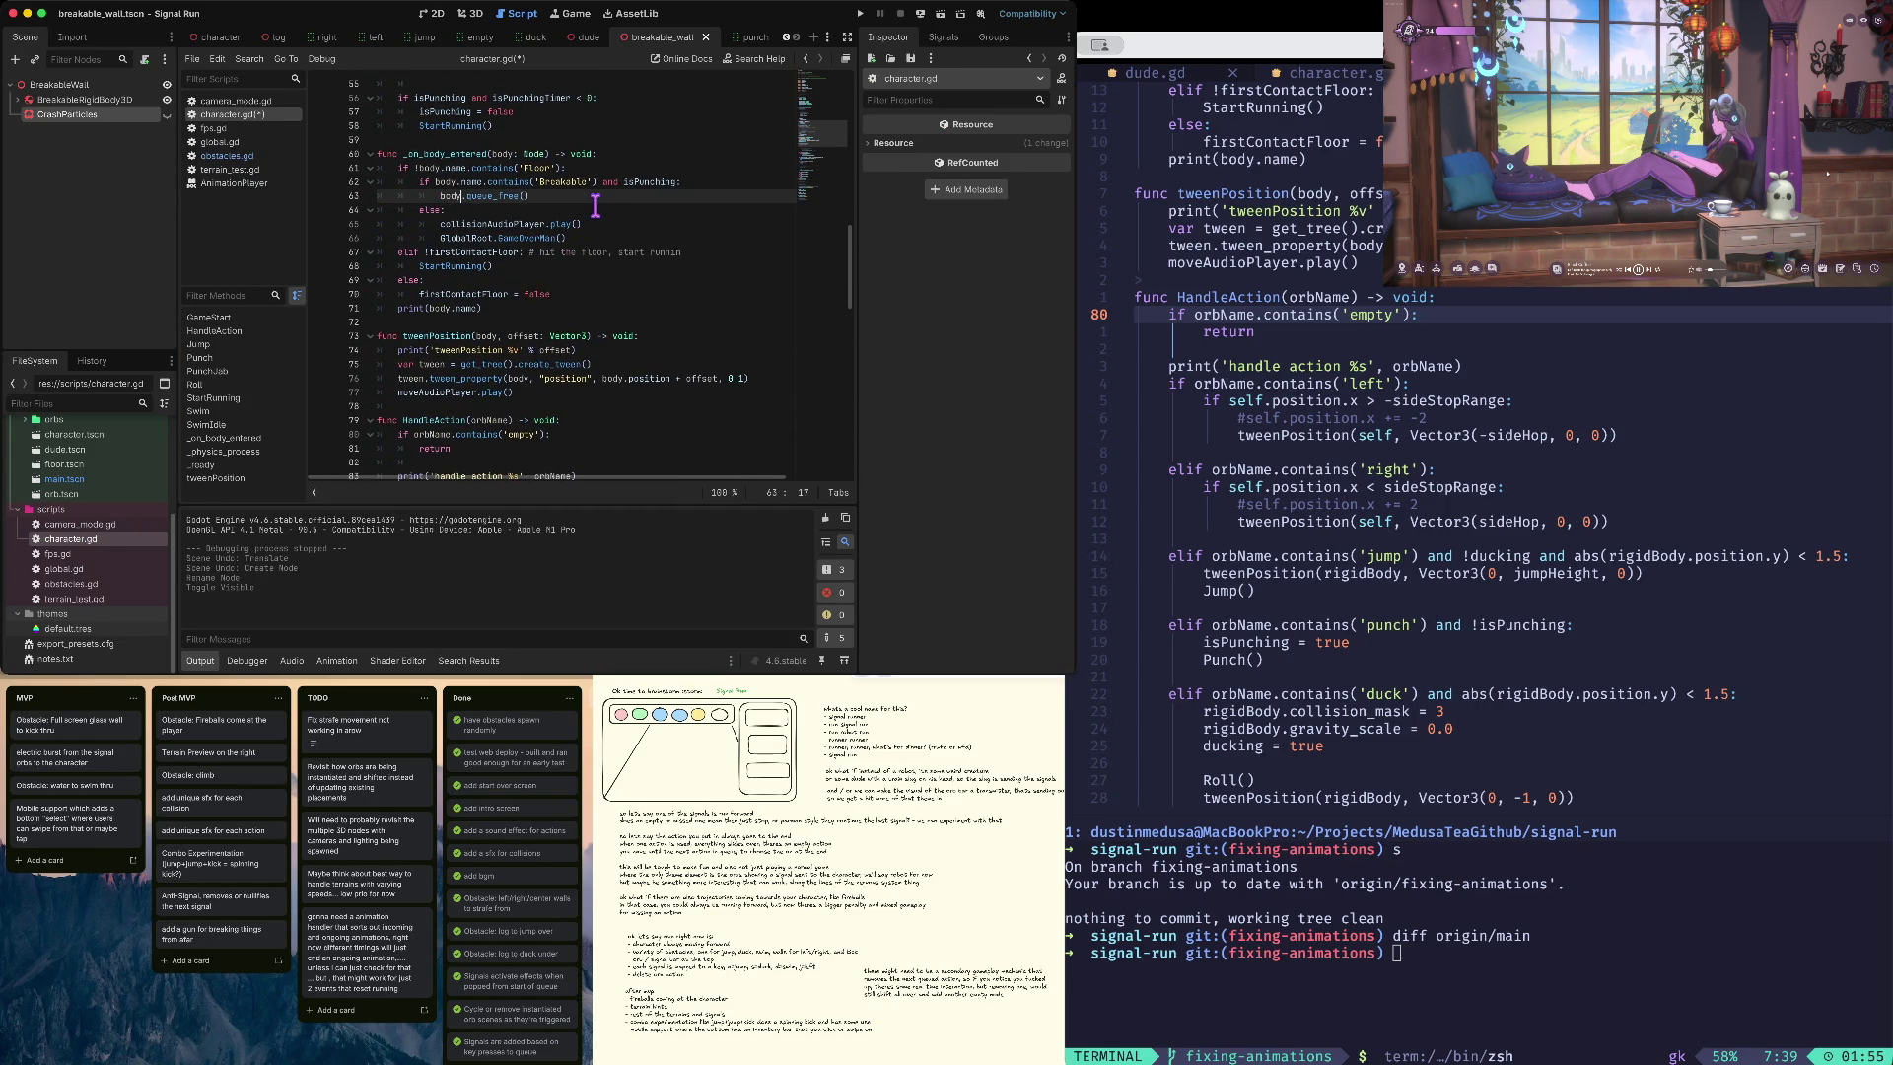
key("Up")
key("alt+Left")
key("alt+Left")
key("alt+Left")
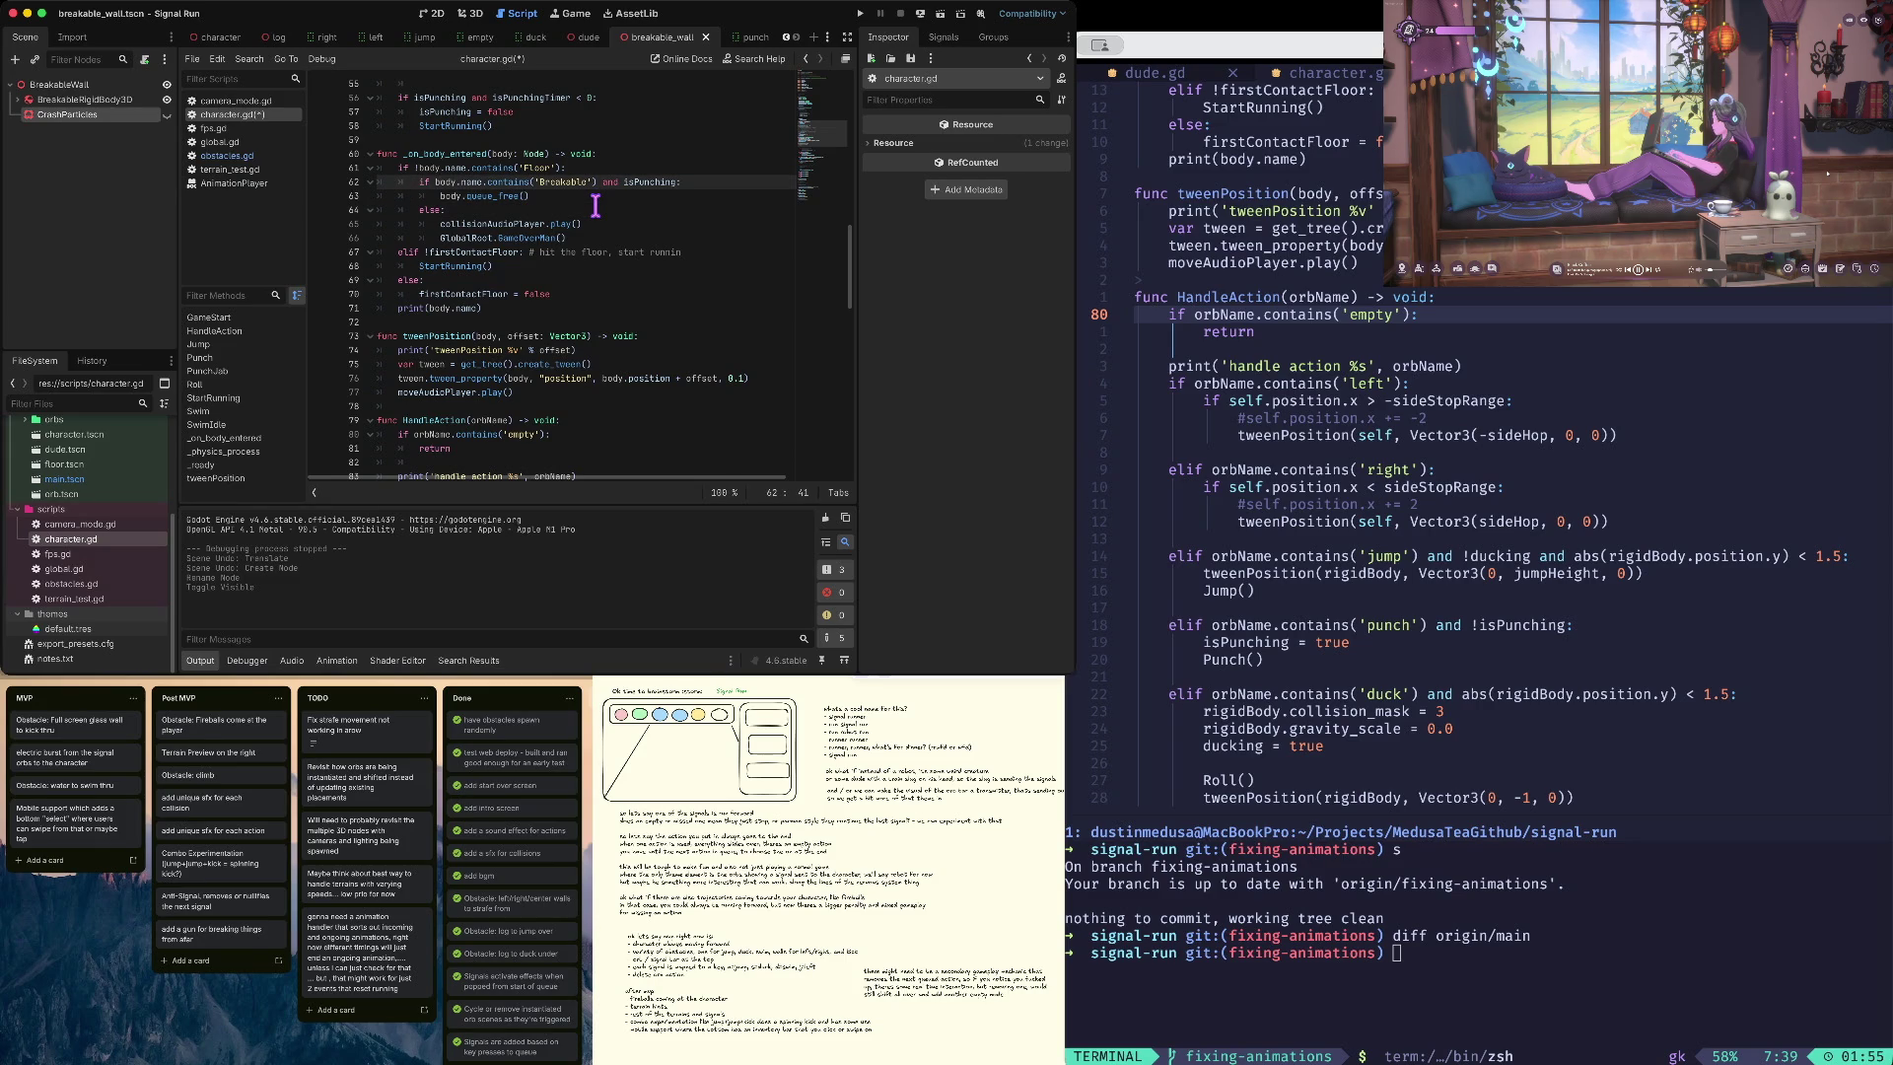
key("alt+Left")
key("alt+Left")
key("alt+Left")
key("alt+Right")
key("alt+Right")
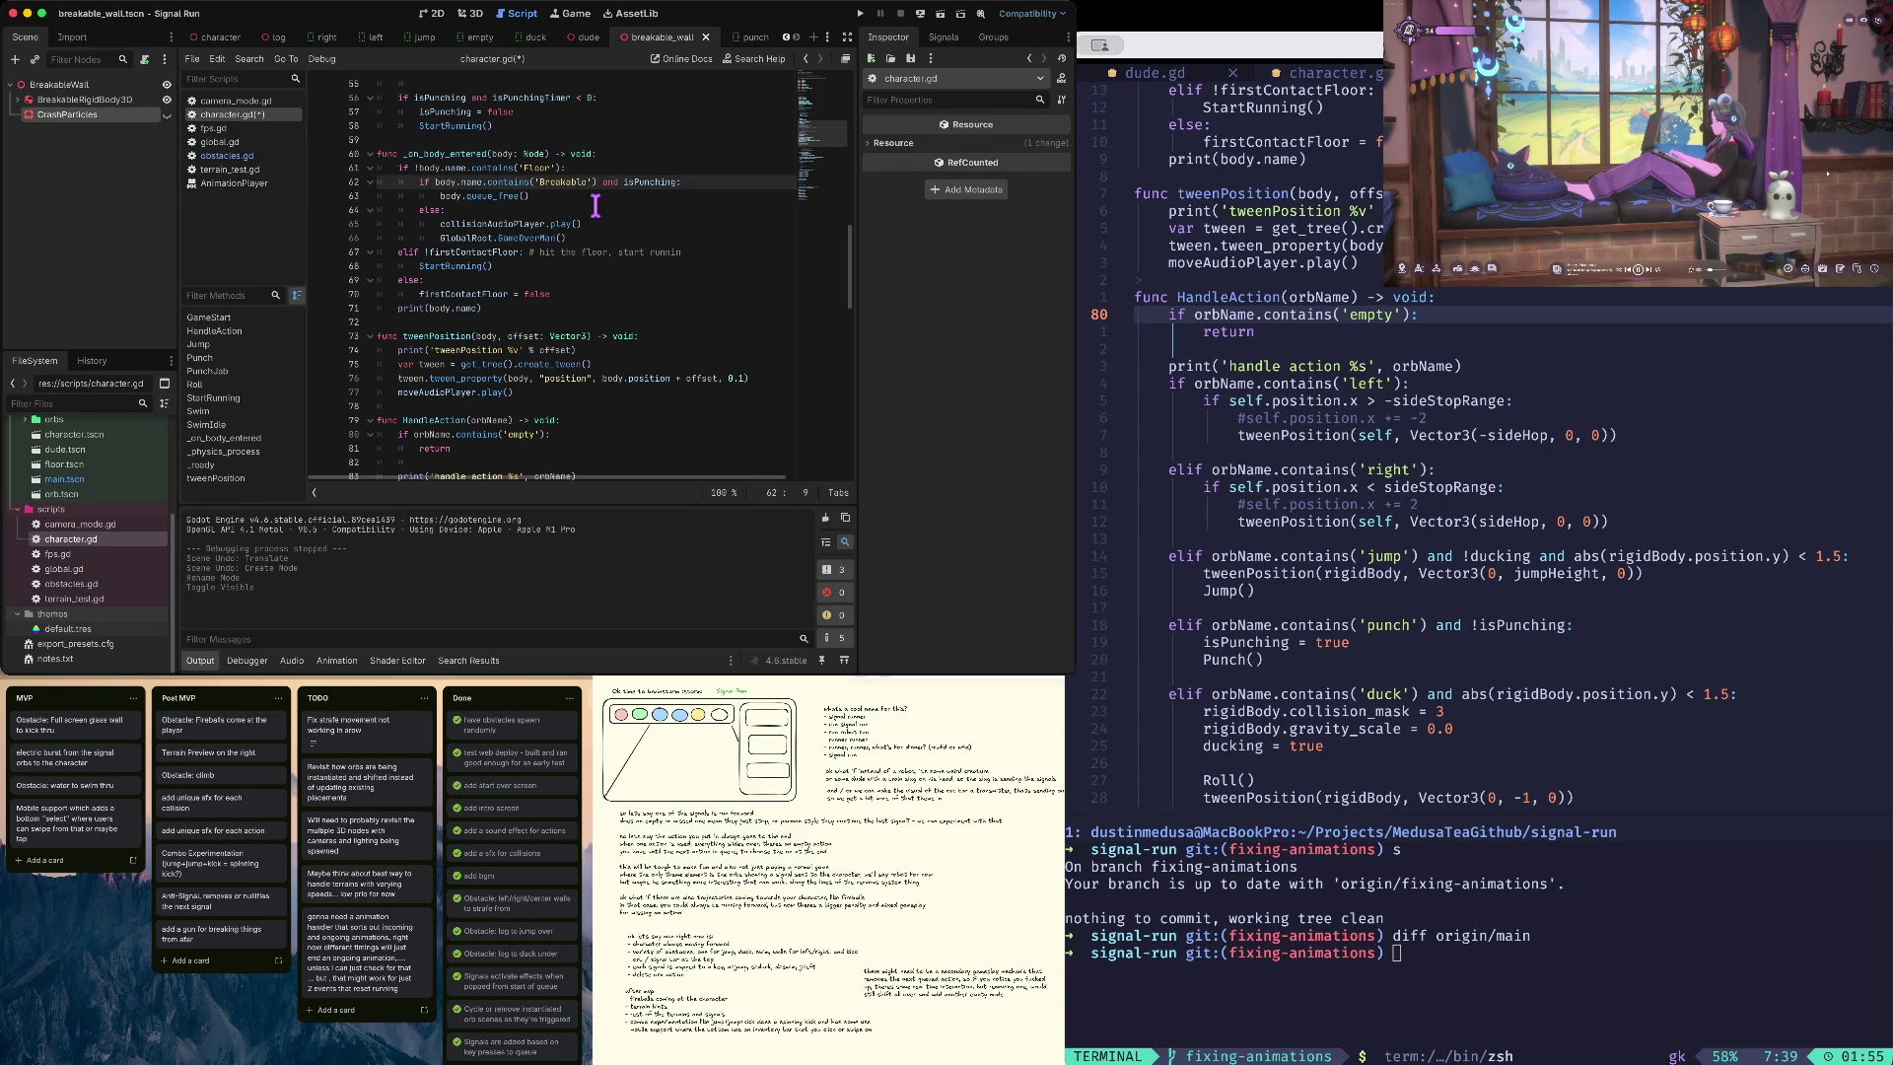
key("Down")
key("Down")
key("Down")
key("Up")
key("Up")
key("Up")
key("End")
- Add a line making get_node('CarshParticles') visible in the Breakable branch, then save and run
type(":")
key("Return")
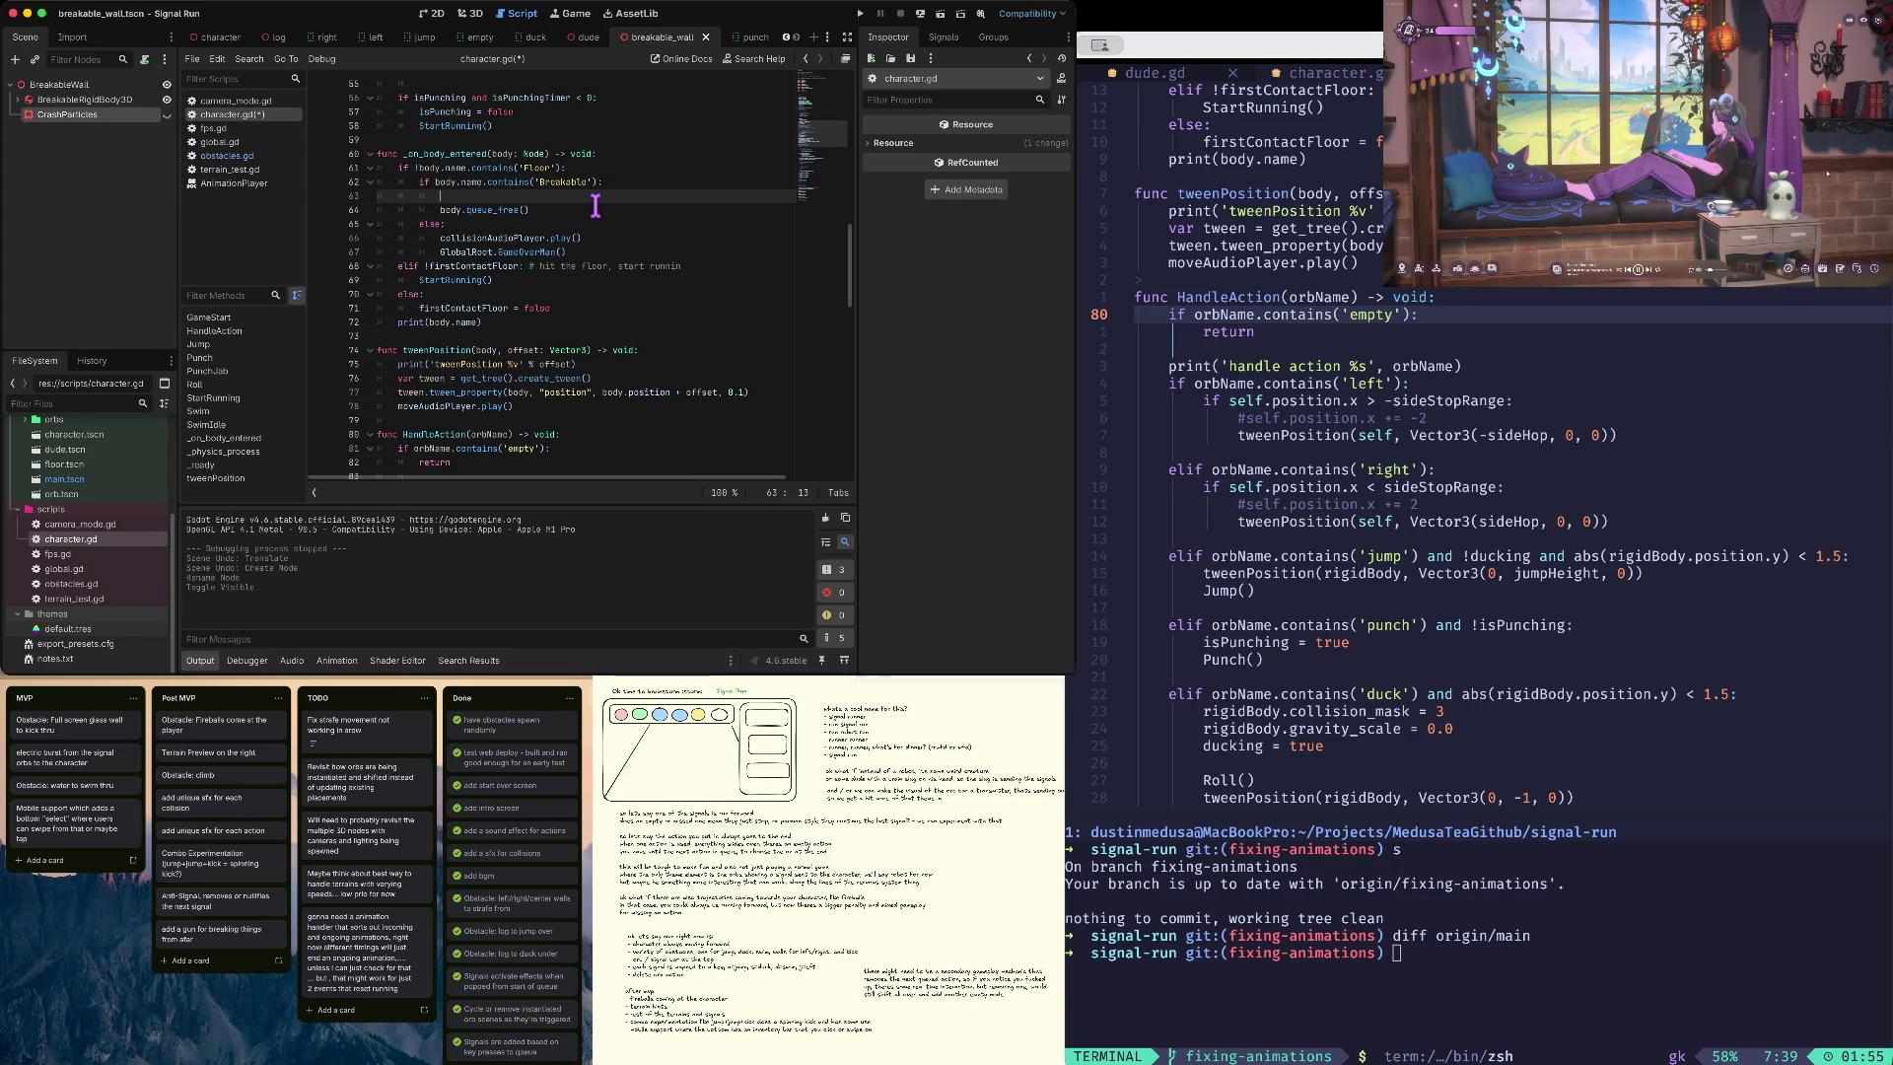
type("body.get_node")
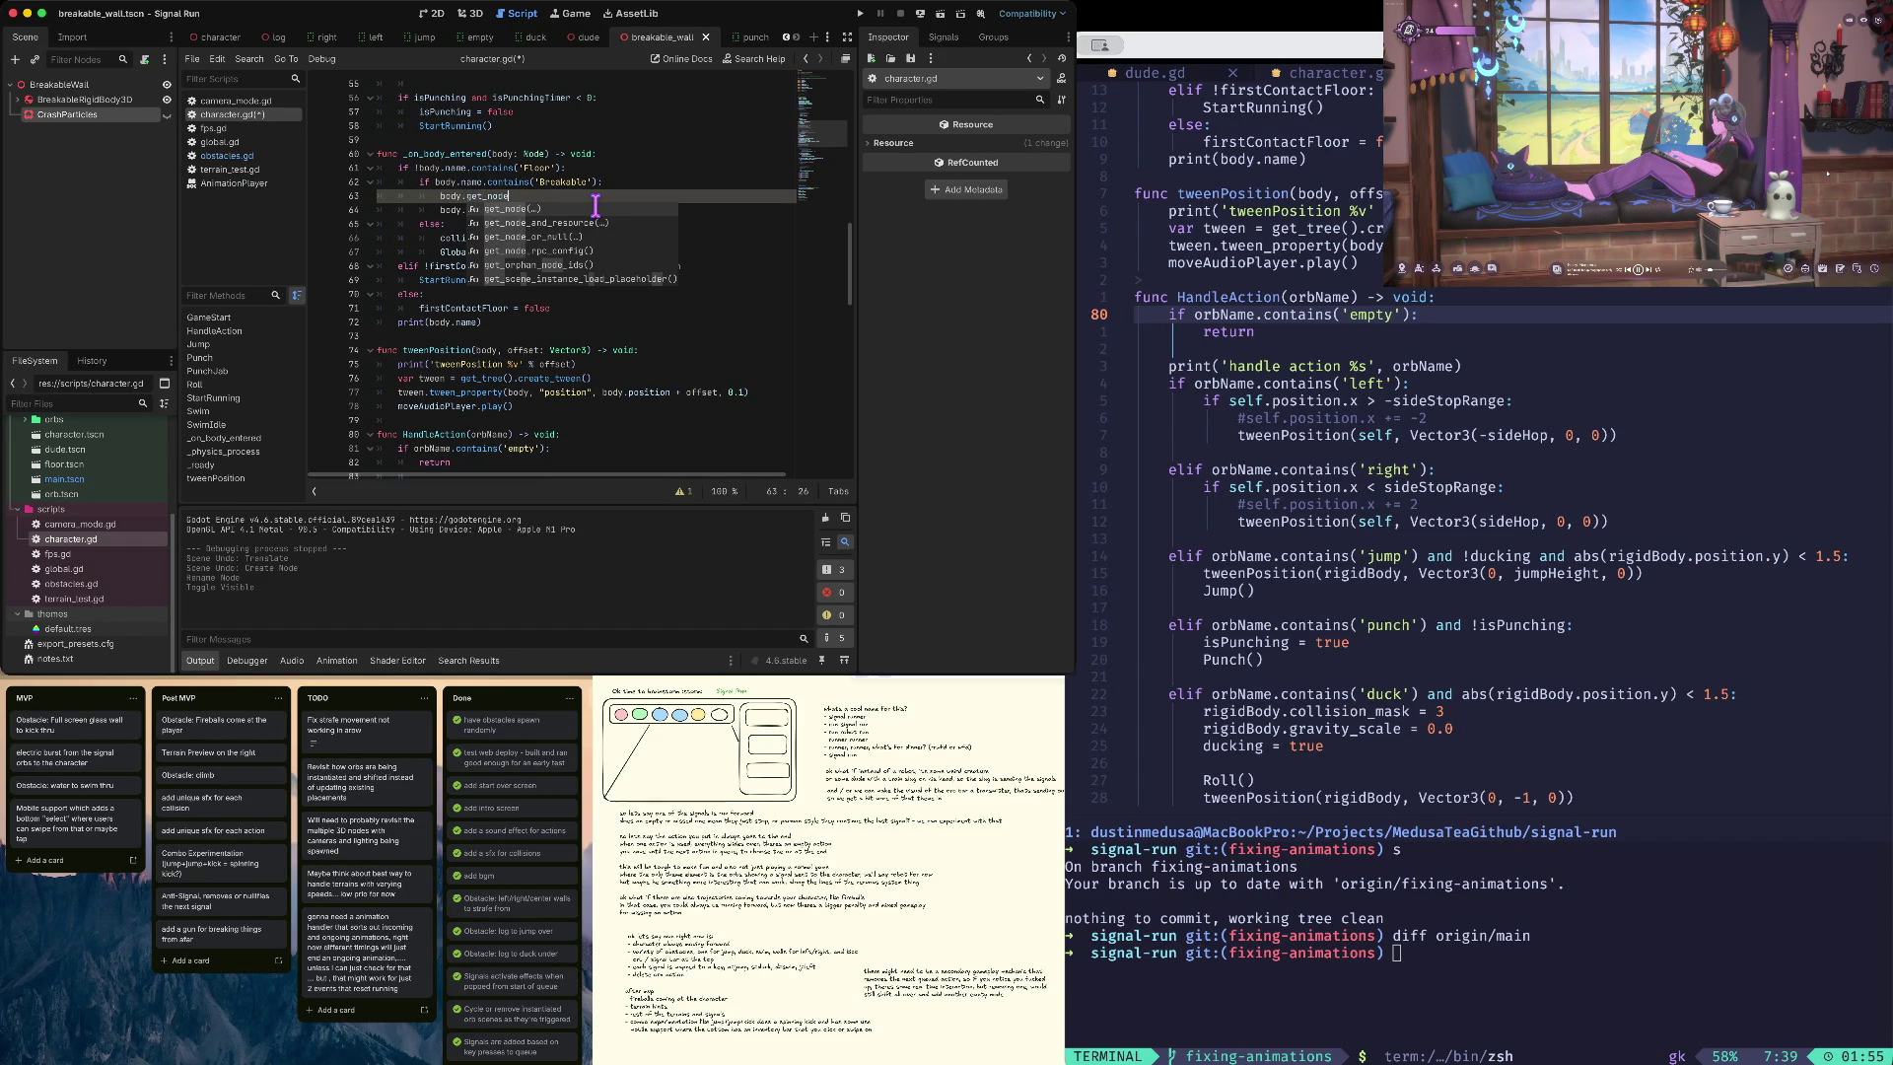
type("('CarshParticl")
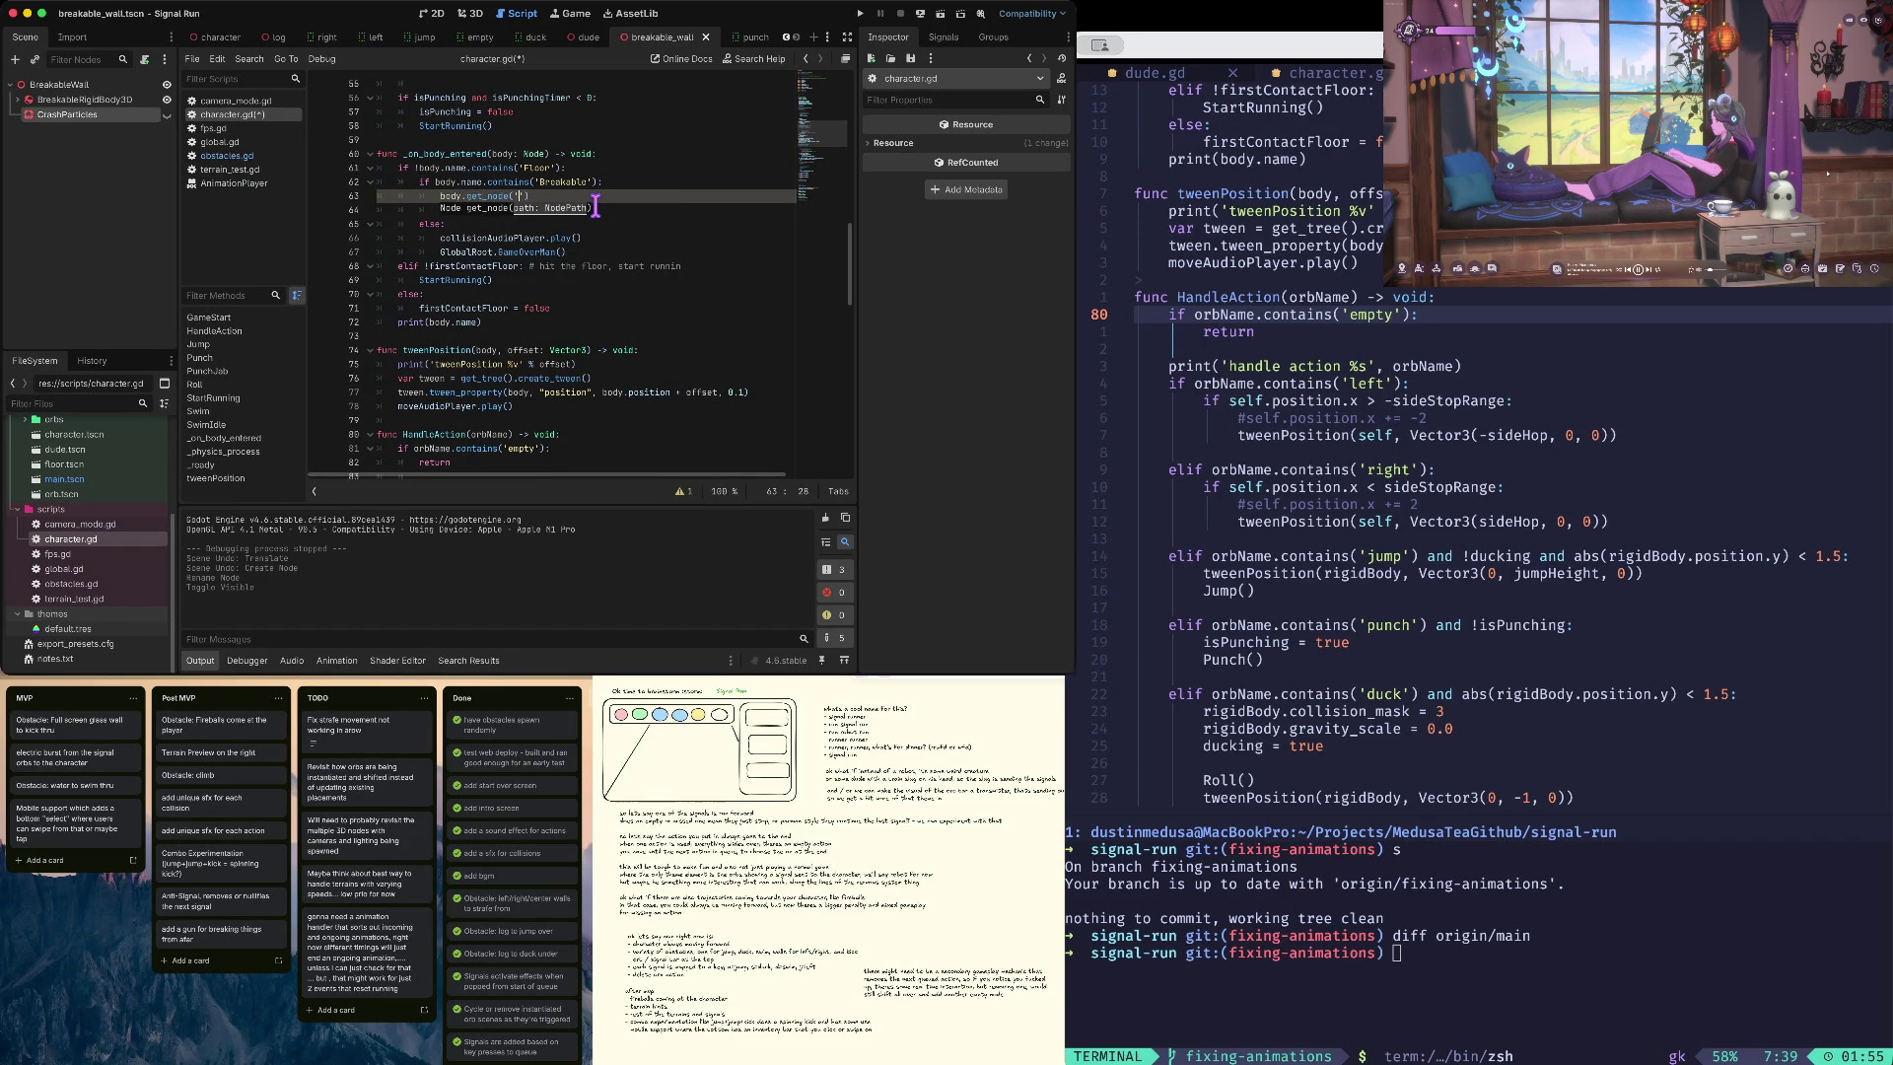
type("es')")
type(".visible = true")
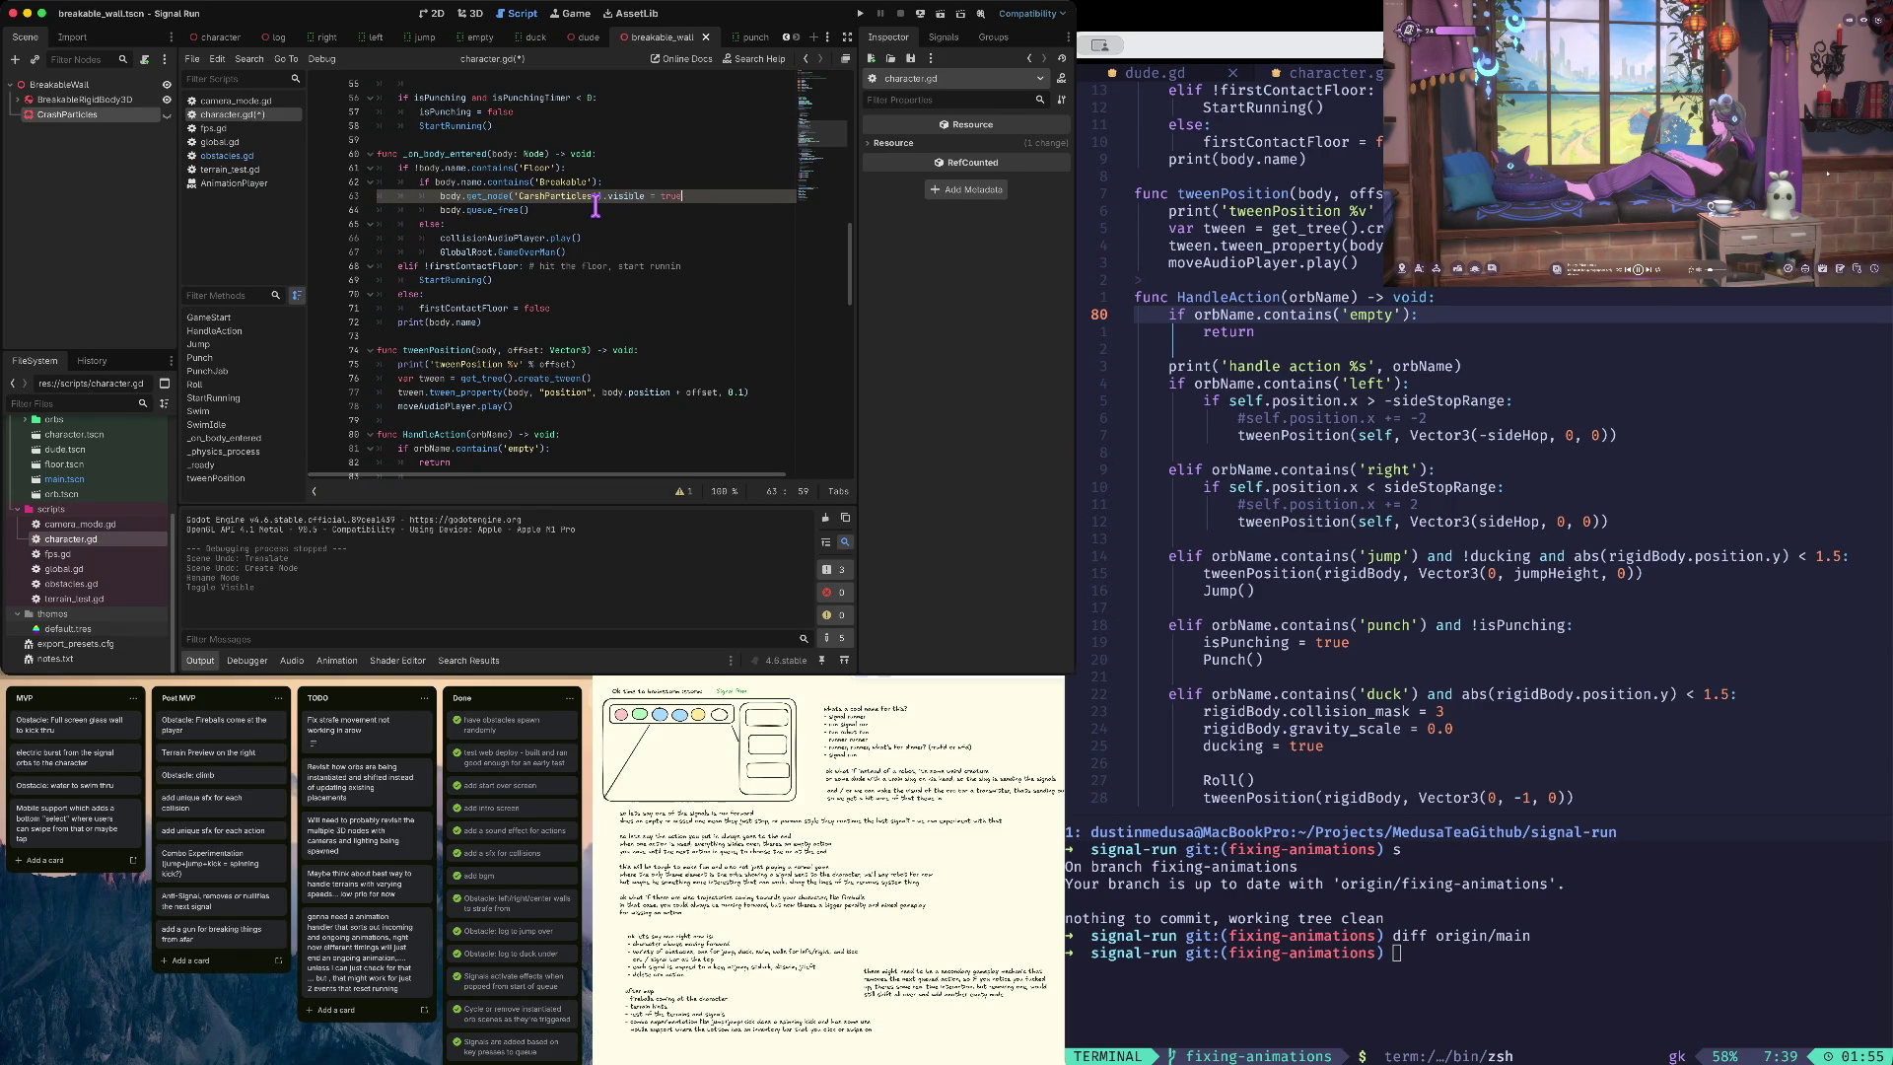
key("Left")
key("Left")
key("Left")
key("alt+BackSpace")
type("hi")
key("super+b")
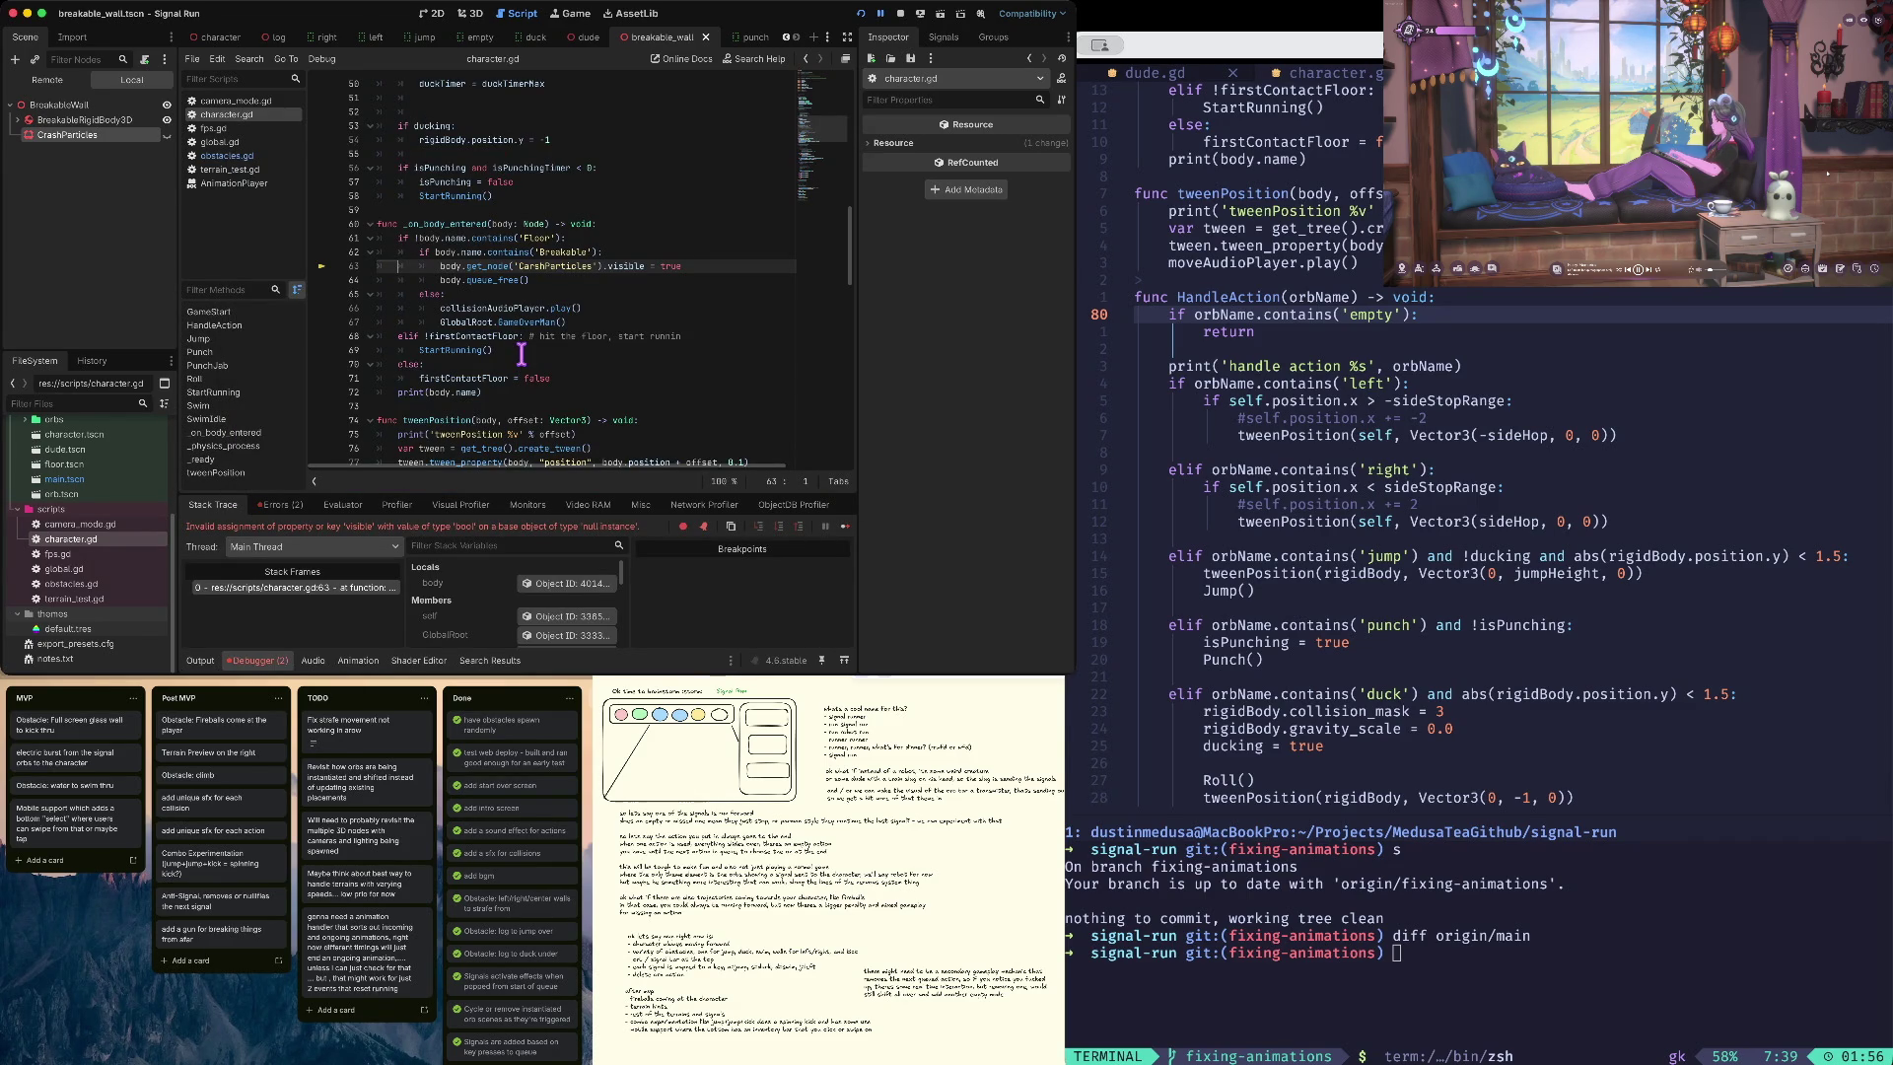
- Fix the node name typo to 'CrashParticles' on line 63 and run the game
key("BackSpace")
key("Right")
type("a")
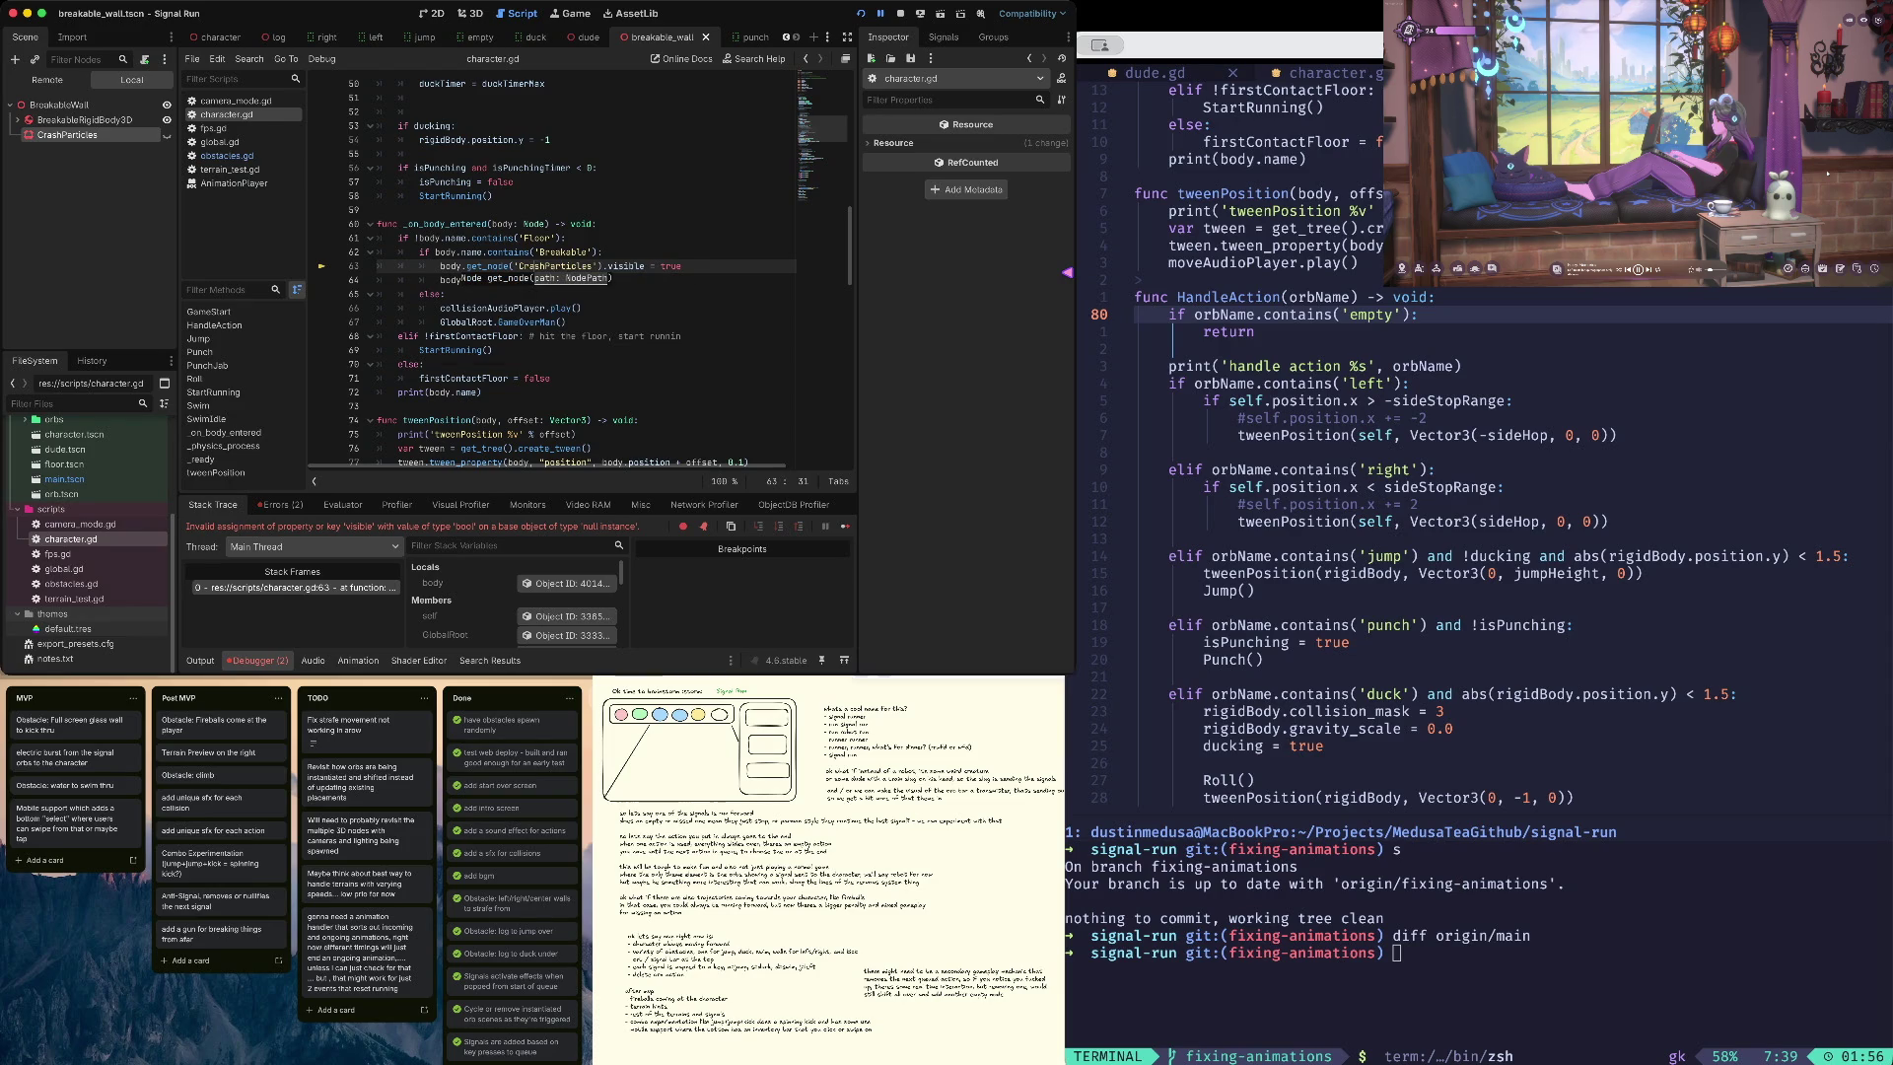
key("super+b")
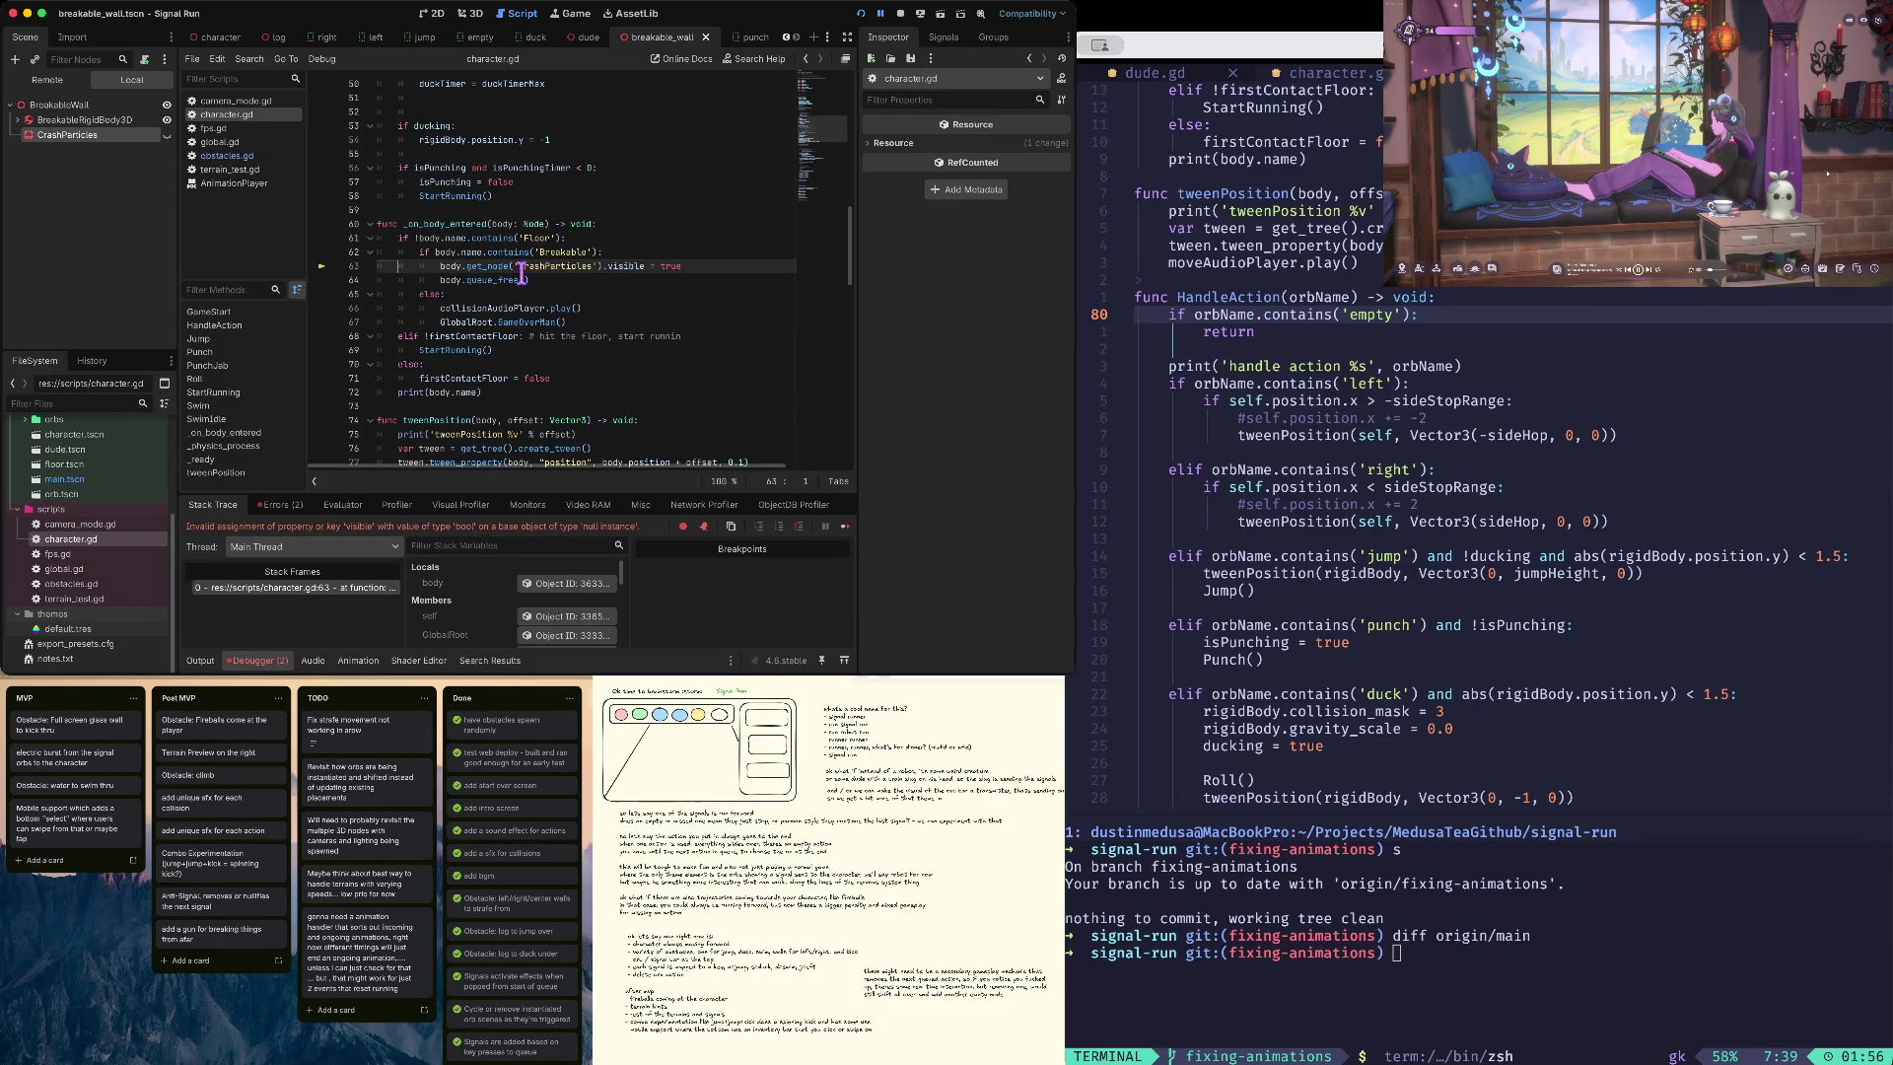
- Inspect the colliding body's live properties in the remote tree, then stop the debug session
scroll(474, 264, "right", 2)
mouse_move(431, 270)
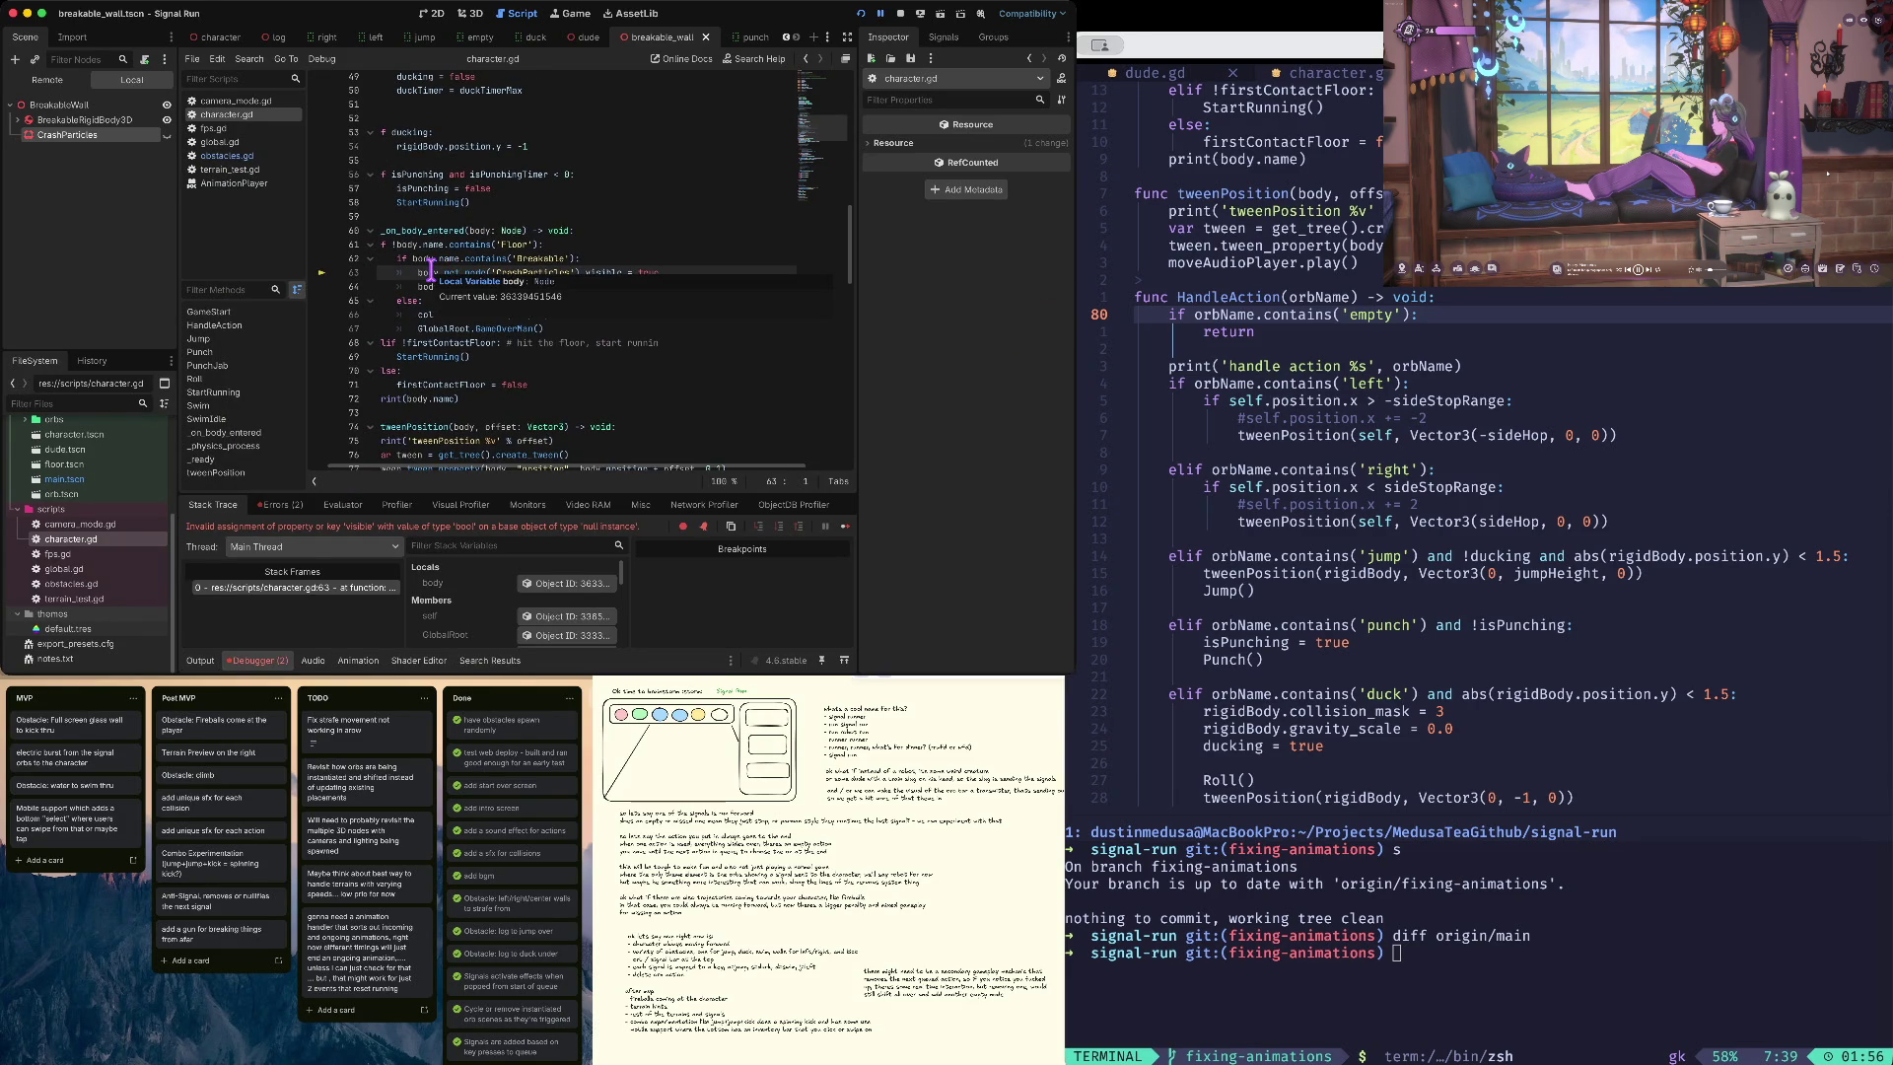
scroll(431, 269, "down", 1)
left_click(568, 582)
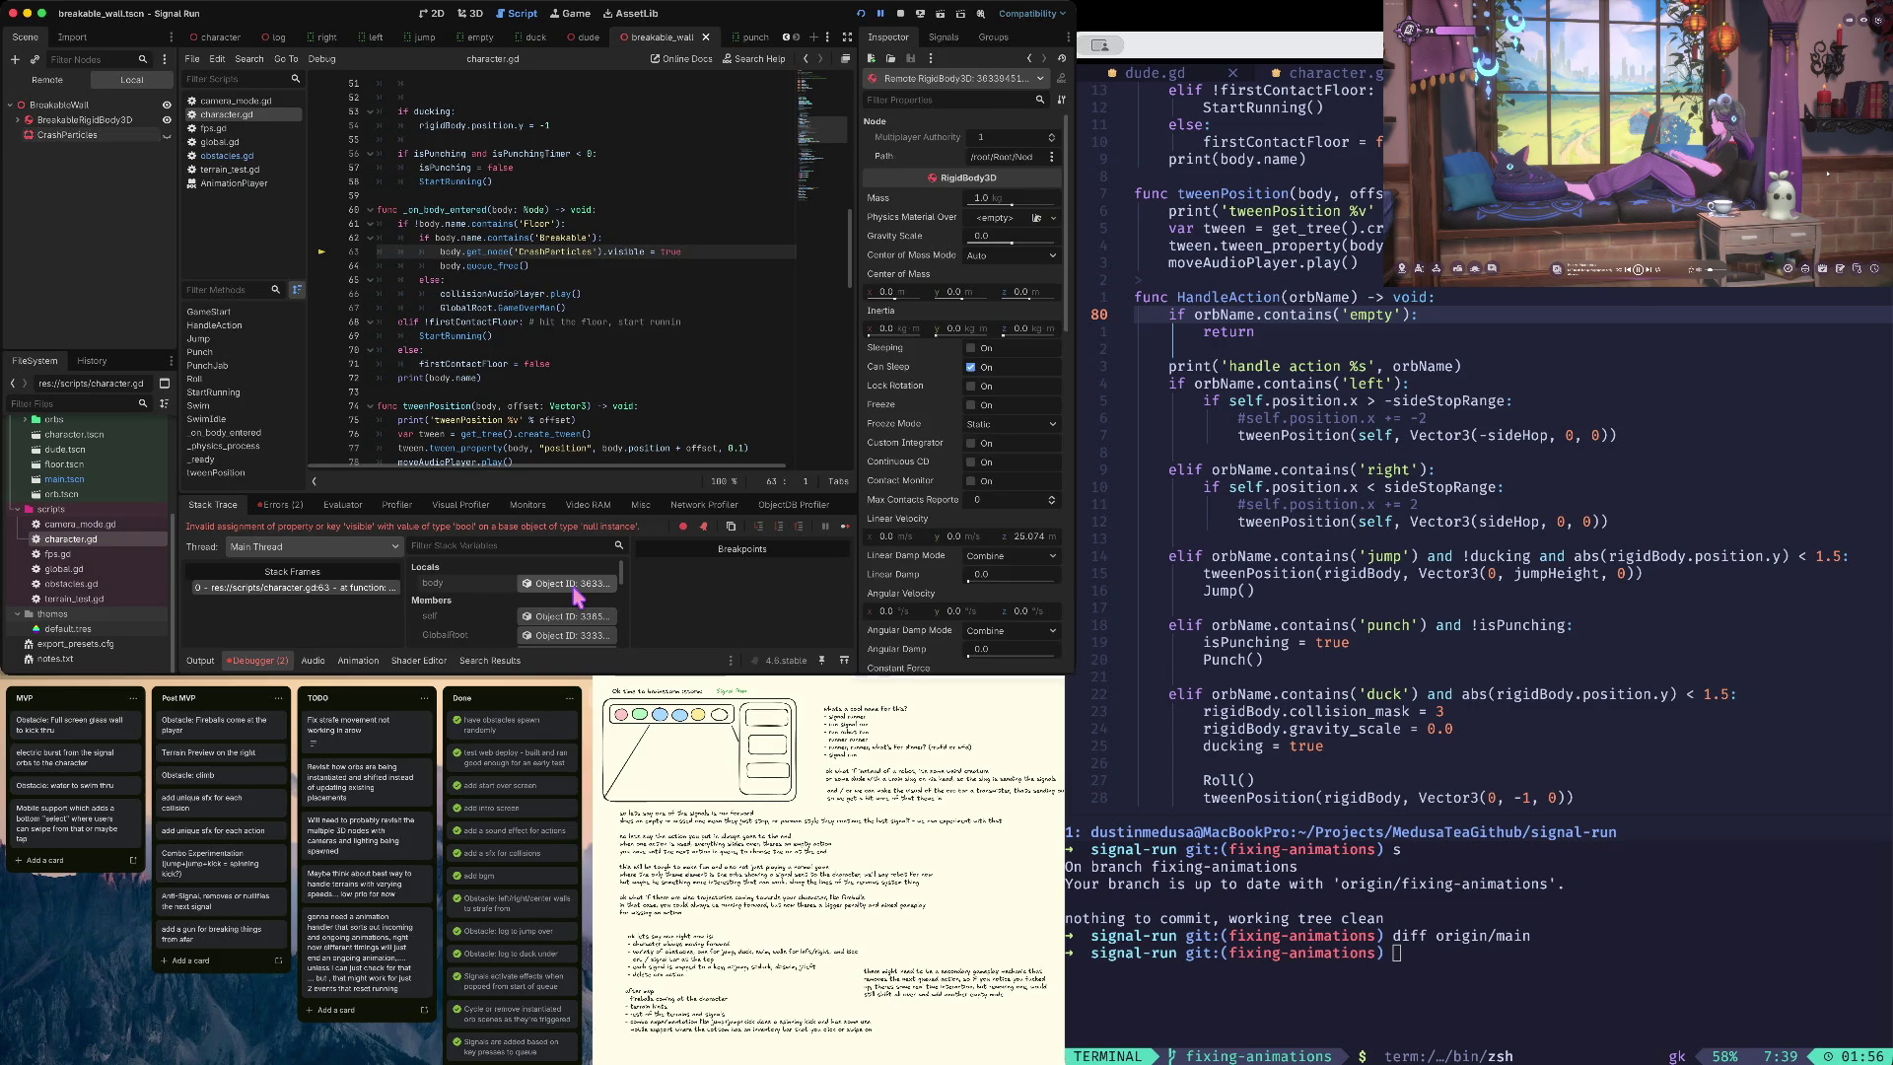
mouse_move(859, 166)
left_mouse_down()
mouse_move(631, 187)
mouse_move(410, 275)
mouse_move(778, 269)
left_mouse_up()
left_click(515, 266)
key("super+period")
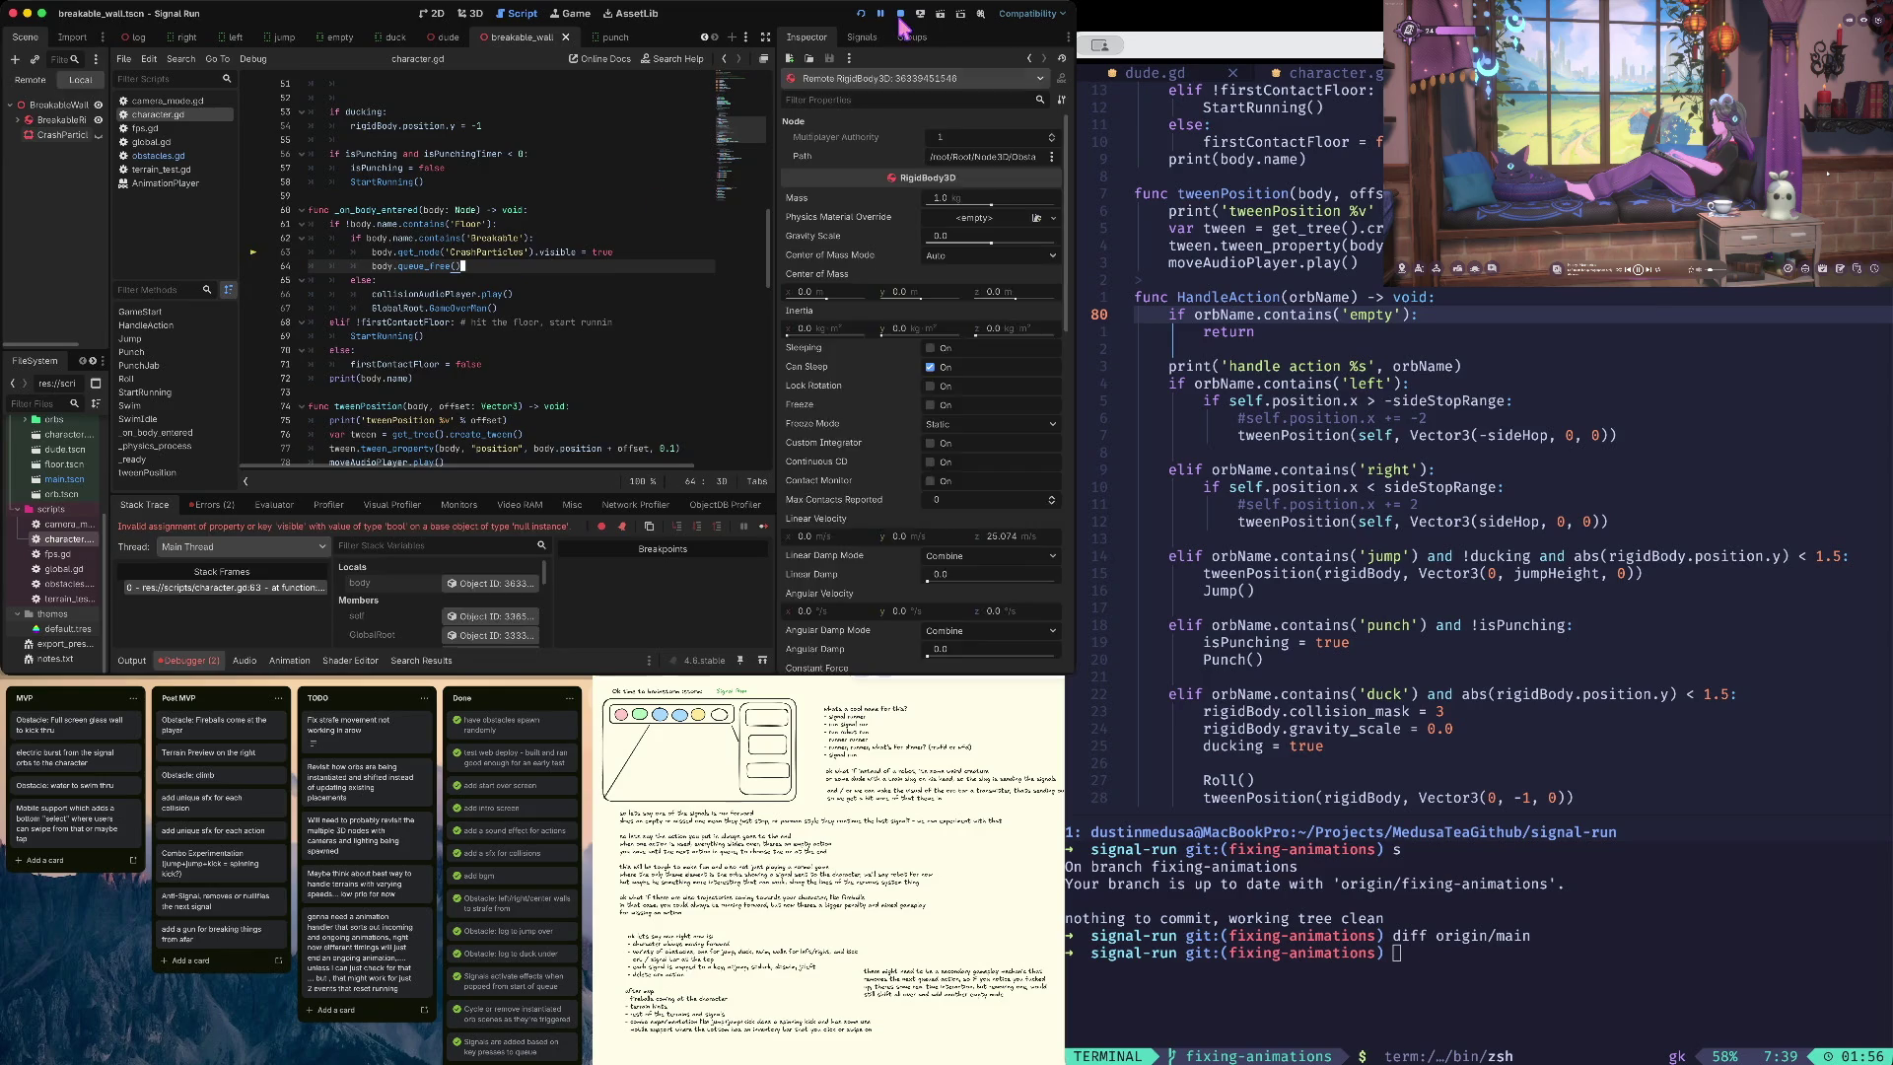
- Reparent CrashParticles under the breakable RigidBody3D in the Scene dock
left_click(423, 238)
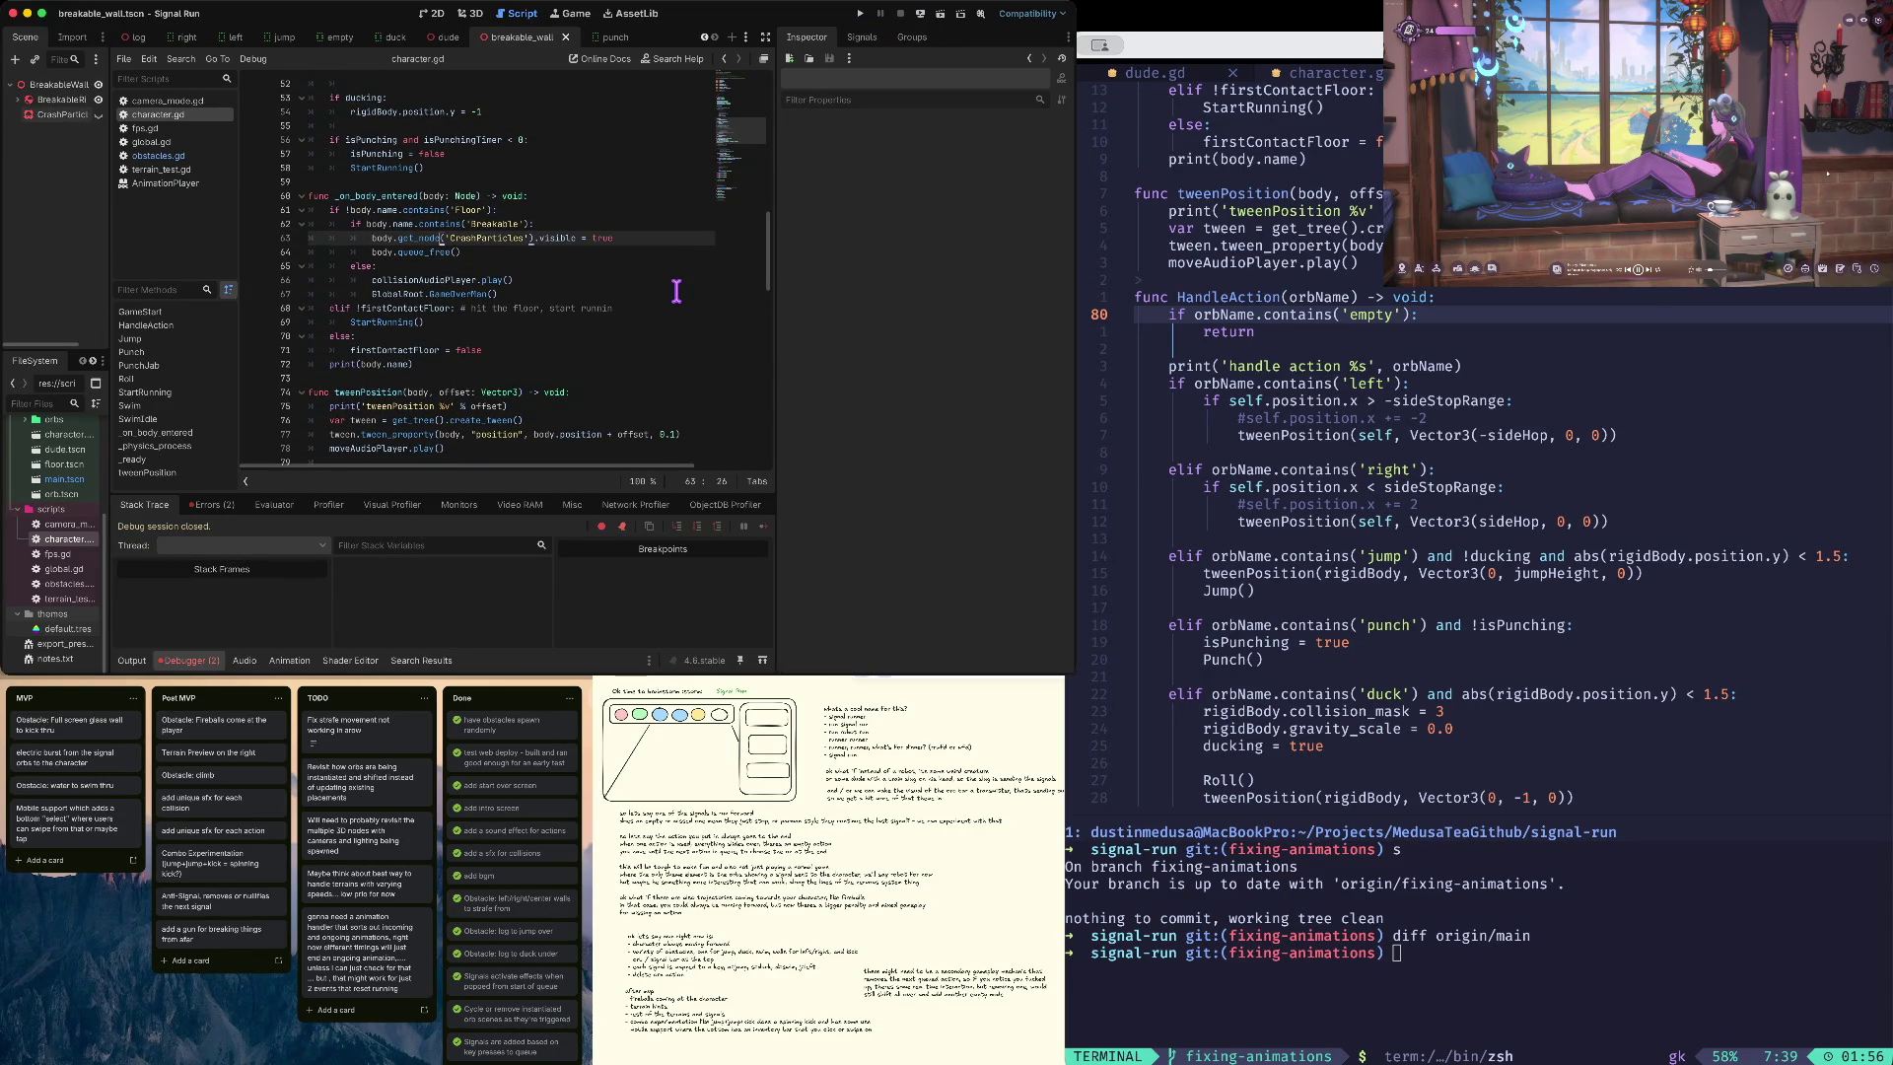
left_click(17, 100)
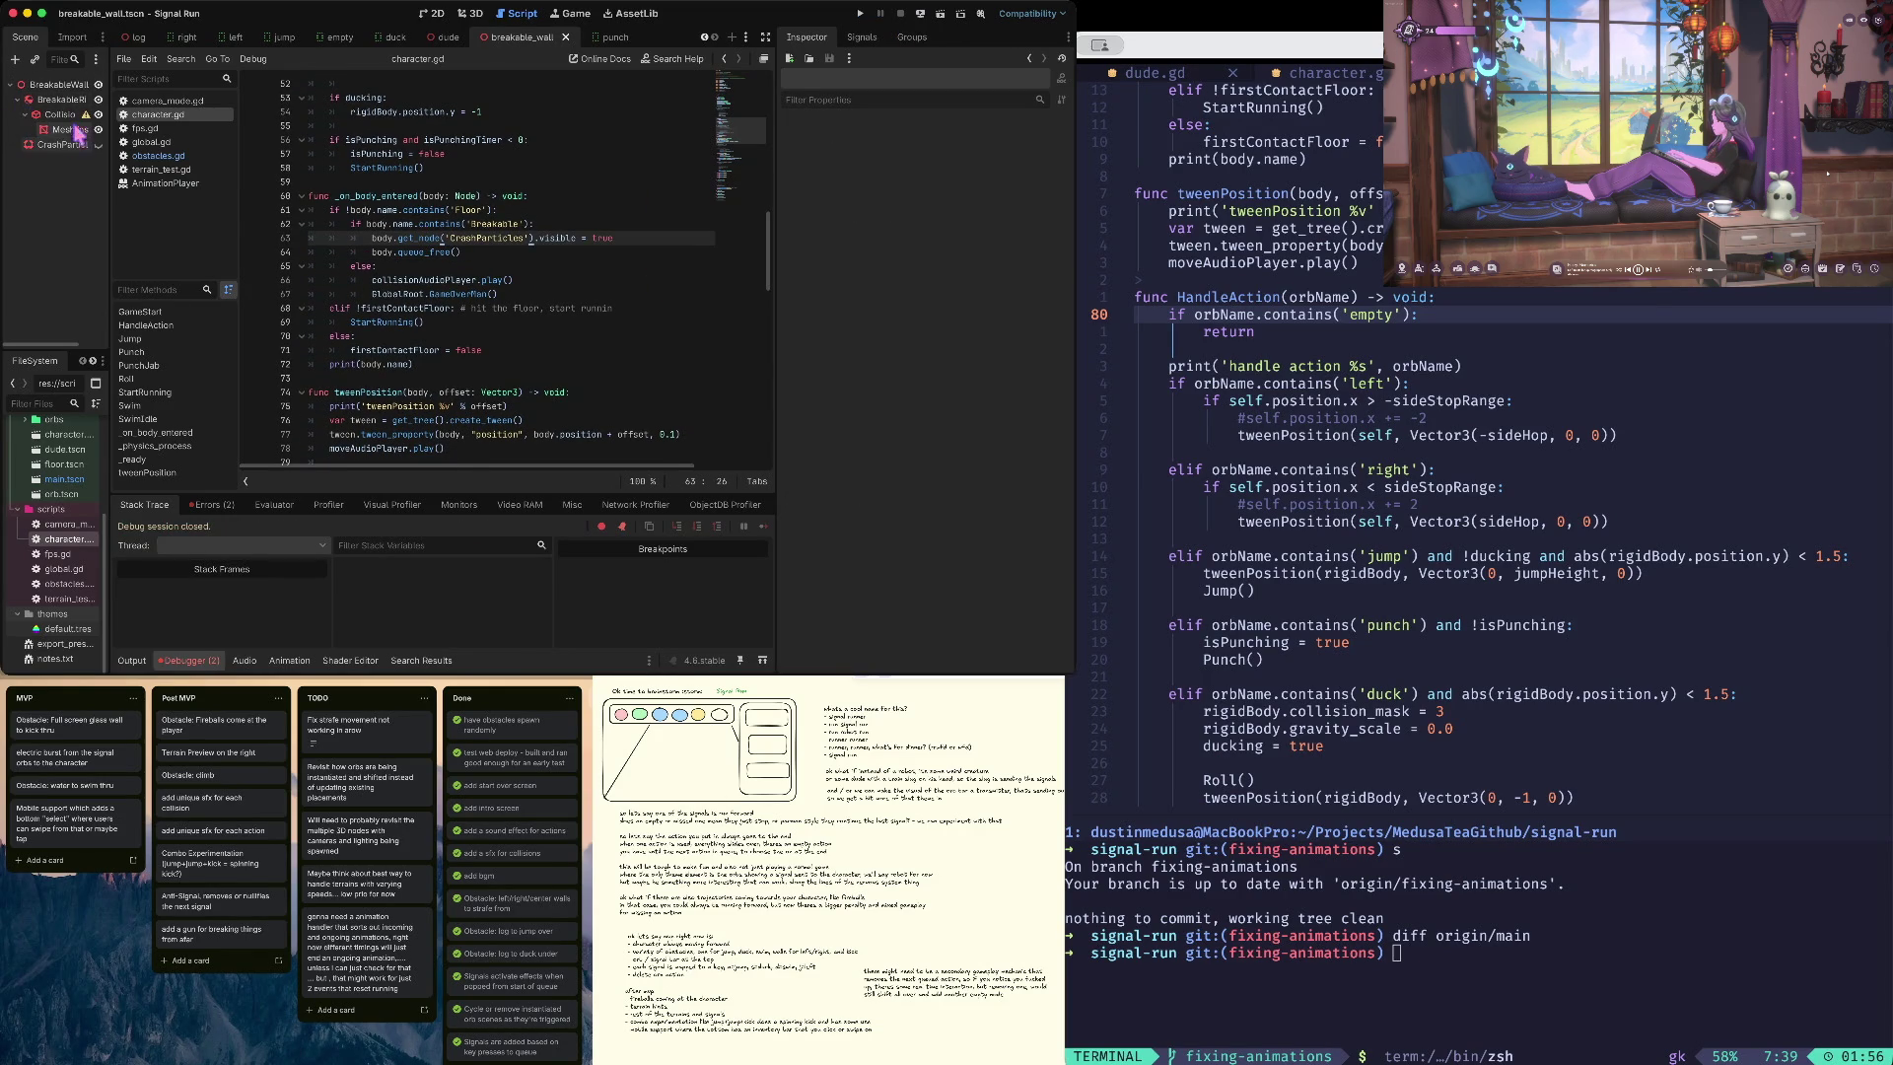
left_click(44, 145)
left_click_drag(43, 150, 61, 99)
- Save the wall scene and playtest the runner hitting the wall twice
key("ctrl+s")
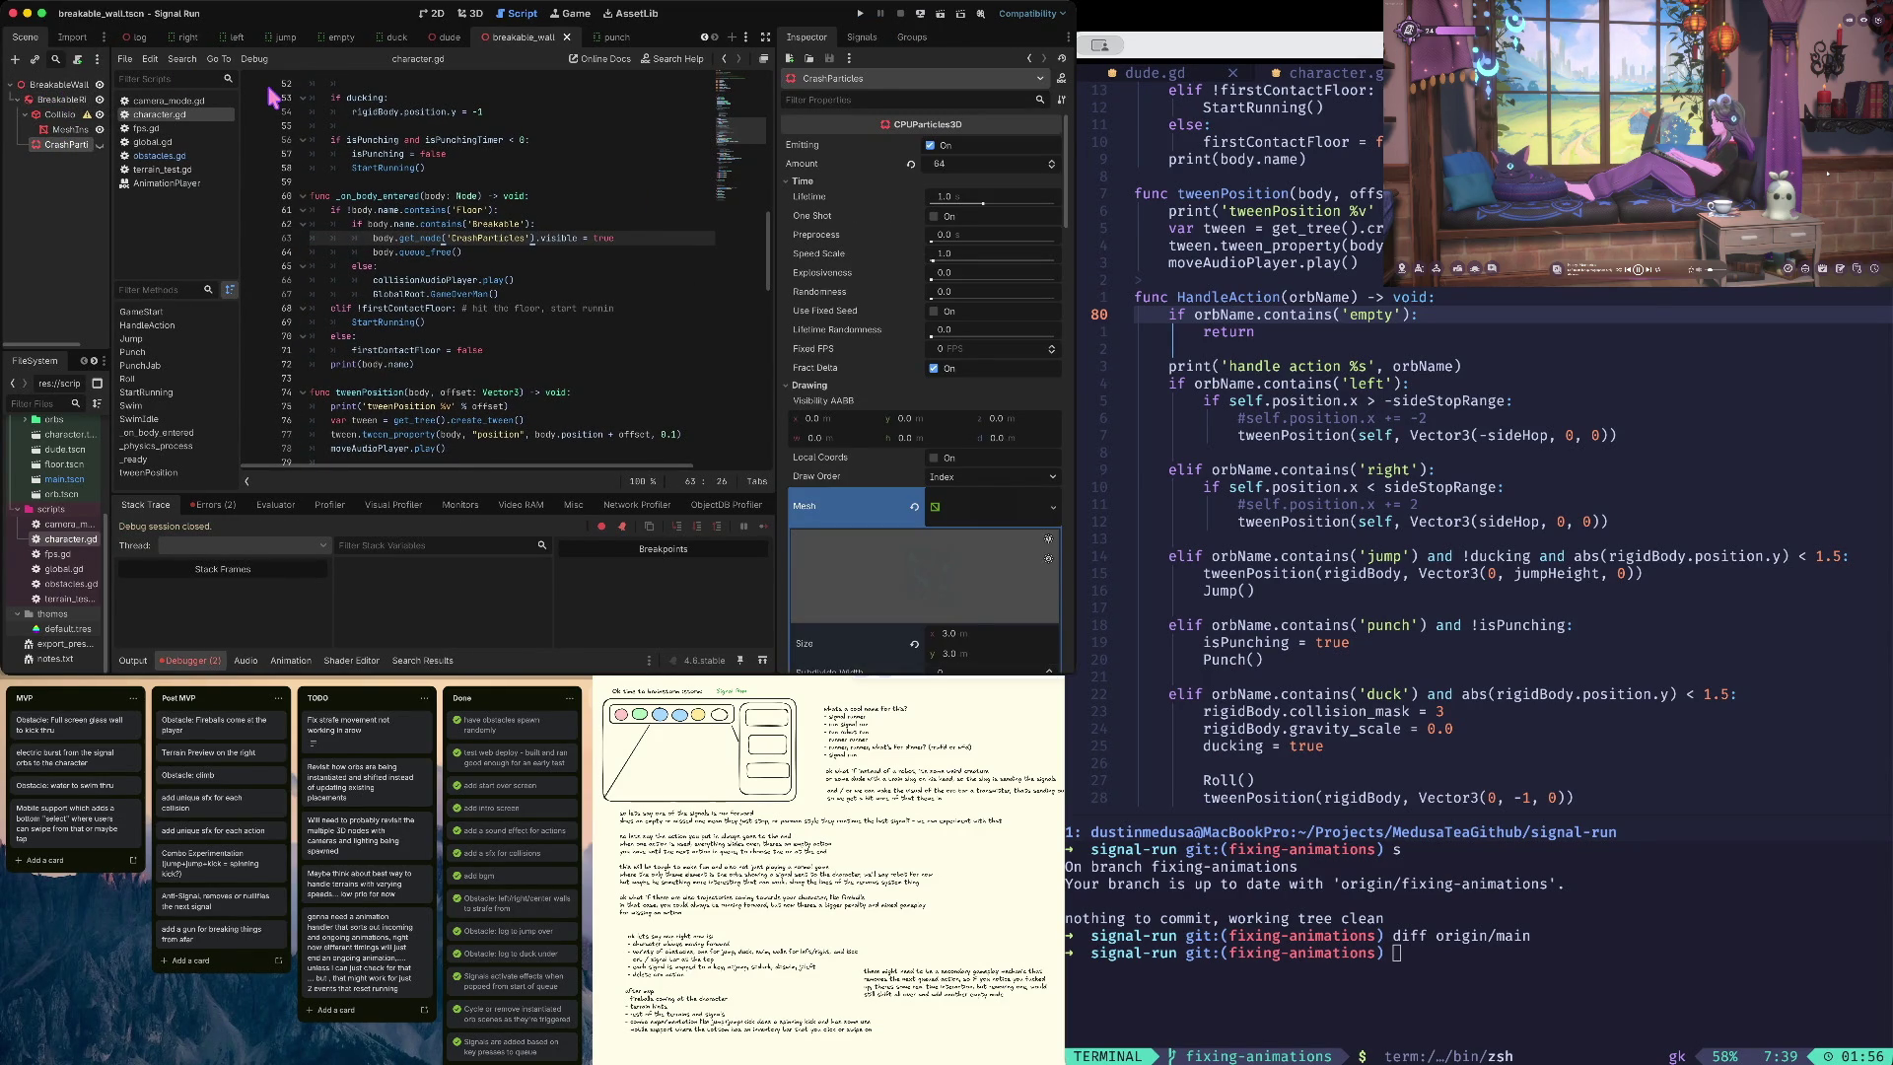
key("F5")
left_click(541, 355)
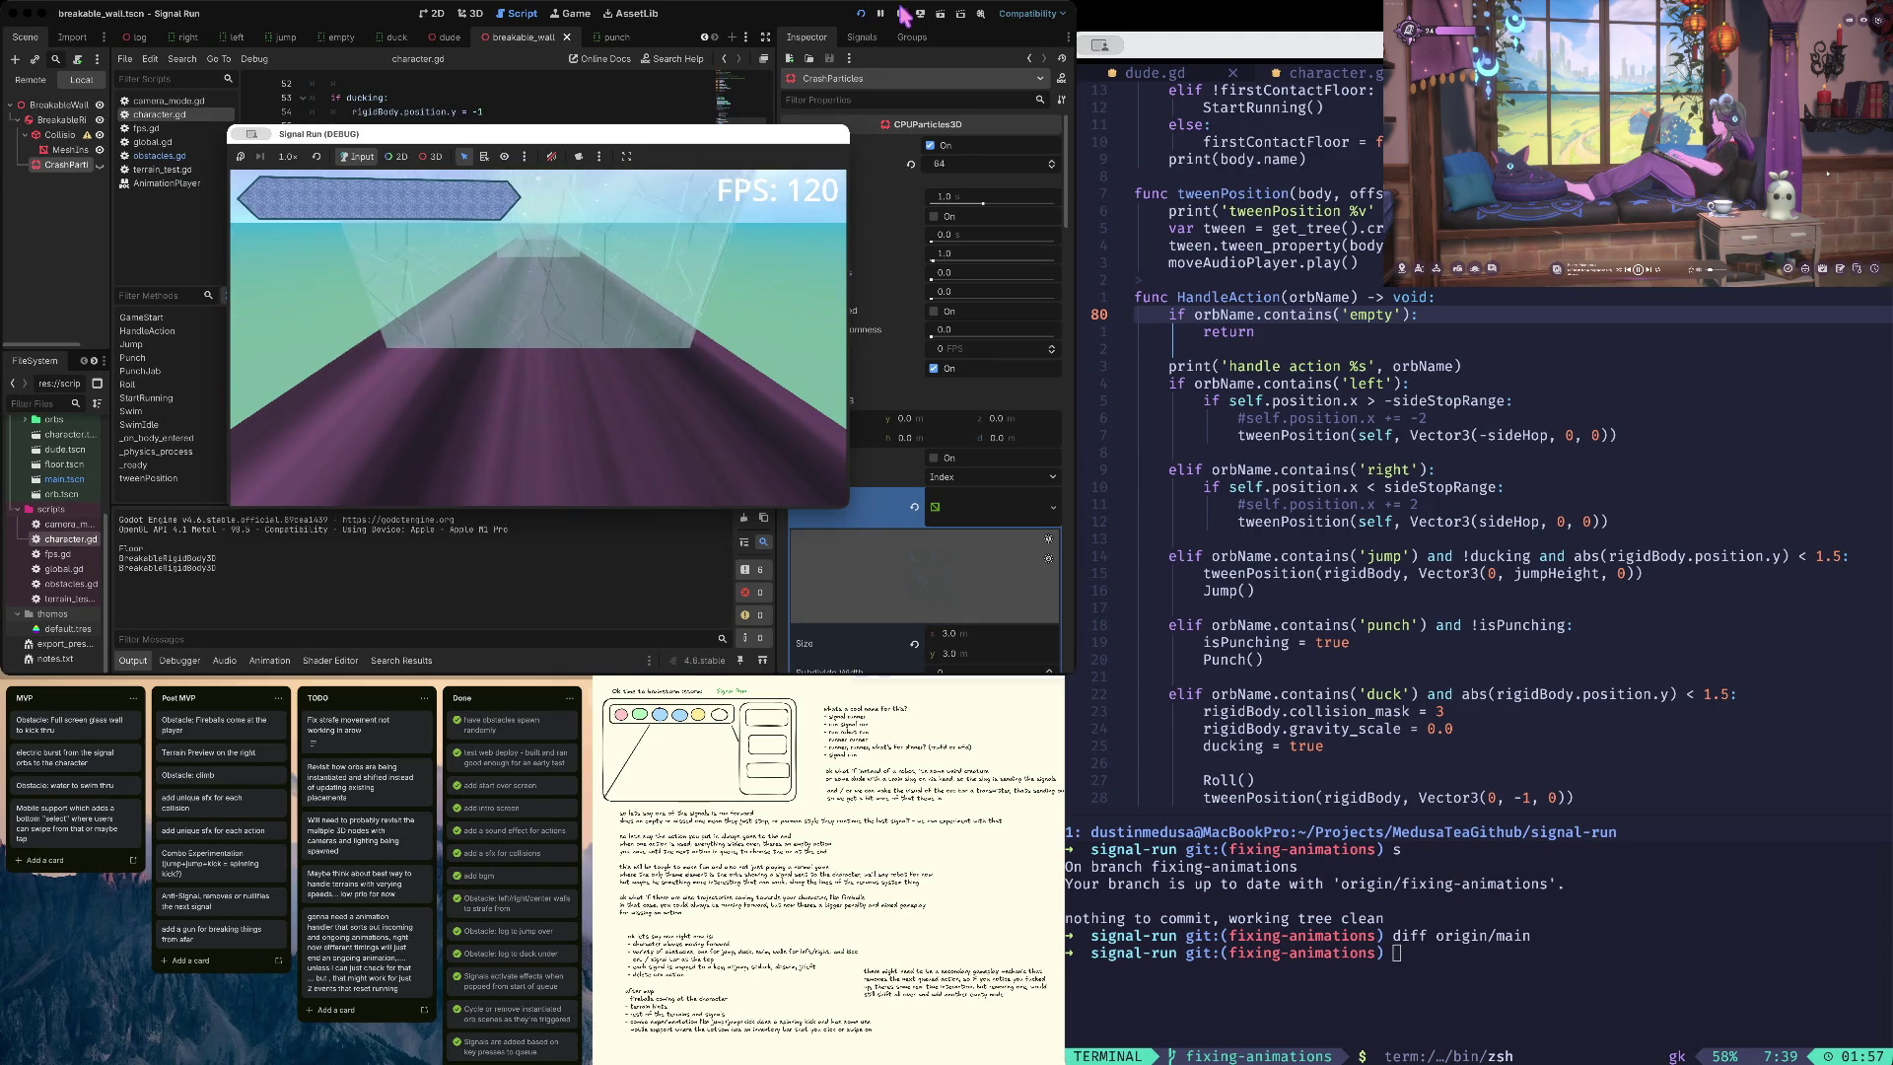
left_click(903, 15)
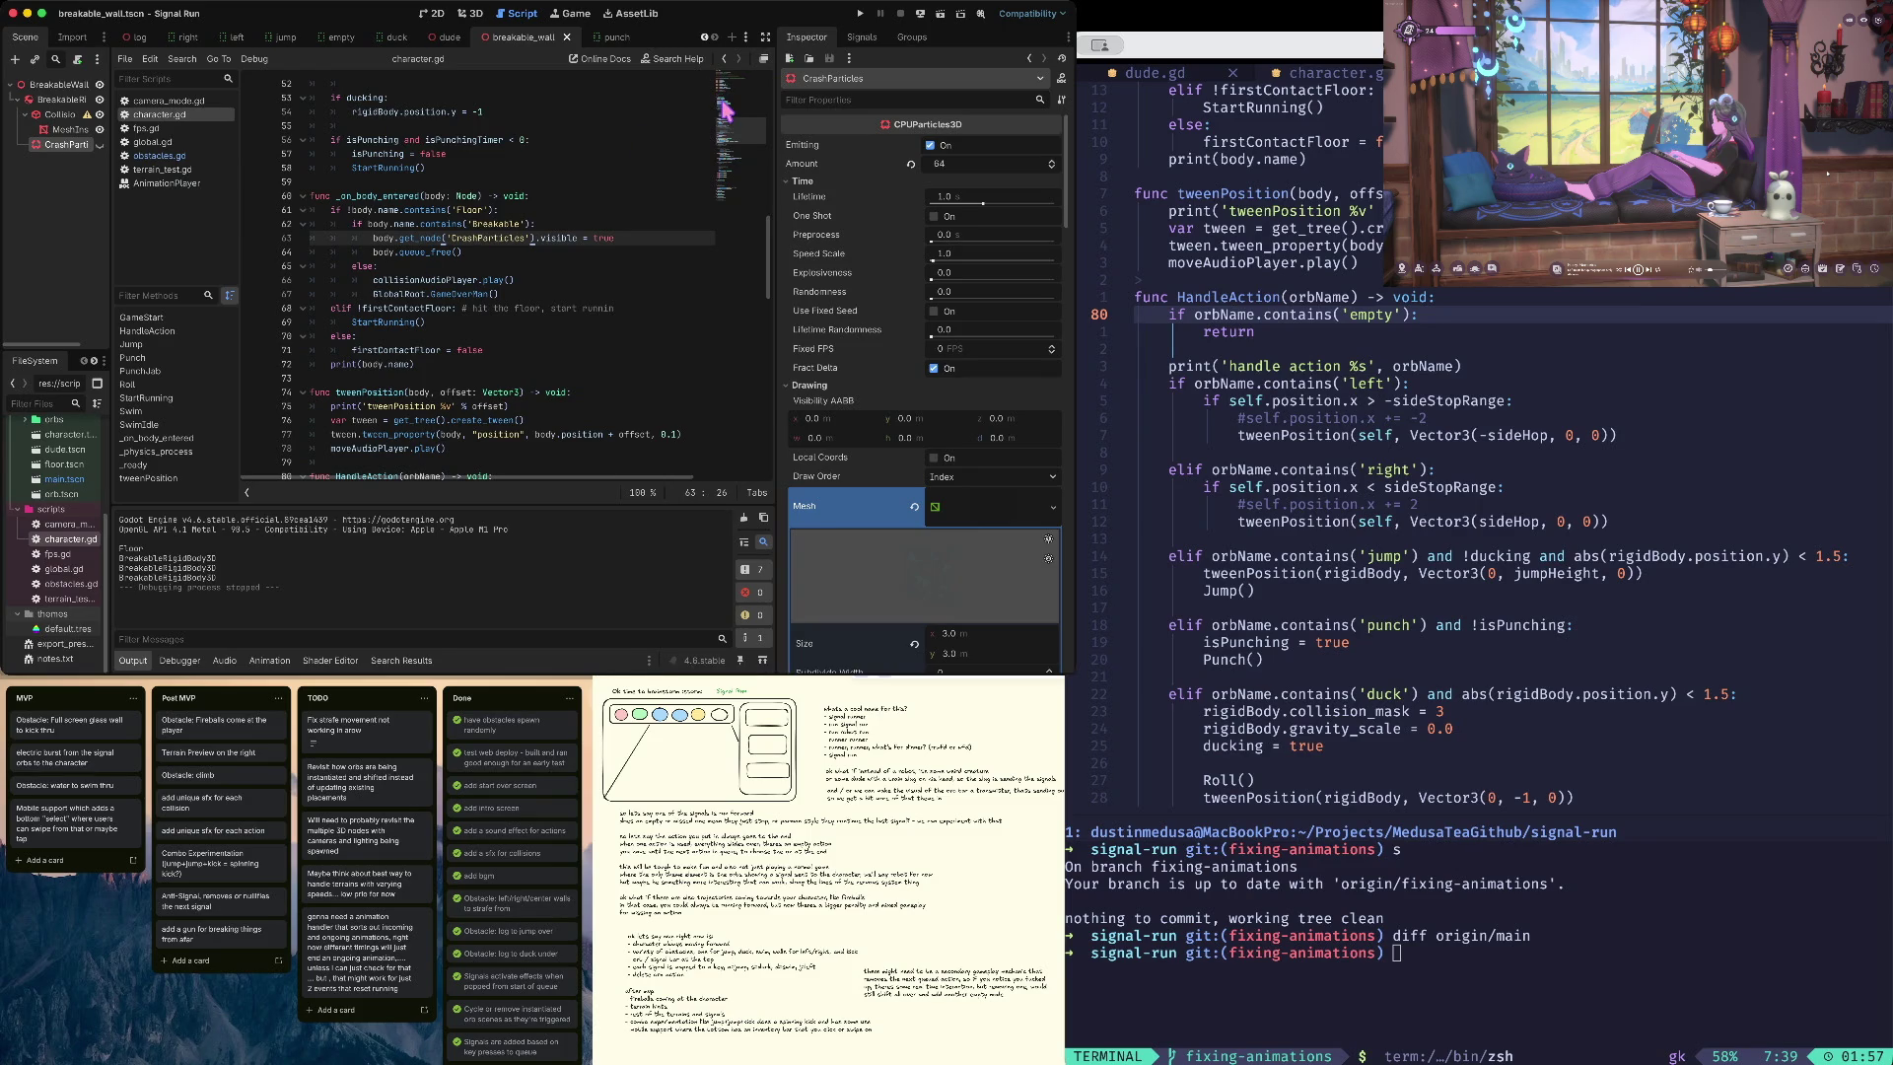
key("super+b")
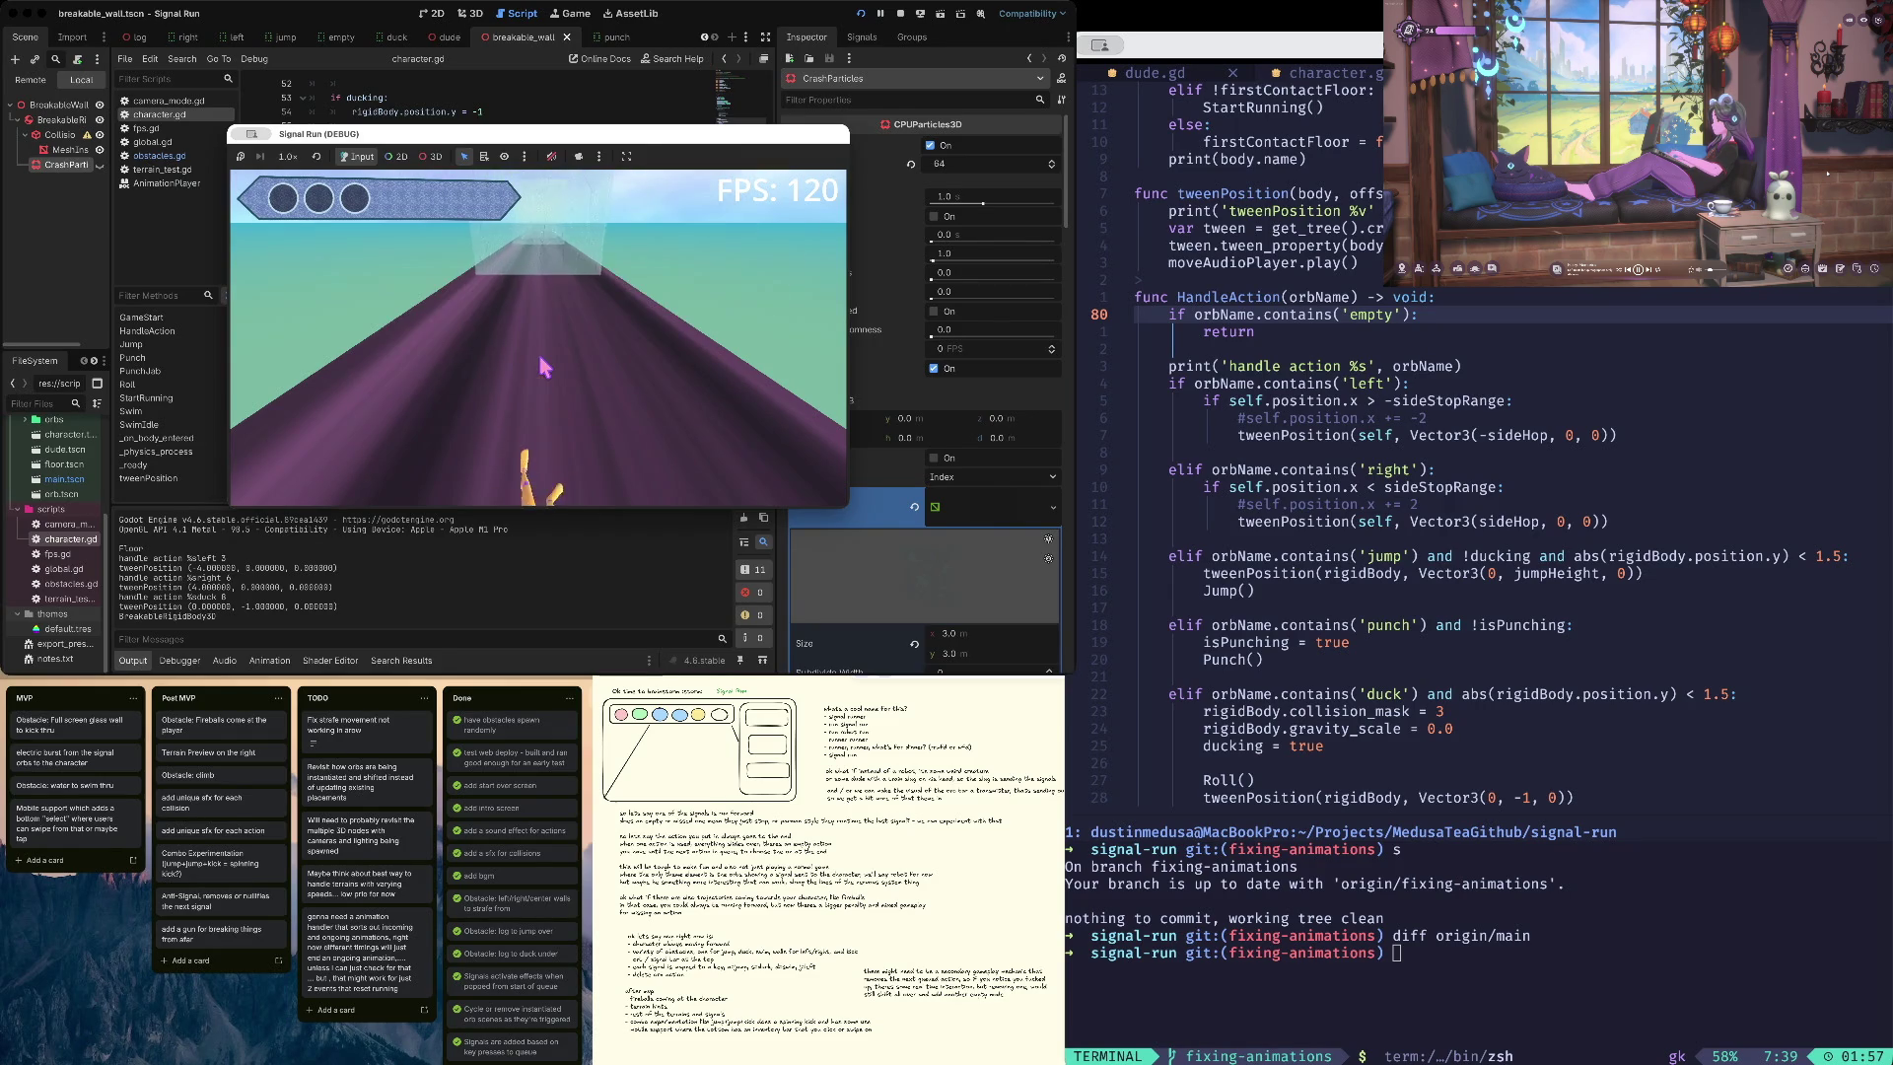
left_click(901, 14)
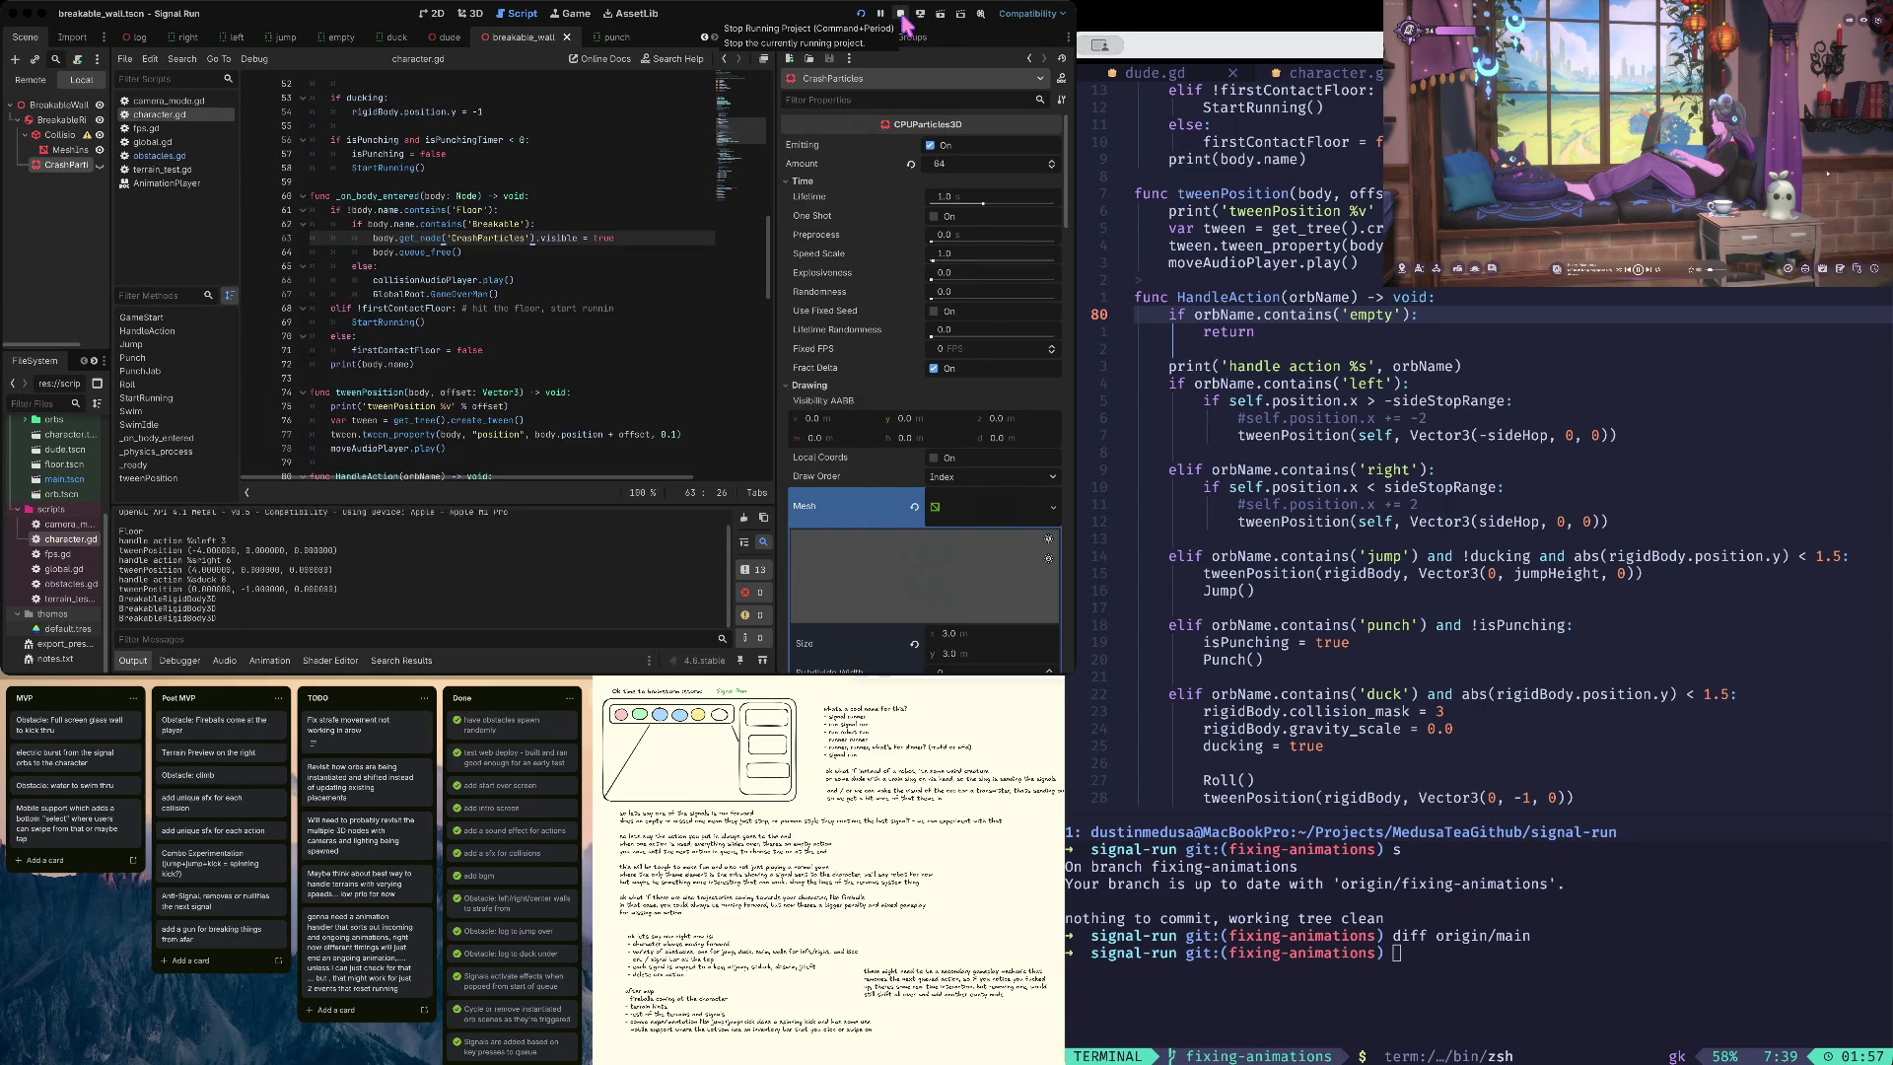
- Edit the CrashParticles visibility line 63 in character.gd and toggle the CrashParticles eye icon
left_click(497, 242)
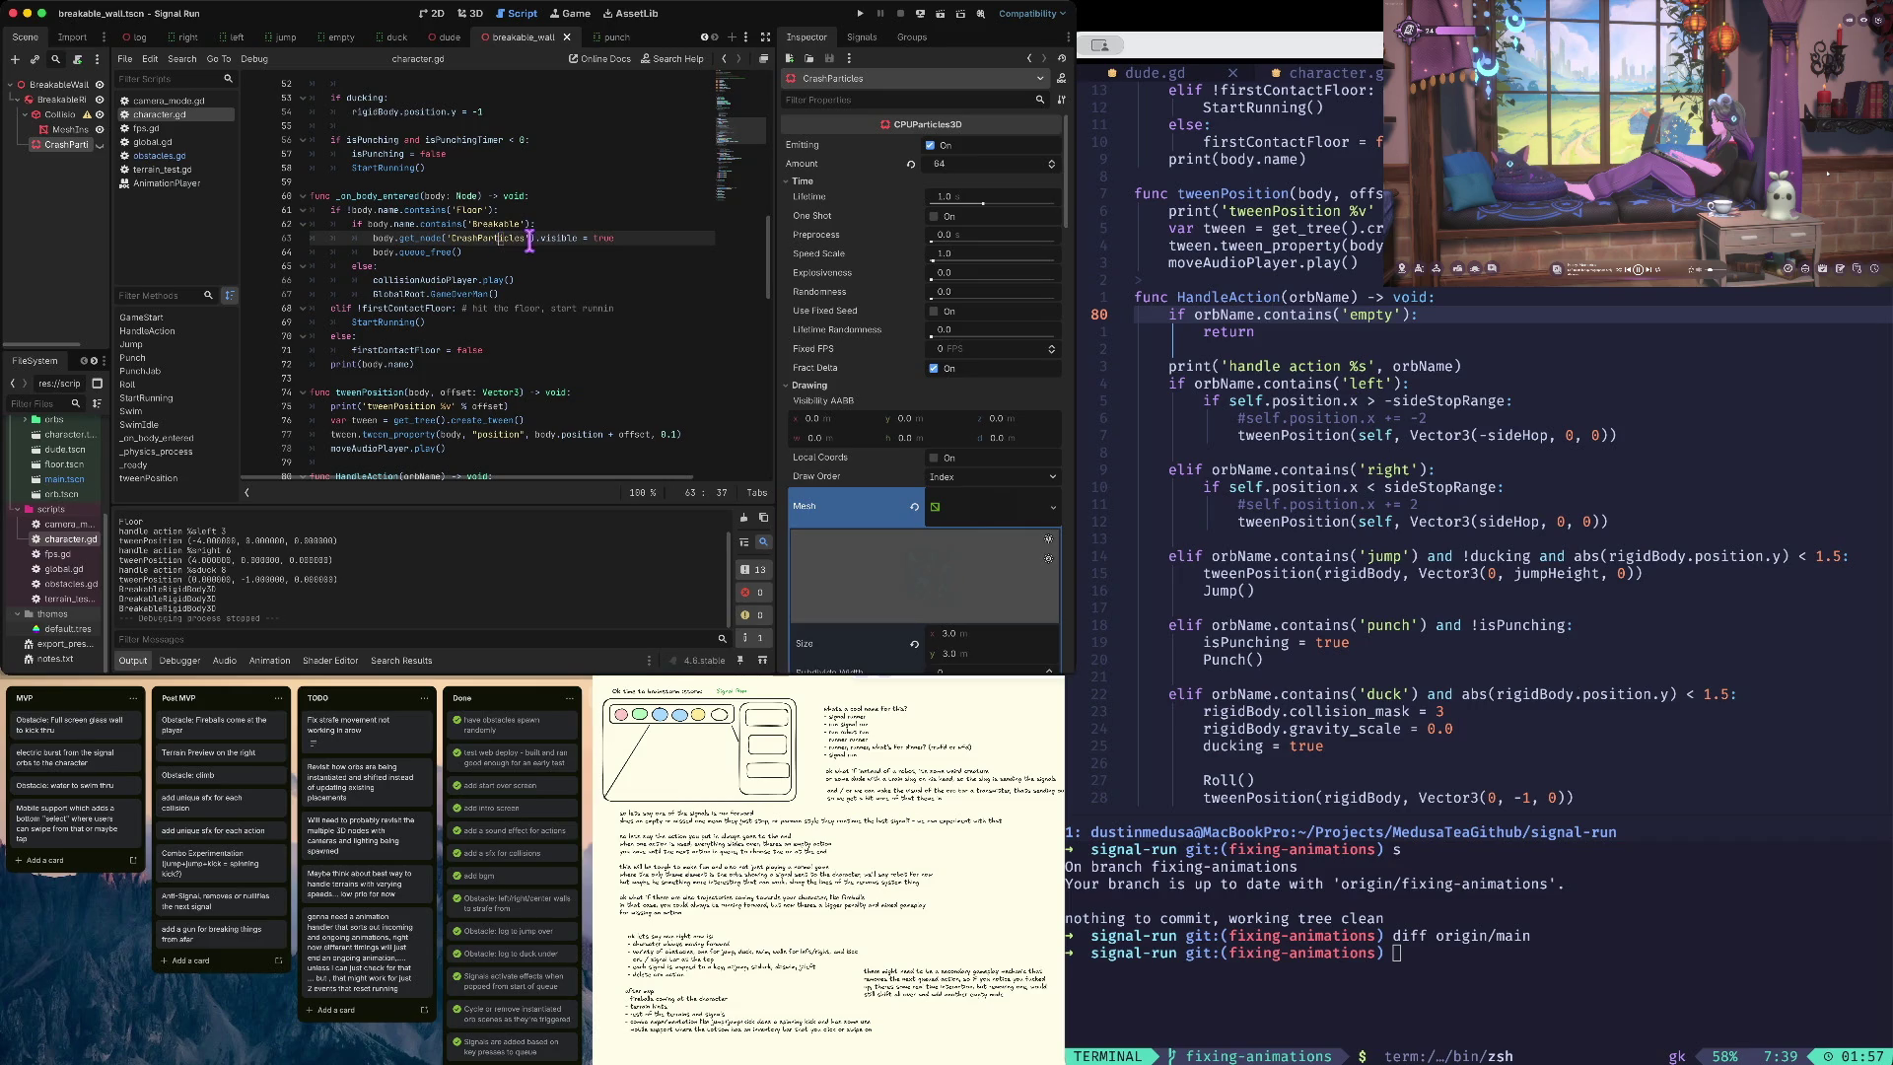
left_click(529, 227)
key("Down")
key("BackSpace")
key("BackSpace")
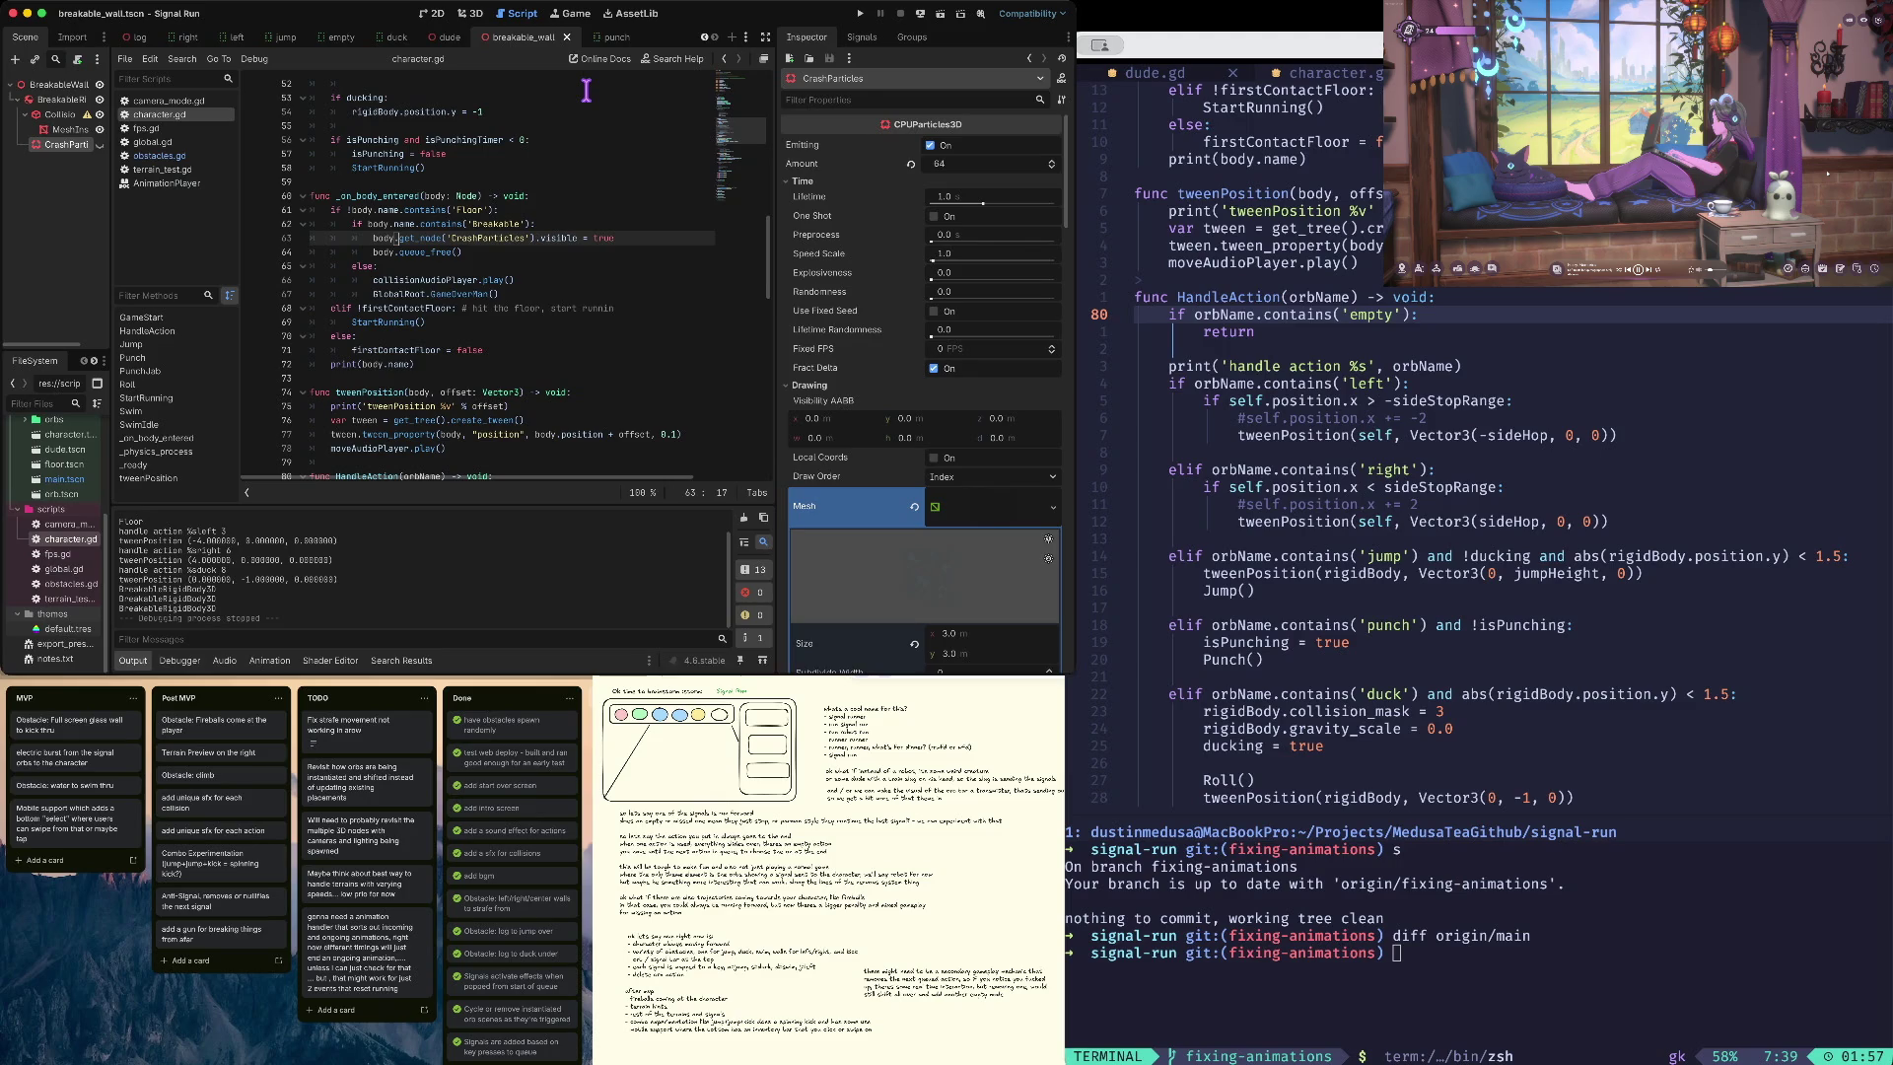
left_click(100, 144)
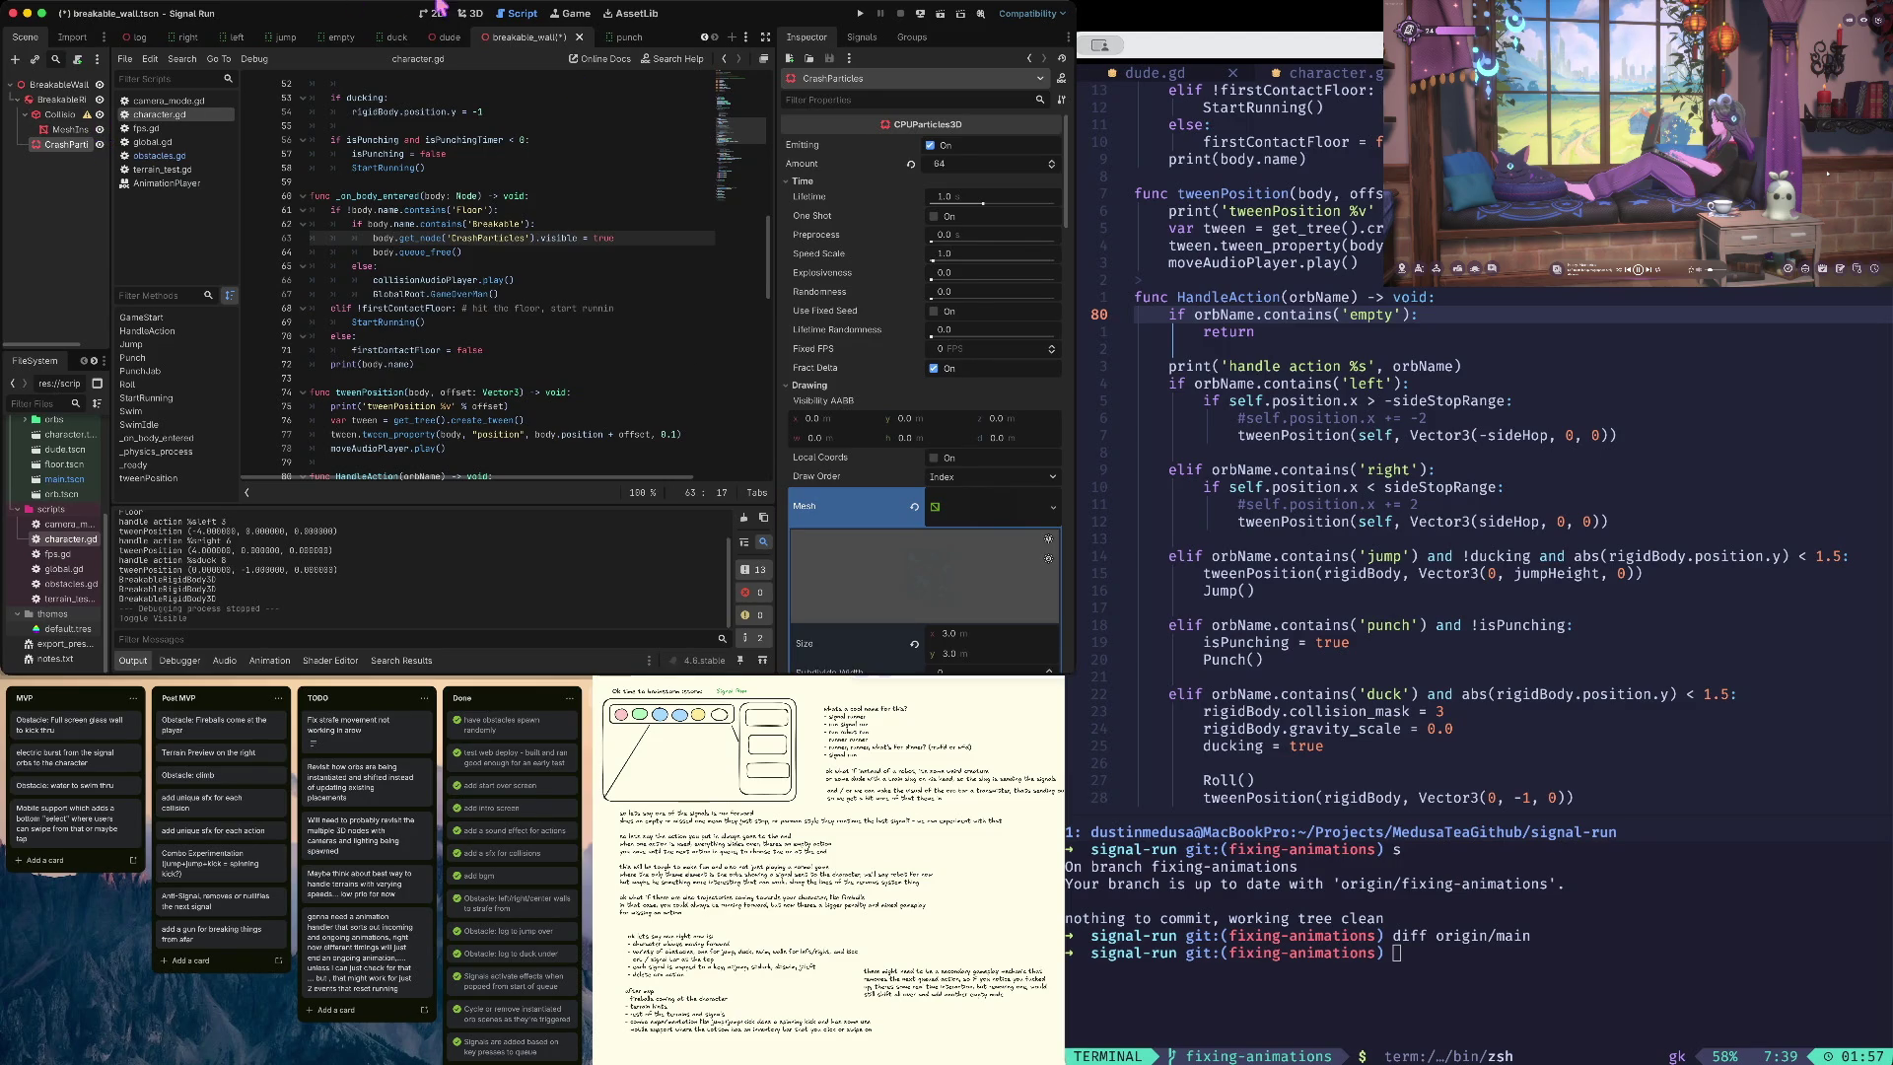
- Raise the CrashParticles emitter slightly in the 3D view and save
left_click(471, 13)
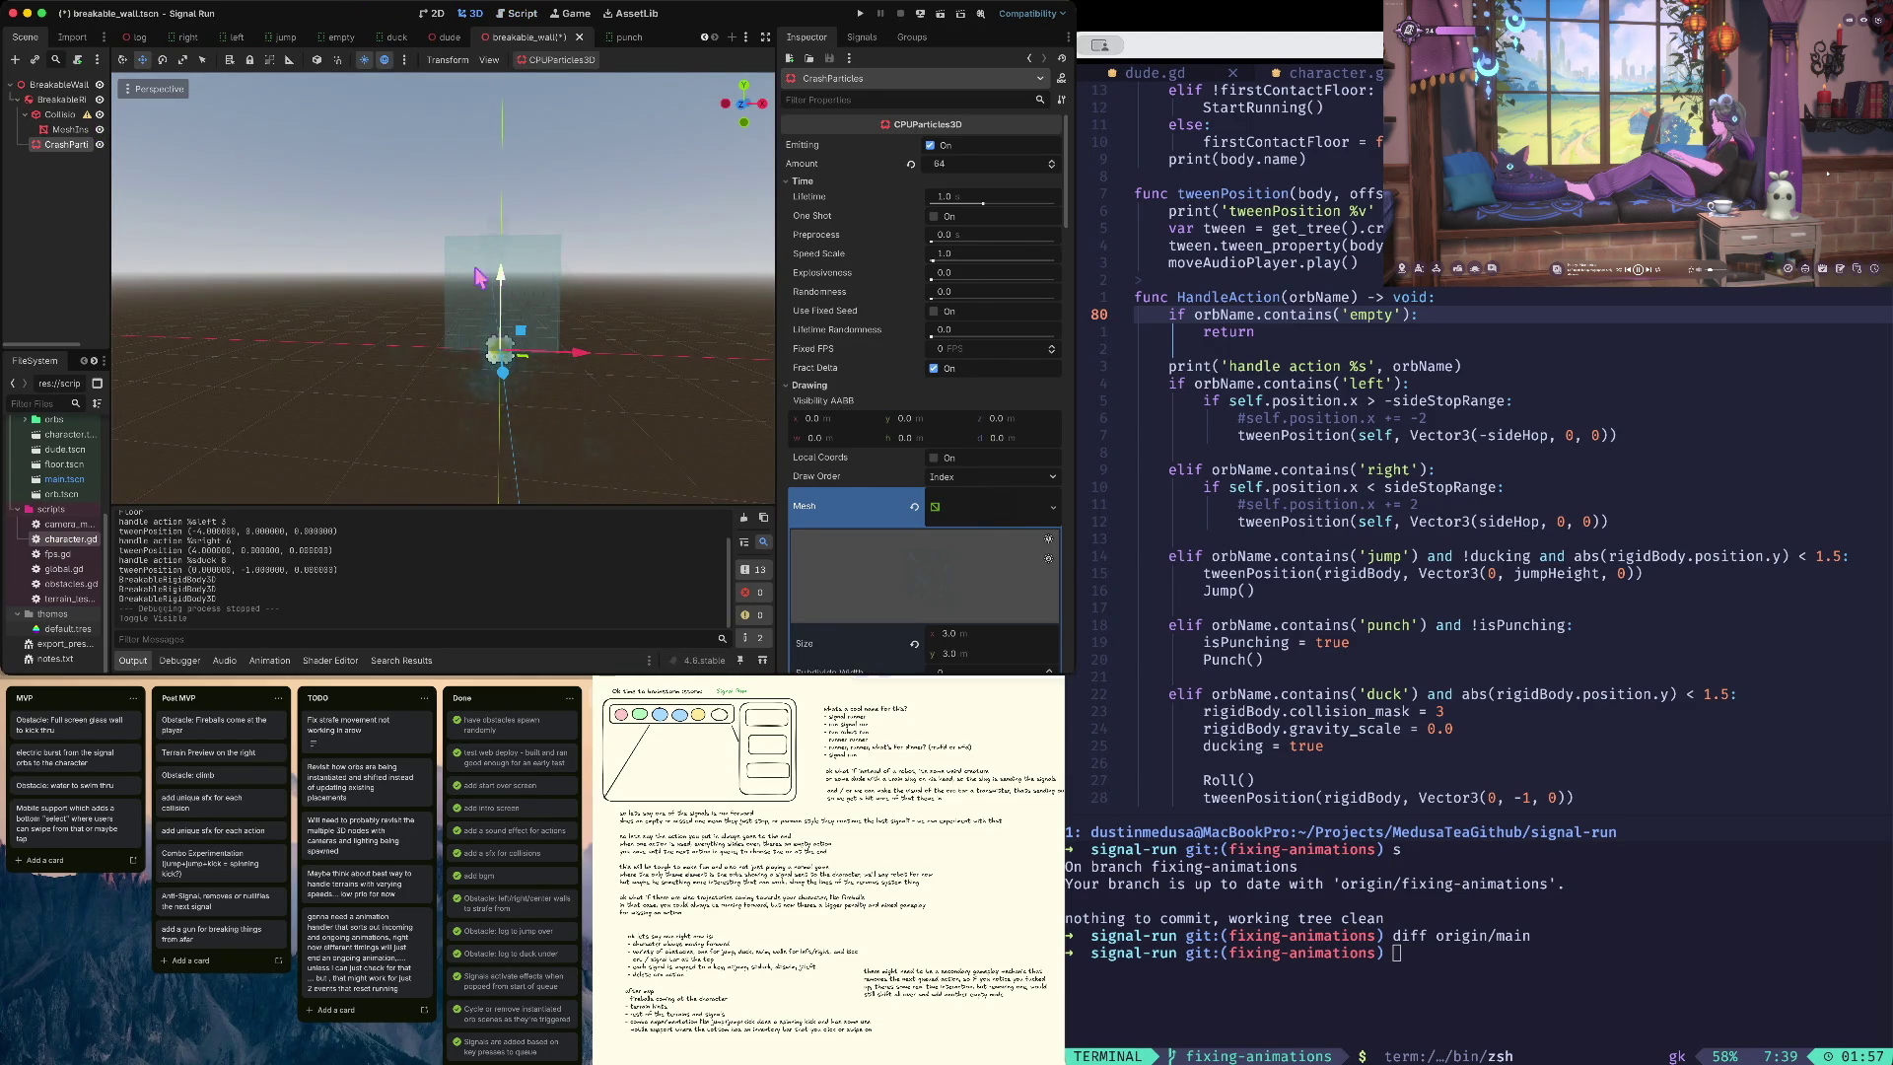
left_click_drag(502, 273, 506, 233)
key("ctrl+s")
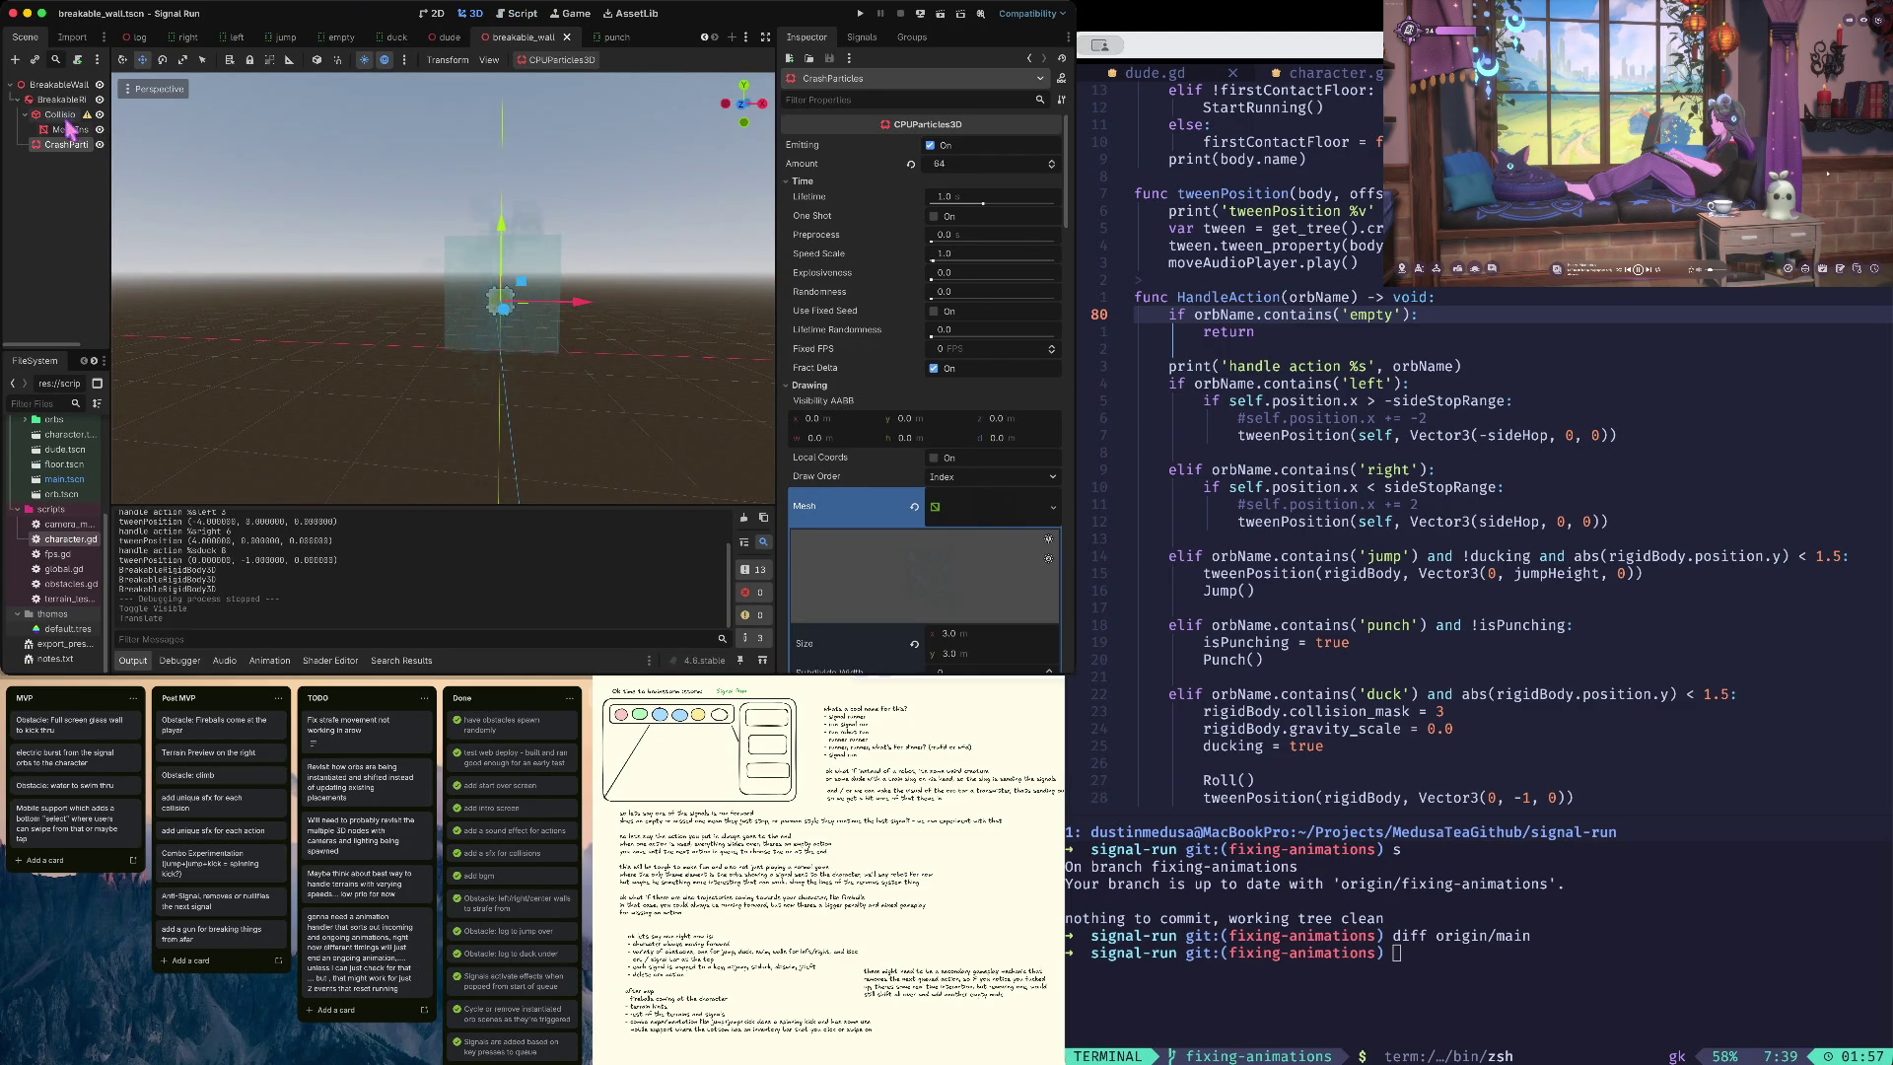
left_click(99, 145)
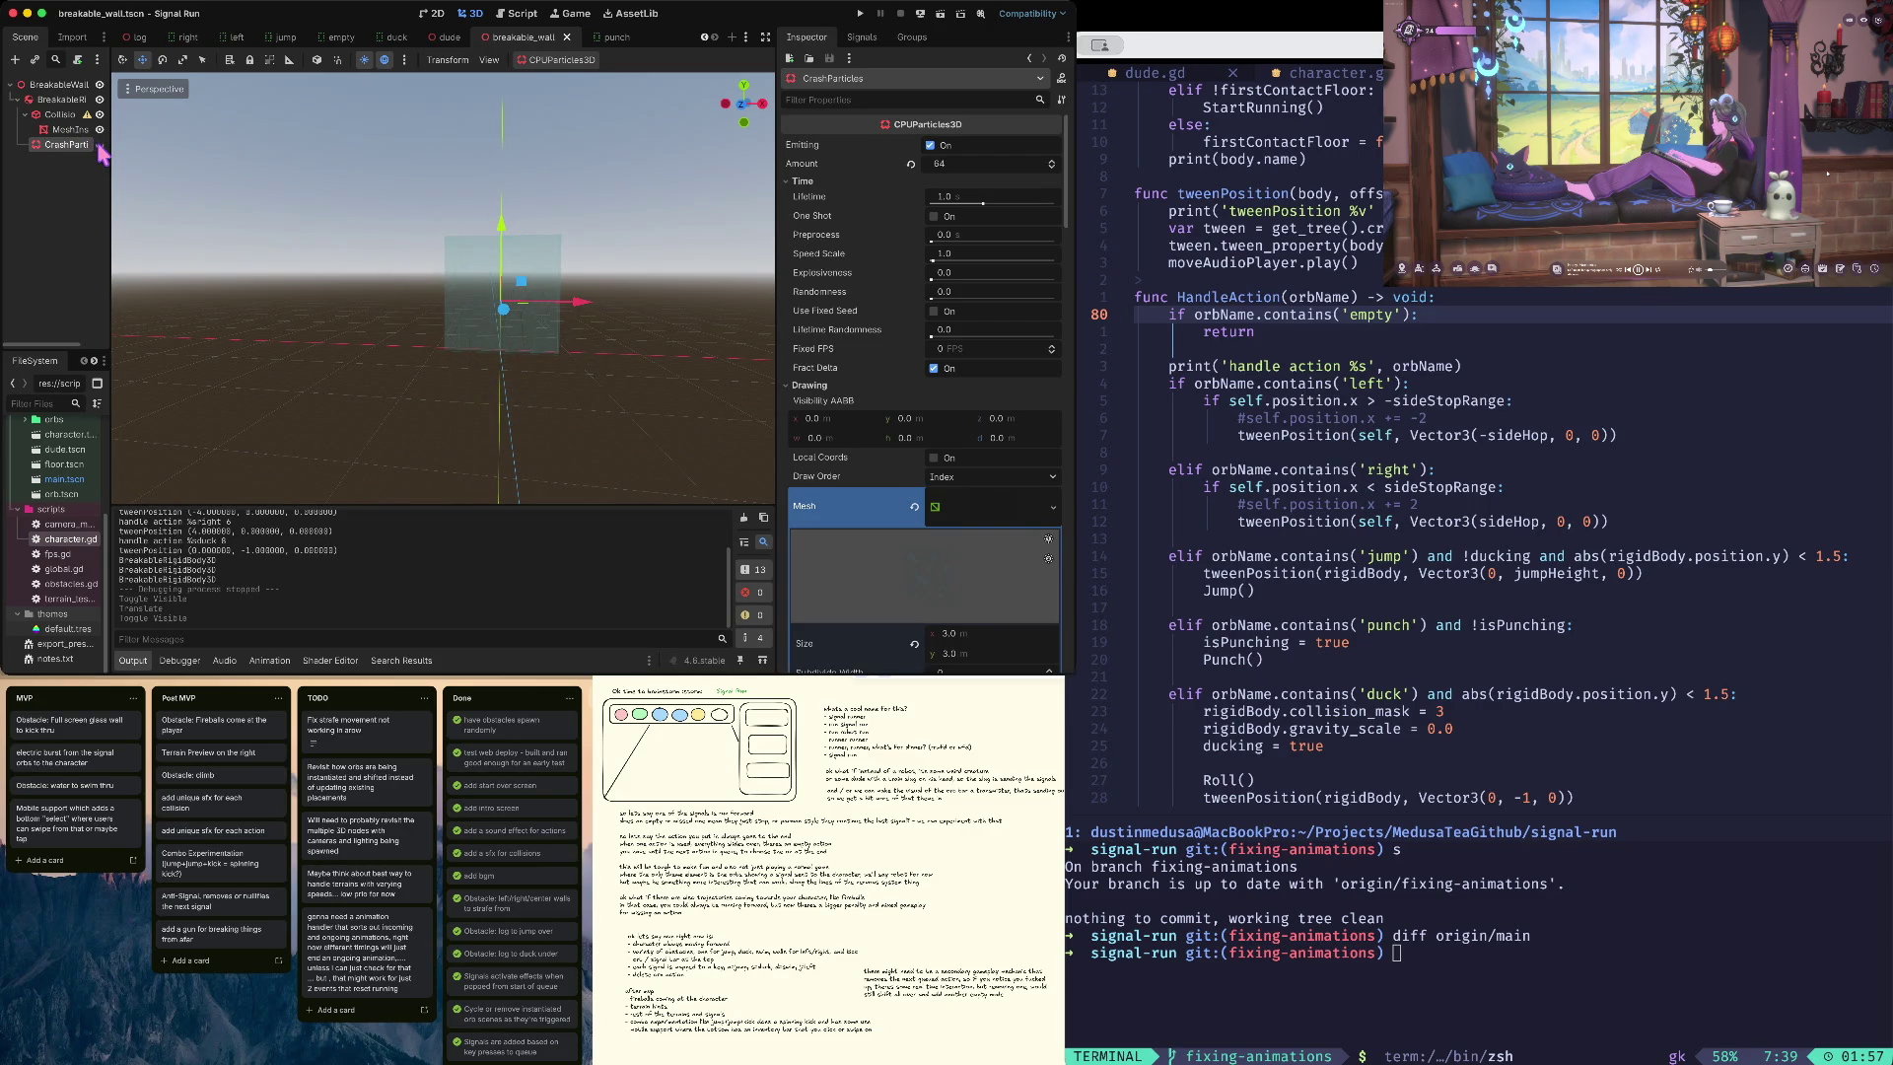
left_click(98, 145)
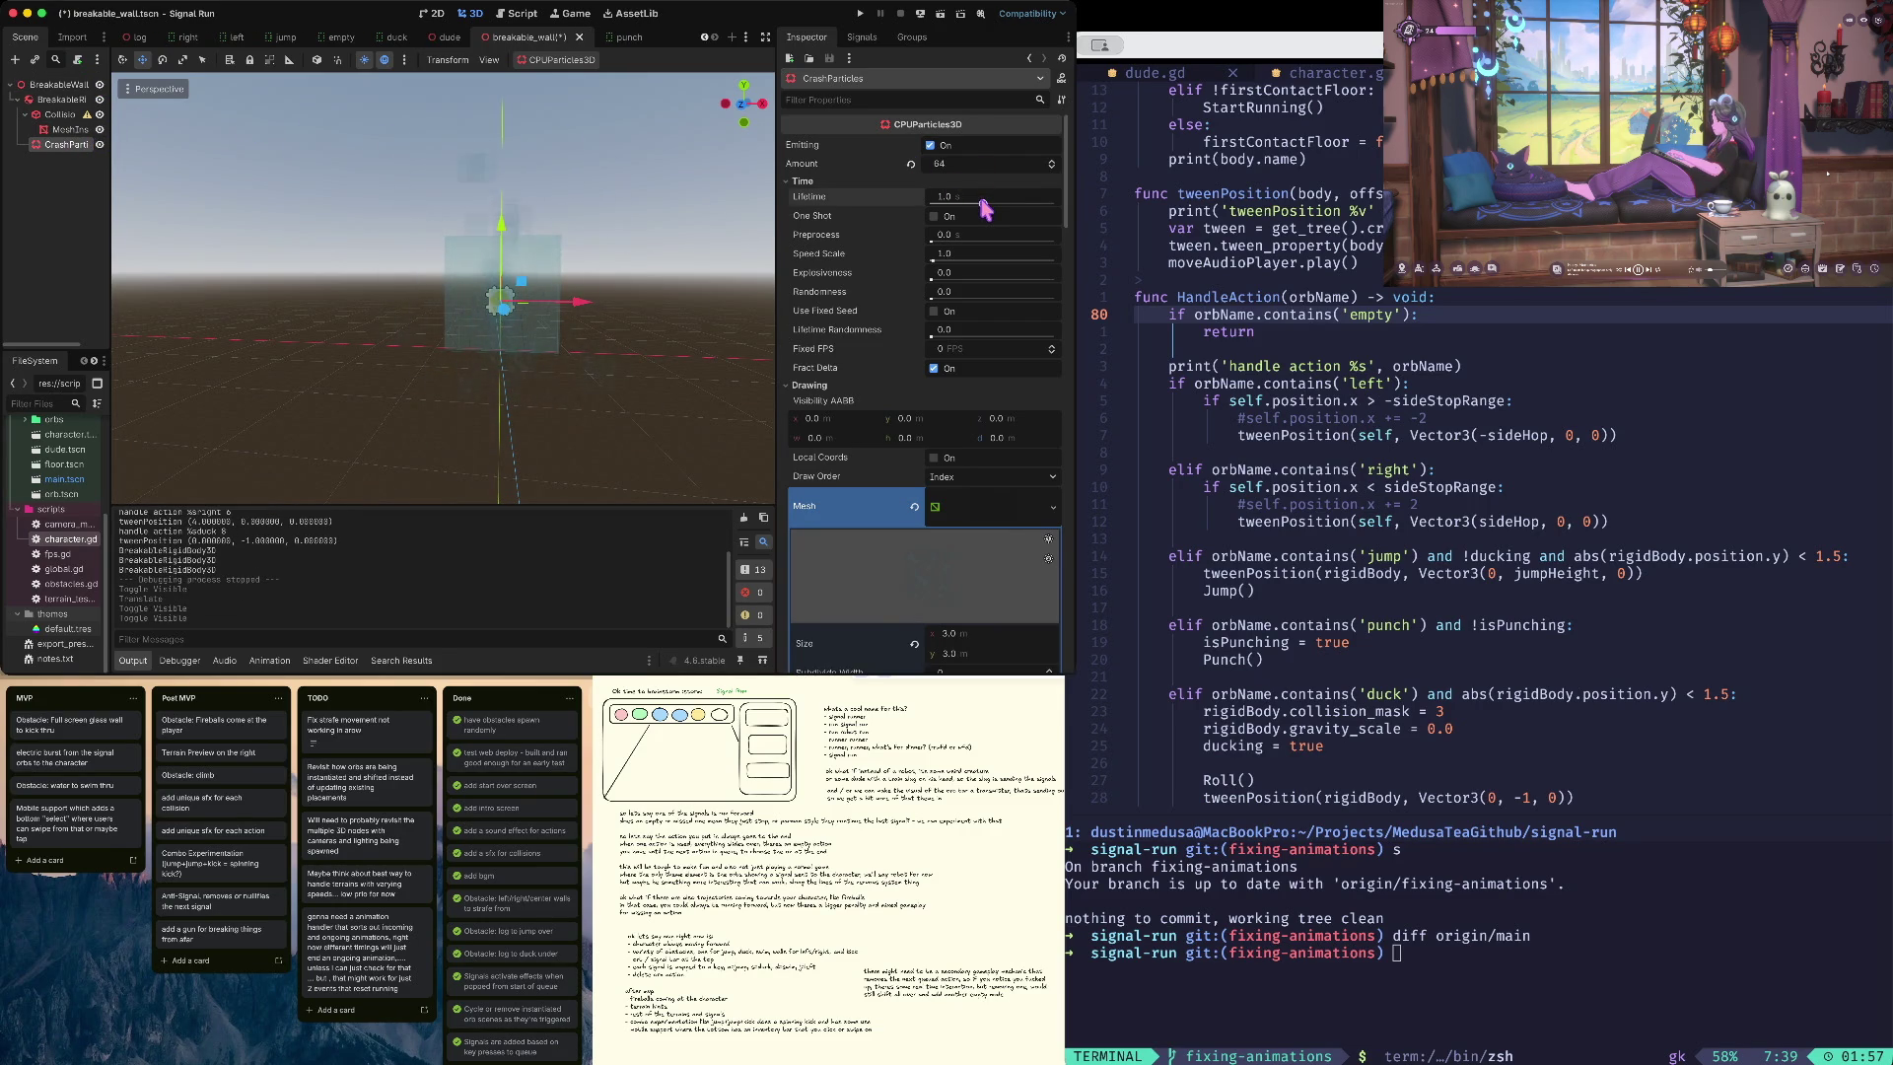
- Set CrashParticles to lifetime 0.49, speed scale 4.38 and explosiveness 0.74, then save
left_click_drag(983, 207, 965, 209)
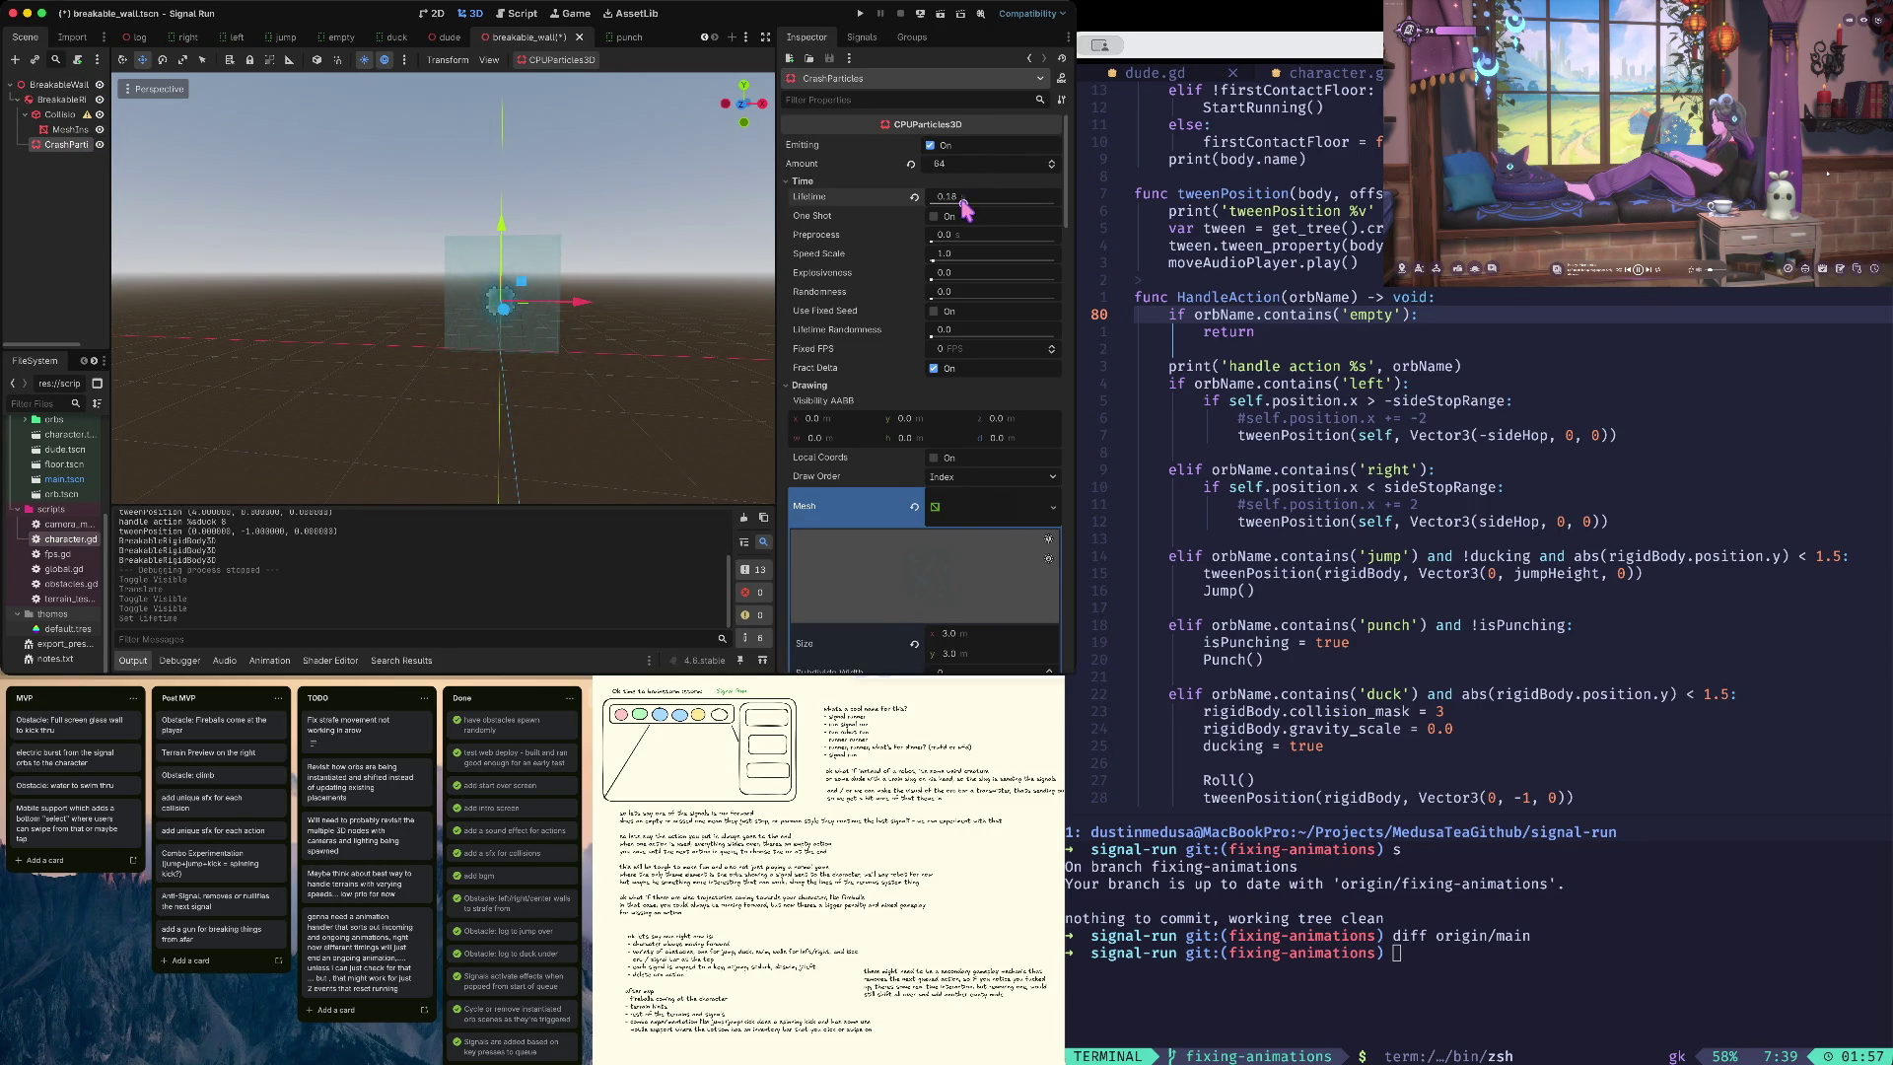
left_click_drag(938, 258, 937, 262)
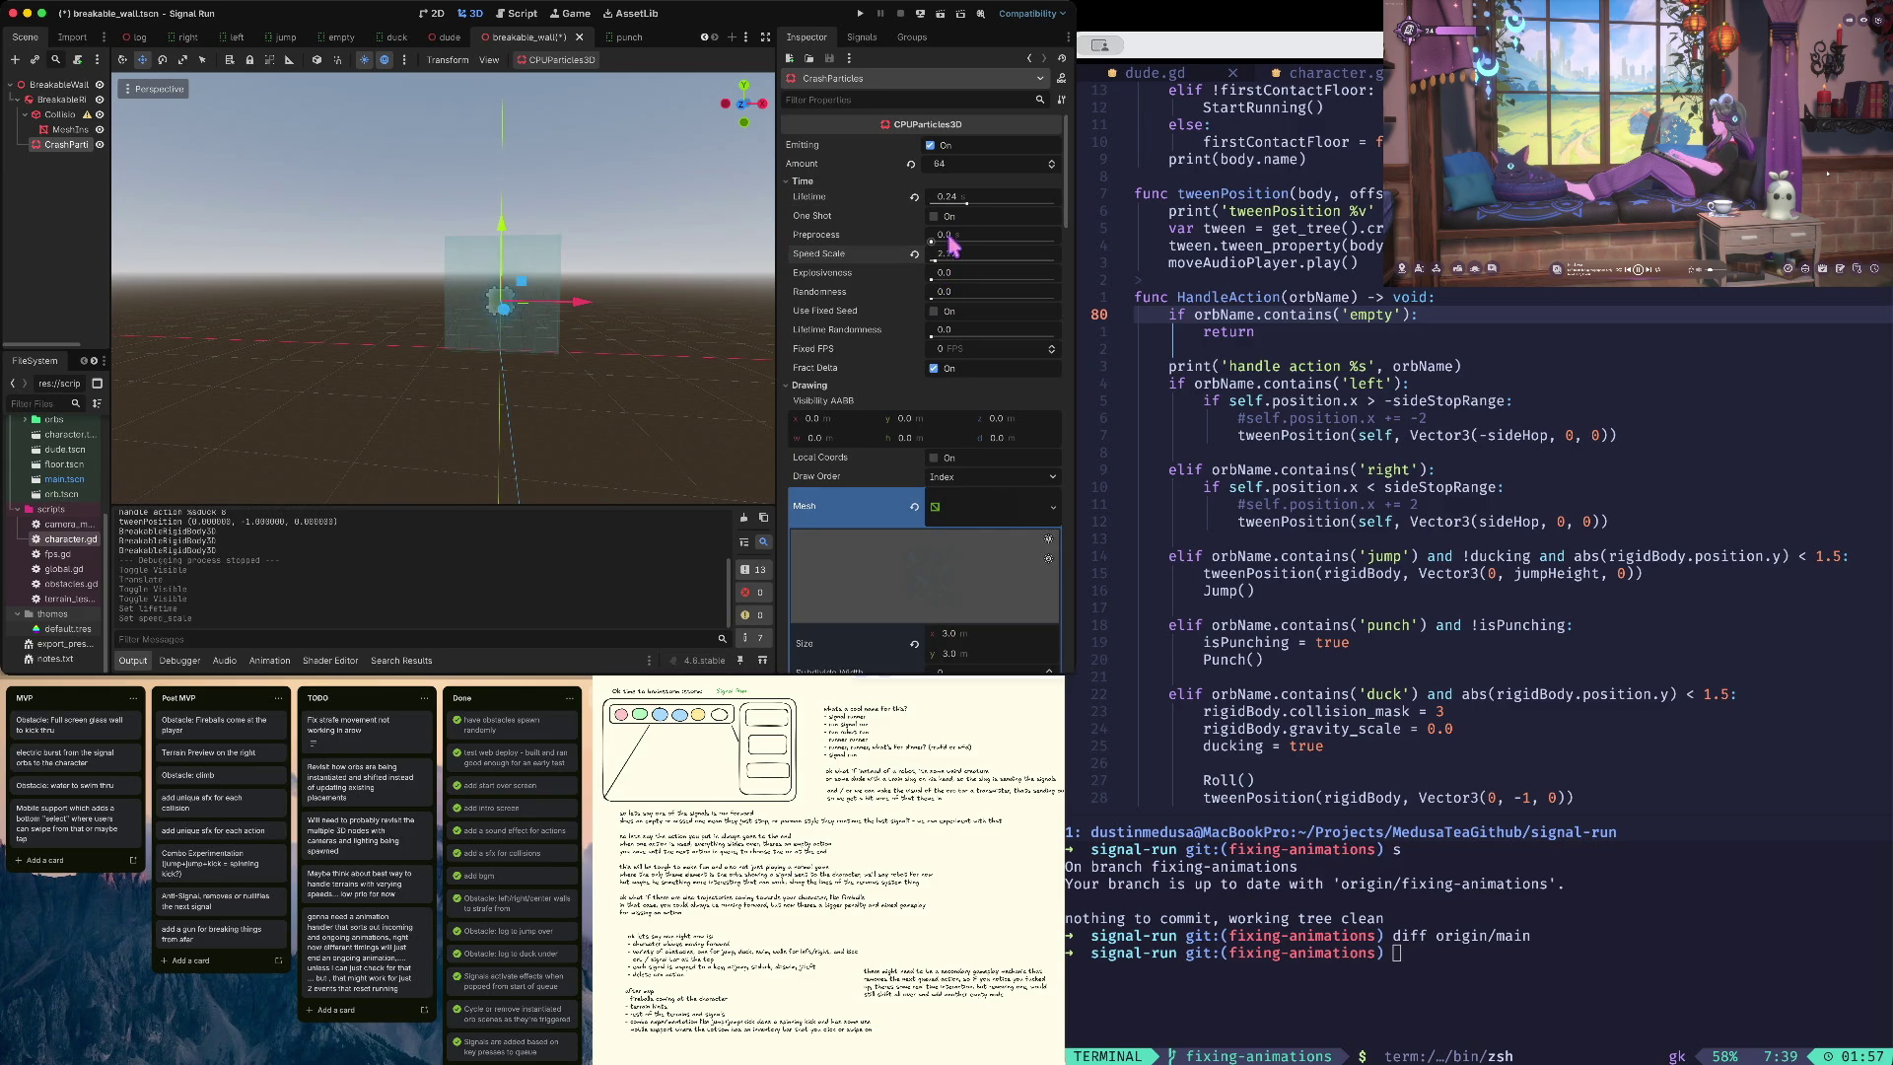
left_click_drag(940, 267, 973, 206)
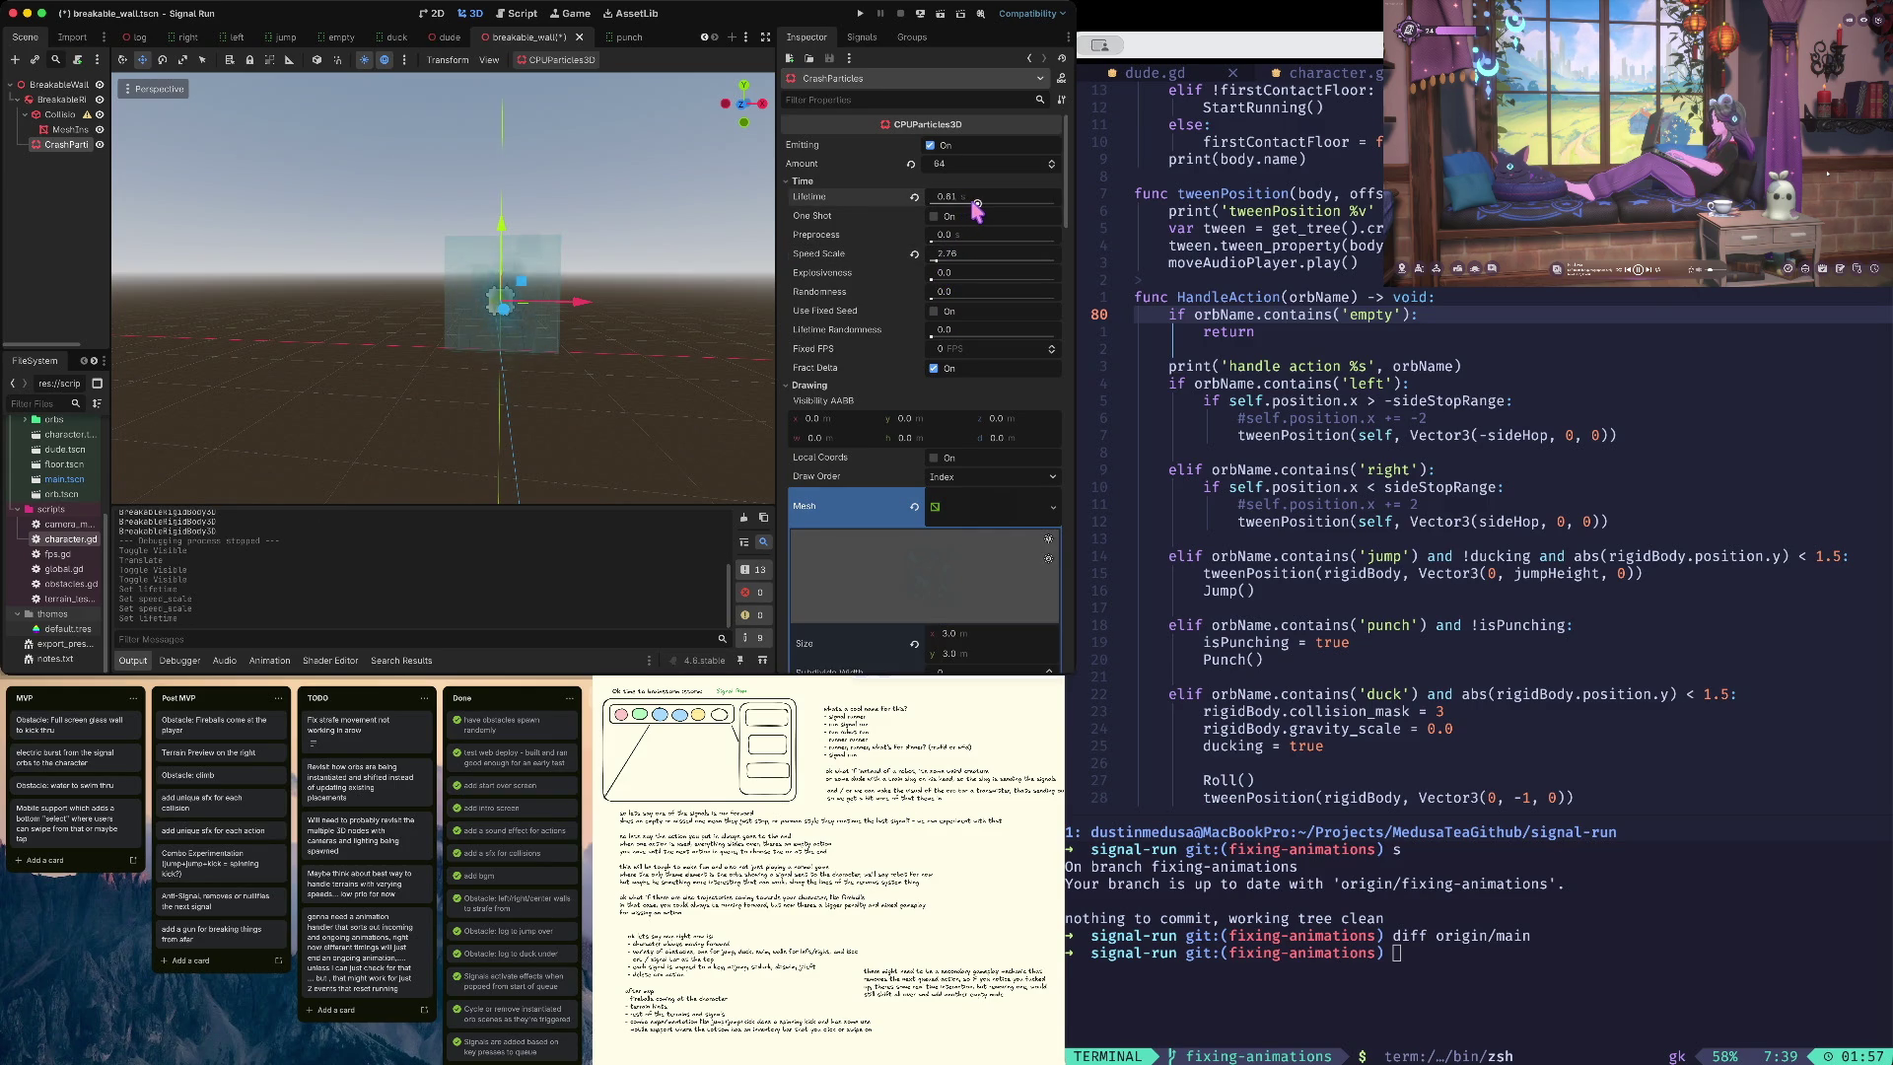
left_click_drag(939, 260, 945, 258)
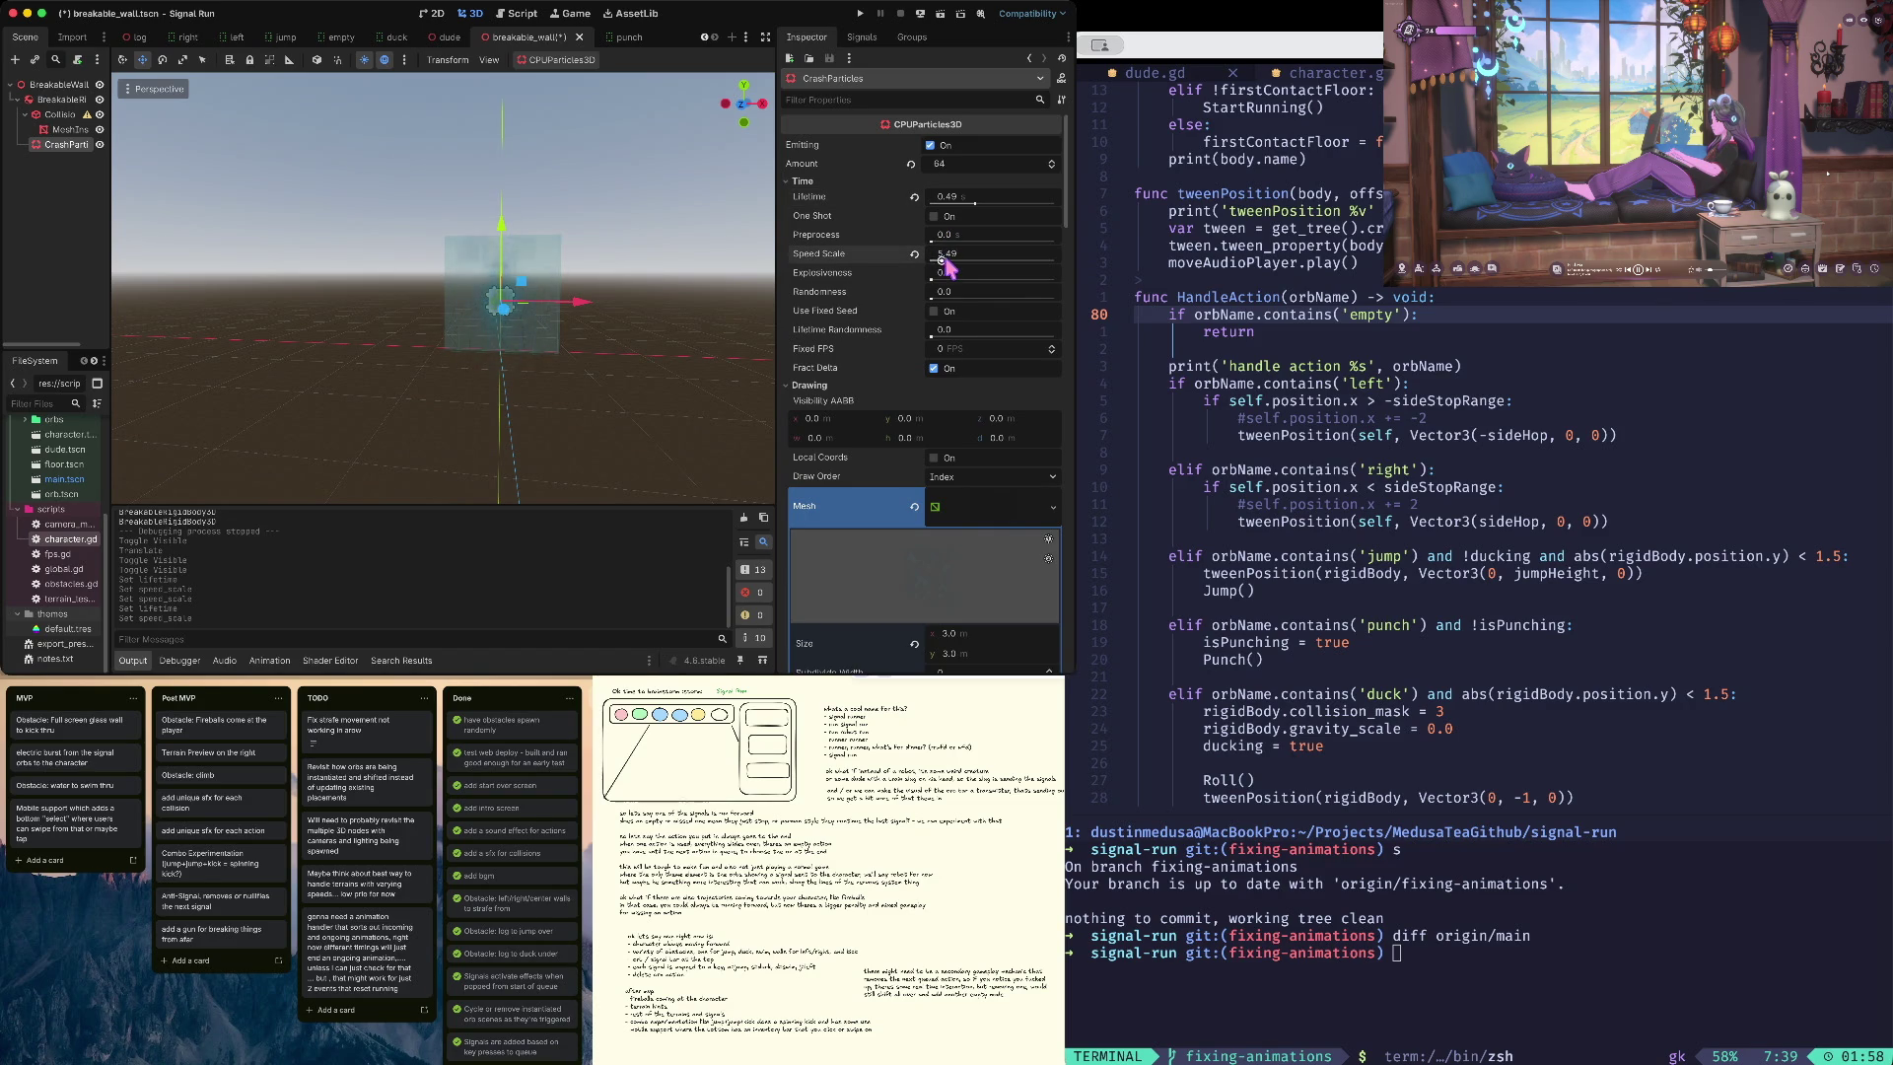
mouse_move(949, 267)
left_mouse_down()
mouse_move(1065, 264)
mouse_move(1040, 282)
left_mouse_up()
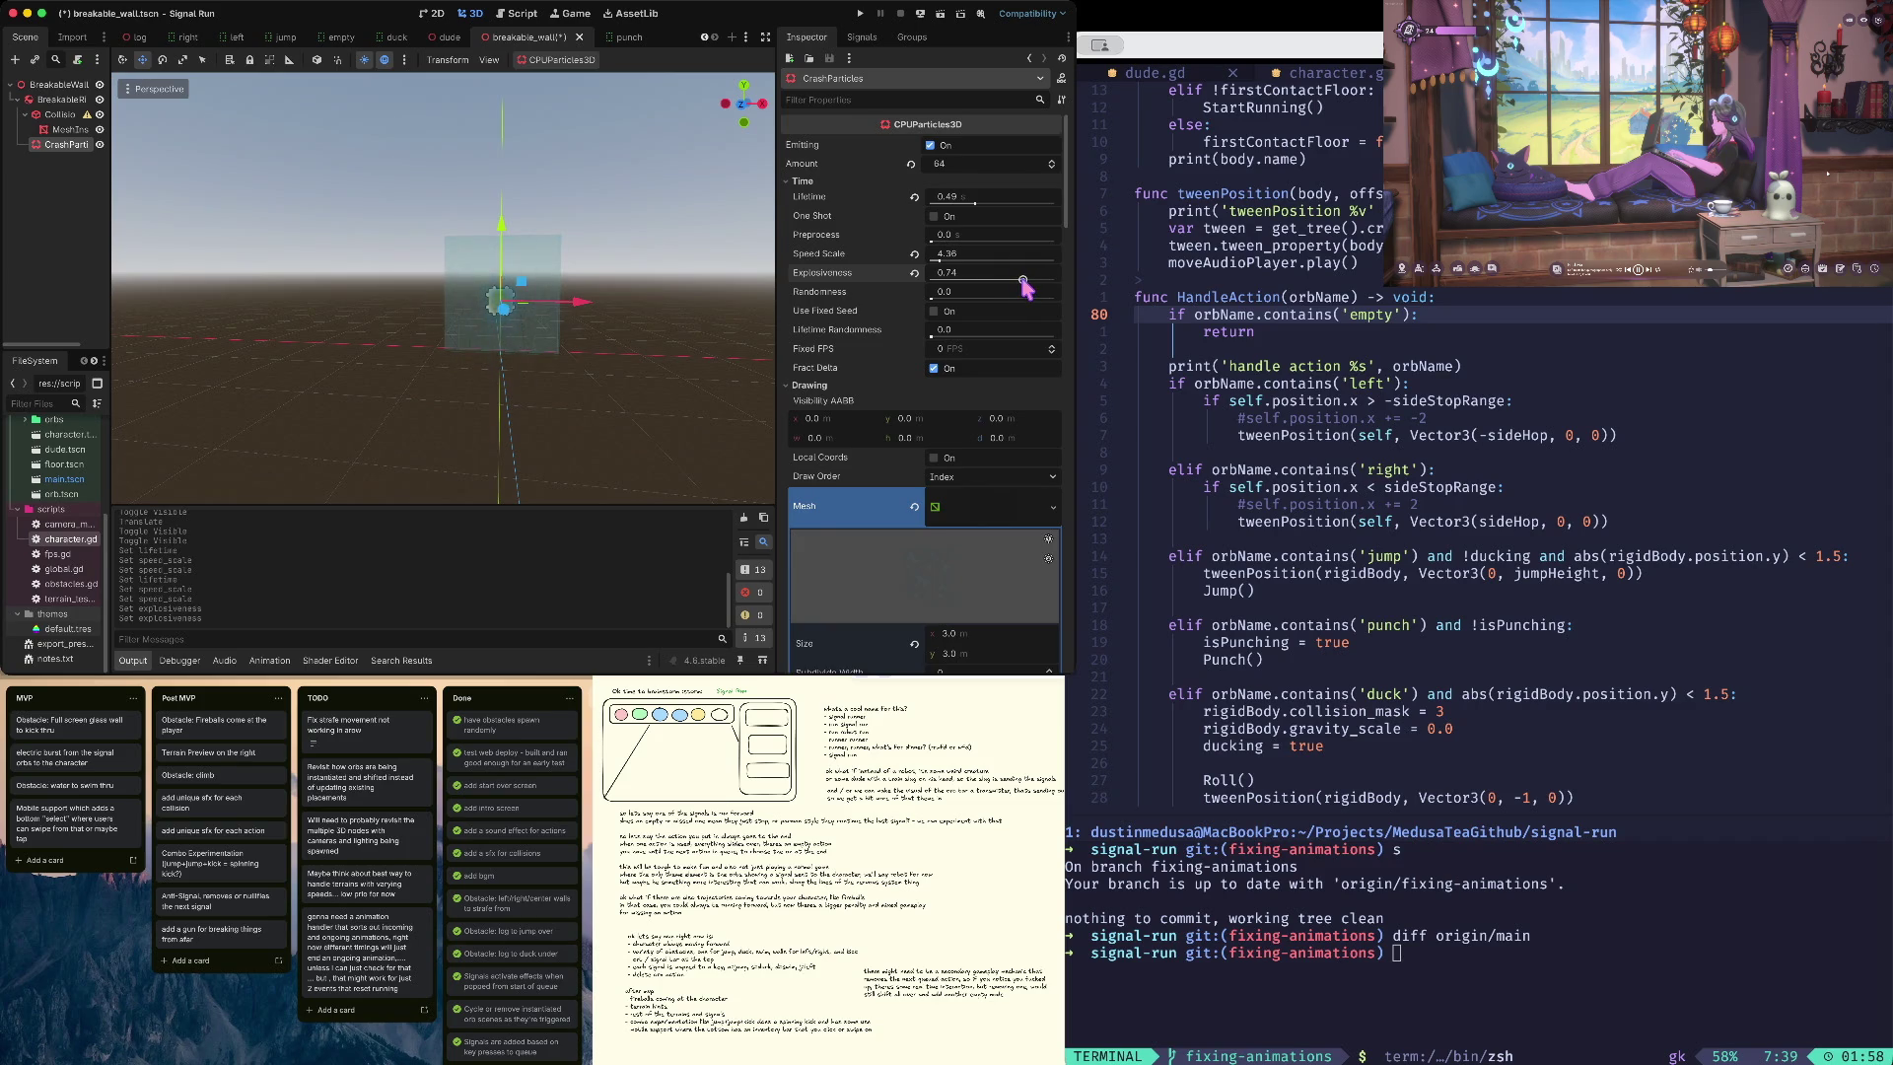
key("ctrl+s")
- Playtest the retuned crash particles, save, and relaunch the game
key("ctrl+b")
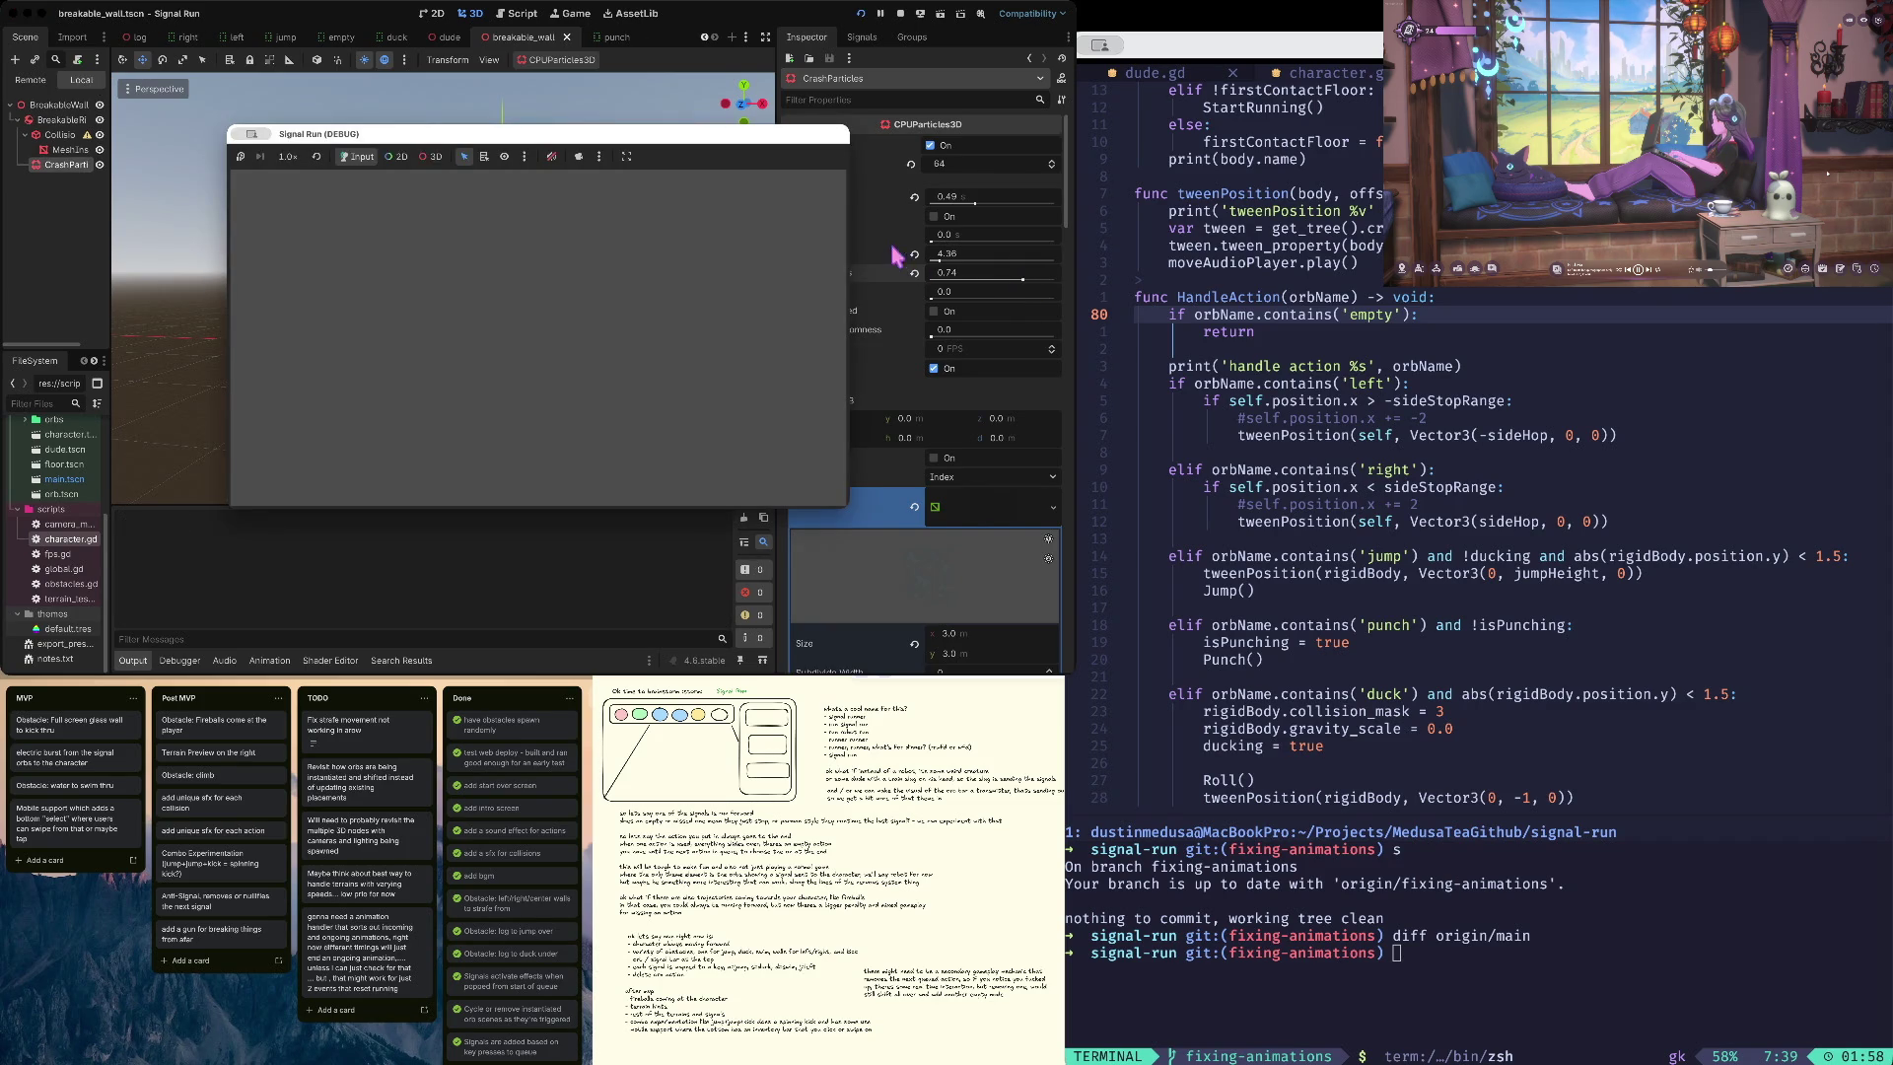
key("Return")
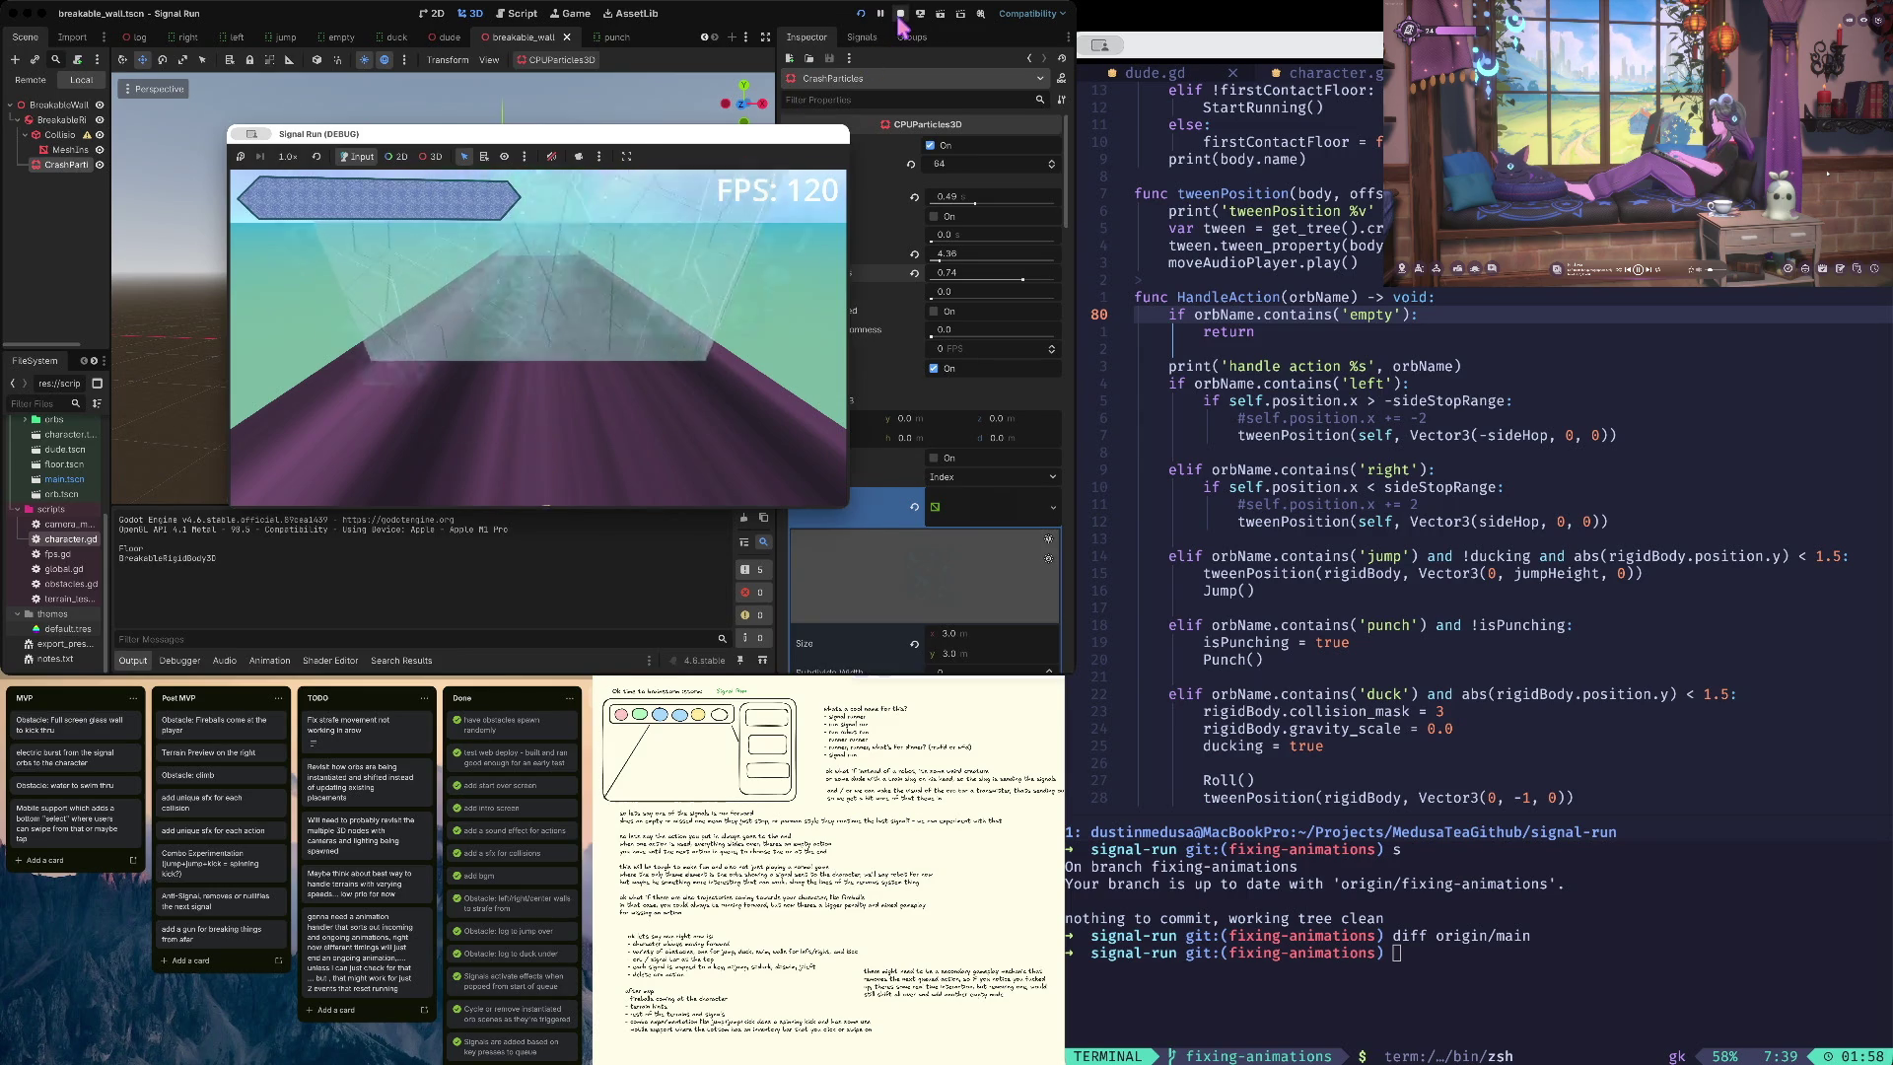
left_click(99, 144)
key("ctrl+s")
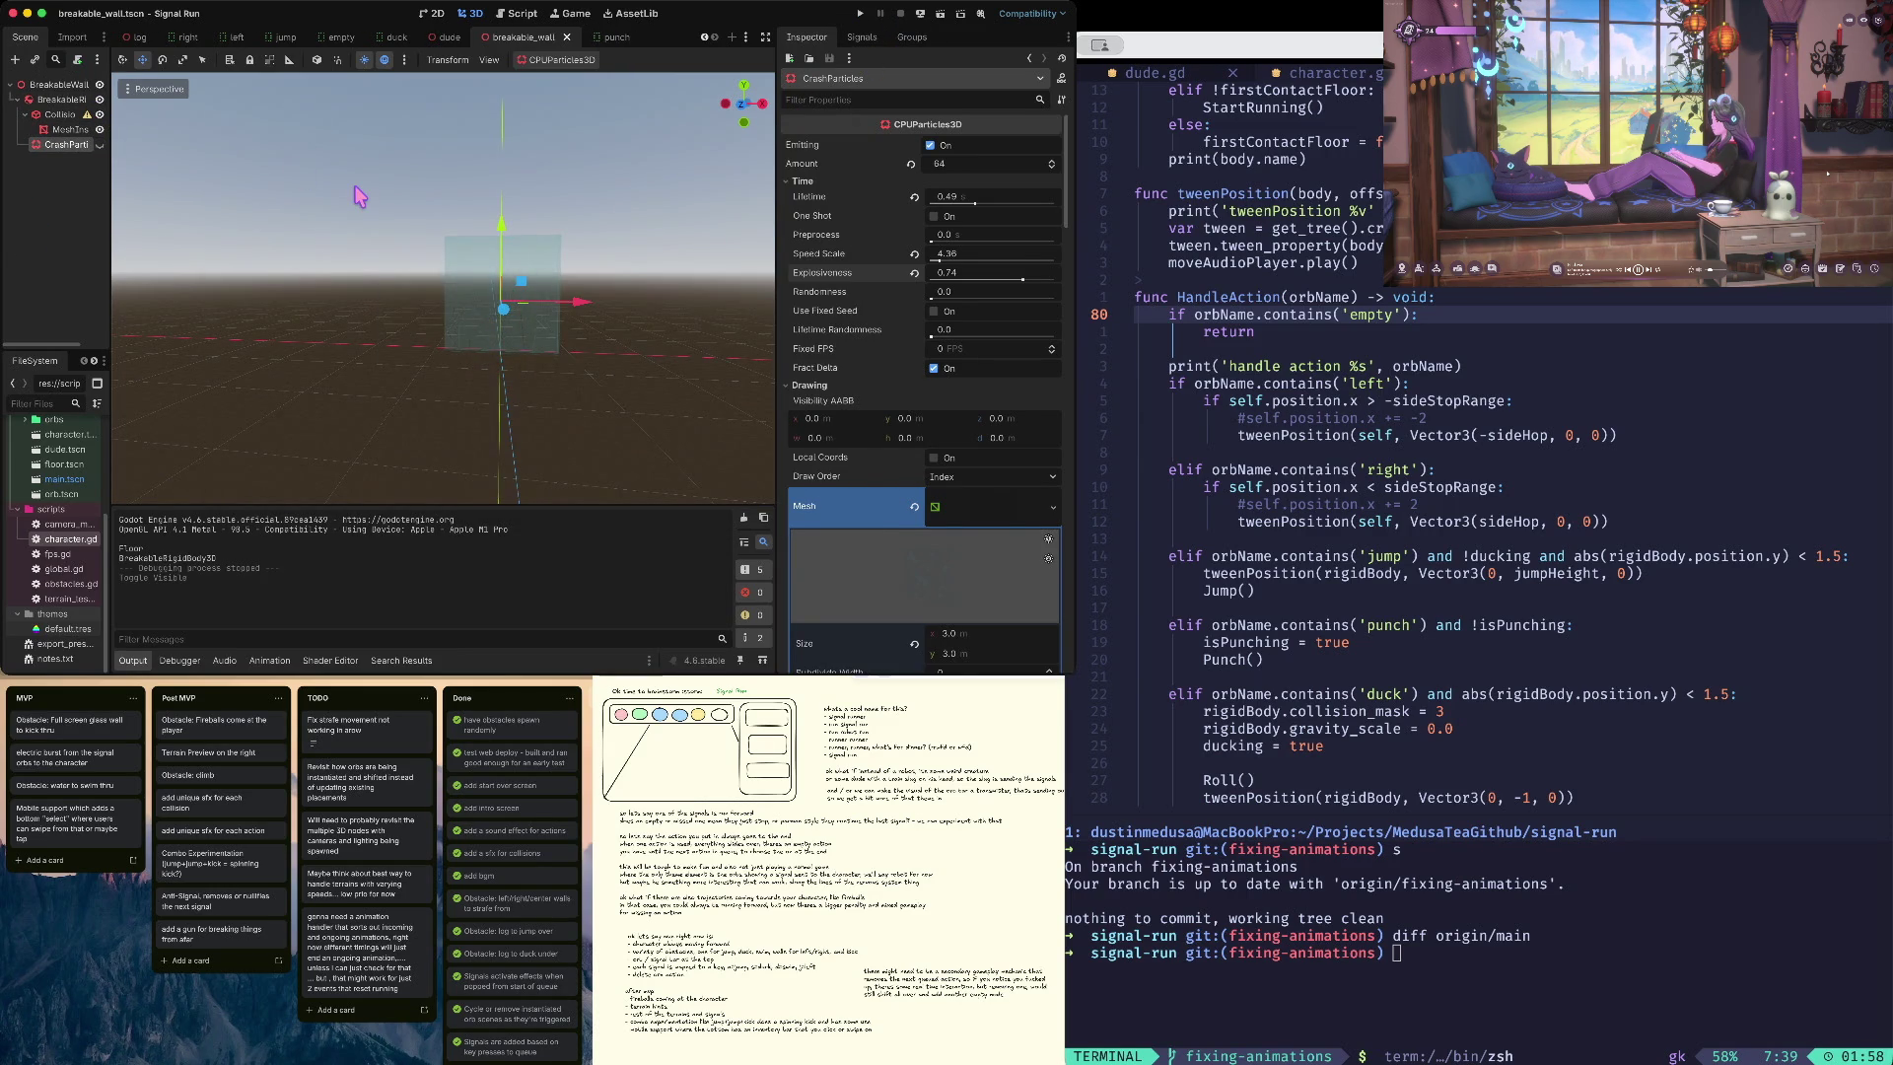
key("super+b")
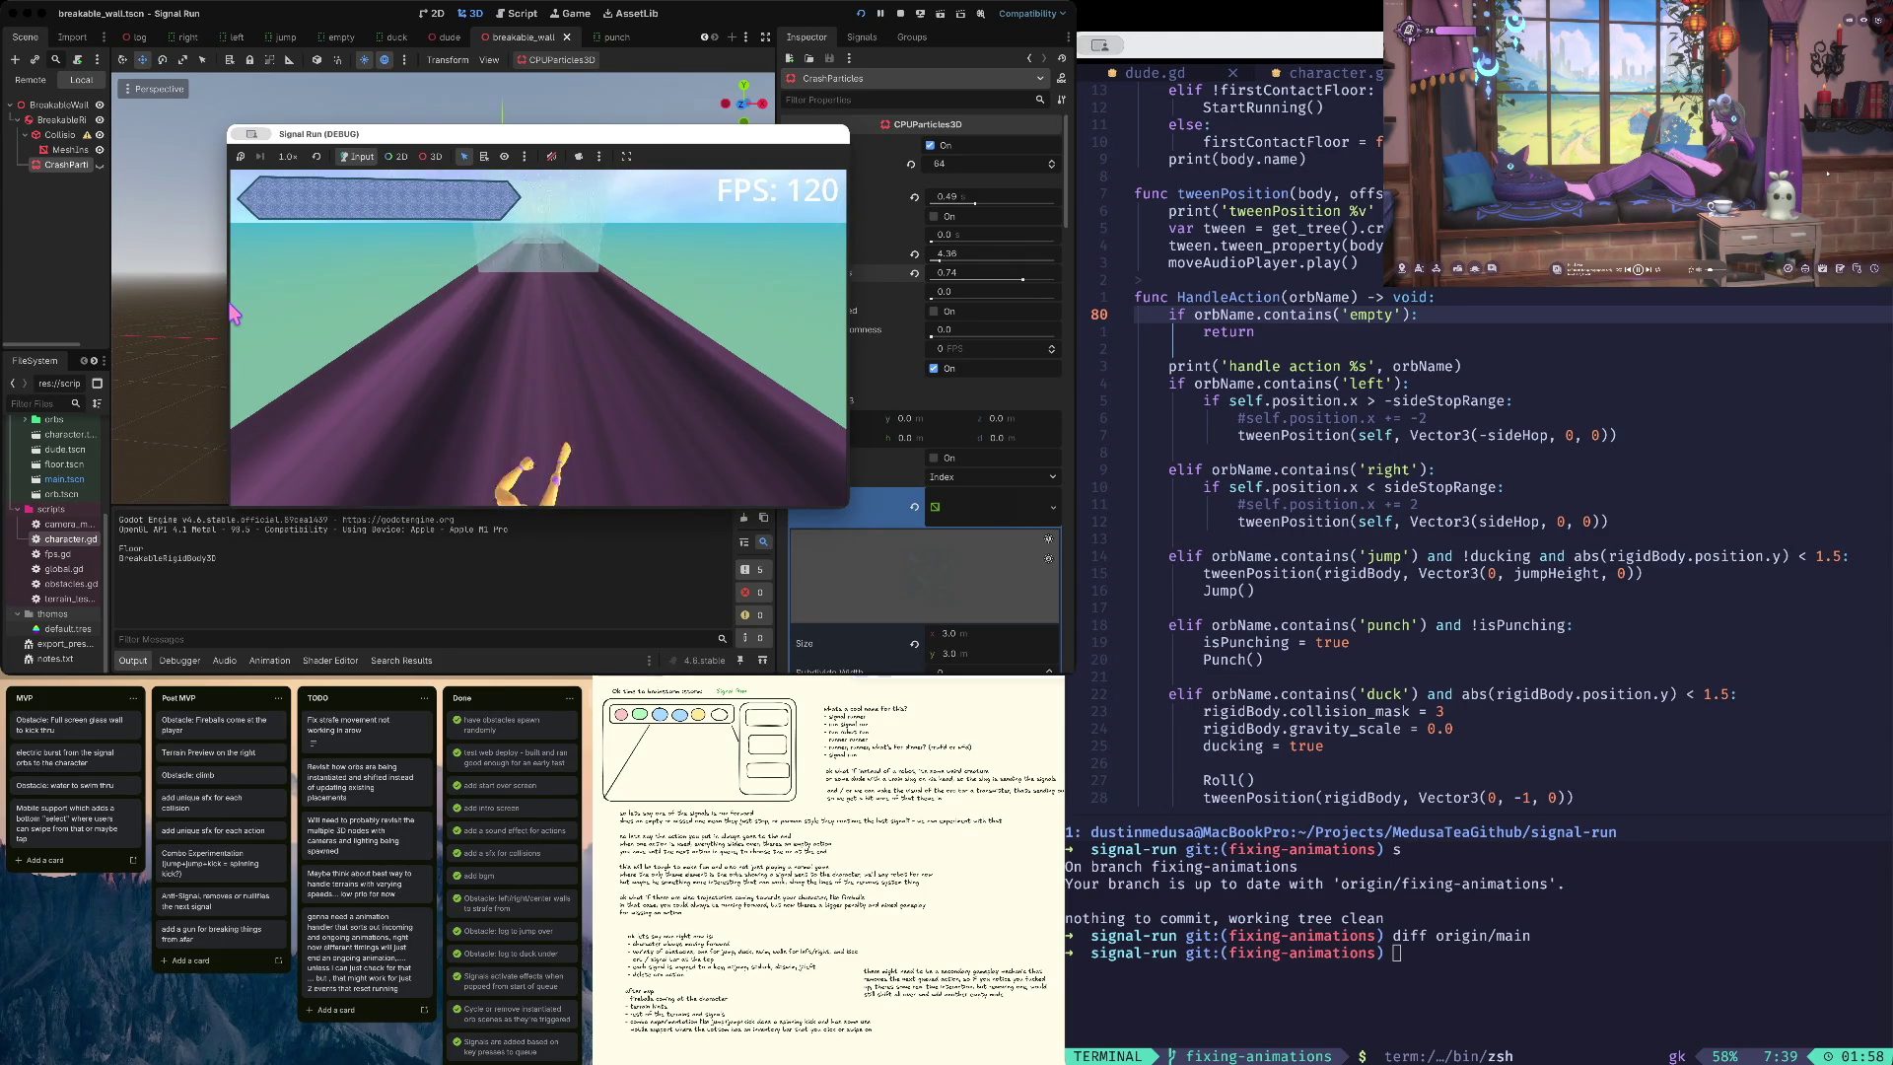
- Lower the particle emitter slightly, retest the wall crash, then open obstacles.gd
left_click_drag(501, 229, 502, 254)
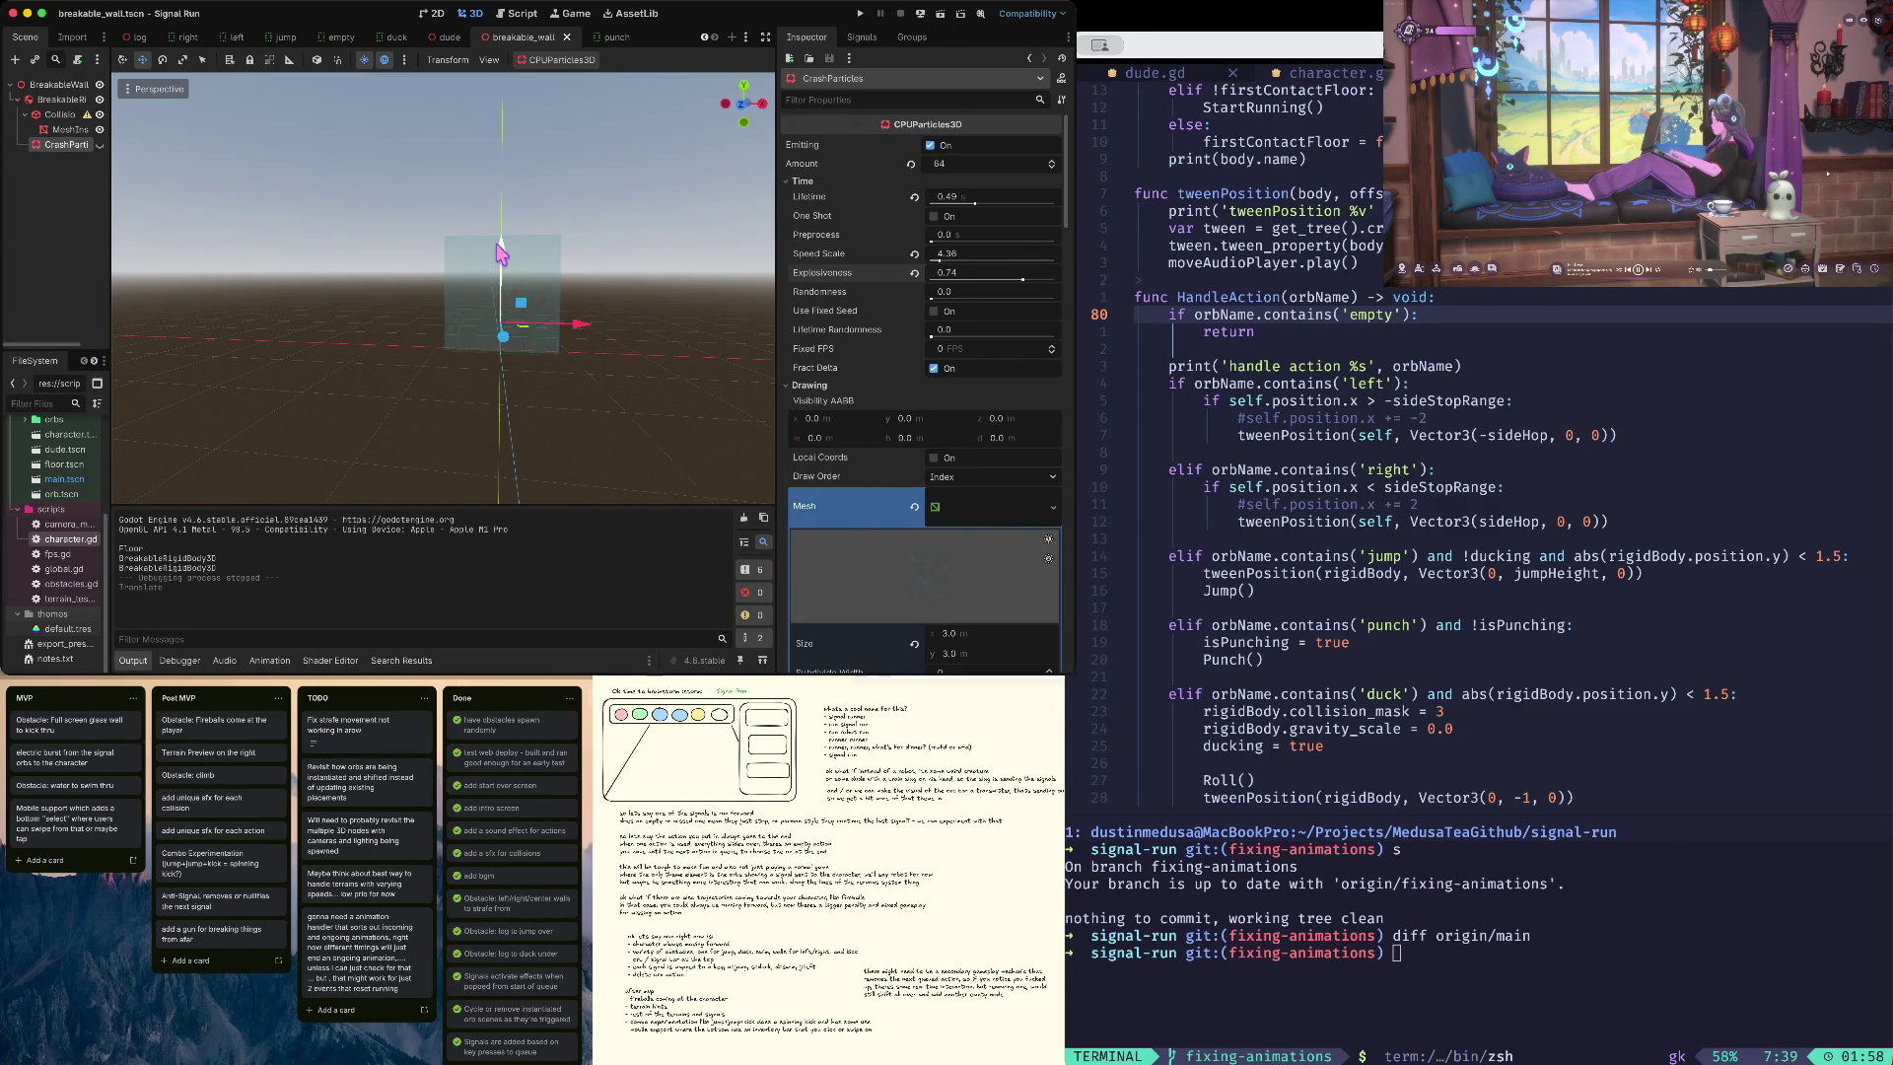
key("super+b")
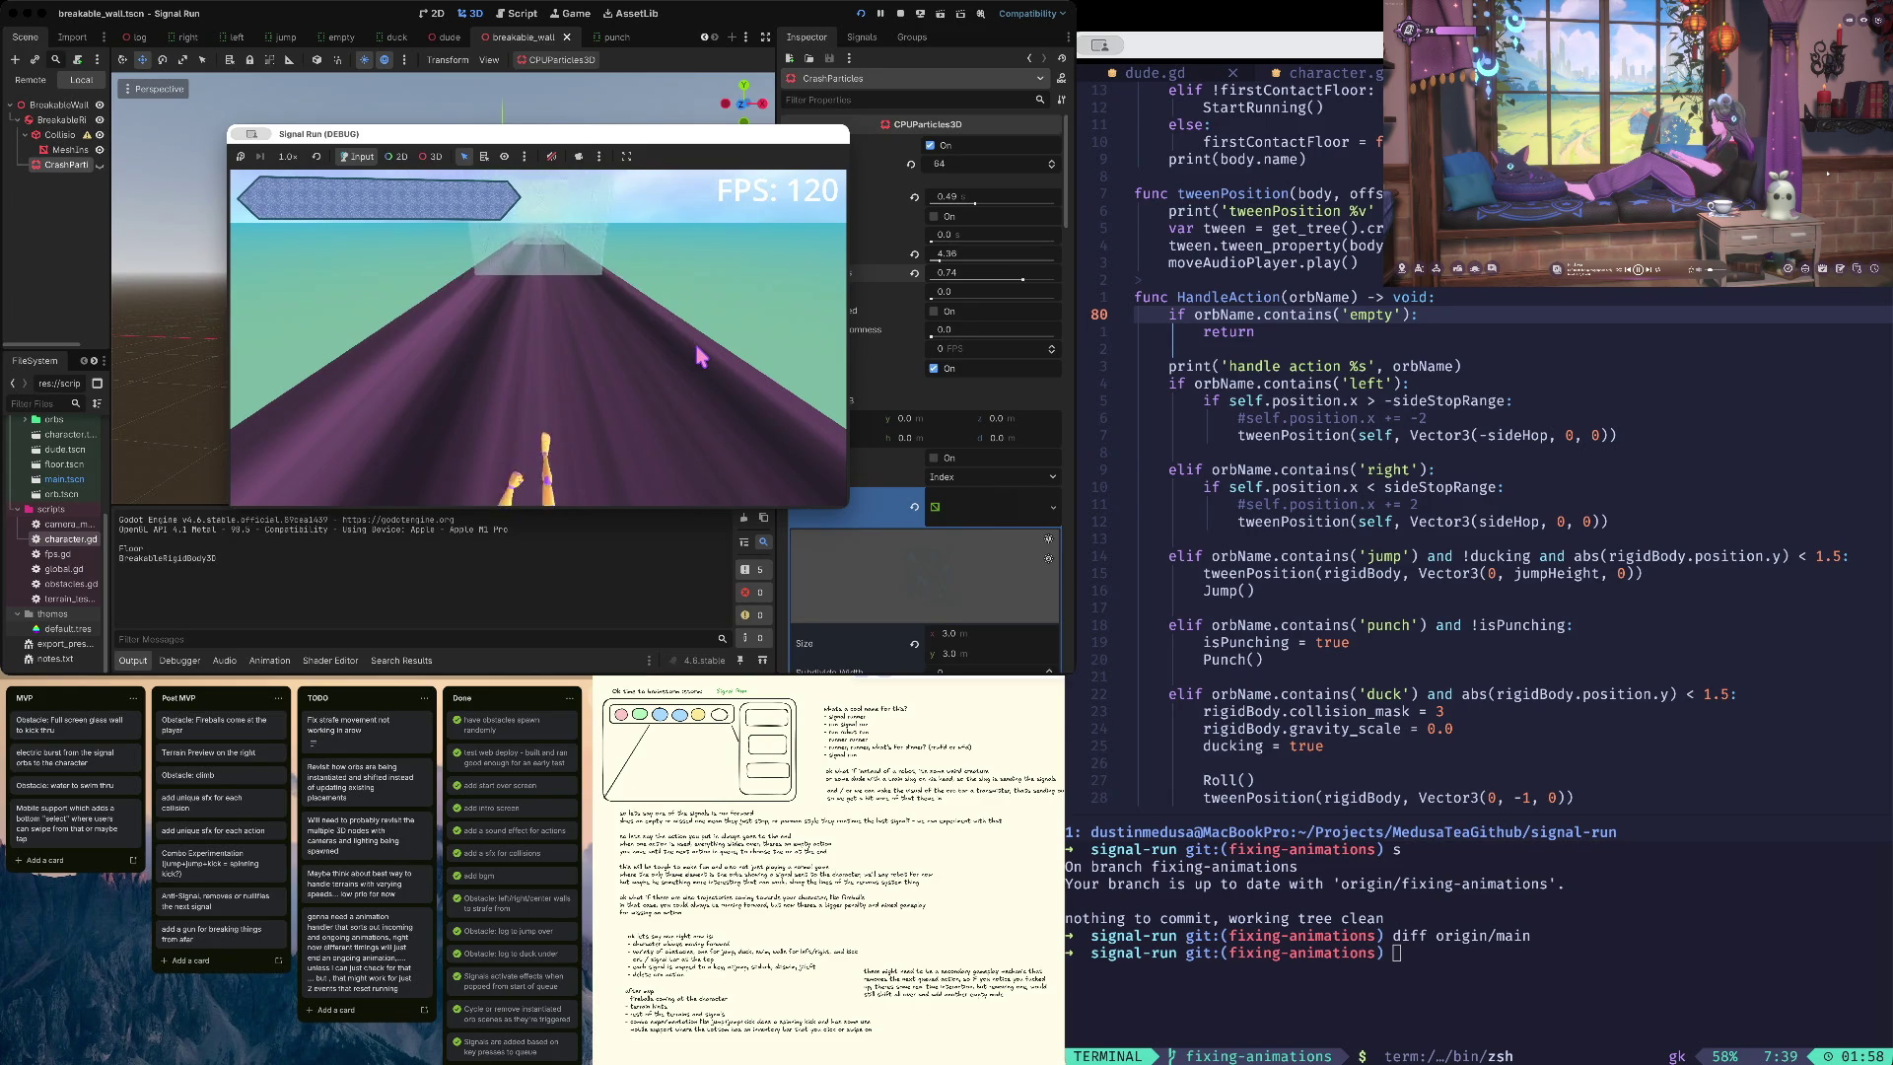
left_click(900, 13)
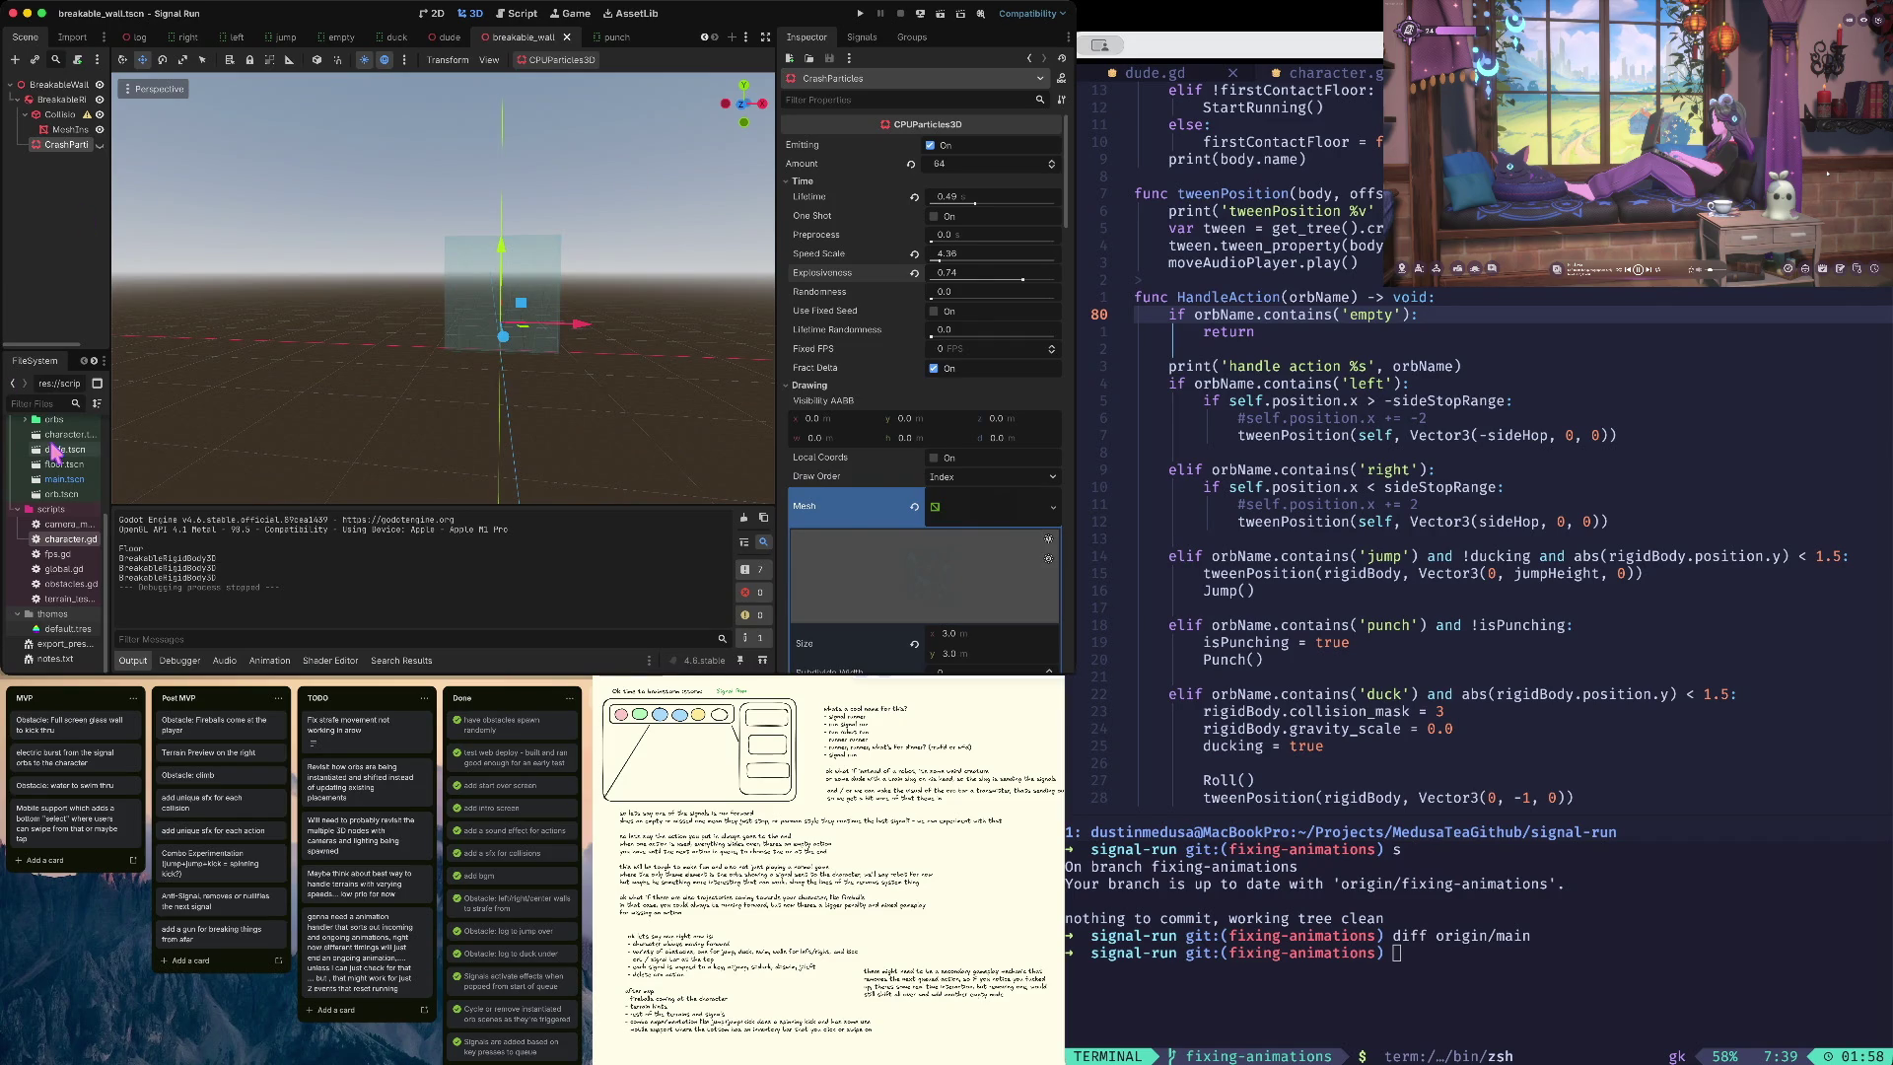
double_click(65, 584)
- Show CrashParticles, shift it along the Z axis, save the wall scene, and run the game
left_click(502, 113)
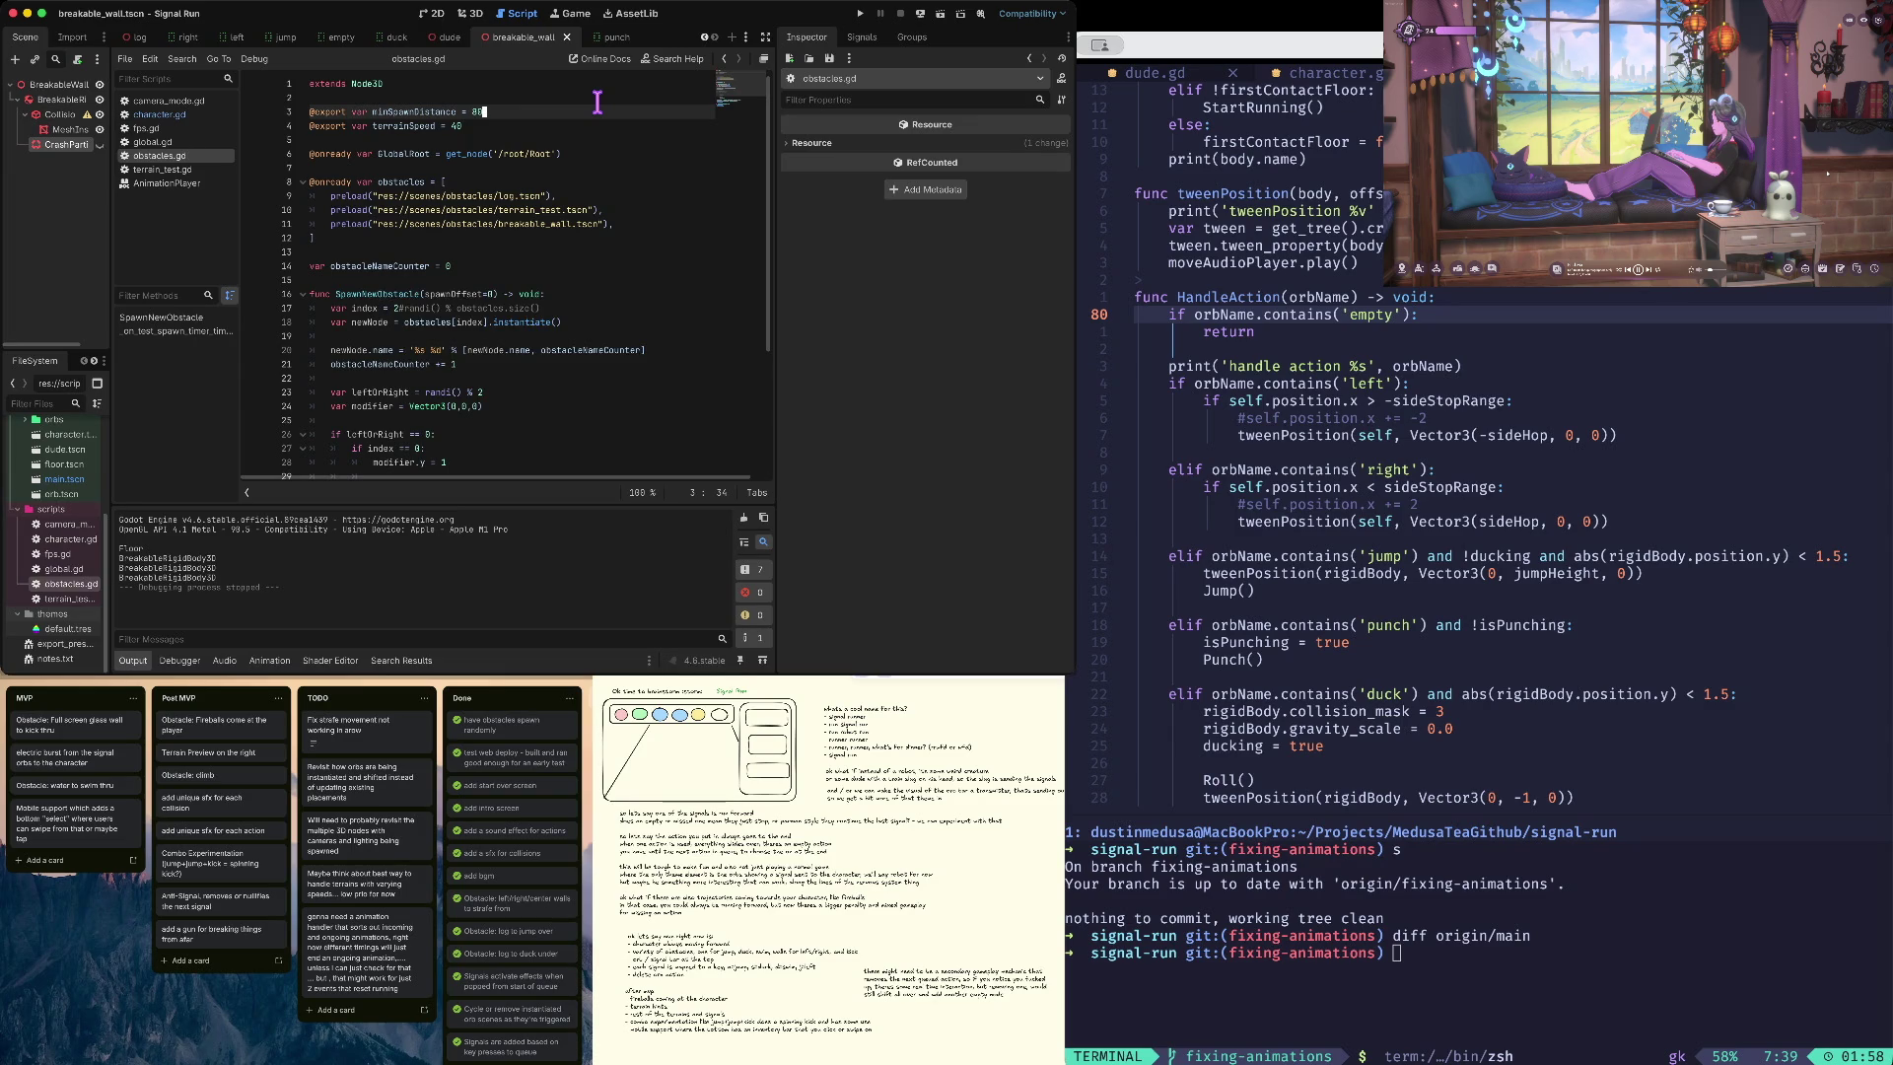
left_click(69, 129)
left_click(65, 145)
left_click(100, 145)
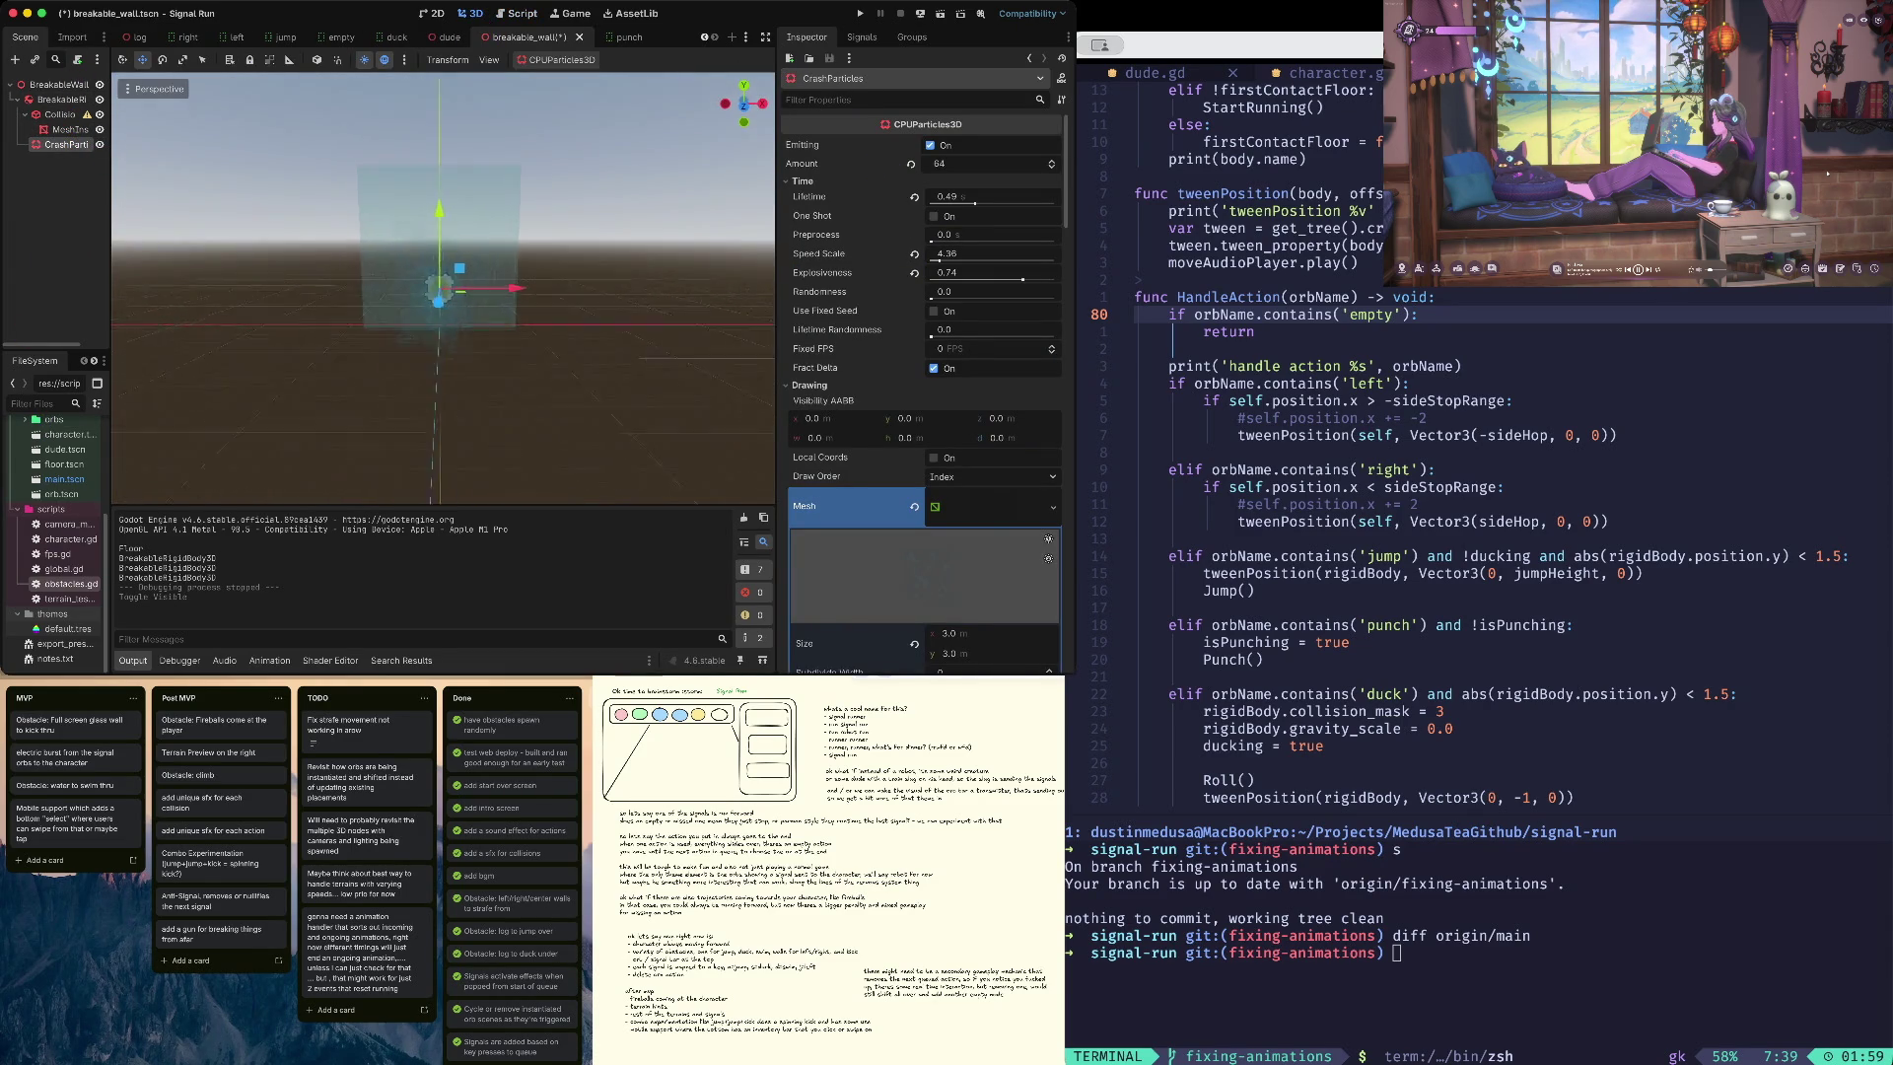
scroll(529, 325, "up", 4)
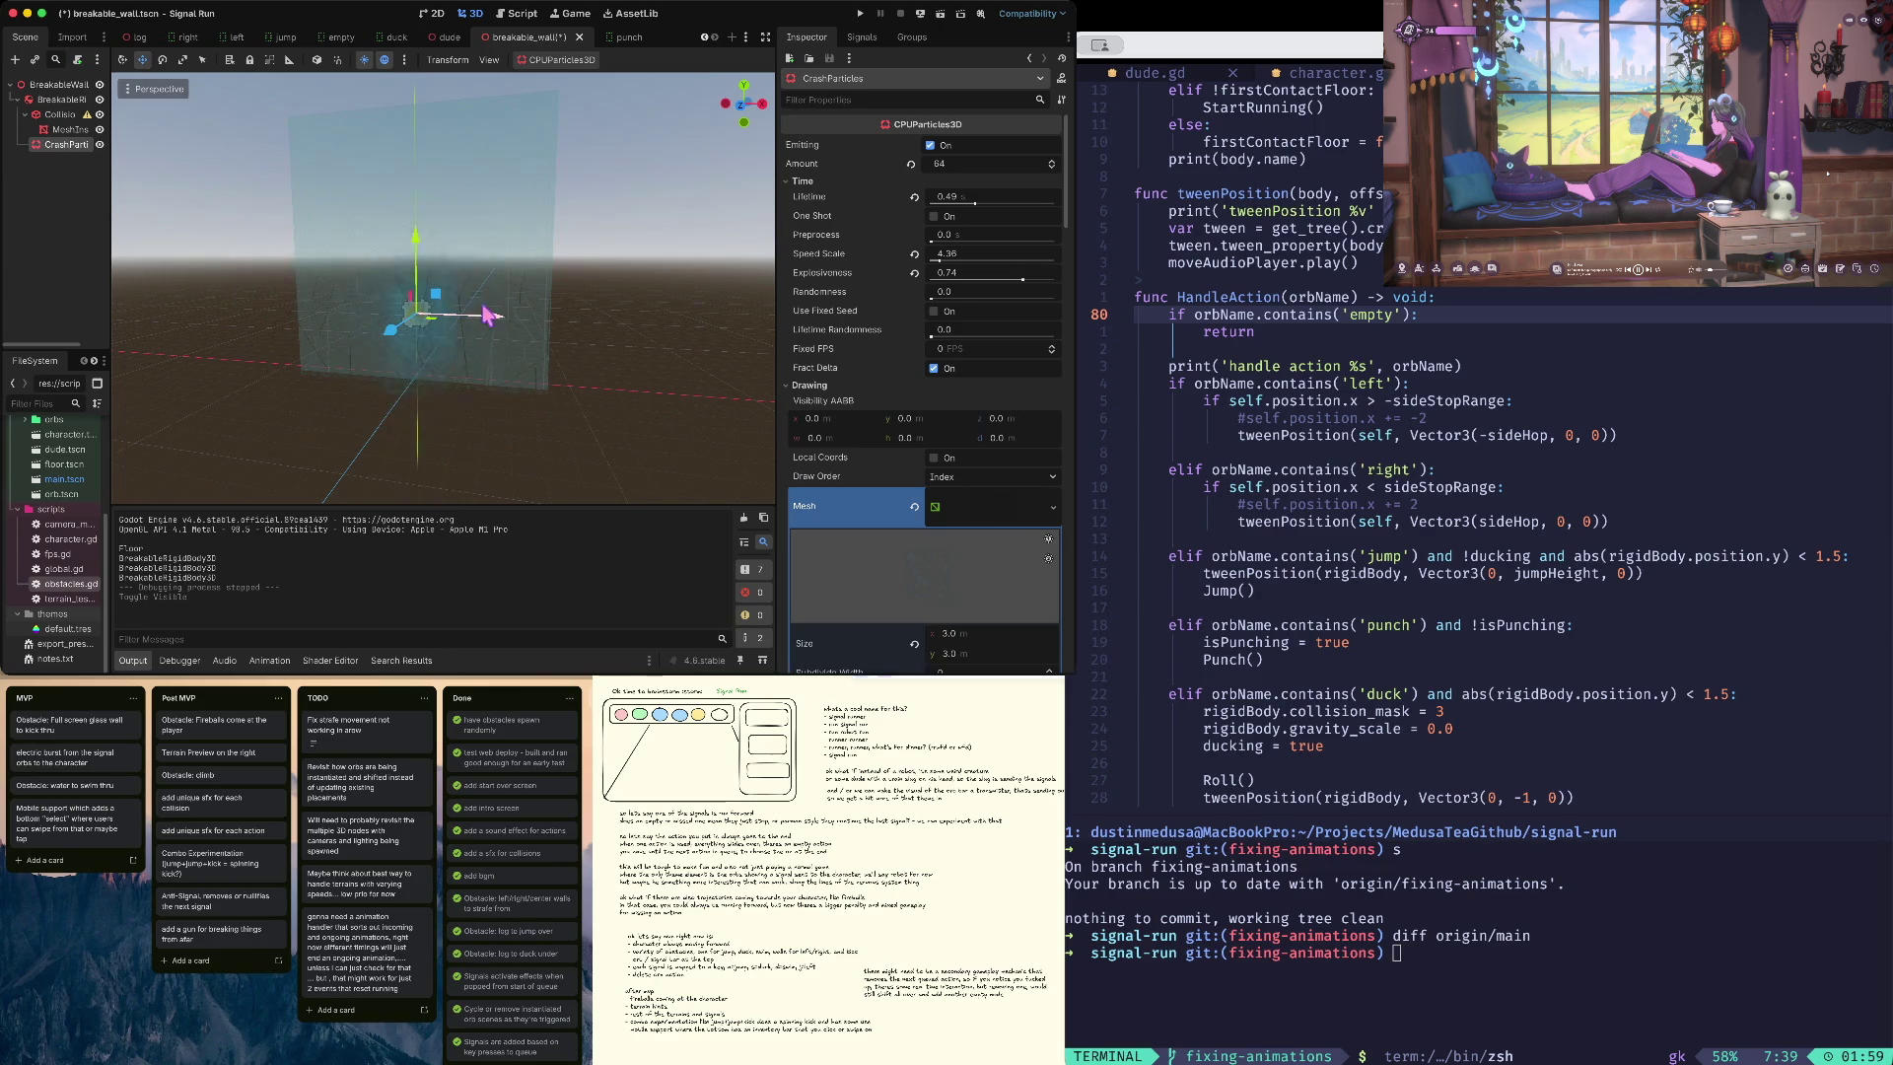
mouse_move(391, 331)
left_mouse_down()
mouse_move(732, 160)
mouse_move(594, 200)
left_mouse_up()
key("ctrl+s")
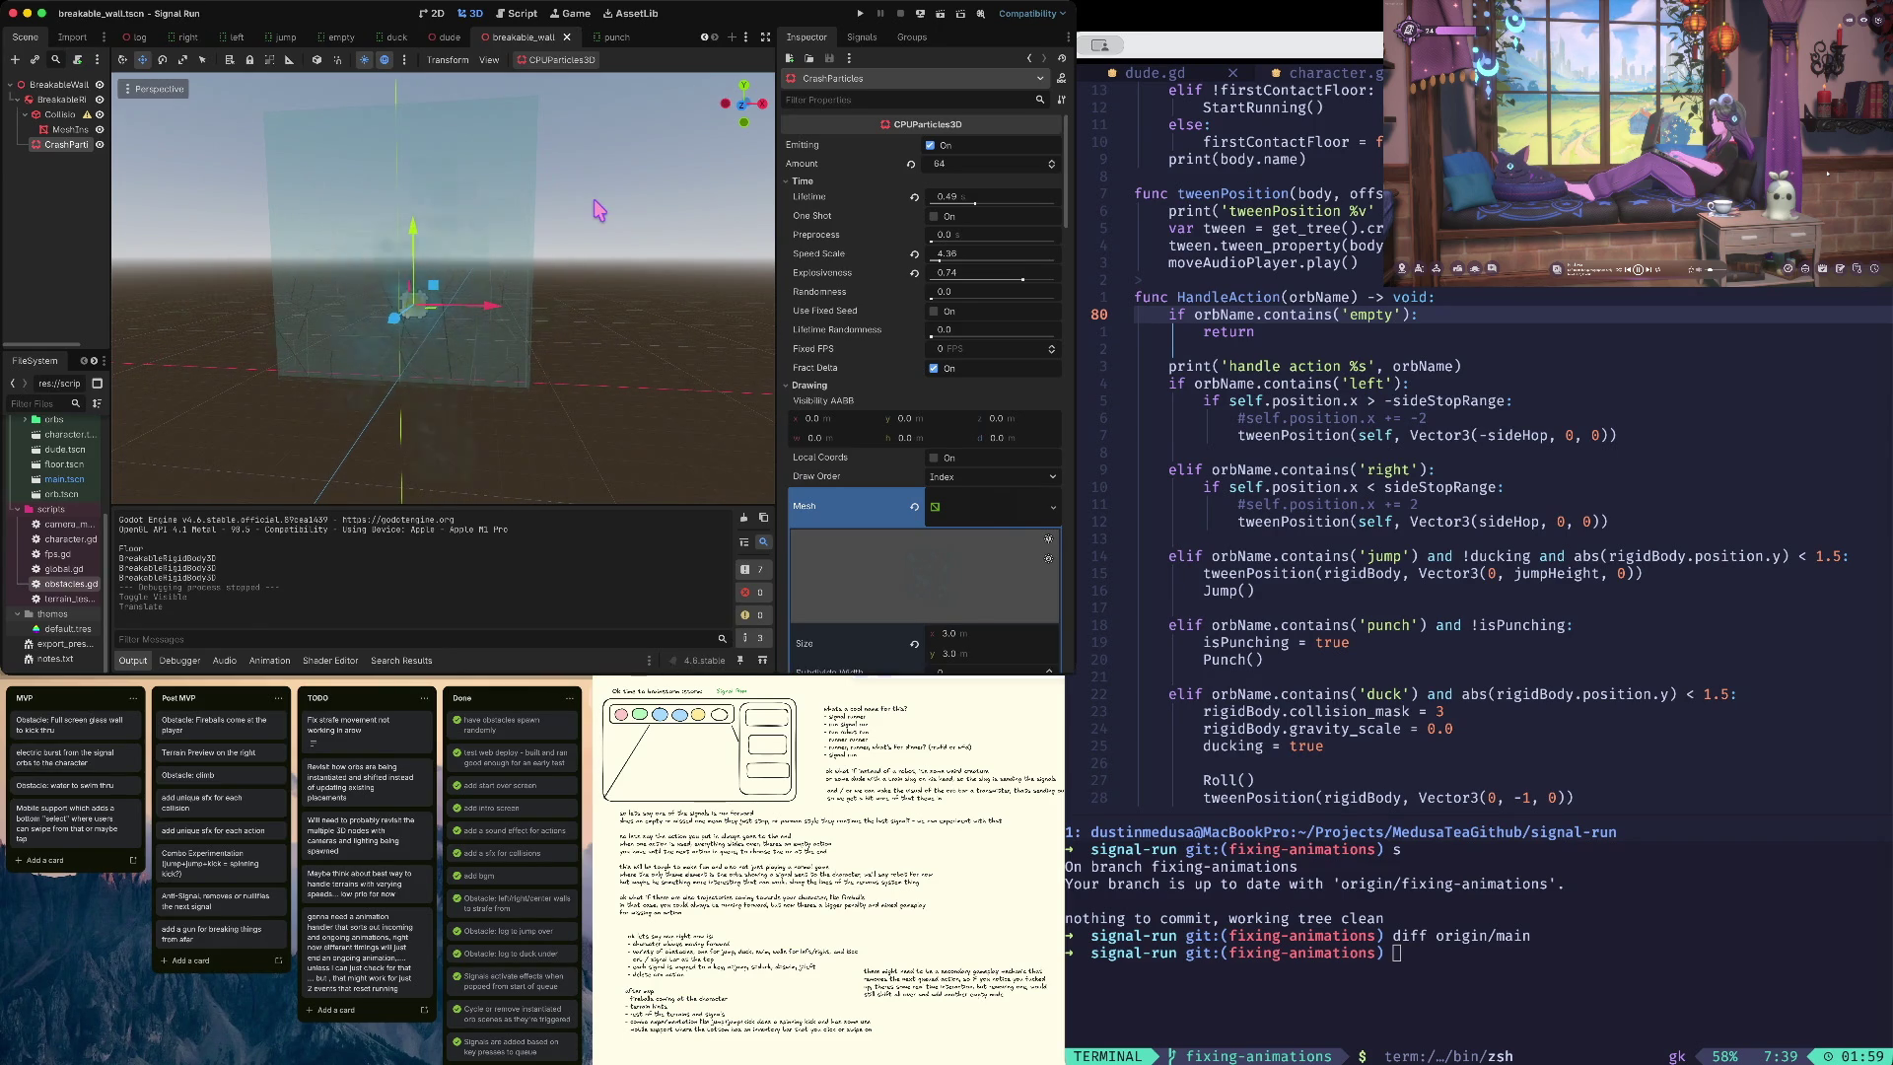
key("super+b")
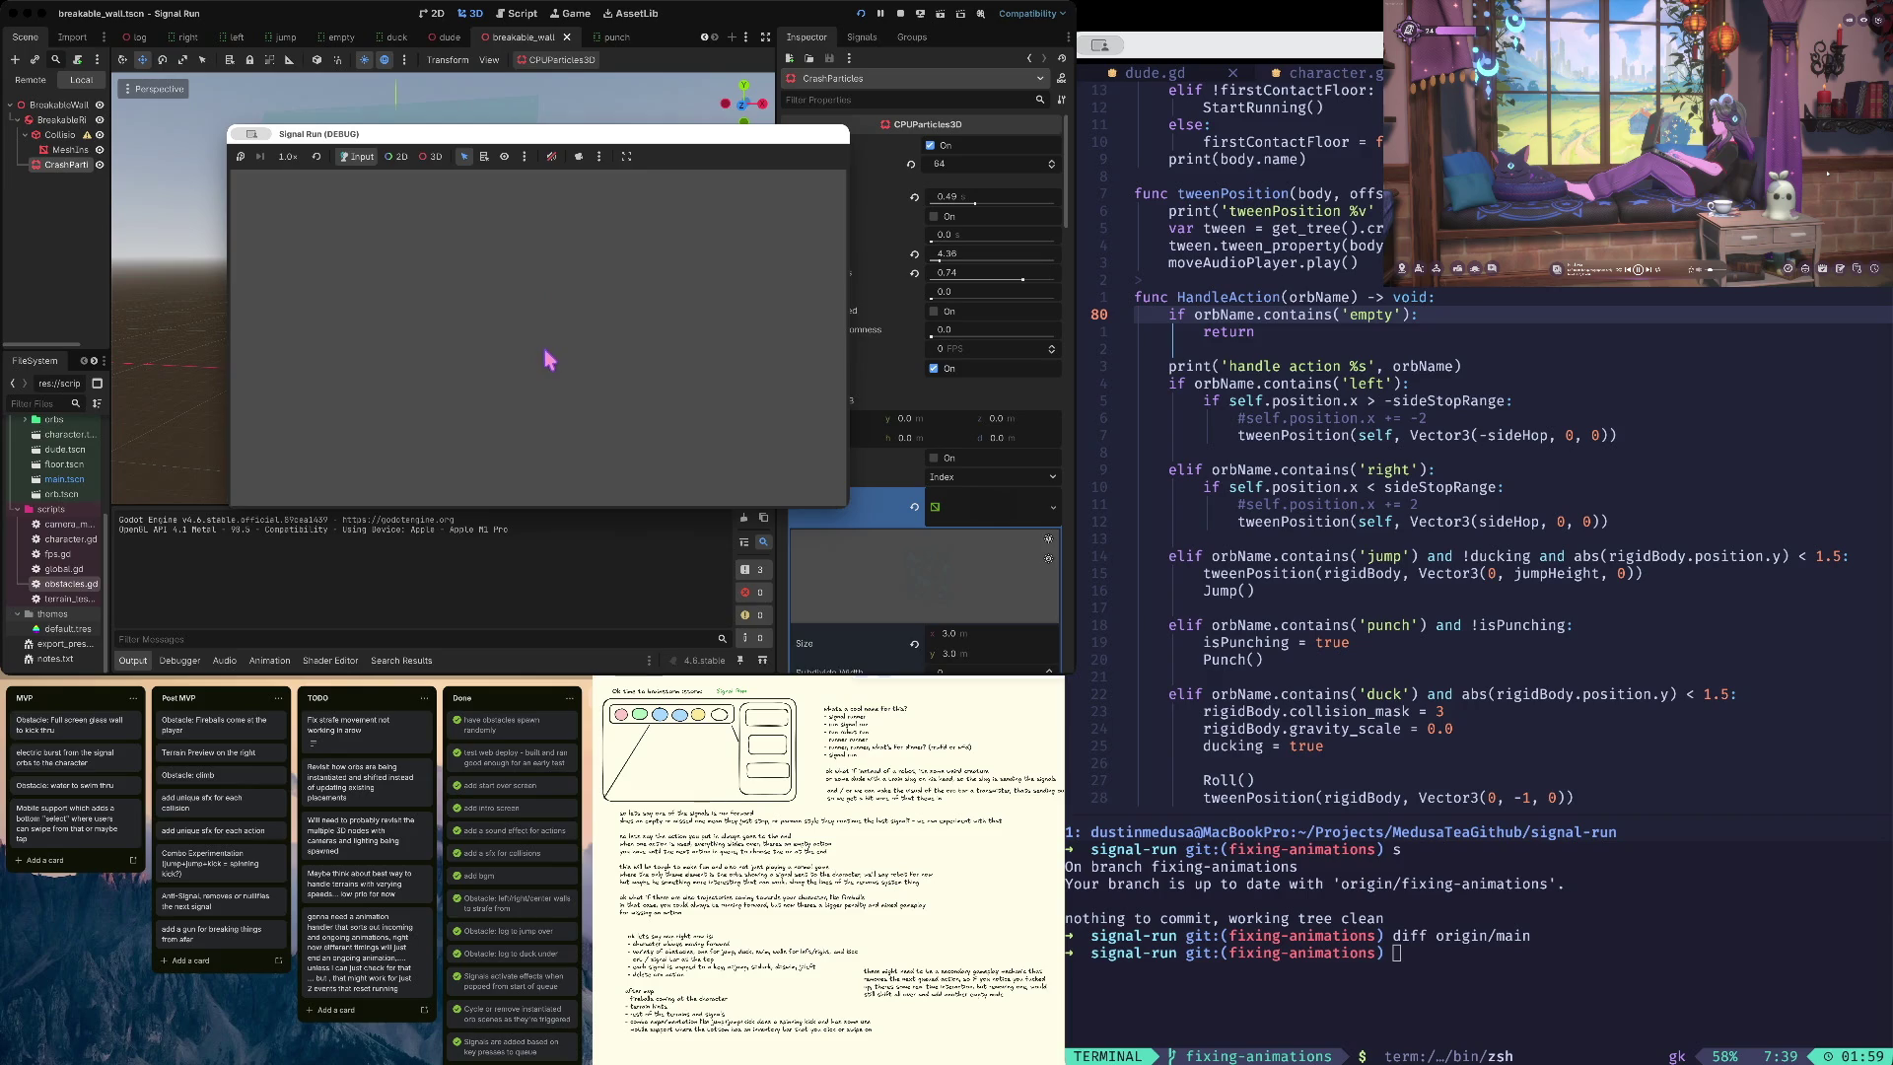
- Play a Signal Run test, hide CrashParticles, then launch and stop a second run
left_click(541, 372)
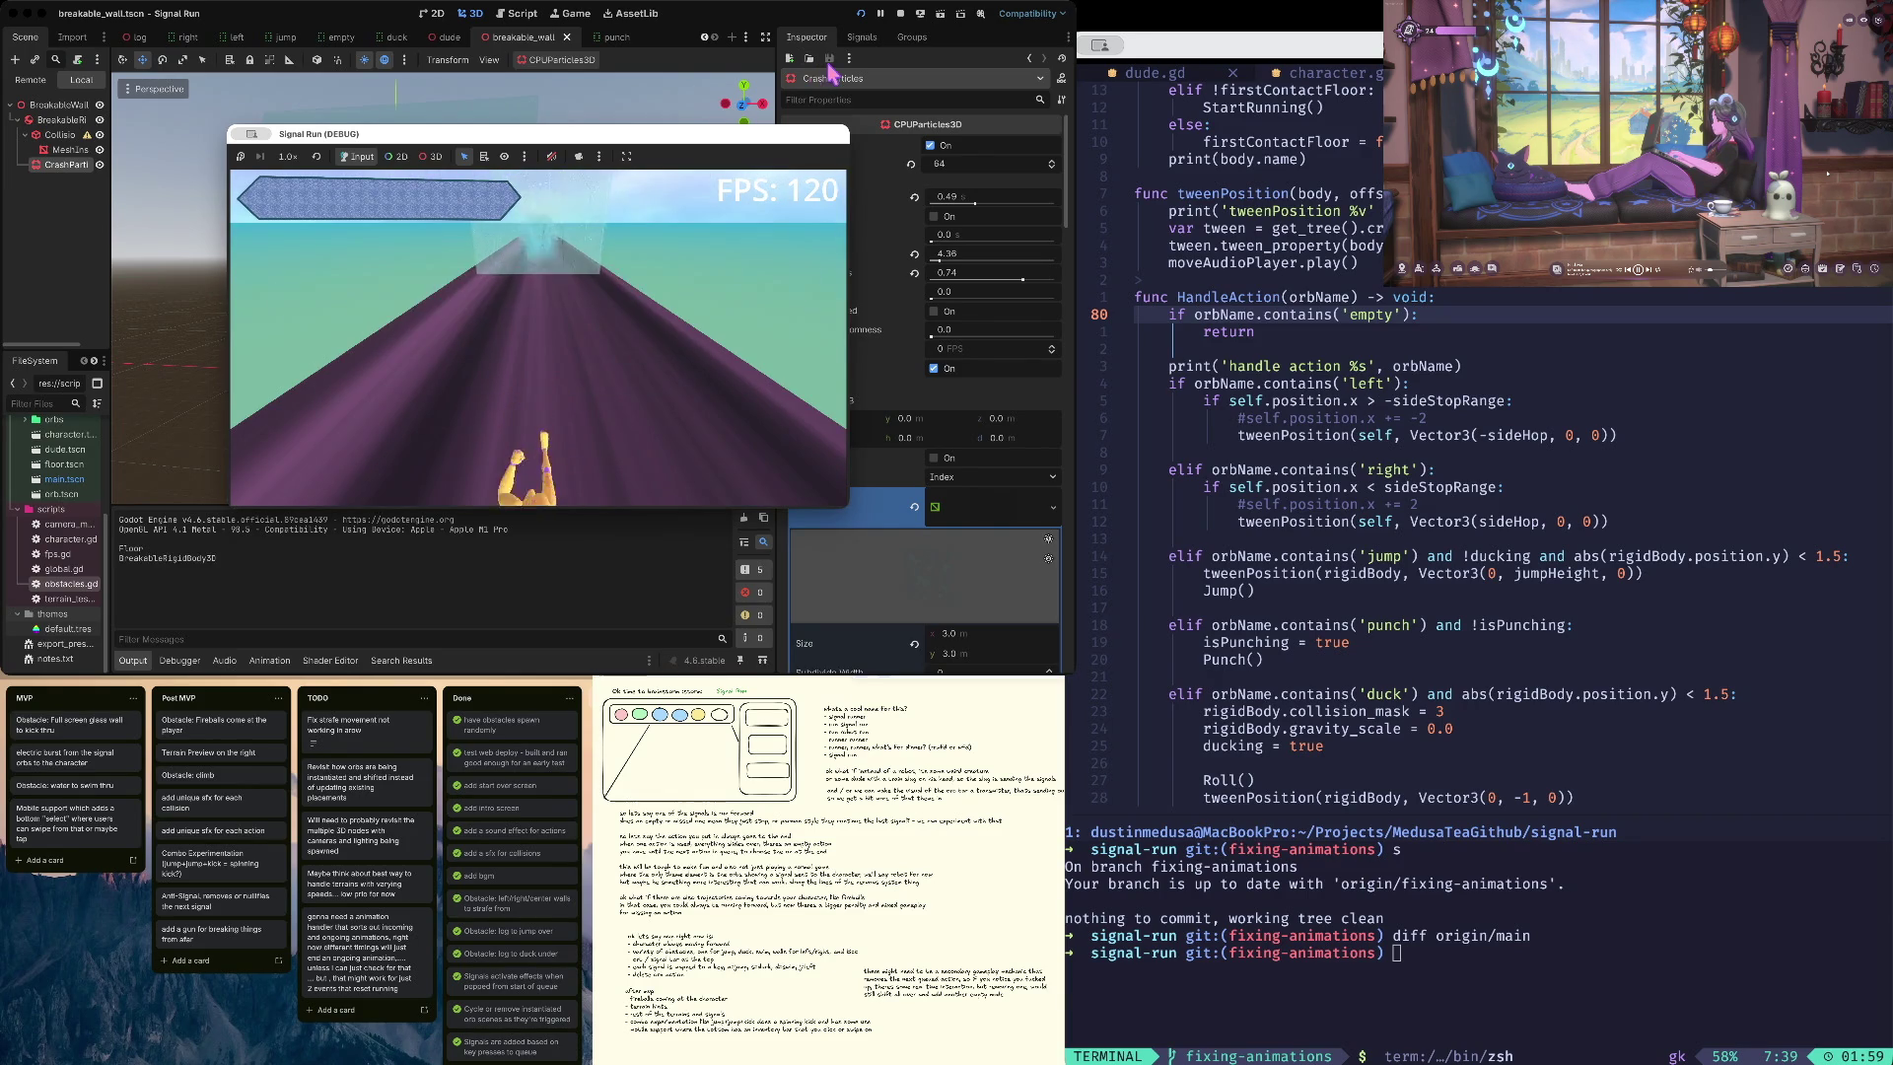
left_click(900, 14)
left_click(100, 145)
key("super+b")
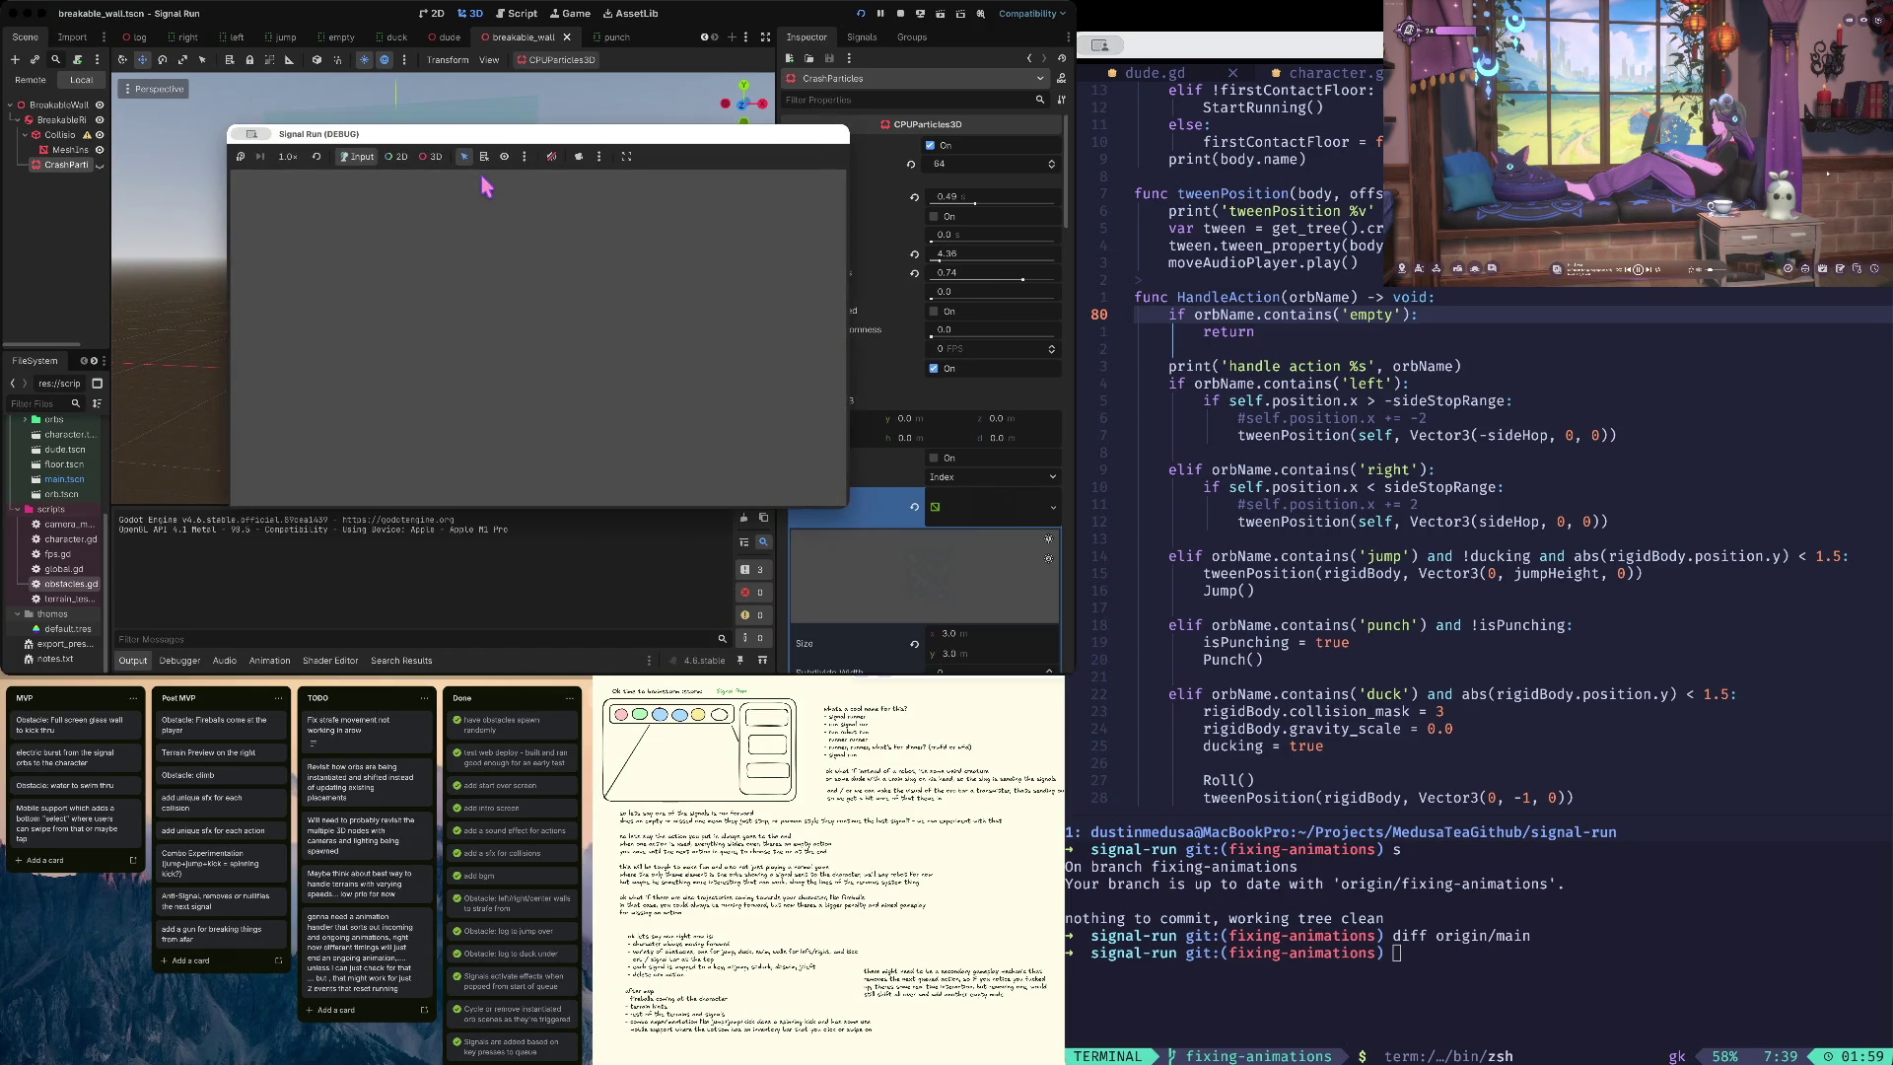
key("Return")
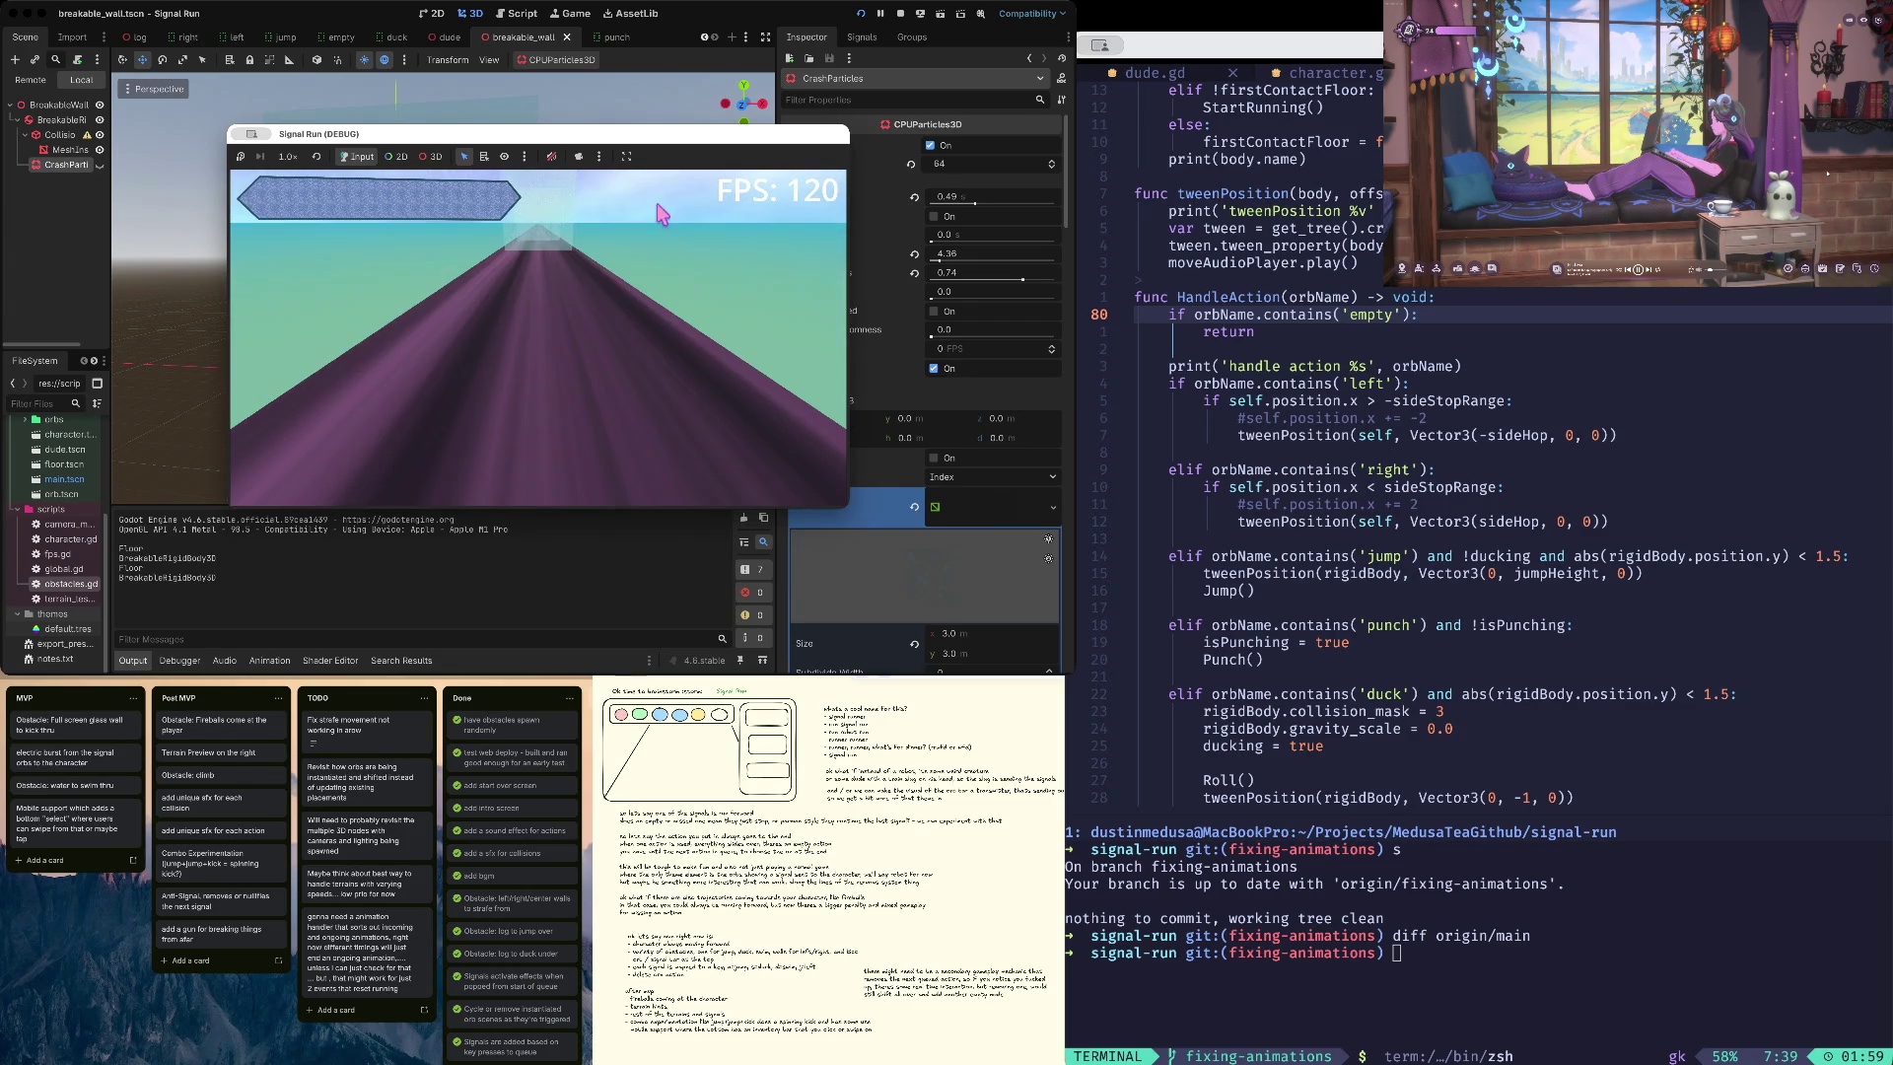
key("super+period")
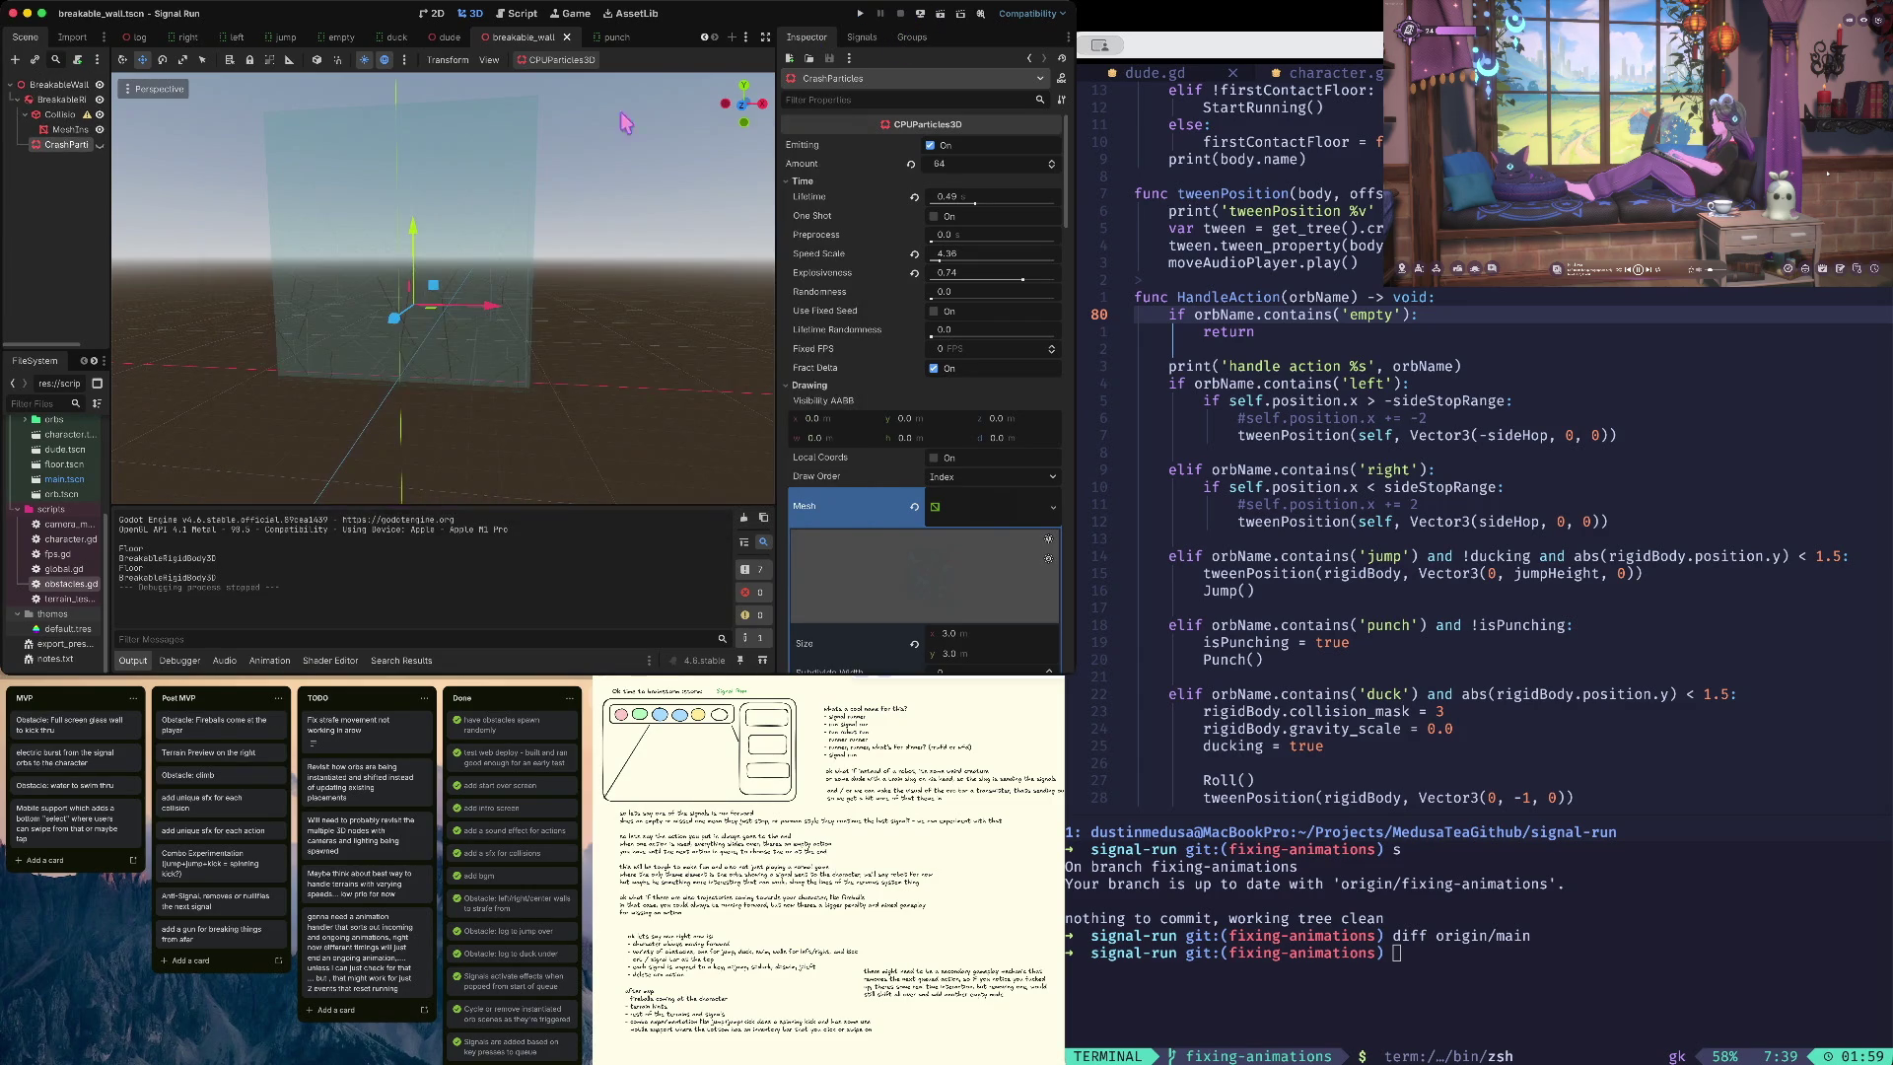
- Move CrashParticles further along Z, save the wall scene, and hide the particles again
left_click(100, 144)
mouse_move(393, 317)
left_mouse_down()
mouse_move(444, 279)
mouse_move(411, 311)
left_mouse_up()
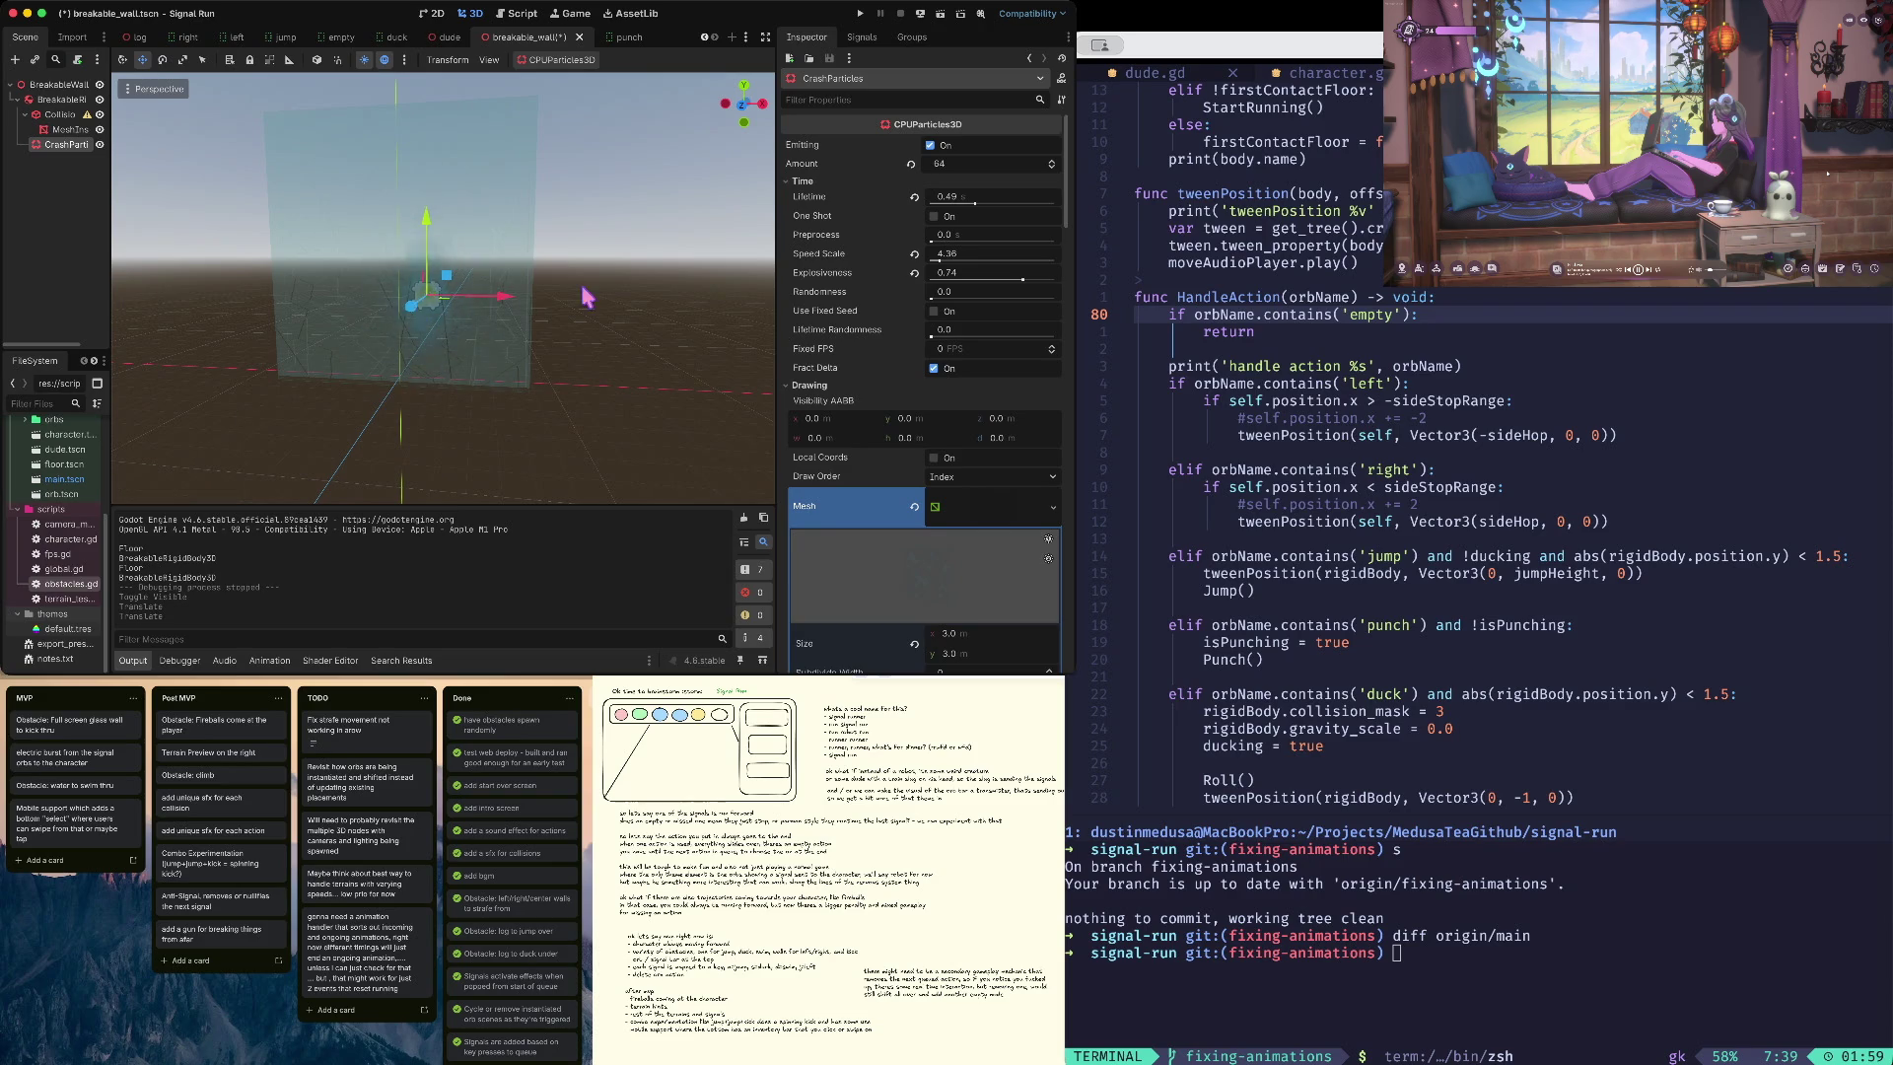
scroll(587, 297, "right", 10)
key("ctrl+s")
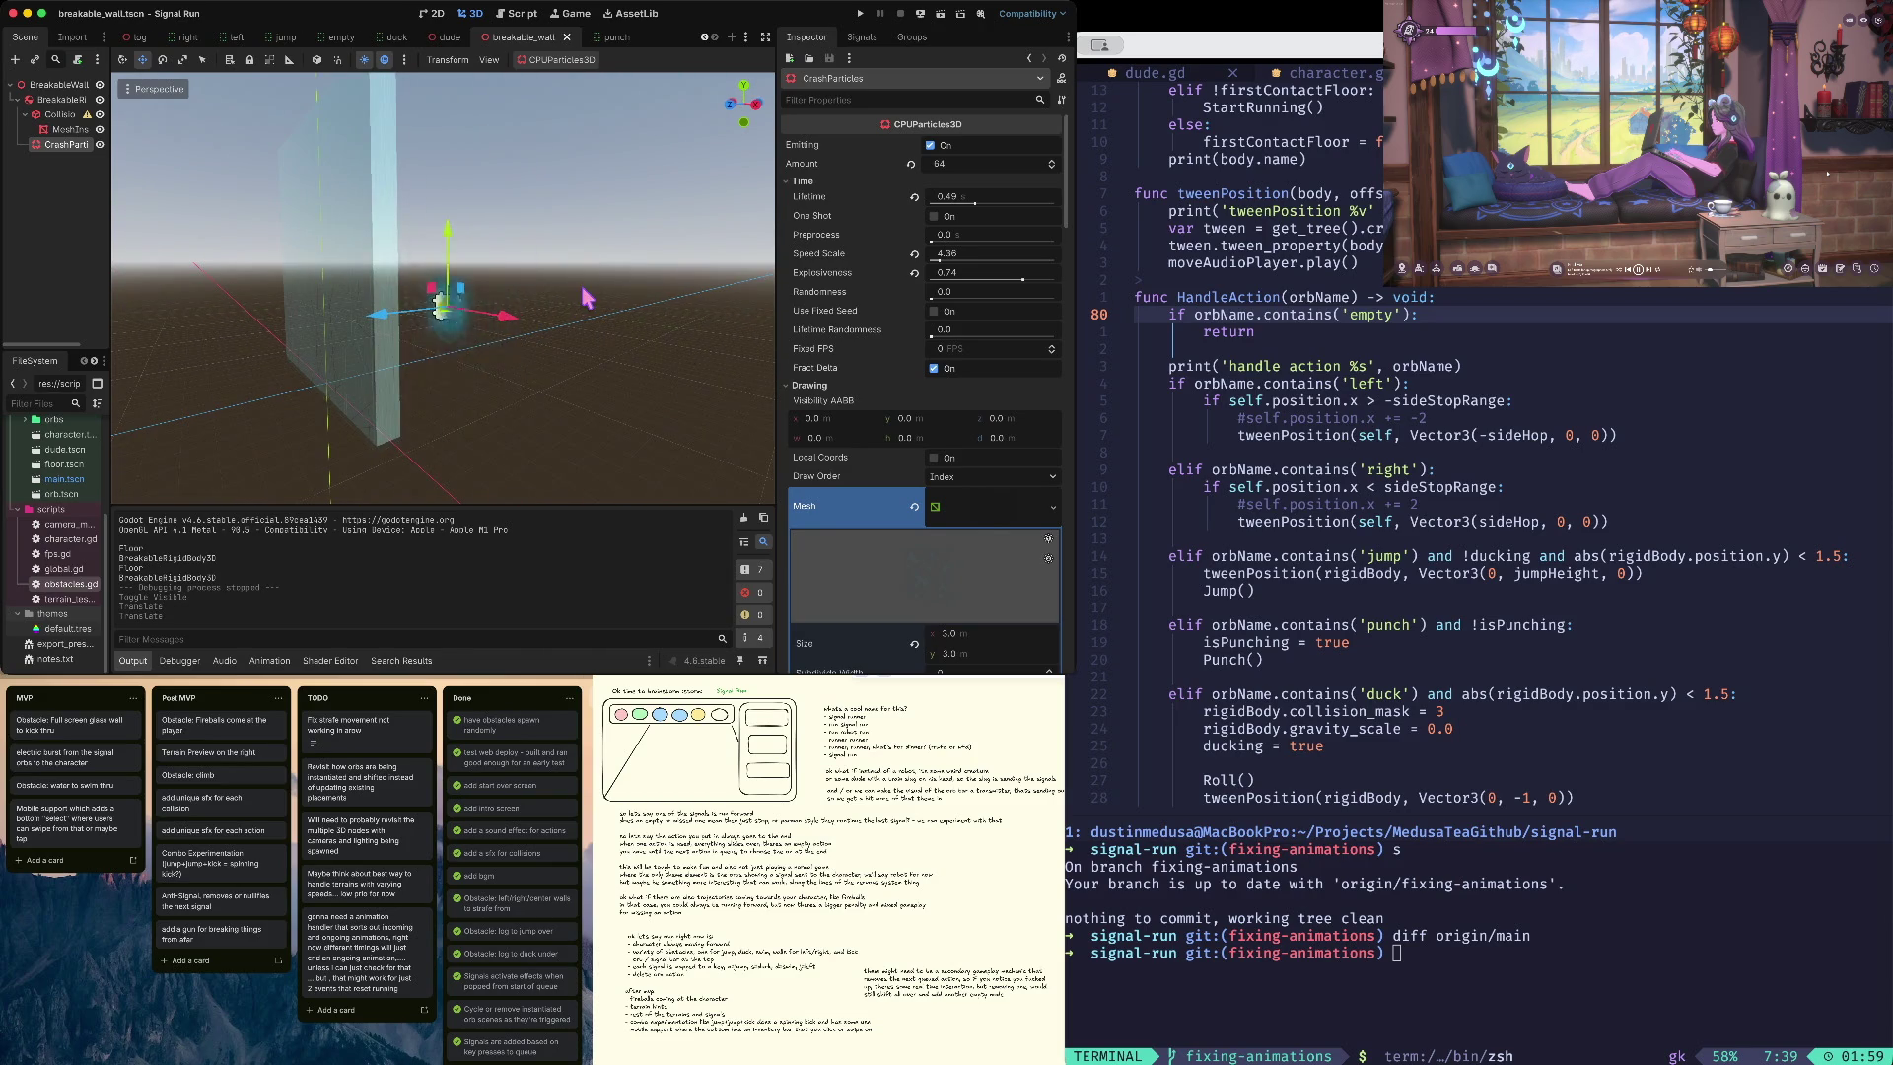
left_click(100, 144)
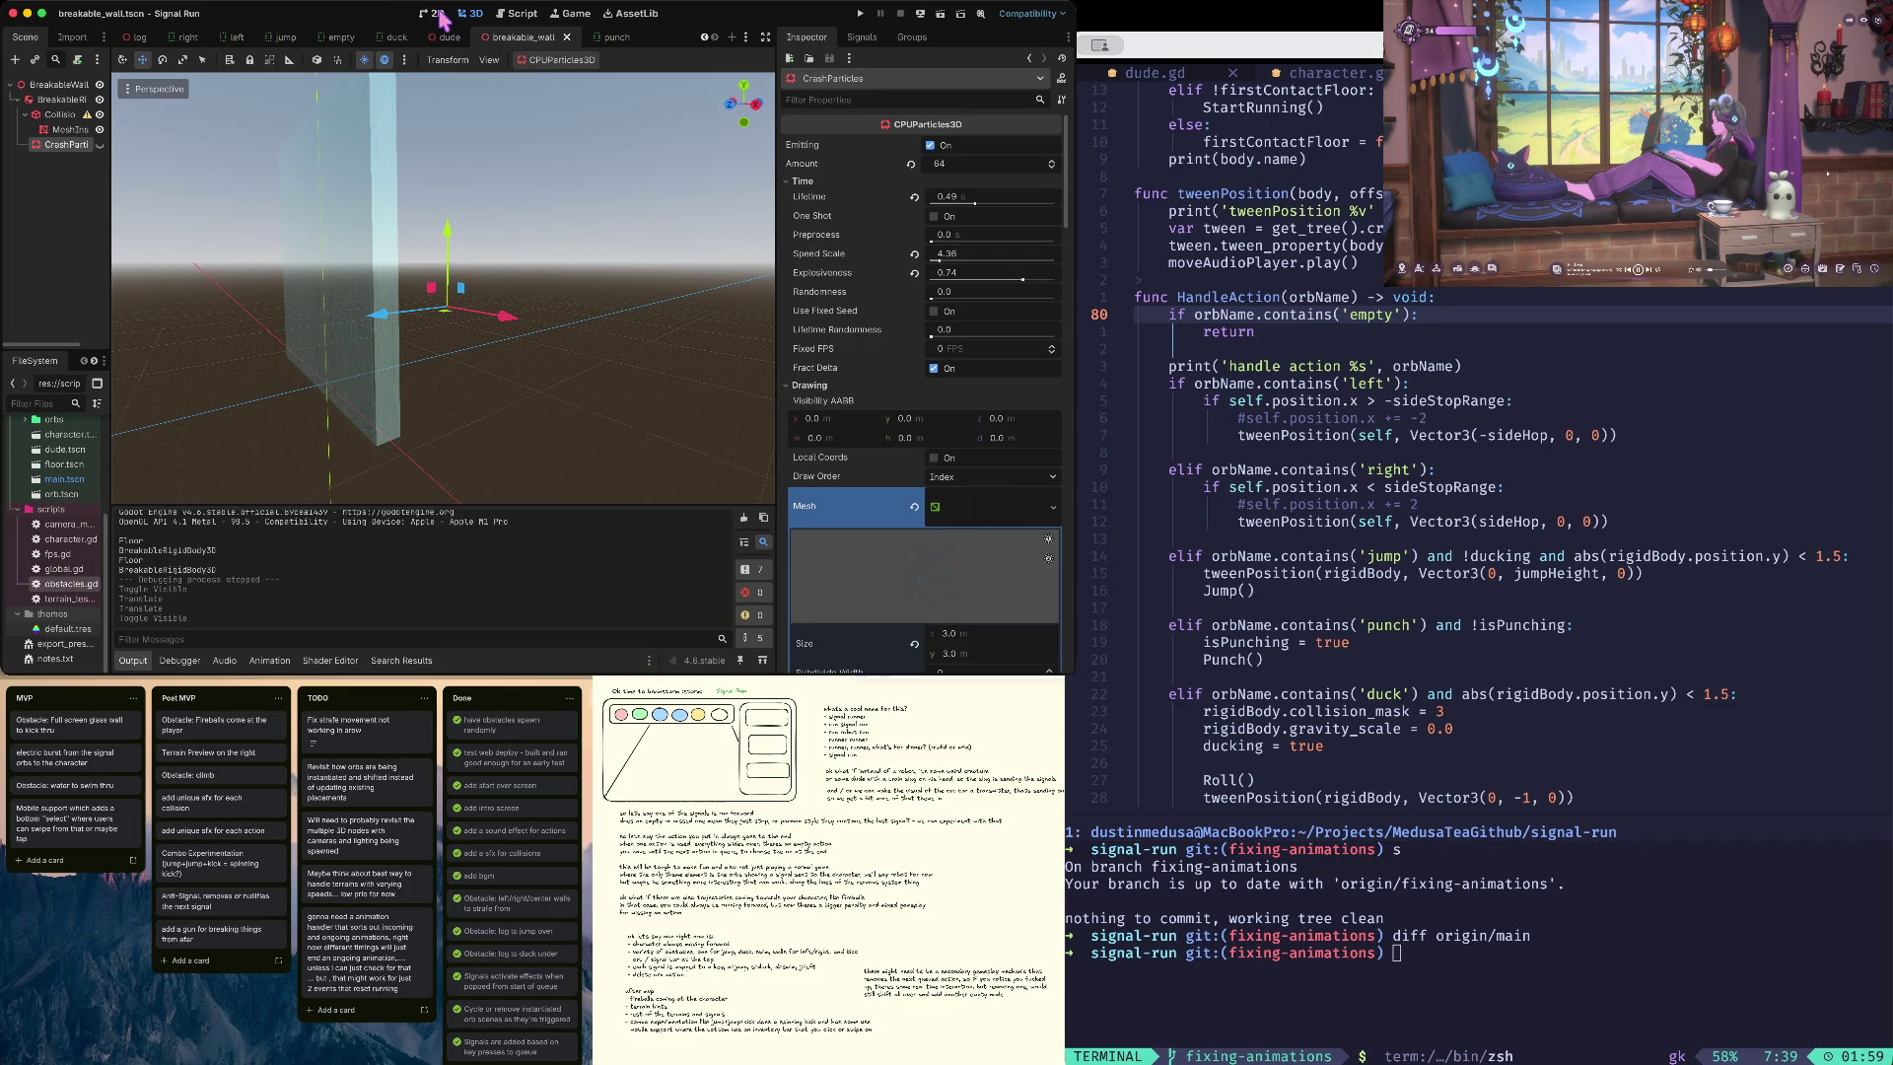
- Open character.gd, find the one-second await line by searching 'aw', and copy it
left_click(522, 14)
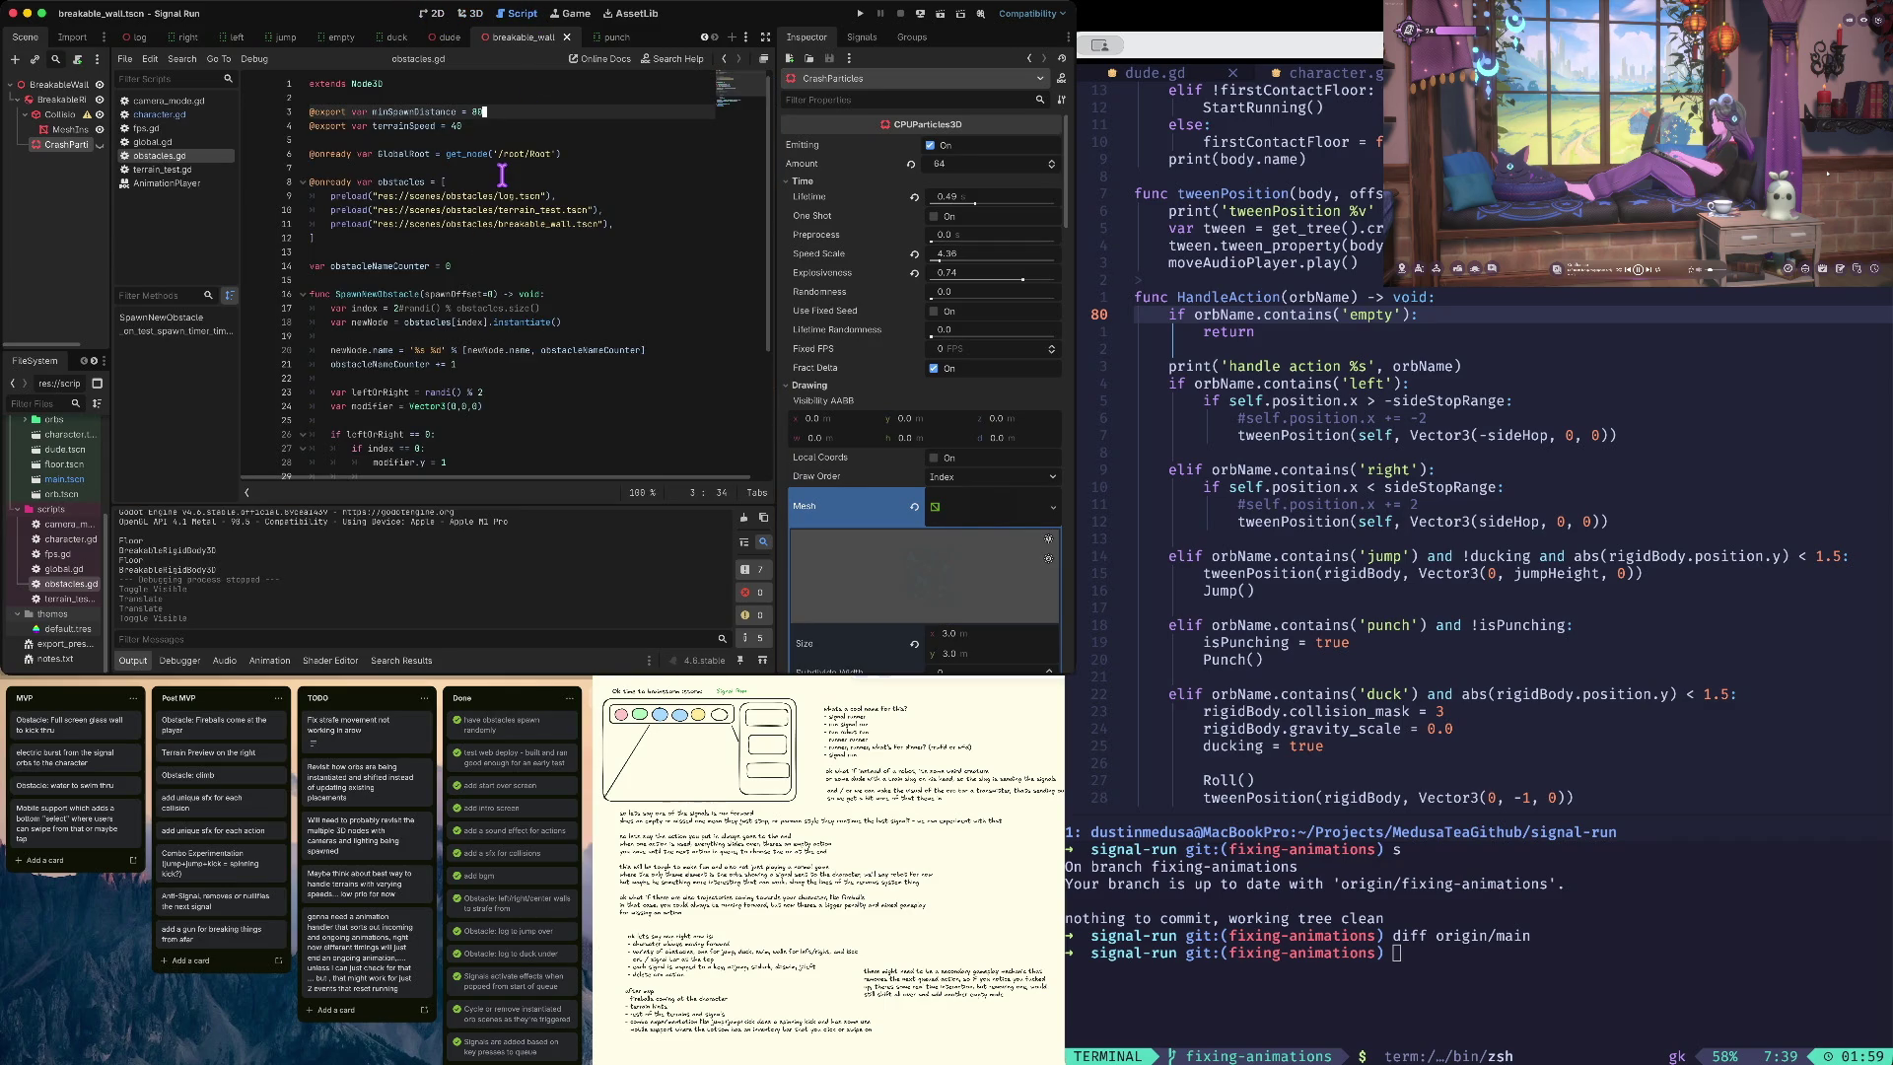
scroll(502, 175, "down", 4)
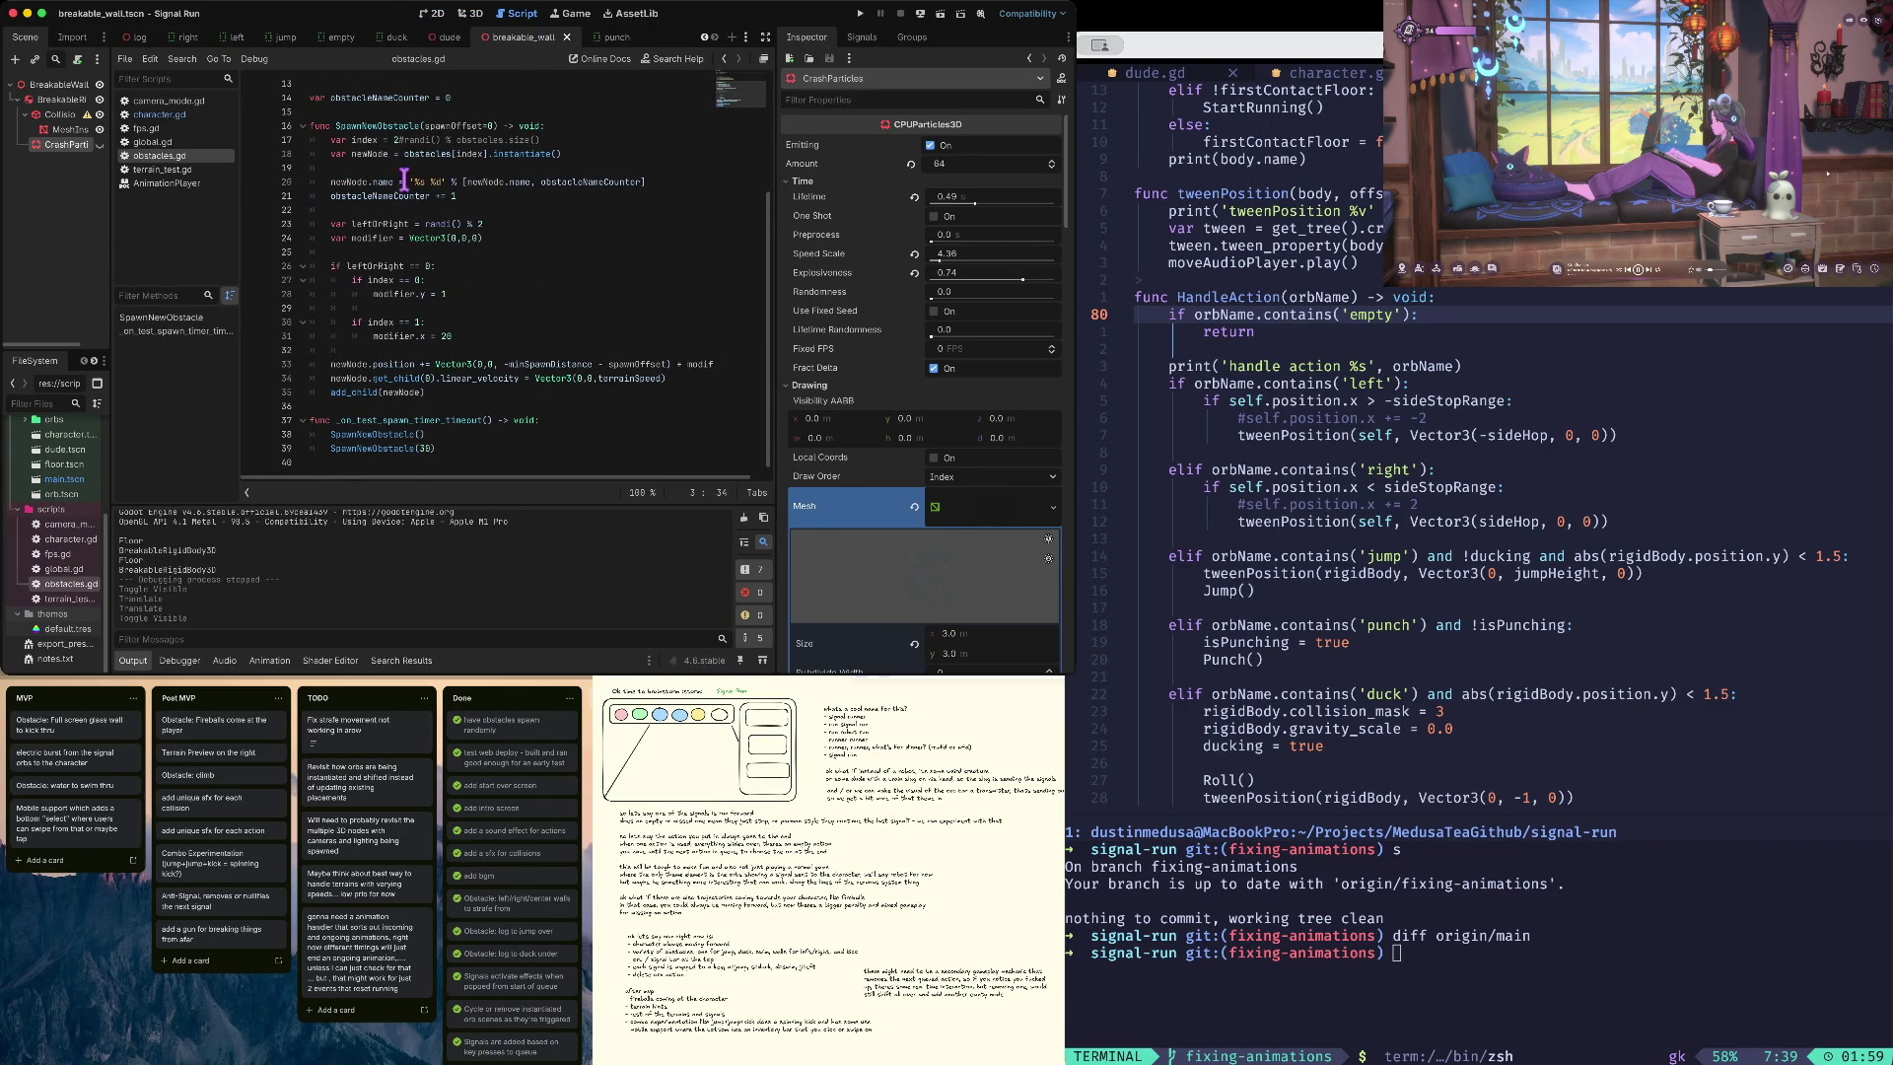
left_click(161, 115)
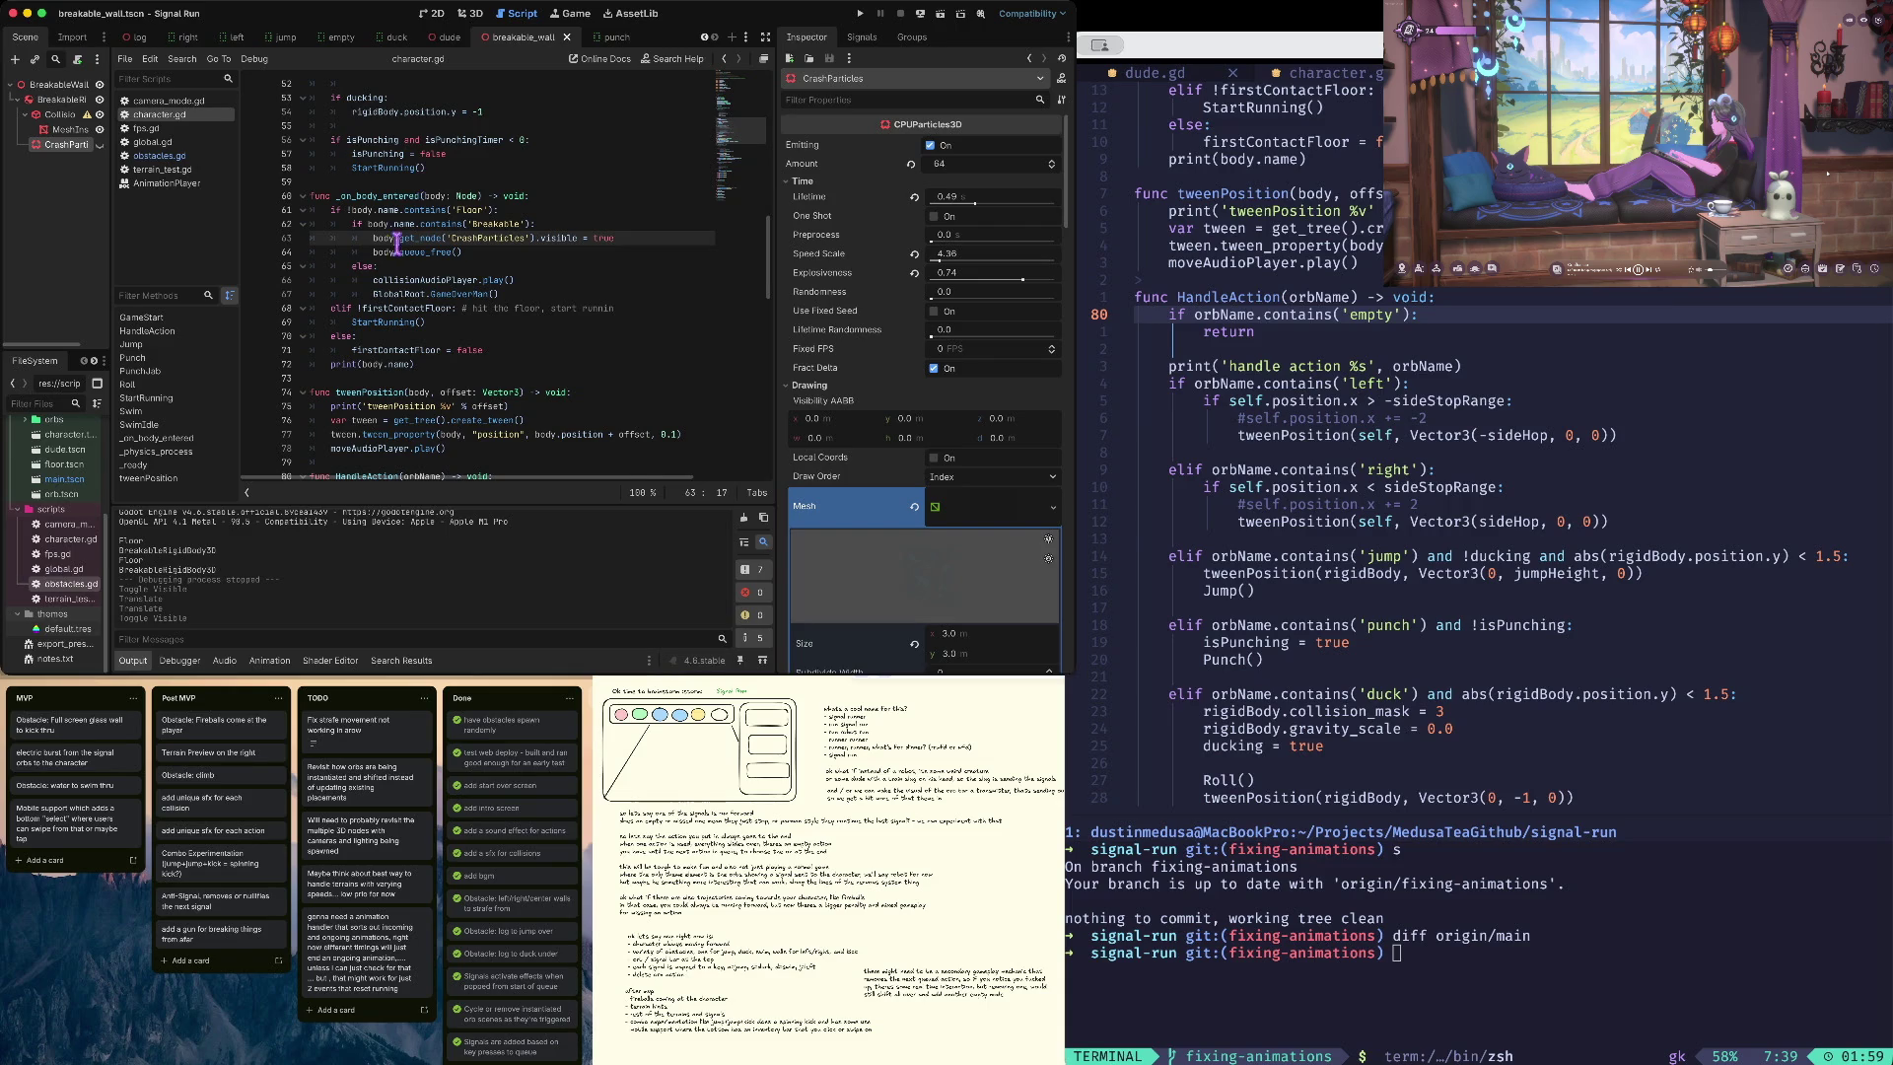
left_click(374, 253)
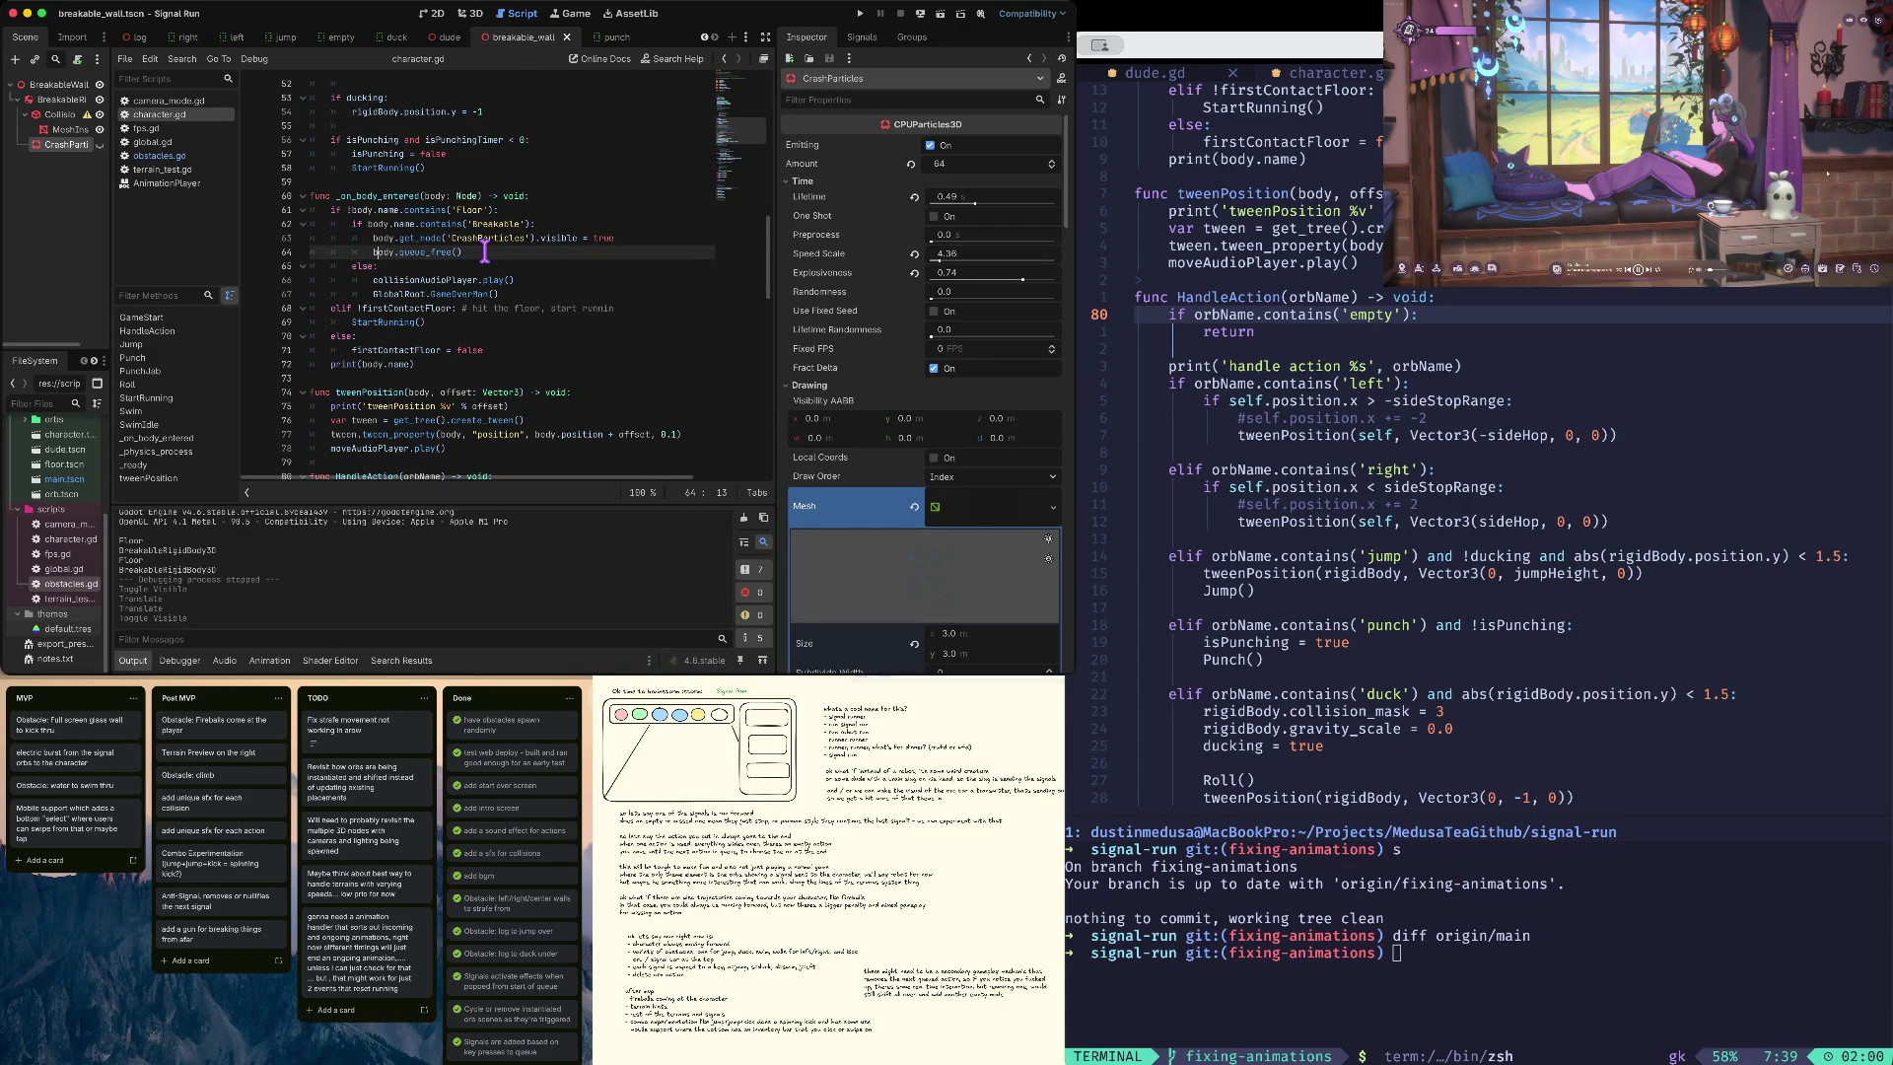
key("ctrl+f")
type("await")
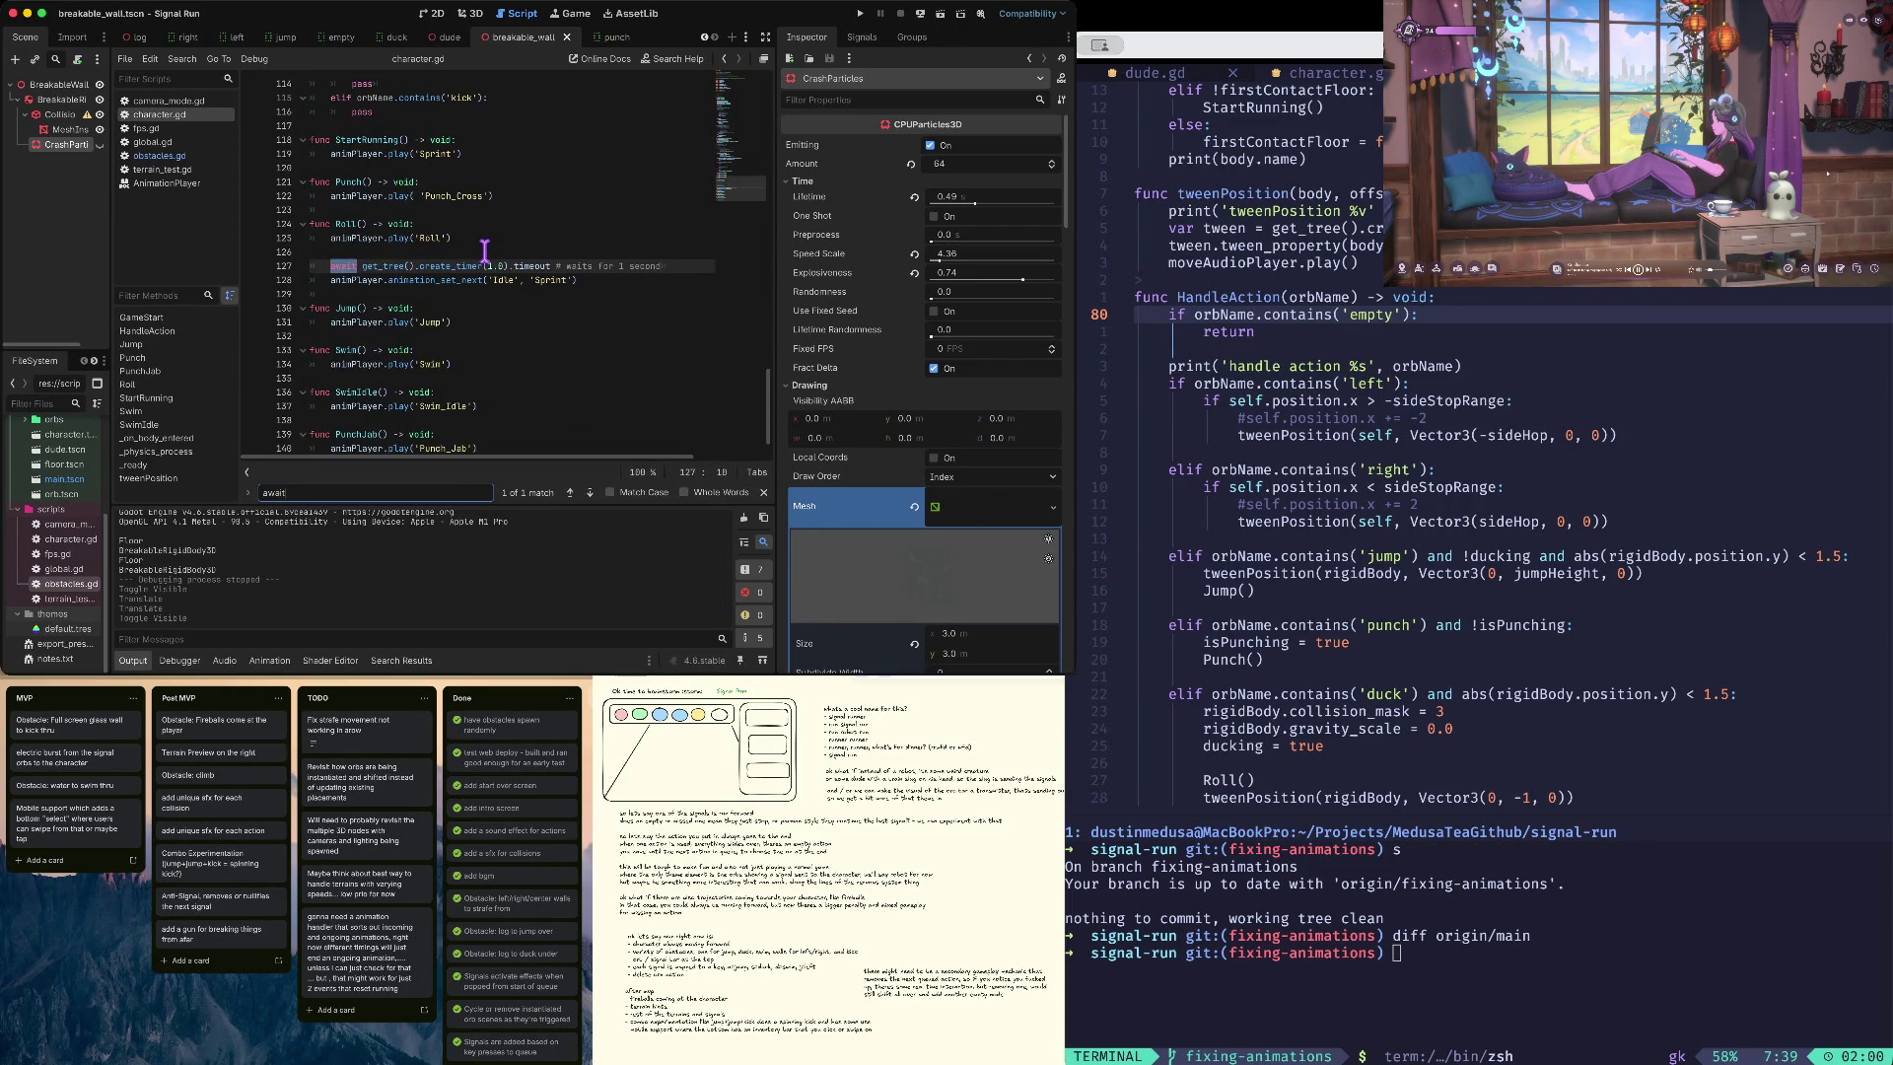
key("Escape")
key("Home")
key("Down")
key("ctrl+k")
- Paste the one-second await line on a new line after visible = true
key("Home")
key("Up")
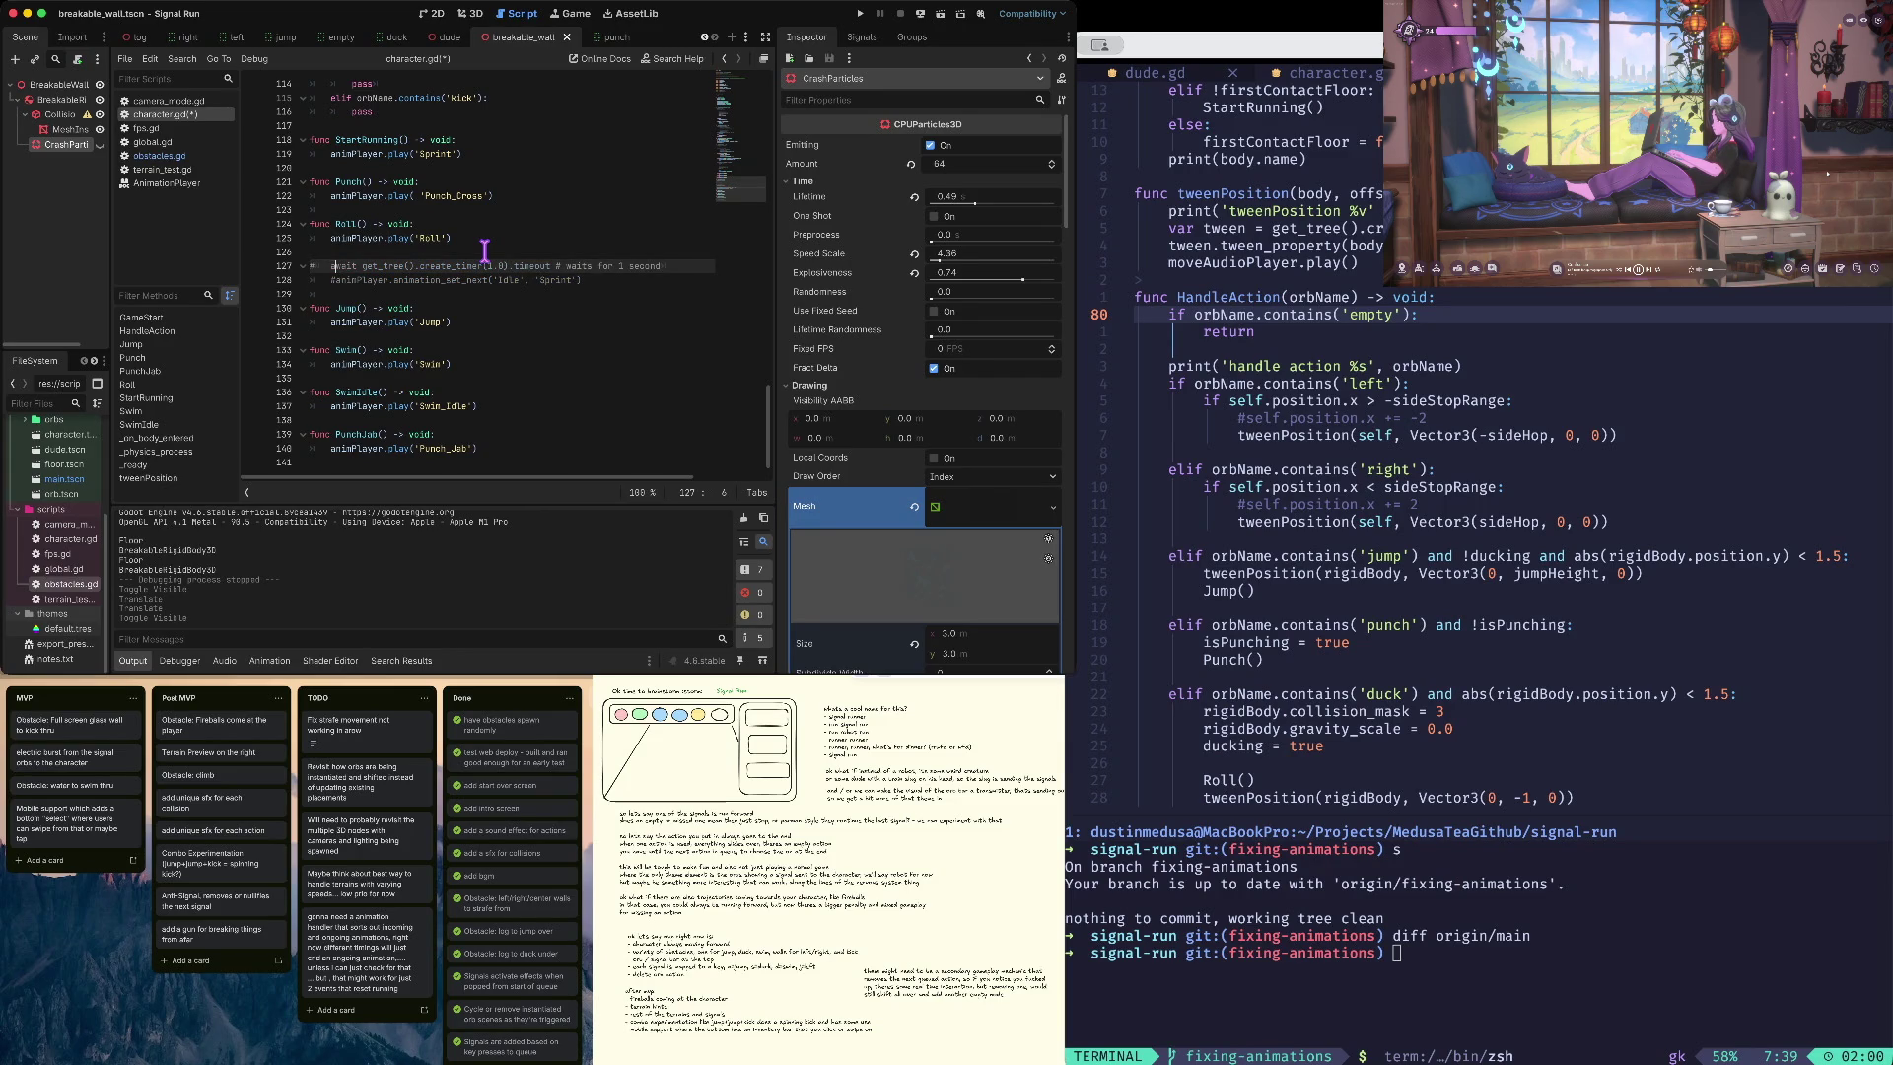
key("alt+Left")
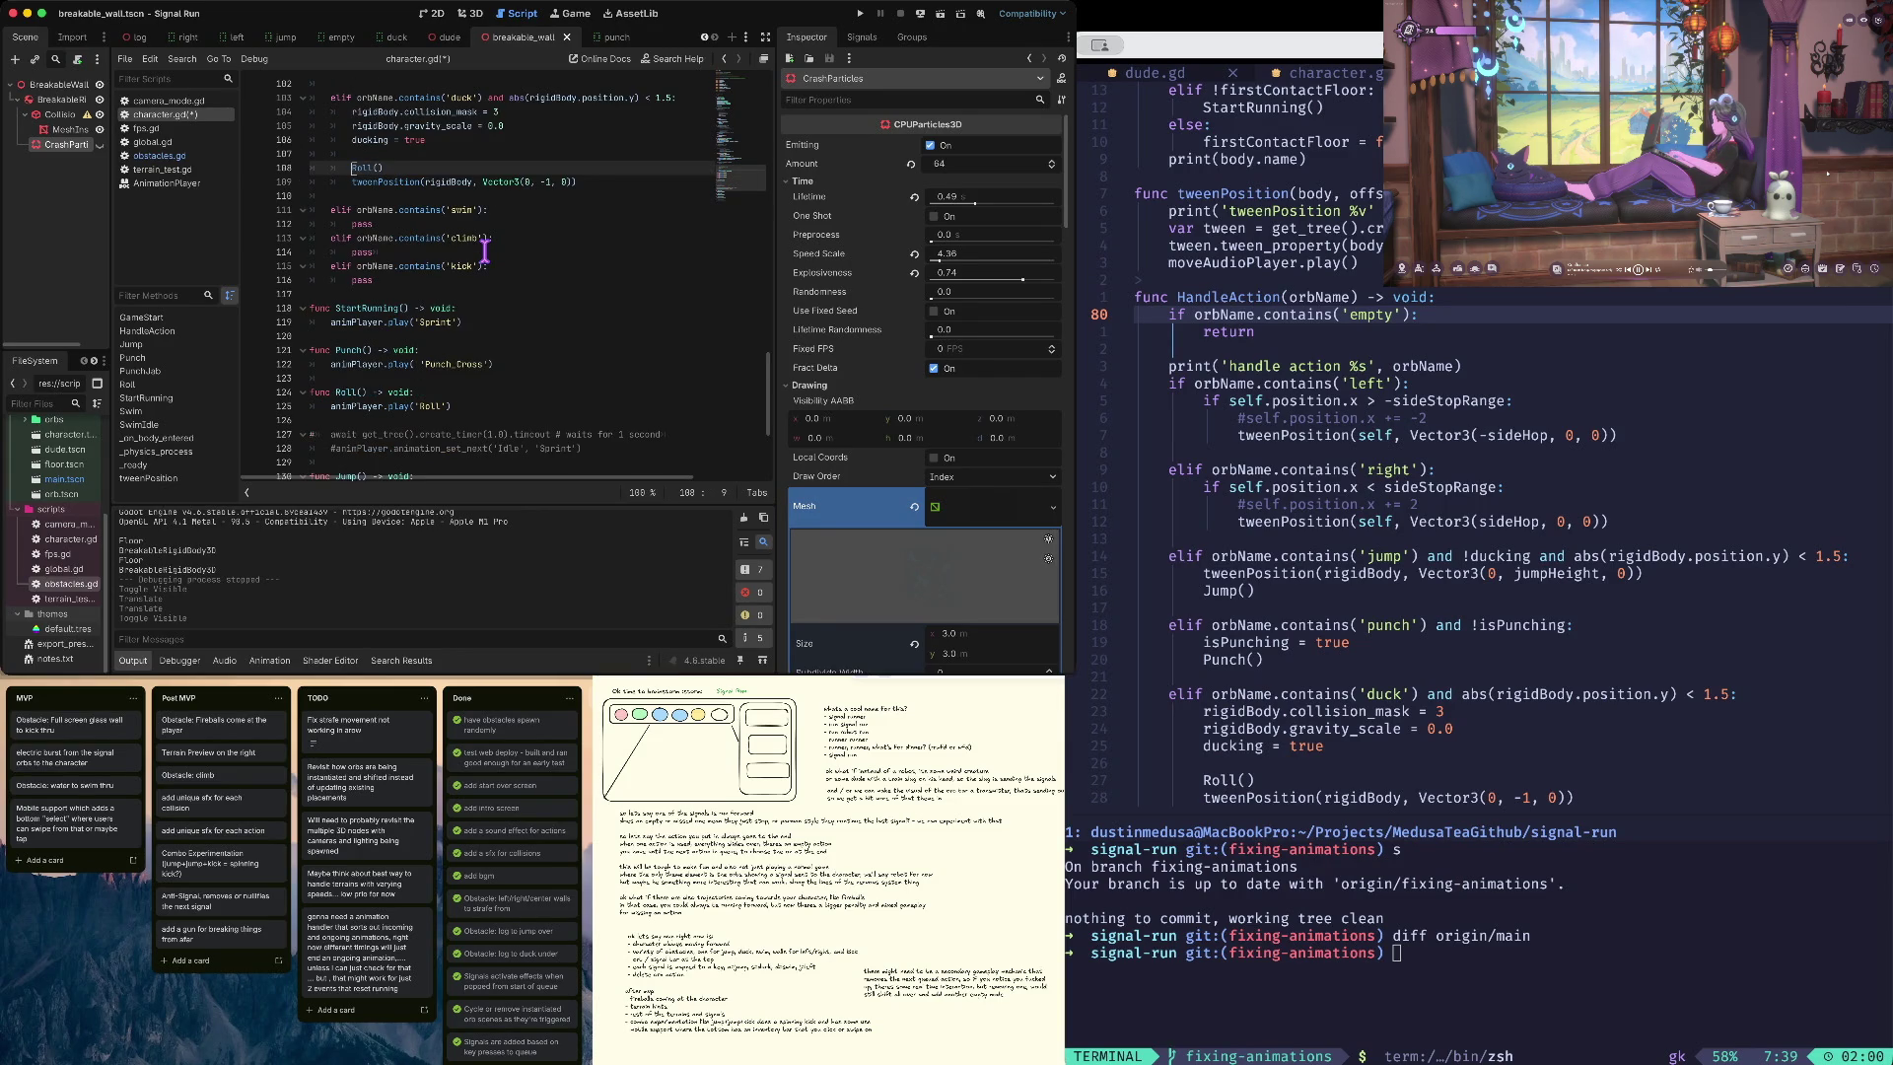
key("alt+Left")
key("alt+Left")
key("alt+Left")
key("alt+Left")
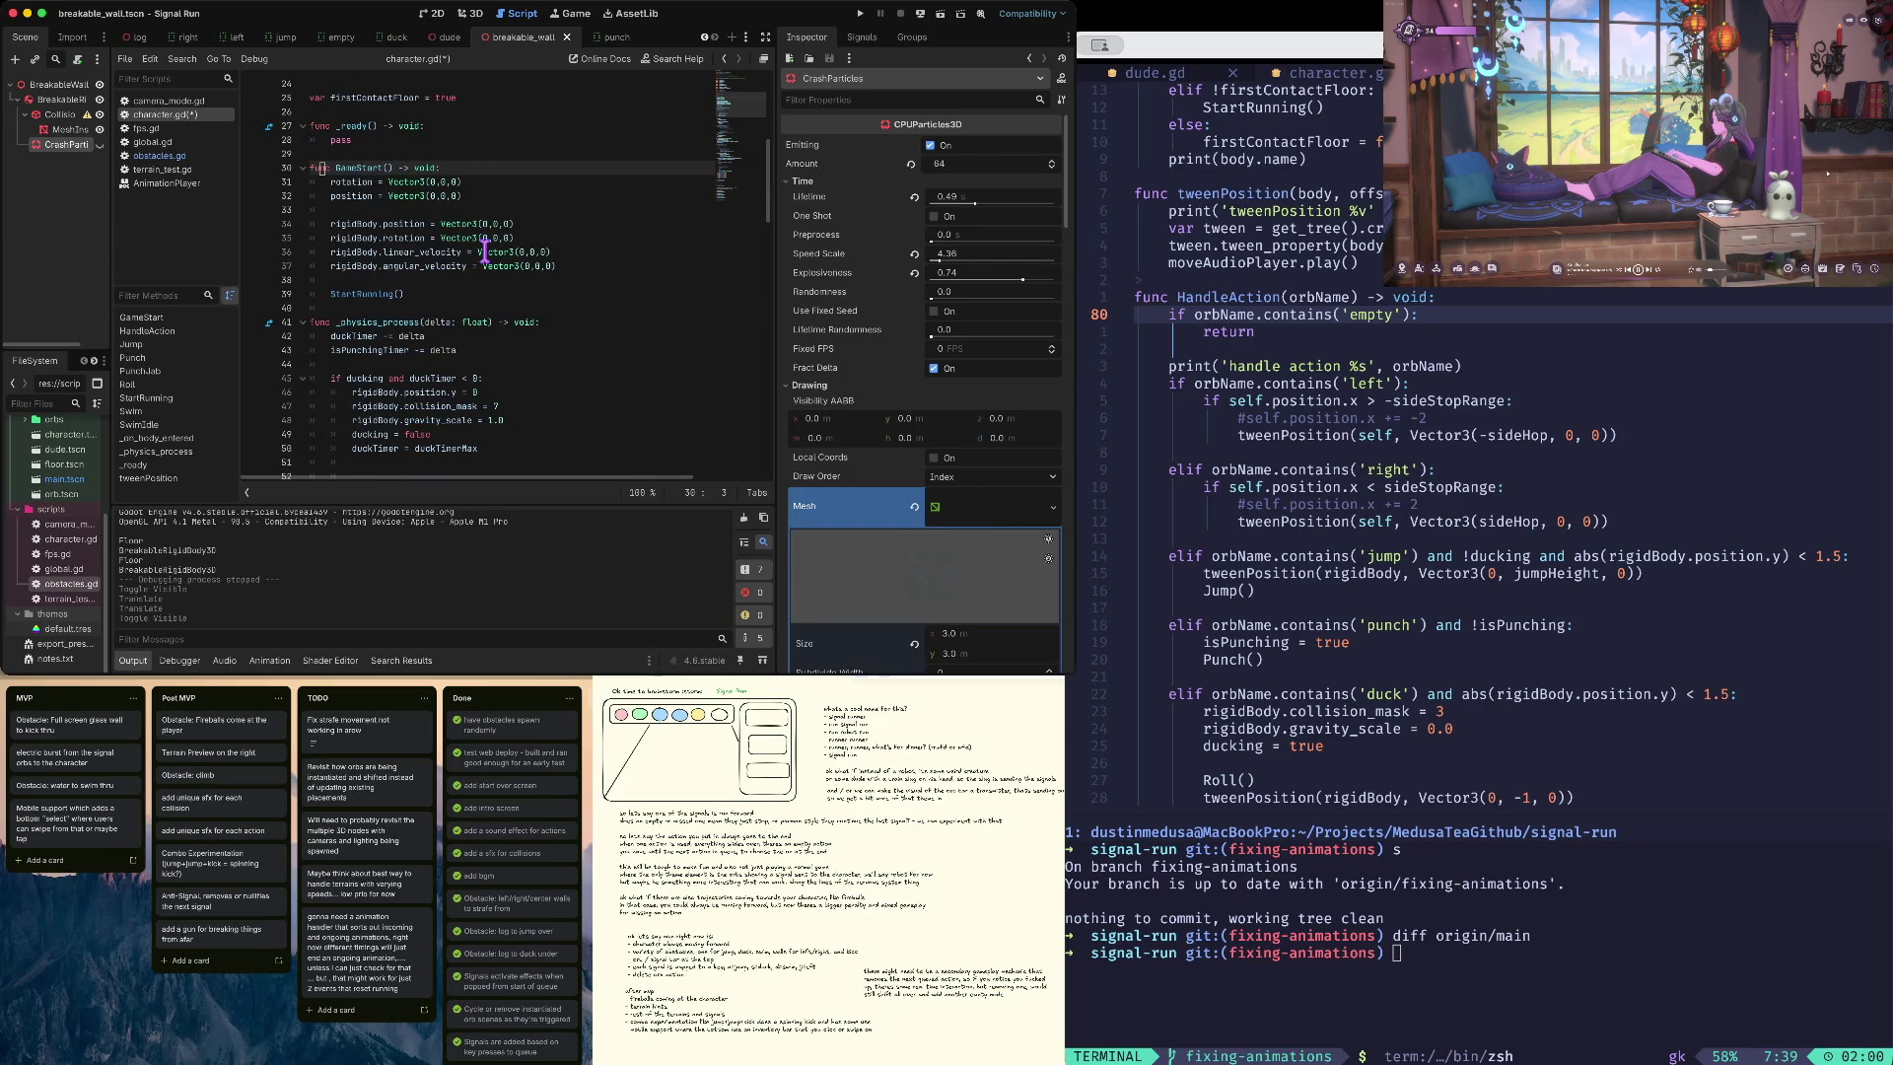
key("alt+Left")
key("Up")
key("Up")
key("Up")
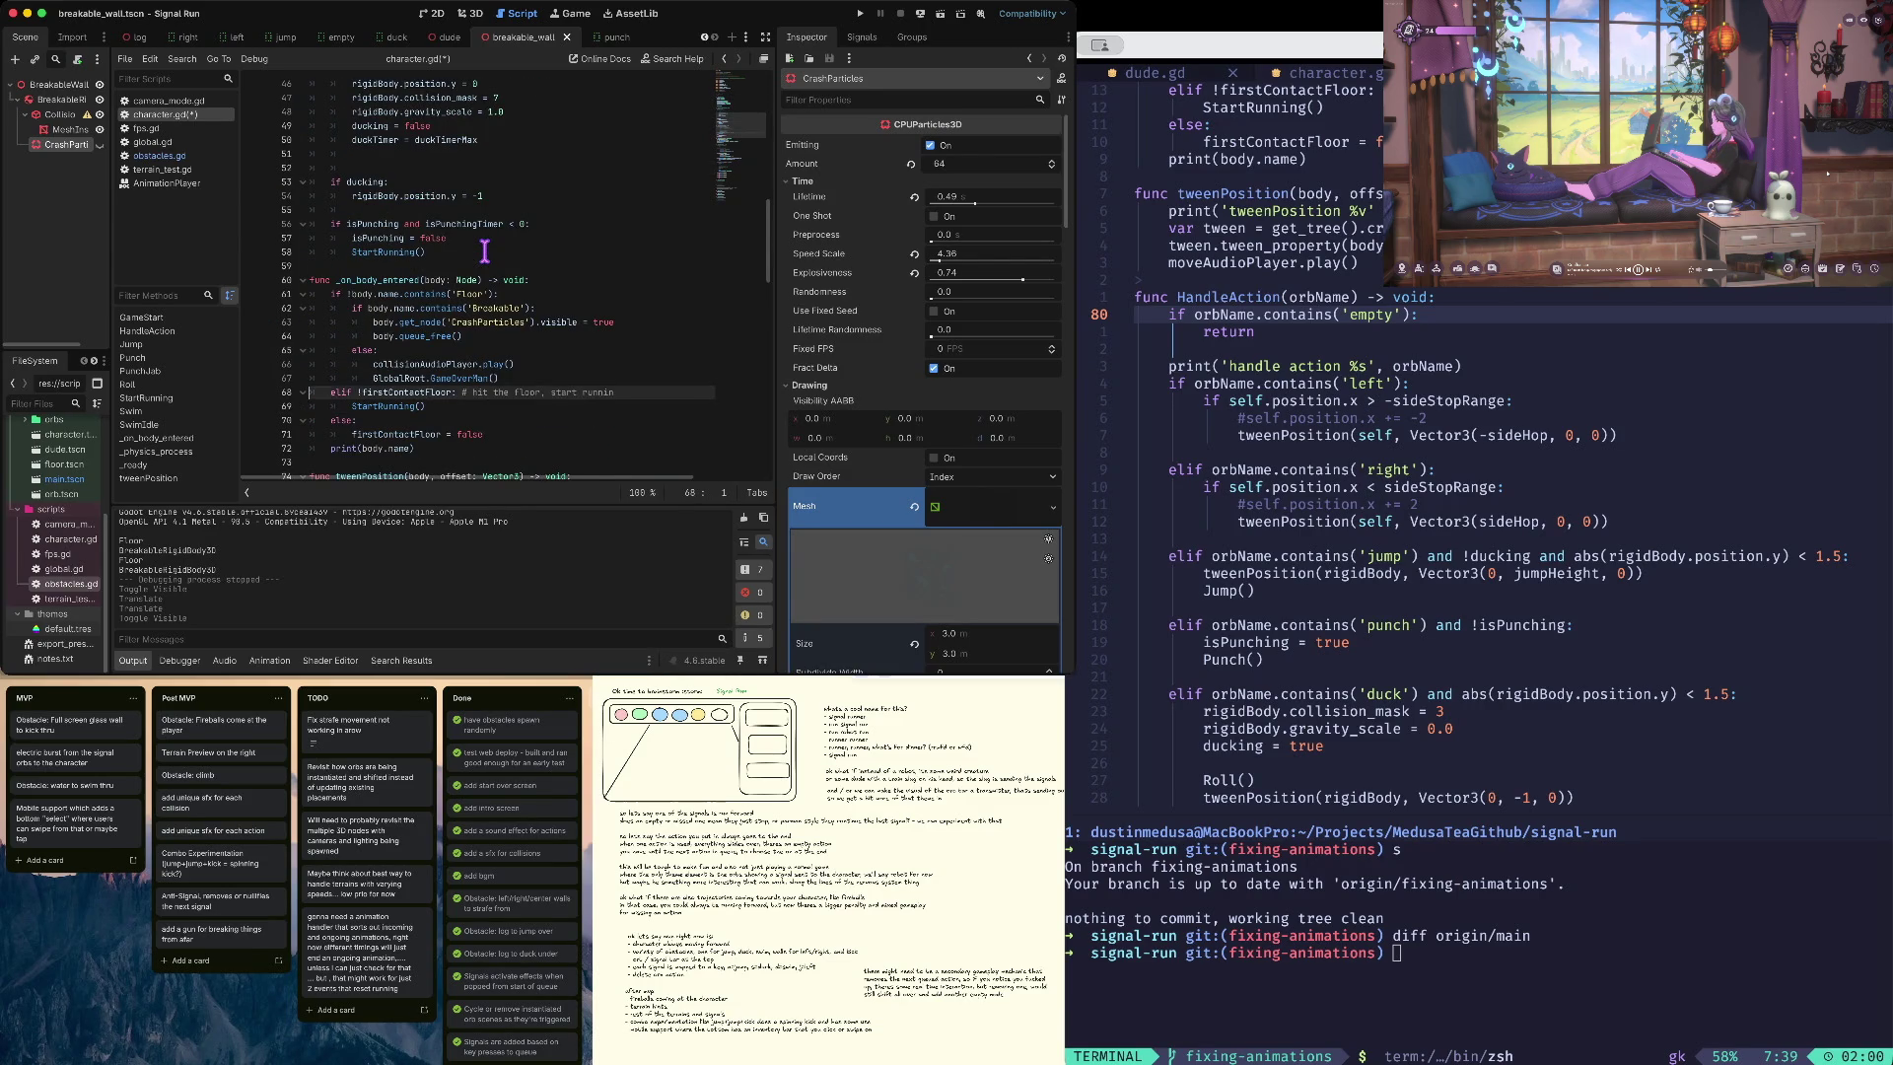
key("End")
key("Return")
key("ctrl+v")
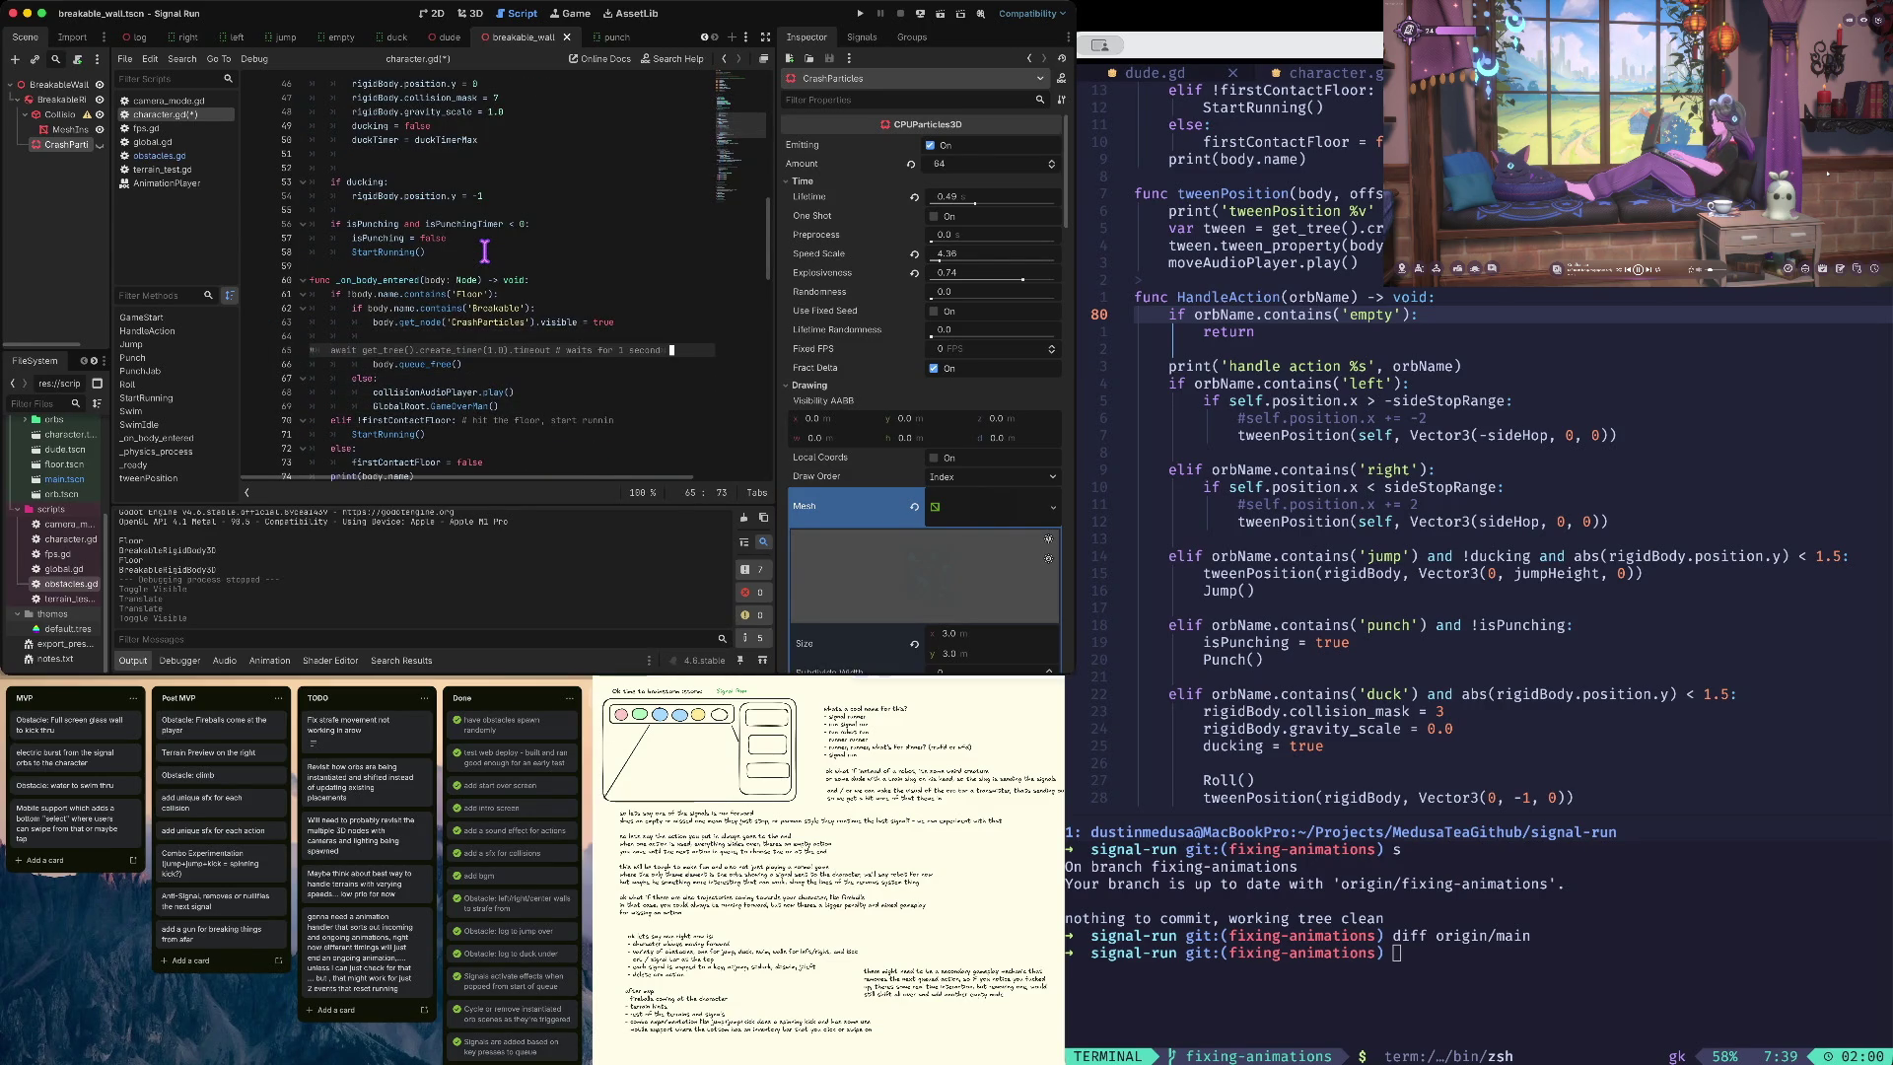
- Indent the await into the Breakable branch, delete its 'waits for 1 second' comment and blank line, and save
key("Tab")
key("Tab")
key("Down")
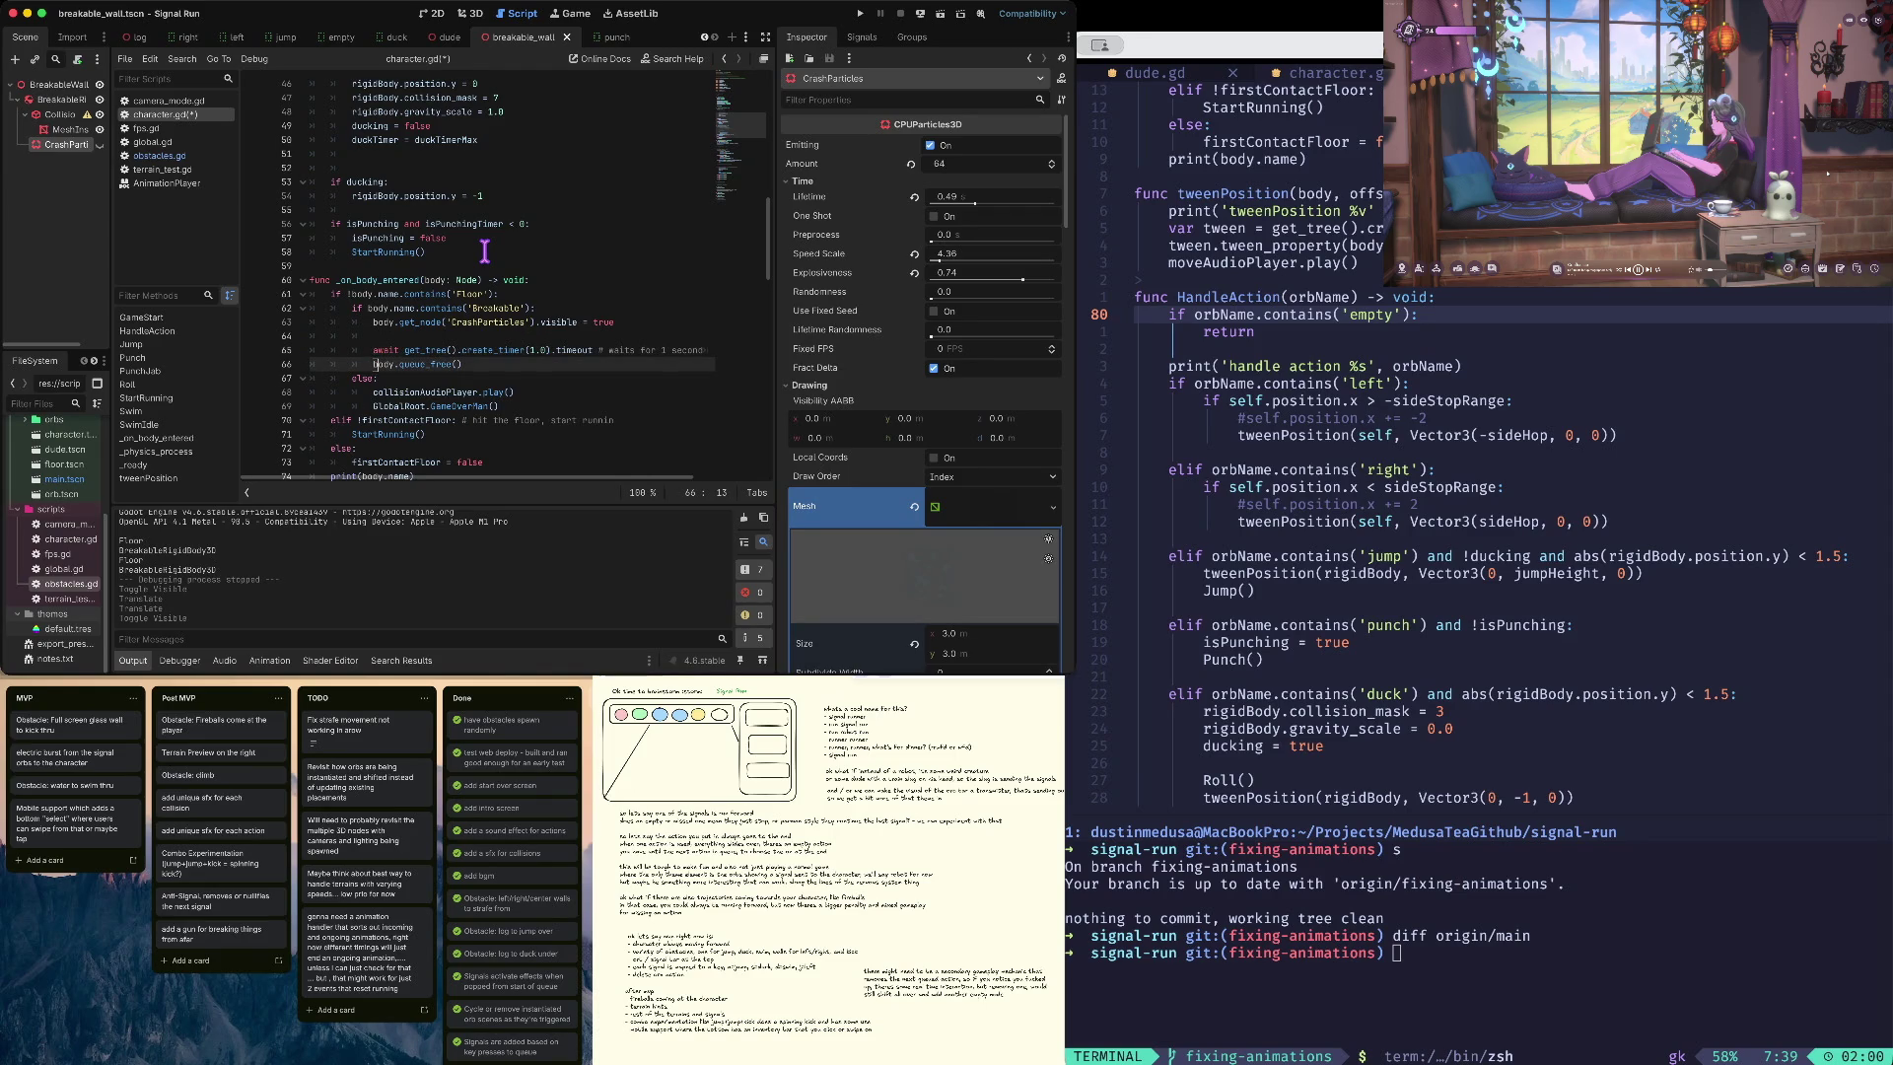
key("Up")
key("super+Right")
key("shift+Left")
key("shift+Left")
key("shift+Left")
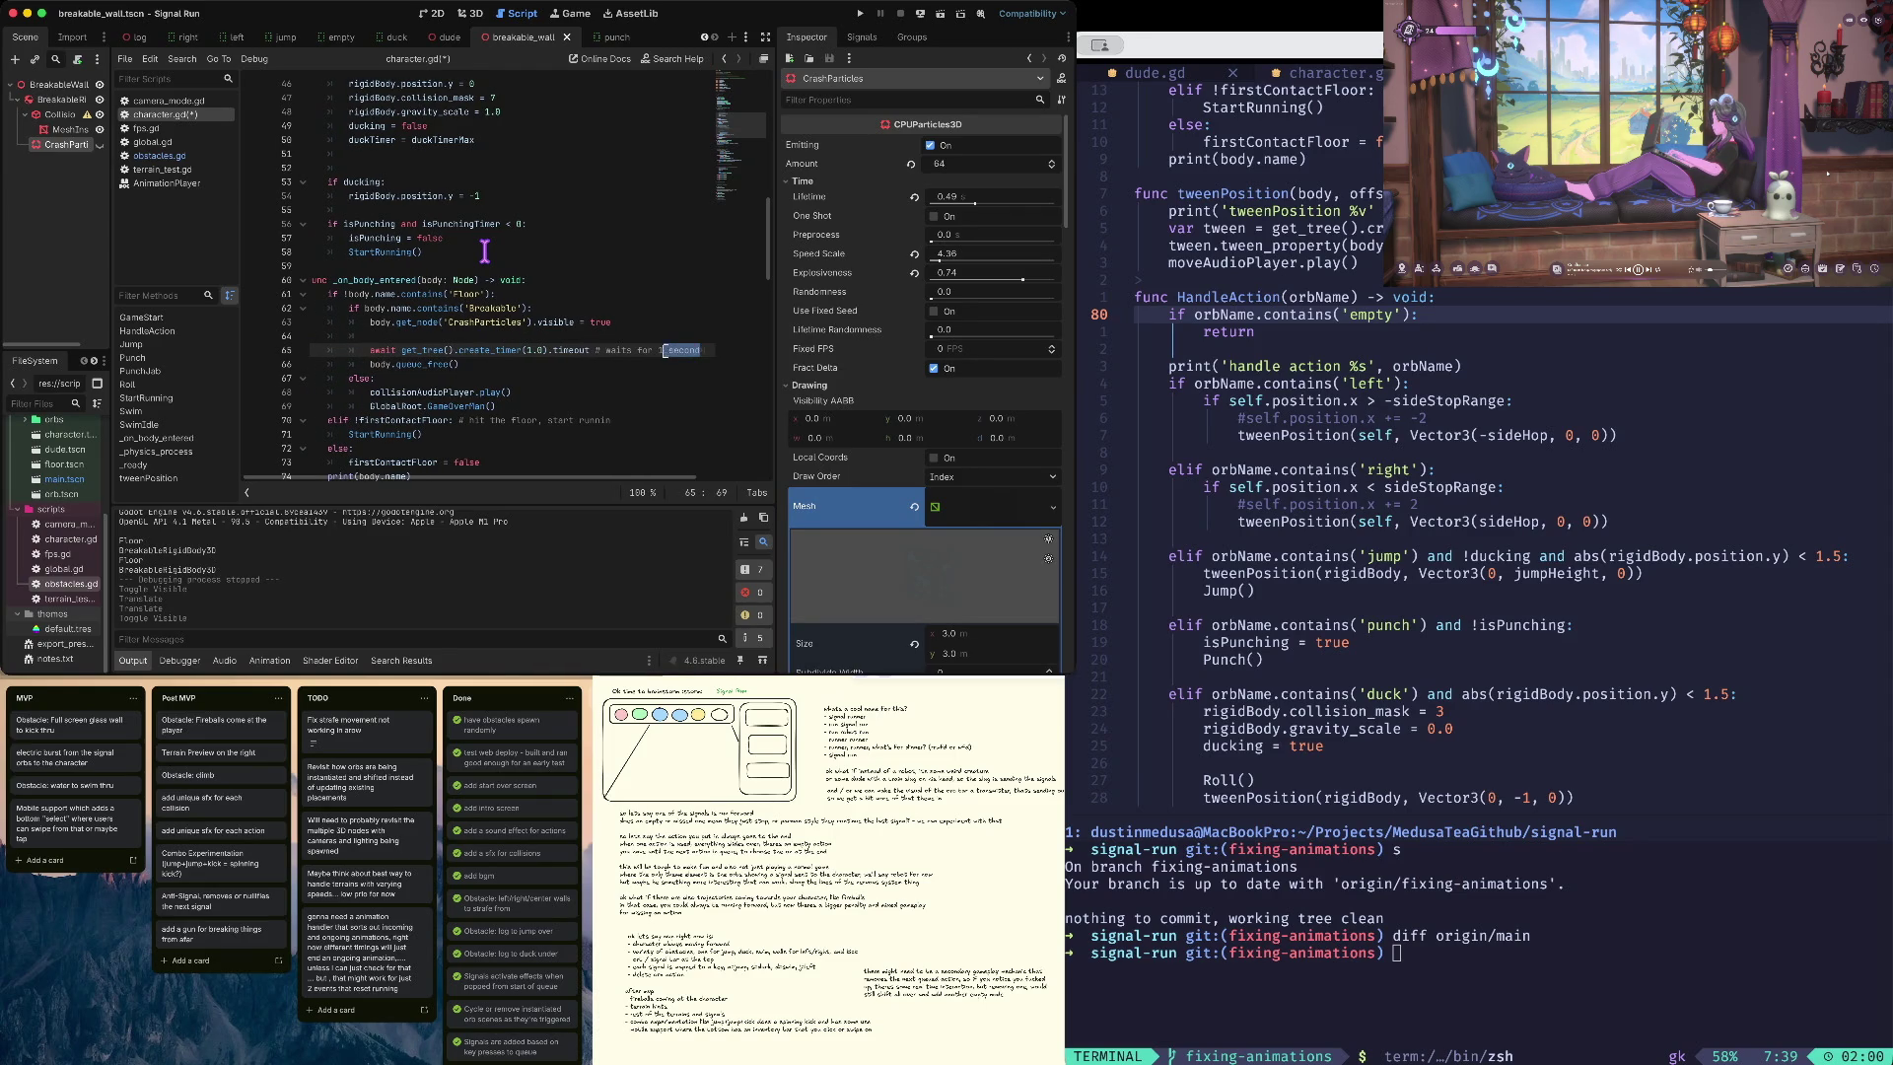
key("BackSpace")
key("BackSpace")
key("BackSpace")
key("Home")
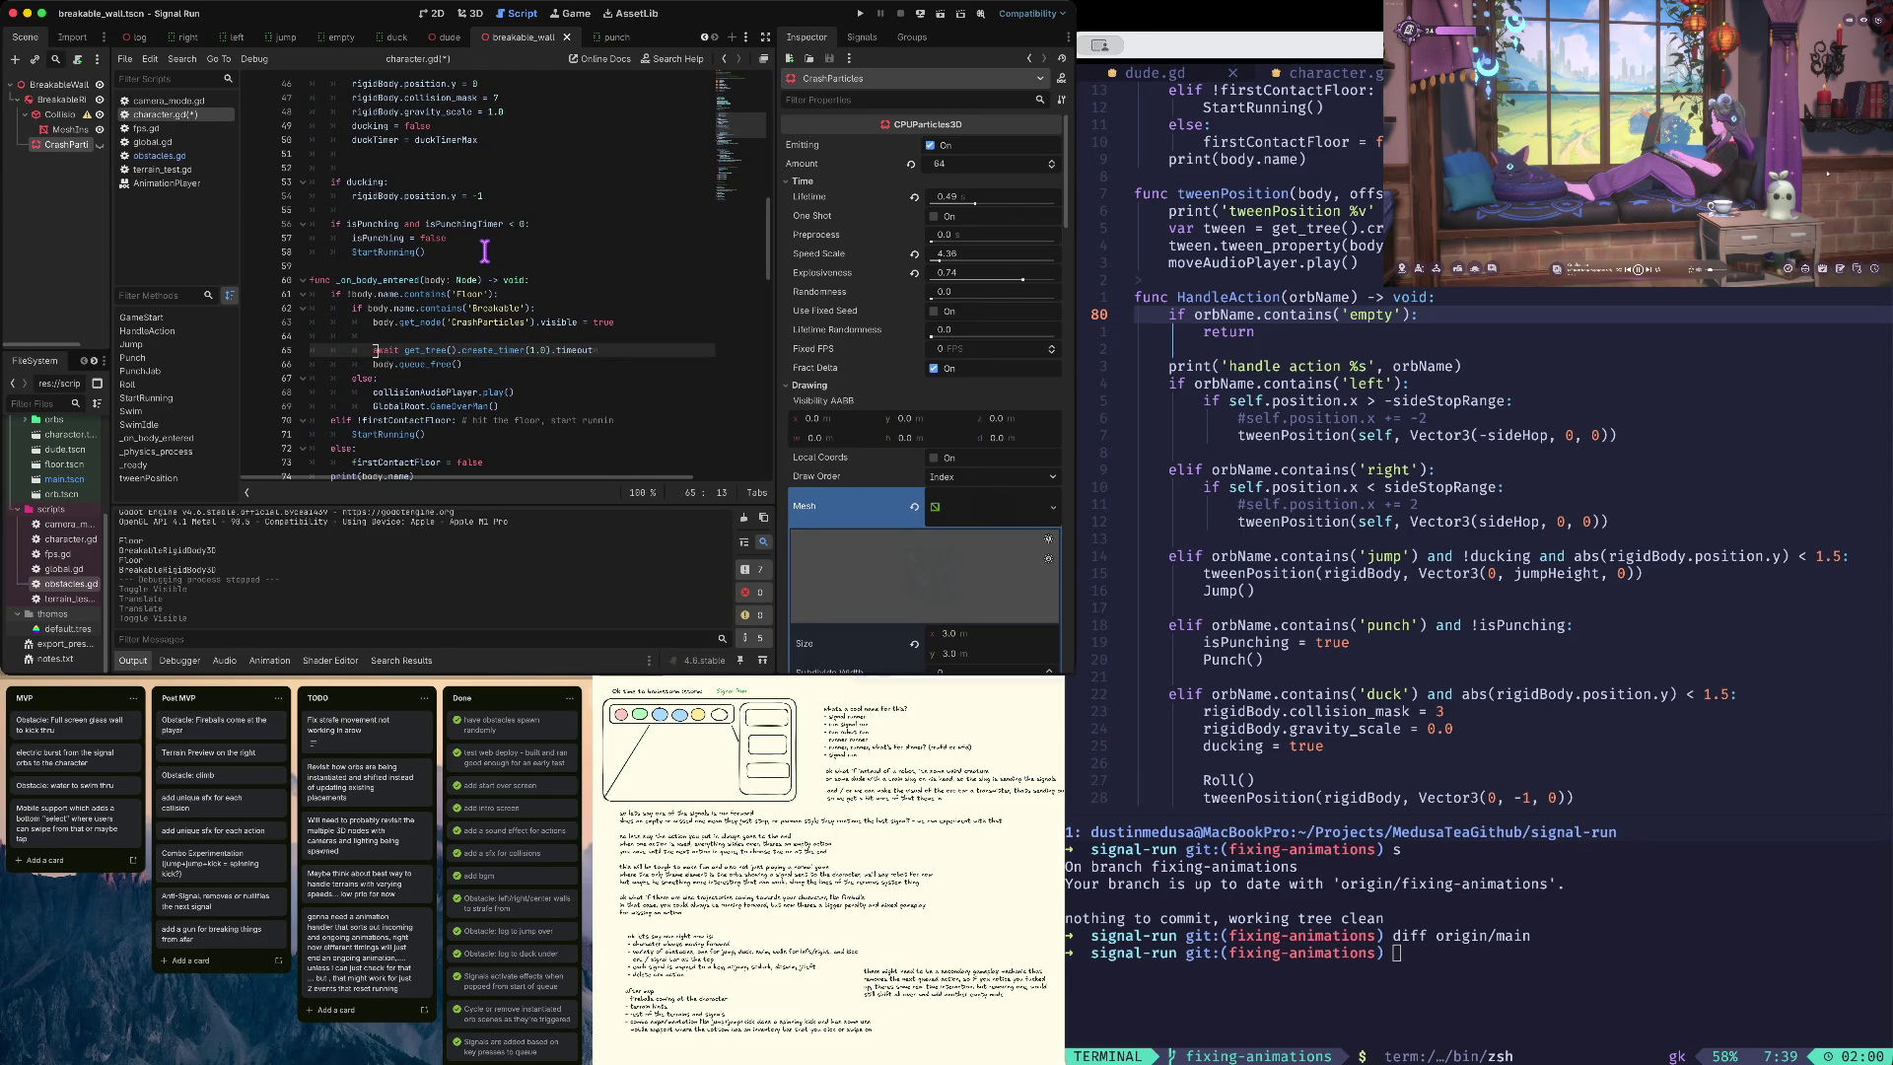
key("ctrl+s")
key("Up")
key("ctrl+shift+k")
key("Up")
key("alt+Right")
key("Right")
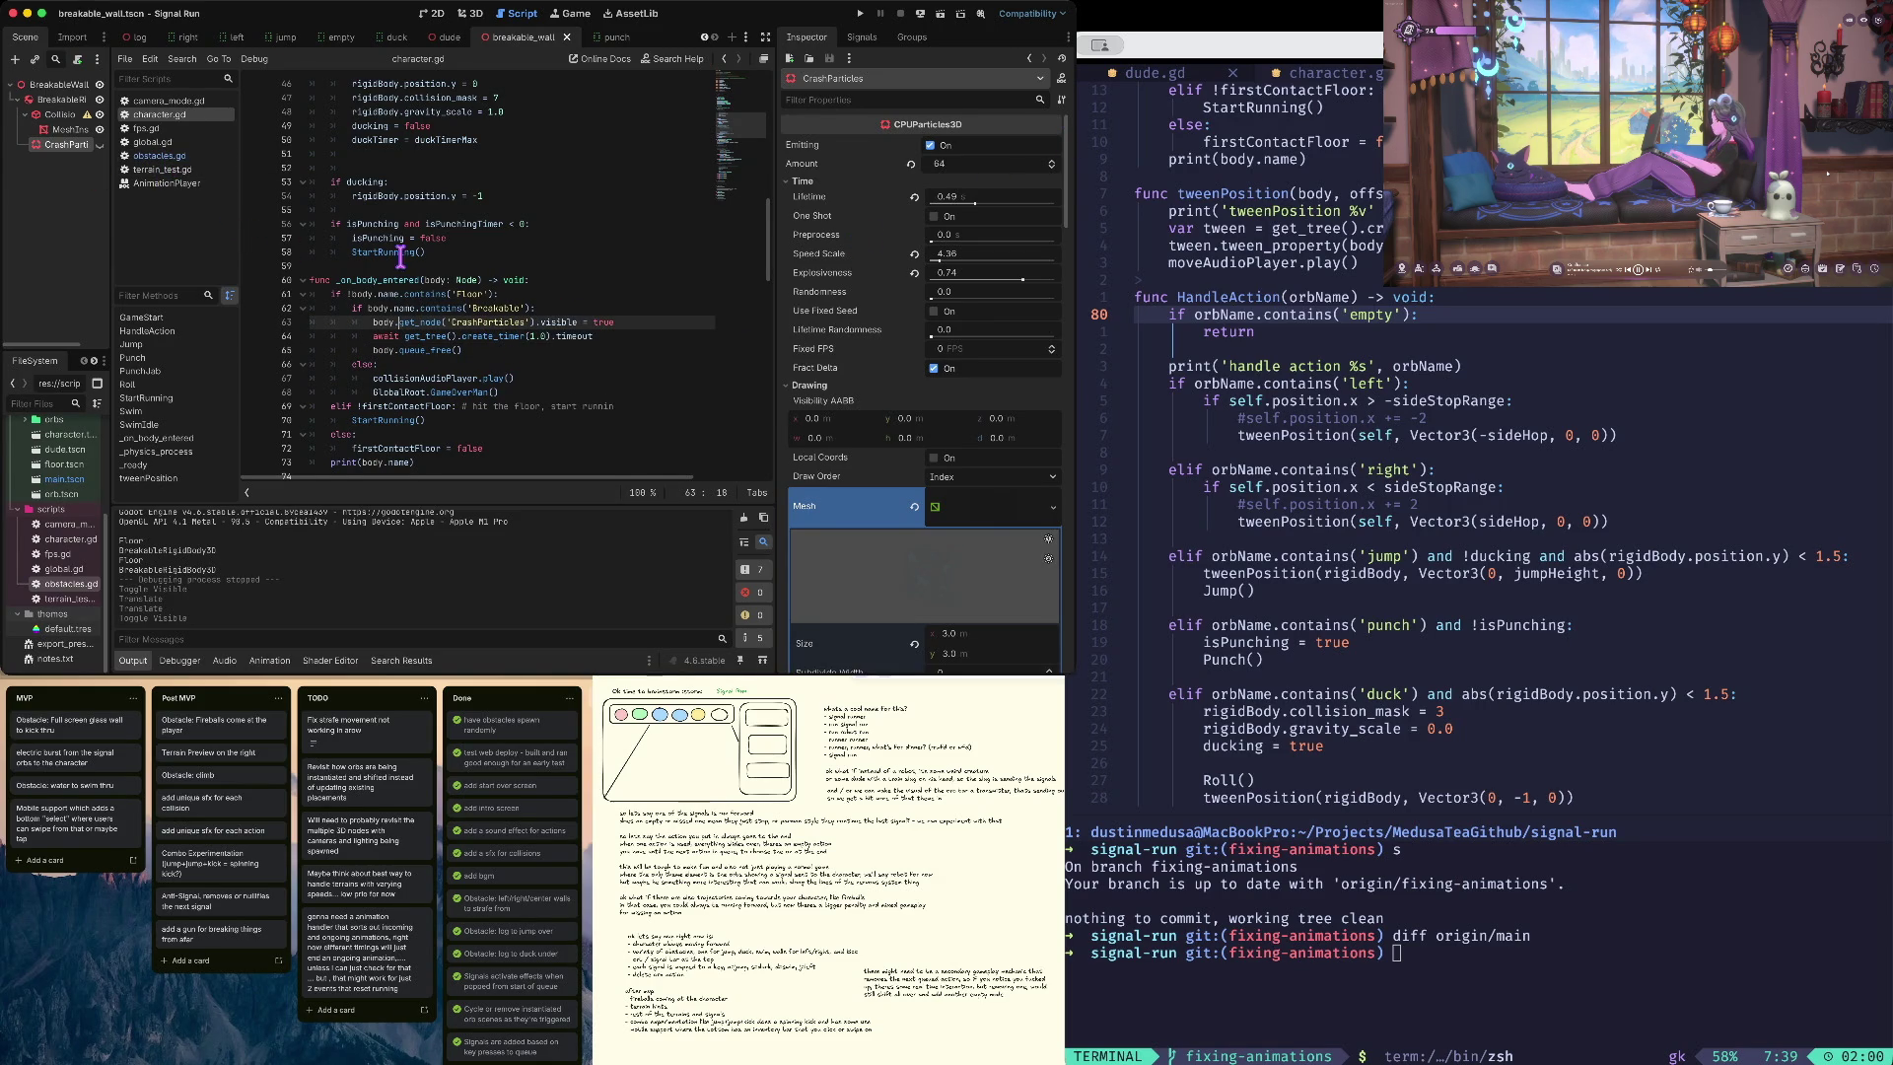
- Cut the trailing print(body.name) line and paste it at the top of _on_body_entered
scroll(401, 259, "down", 2)
scroll(401, 258, "down", 1)
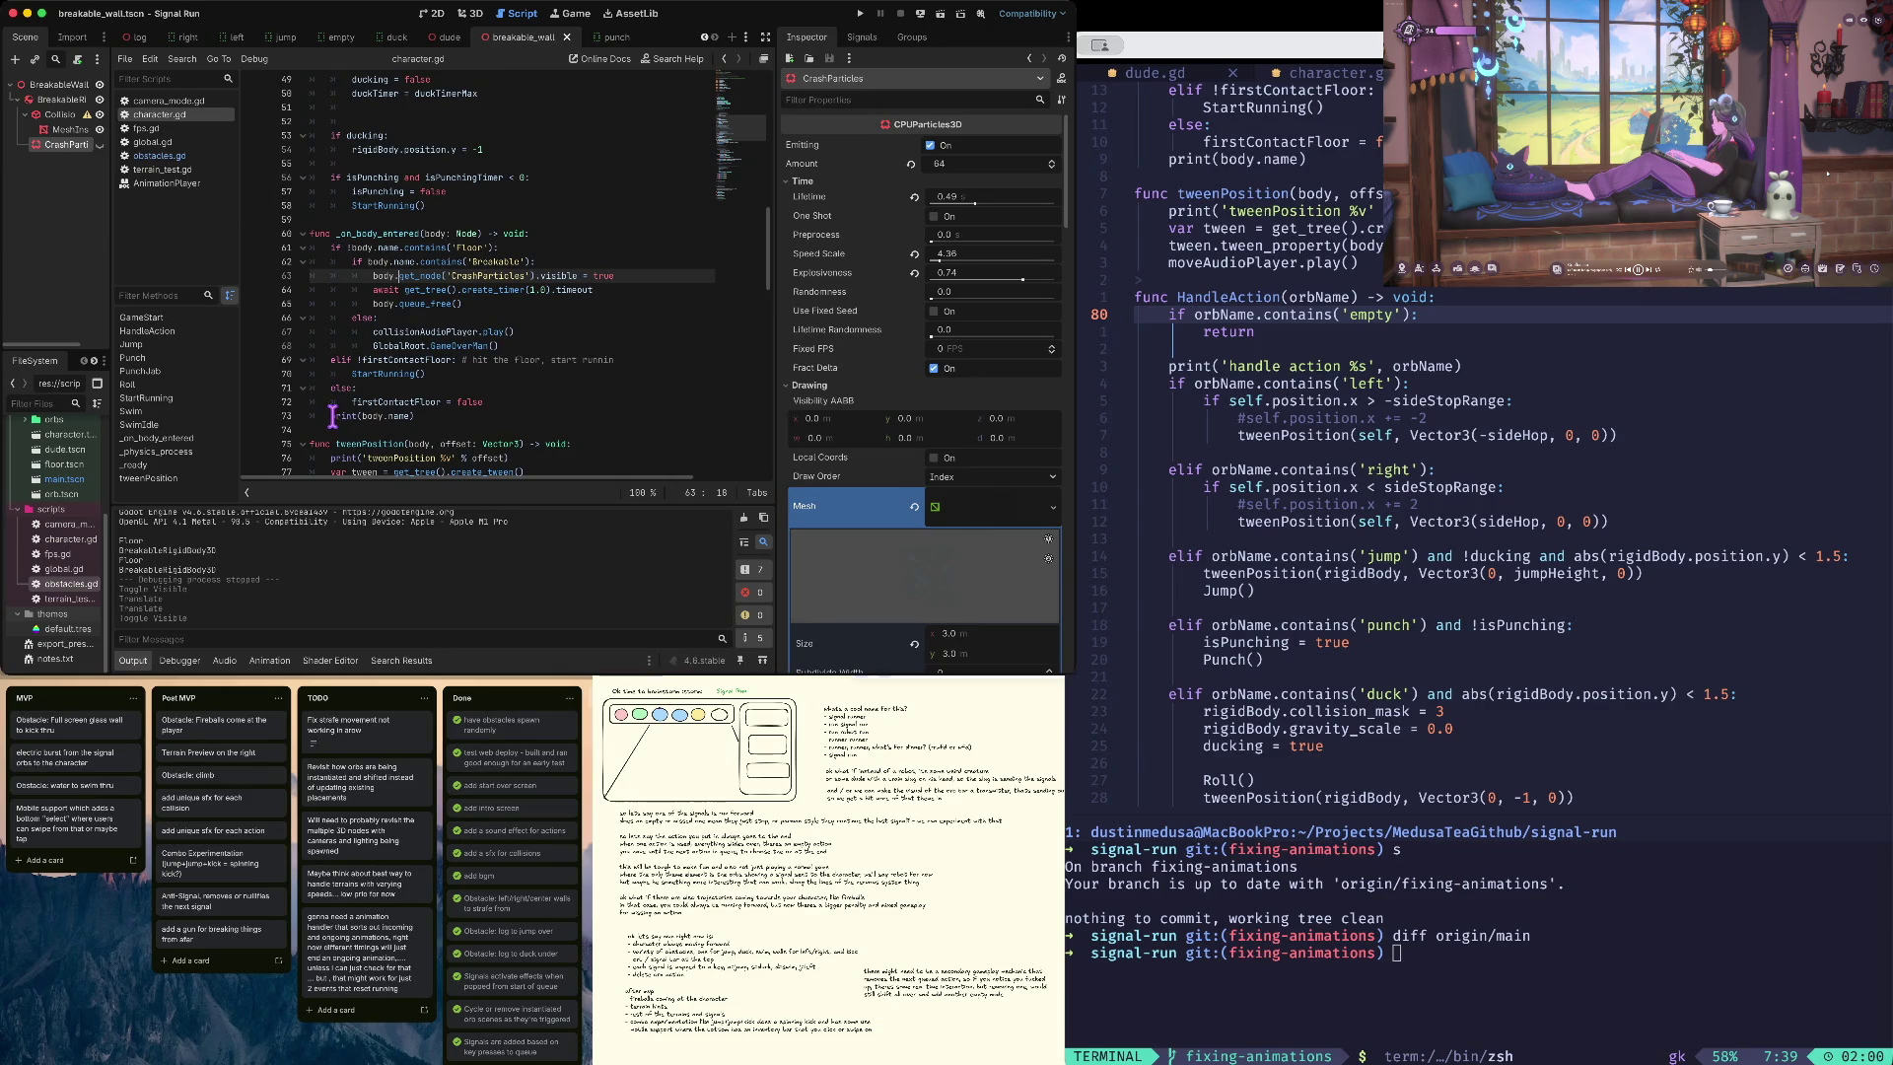
left_click(390, 415)
key("super+shift+k")
key("Up")
key("Up")
key("Up")
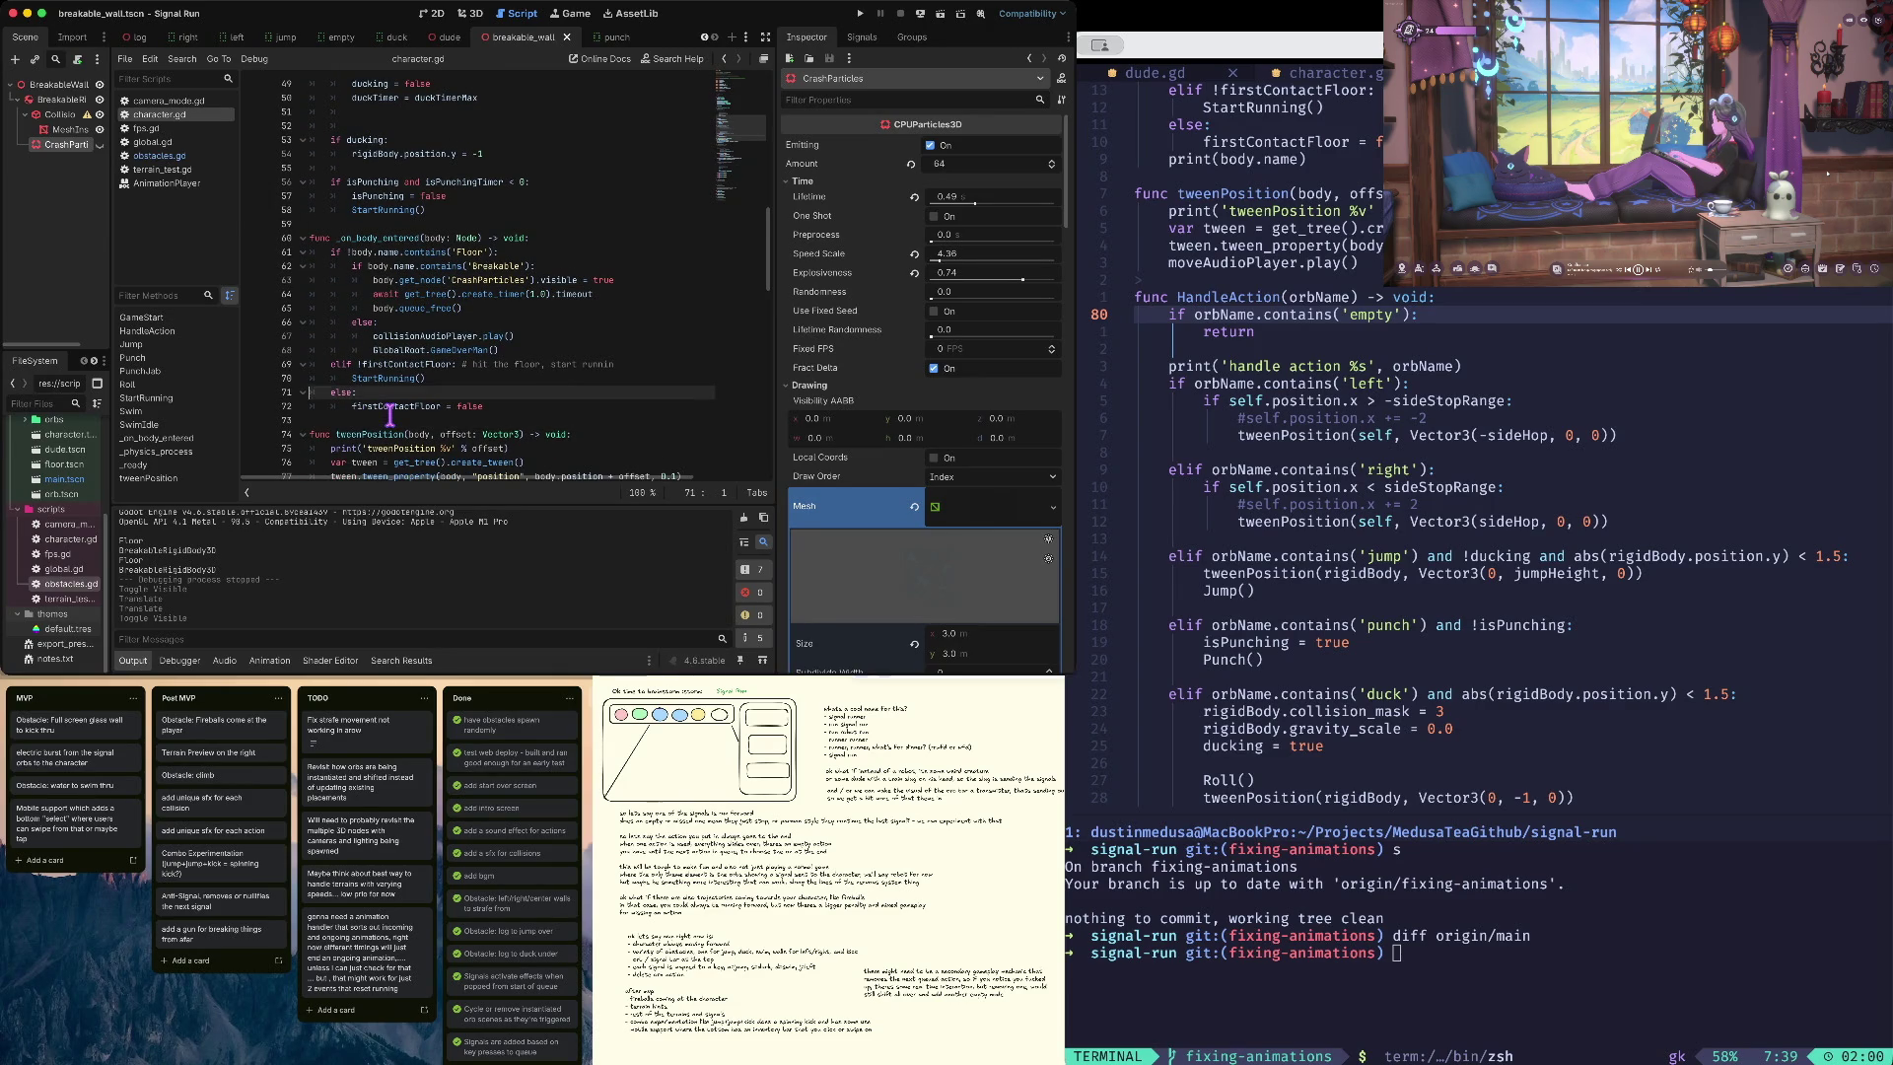
key("Up")
key("Up")
key("Up")
key("End")
key("Return")
type("print(body.name)")
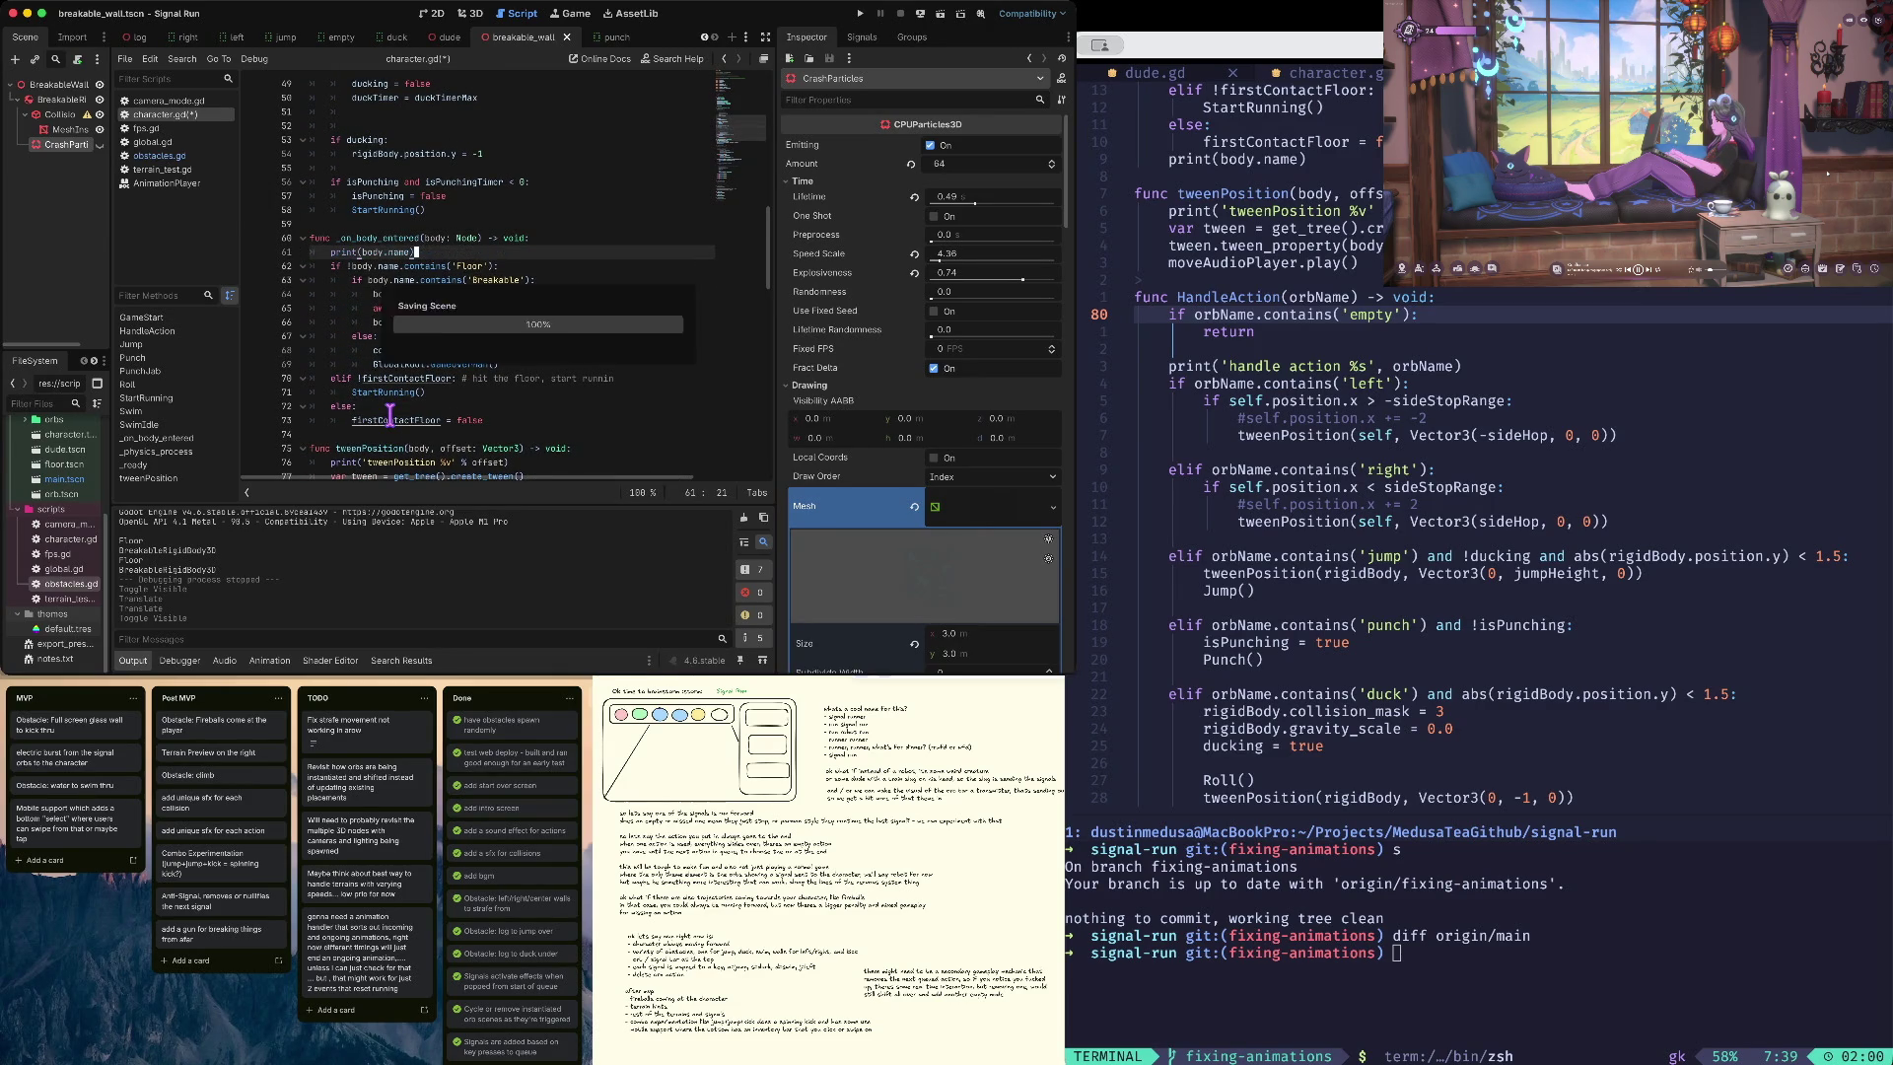
- Open obstacles.gd, playtest the game, then show BreakableRigidBody3D in the 3D view
left_click(161, 162)
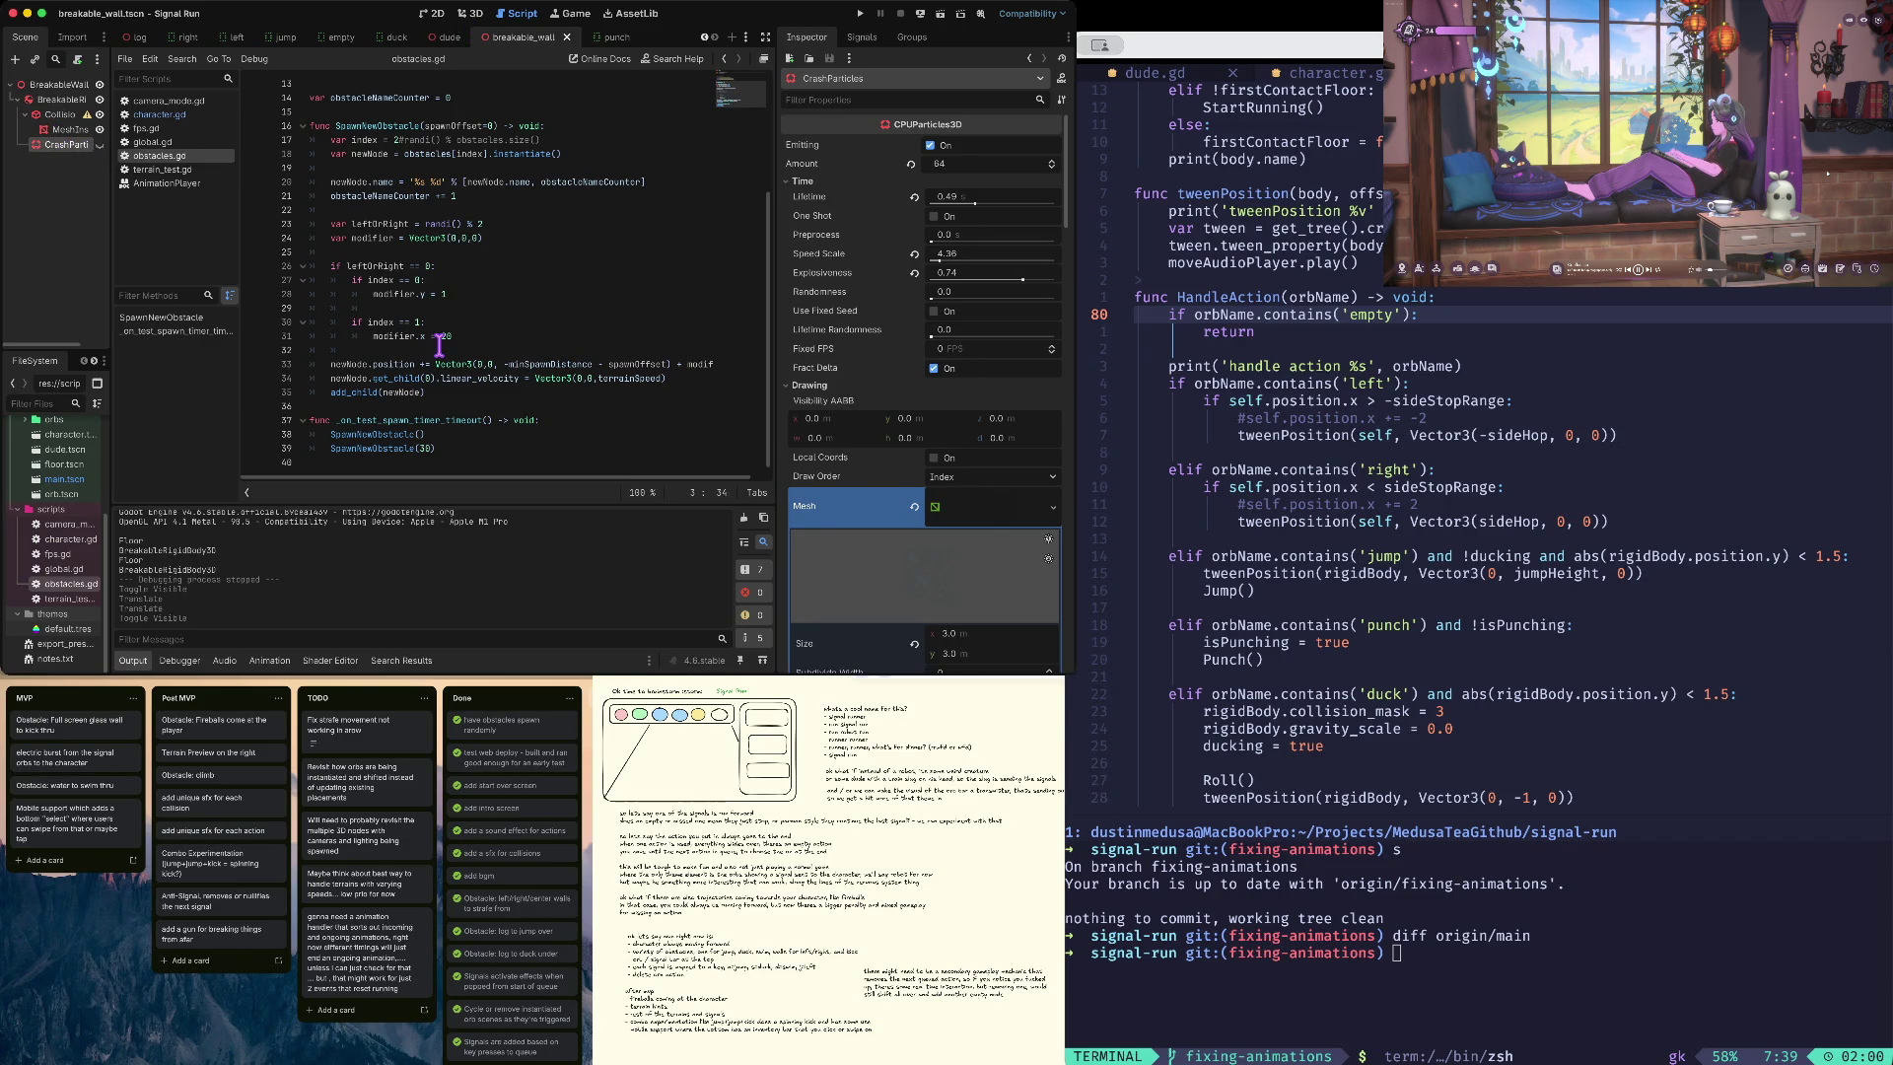
key("super+b")
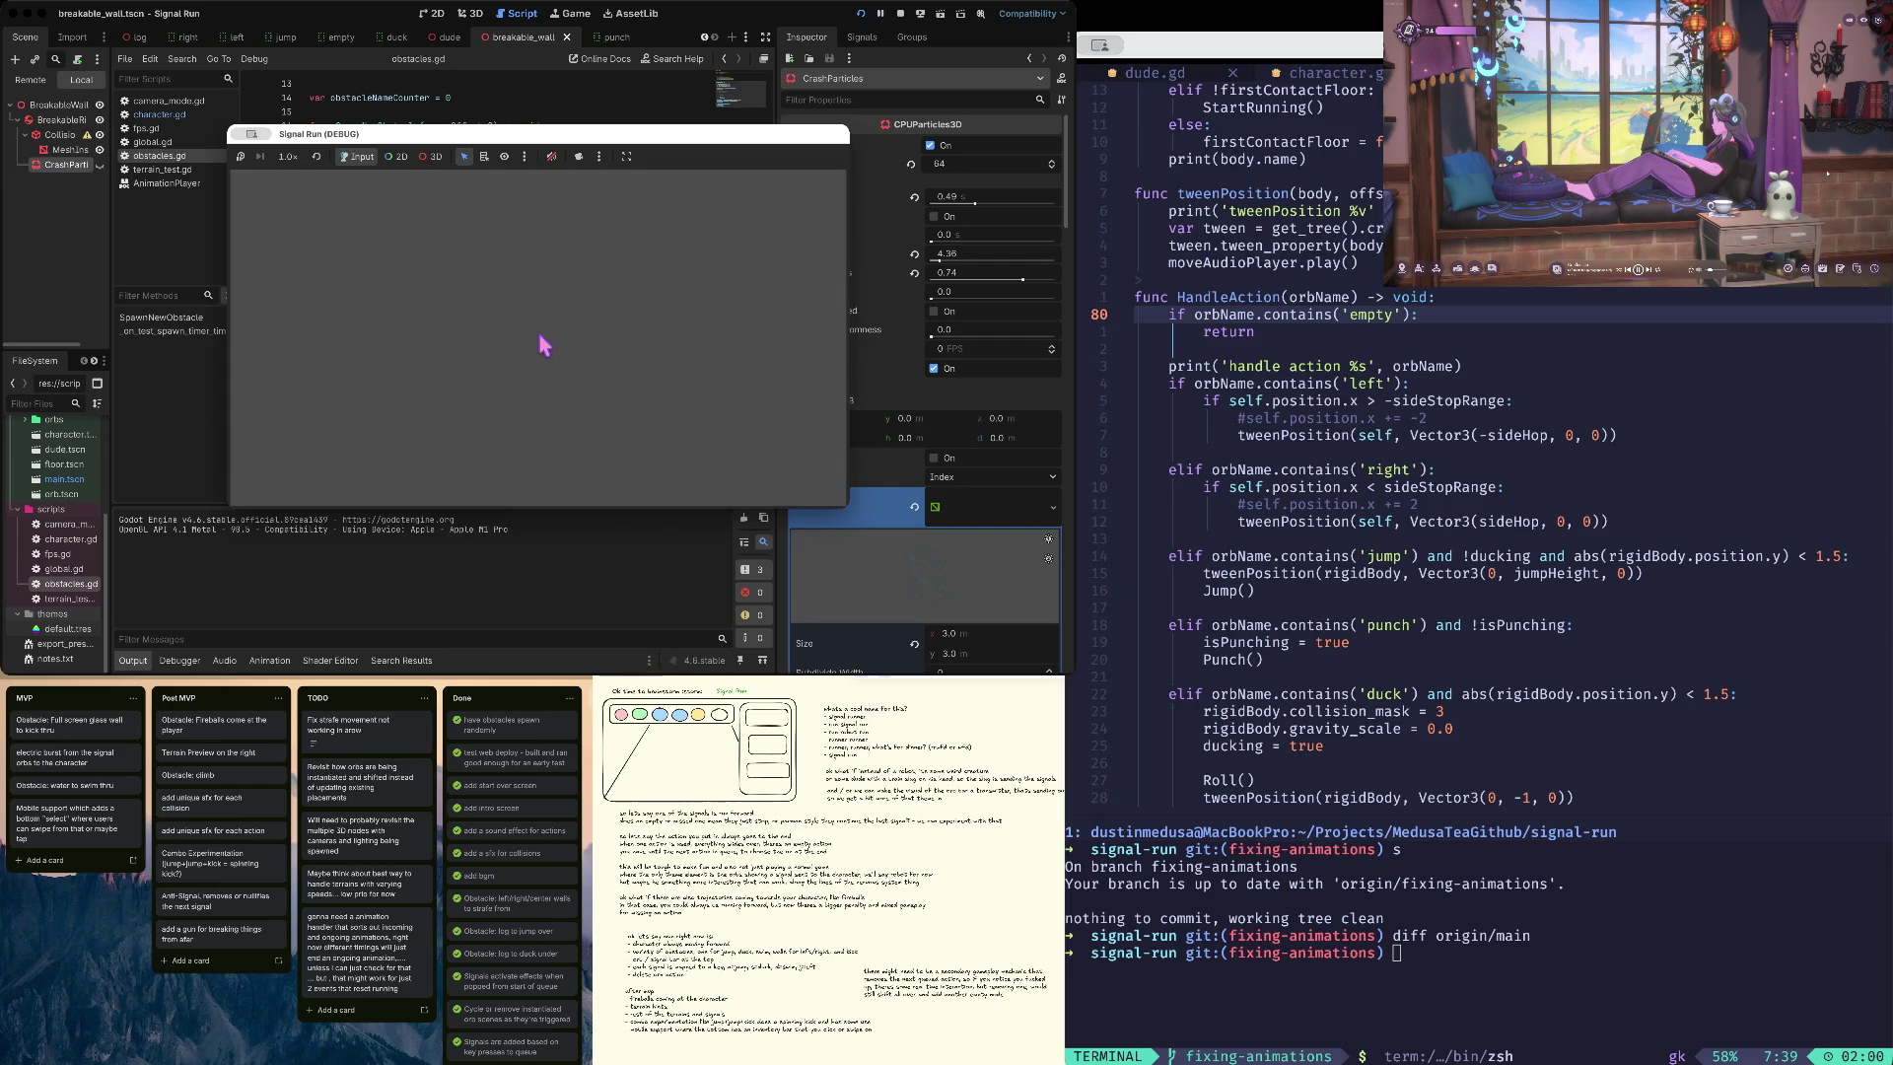
left_click(540, 363)
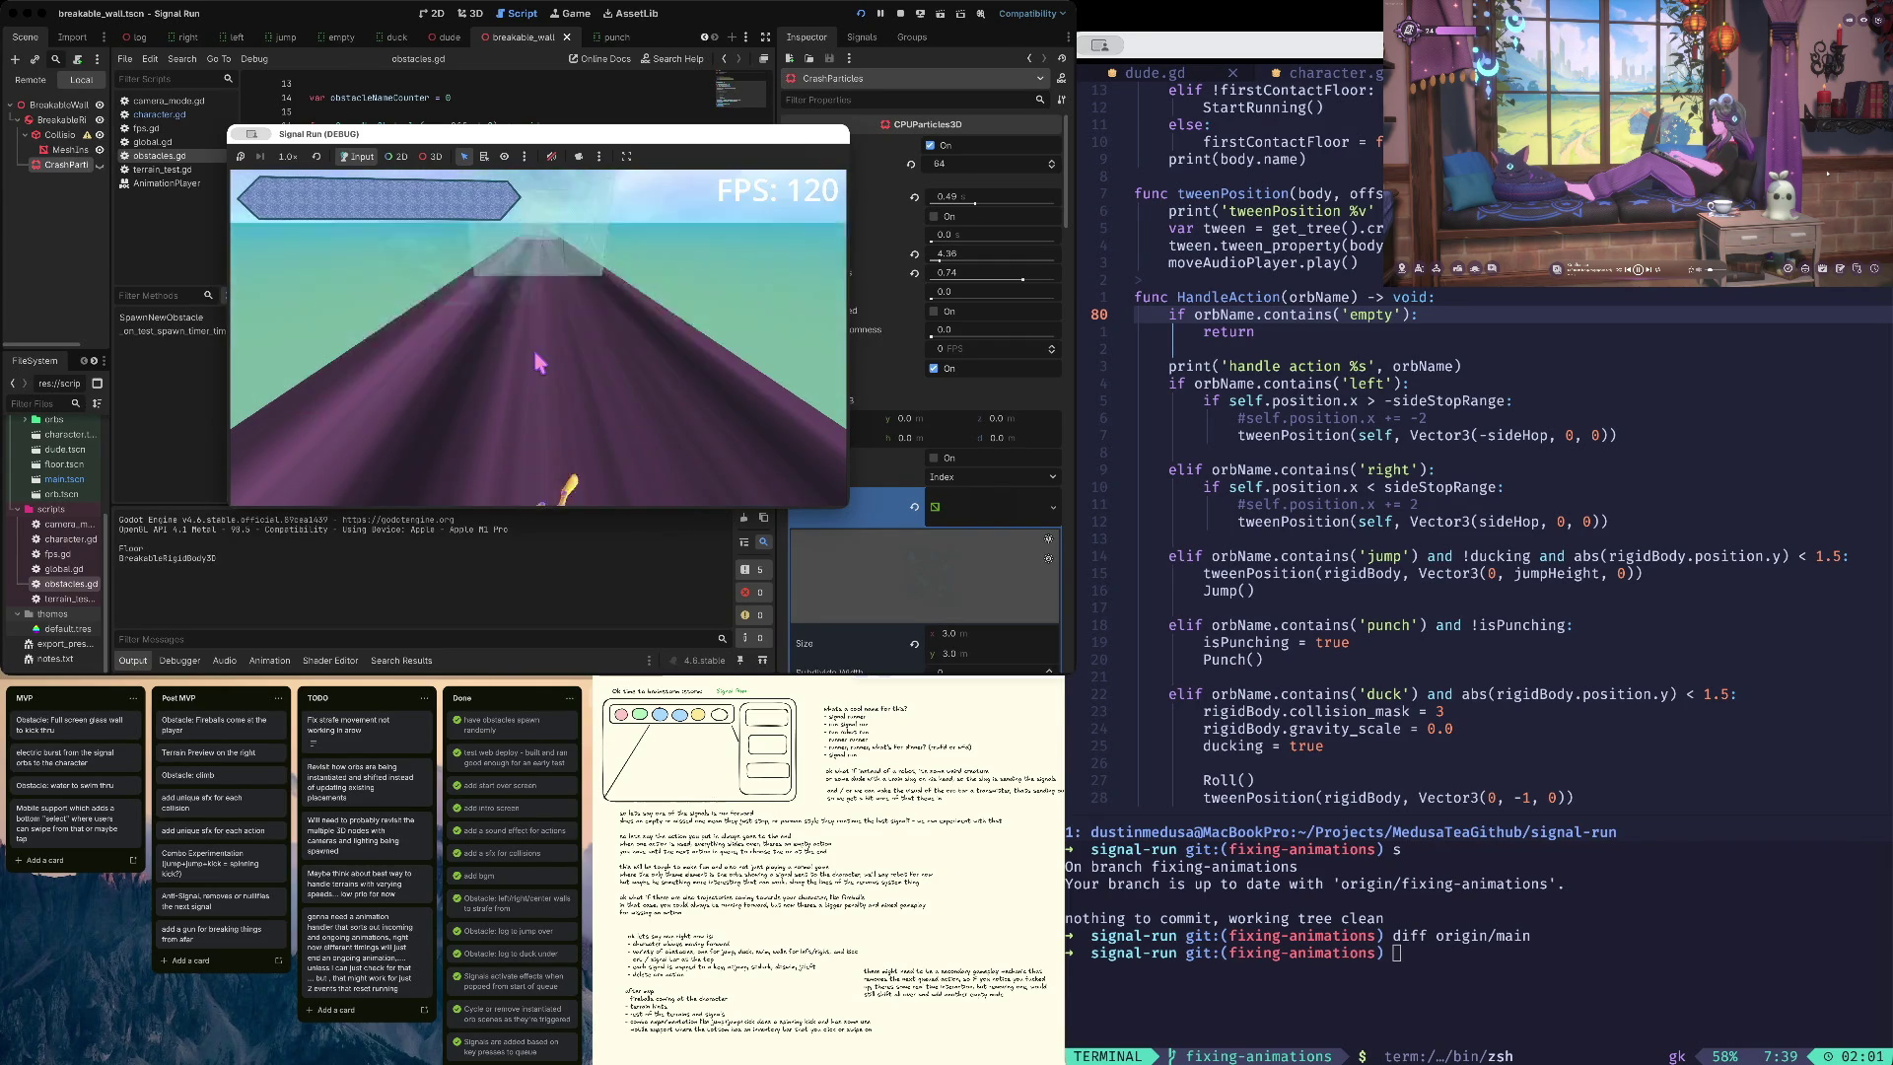
left_click(900, 14)
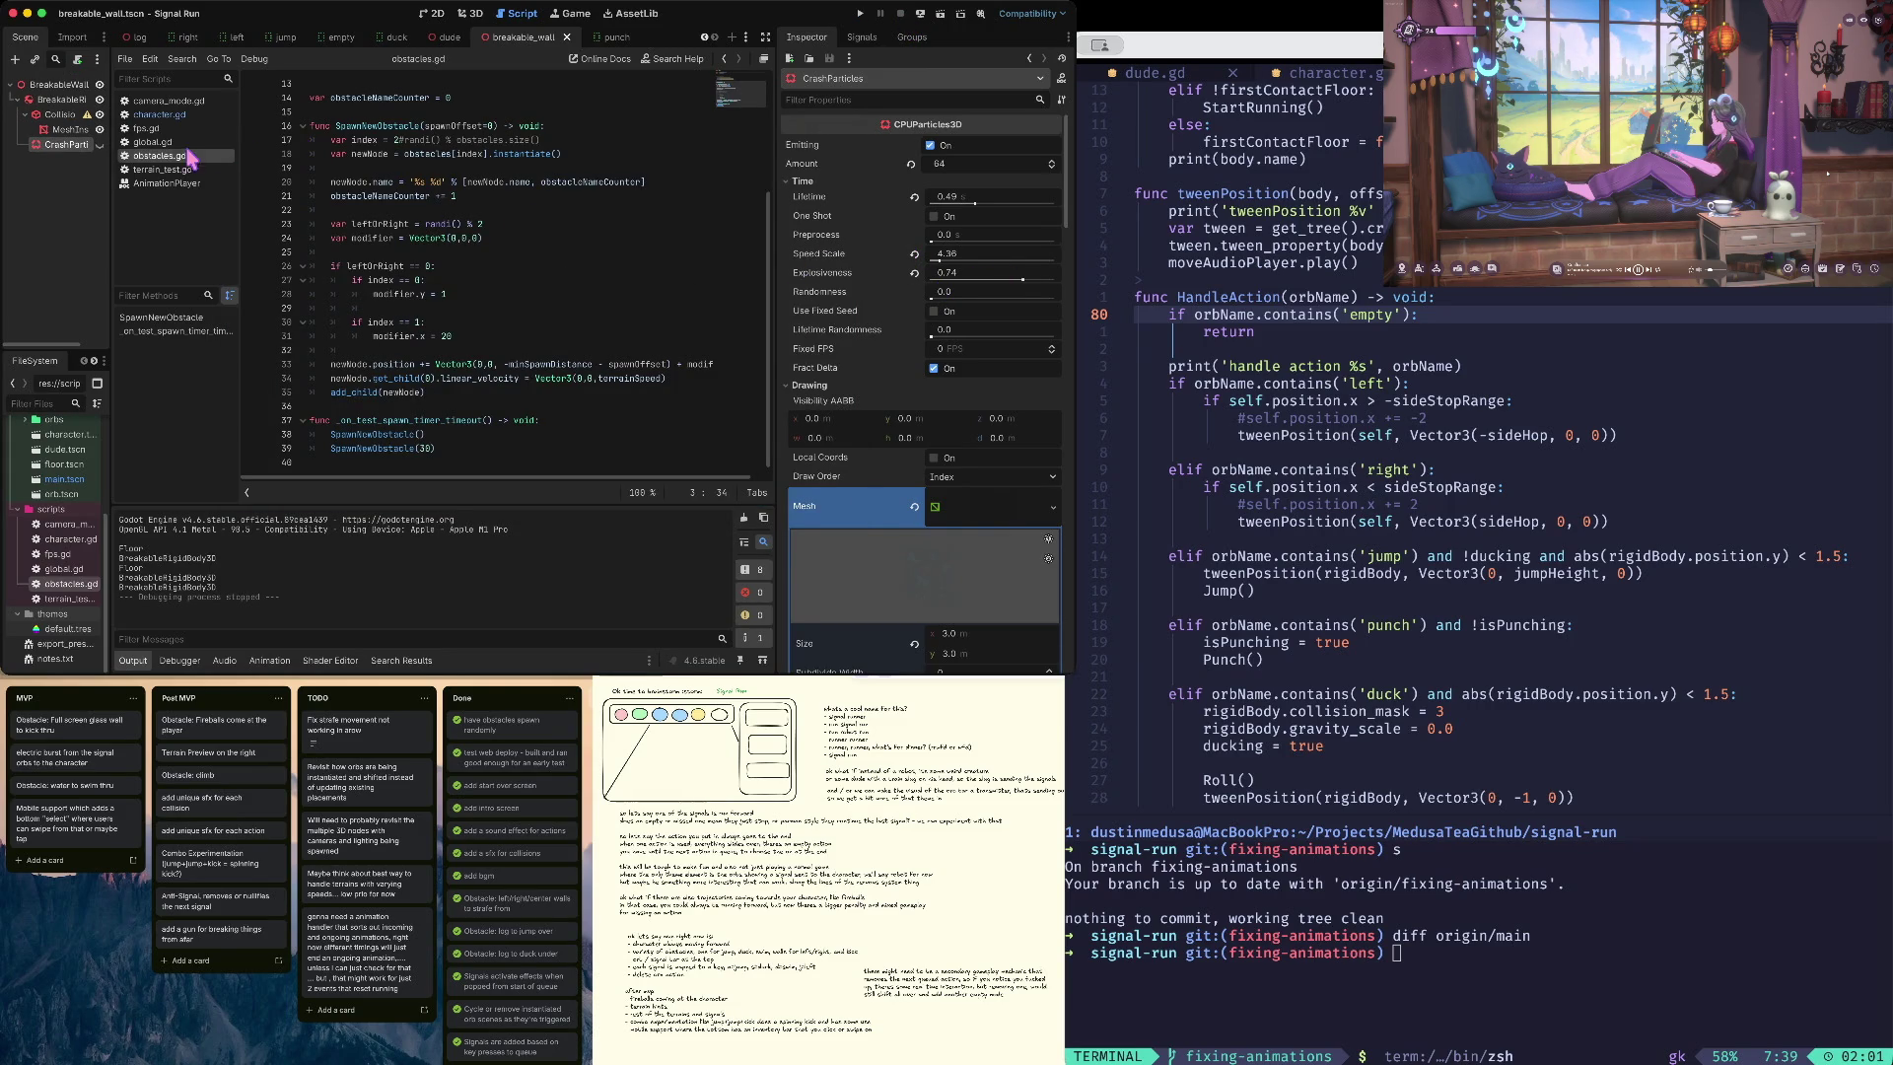
left_click(61, 100)
left_click(472, 15)
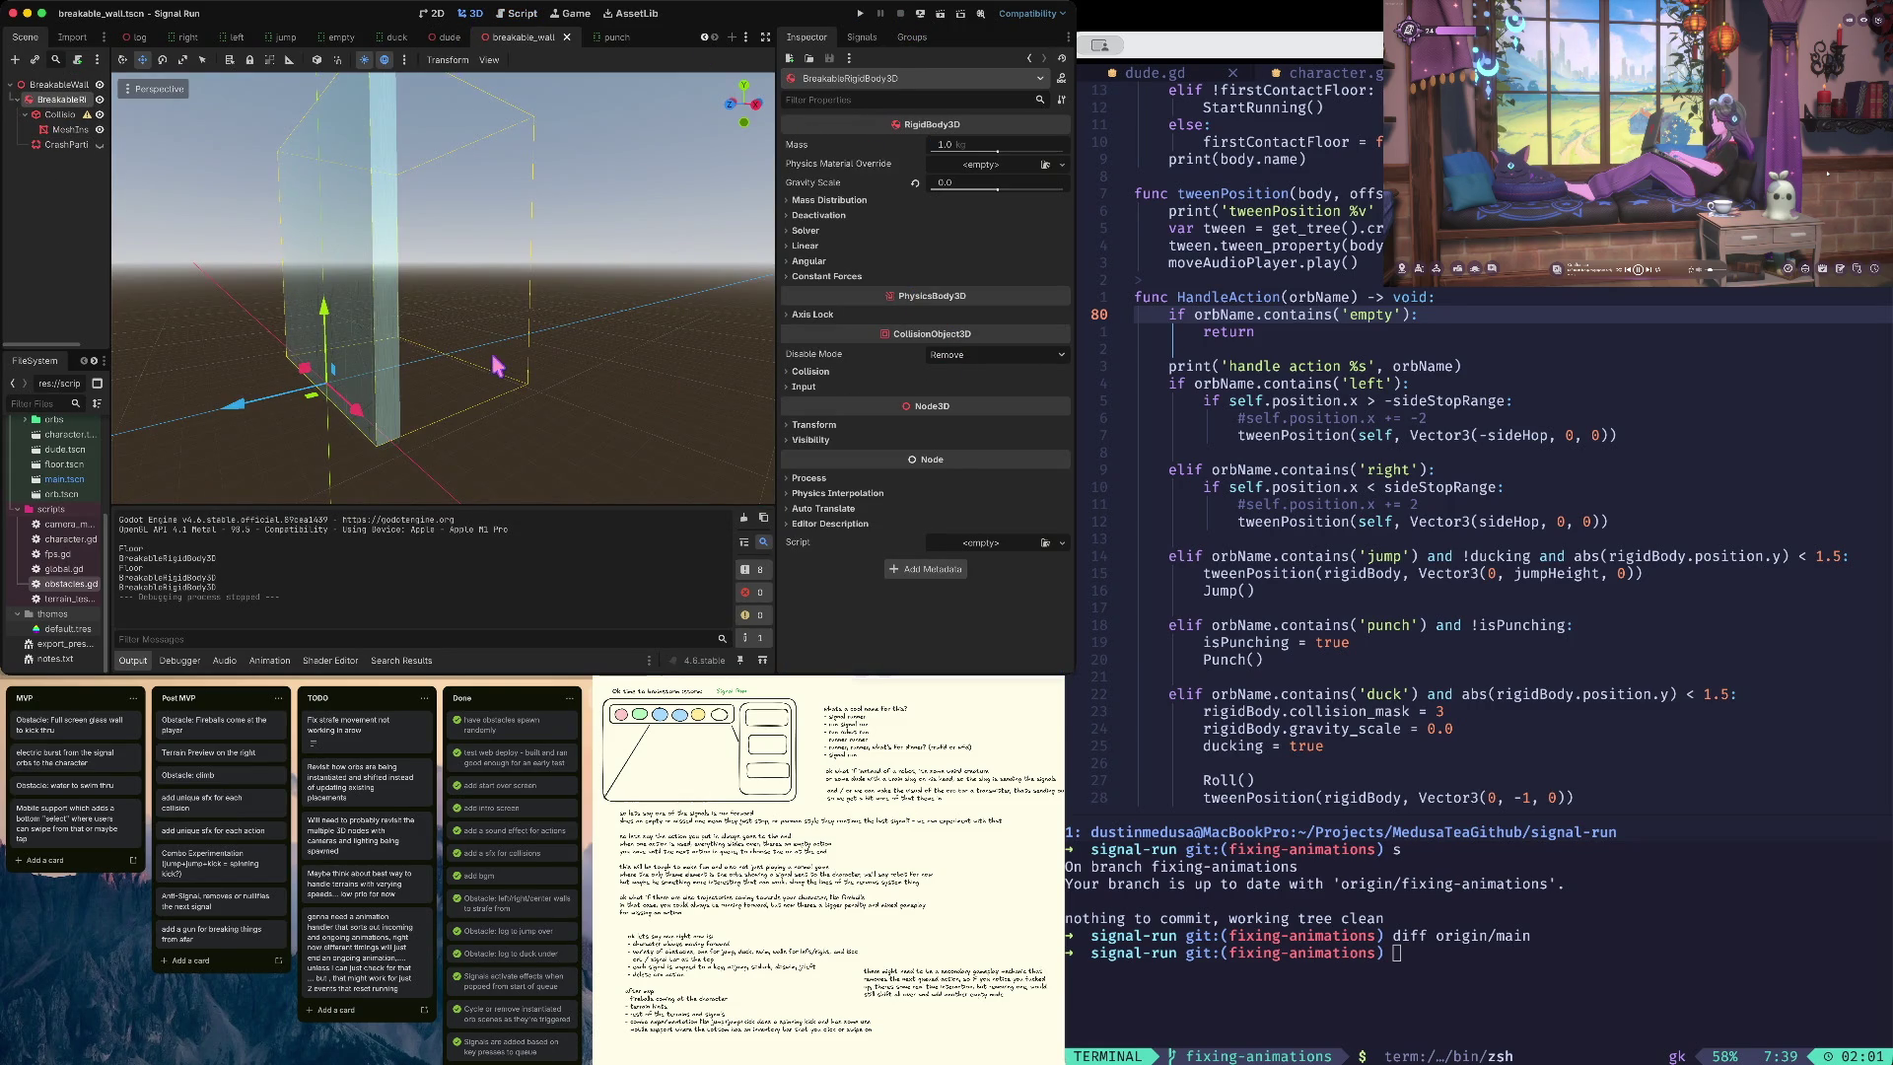
- Show CrashParticles, nudge it into a new position, hide it again, and save
left_click(65, 144)
left_click(99, 144)
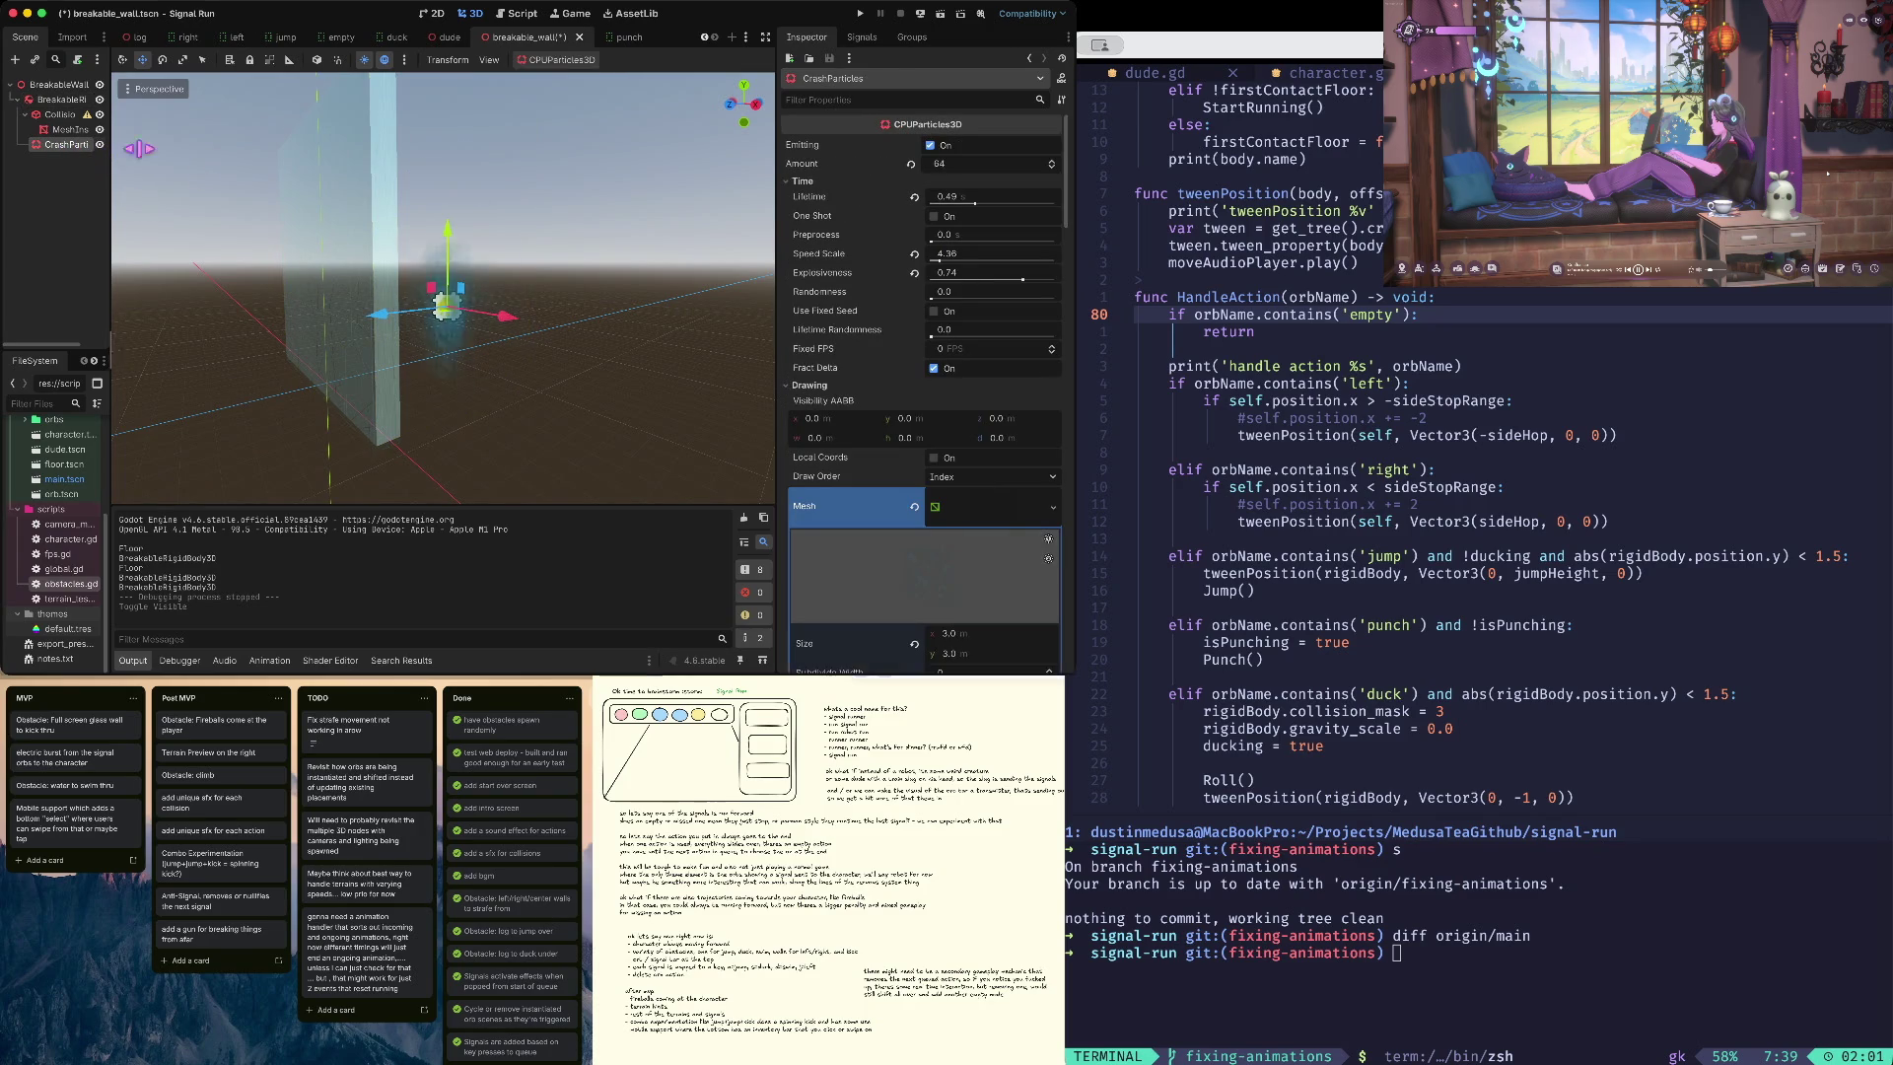
left_click_drag(449, 268, 453, 270)
key("ctrl+s")
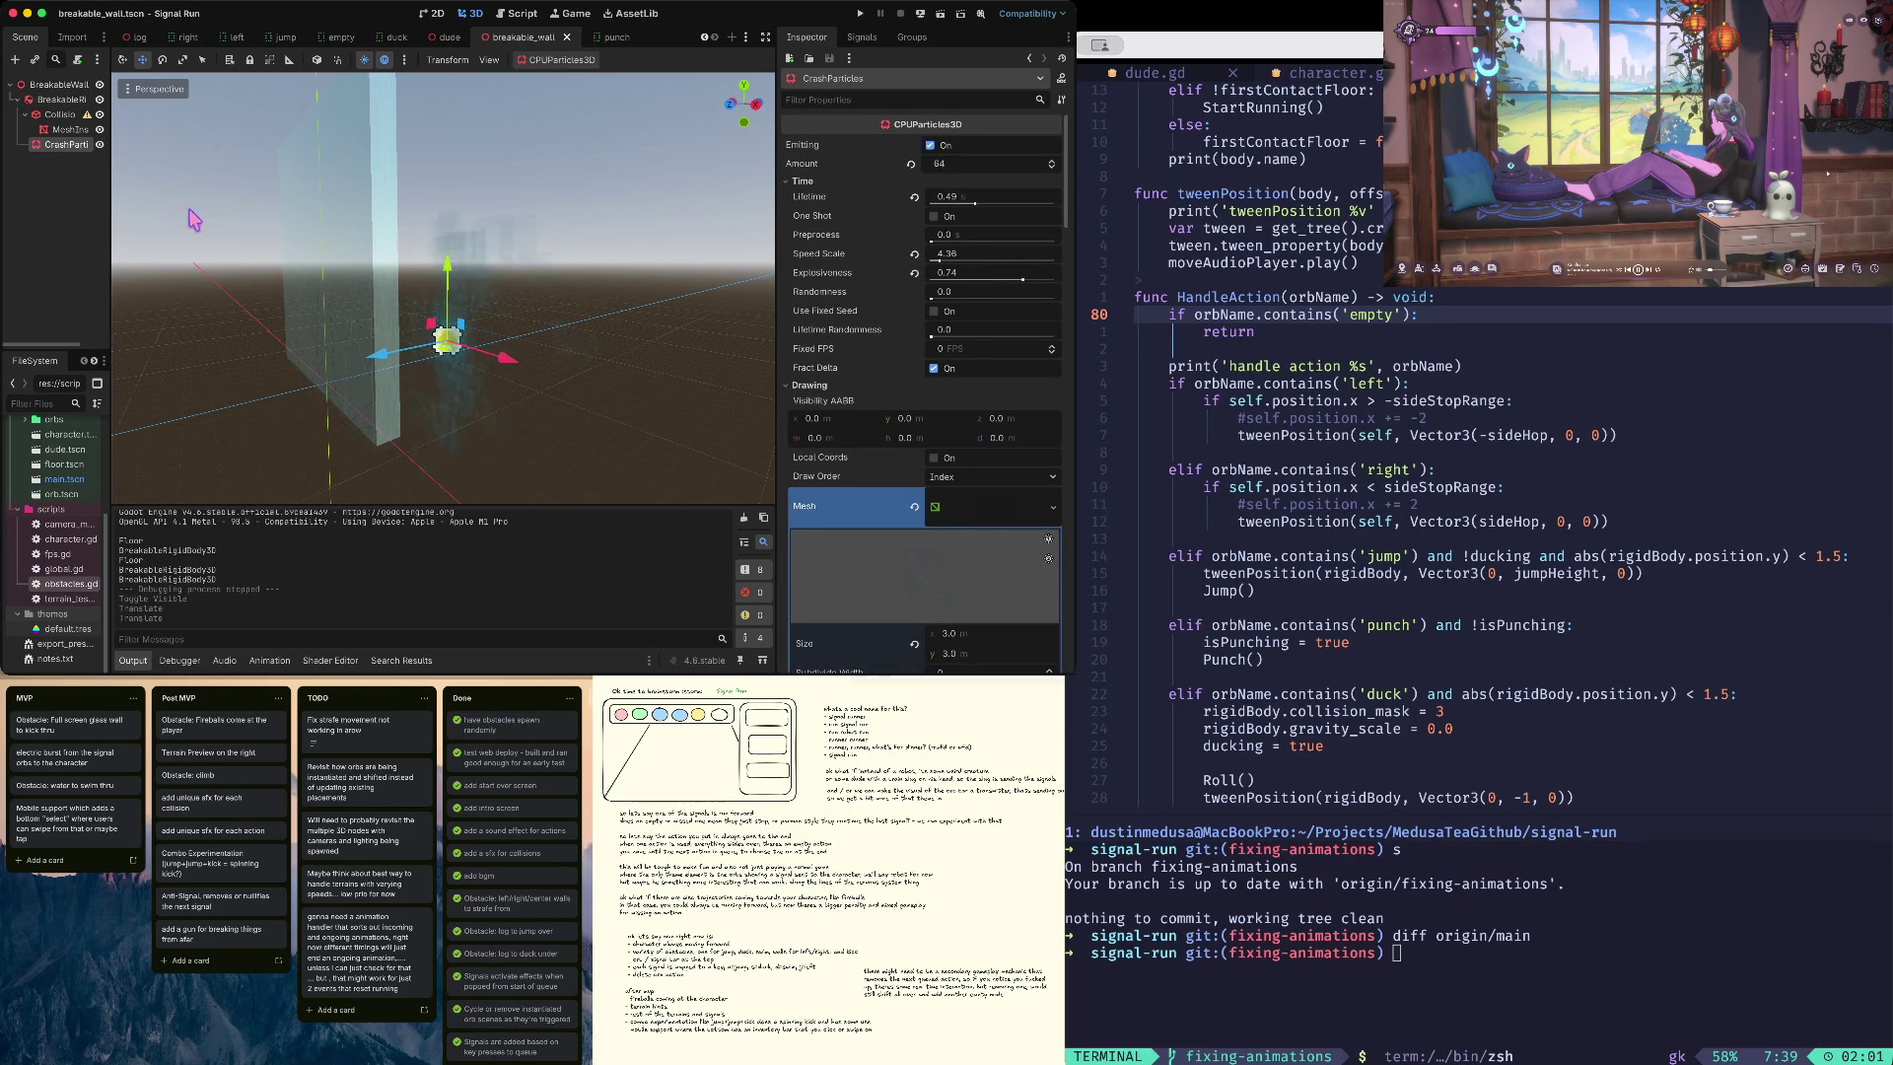
mouse_move(444, 340)
left_mouse_down()
mouse_move(486, 301)
mouse_move(461, 355)
left_mouse_up()
key("ctrl+s")
left_click(100, 144)
key("ctrl+s")
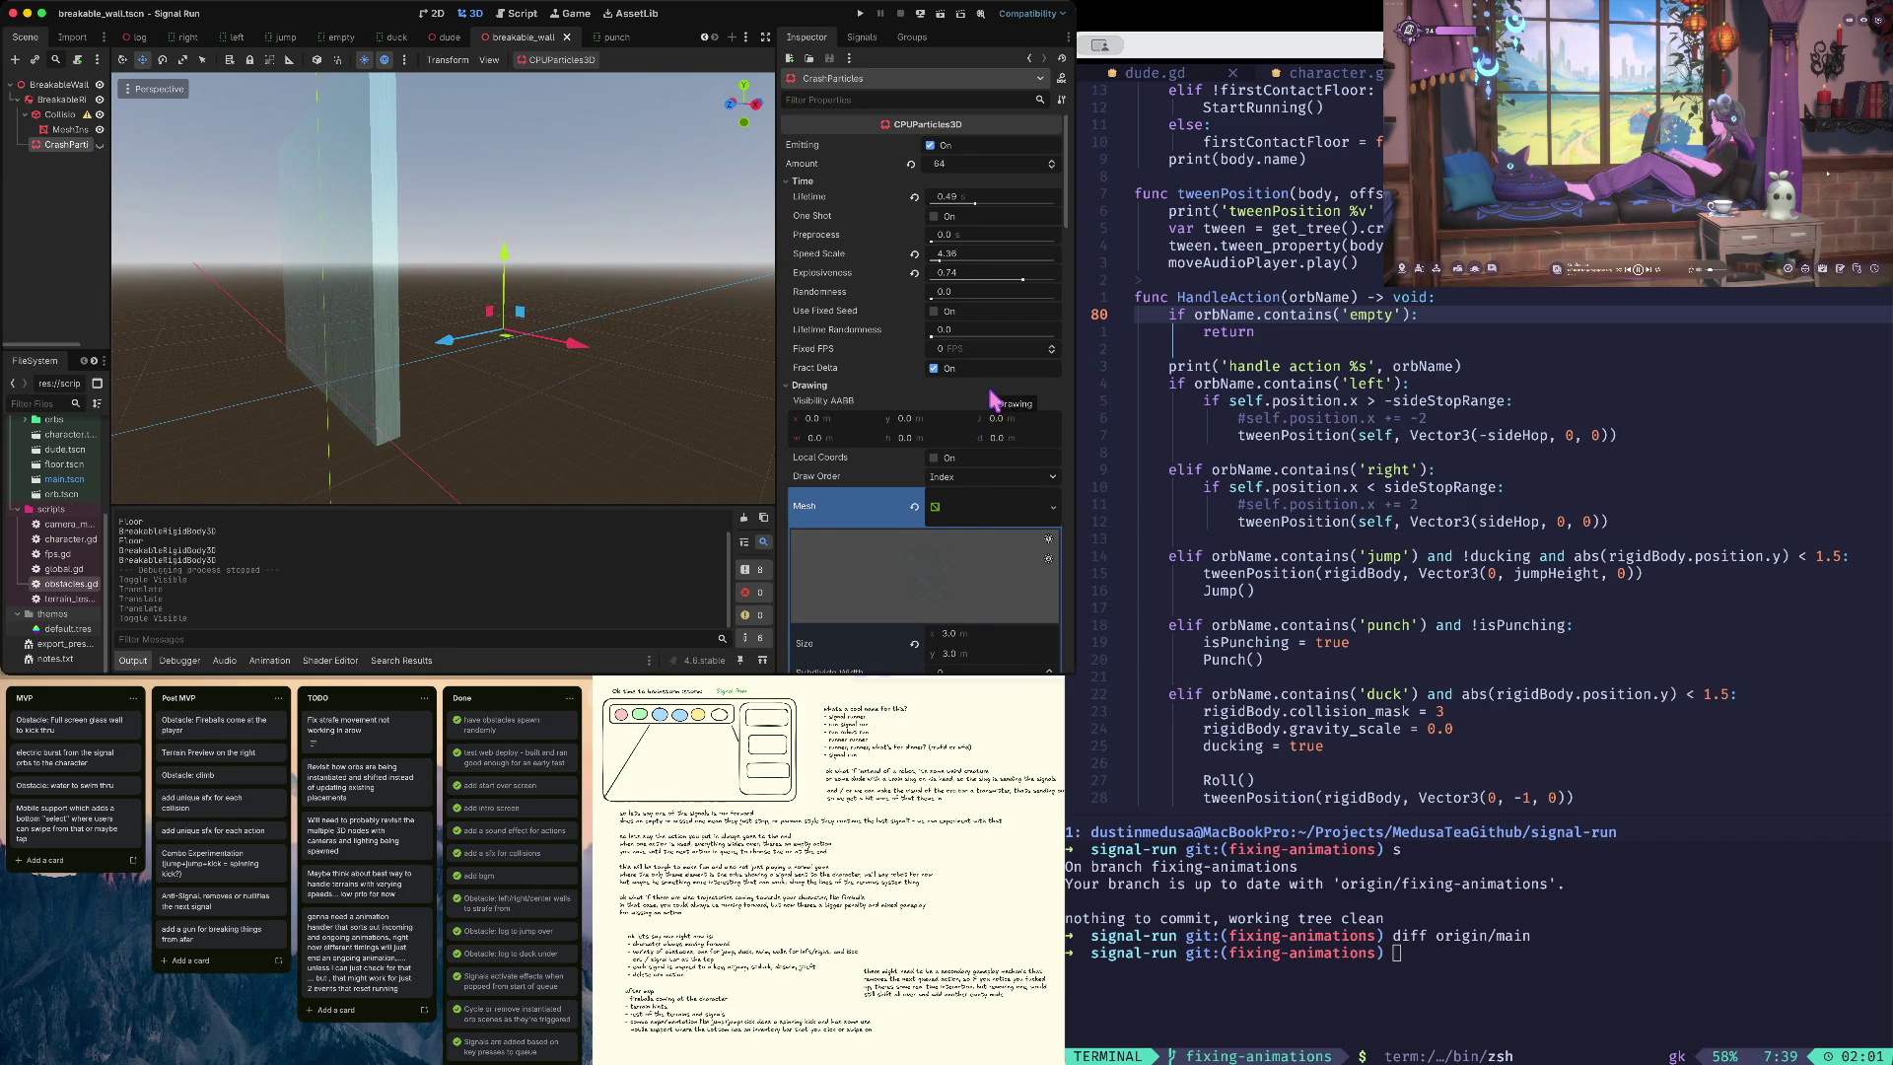
- Lower the particles' Speed Scale to 3.88, save, collapse the material and mesh sections, and reselect the rigid body
scroll(994, 399, "down", 2)
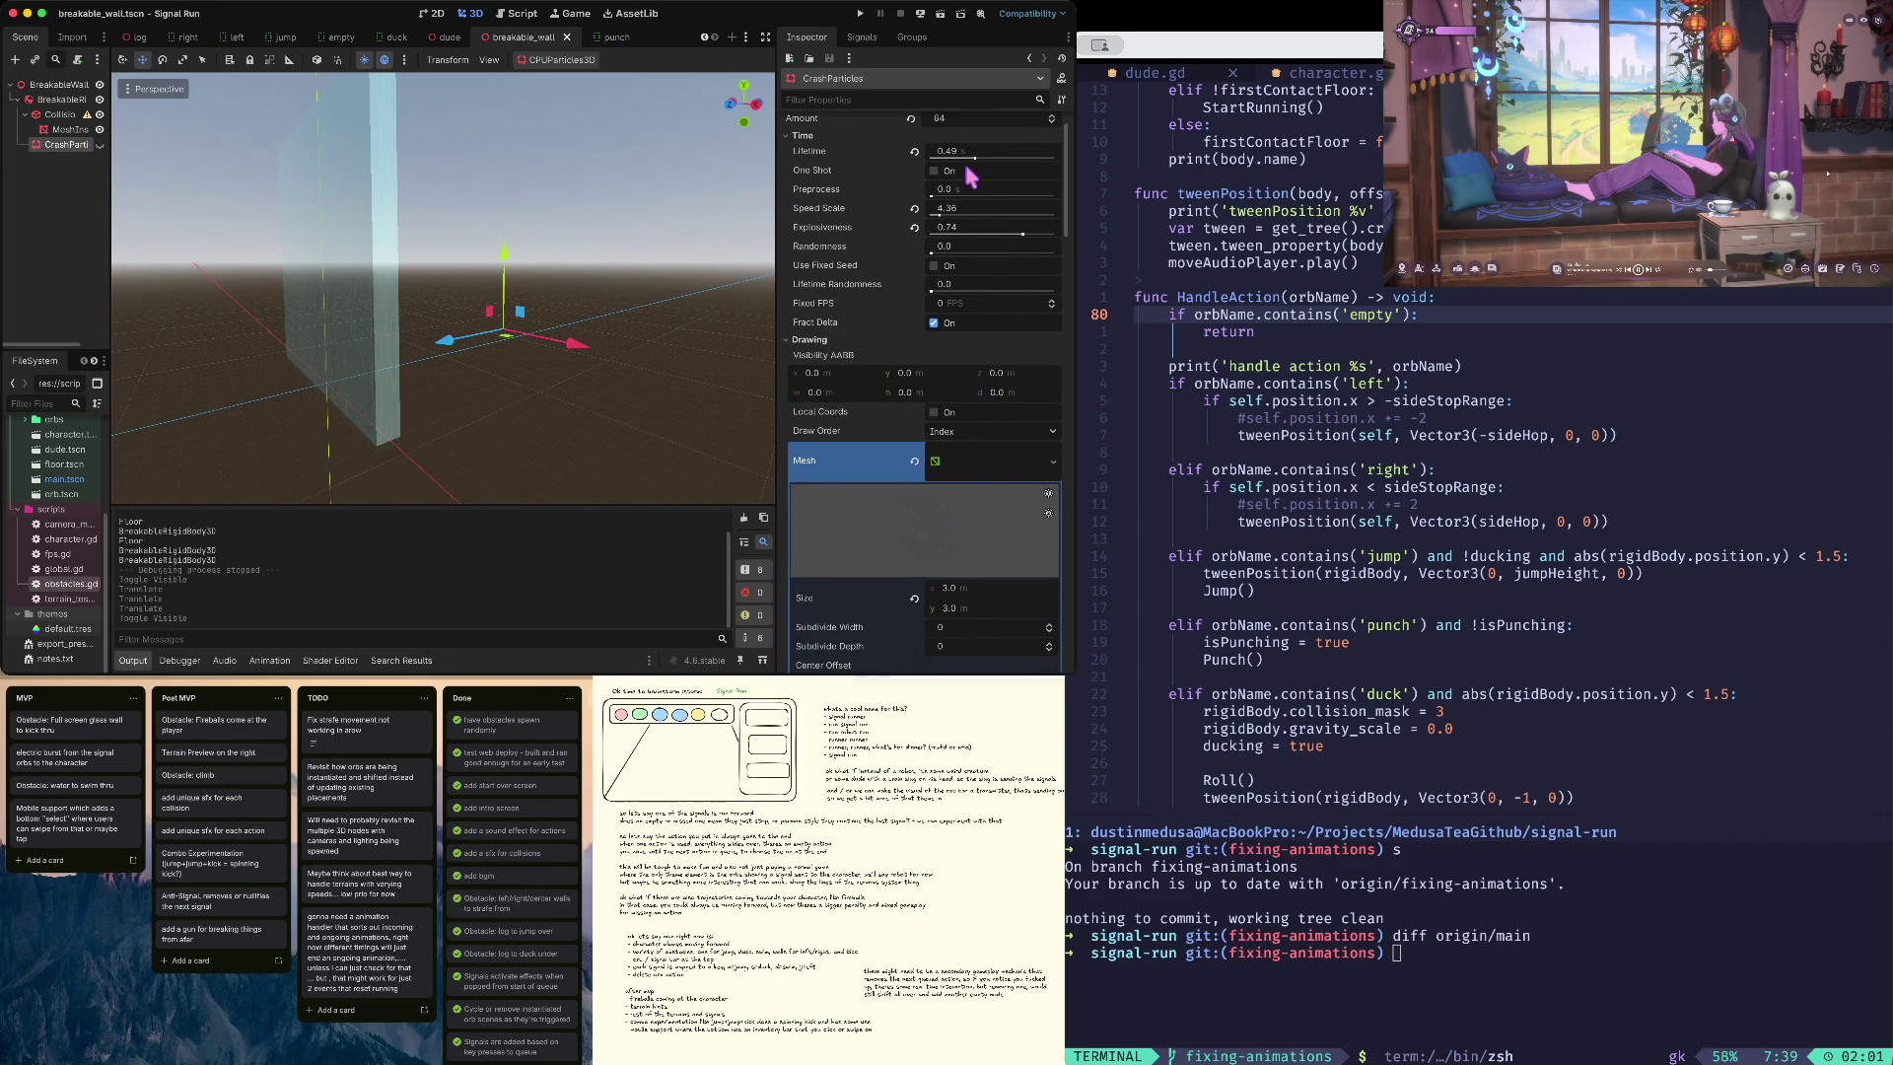
left_click_drag(943, 219, 939, 219)
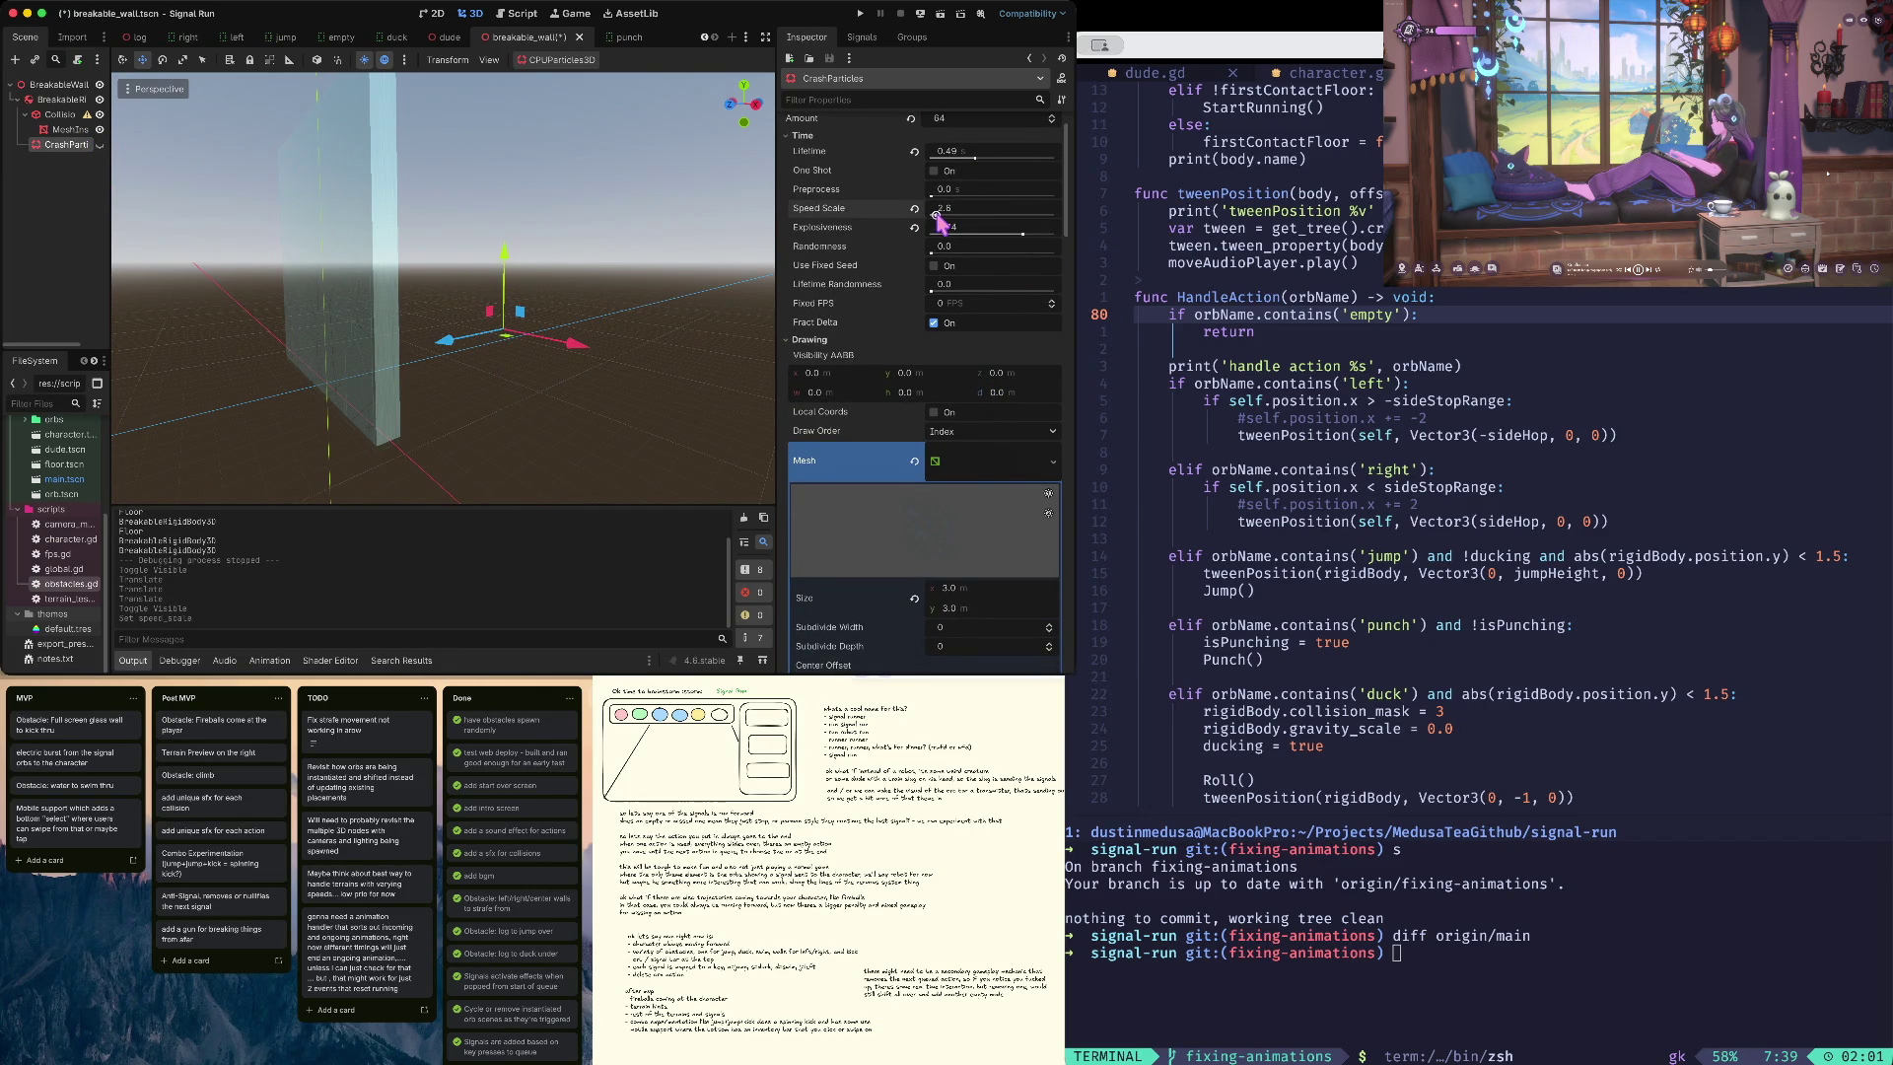
key("ctrl+s")
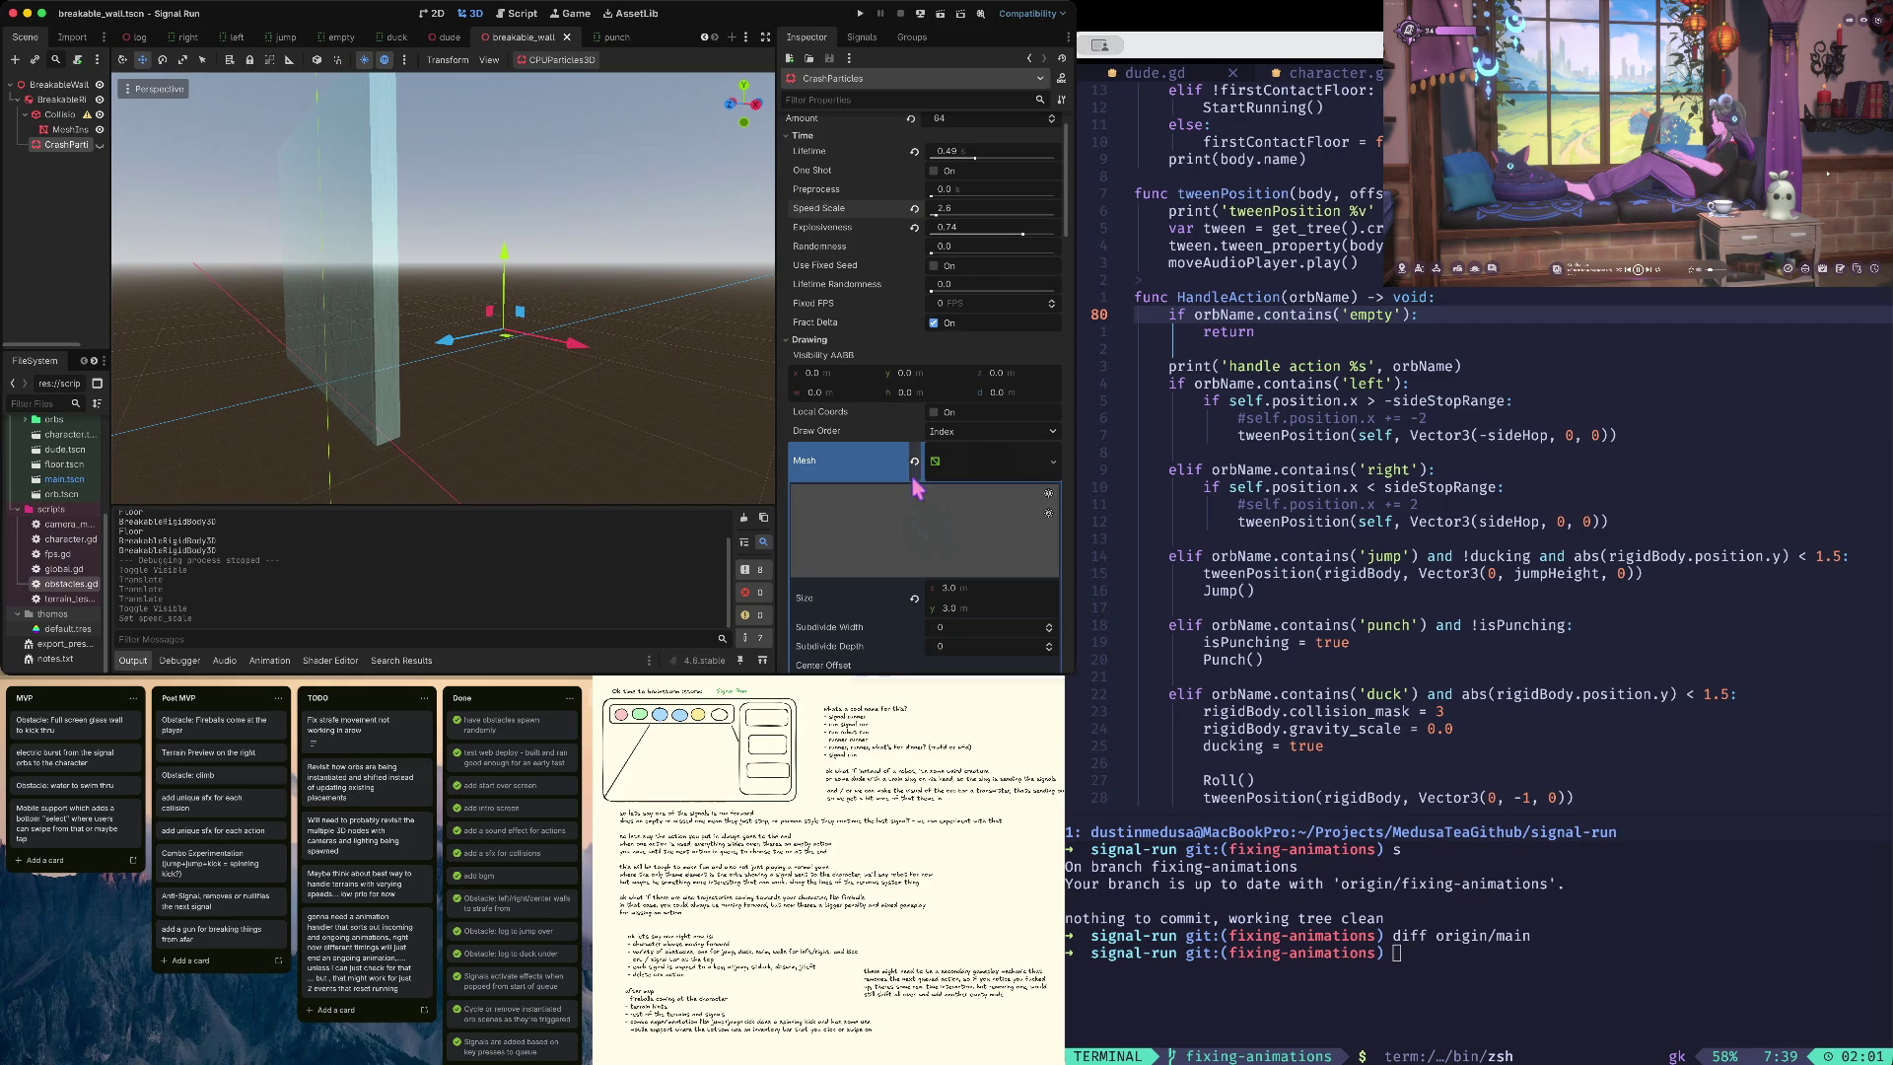
scroll(915, 488, "down", 5)
scroll(909, 471, "down", 3)
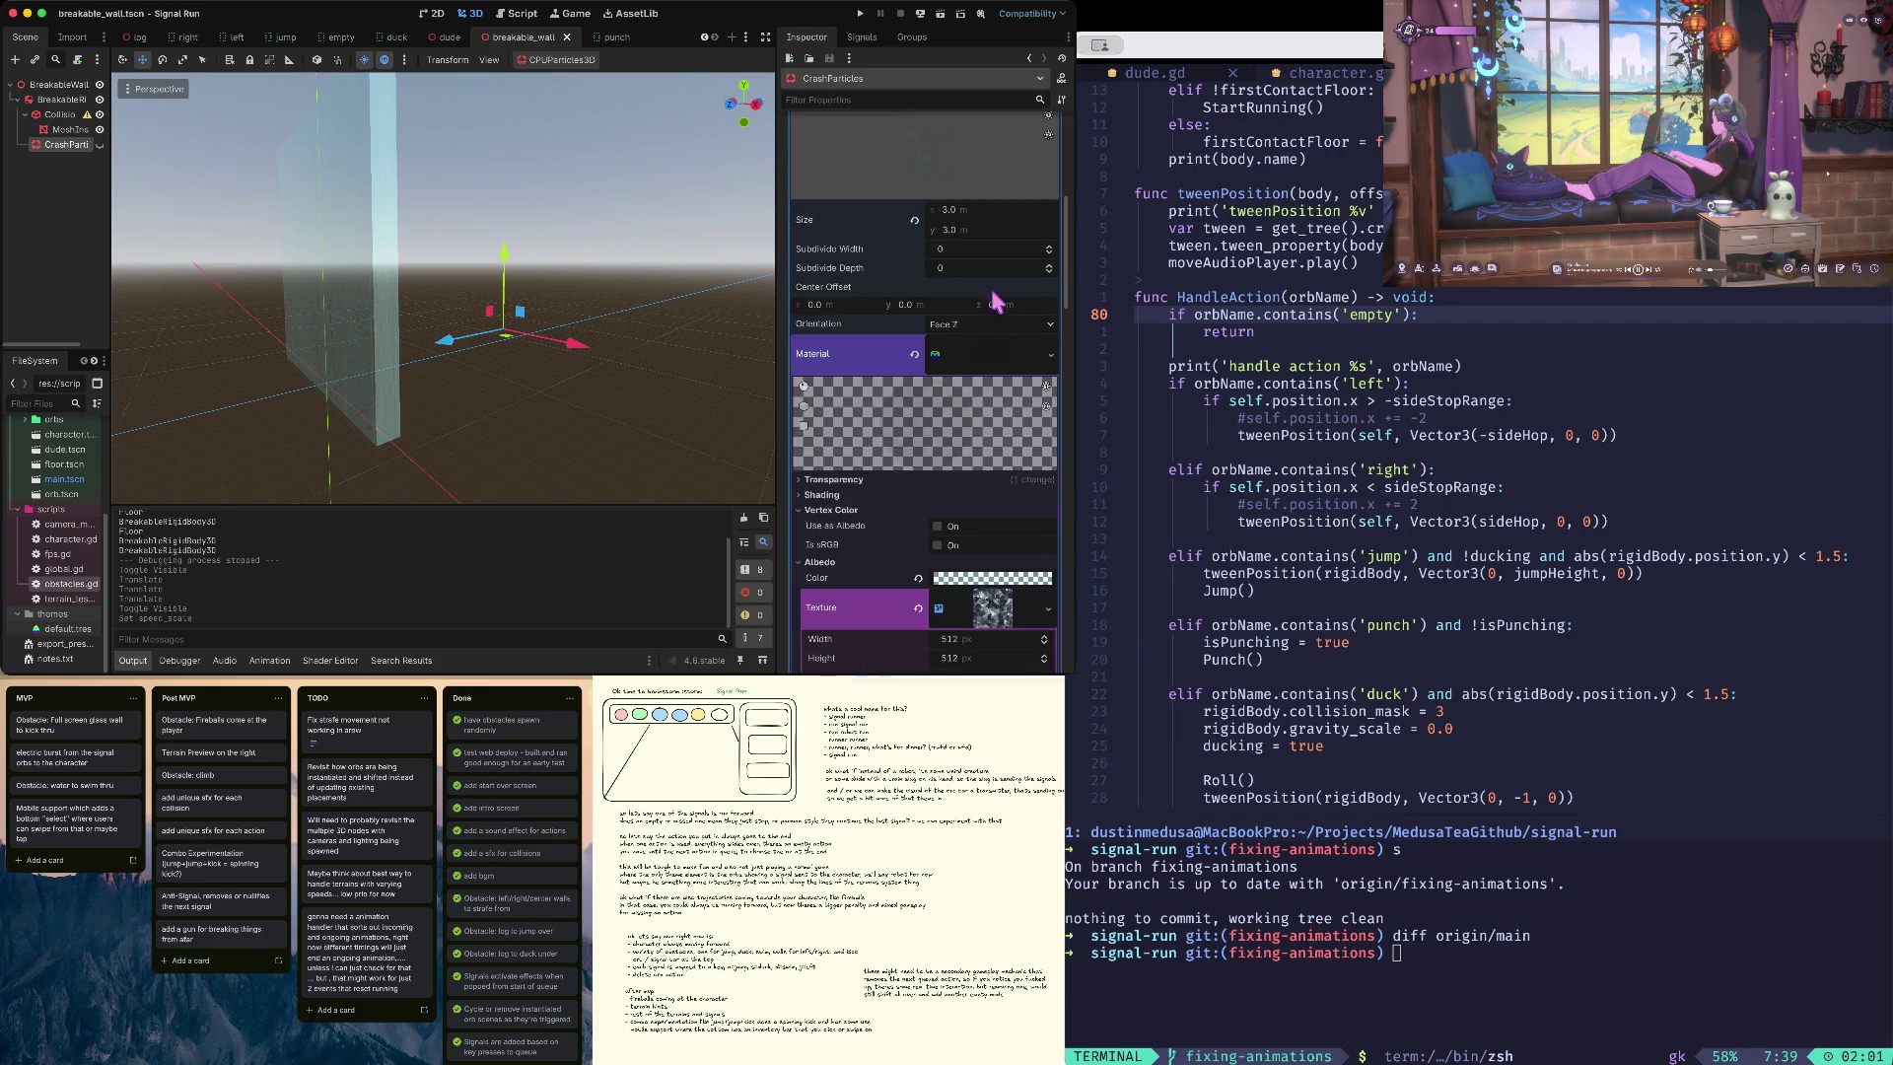
left_click(996, 357)
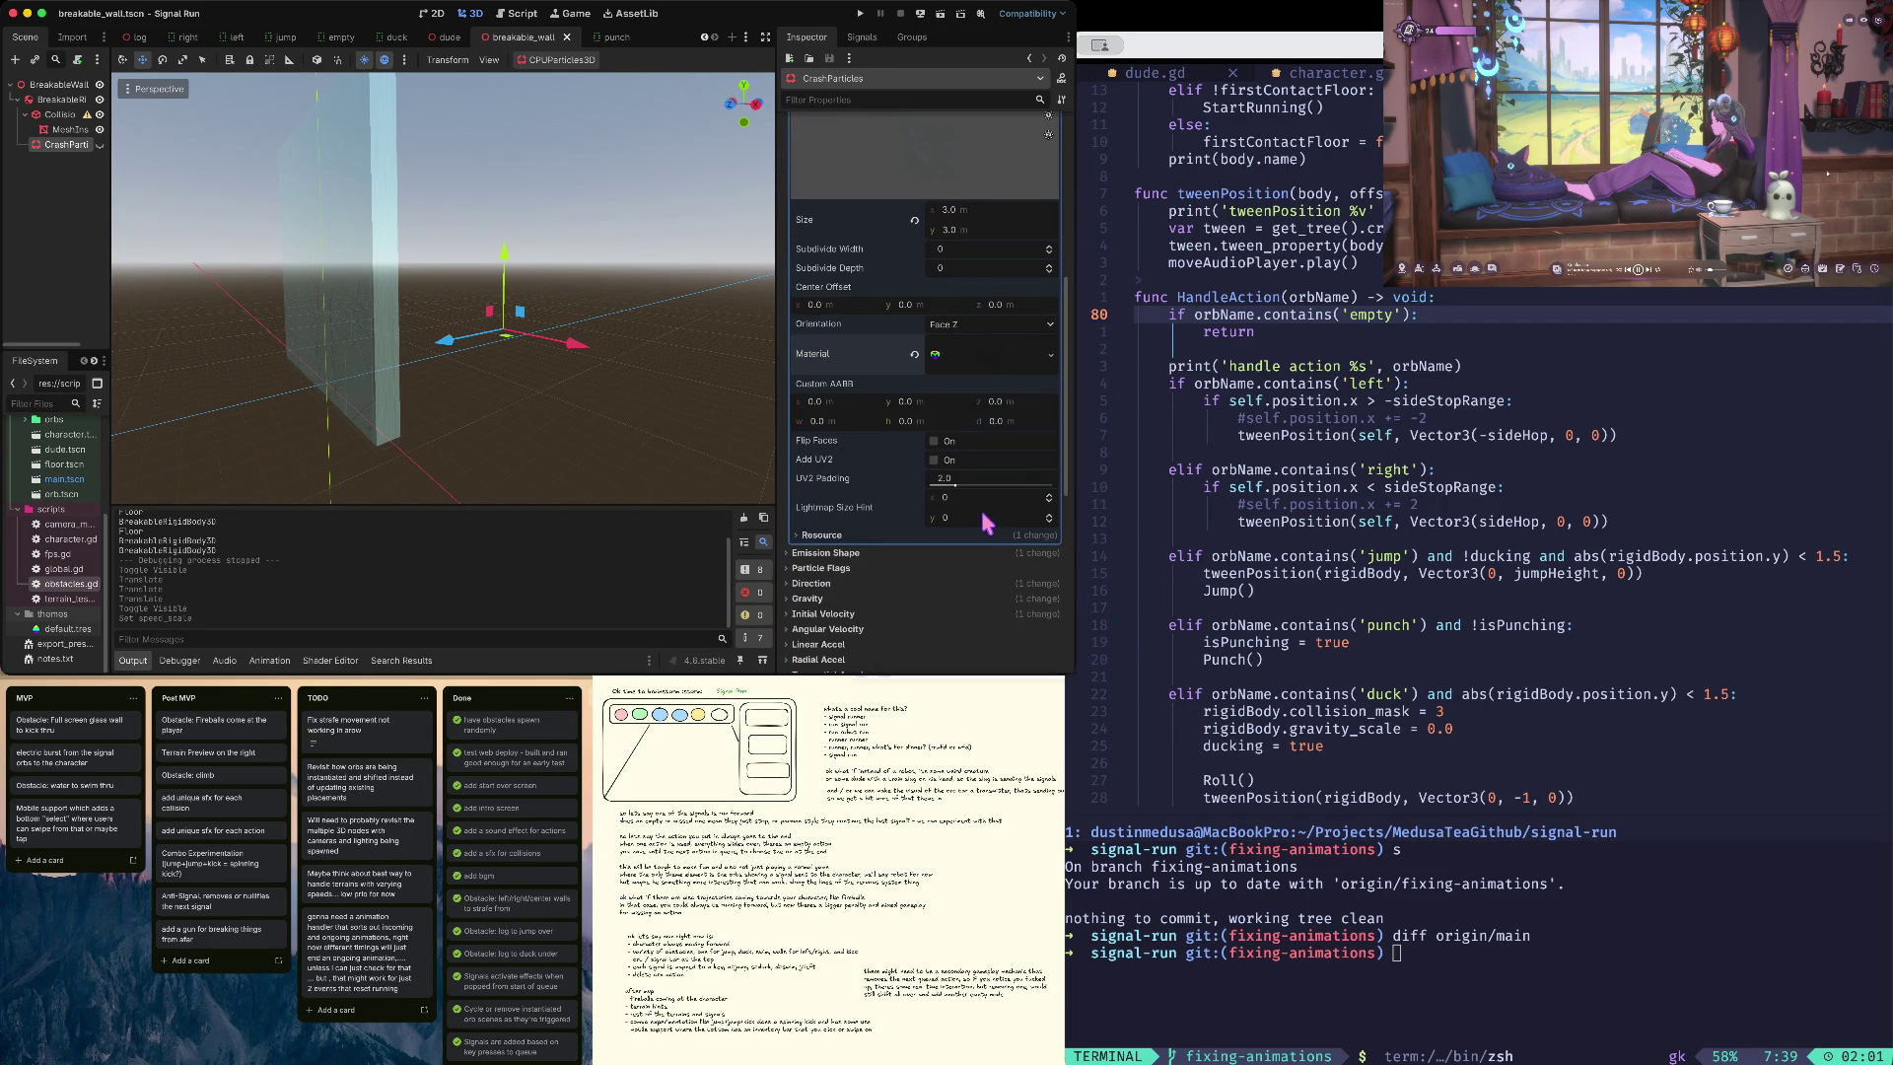
scroll(982, 517, "down", 2)
scroll(982, 519, "up", 3)
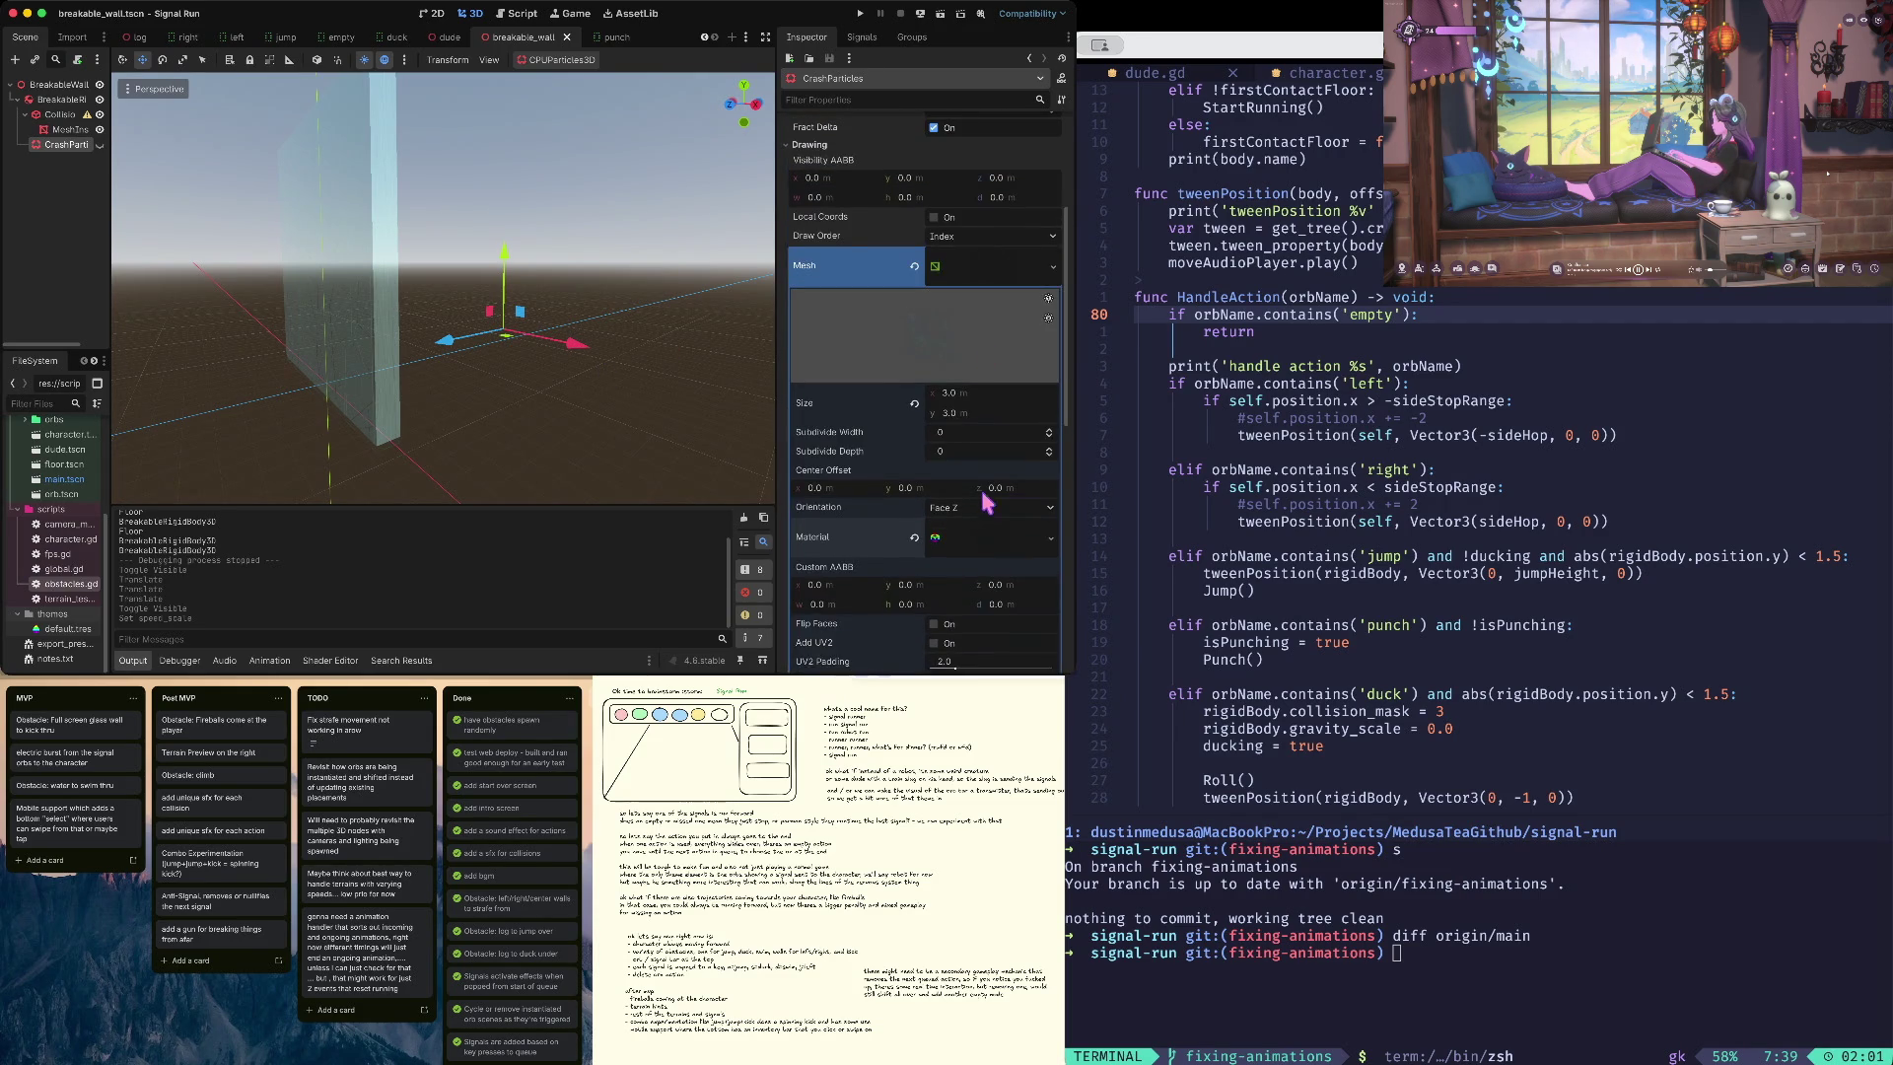
left_click(993, 272)
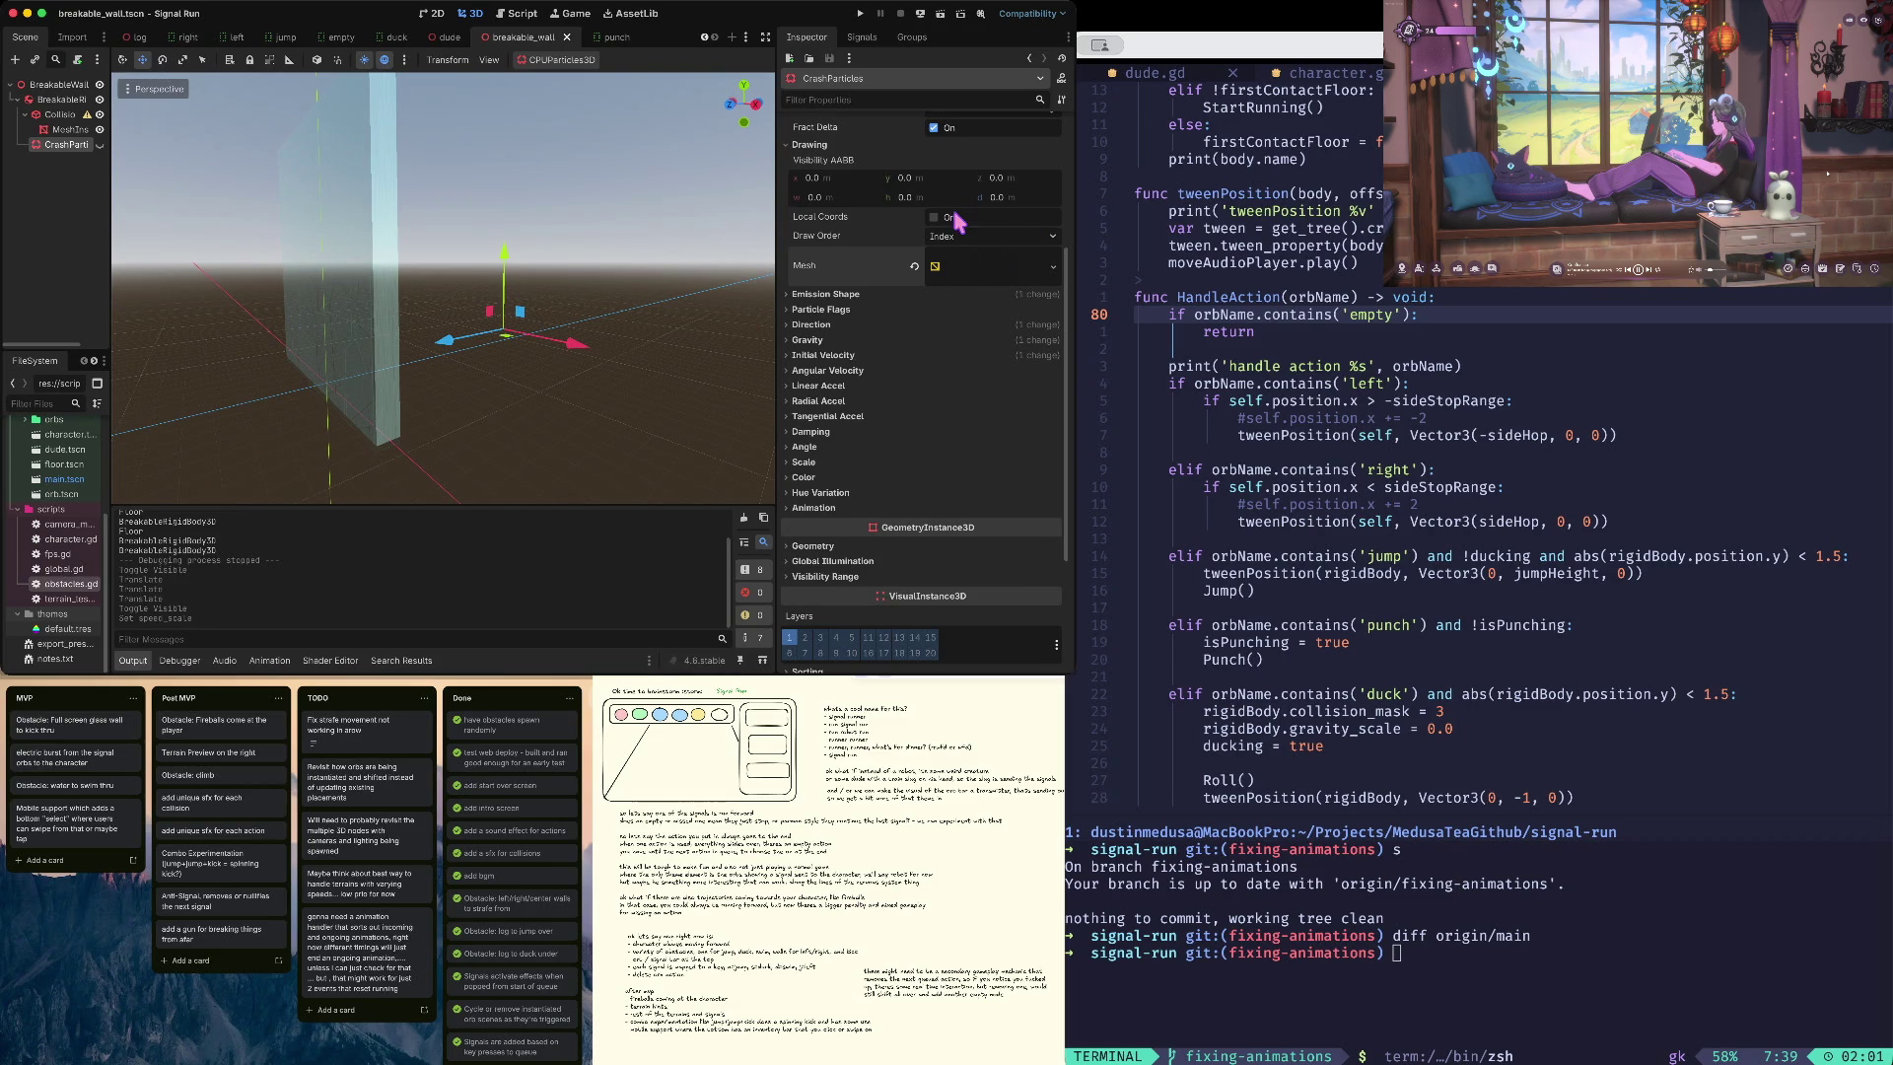
left_click(65, 101)
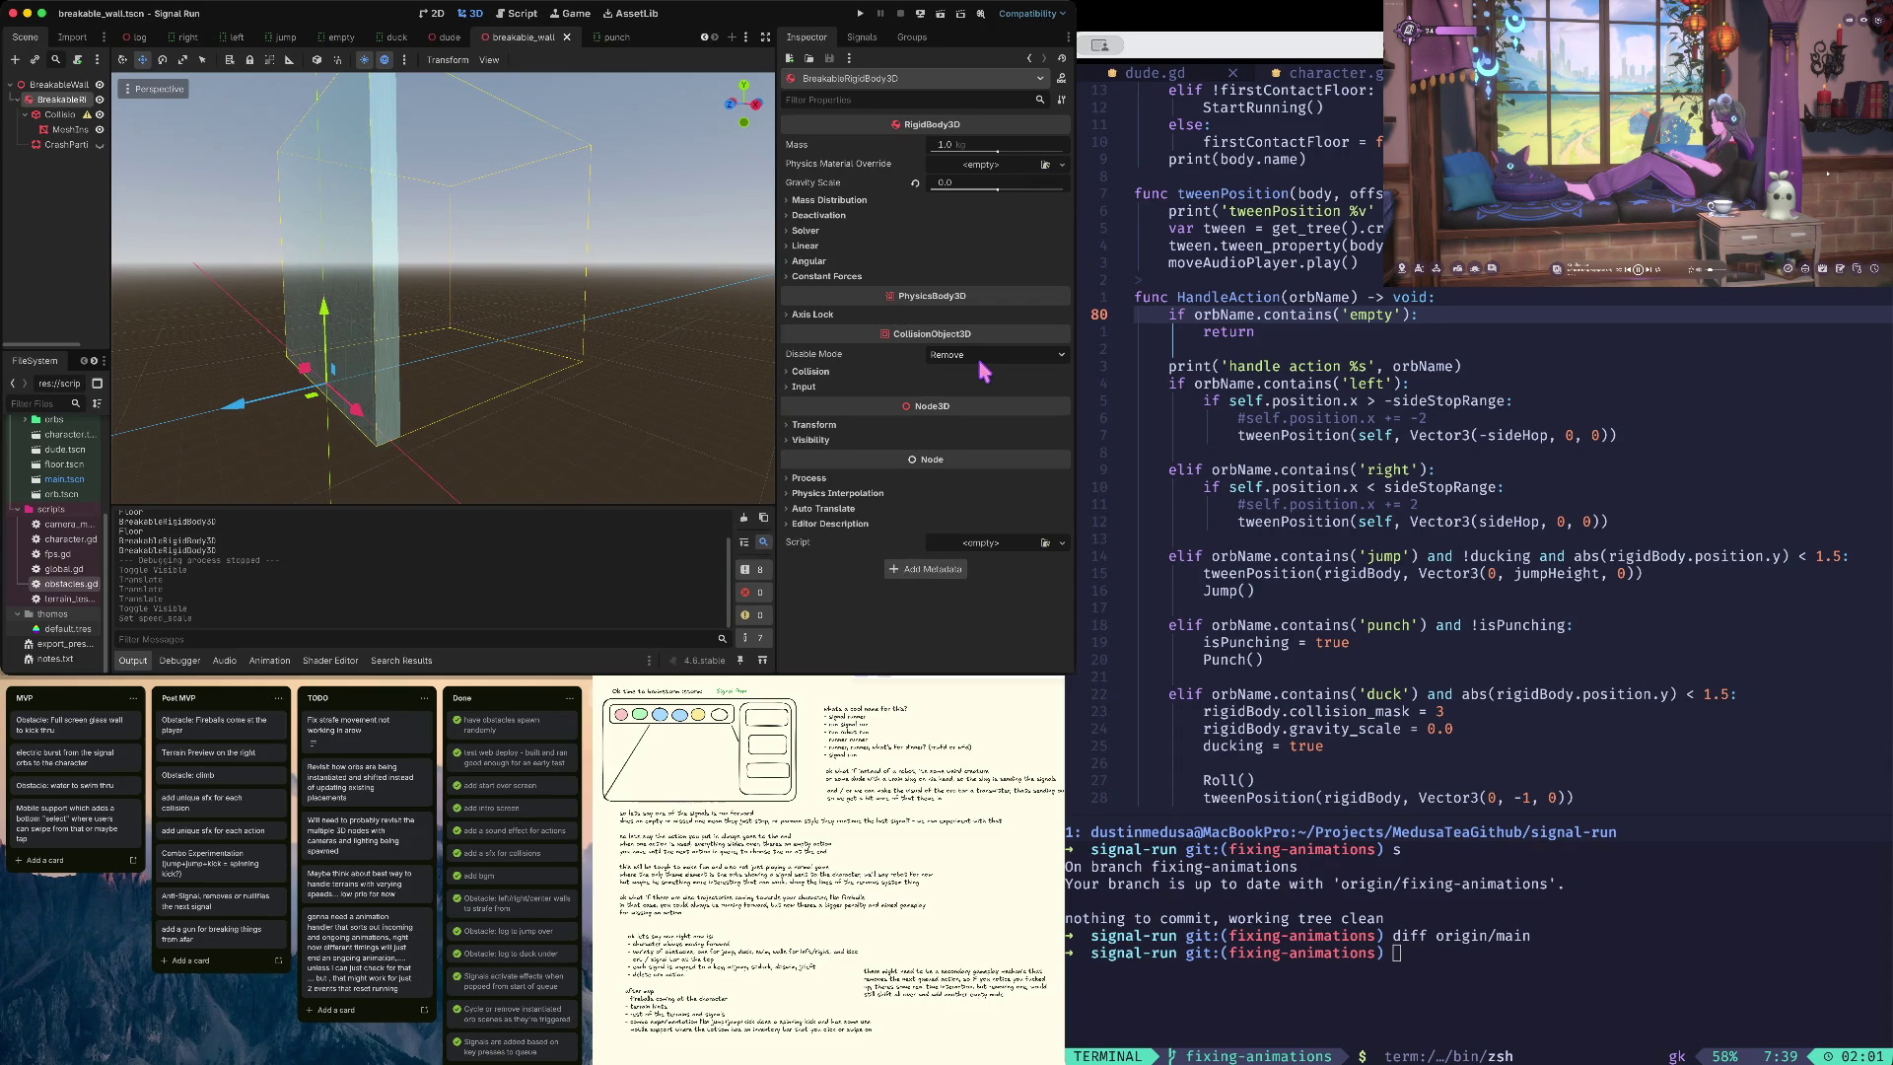
- Try Disable Mode Make Static then revert to Remove, and filter properties by 'kin' to find Lock Rotation
left_click(843, 373)
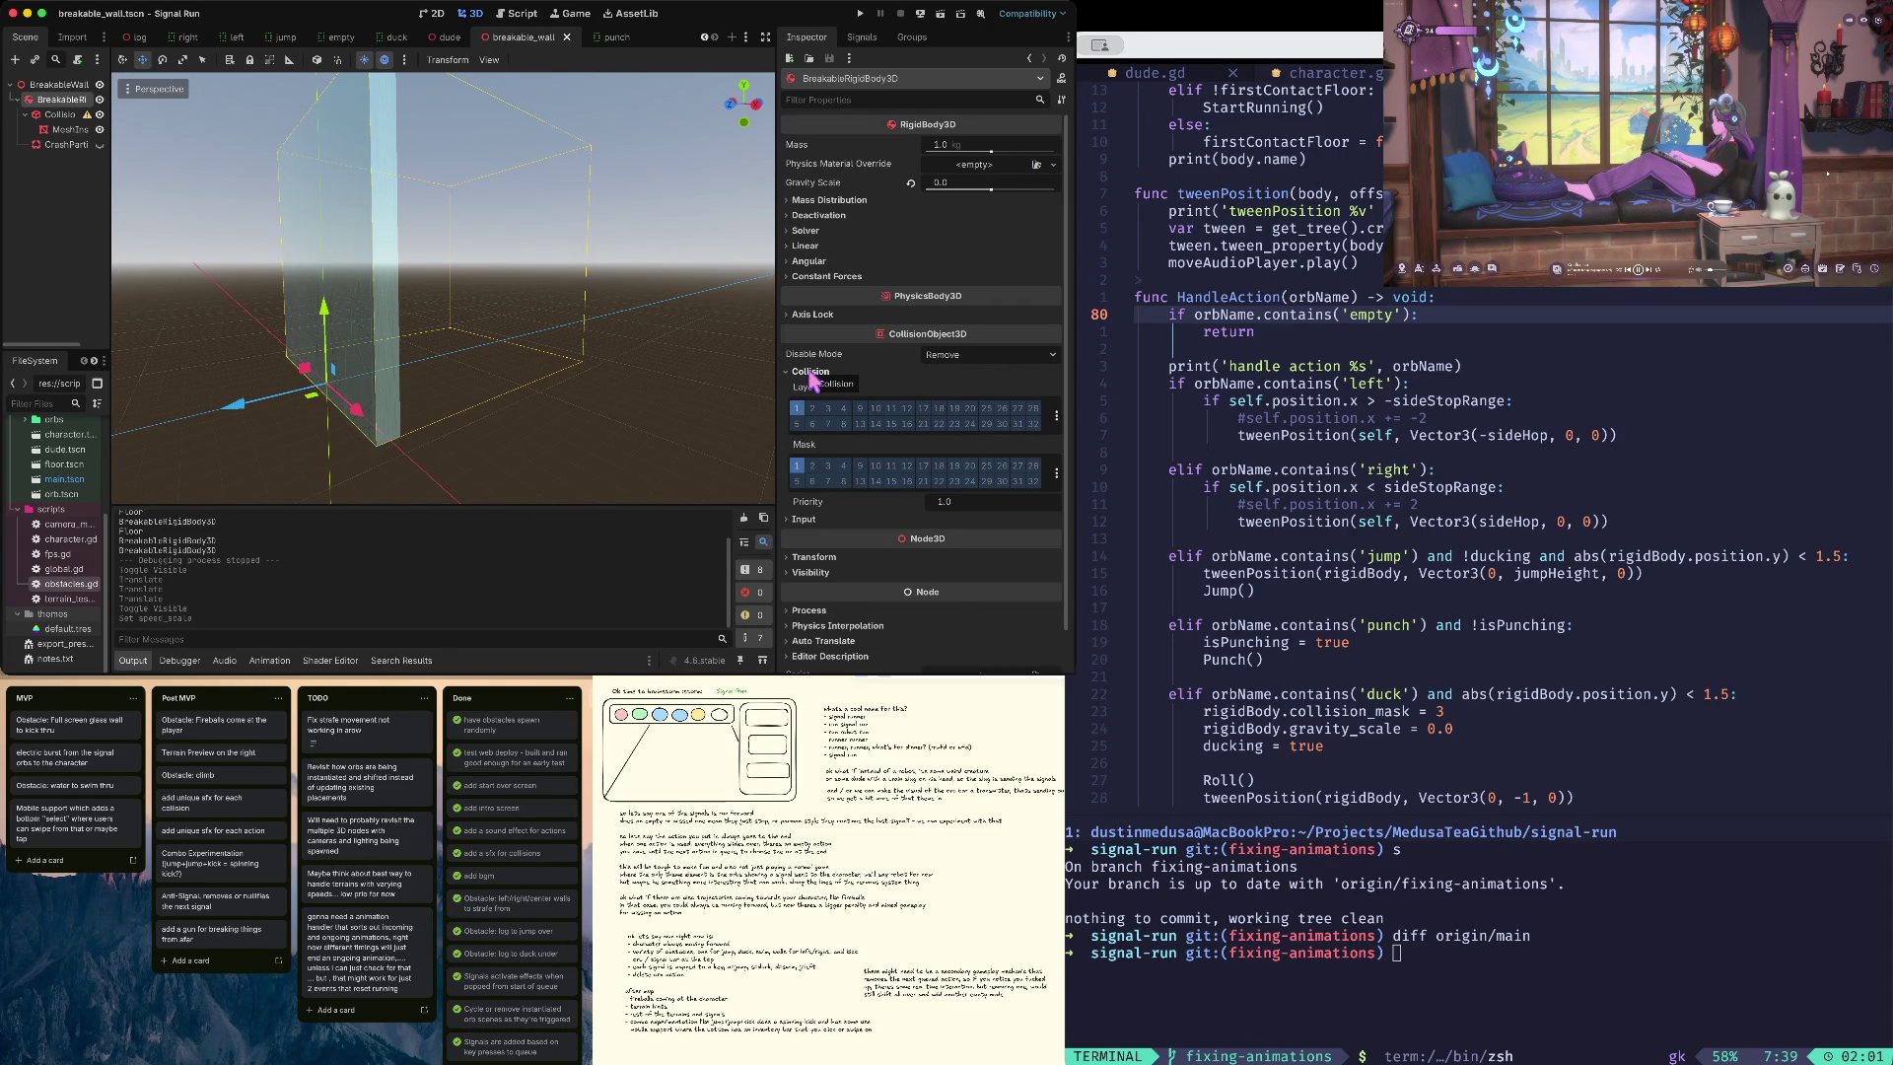
left_click(810, 373)
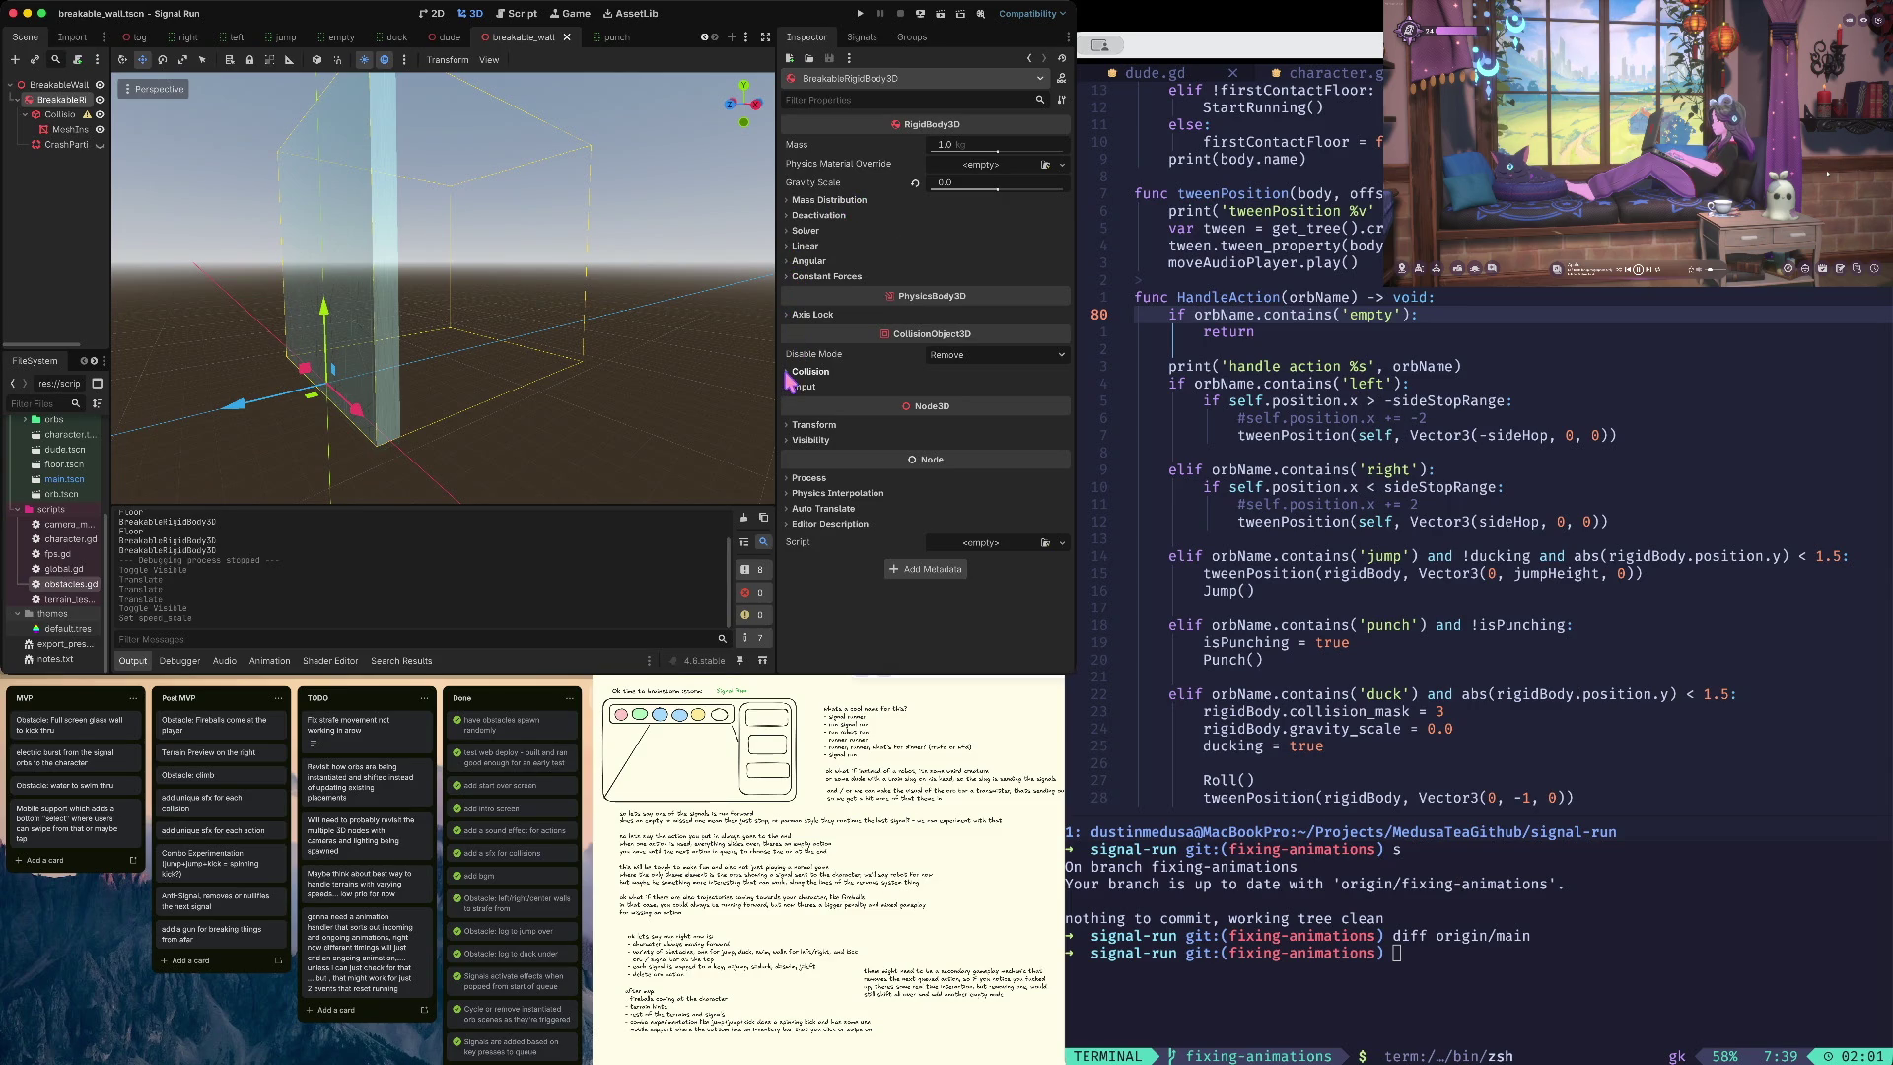
left_click(1003, 354)
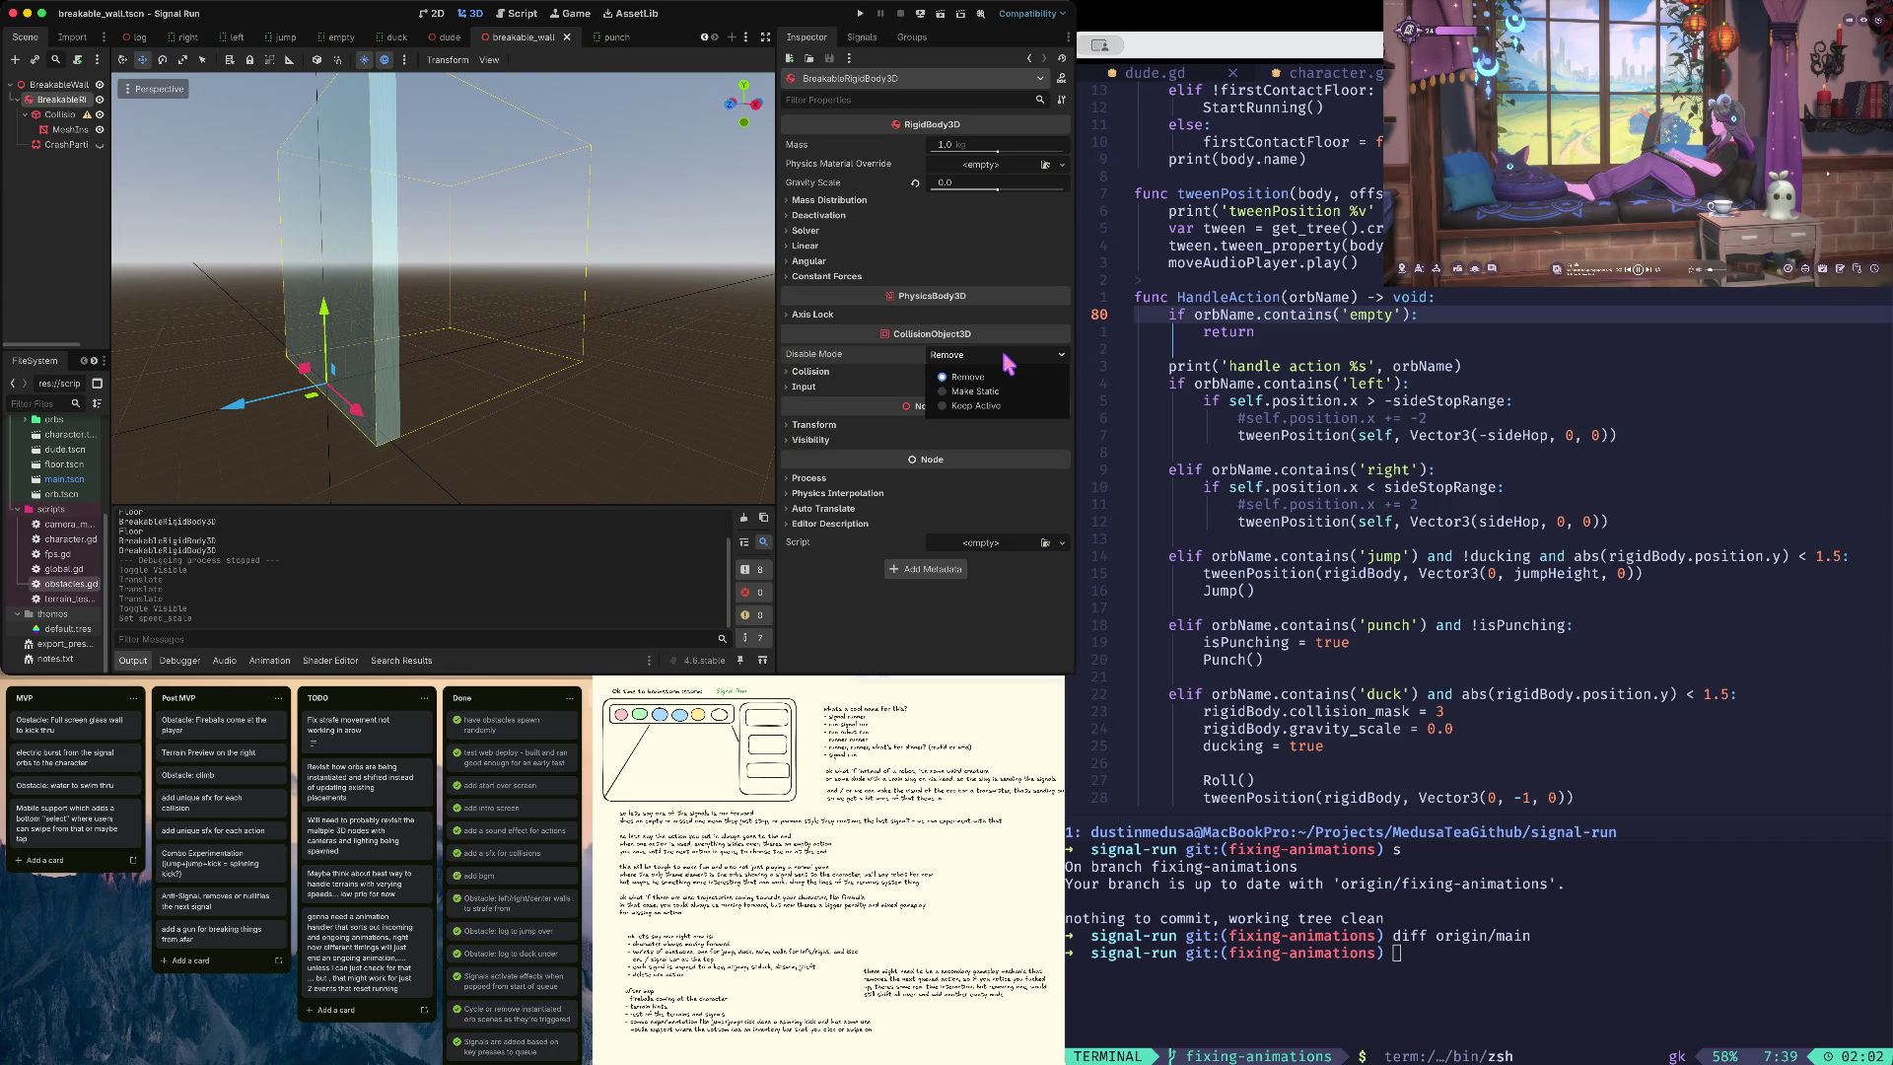
left_click(987, 393)
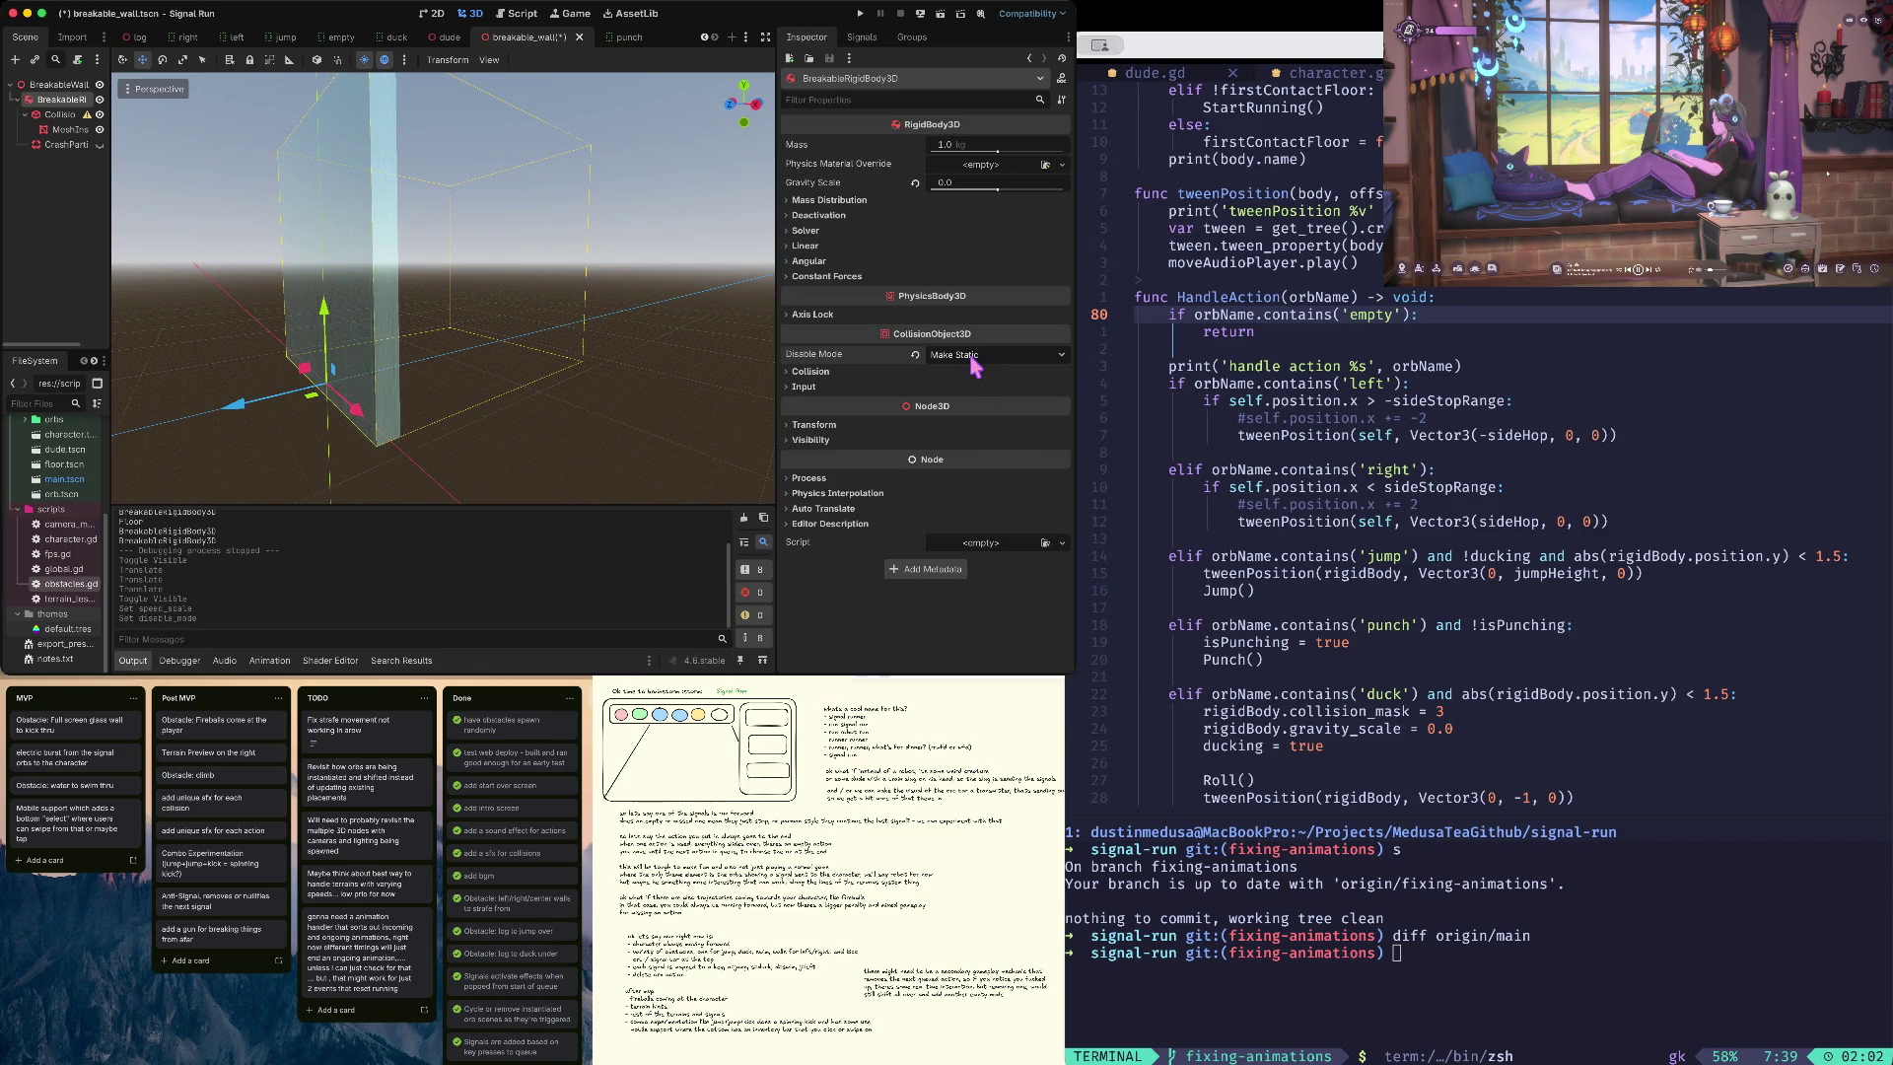
left_click(916, 354)
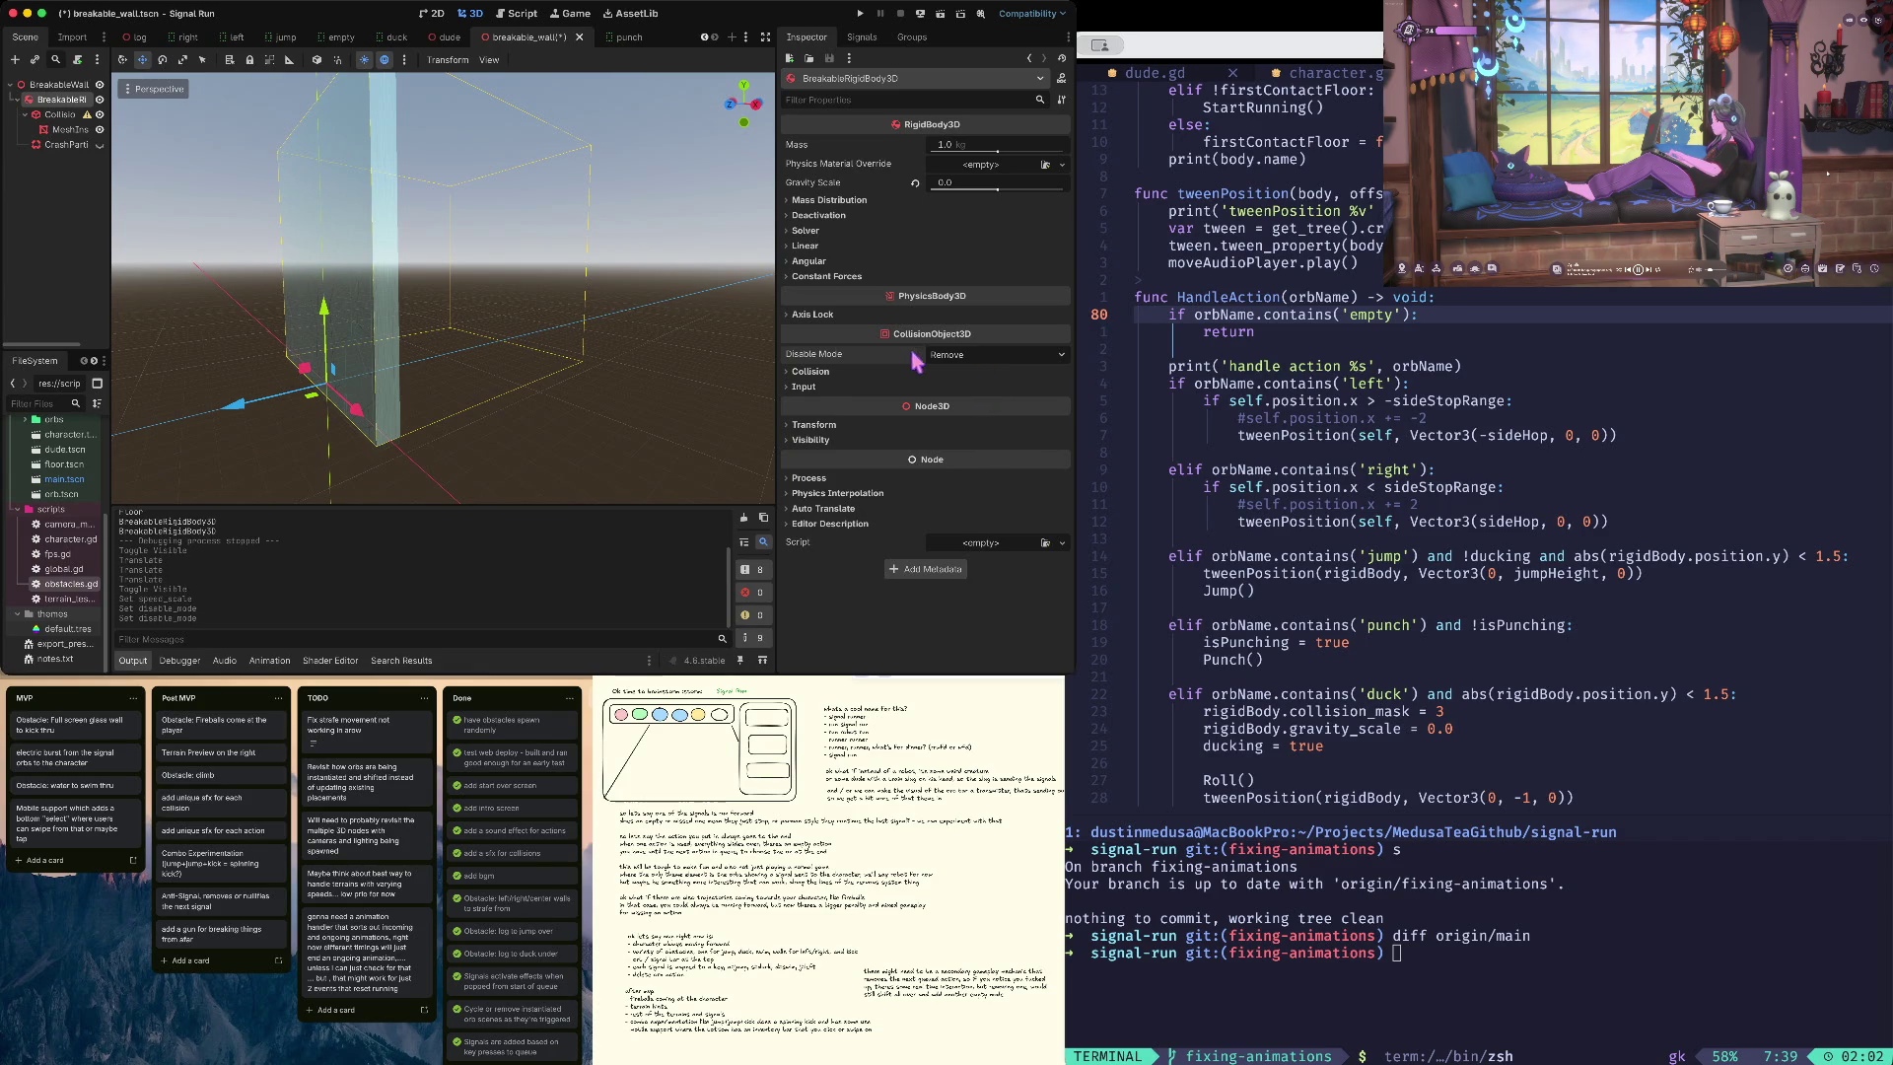
left_click(874, 100)
type("kin")
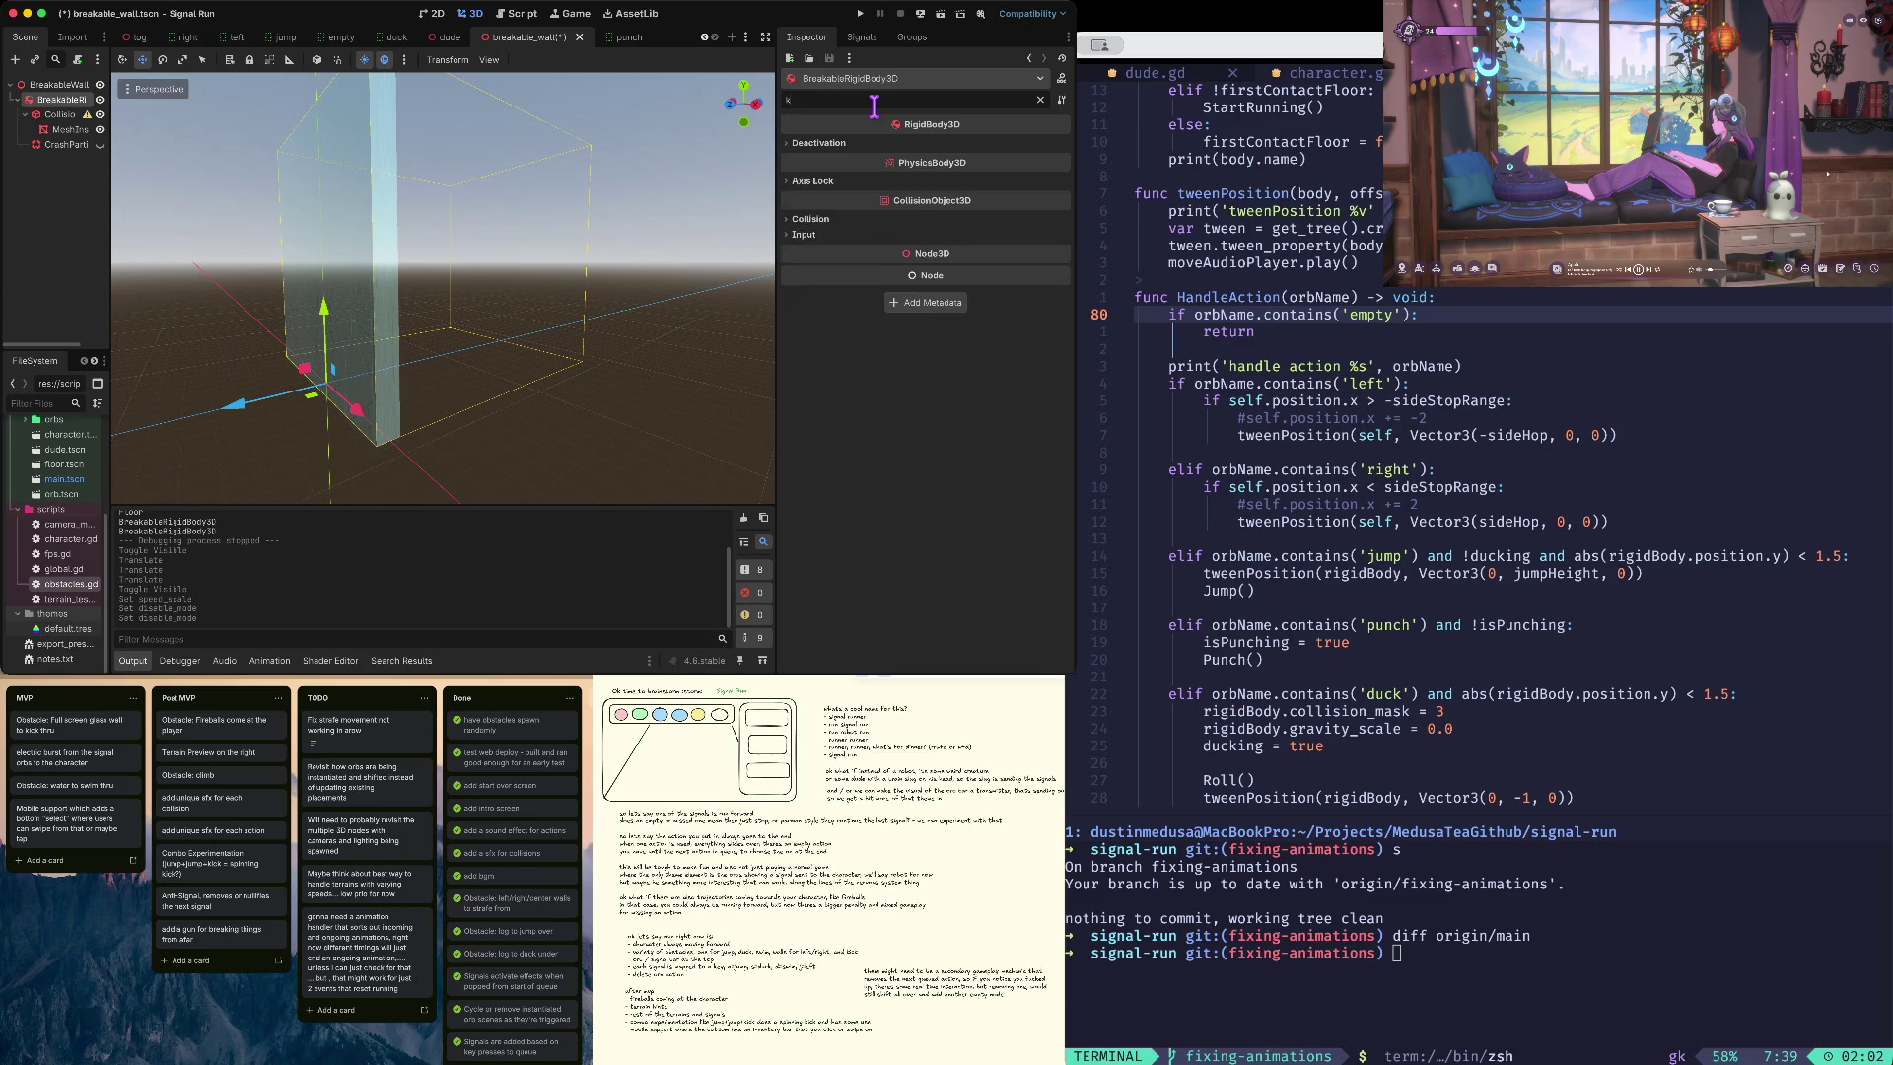
left_click(821, 142)
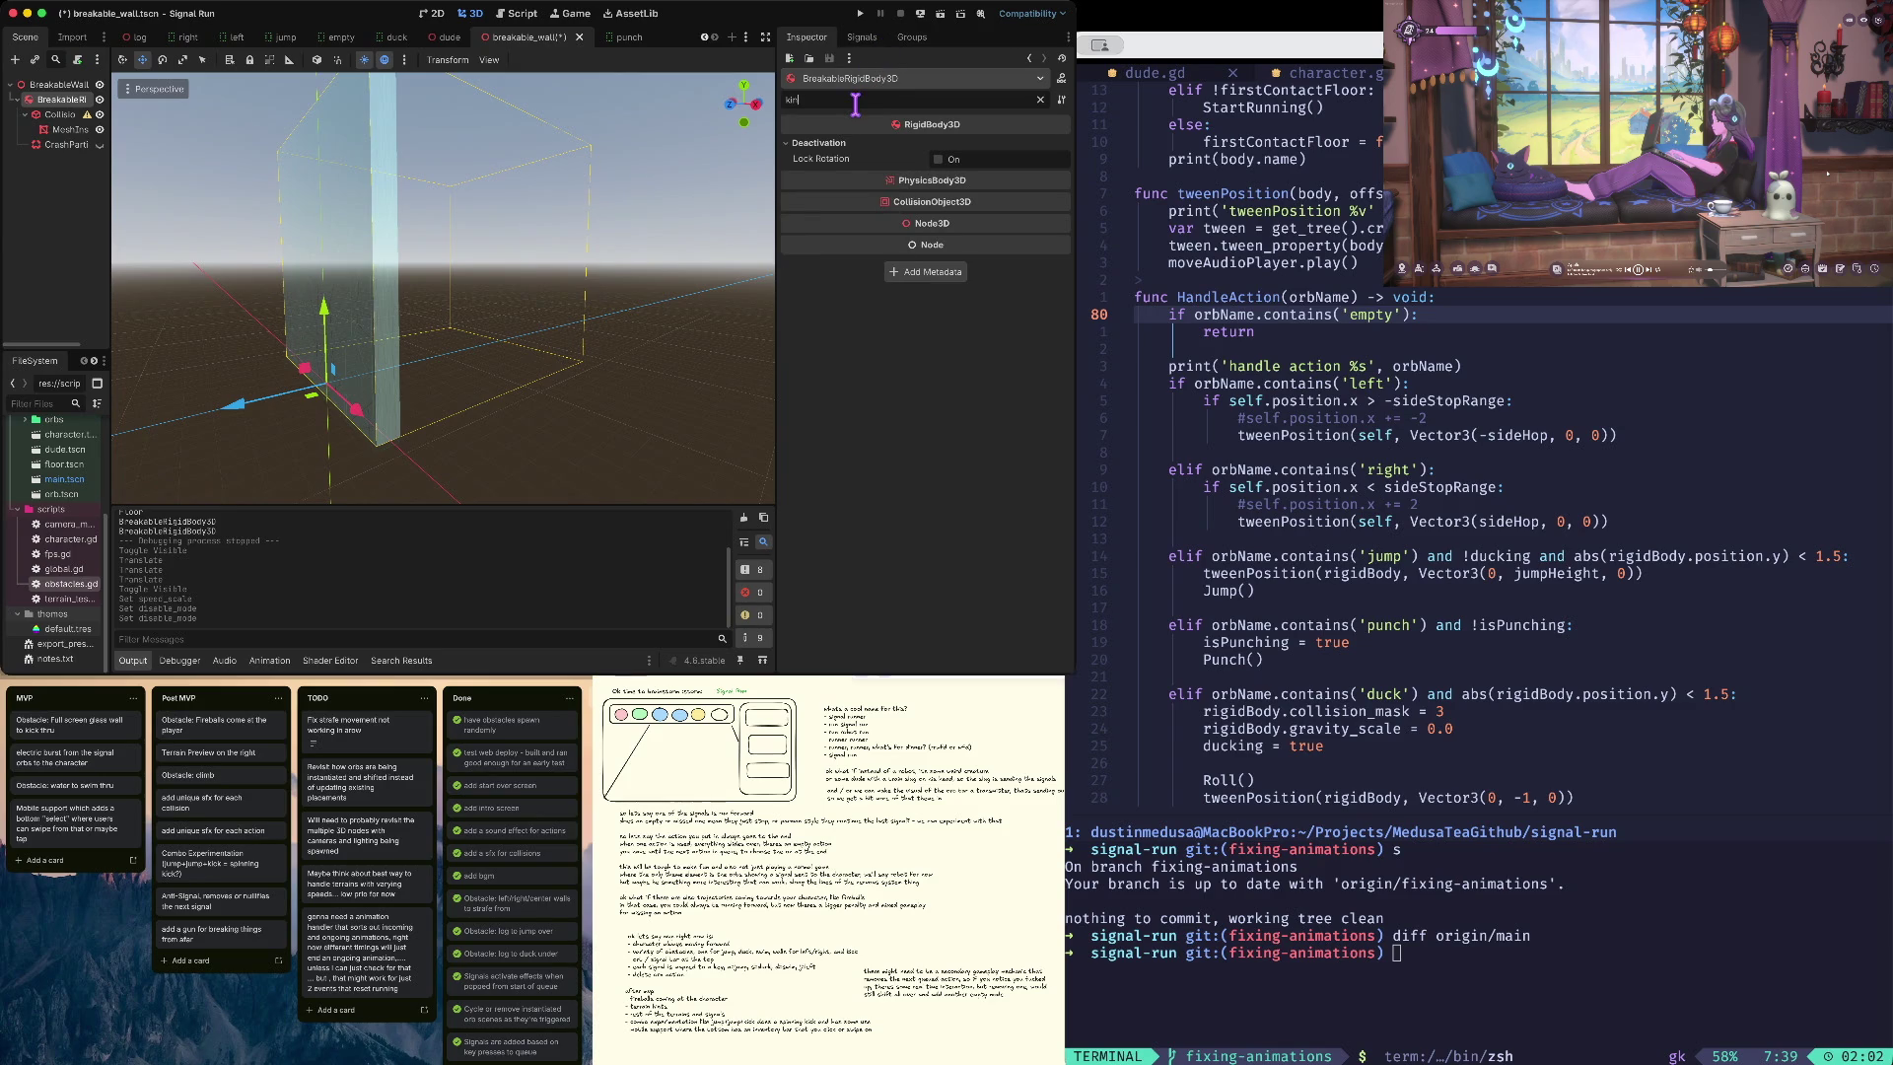
key("BackSpace")
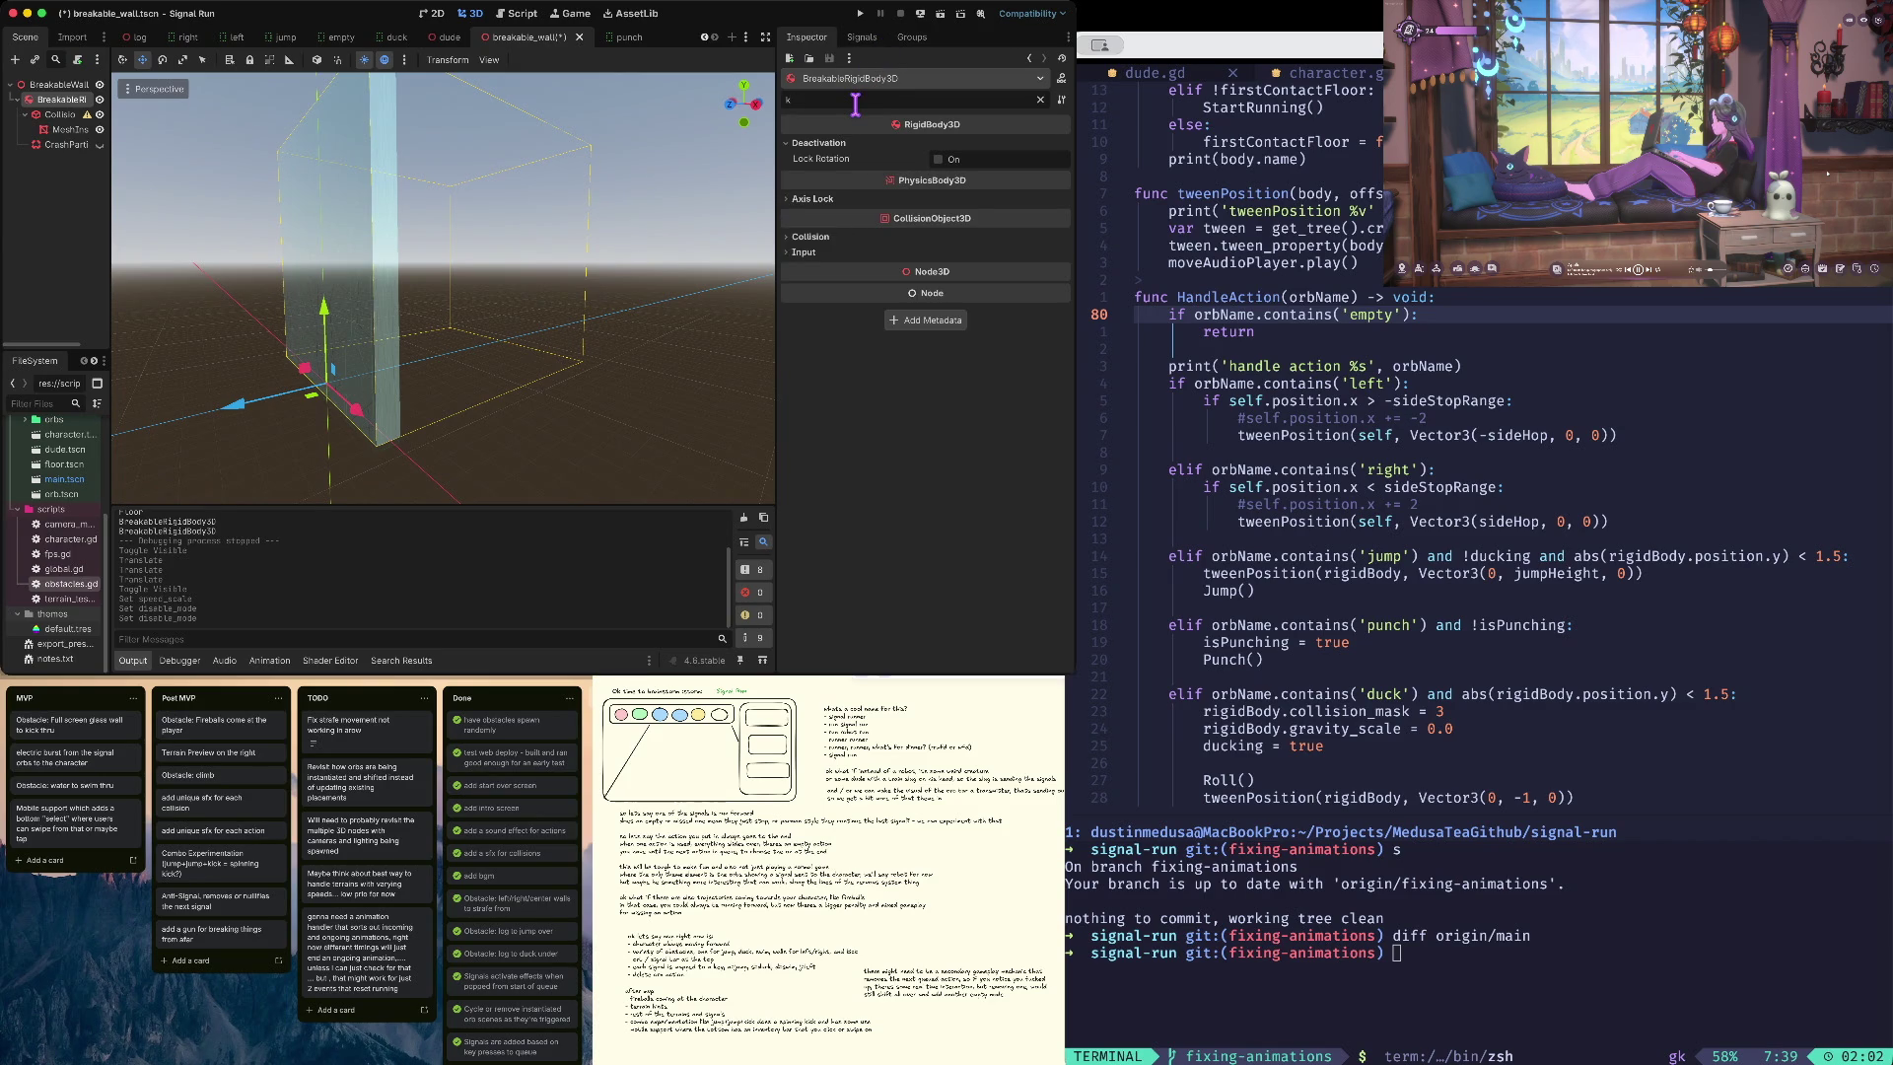
left_click(808, 238)
left_click(826, 100)
key("BackSpace")
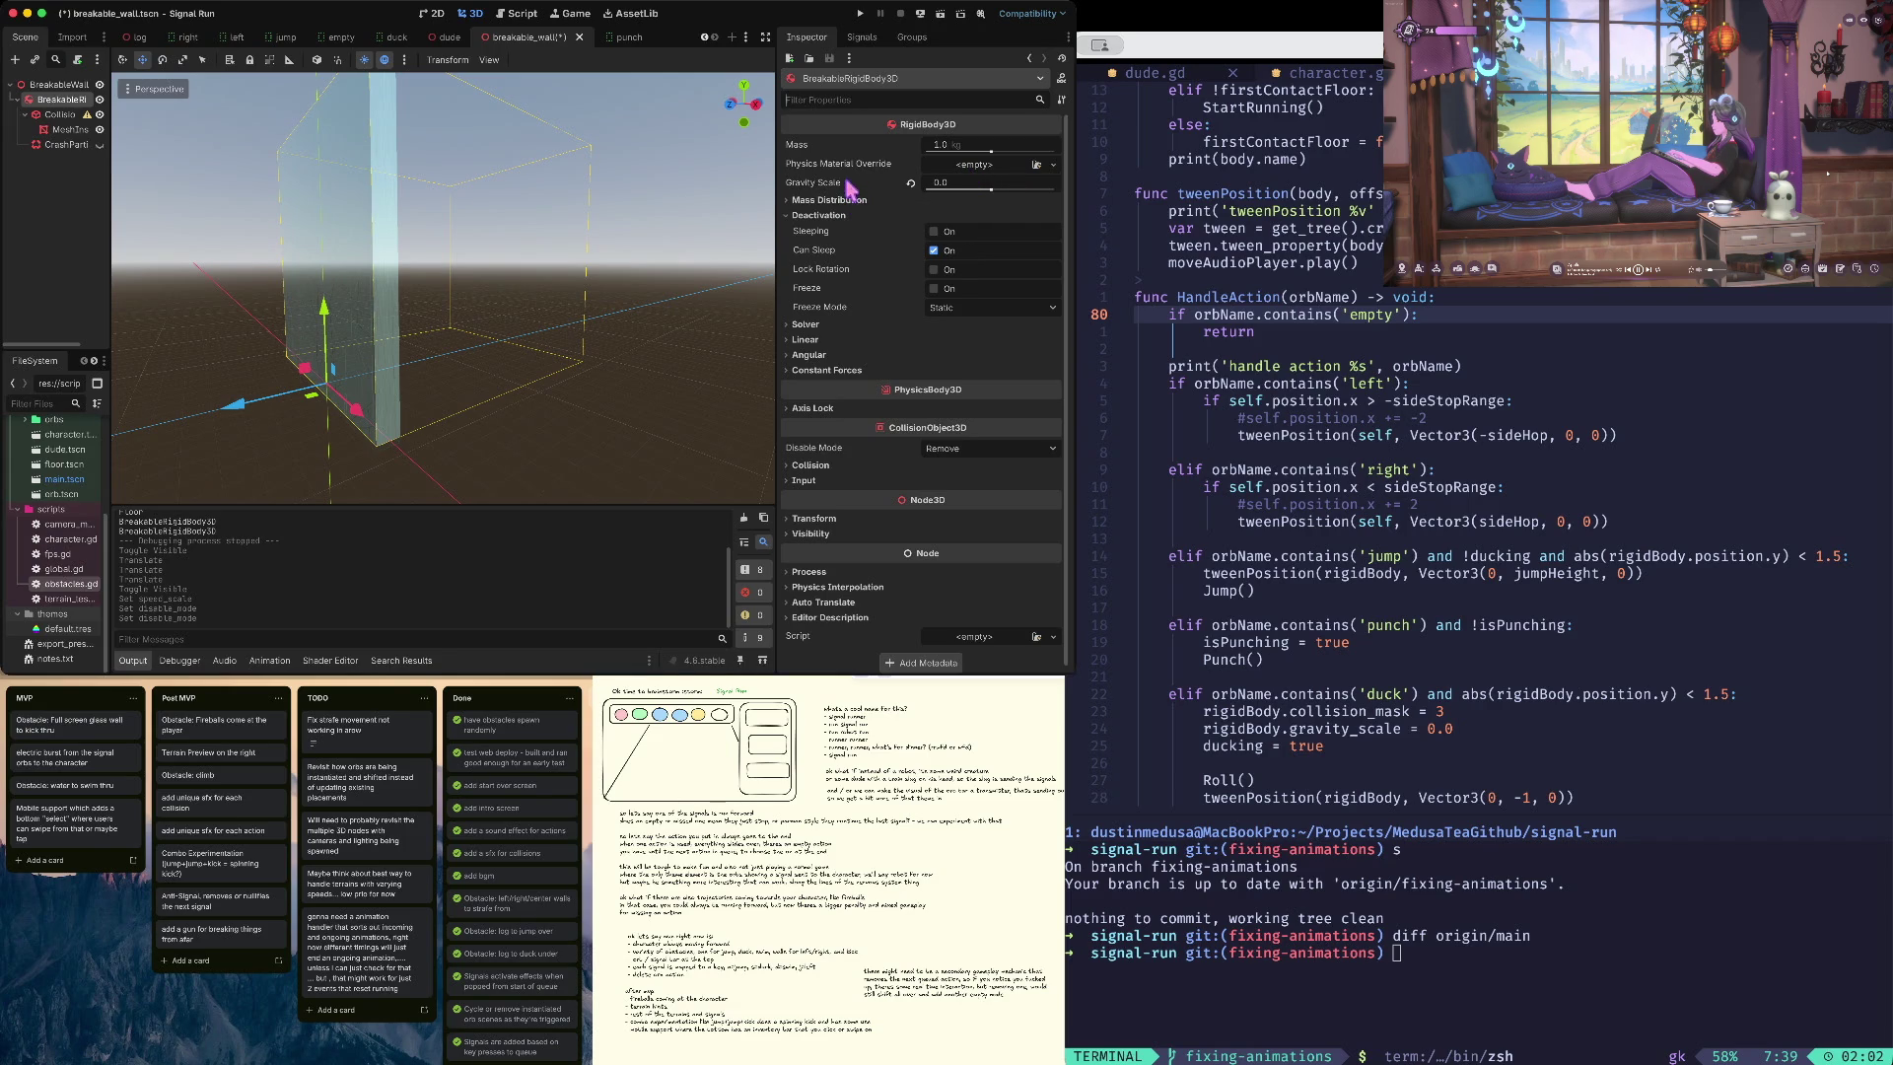
- Keep the wall on collision Layer 1 but untick Mask bit 1, then save
scroll(936, 321, "down", 1)
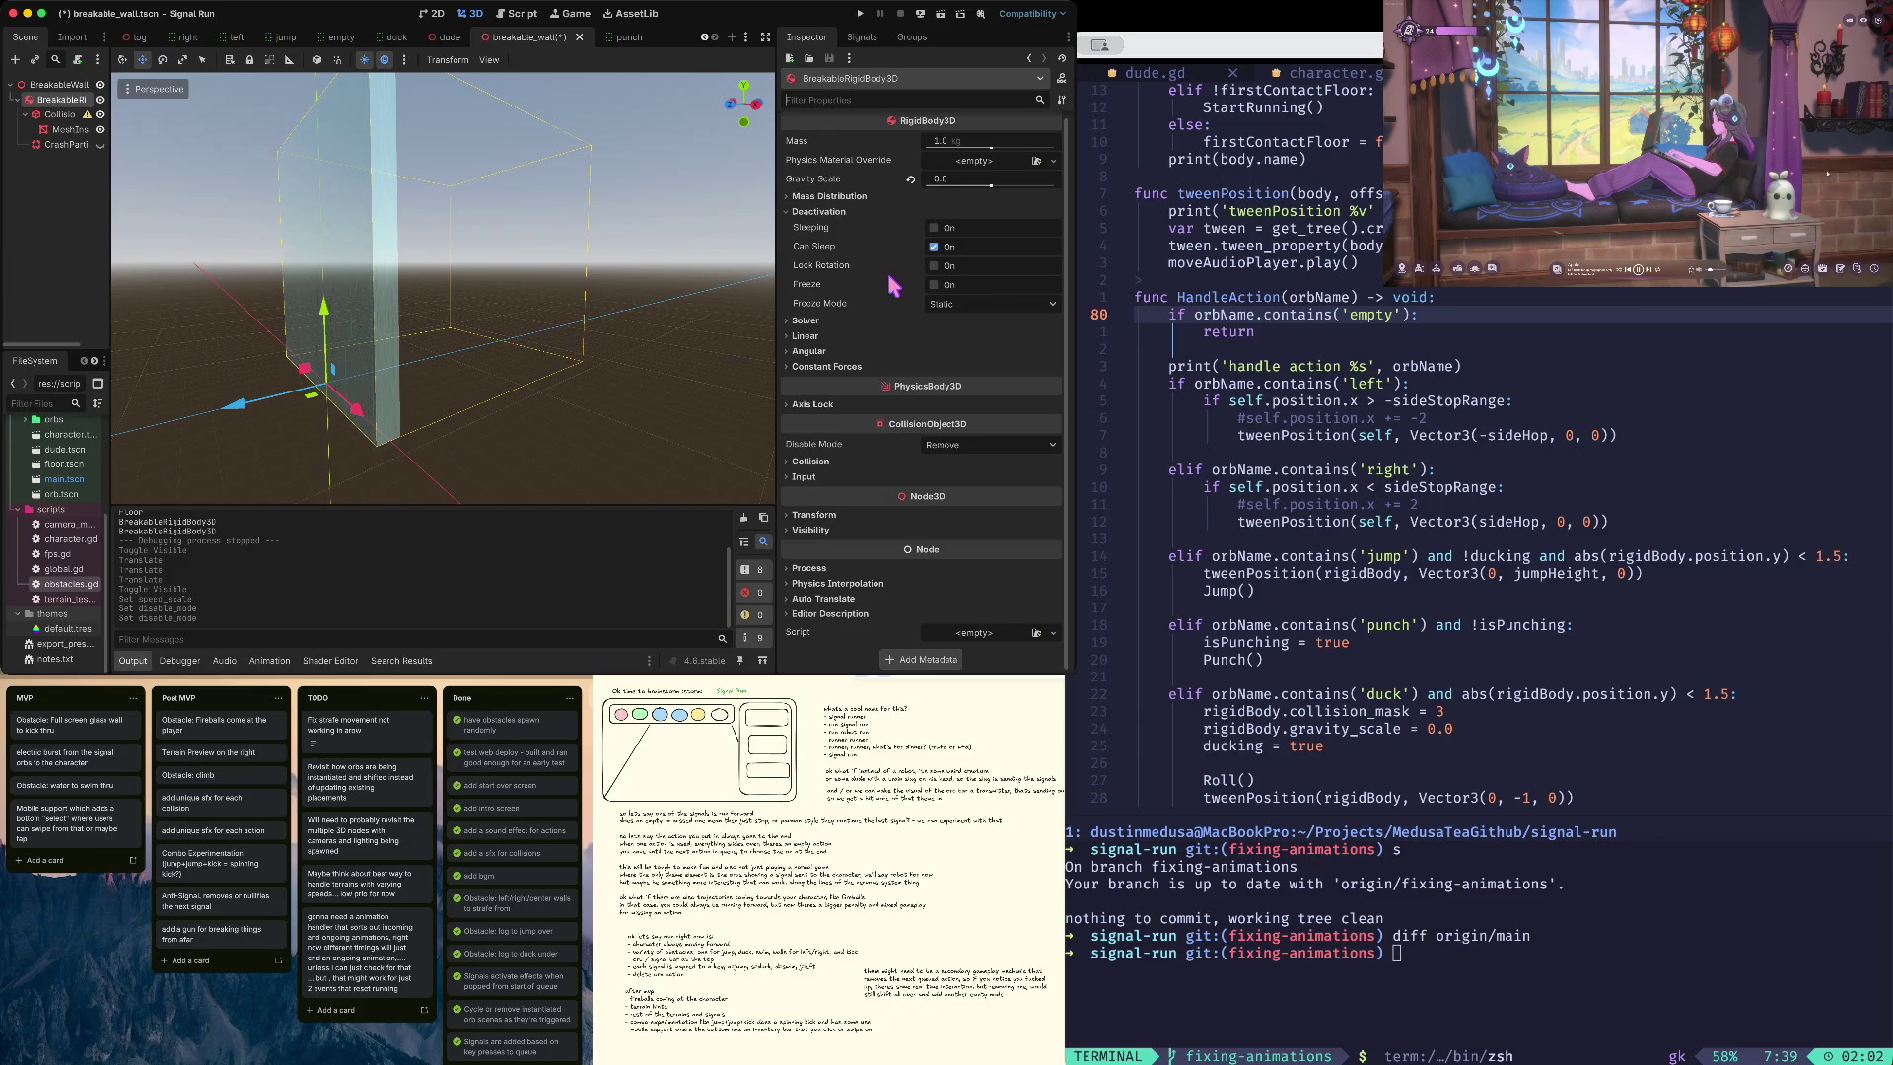
left_click(819, 463)
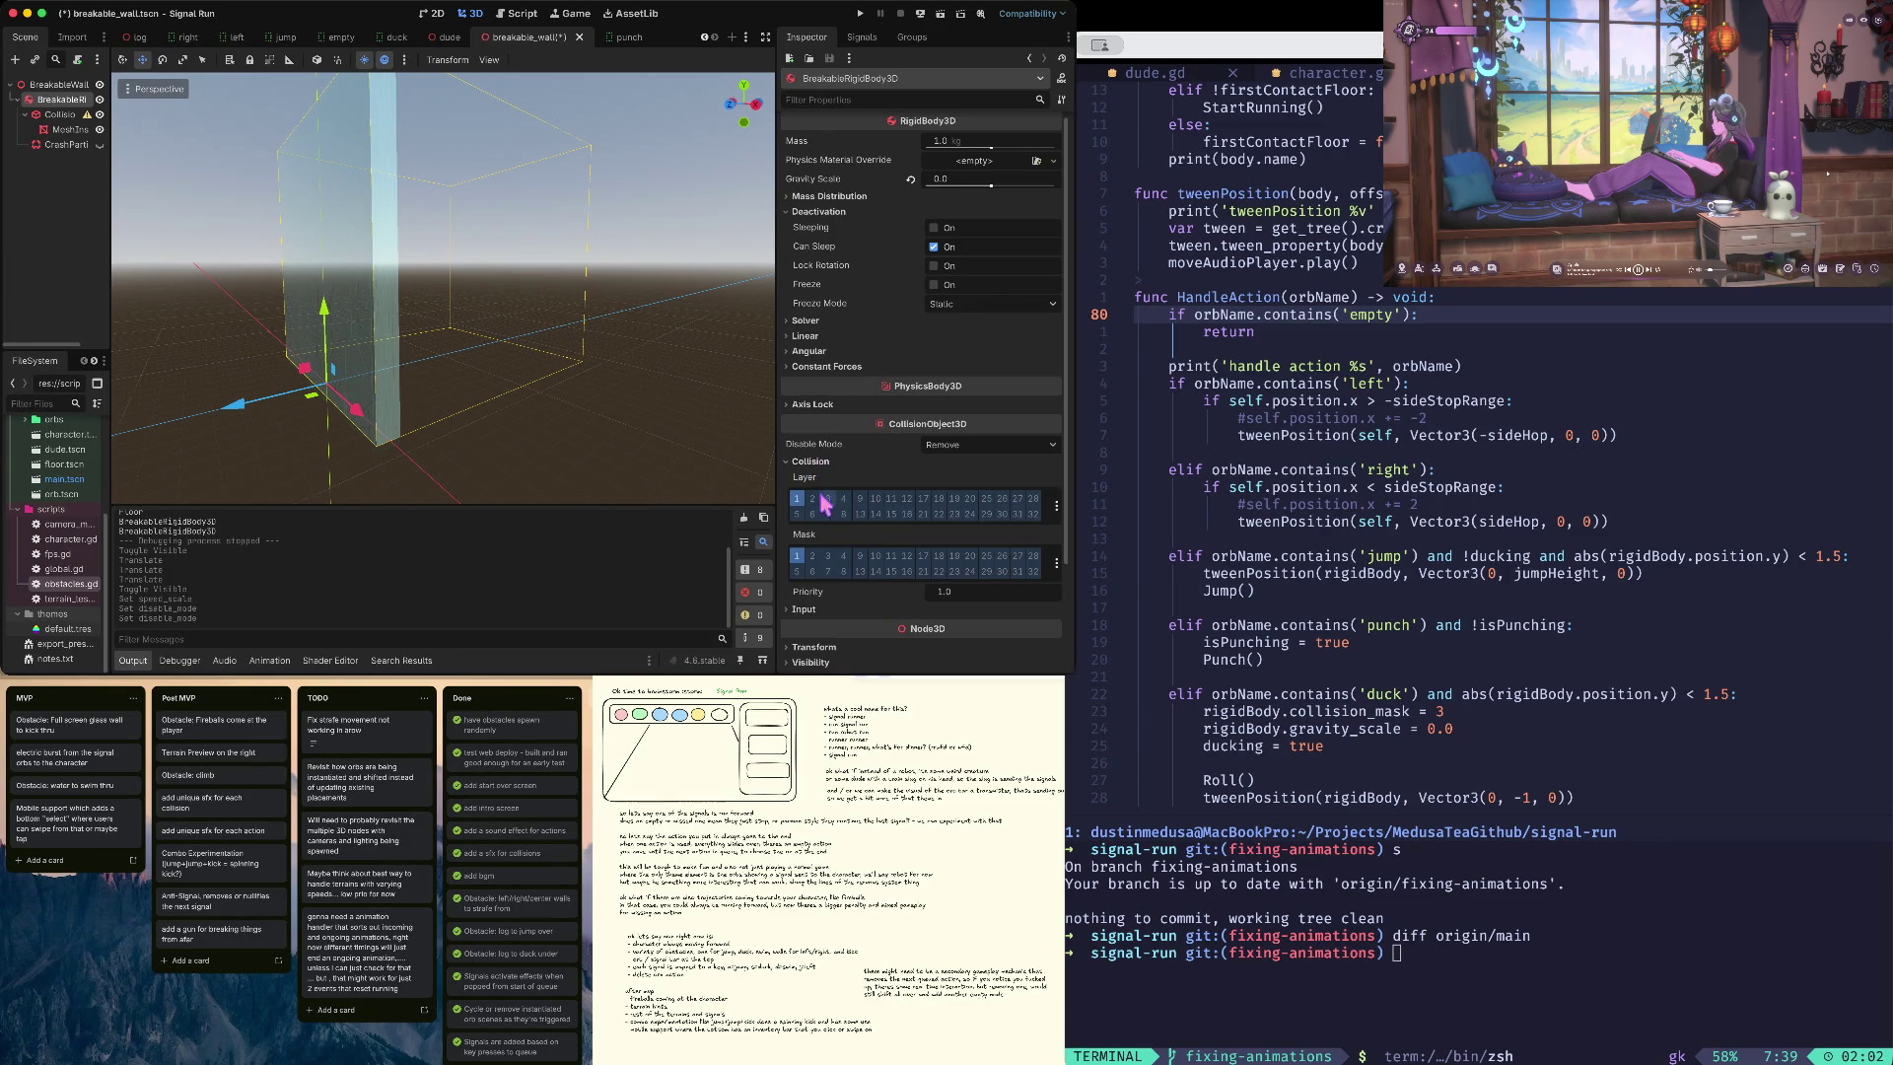
left_click(799, 500)
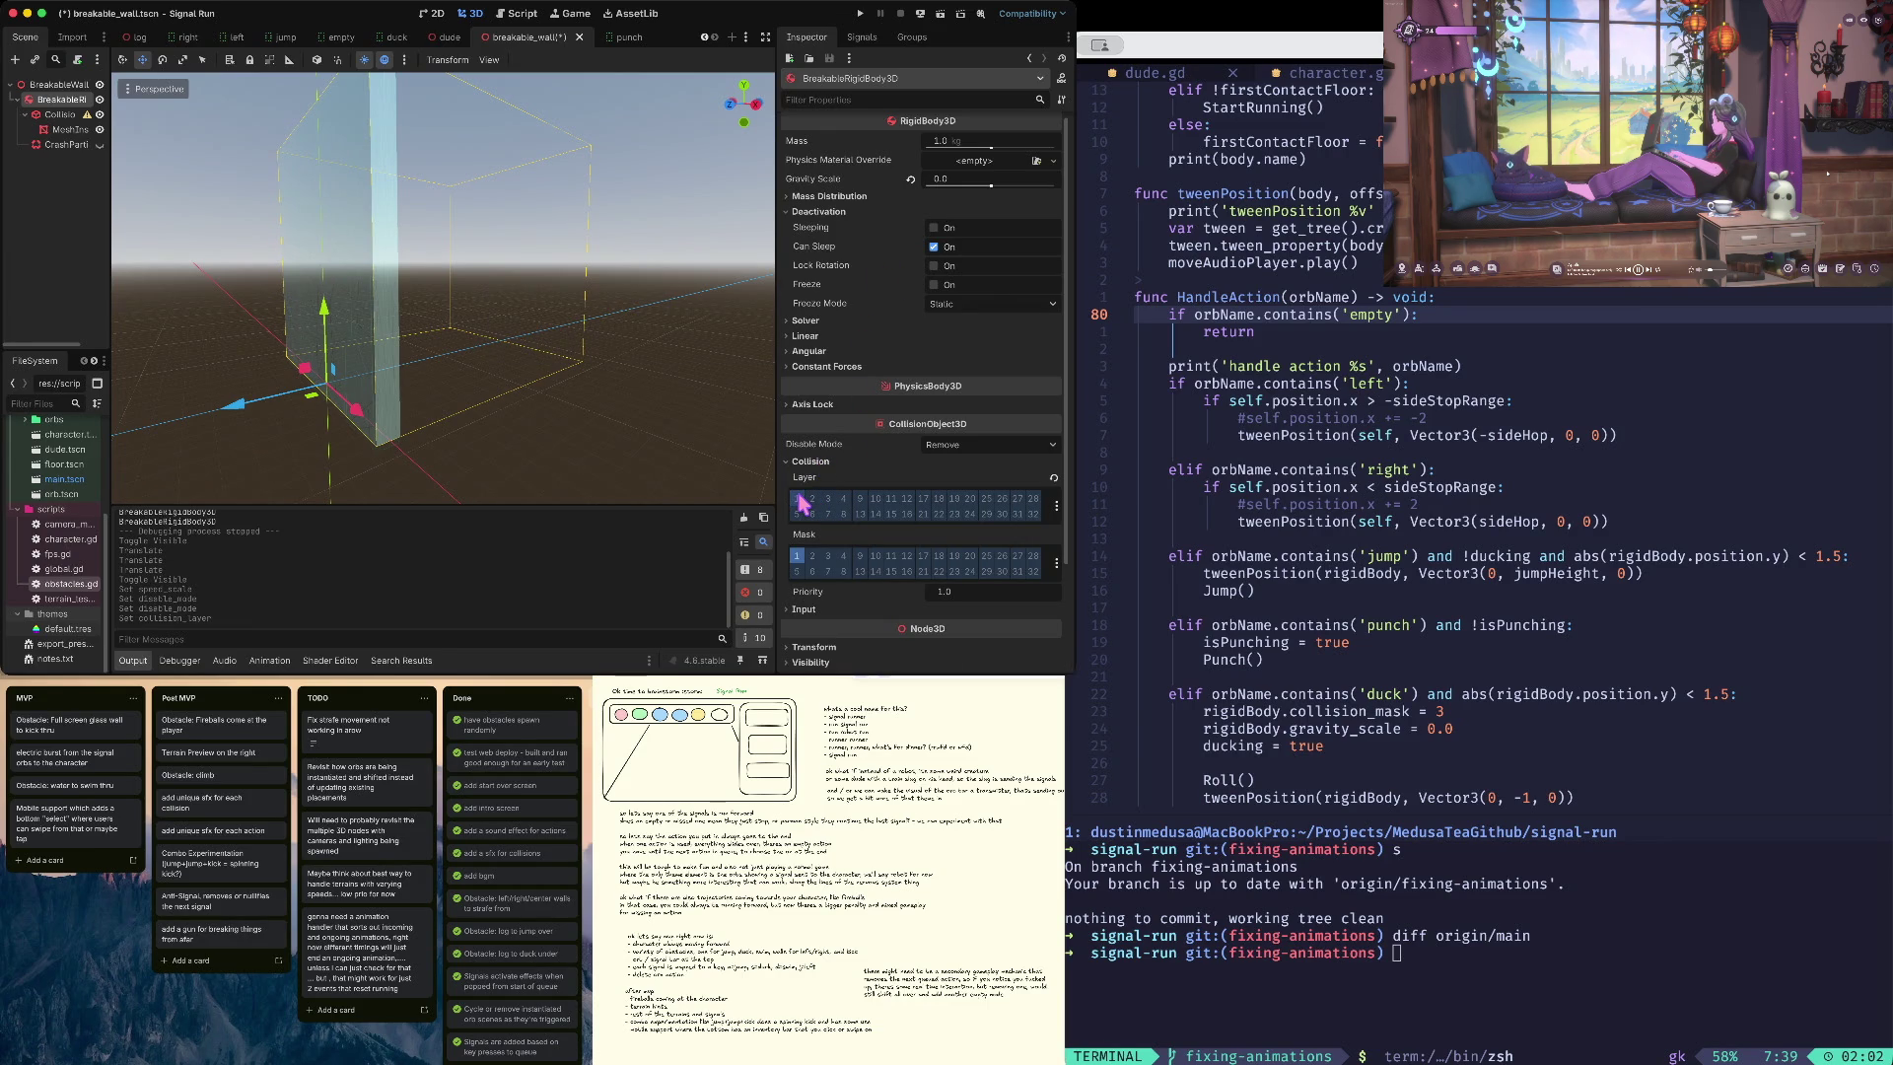
left_click(798, 500)
left_click(799, 557)
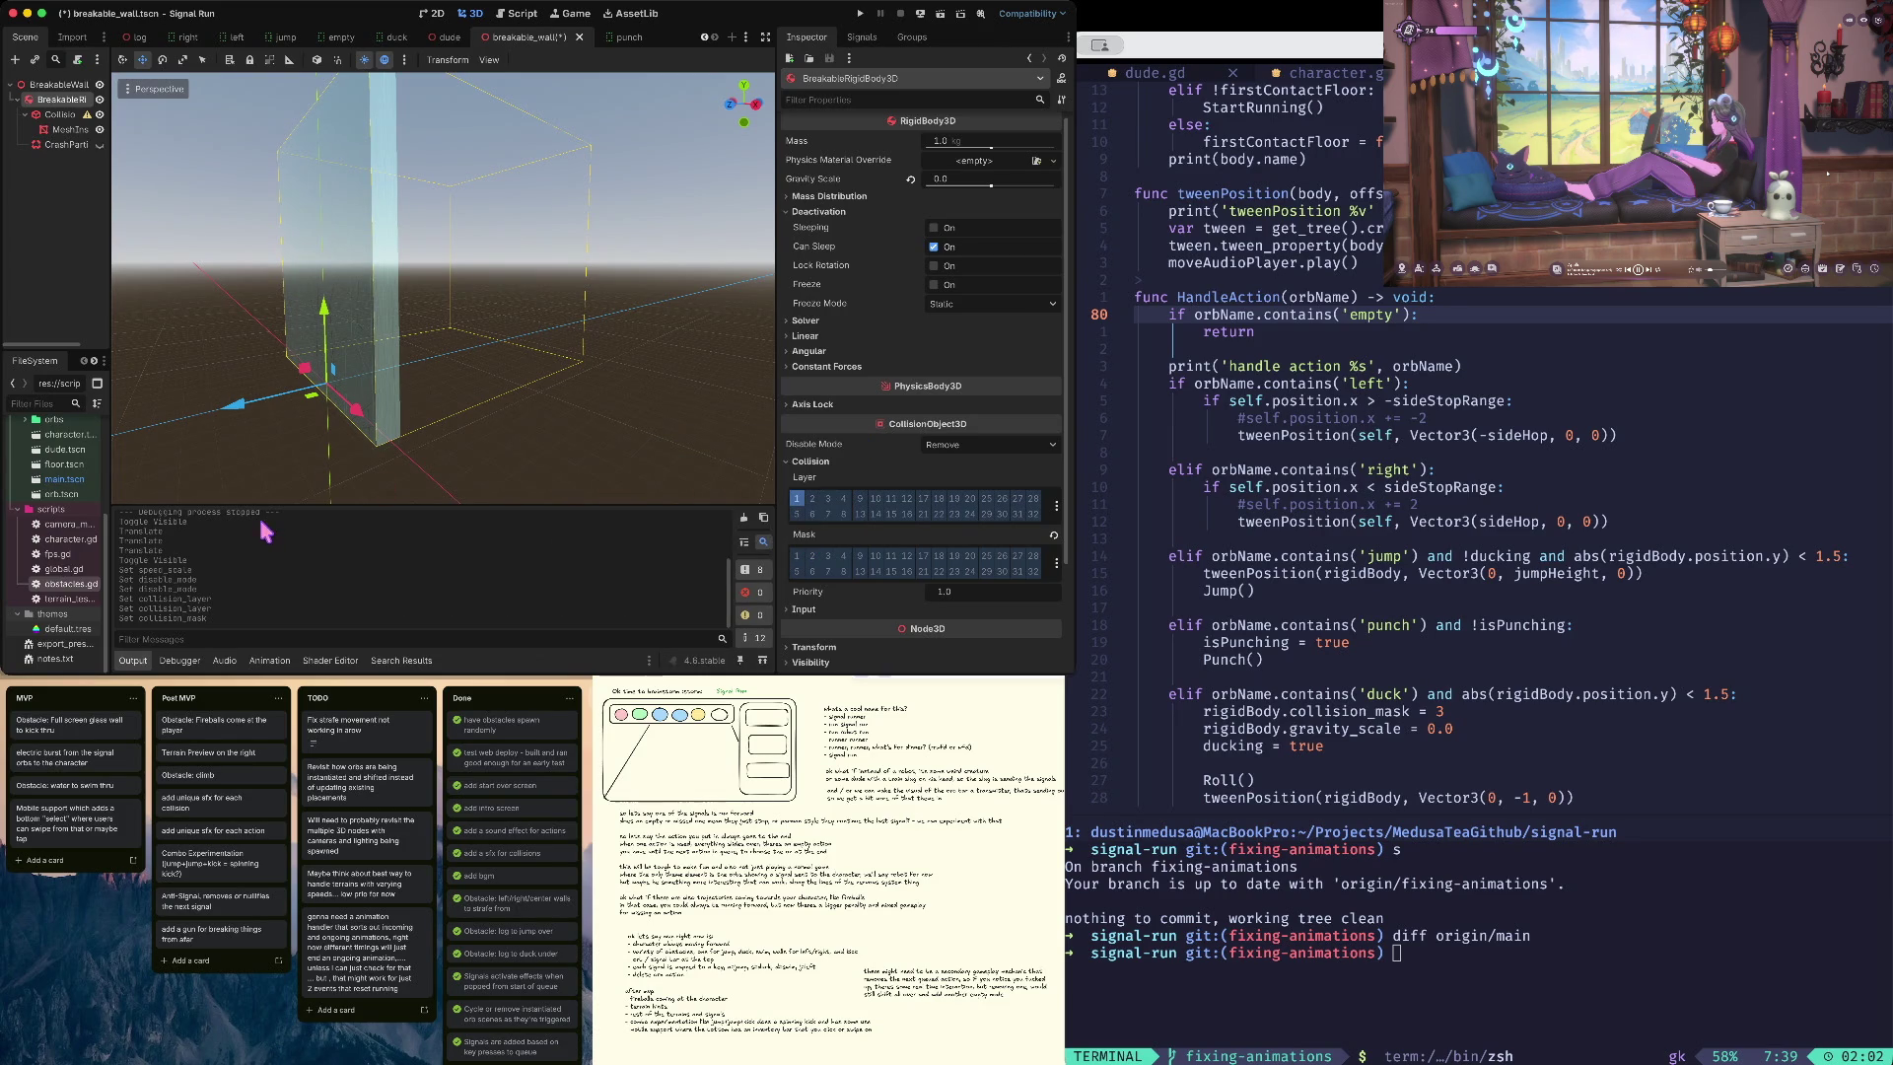
key("ctrl+s")
- Playtest a Signal Run with layer 1 removed from the wall's mask
key("super+b")
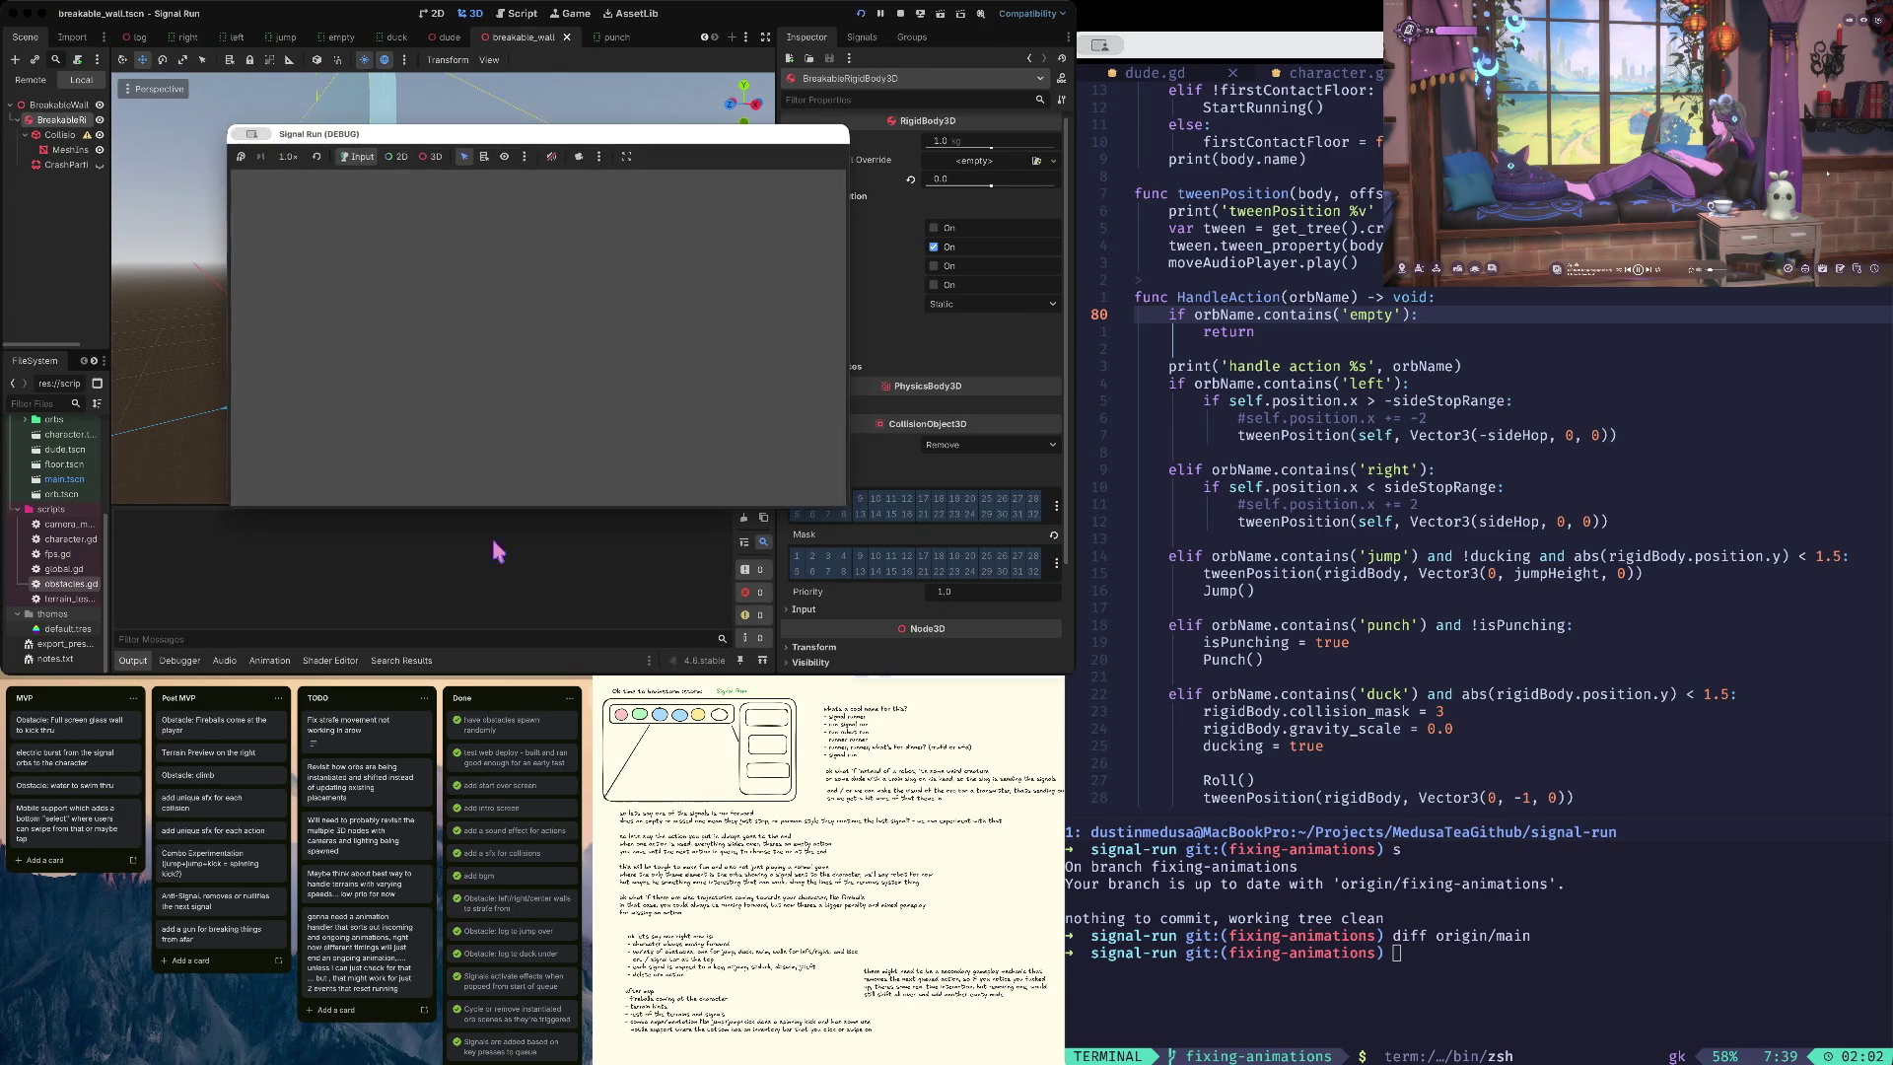
key("space")
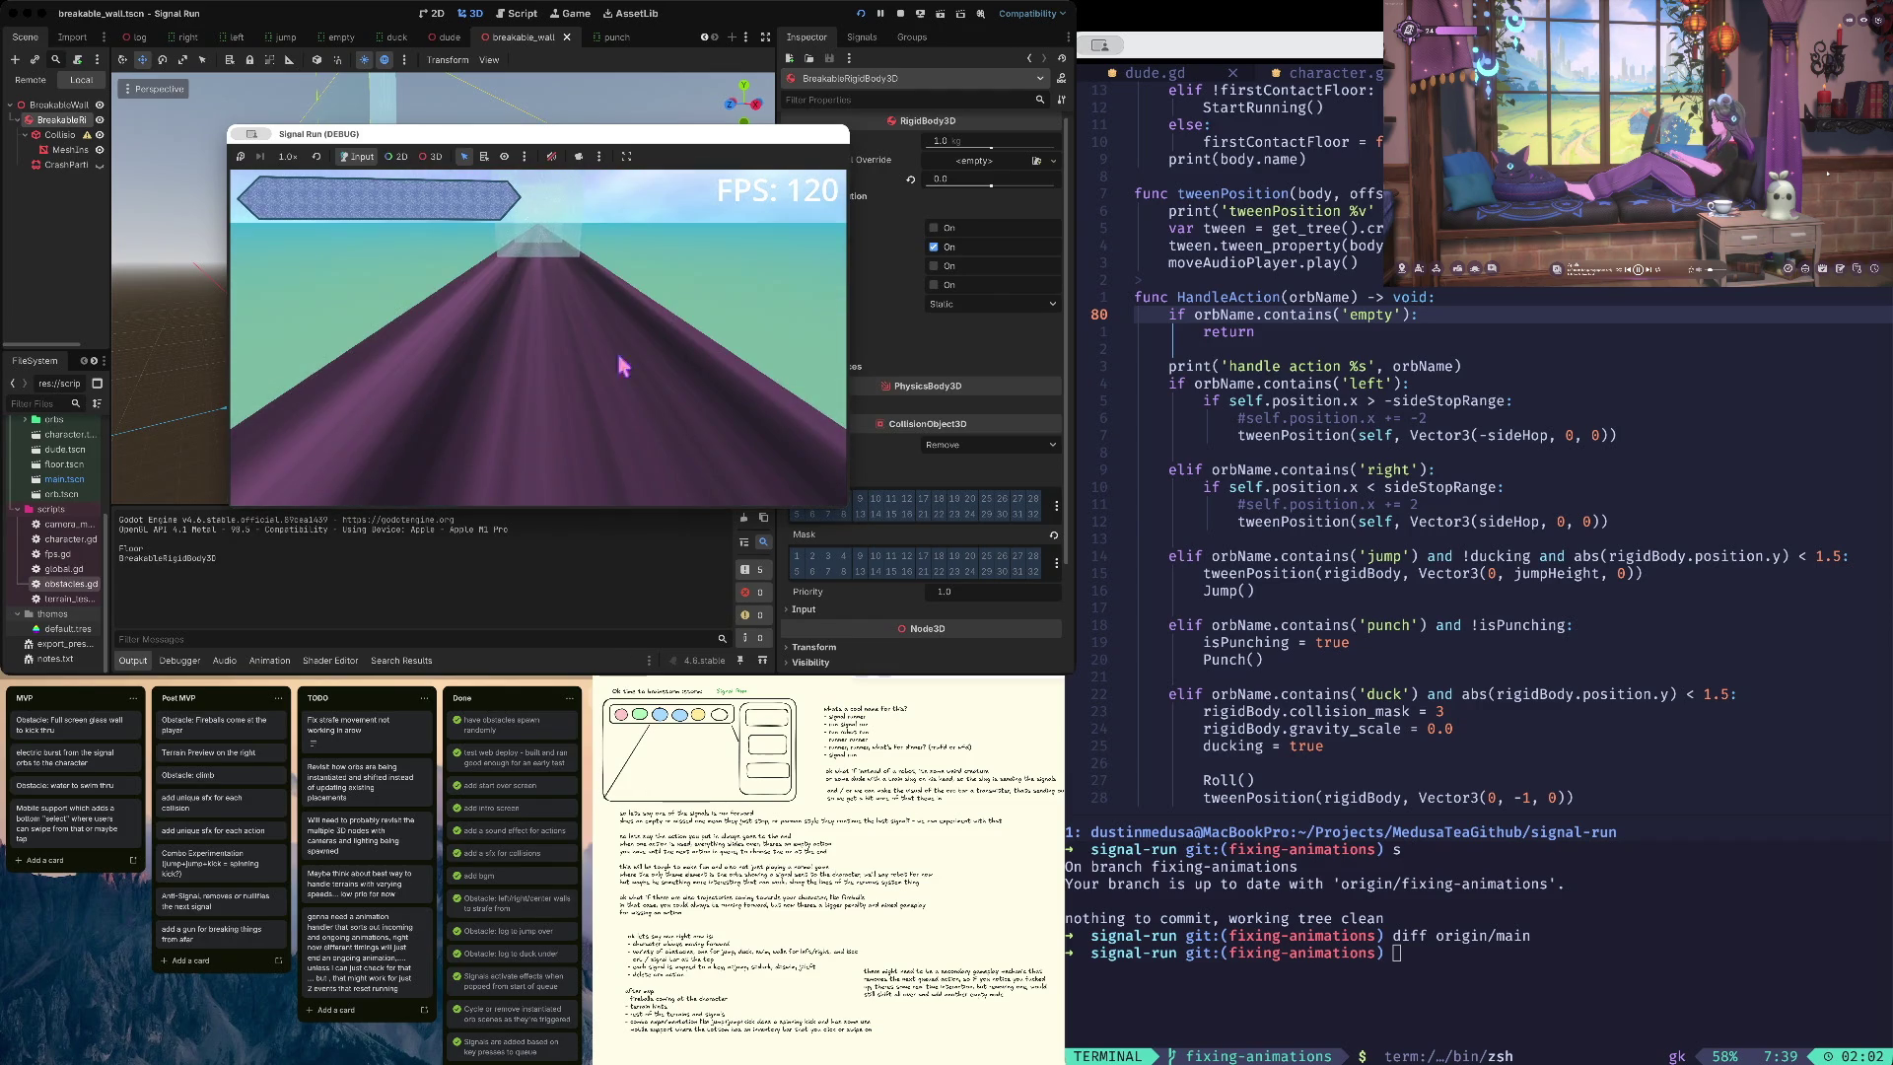
left_click(900, 14)
- Re-tick Mask bit 1 on the wall, save, playtest again, then select CrashParticles
left_click(812, 499)
left_click(796, 556)
key("ctrl+s")
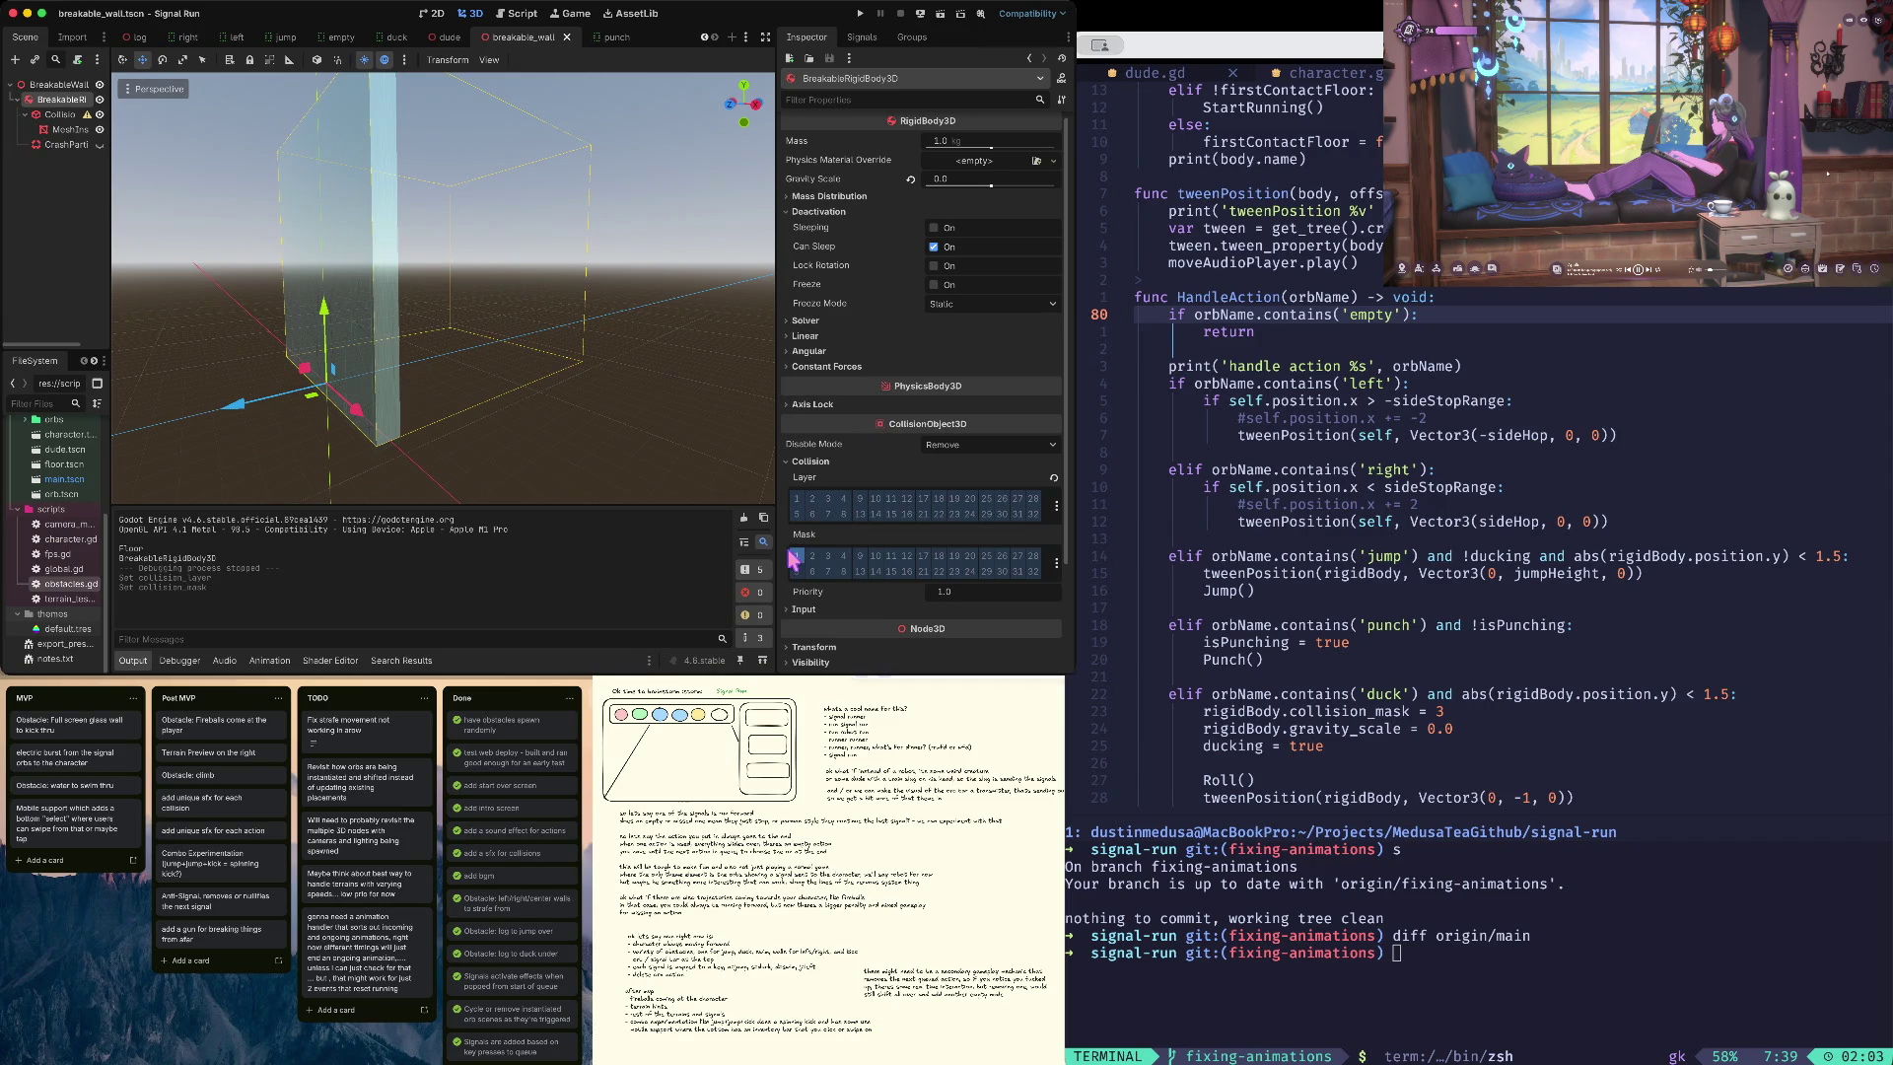
key("super+b")
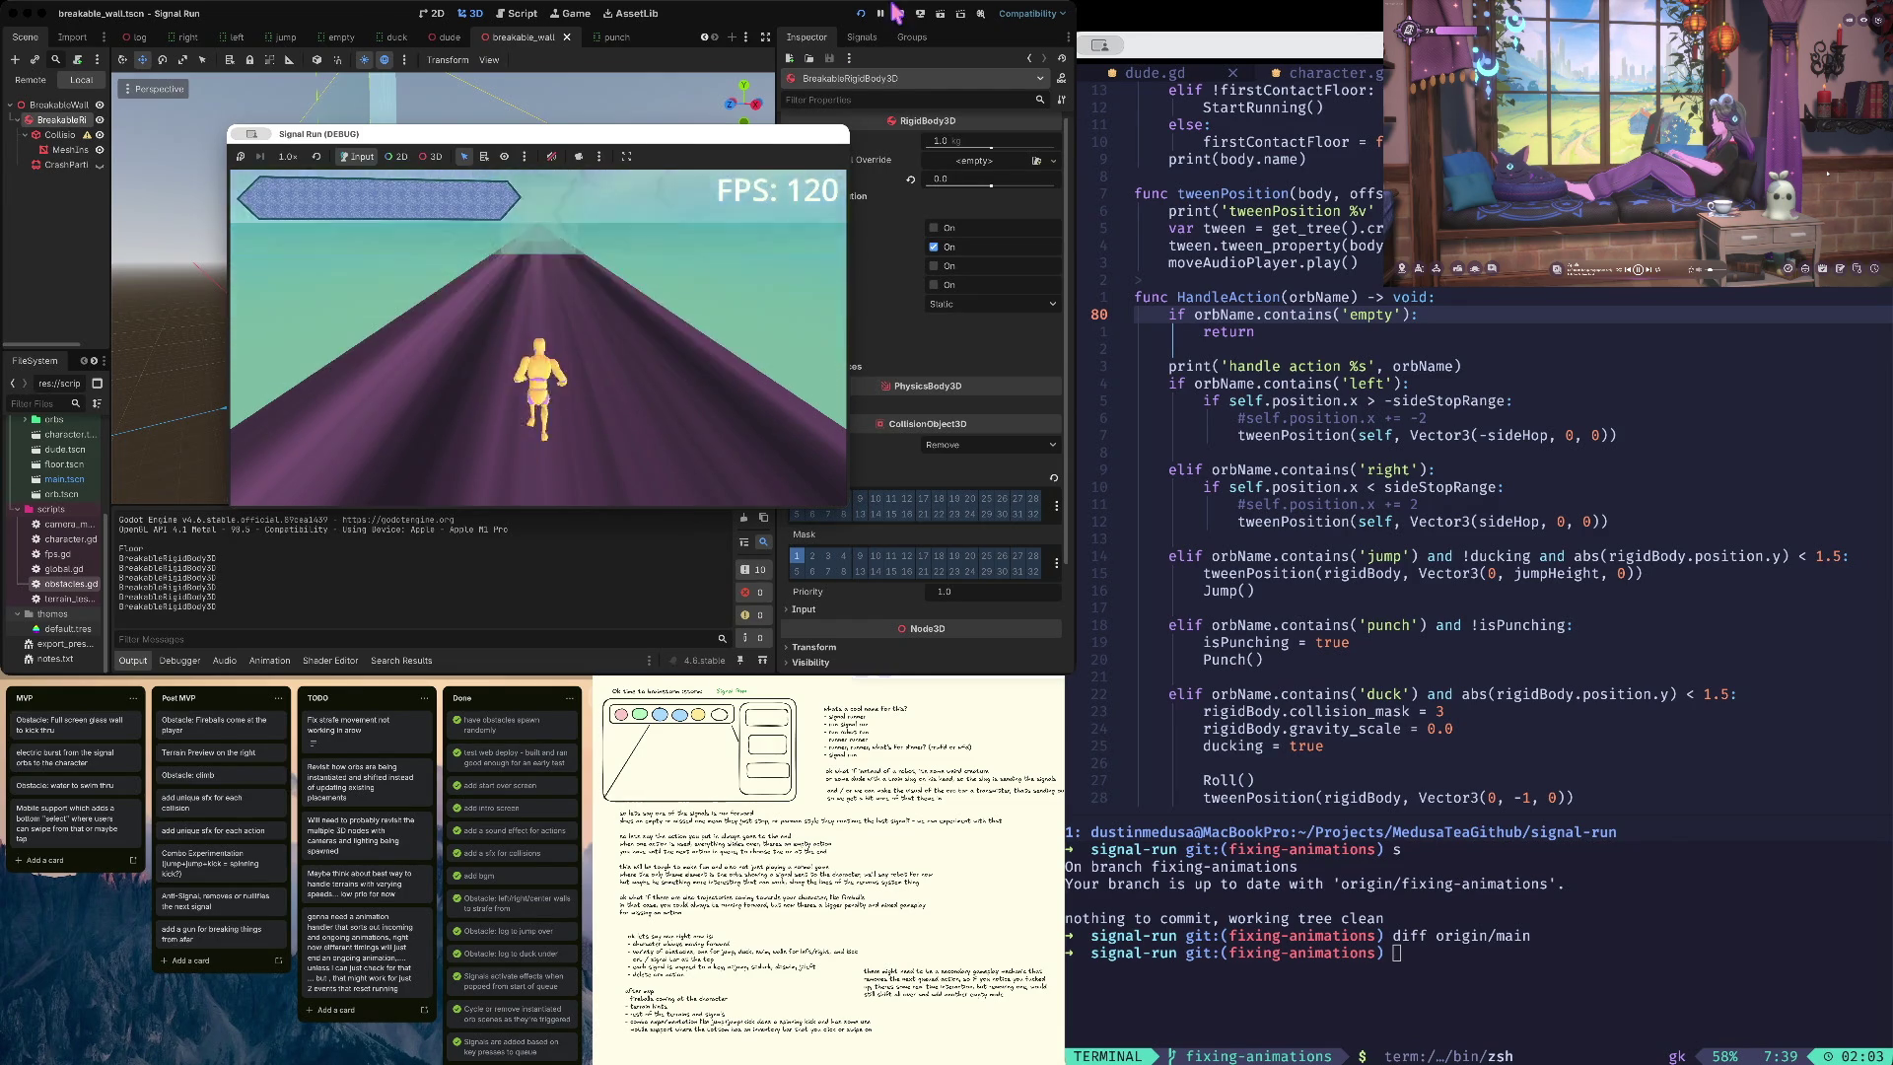
key("super+q")
left_click(66, 144)
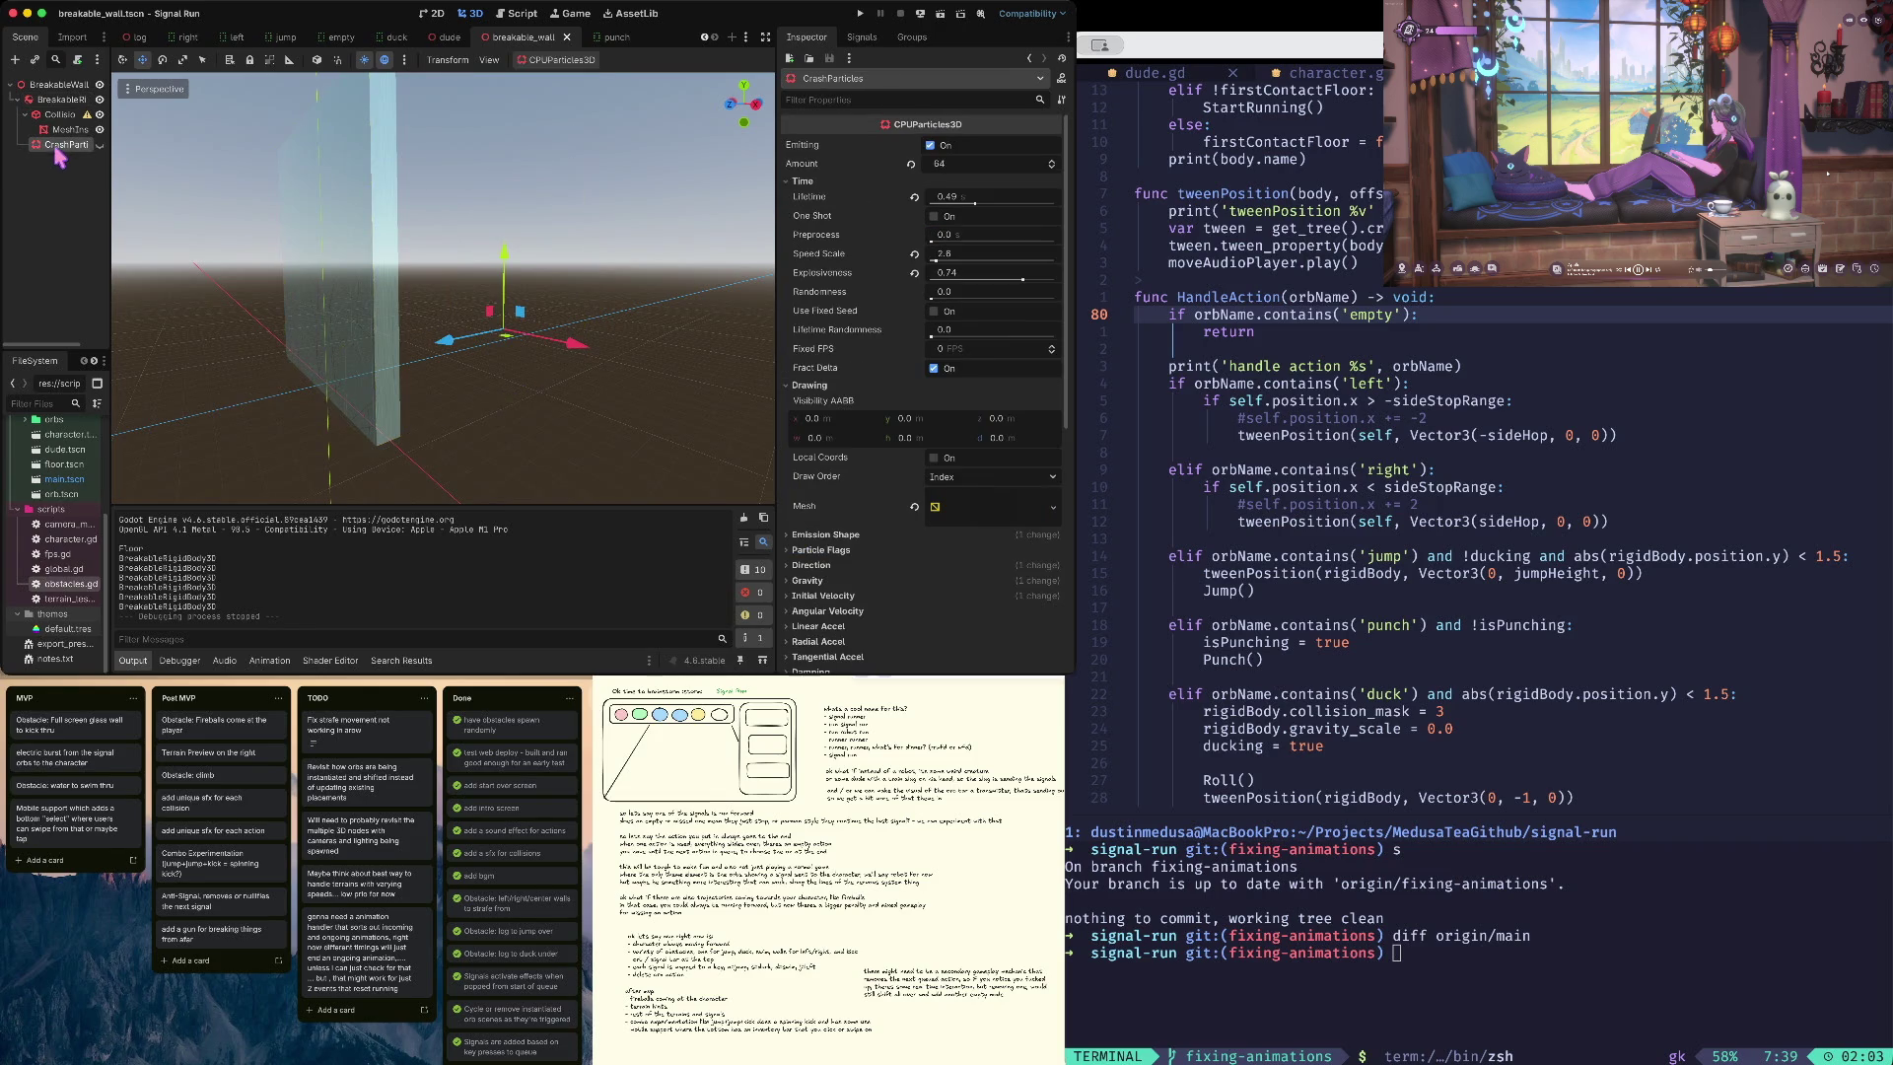
- Show CrashParticles and move them 12 units along Z toward the wall, then save
left_click(100, 144)
left_click_drag(451, 334, 251, 389)
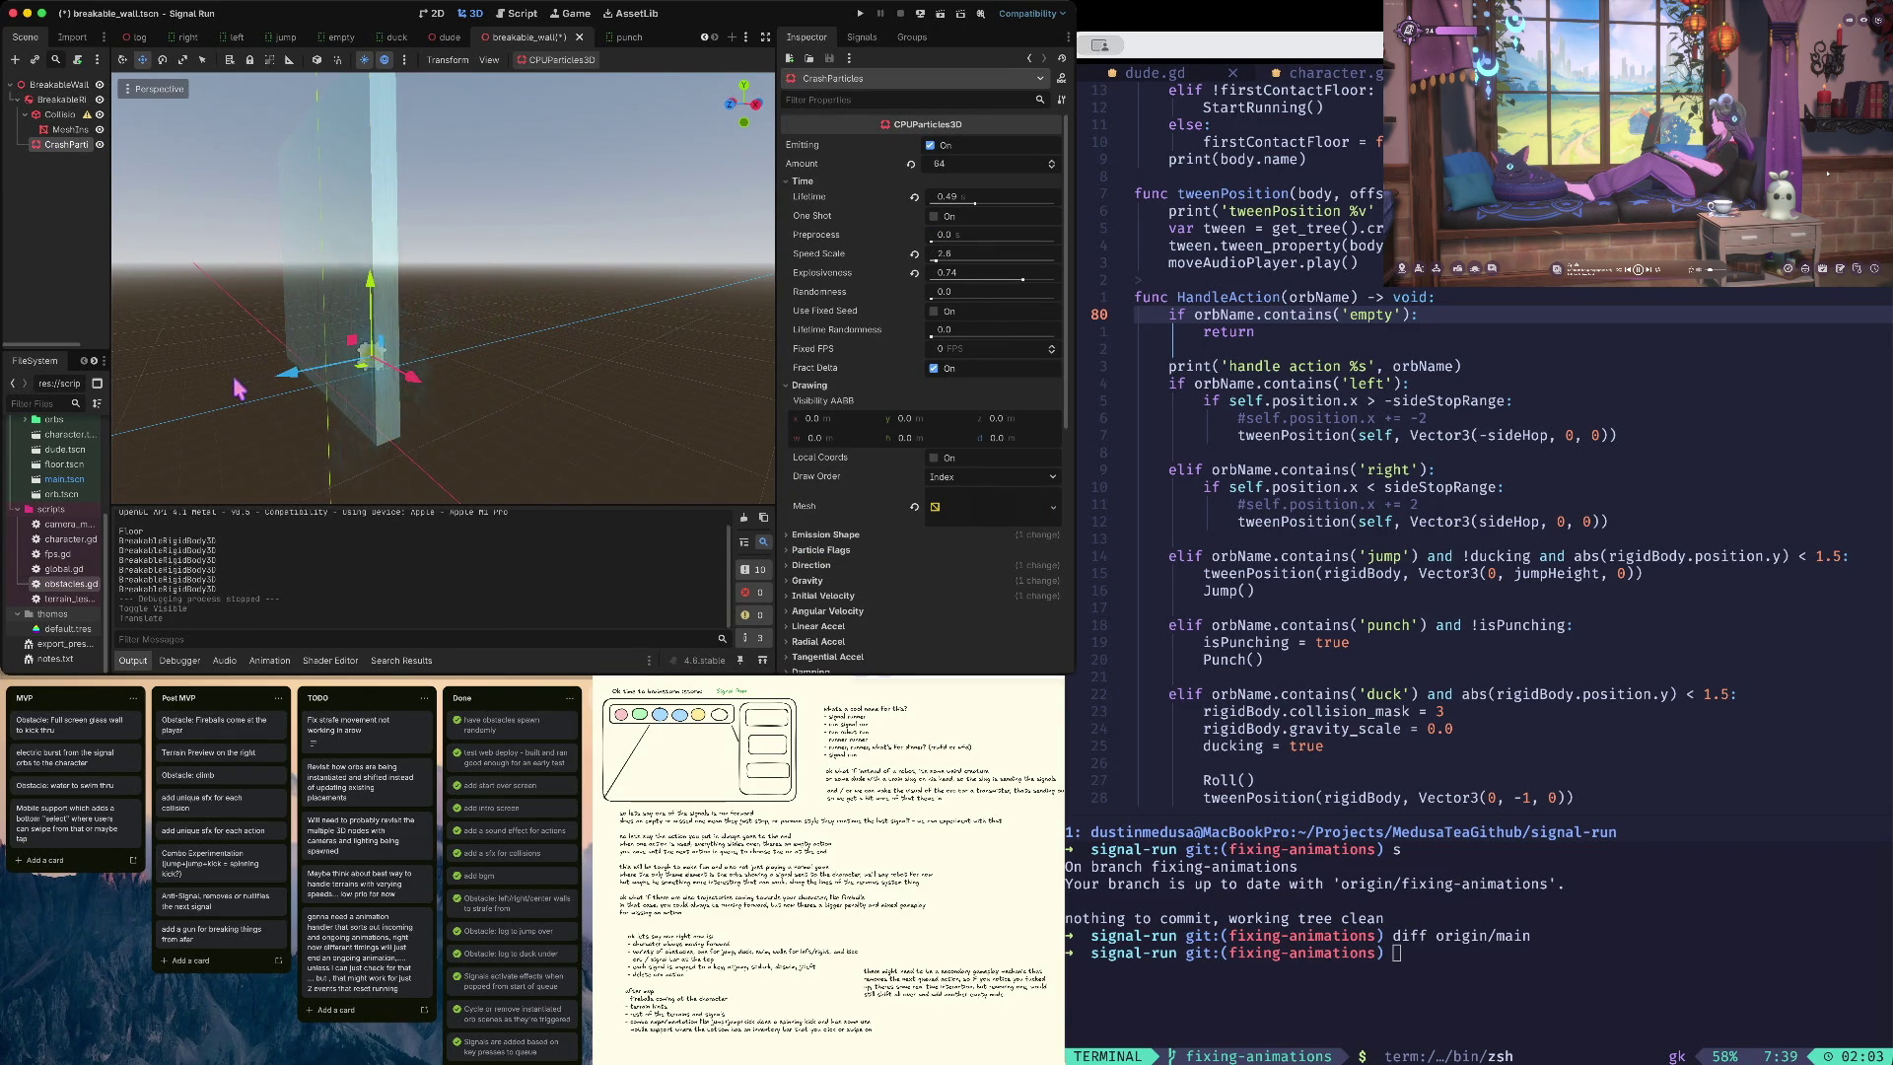
key("ctrl+s")
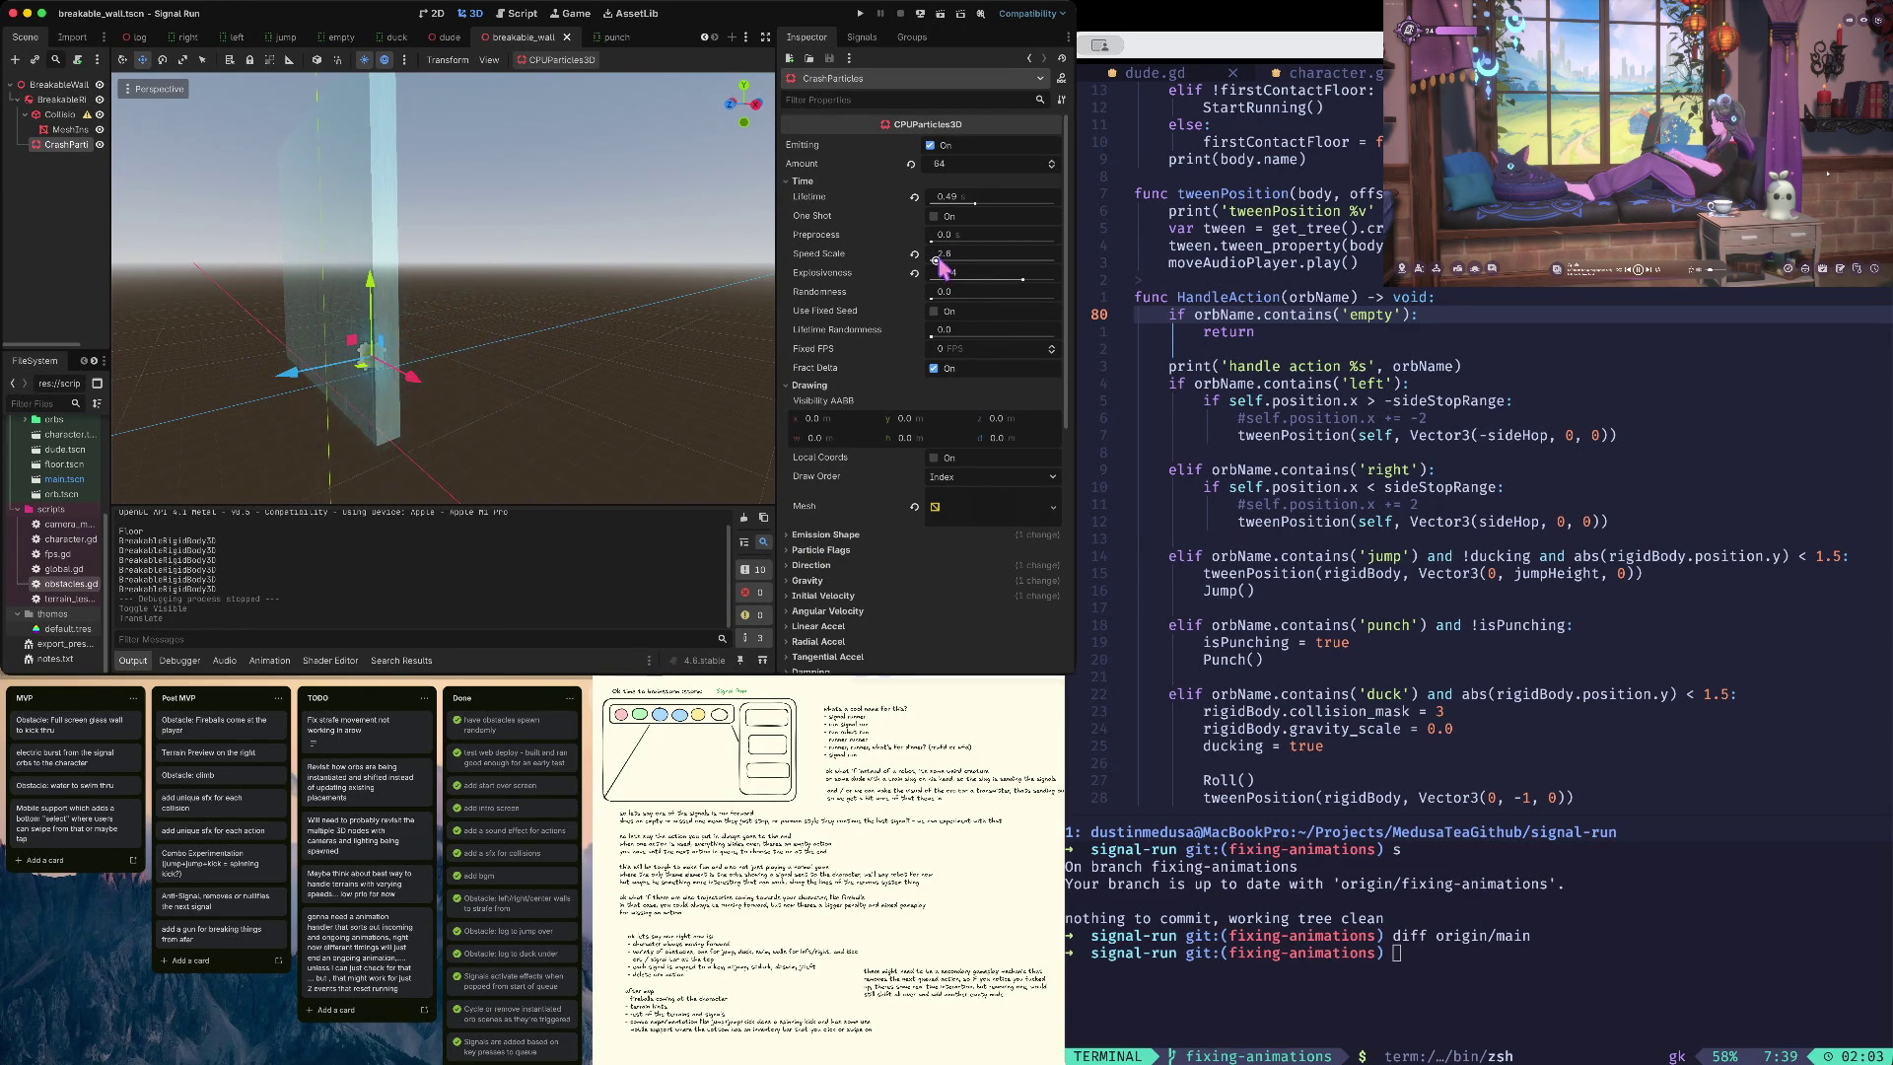
- Set the particles' Speed Scale to 2.92, save, hide them, and select the wall's rigid body
left_click_drag(936, 260, 939, 266)
key("cmd+s")
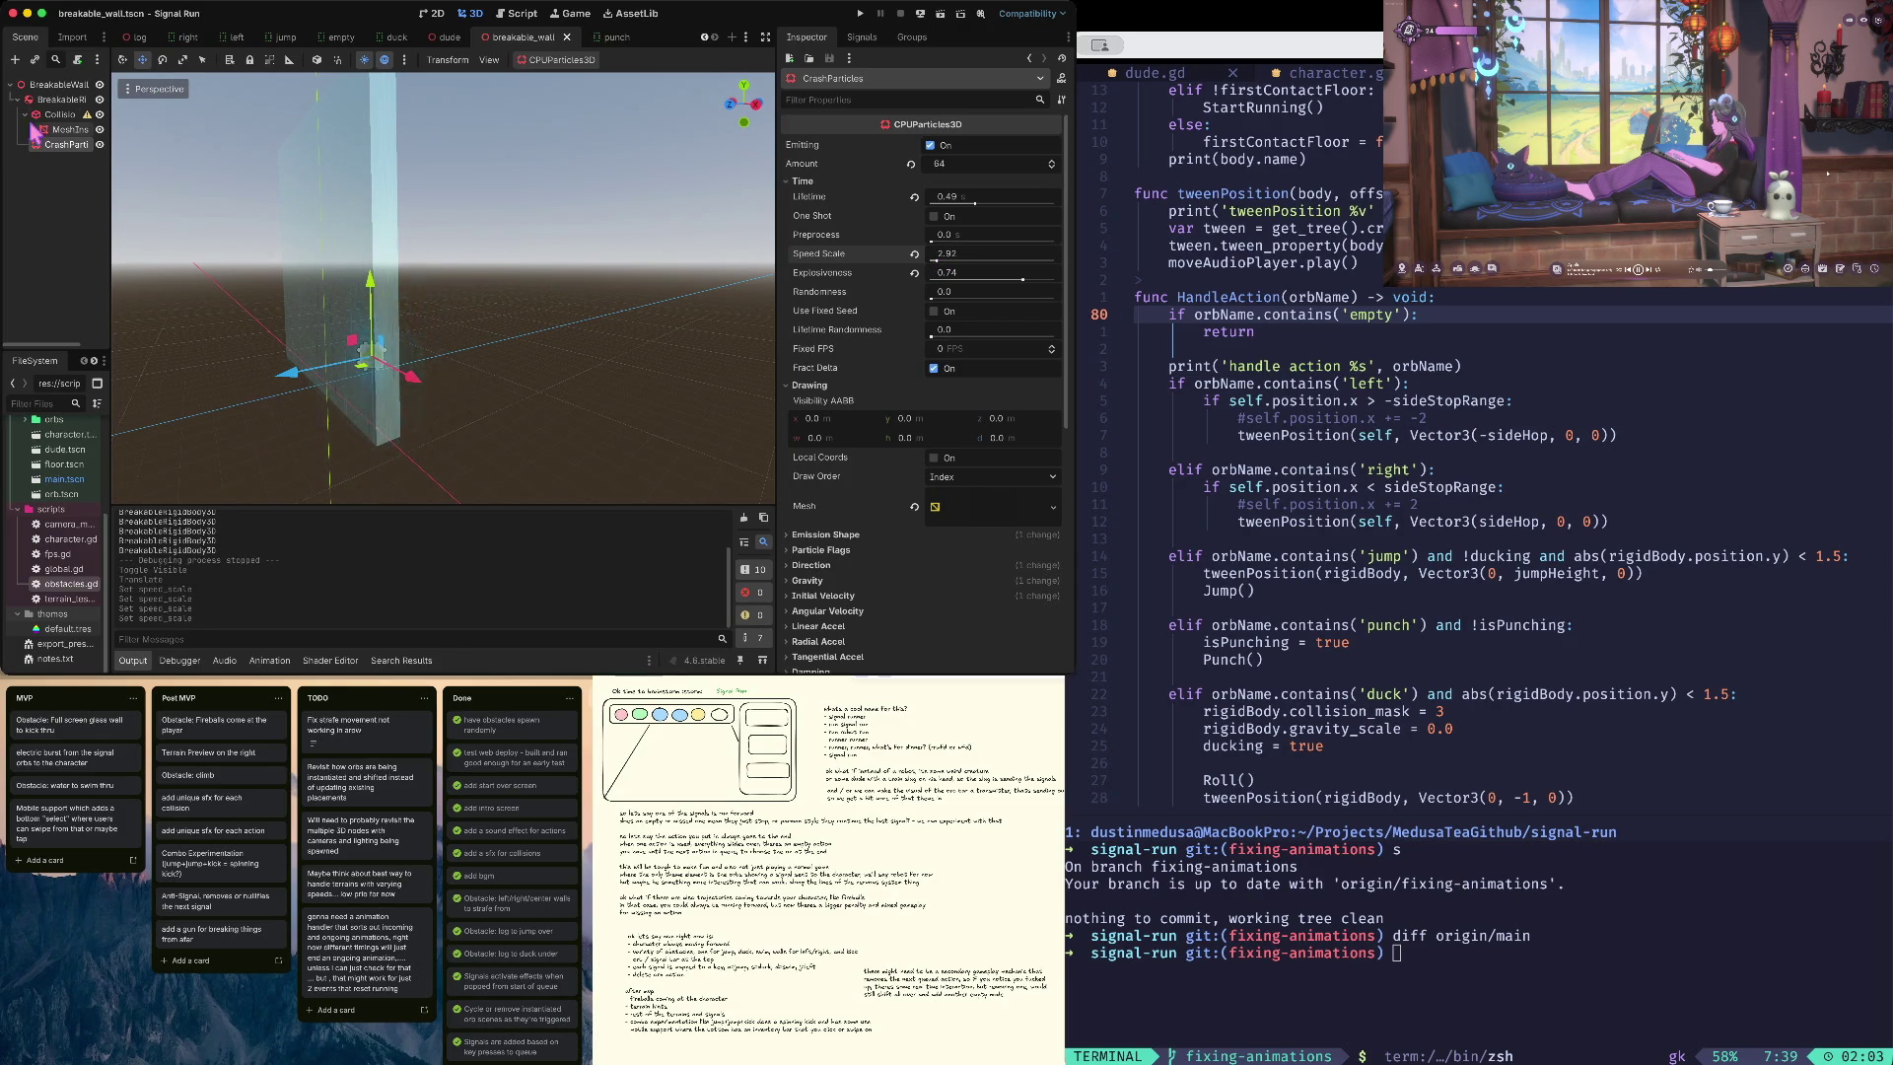
left_click(99, 145)
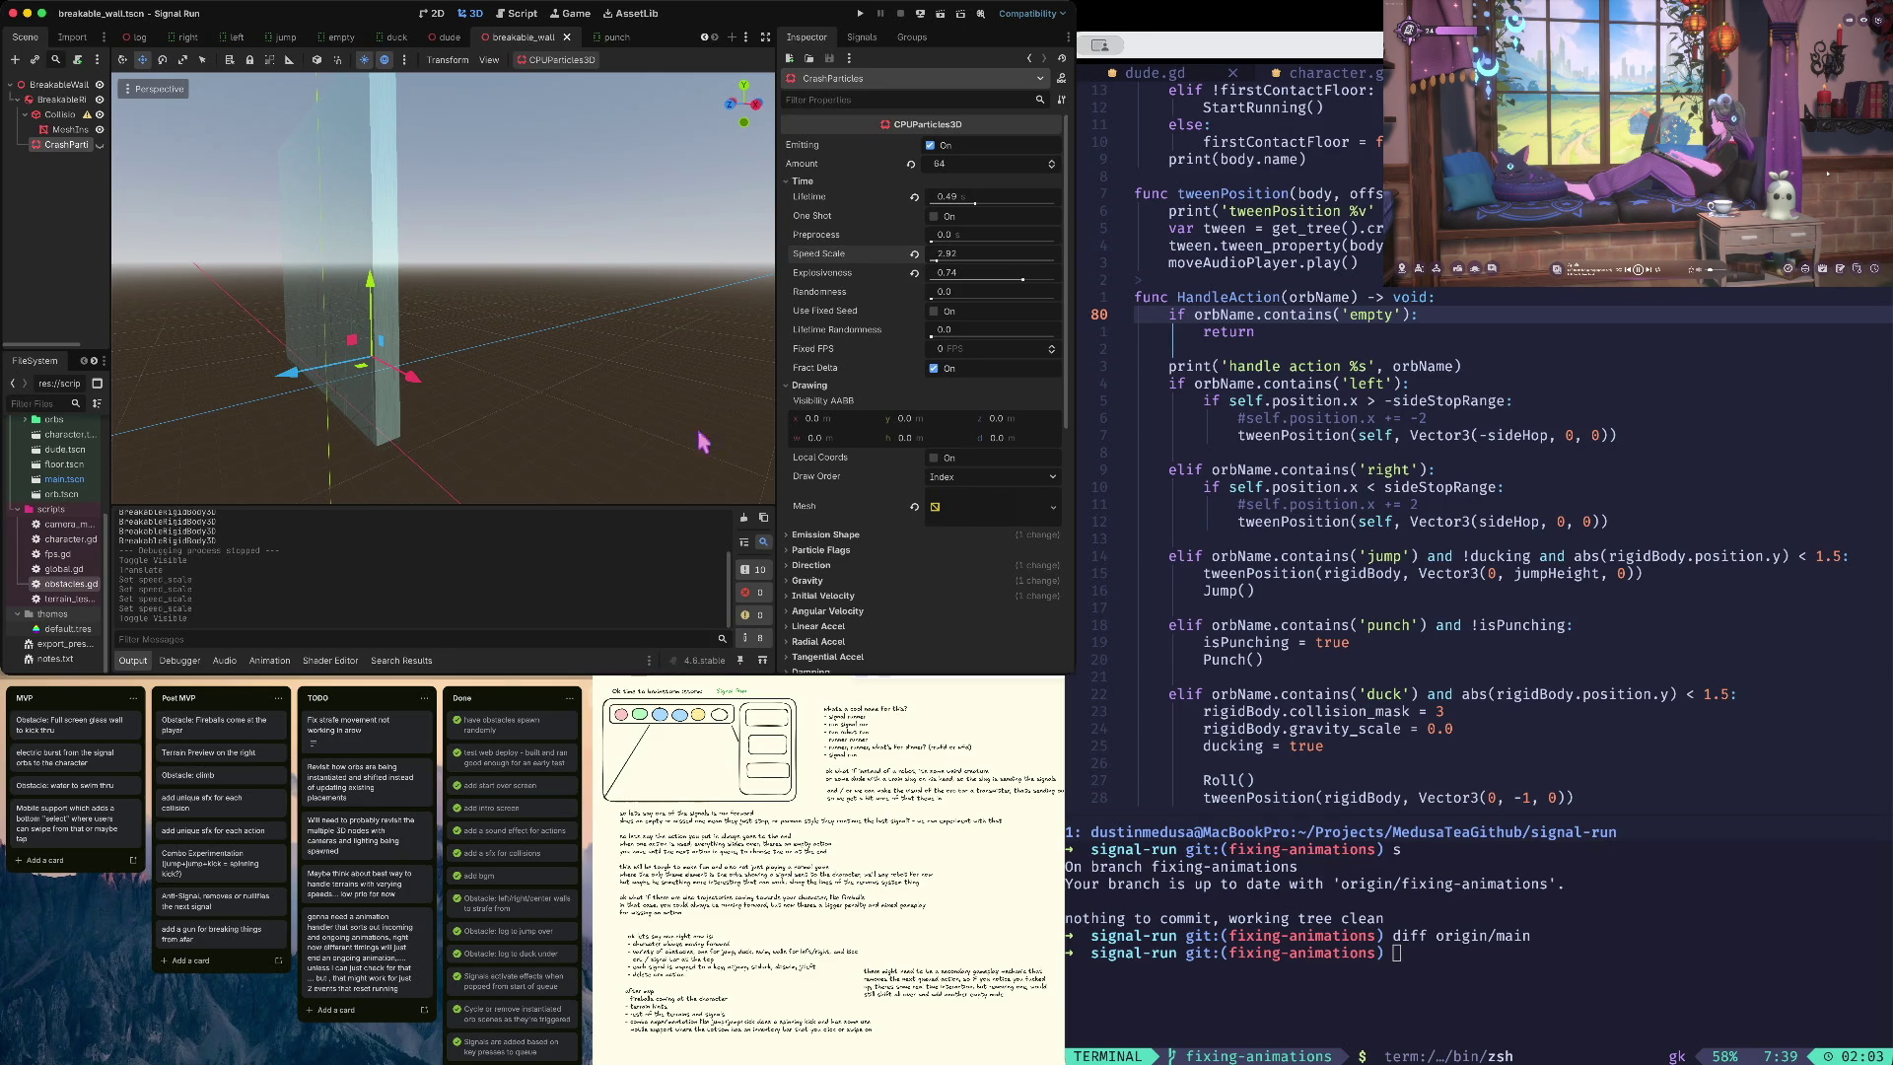
scroll(848, 506, "down", 2)
scroll(848, 506, "up", 2)
left_click(69, 101)
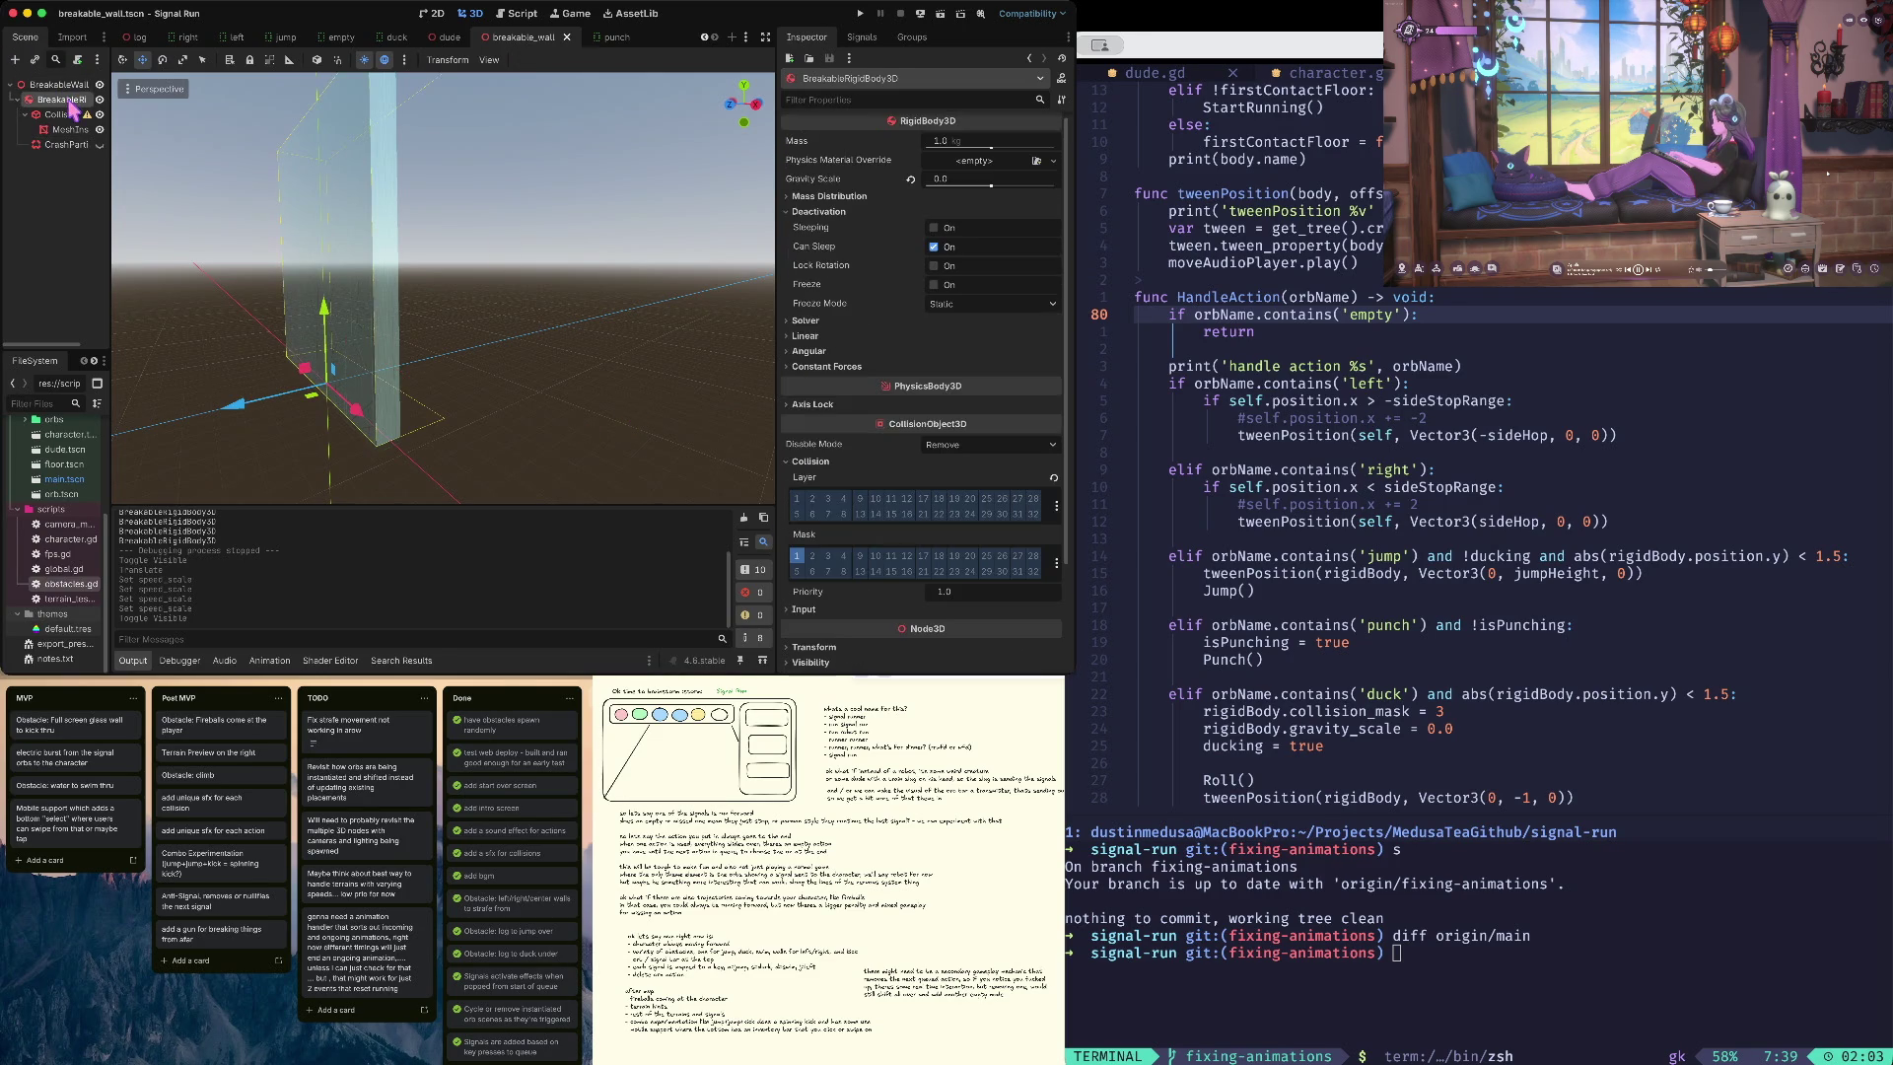
- Lock all six linear and angular axes on the wall's rigid body and save
left_click(806, 337)
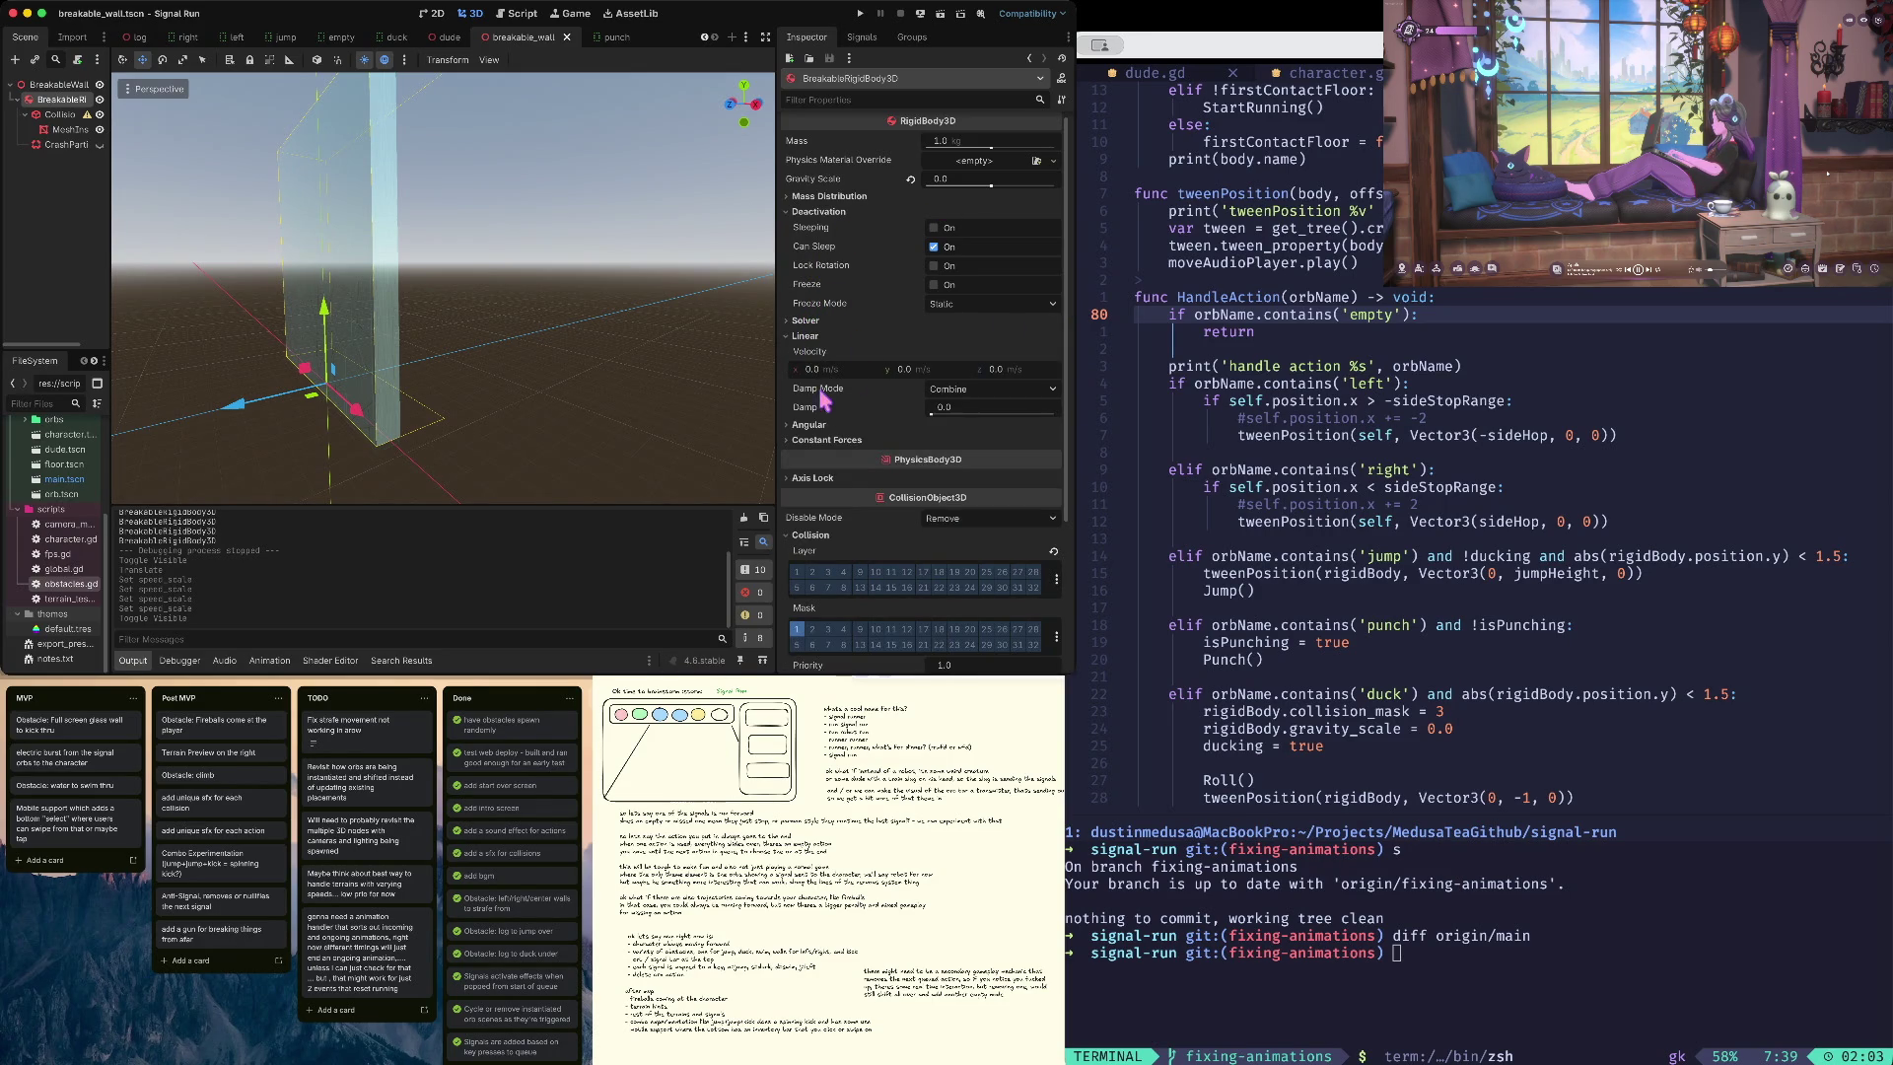
left_click(813, 477)
scroll(806, 389, "down", 2)
left_click(934, 394)
left_click(933, 413)
left_click(934, 432)
left_click(934, 451)
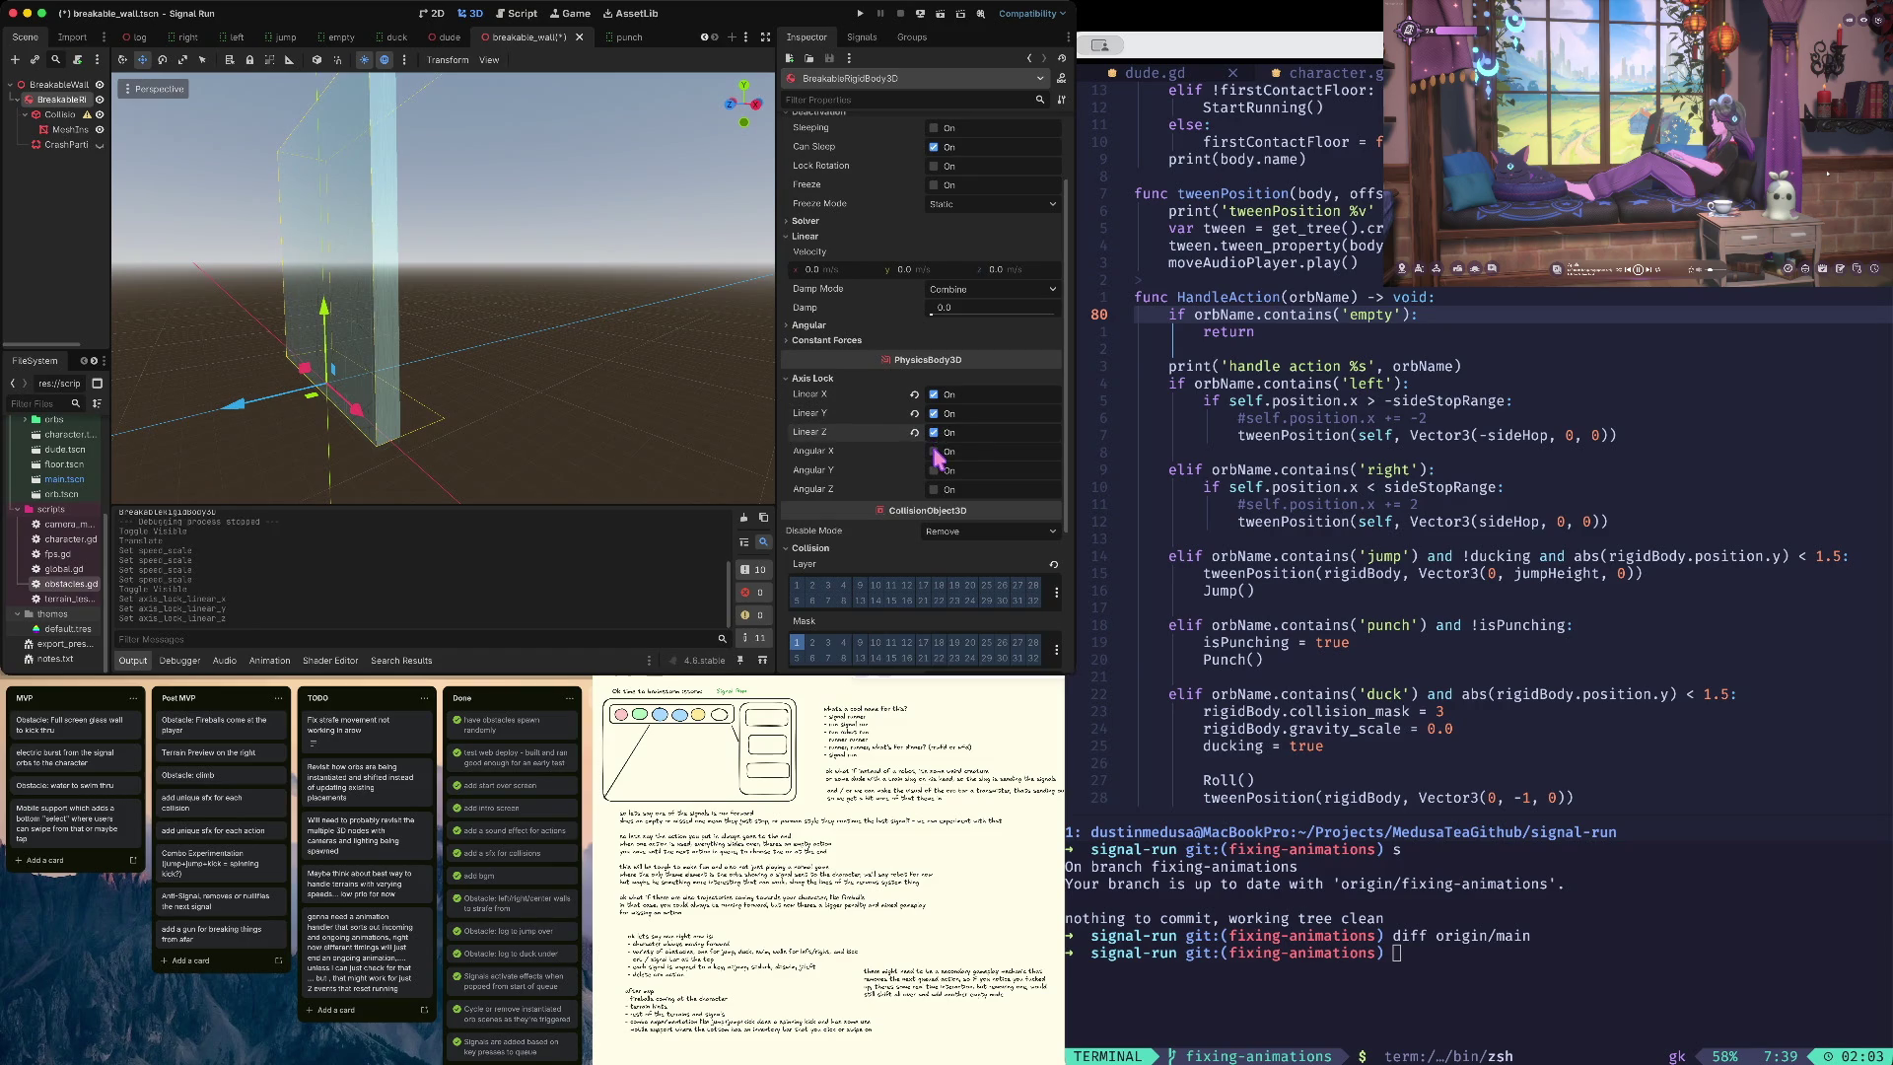
left_click(934, 471)
left_click(934, 489)
key("super+s")
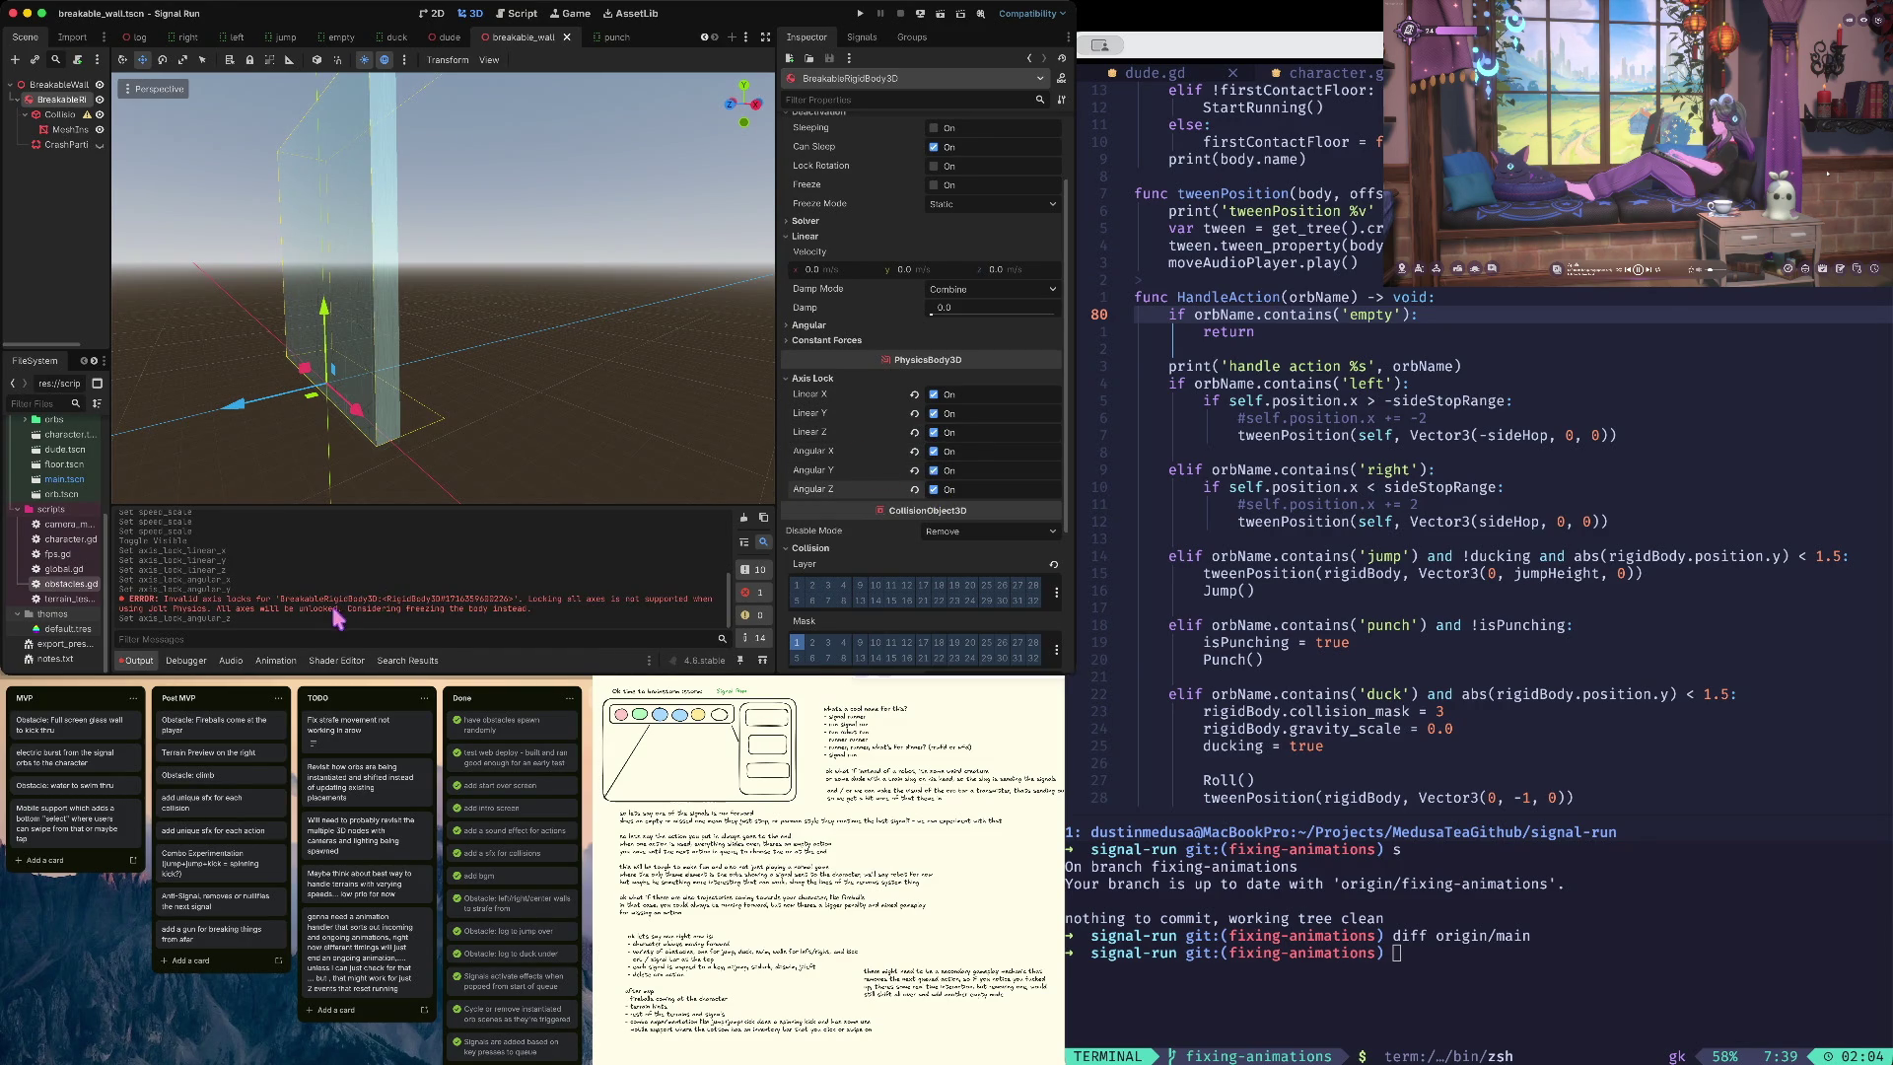
- Uncheck all six axis locks after the unsupported-lock warning and collapse Axis Lock
left_click(934, 394)
left_click(934, 414)
left_click(934, 432)
left_click(934, 450)
left_click(934, 470)
left_click(934, 489)
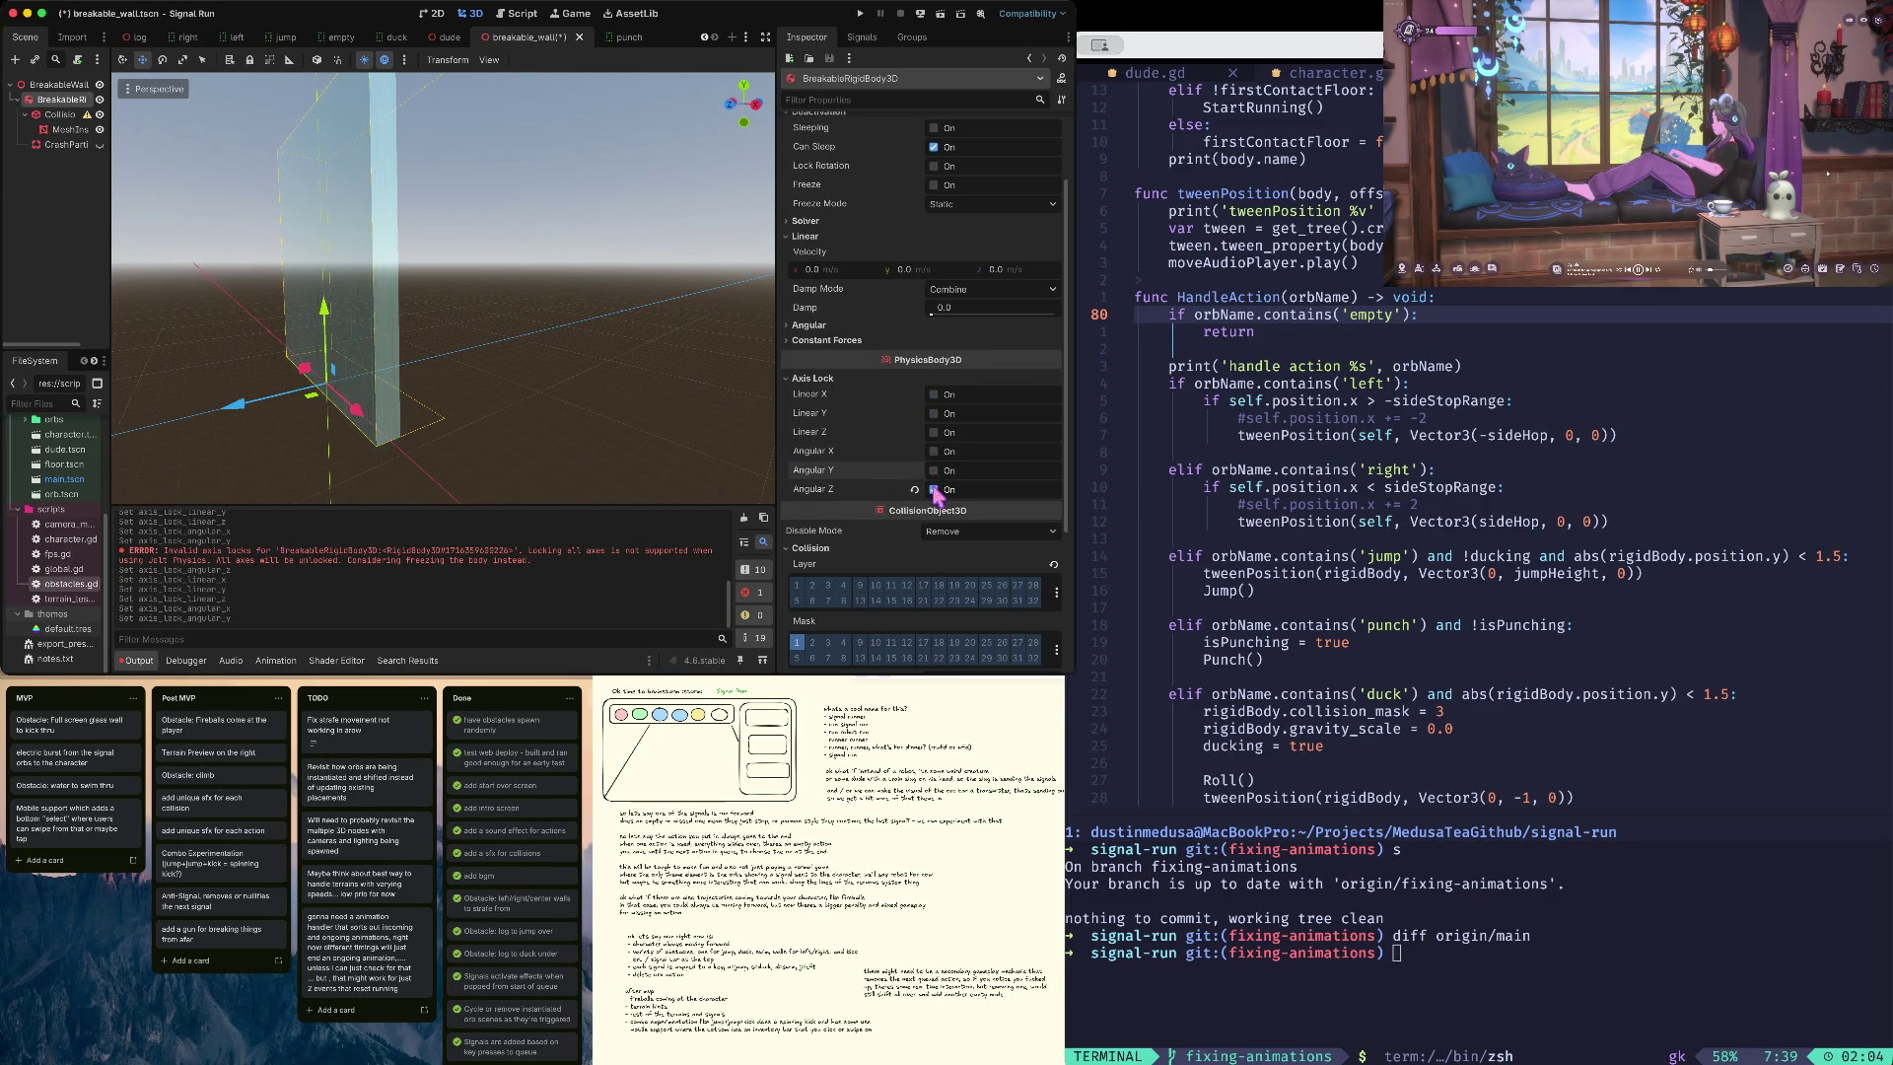
left_click(815, 379)
left_click(872, 100)
- Filter properties by 'free', enable Freeze on the wall, save, and playtest
type("free")
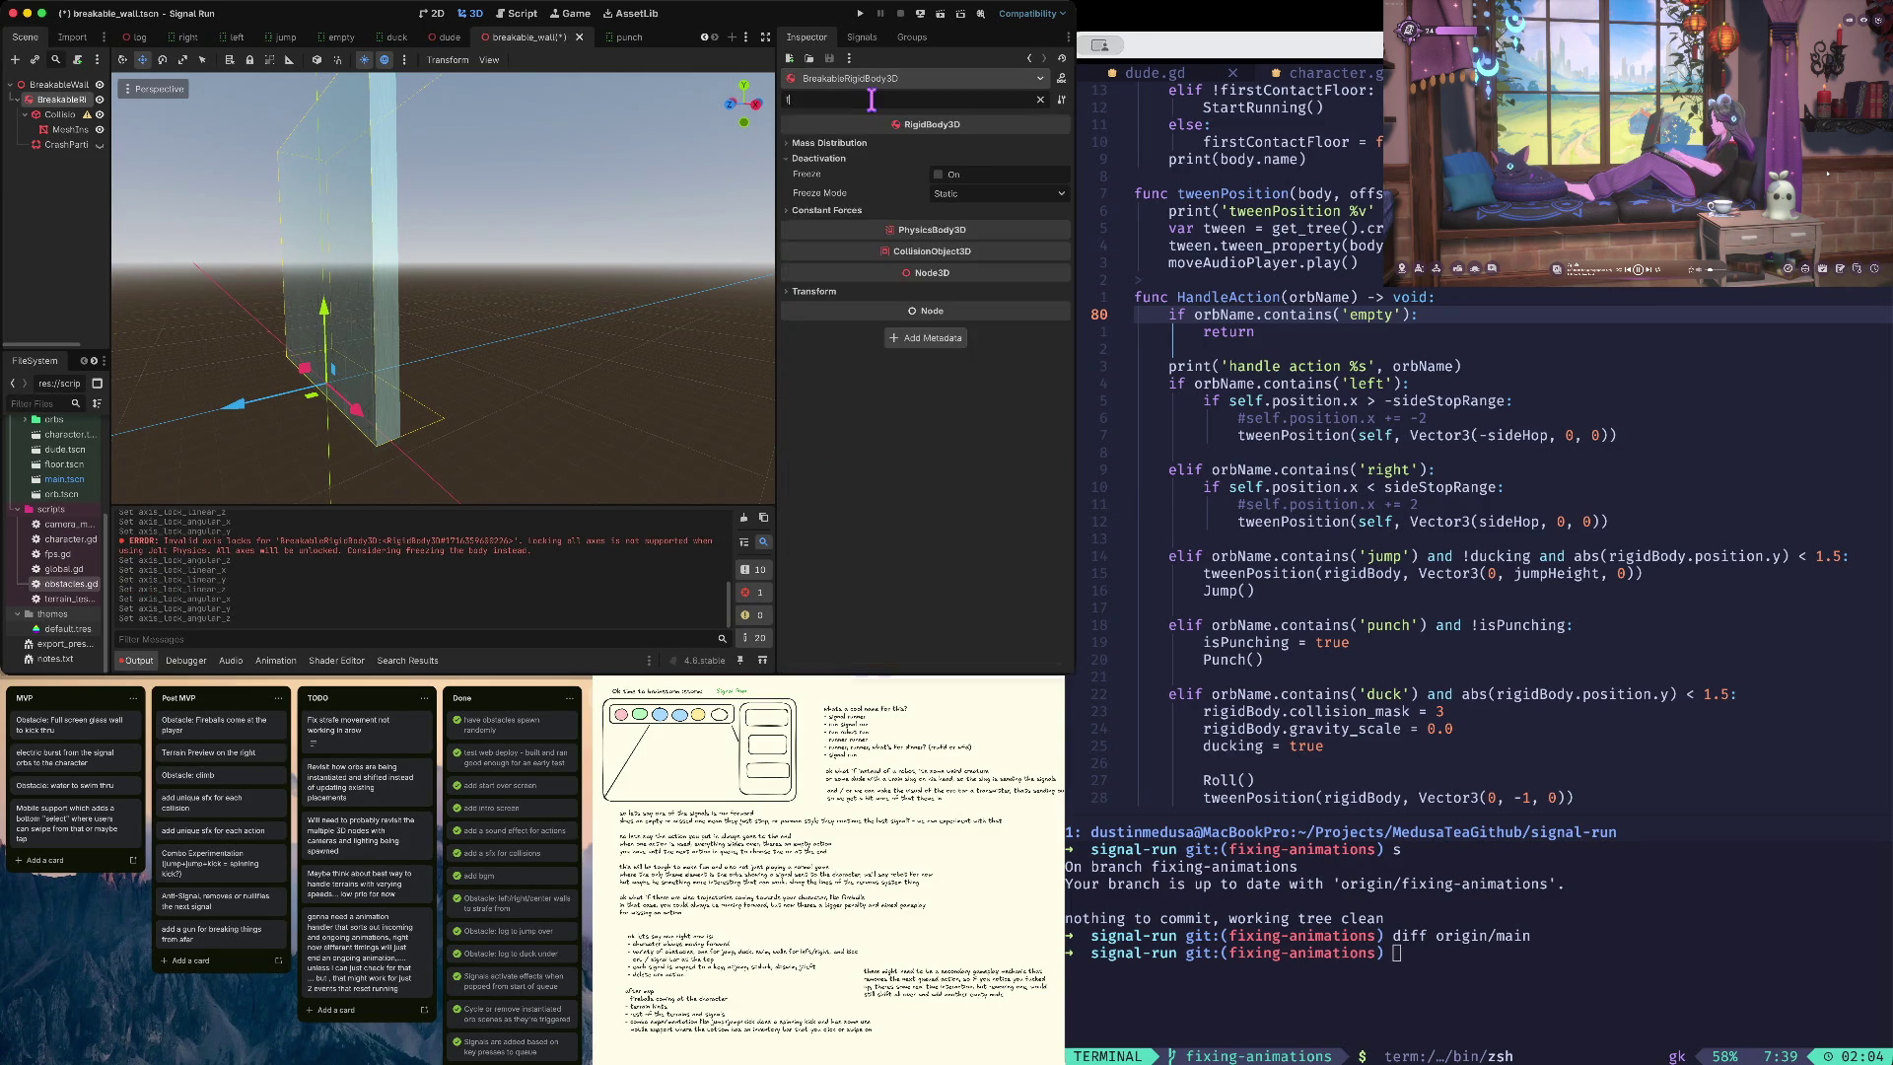
left_click(940, 159)
key("ctrl+s")
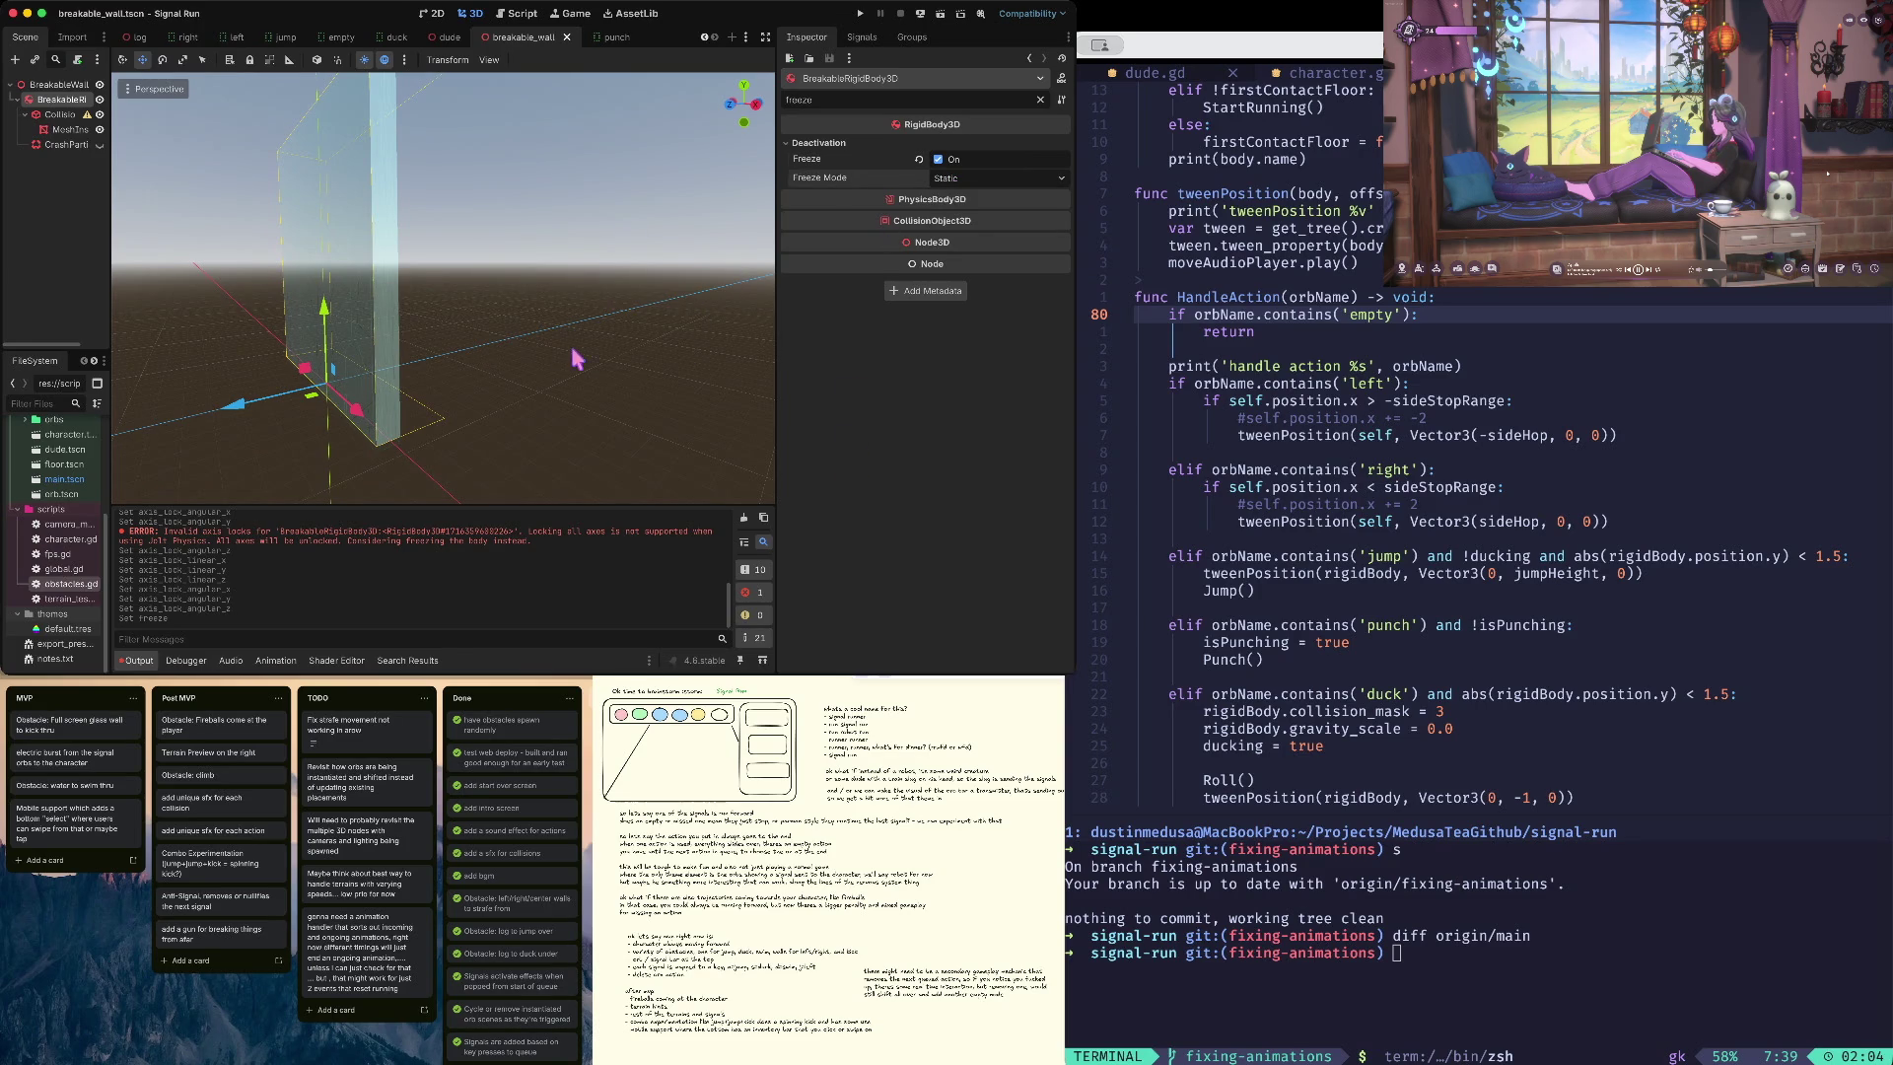
key("super+b")
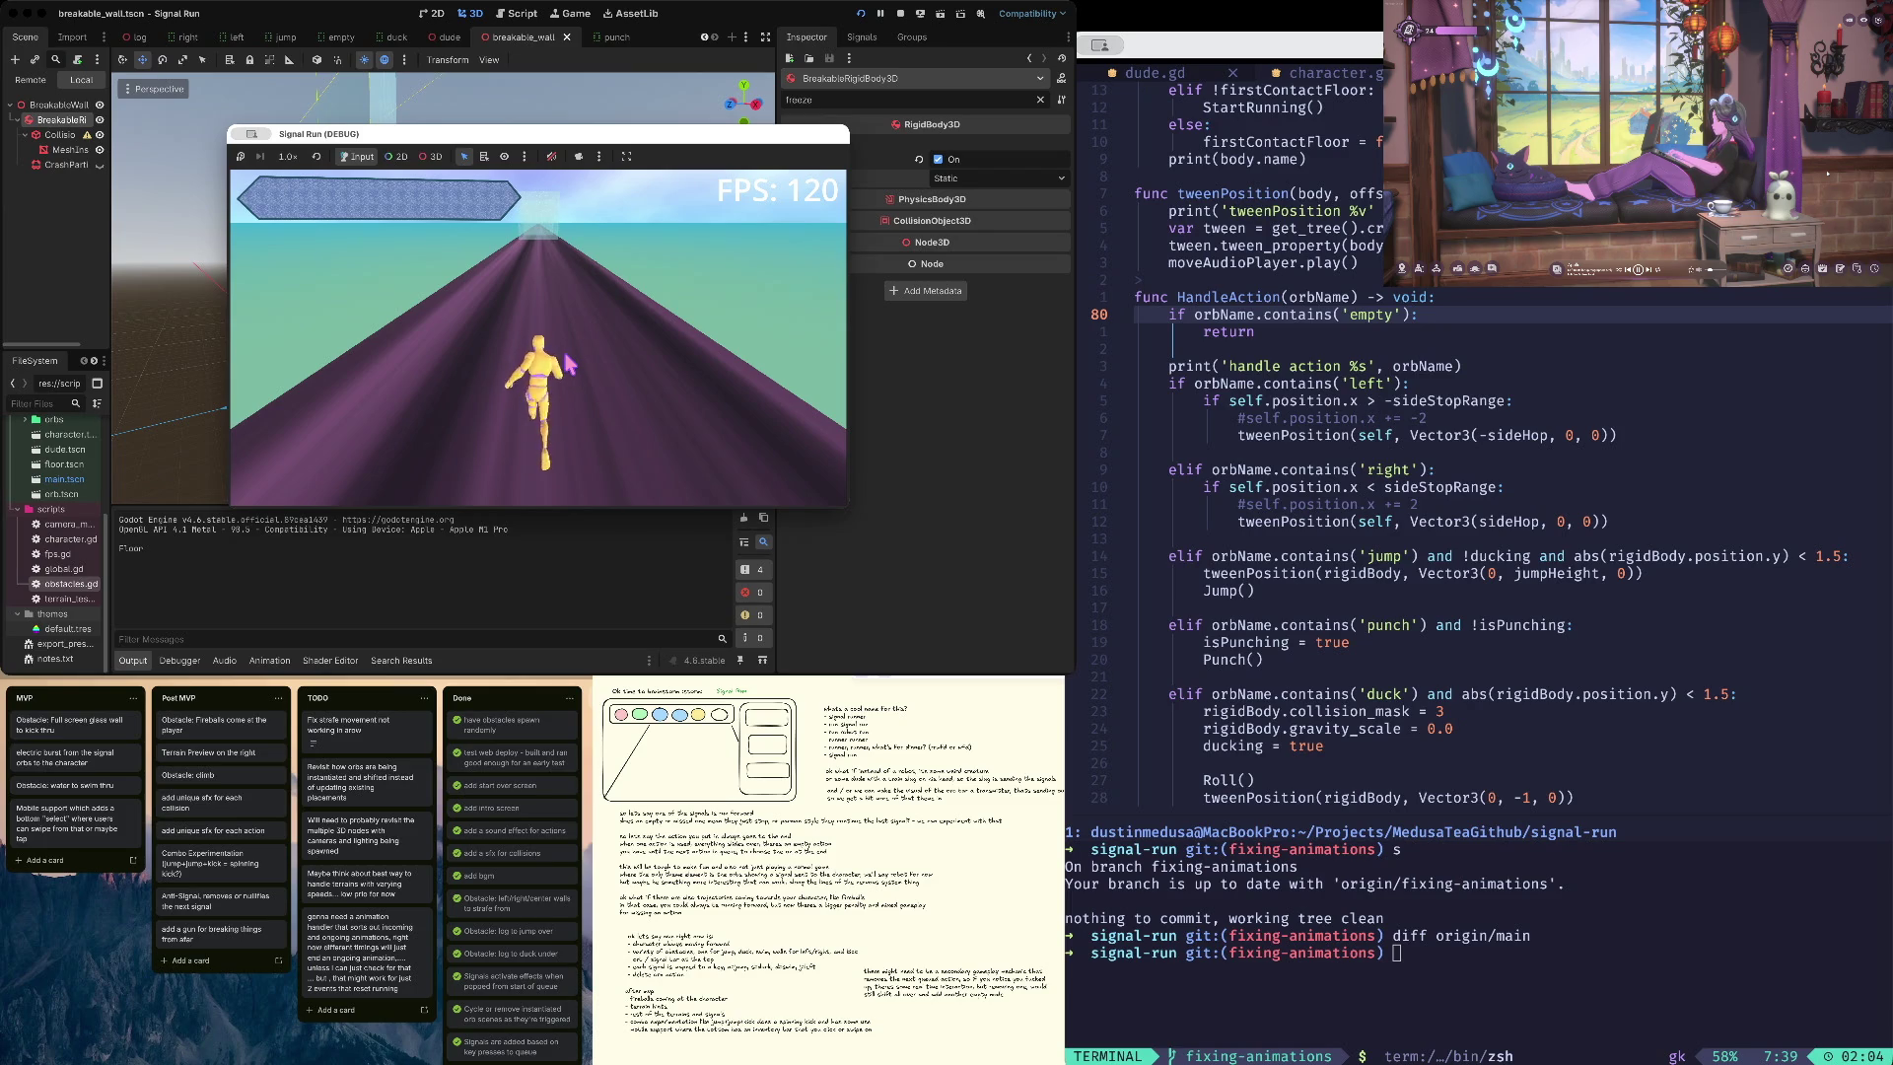
left_click(900, 14)
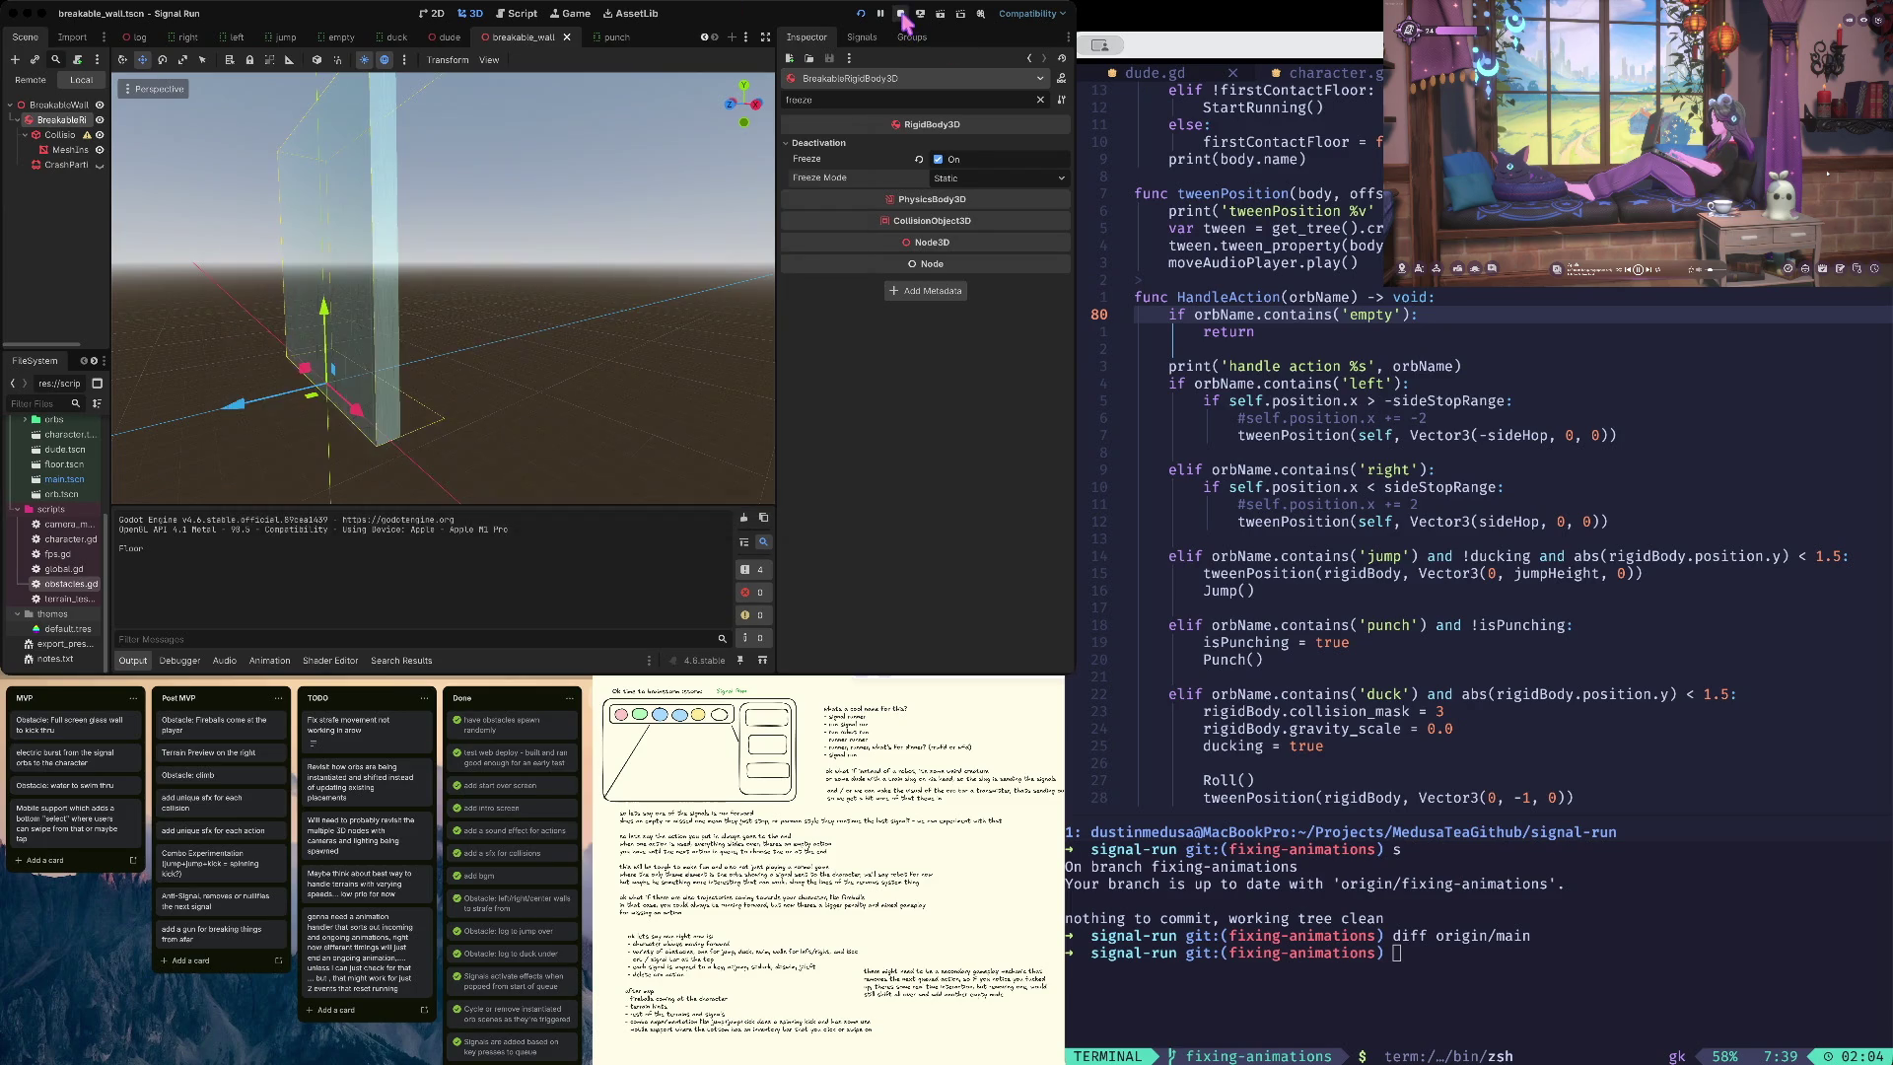
- Set Freeze Mode to Kinematic, playtest again, then turn Freeze back off
left_click(978, 172)
left_click(982, 219)
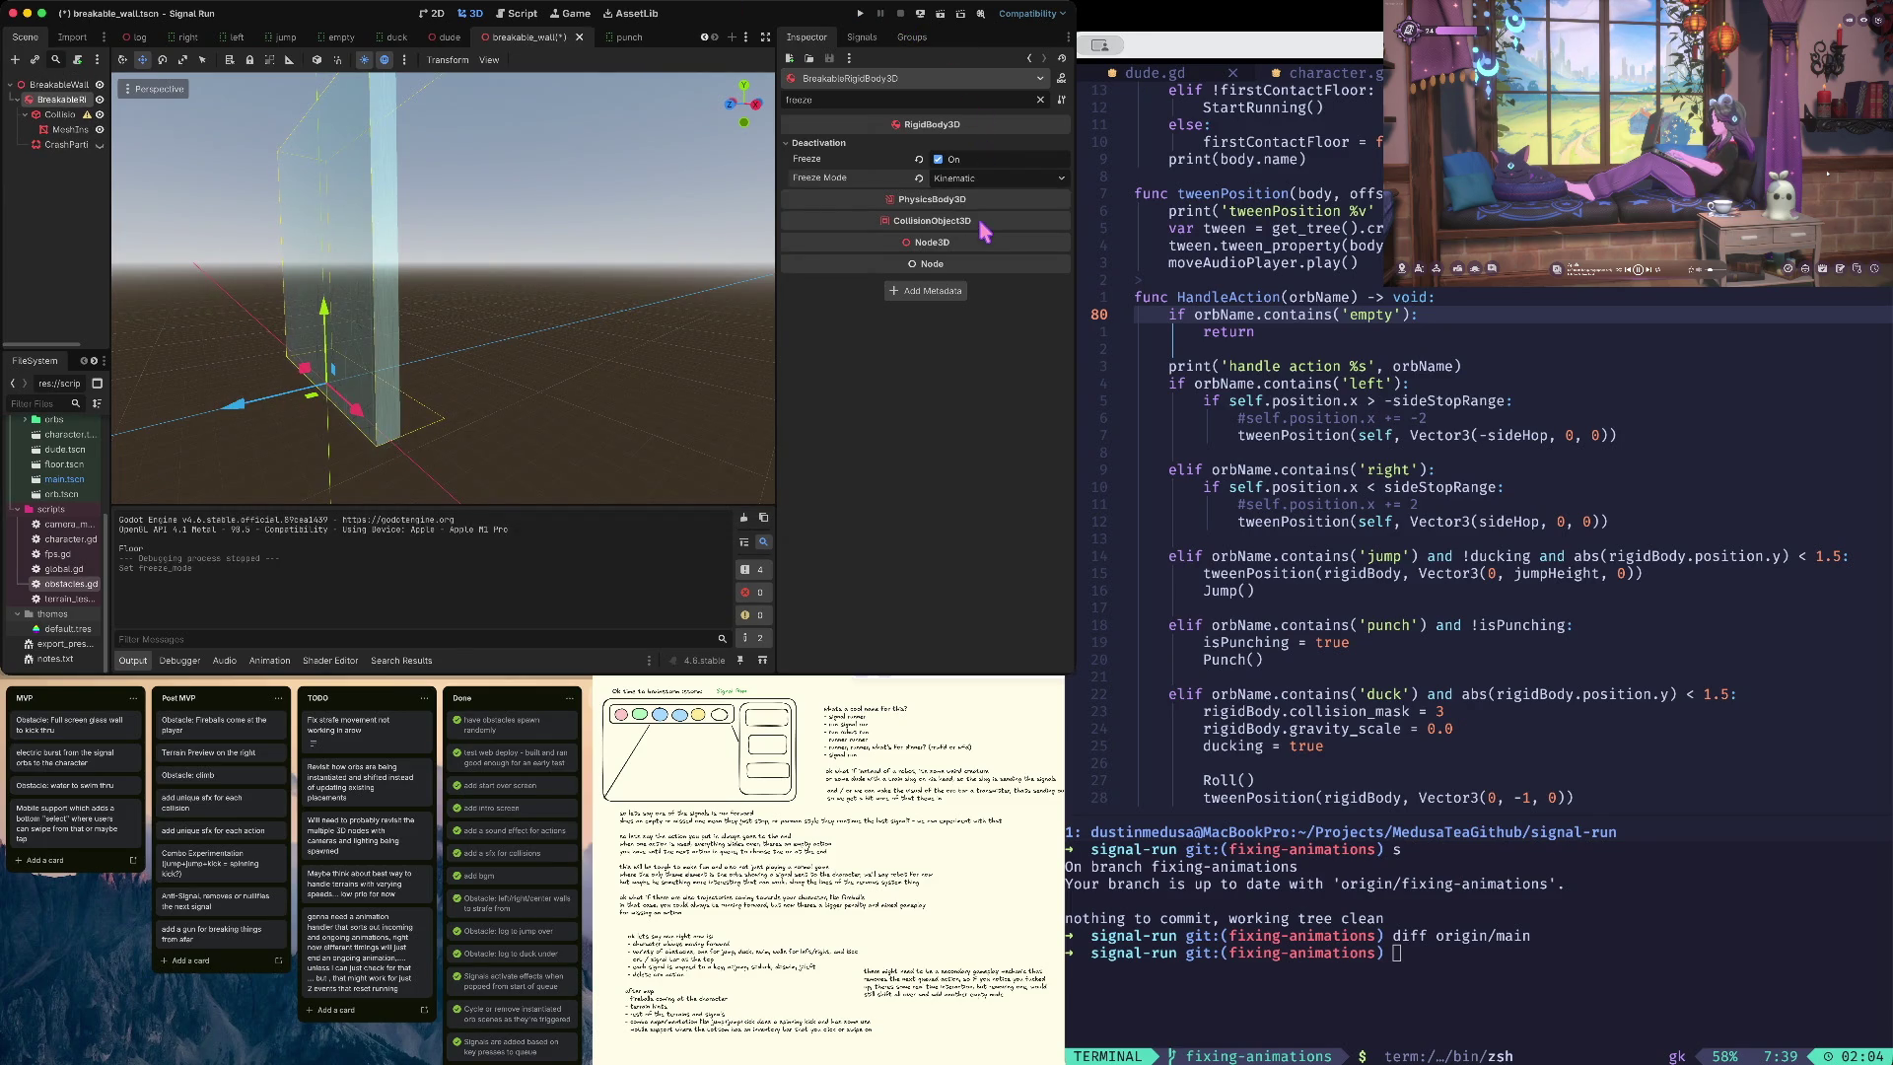
key("super+b")
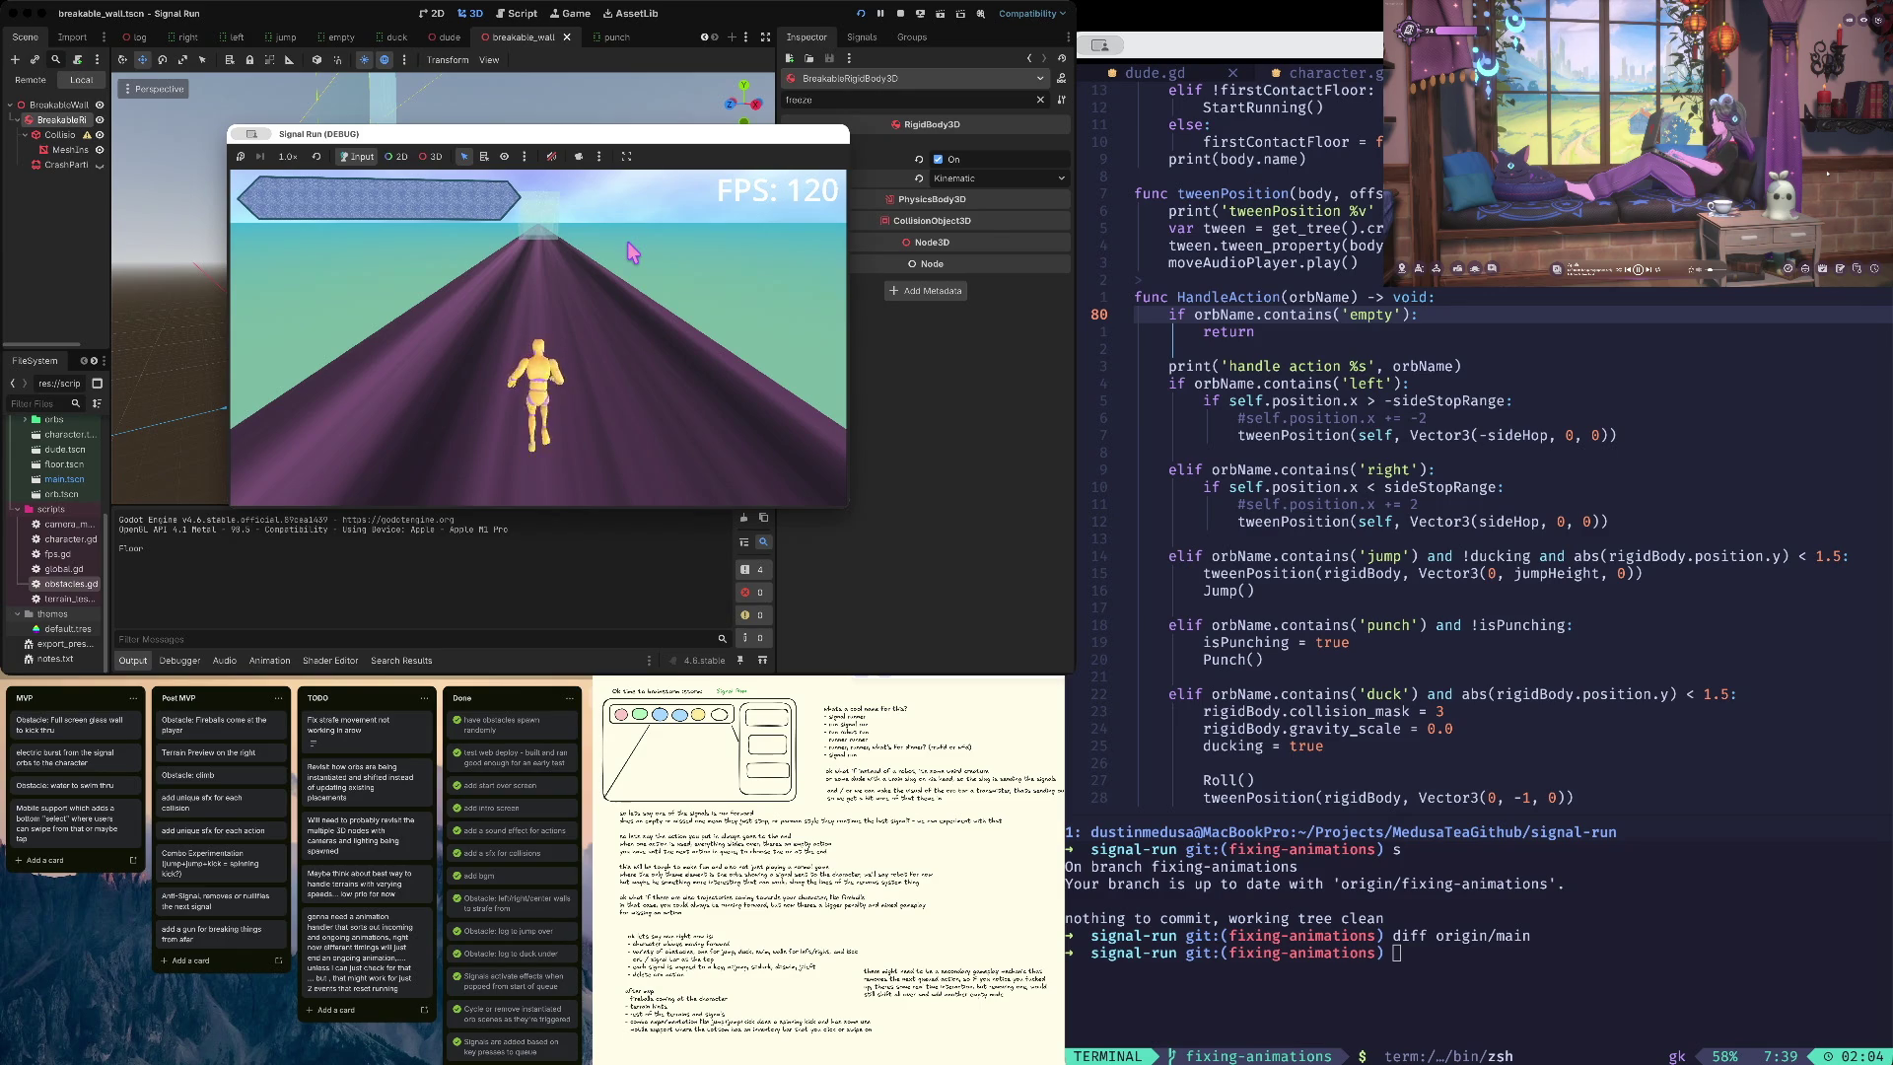
left_click(900, 14)
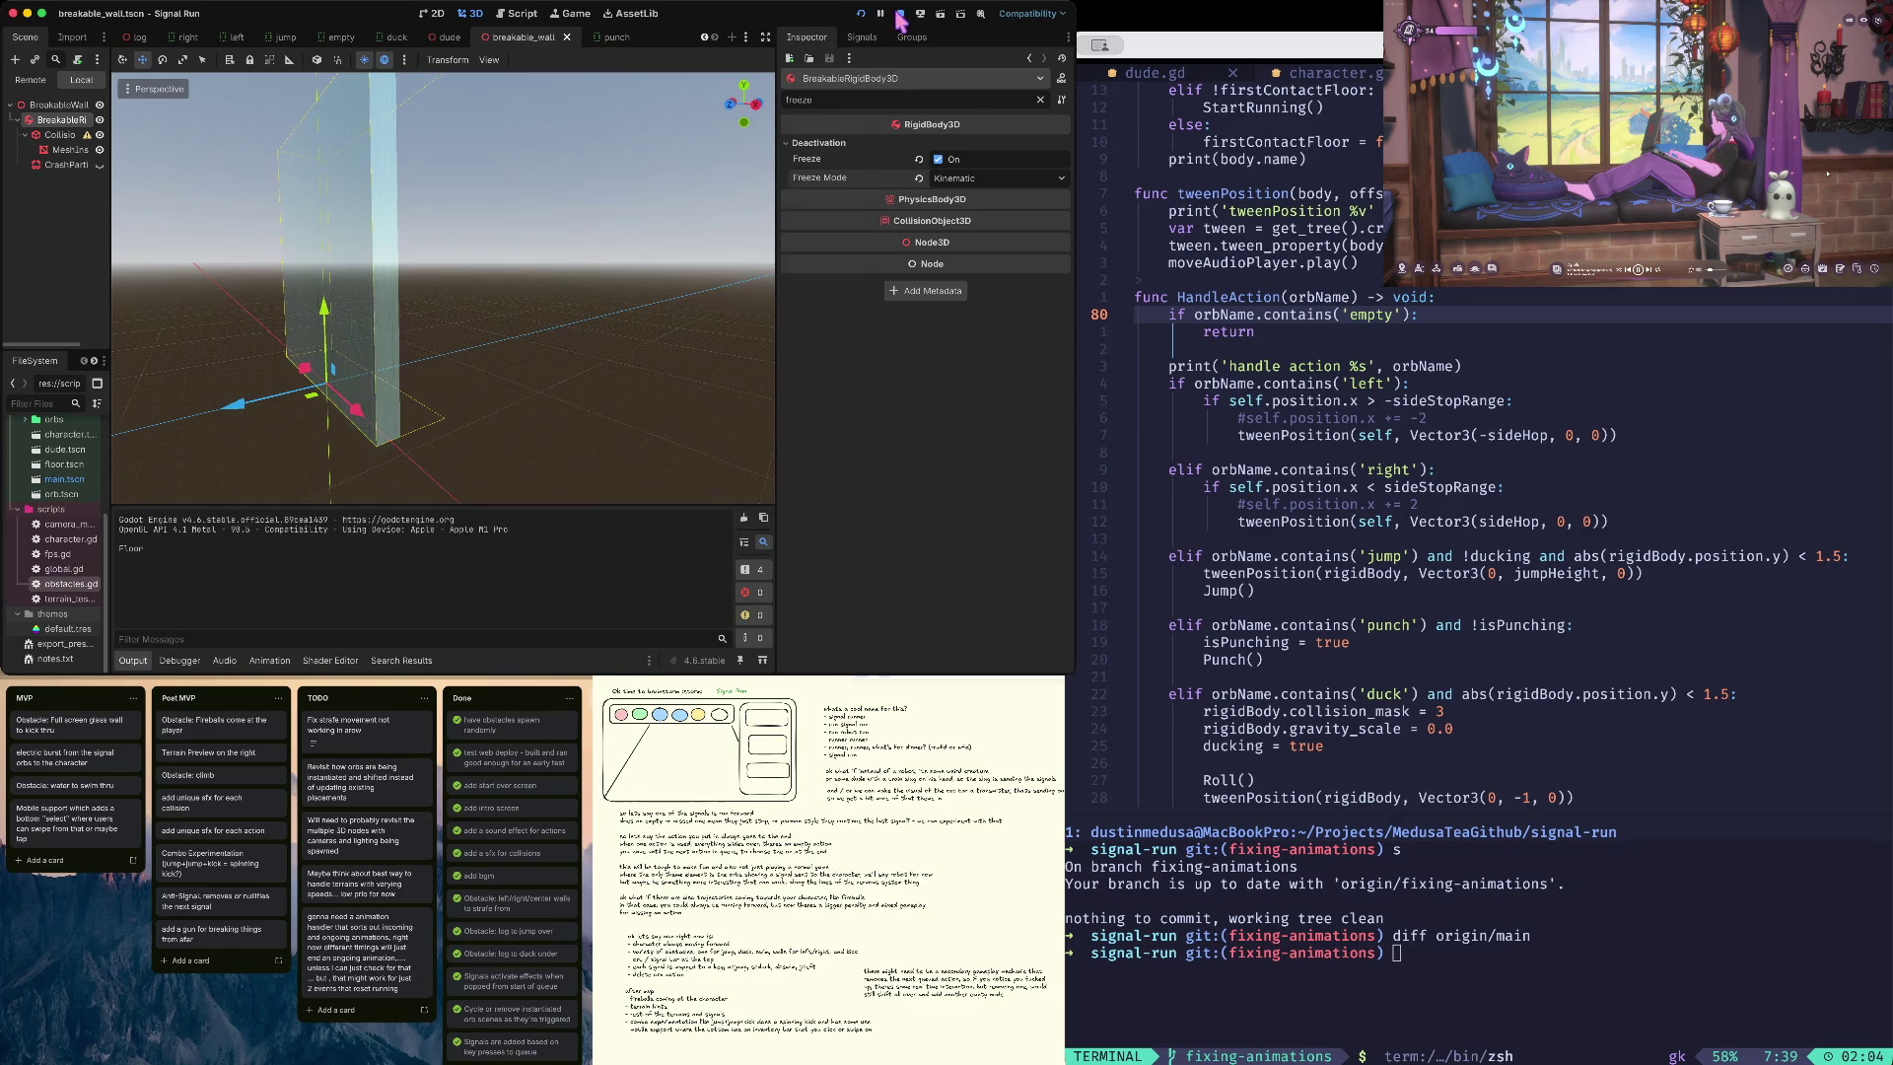
left_click(918, 159)
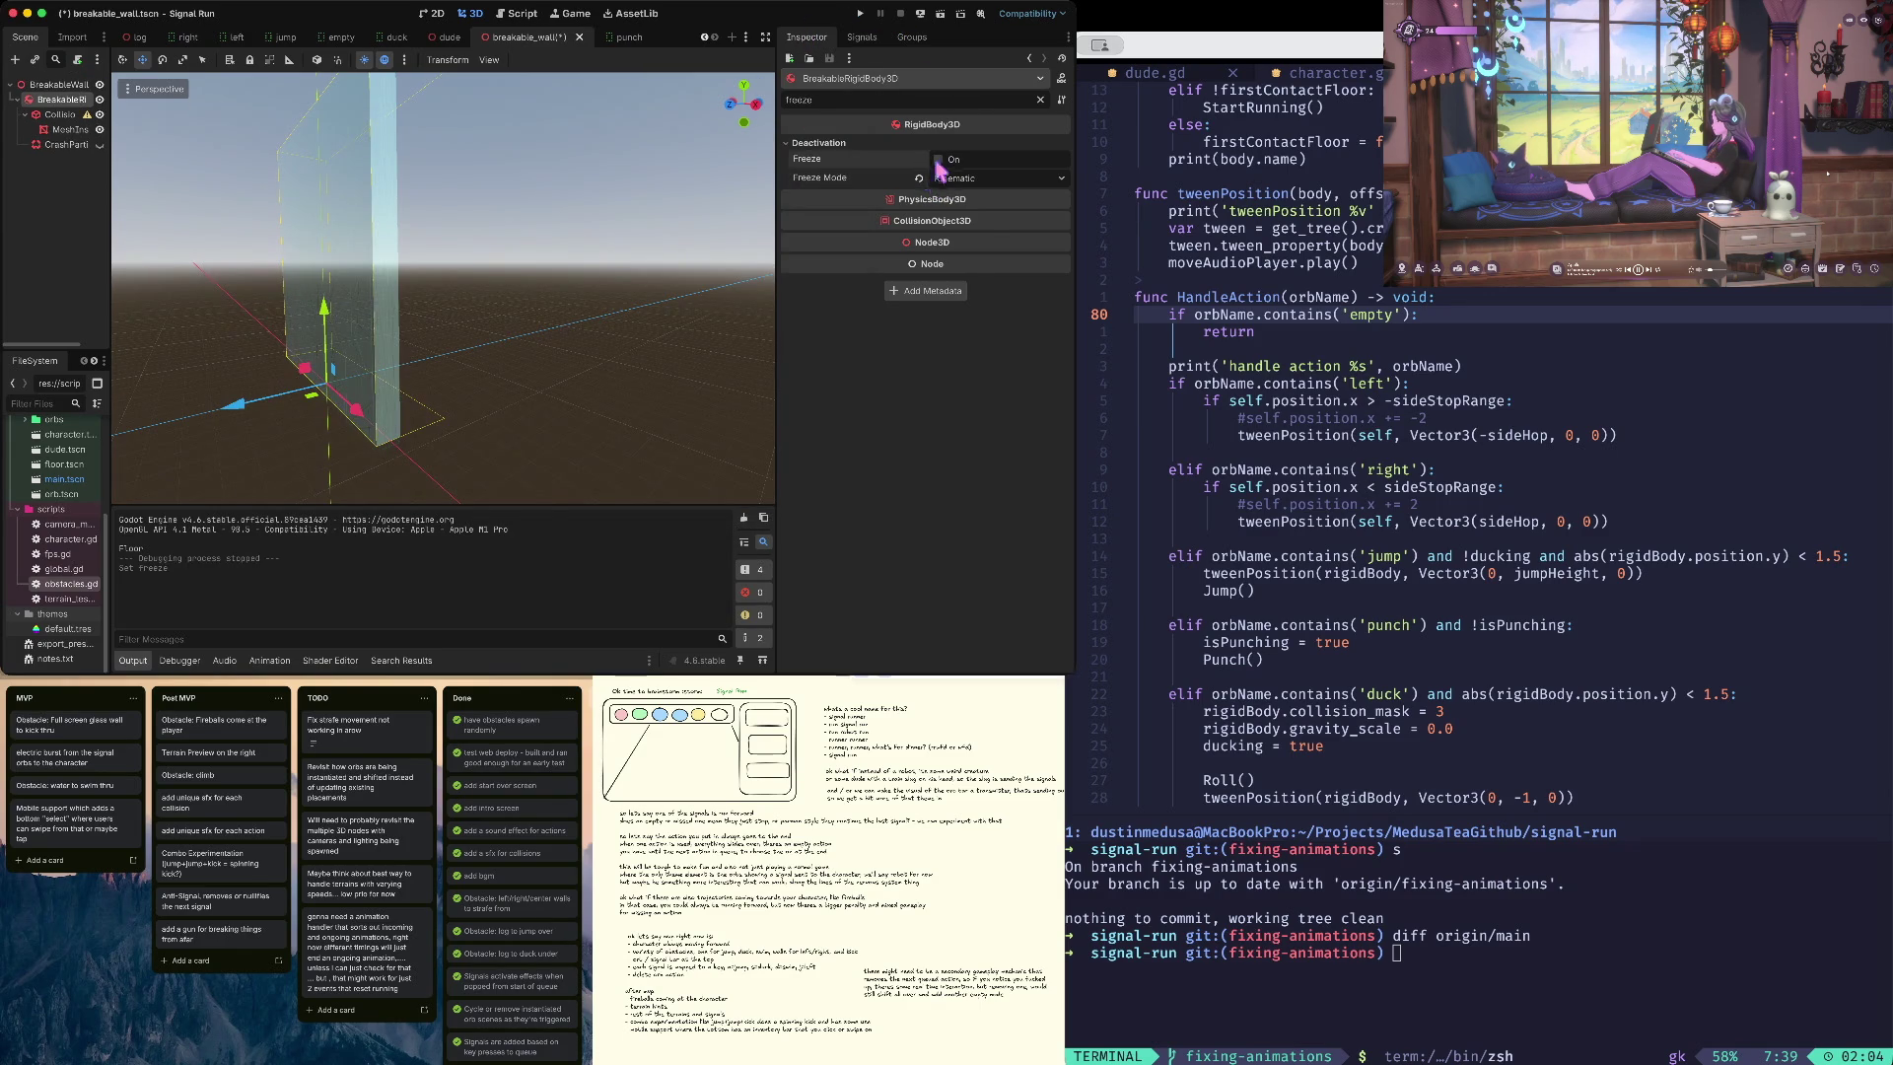
- Unfreeze the wall, clear the property filter, and set its Mass to 200 kg
left_click(918, 178)
key("ctrl+s")
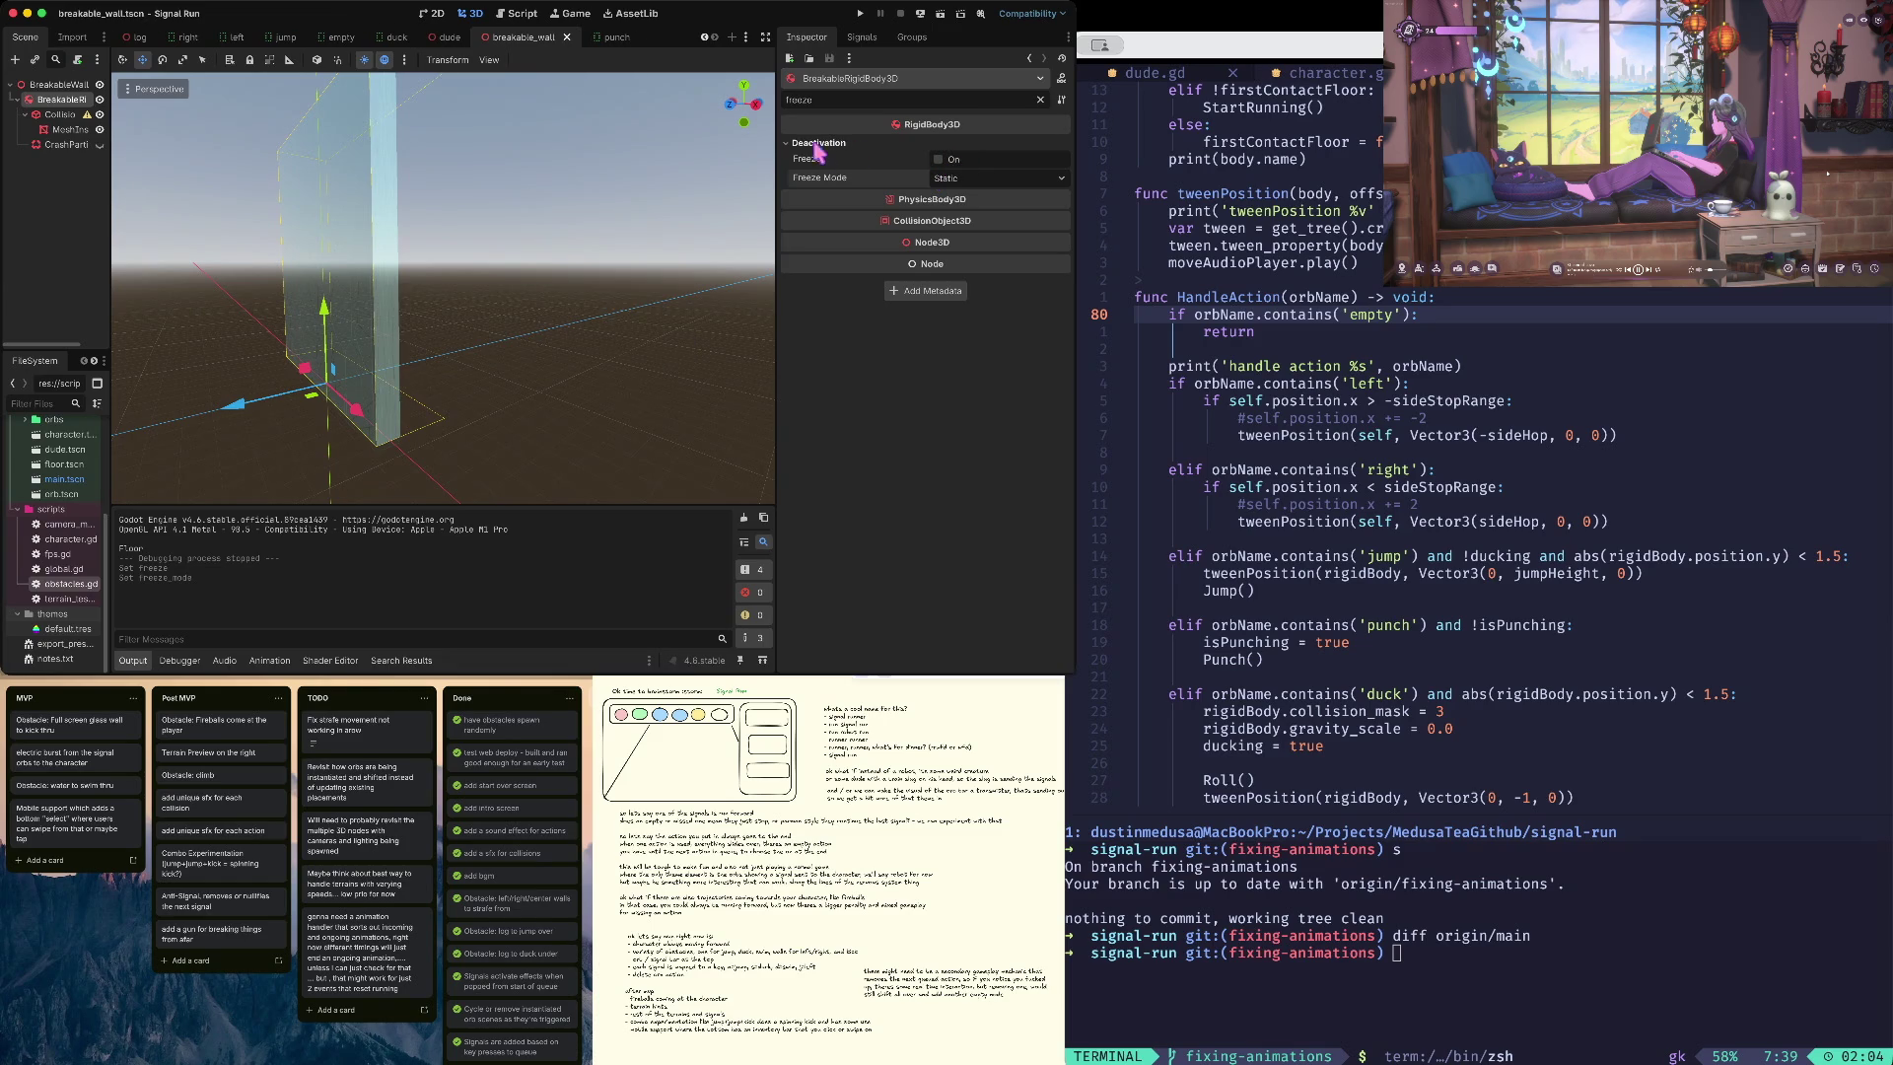
double_click(819, 102)
key("BackSpace")
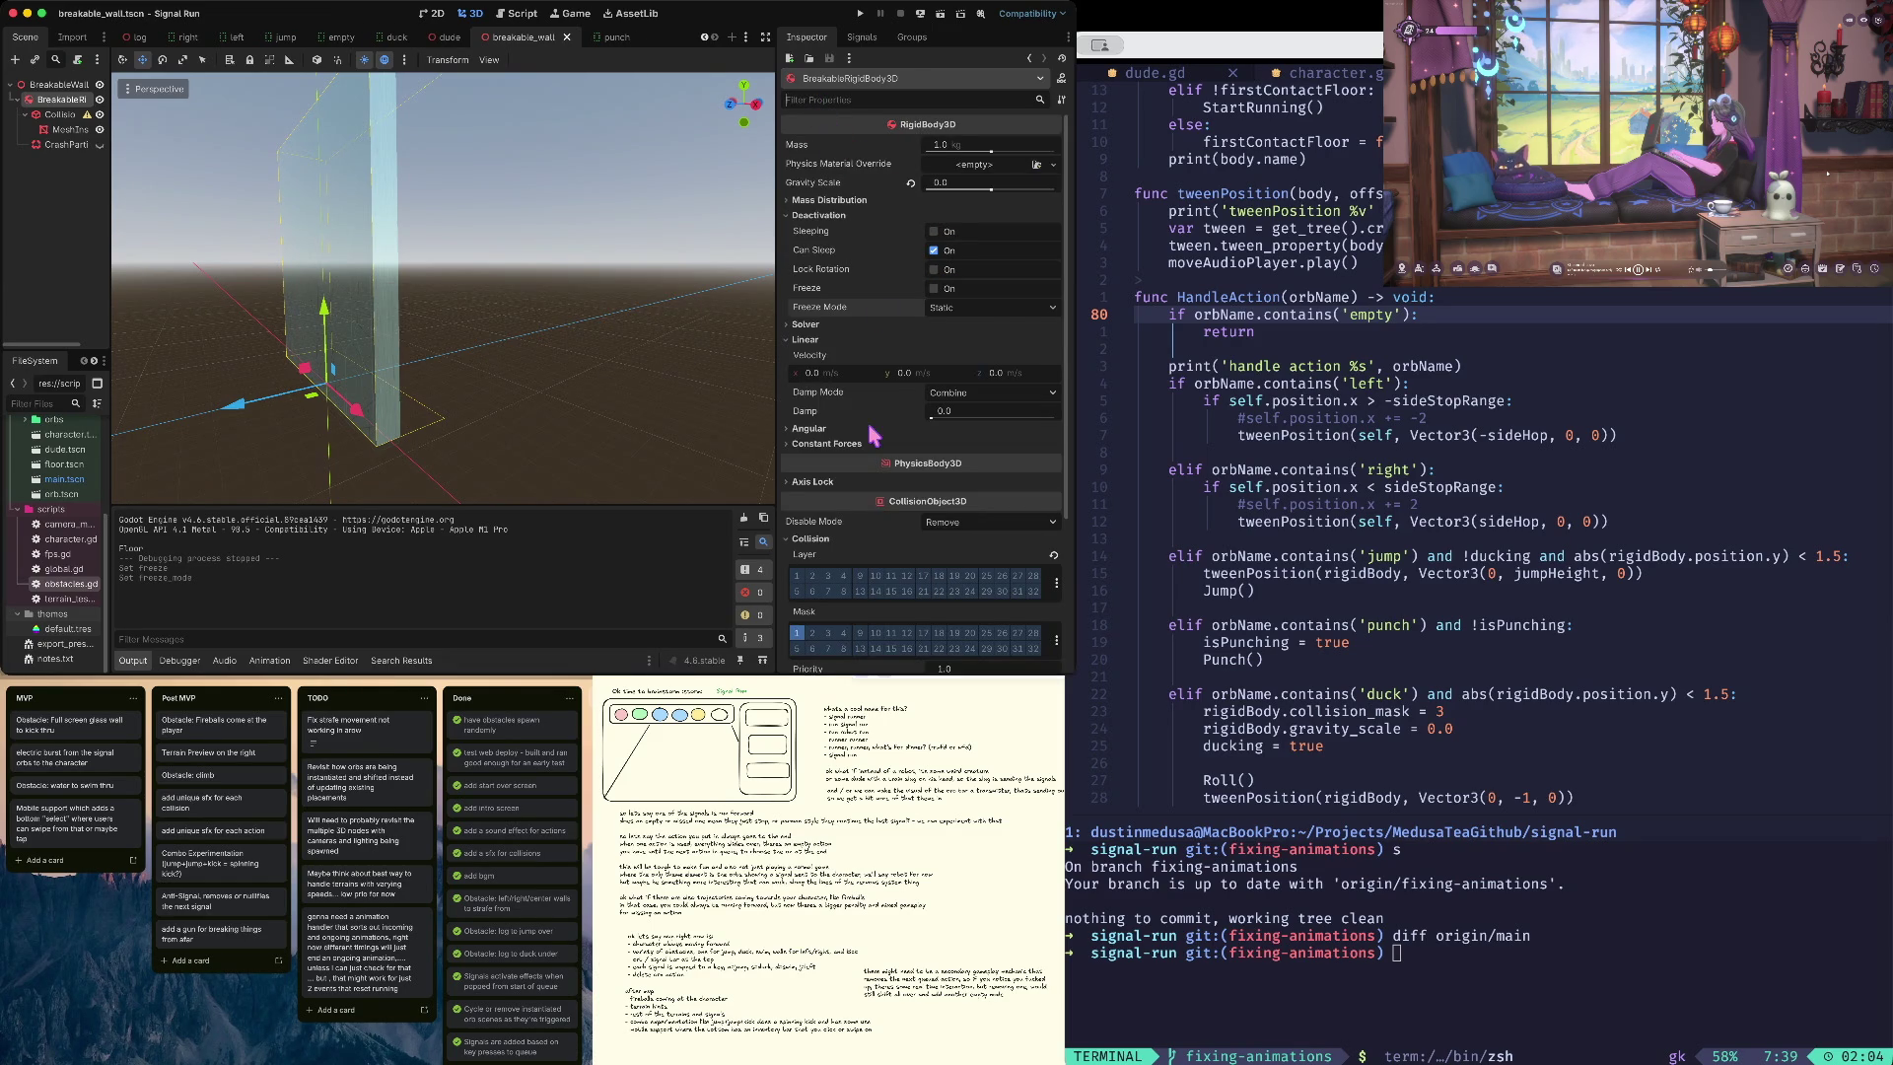
scroll(839, 141, "down", 5)
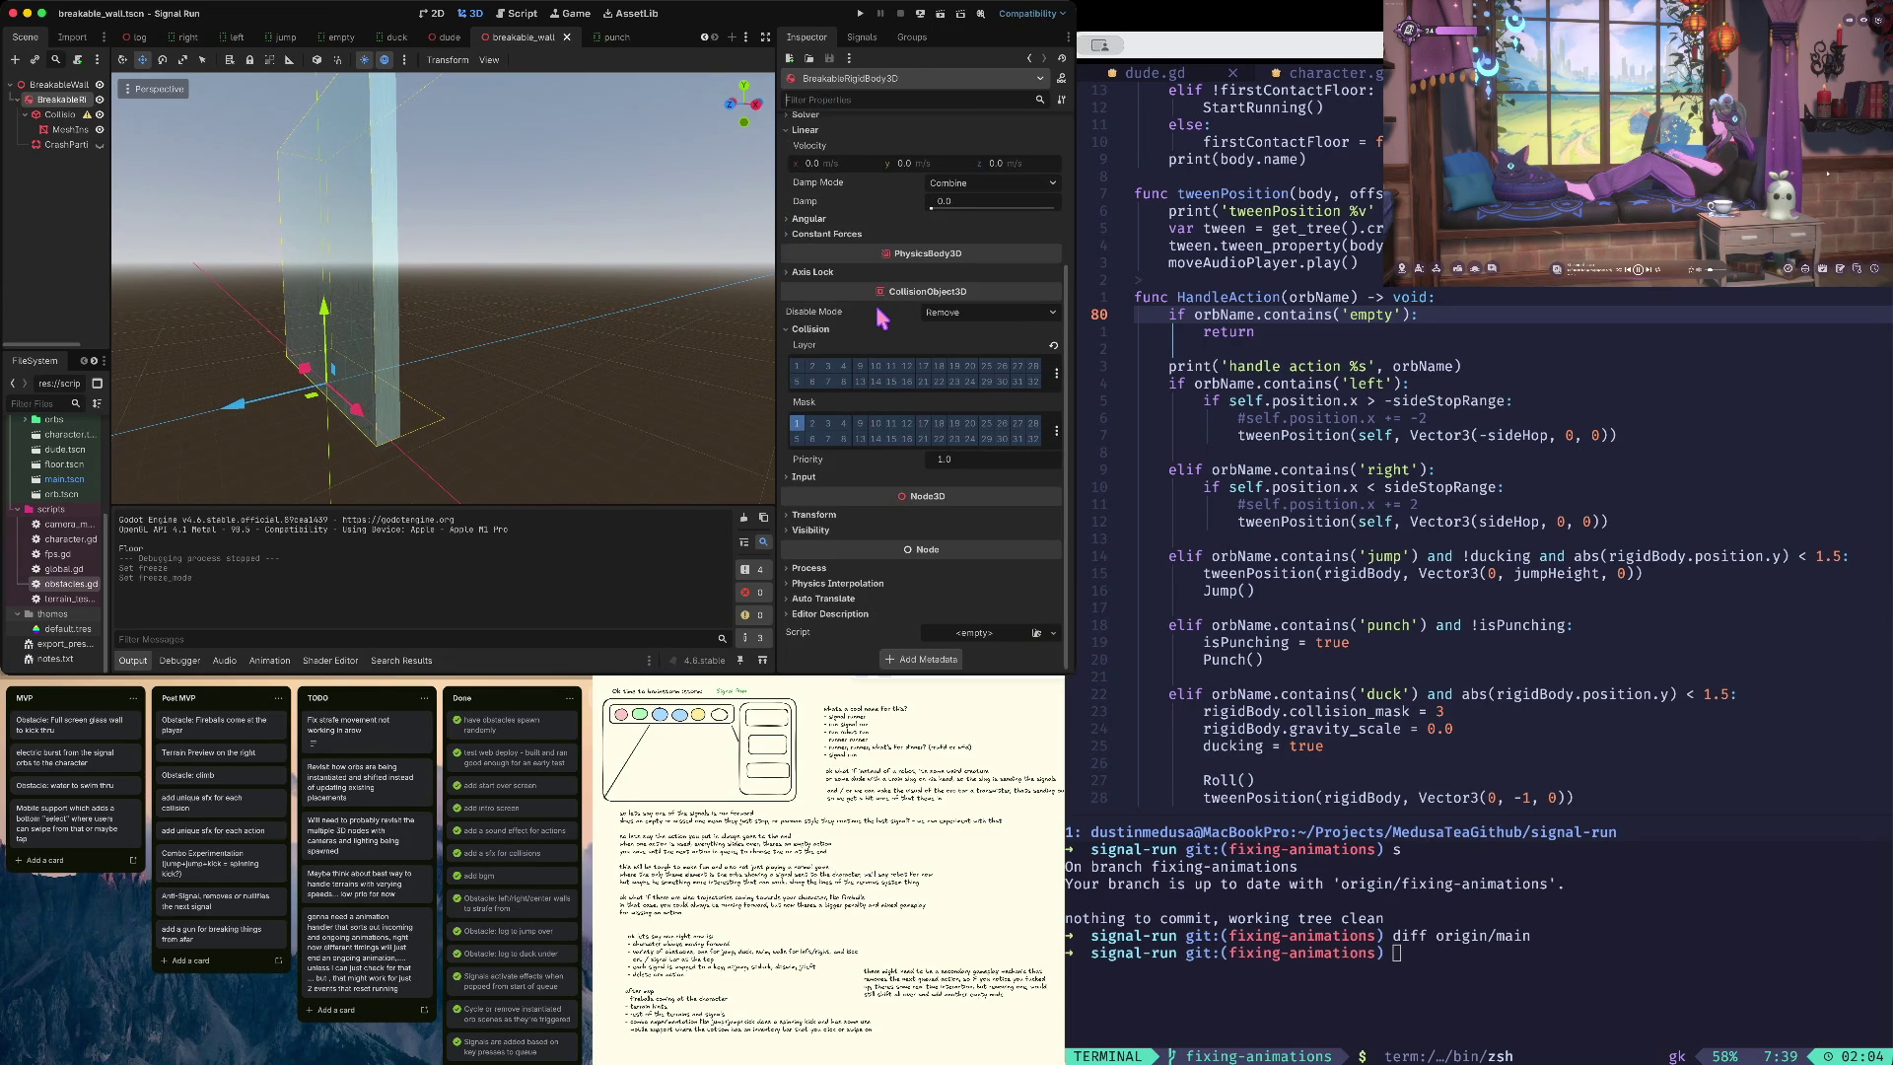
mouse_move(882, 317)
scroll(892, 473, "up", 5)
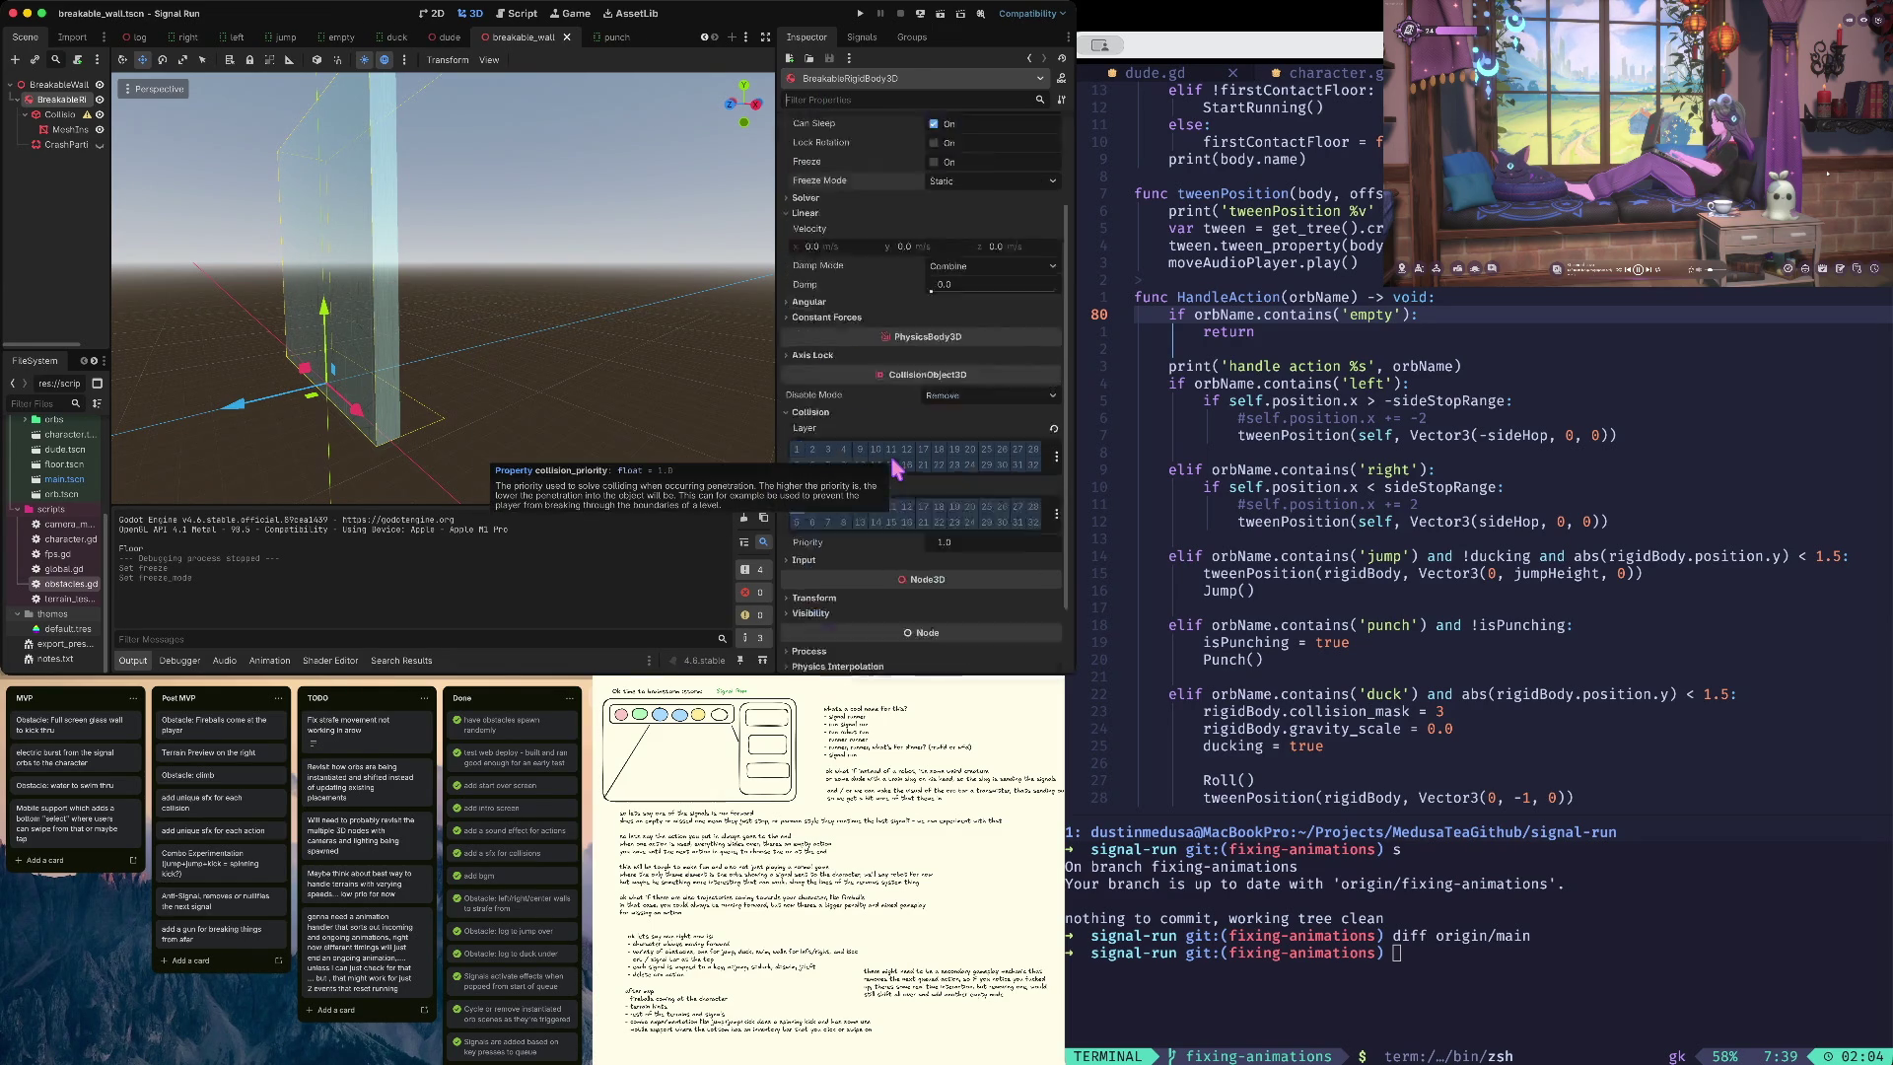
left_click(956, 145)
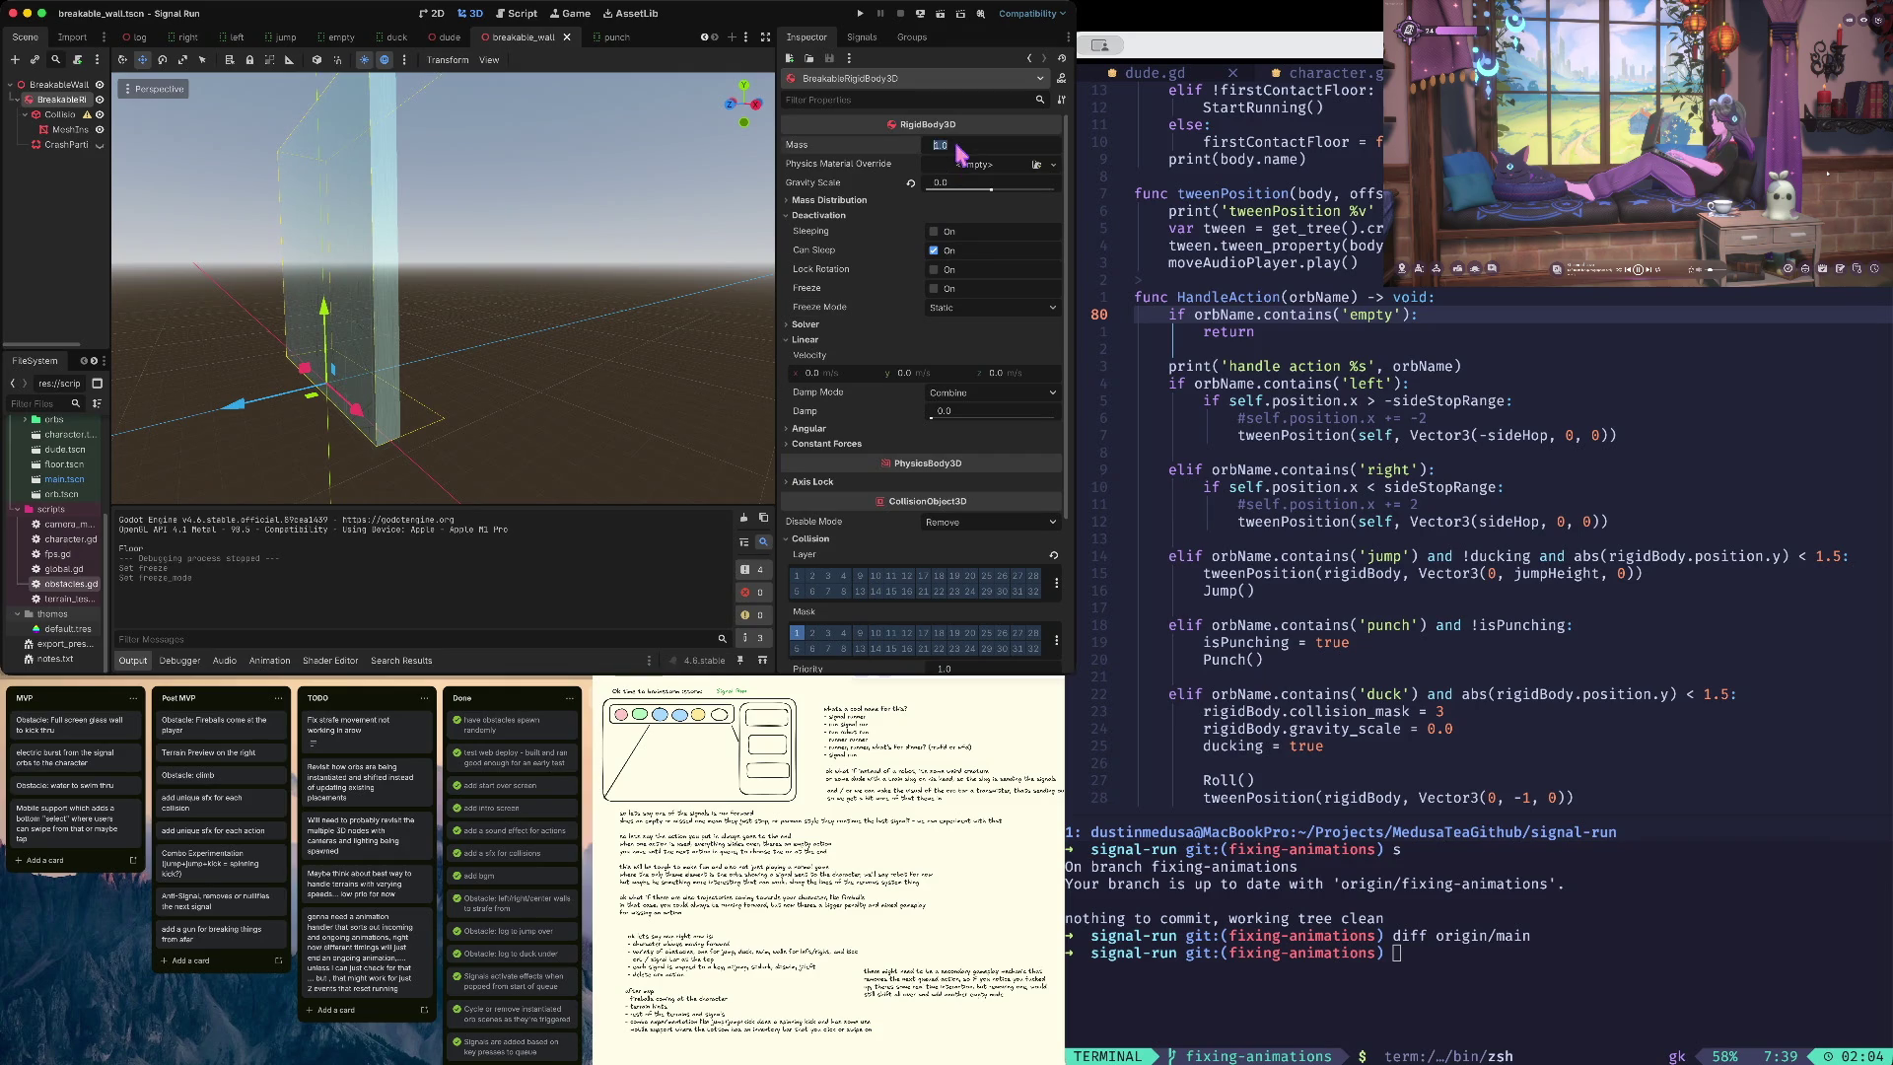
key("Tab")
- Lock linear X/Y and angular X/Y/Z, leaving linear Z free, then save the scene
mouse_move(850, 268)
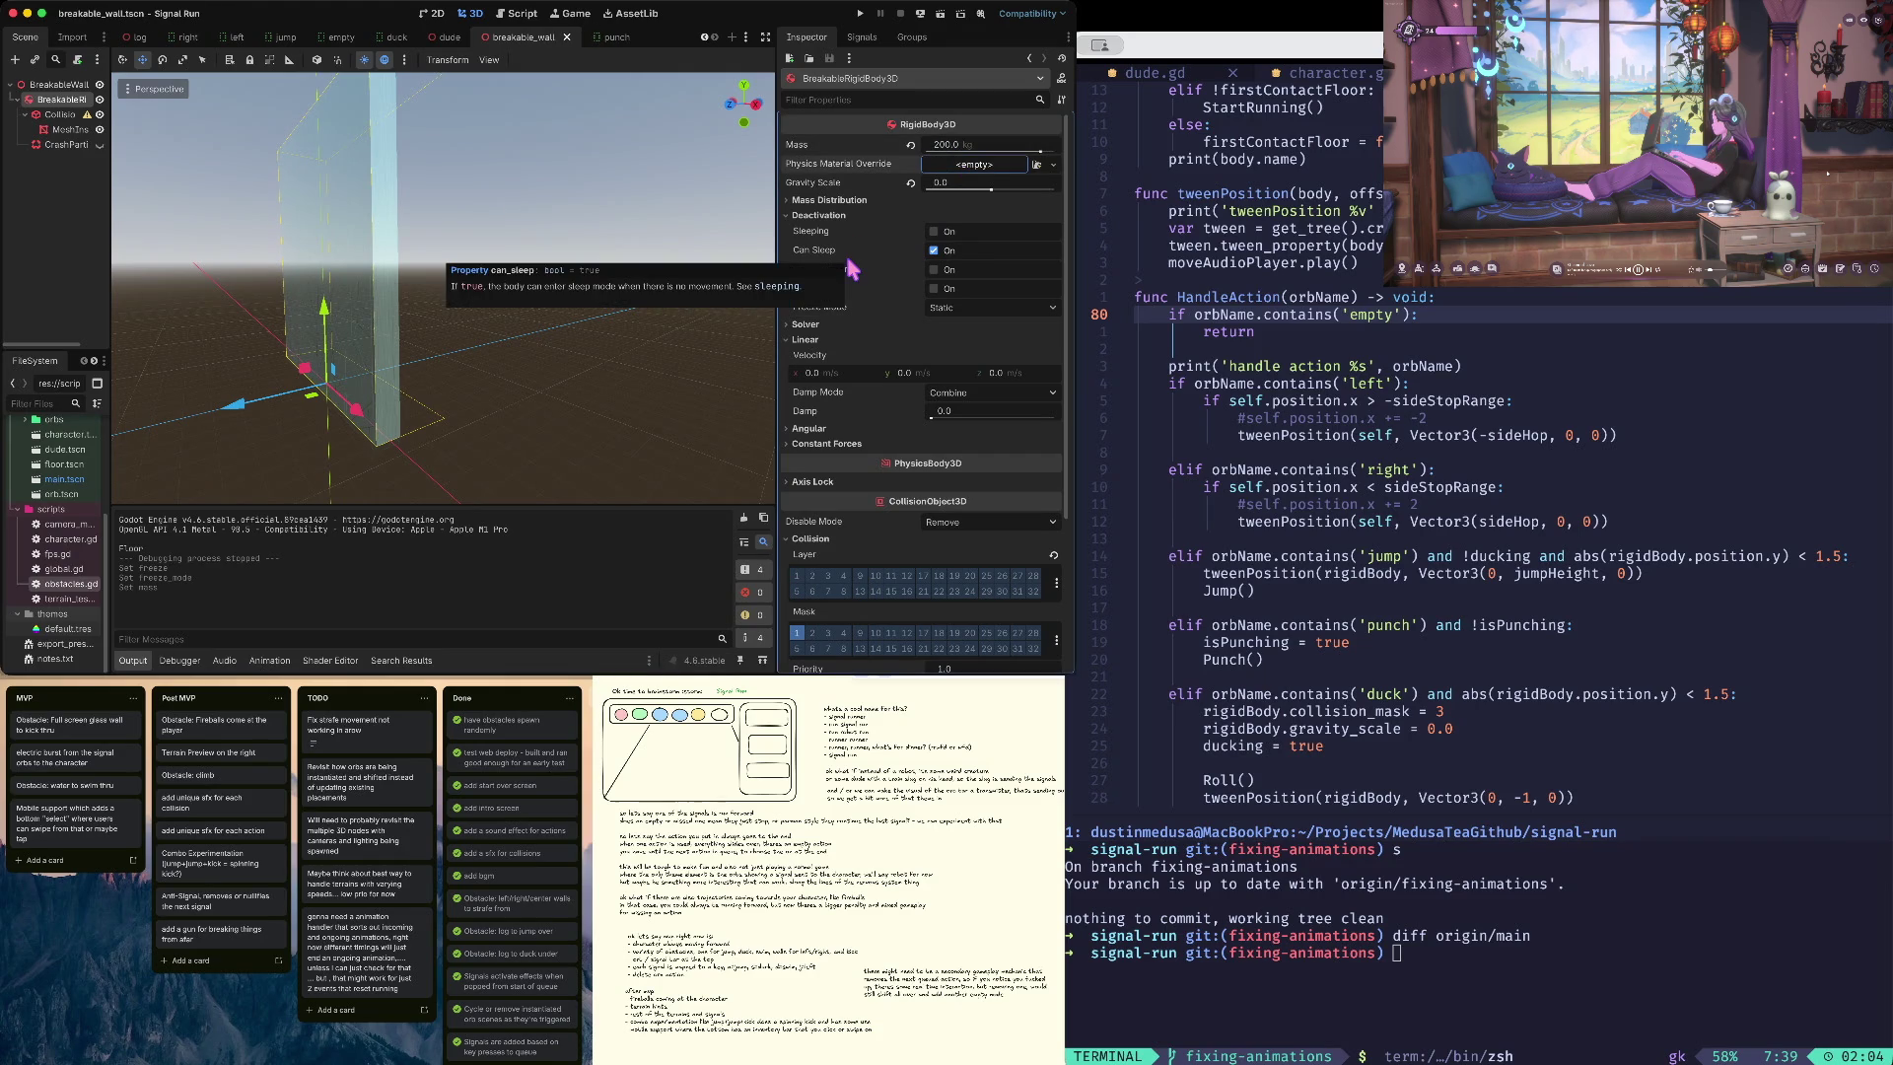
scroll(869, 225, "down", 5)
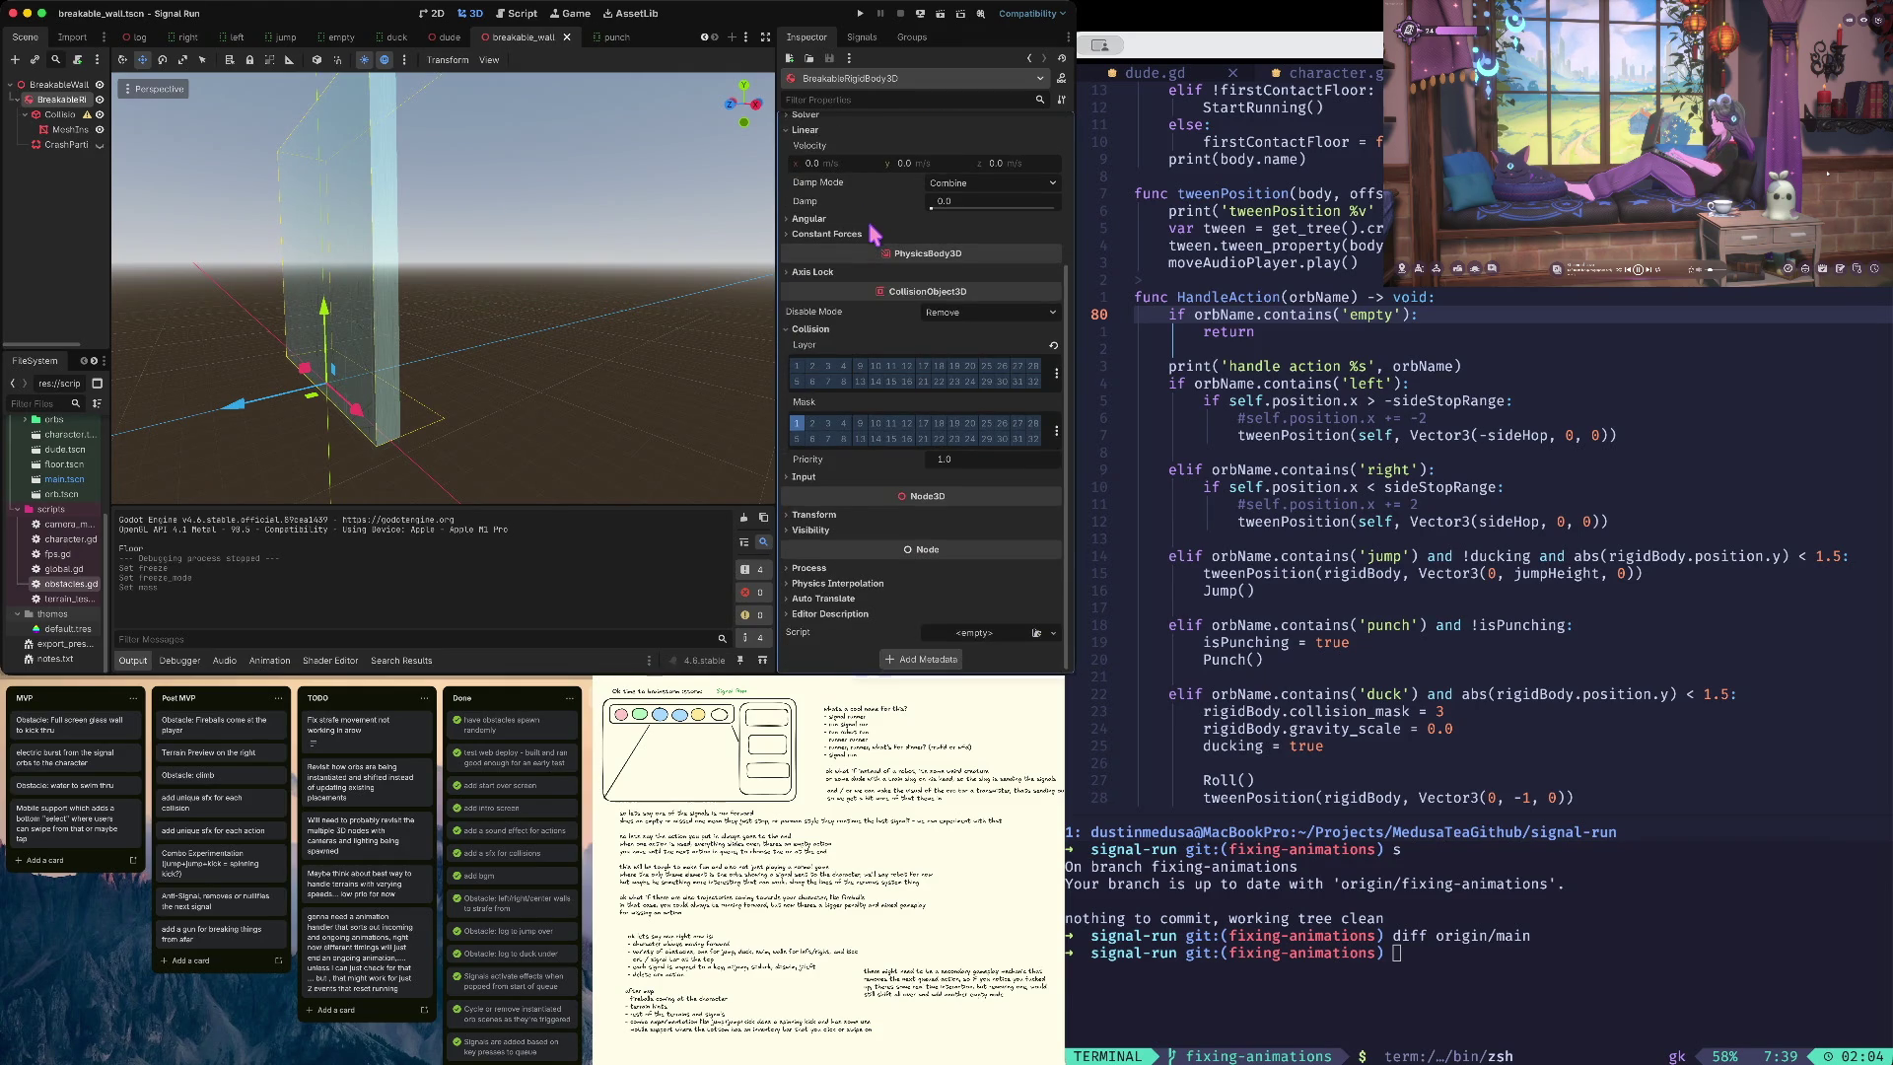
left_click(852, 276)
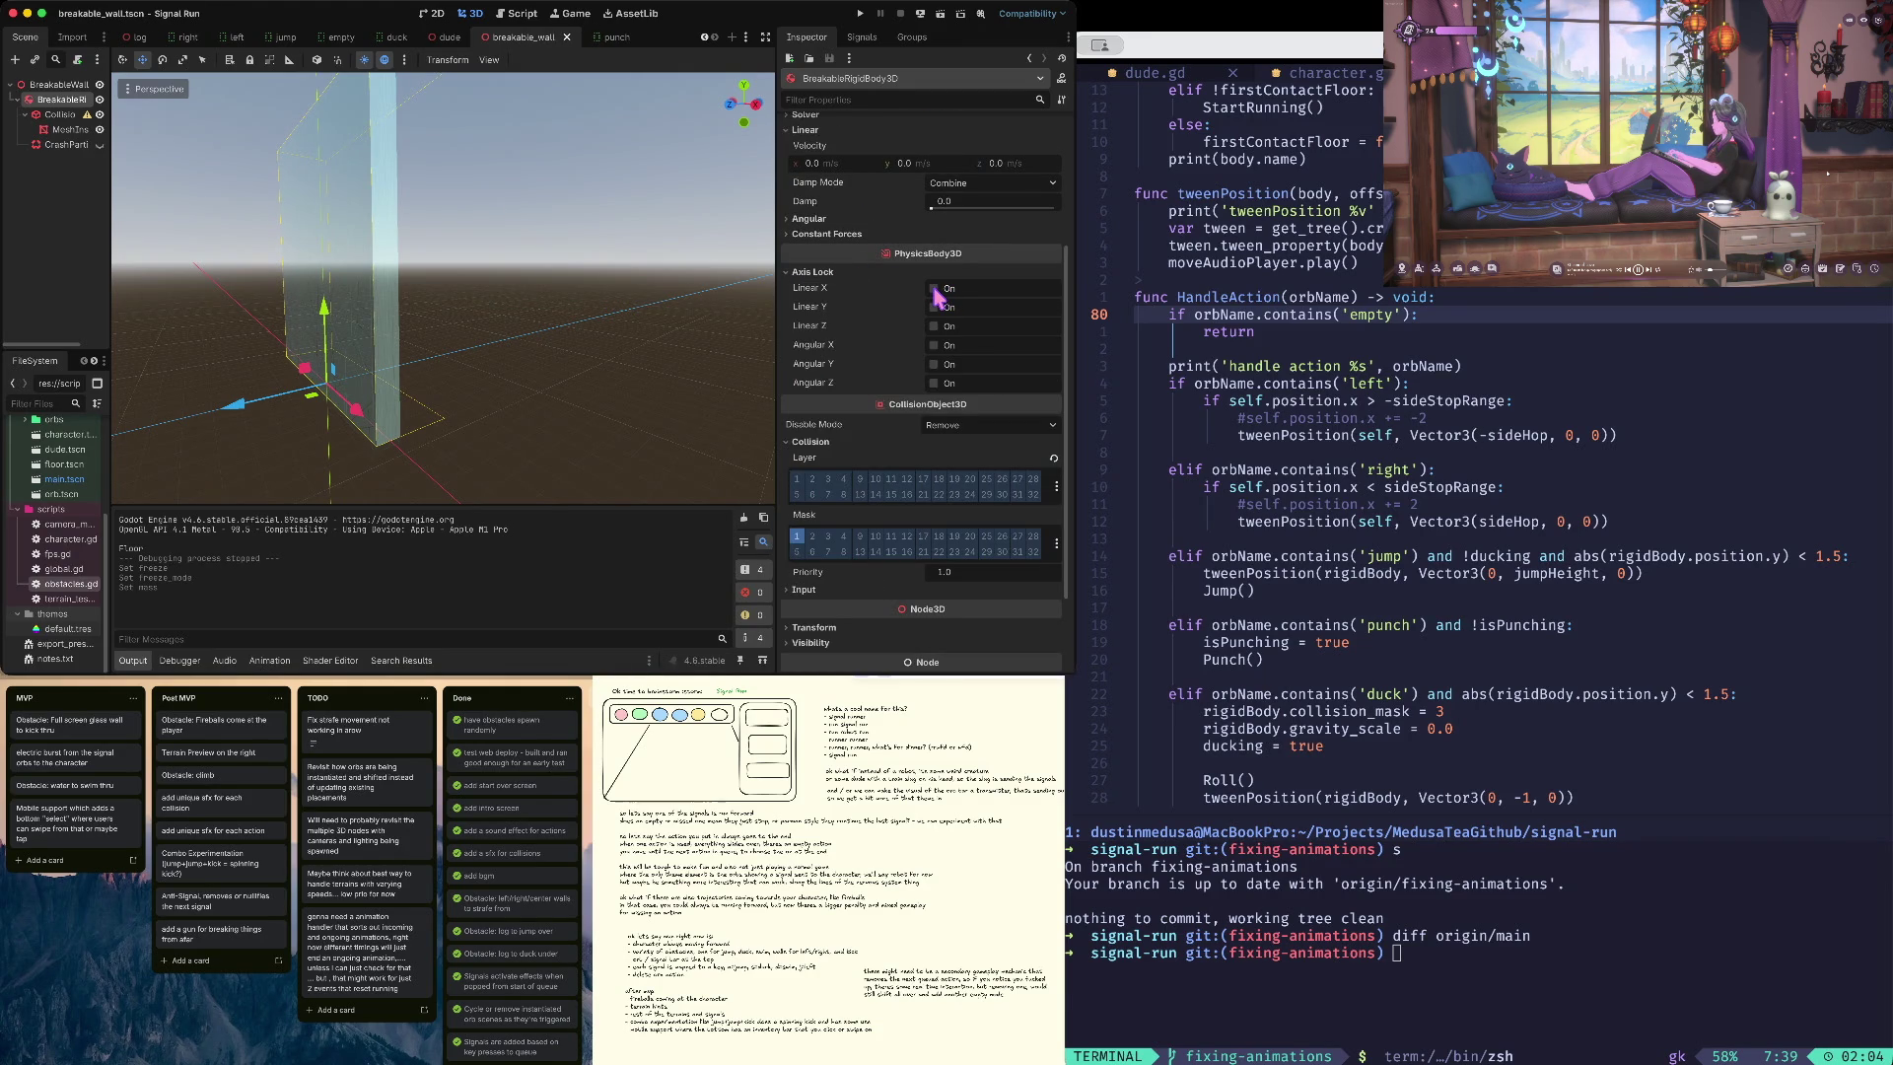
left_click(934, 289)
left_click(934, 307)
left_click(934, 345)
left_click(934, 363)
left_click(934, 383)
key("super+s")
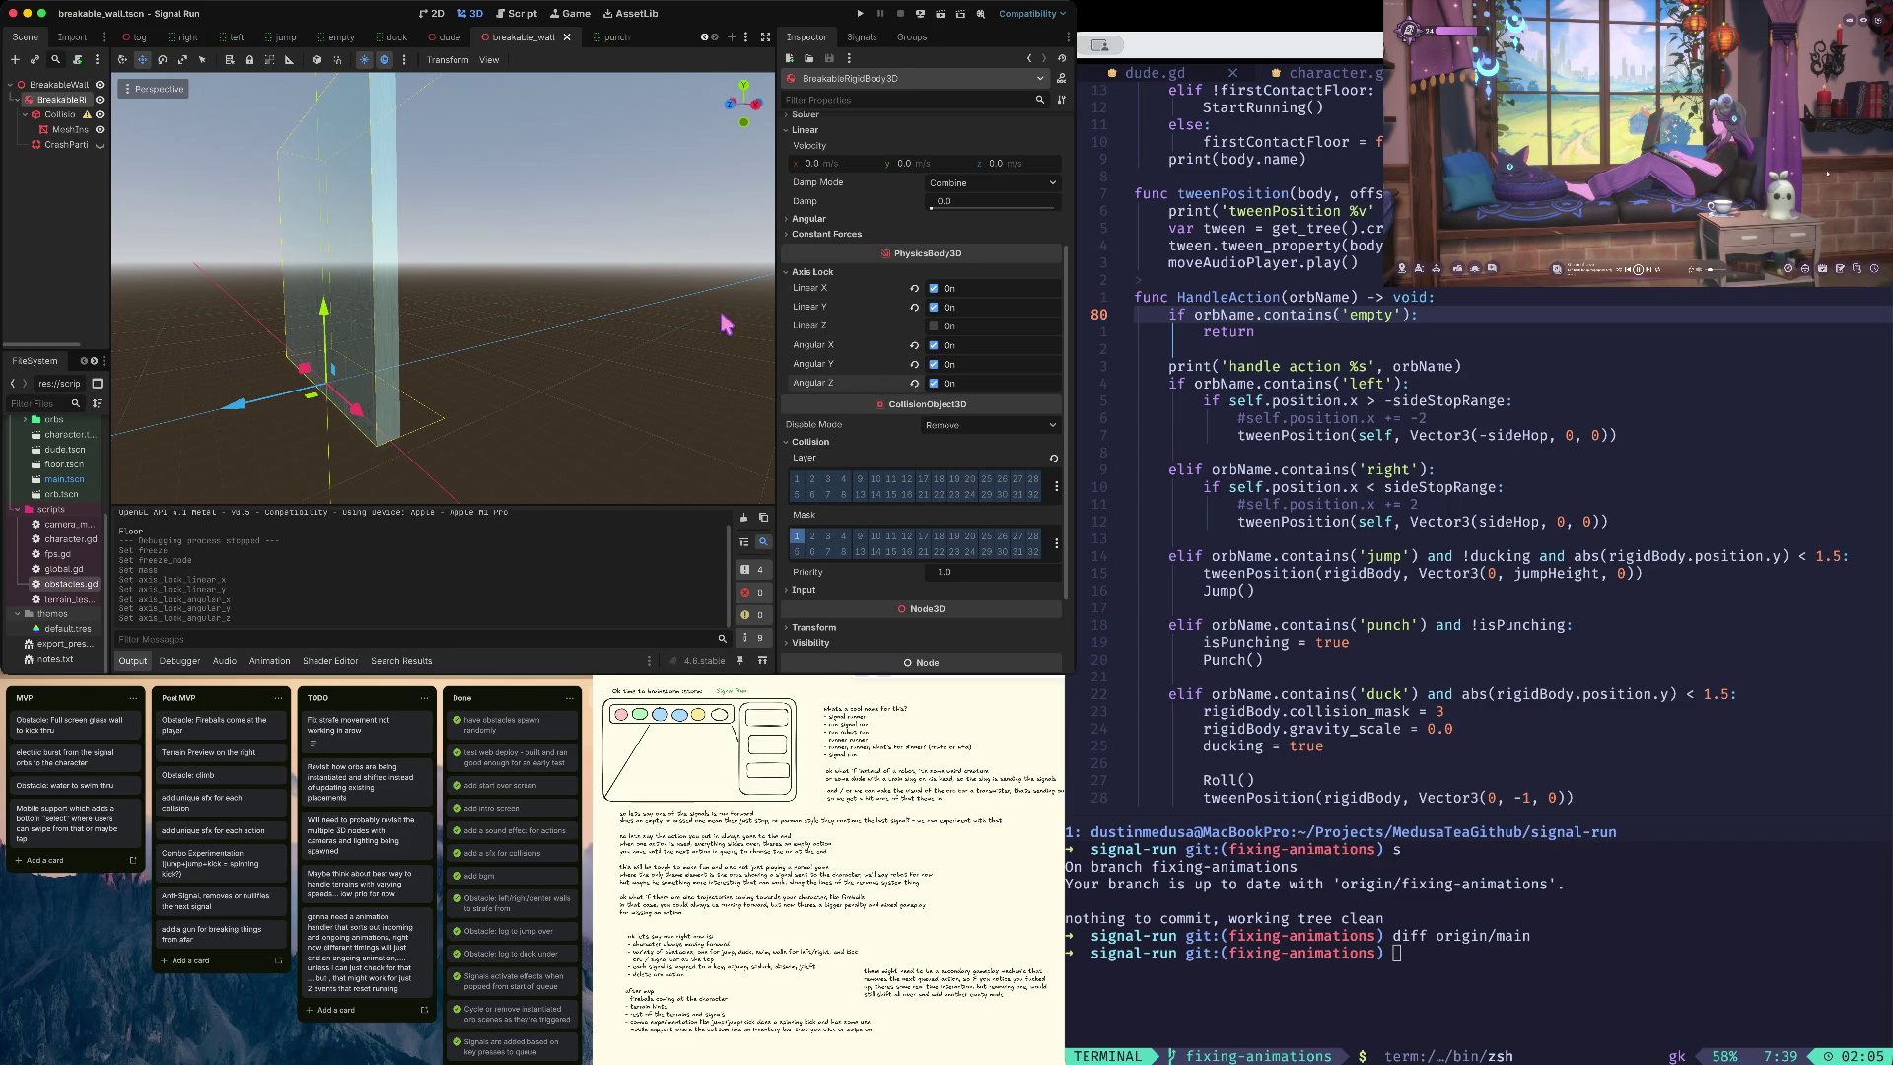
key("super+b")
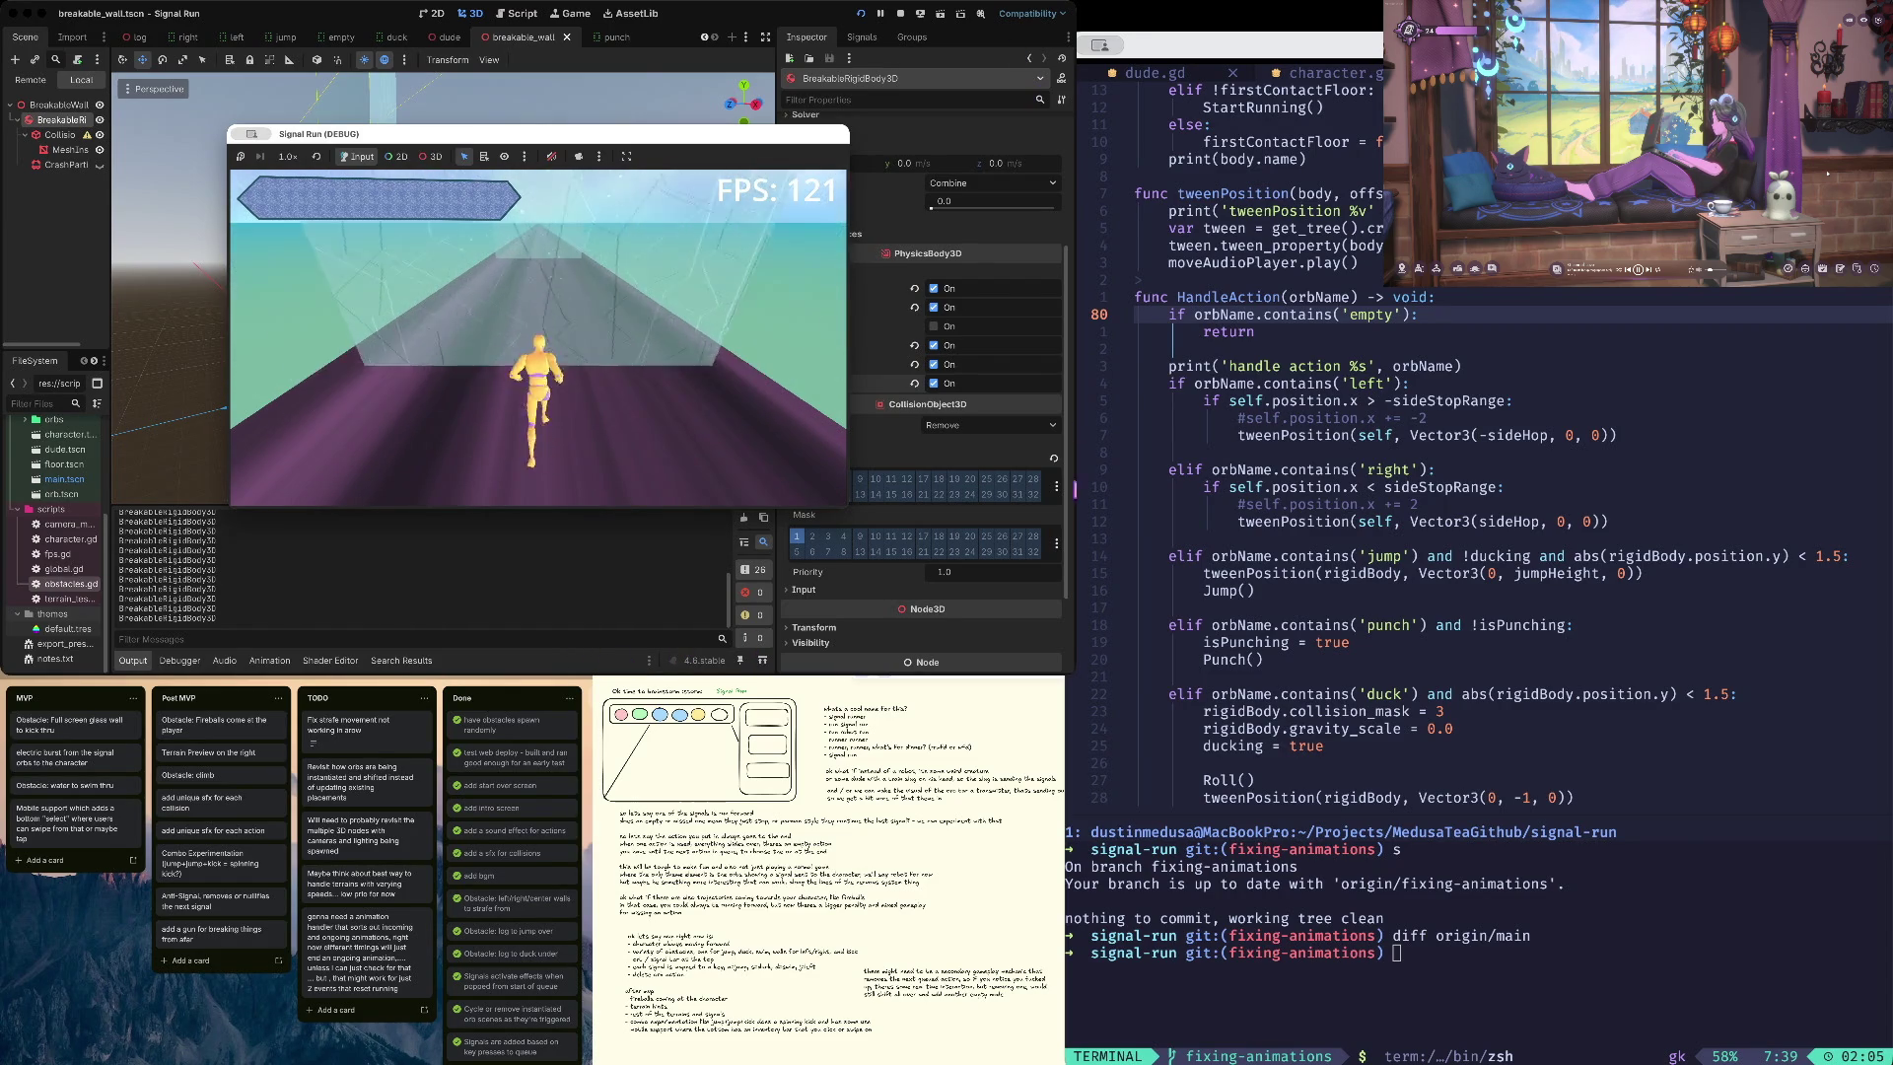
key("super+period")
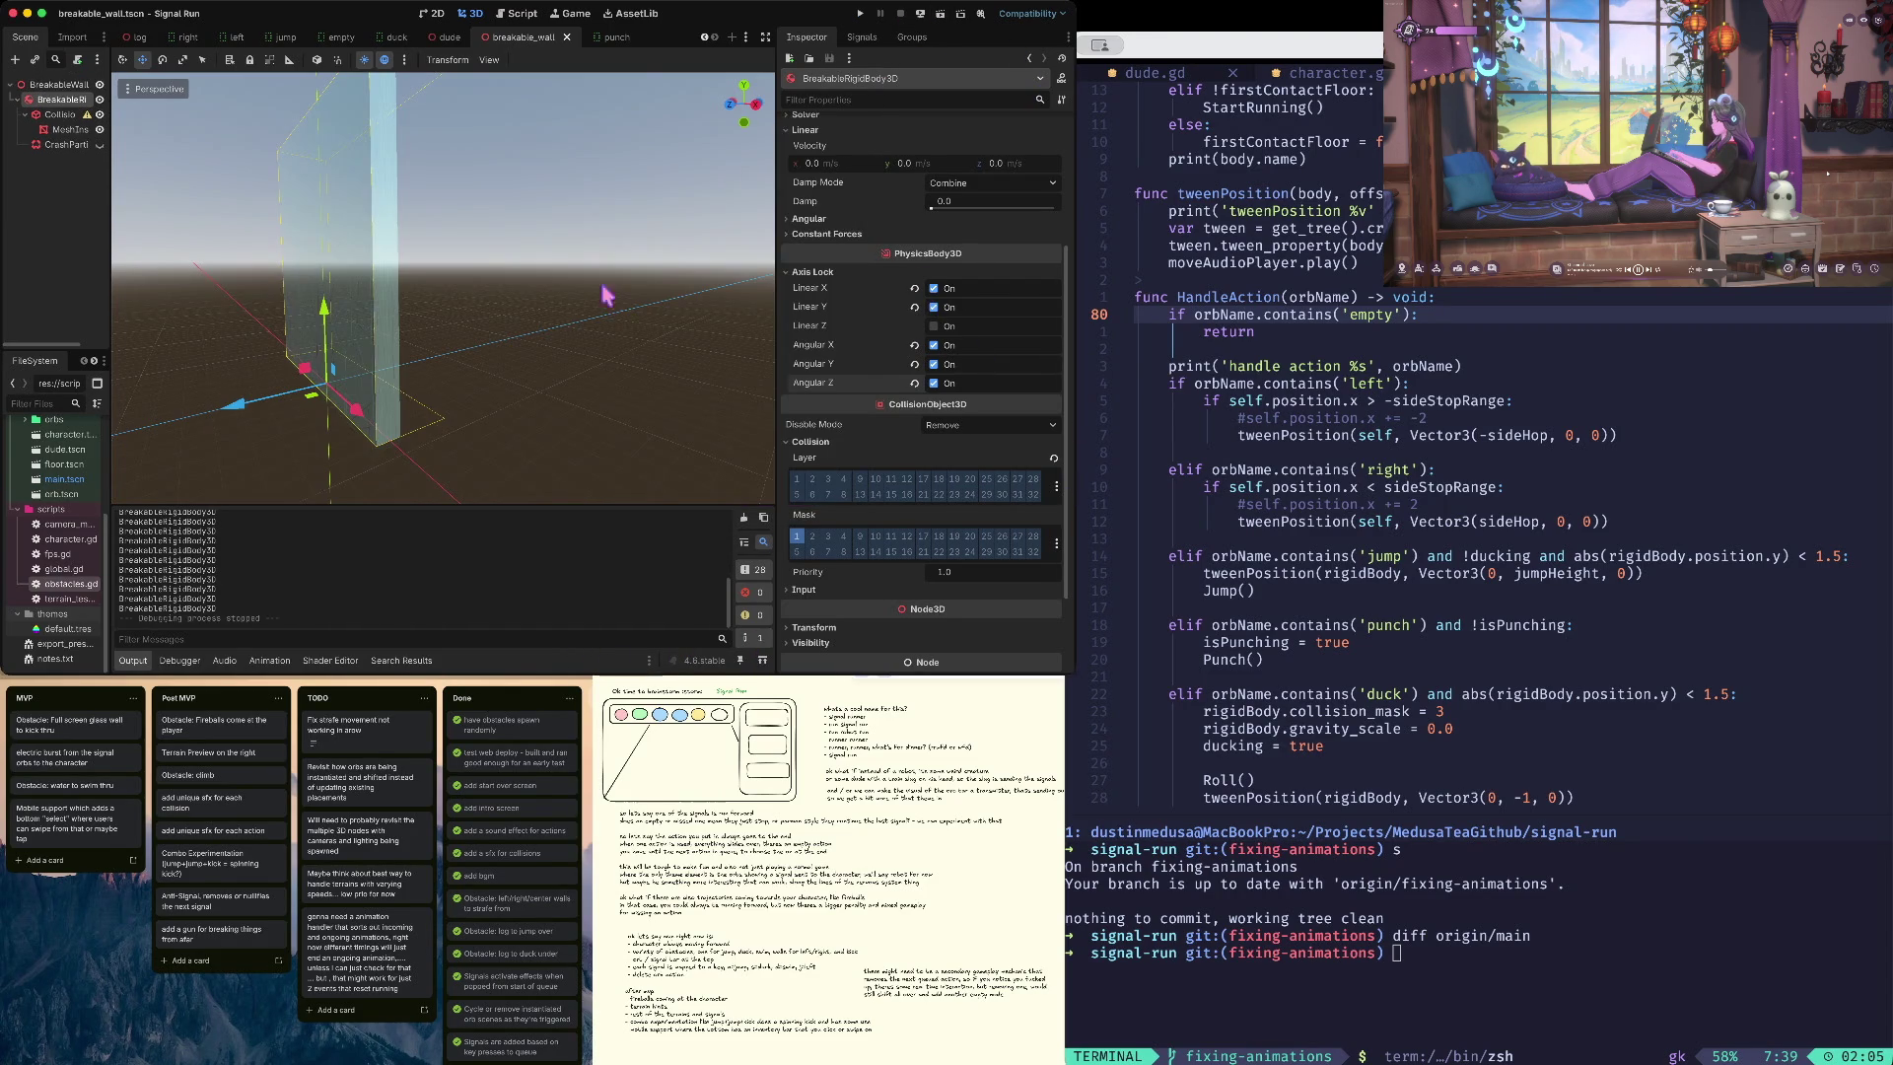